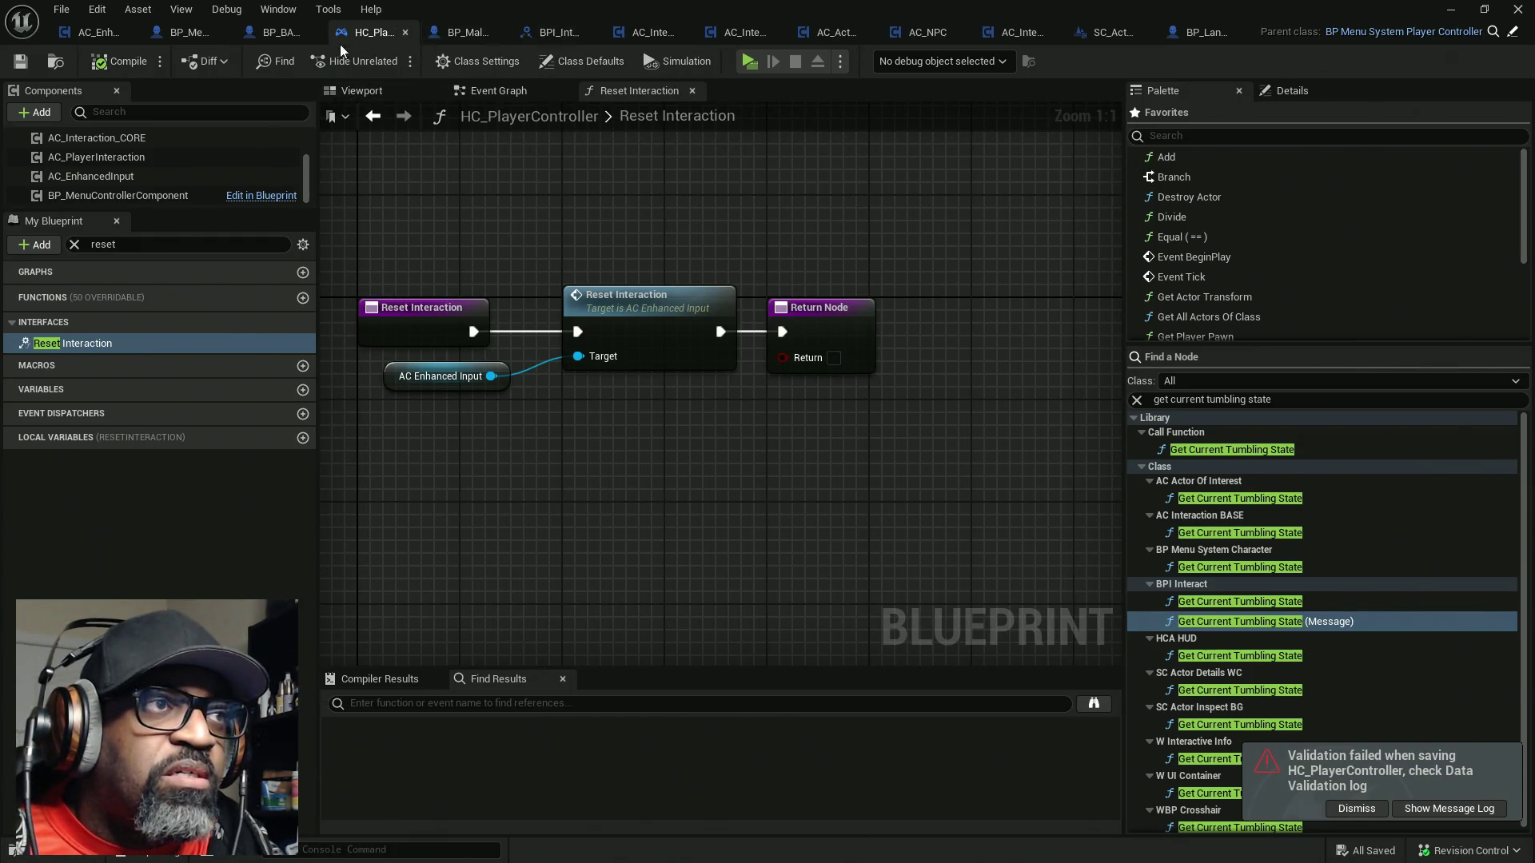
Add a Get Controlled Pawn node to HC_PlayerController's Reset Interaction graph
drag(370, 32, 204, 36)
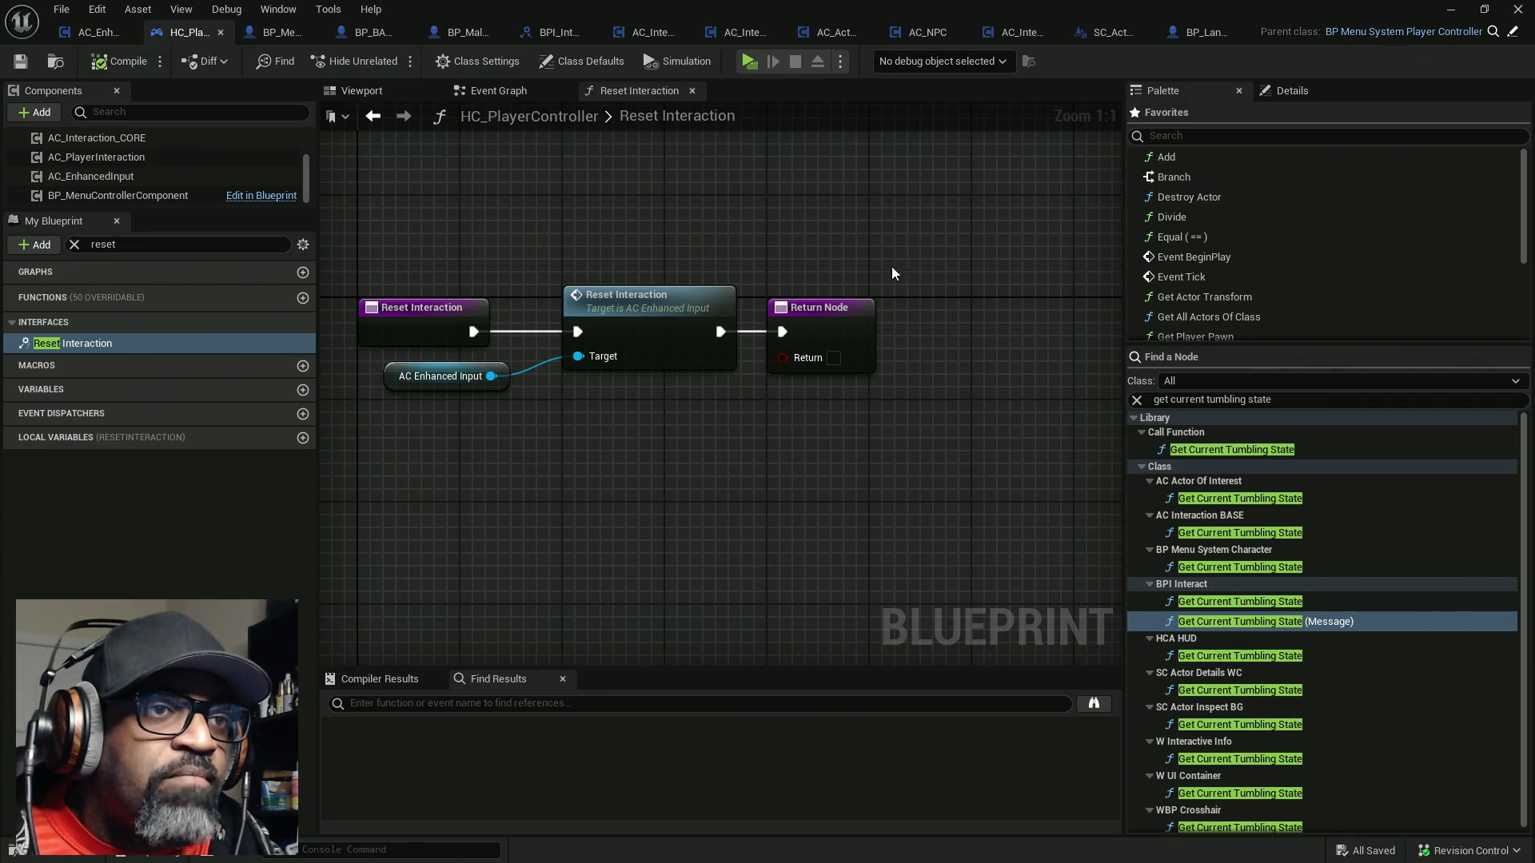
drag(695, 264, 985, 274)
right_click(550, 344)
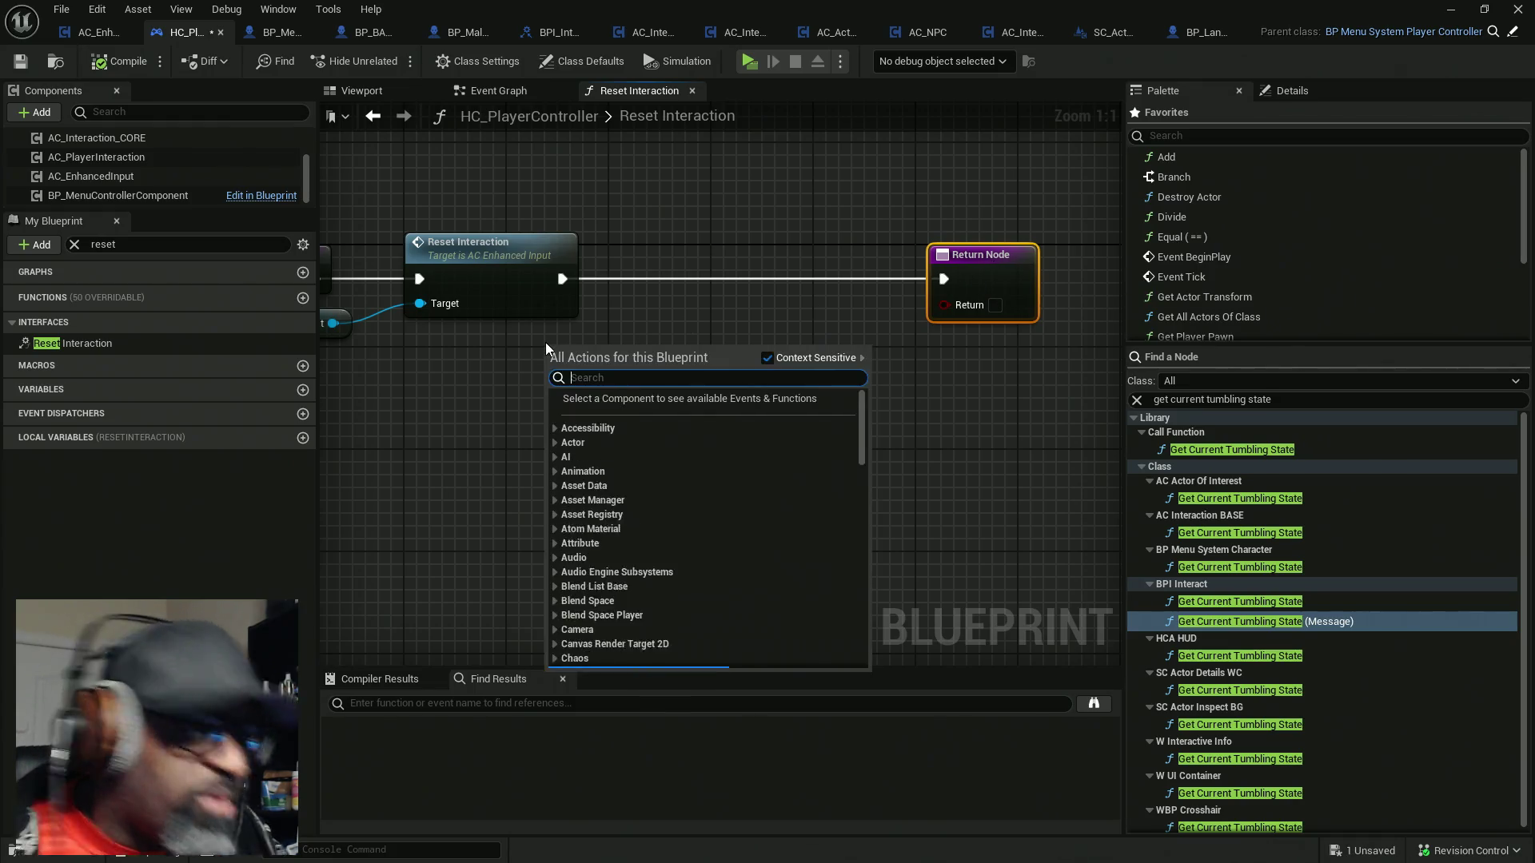
text(get c)
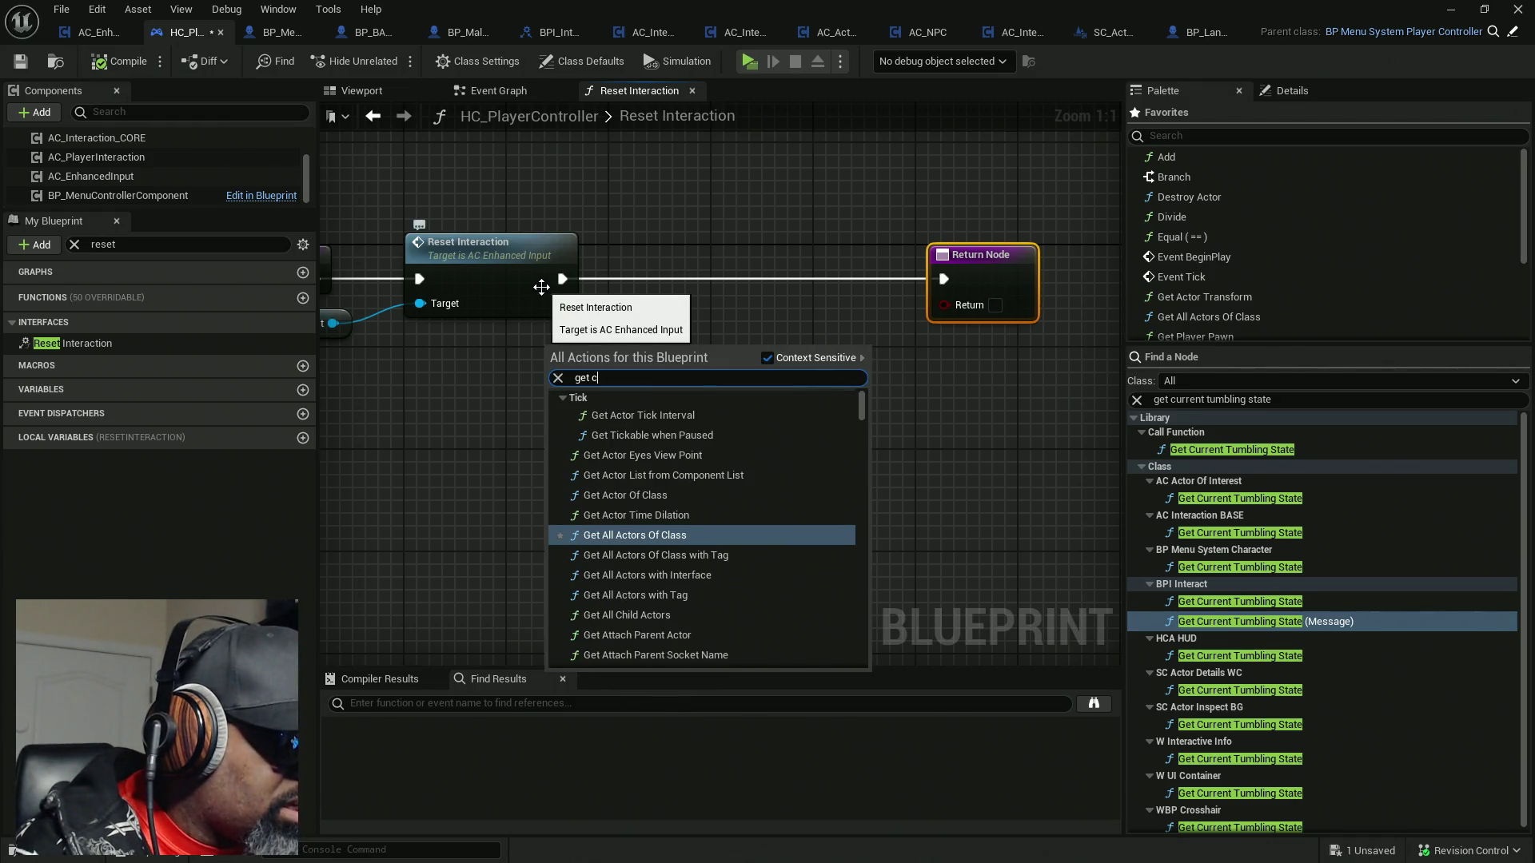
text(ontro)
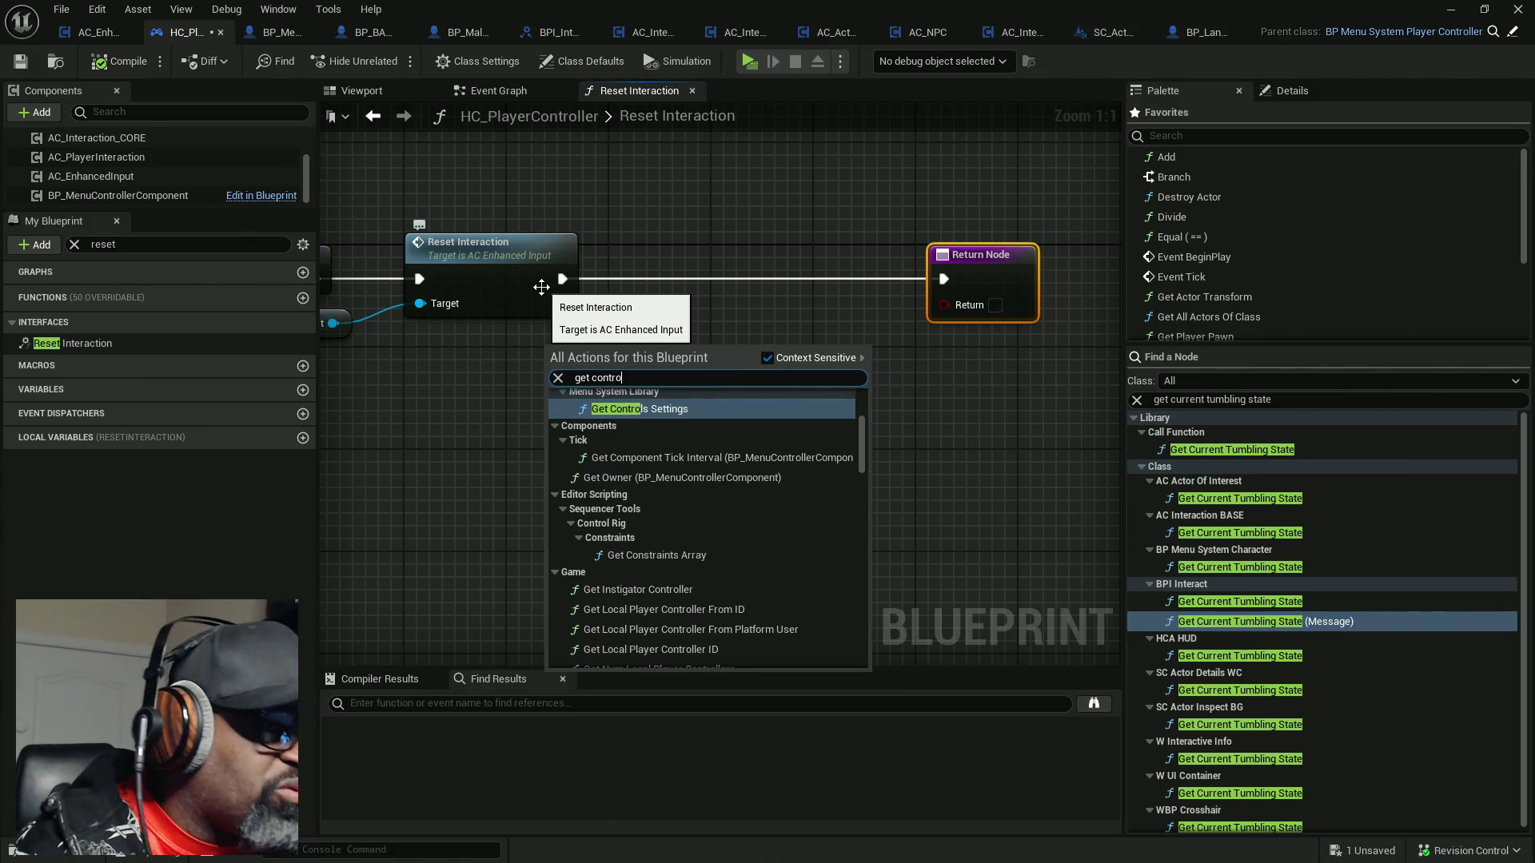
text(lle)
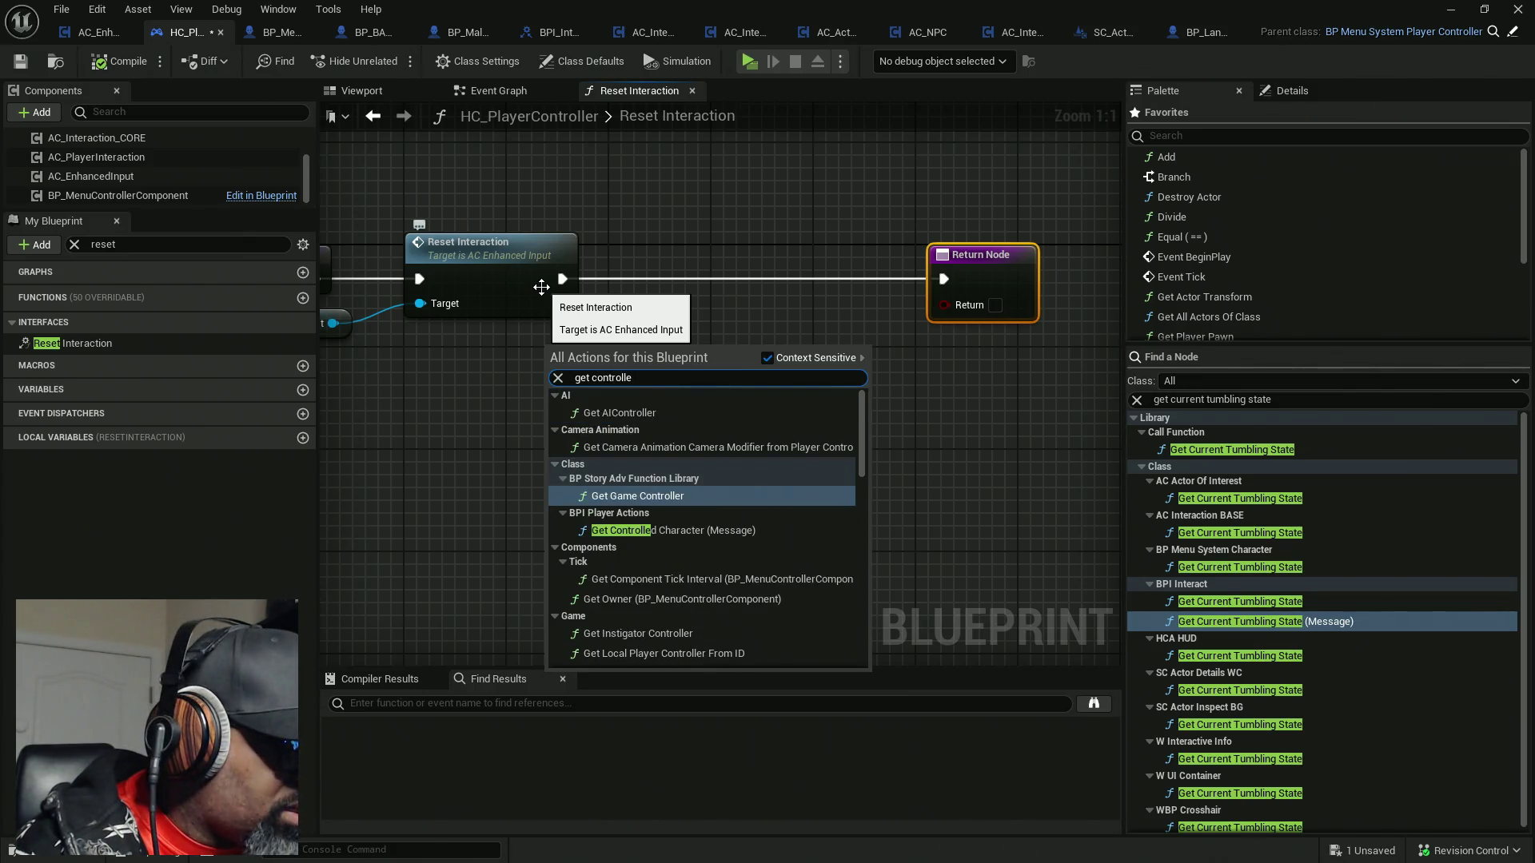
text(d pawn)
key(Return)
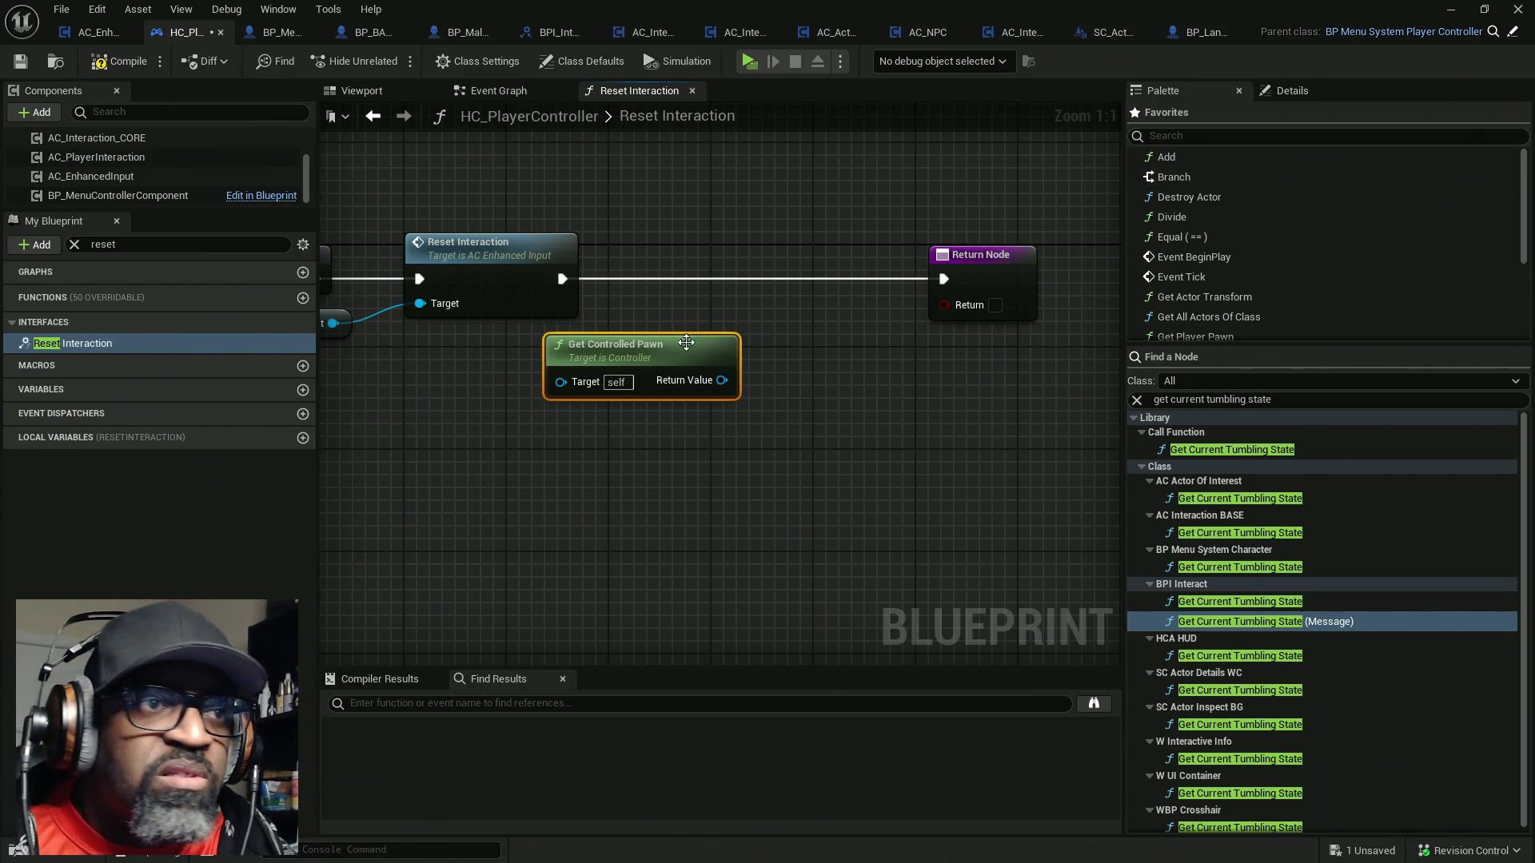
Wire the controlled pawn into a Reset Interaction (Message) call, then compile and save
mouse_move(687, 341)
mouse_down()
mouse_move(534, 367)
mouse_move(605, 404)
mouse_move(670, 342)
mouse_up()
text(reset)
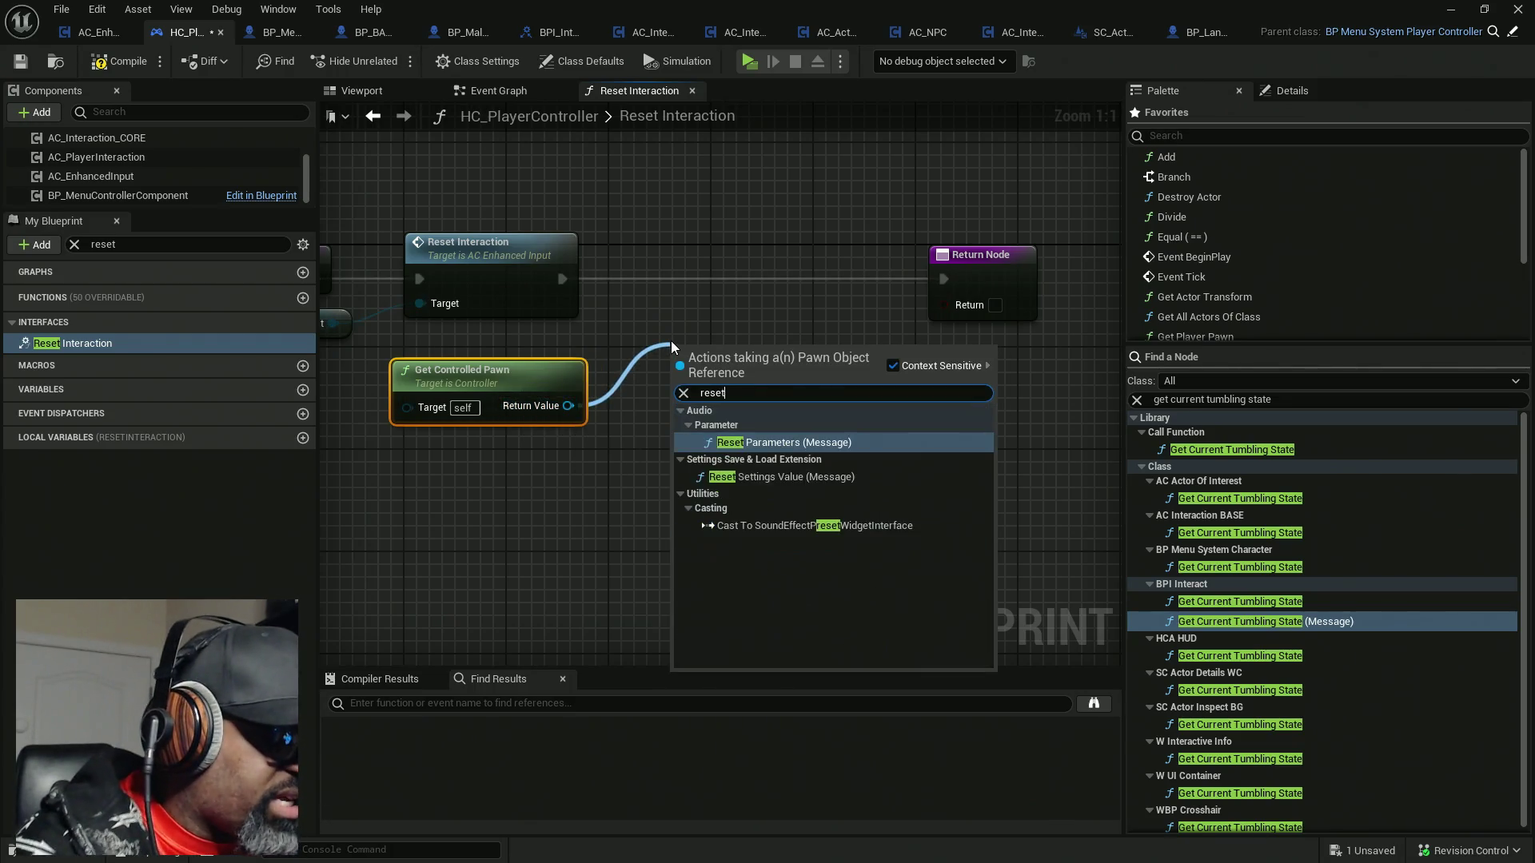
text( int)
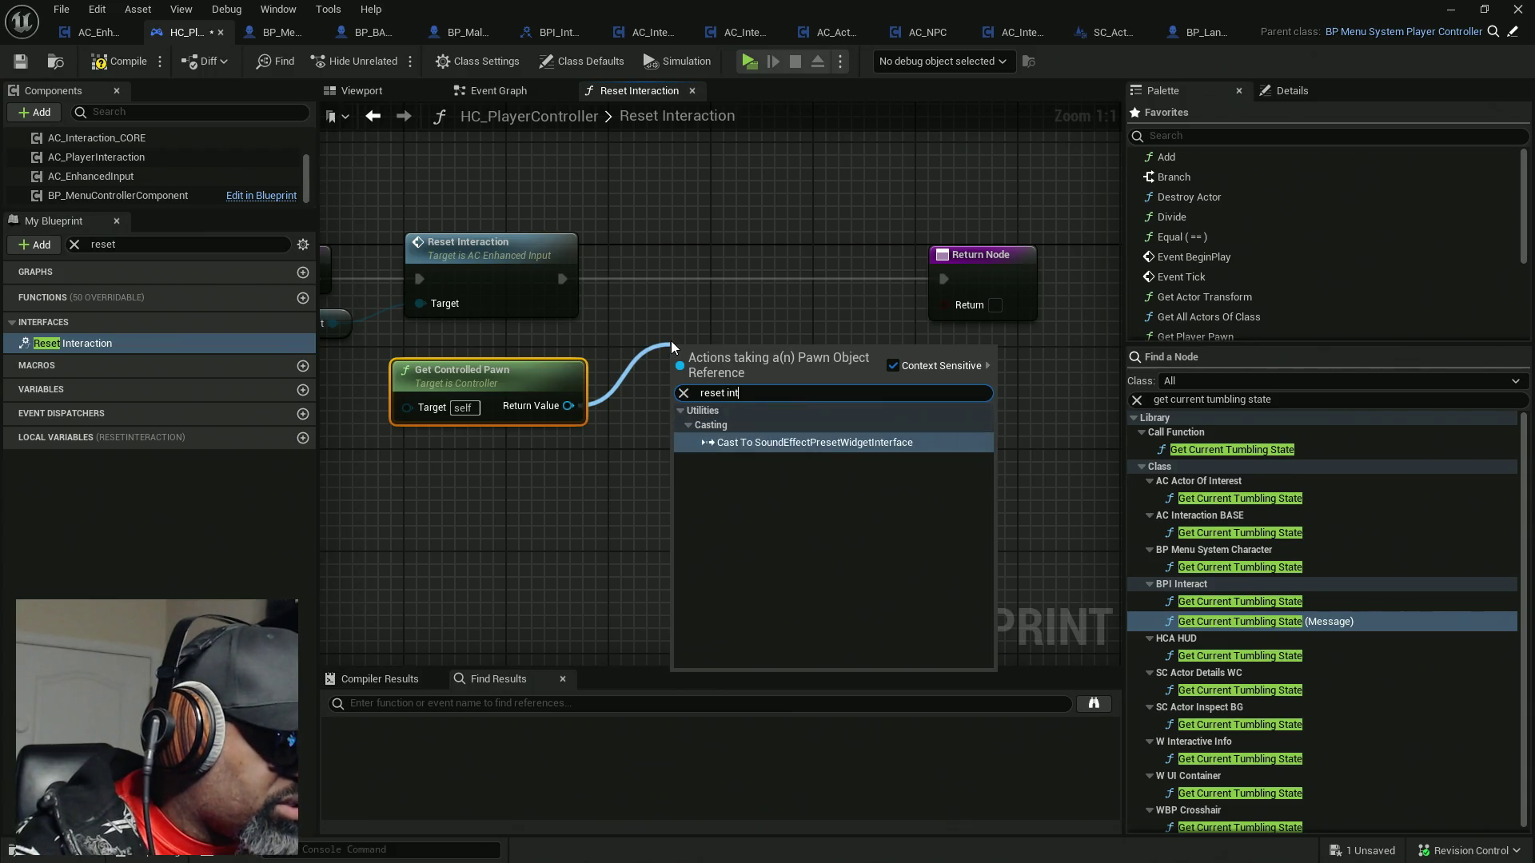
text(erac)
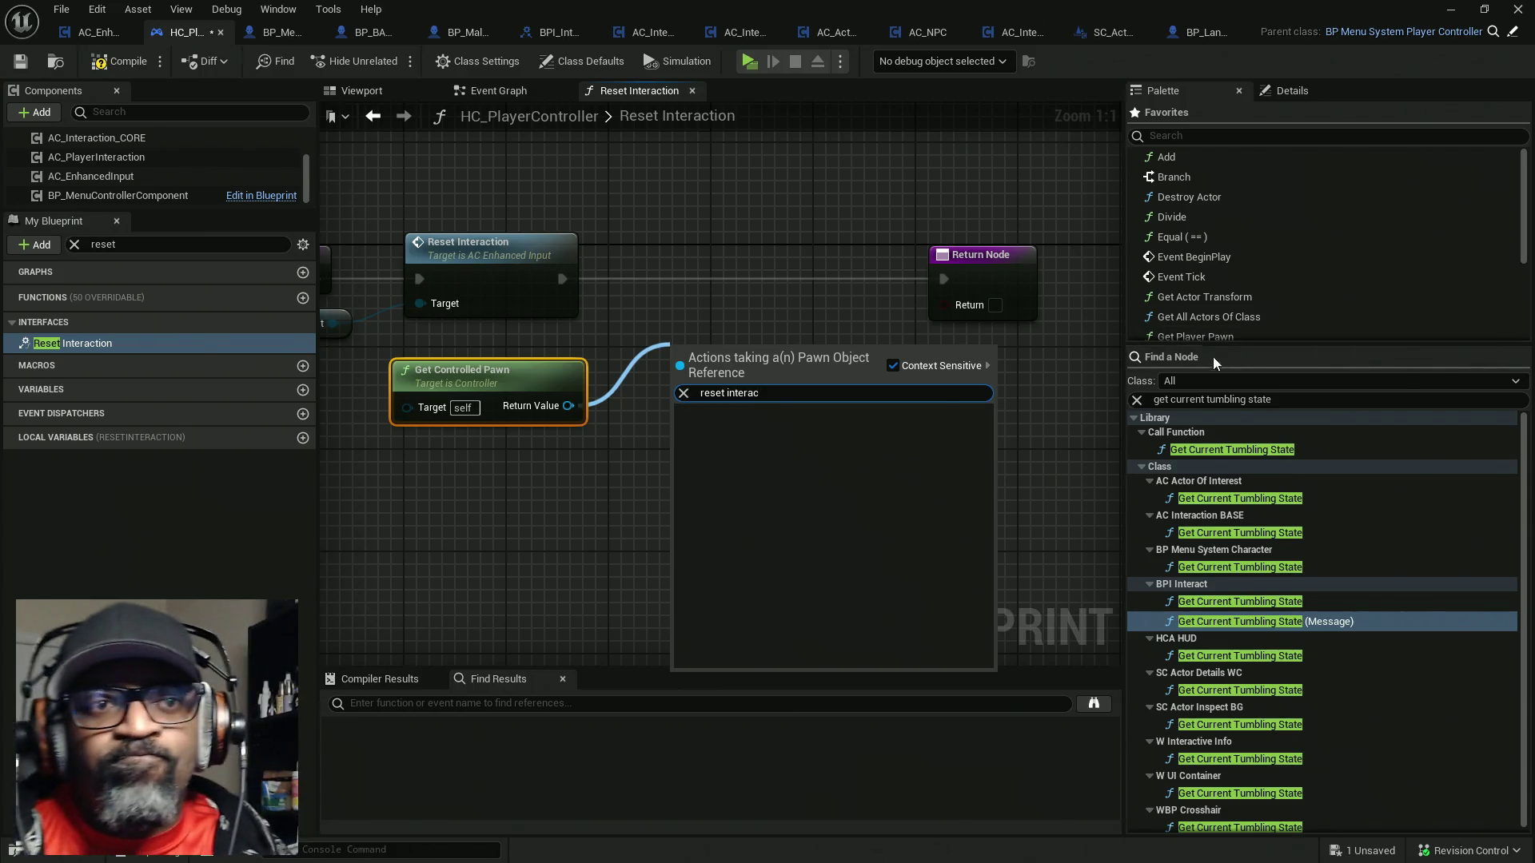
click(1263, 399)
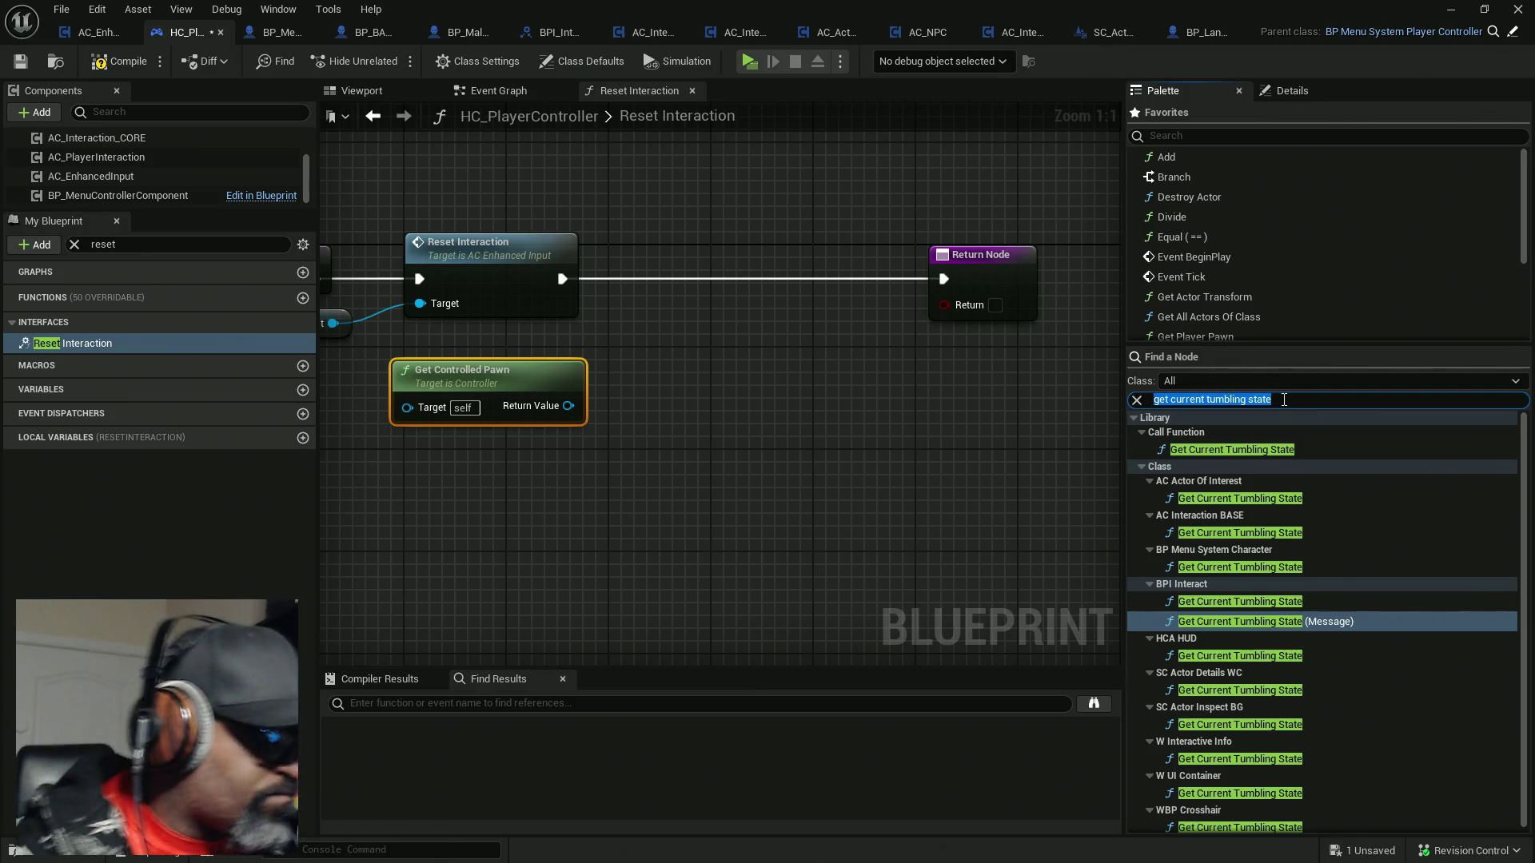
text(reset interact)
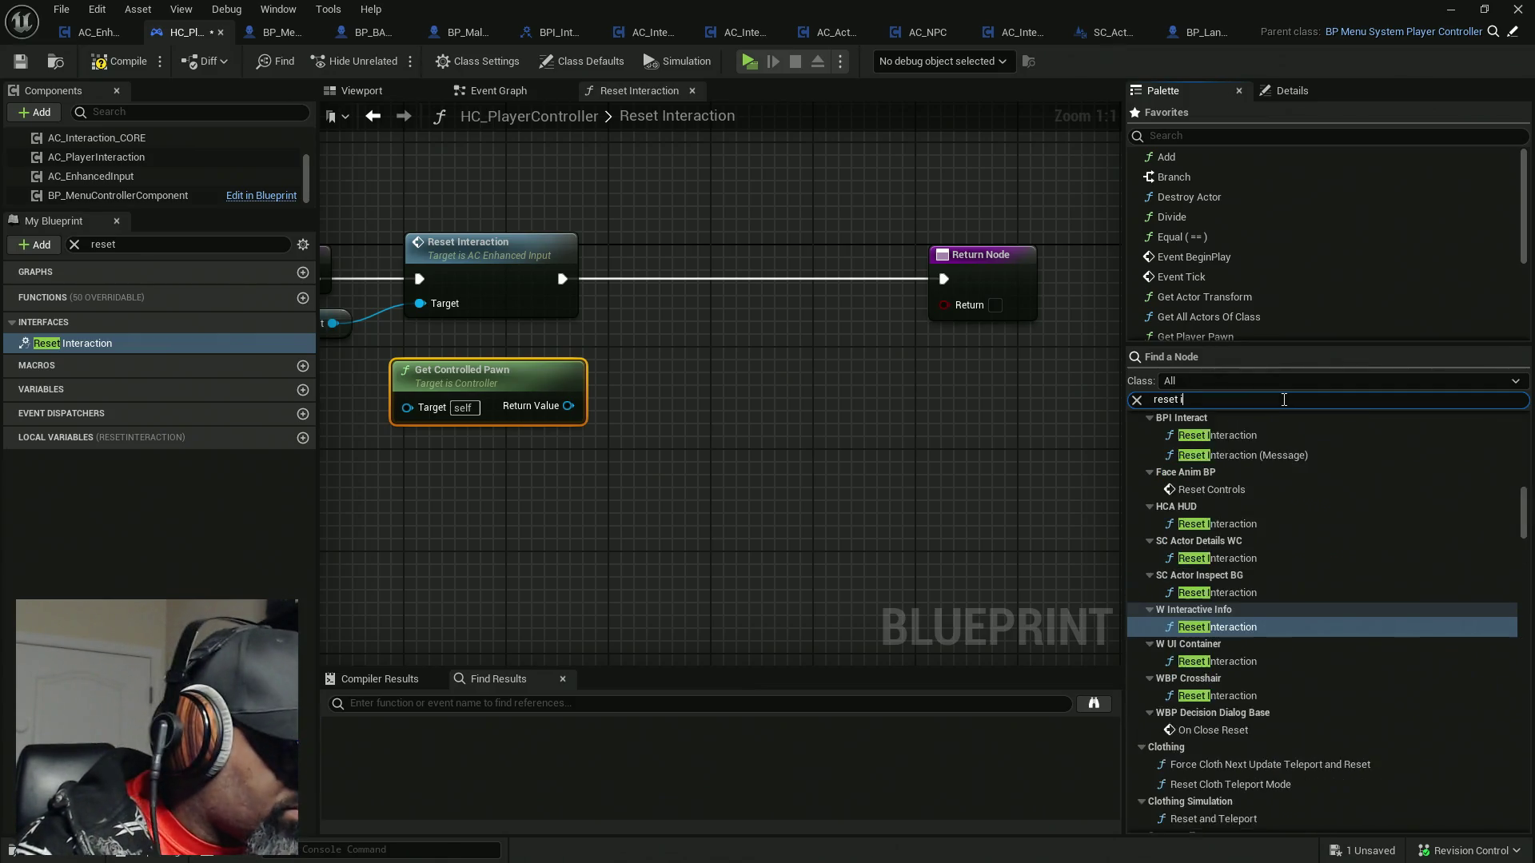
text(ion)
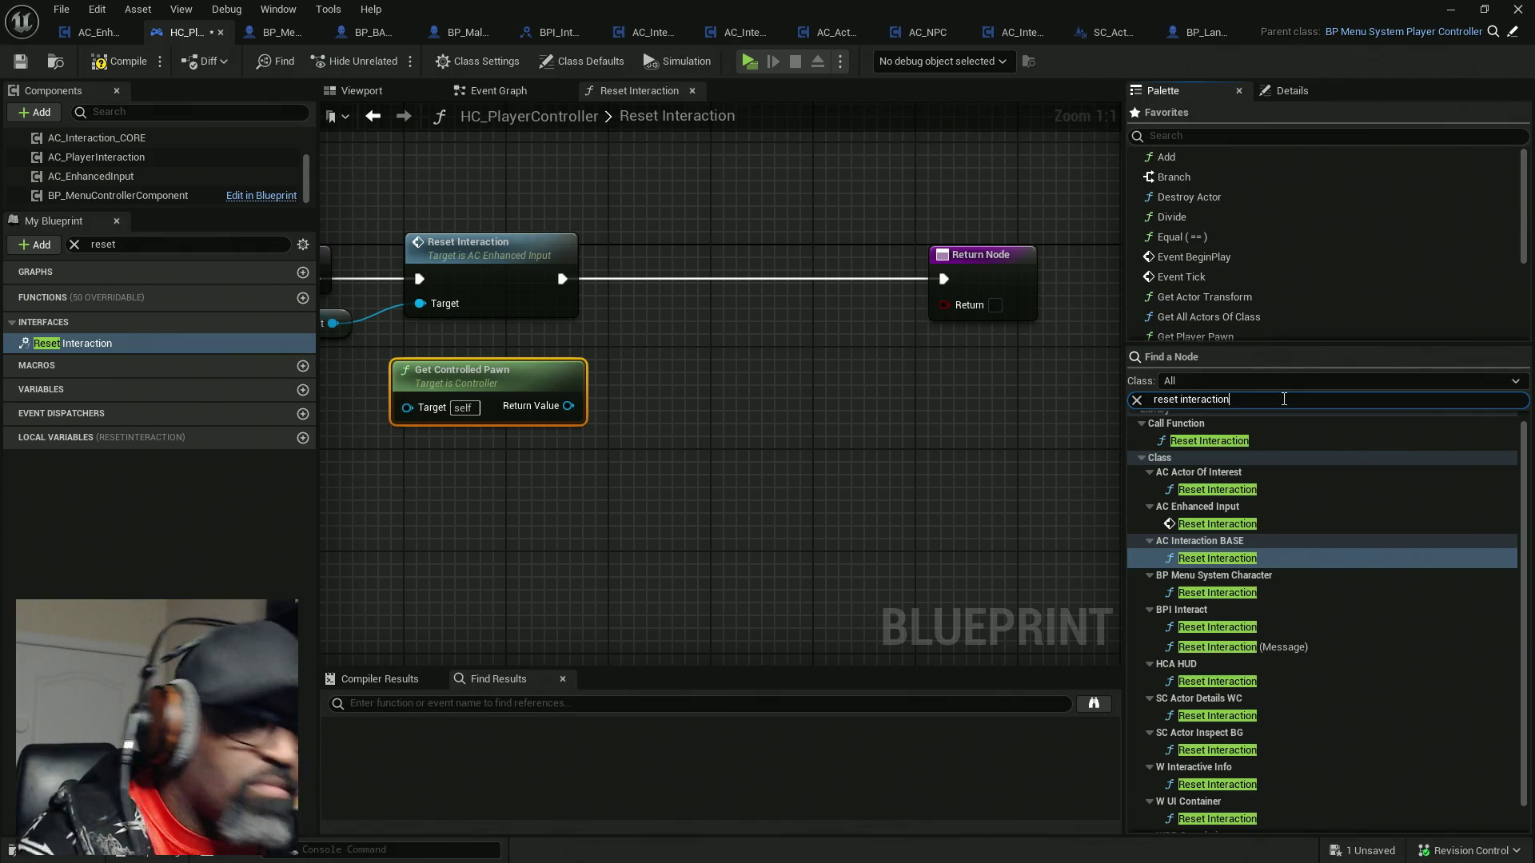
mouse_move(1216, 647)
mouse_down()
mouse_move(601, 236)
mouse_move(565, 286)
mouse_move(592, 237)
mouse_move(762, 251)
mouse_up()
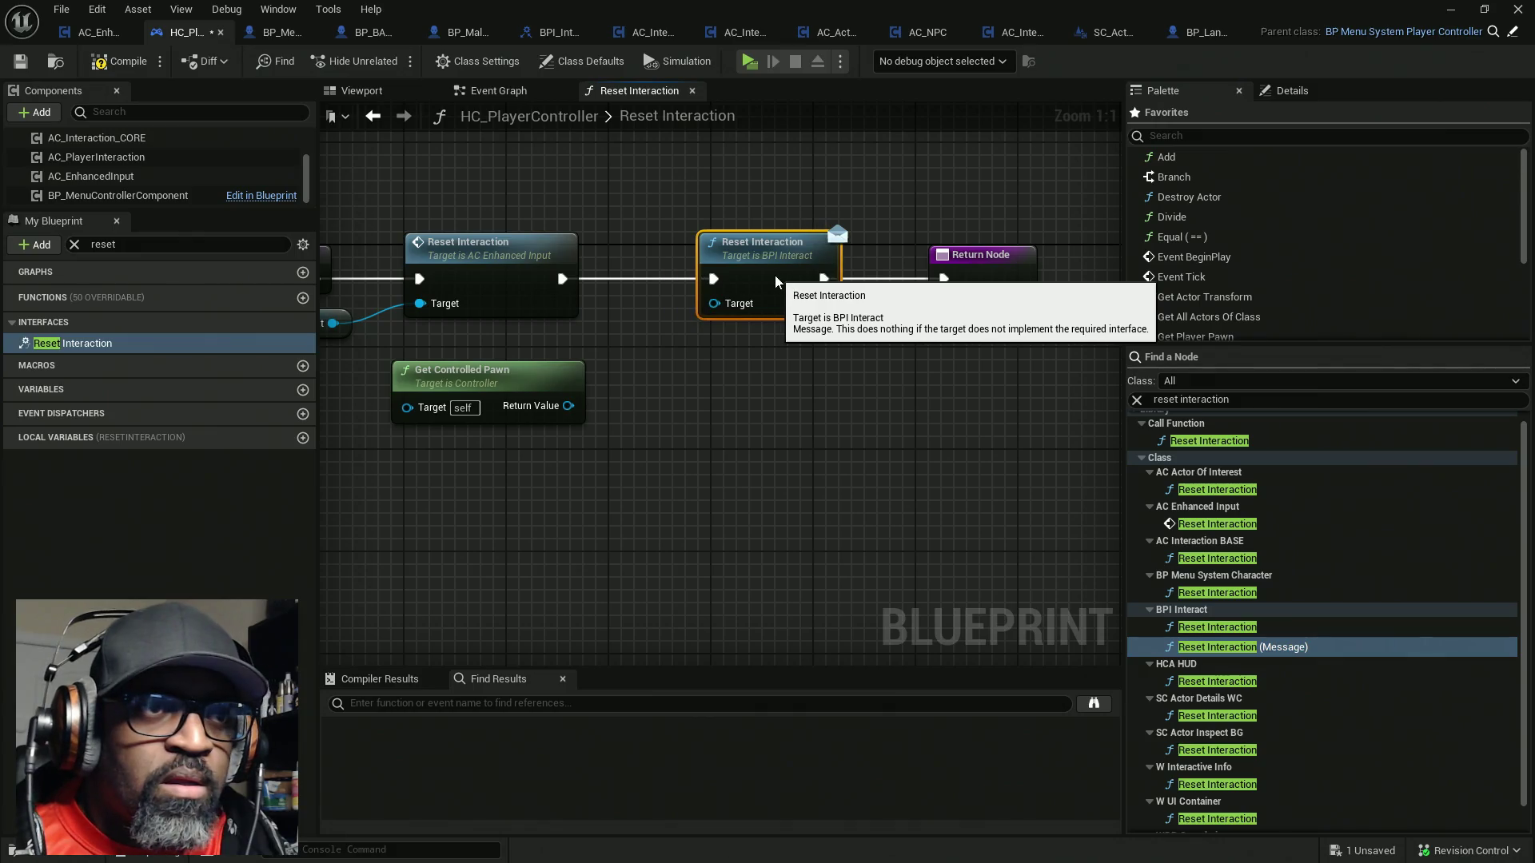
mouse_move(709, 303)
mouse_down()
mouse_move(595, 402)
mouse_move(568, 406)
mouse_up()
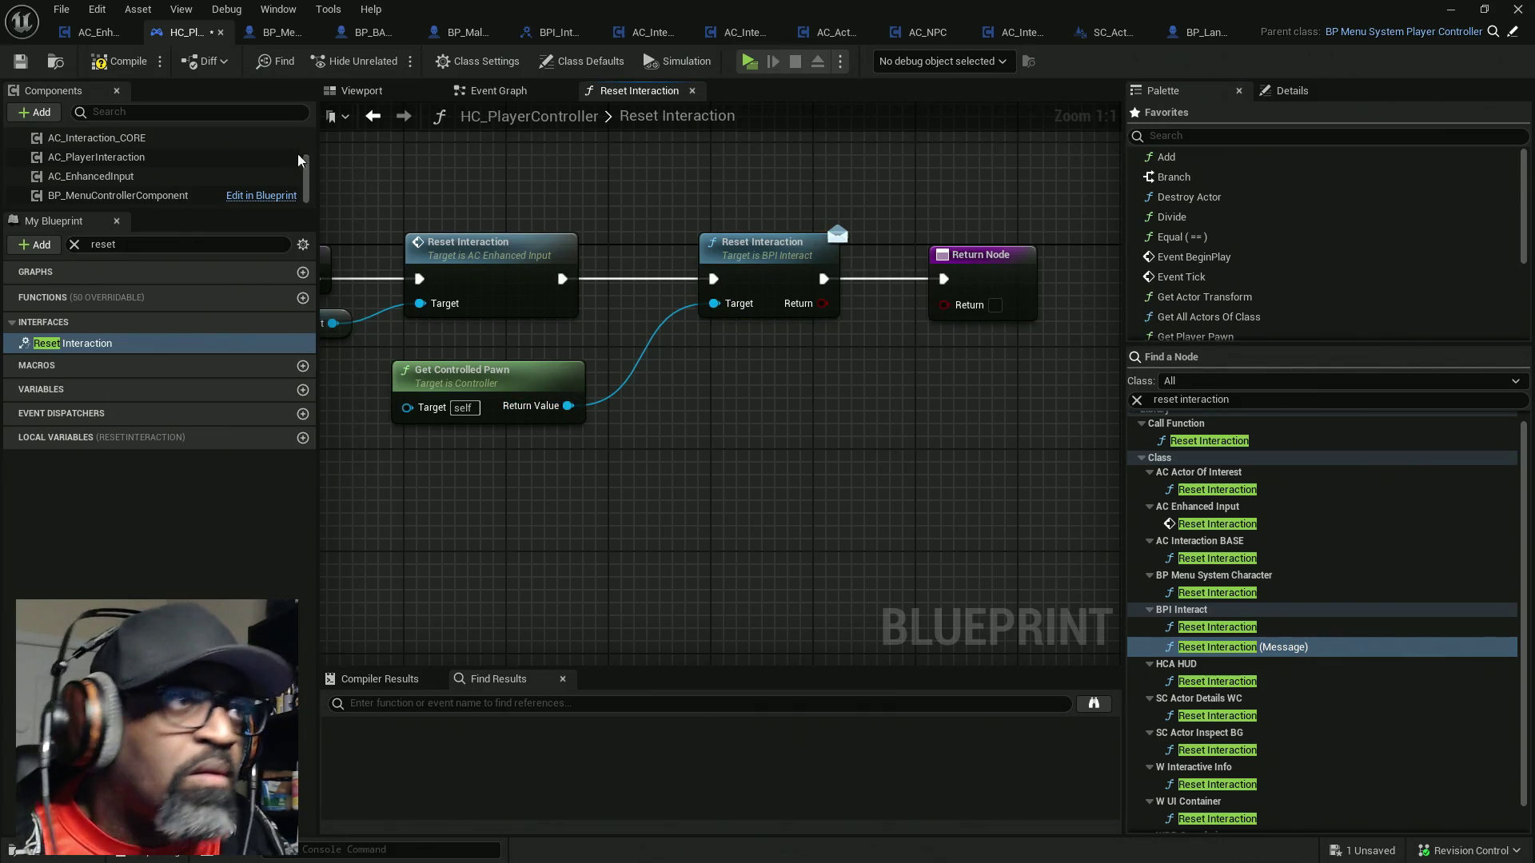
click(119, 62)
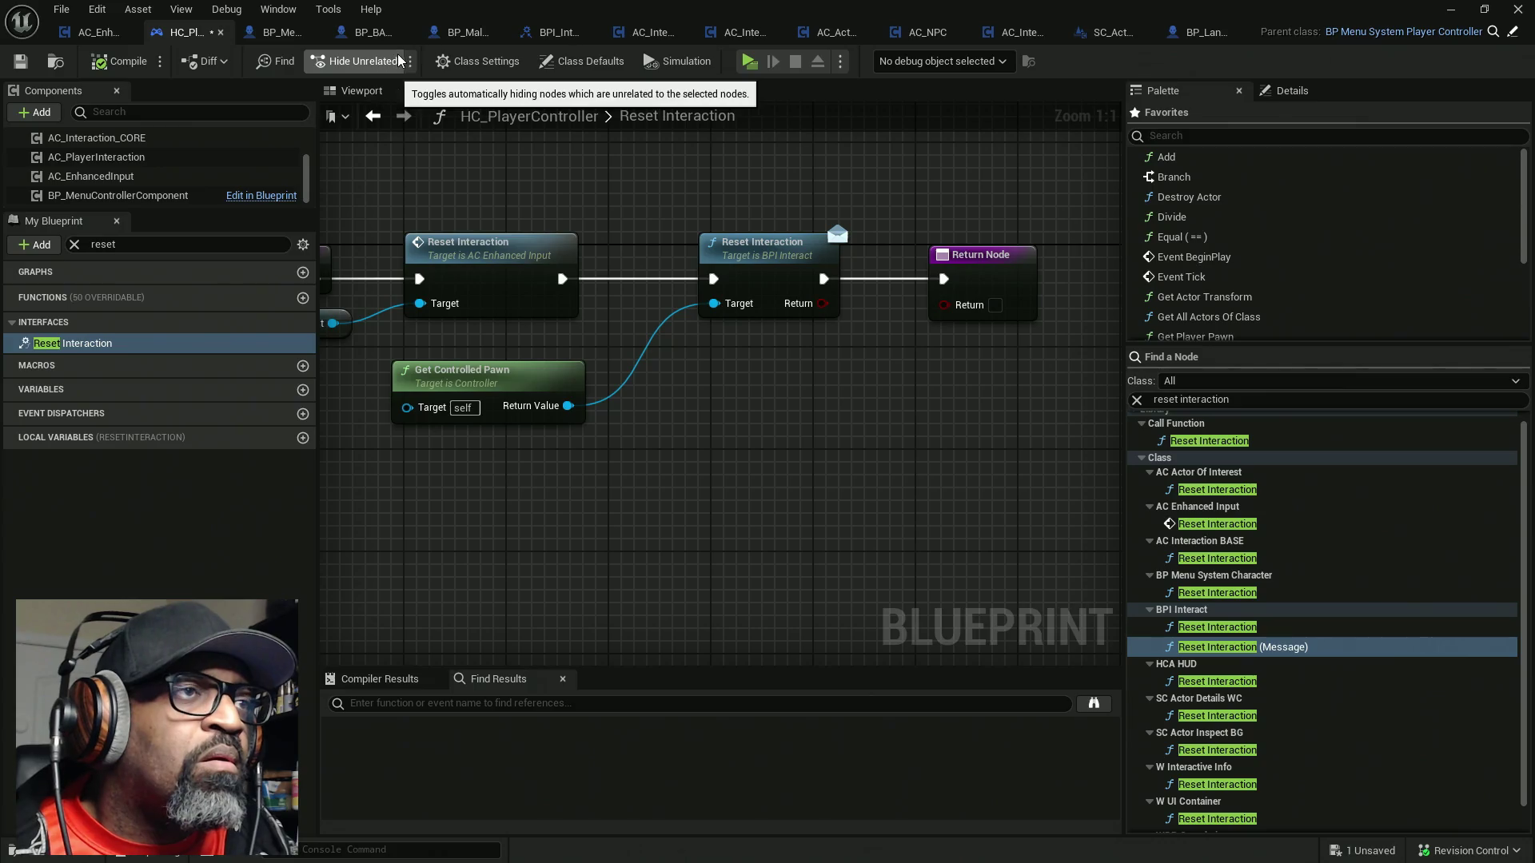
click(362, 36)
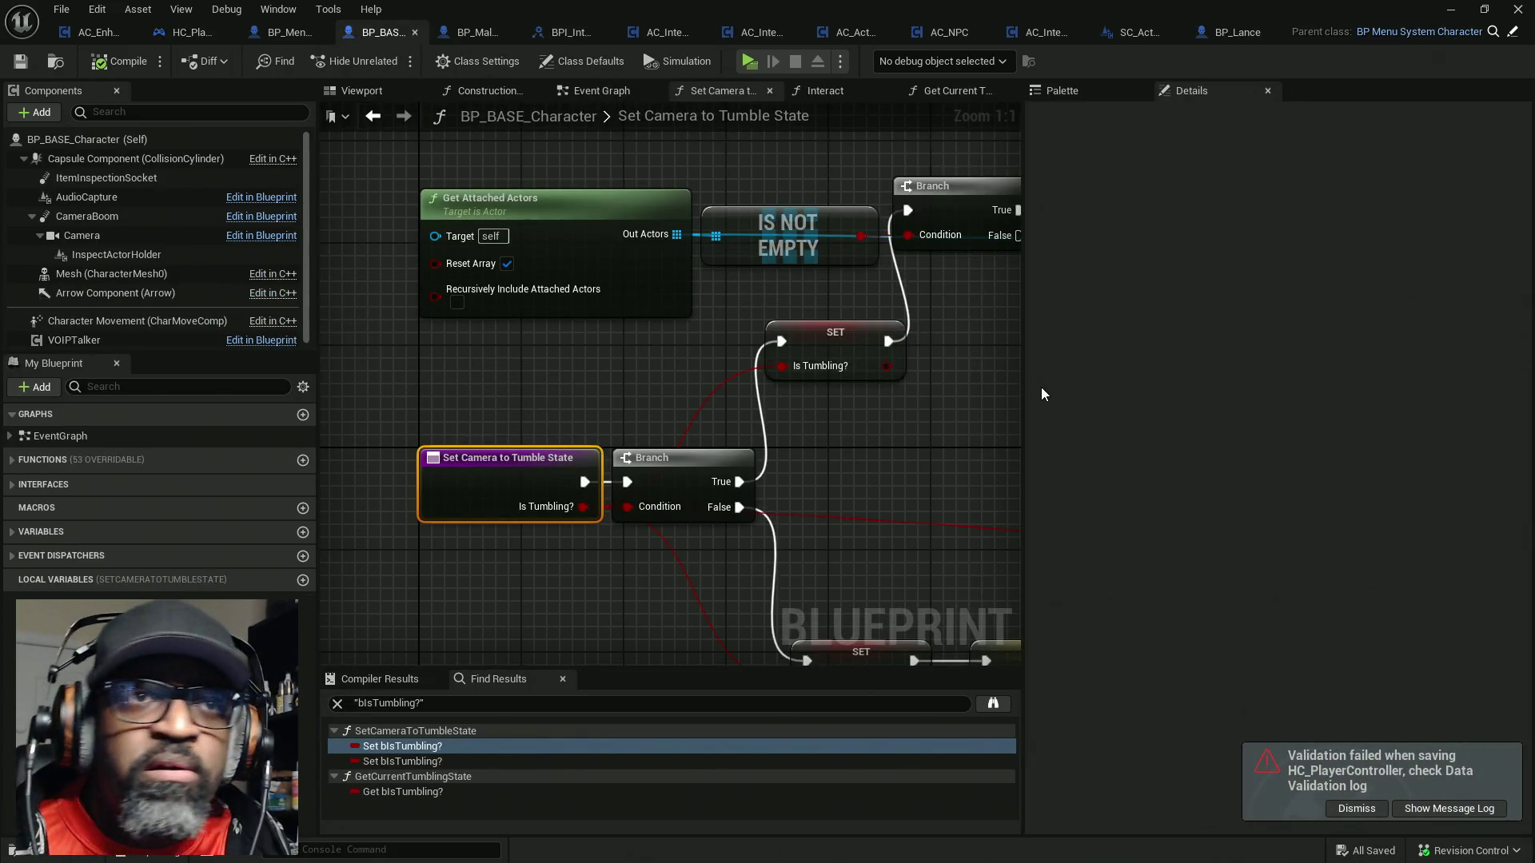
Implement the Reset Interaction interface function in BP_BASE_Character, then compile and save
drag(1023, 404, 1299, 424)
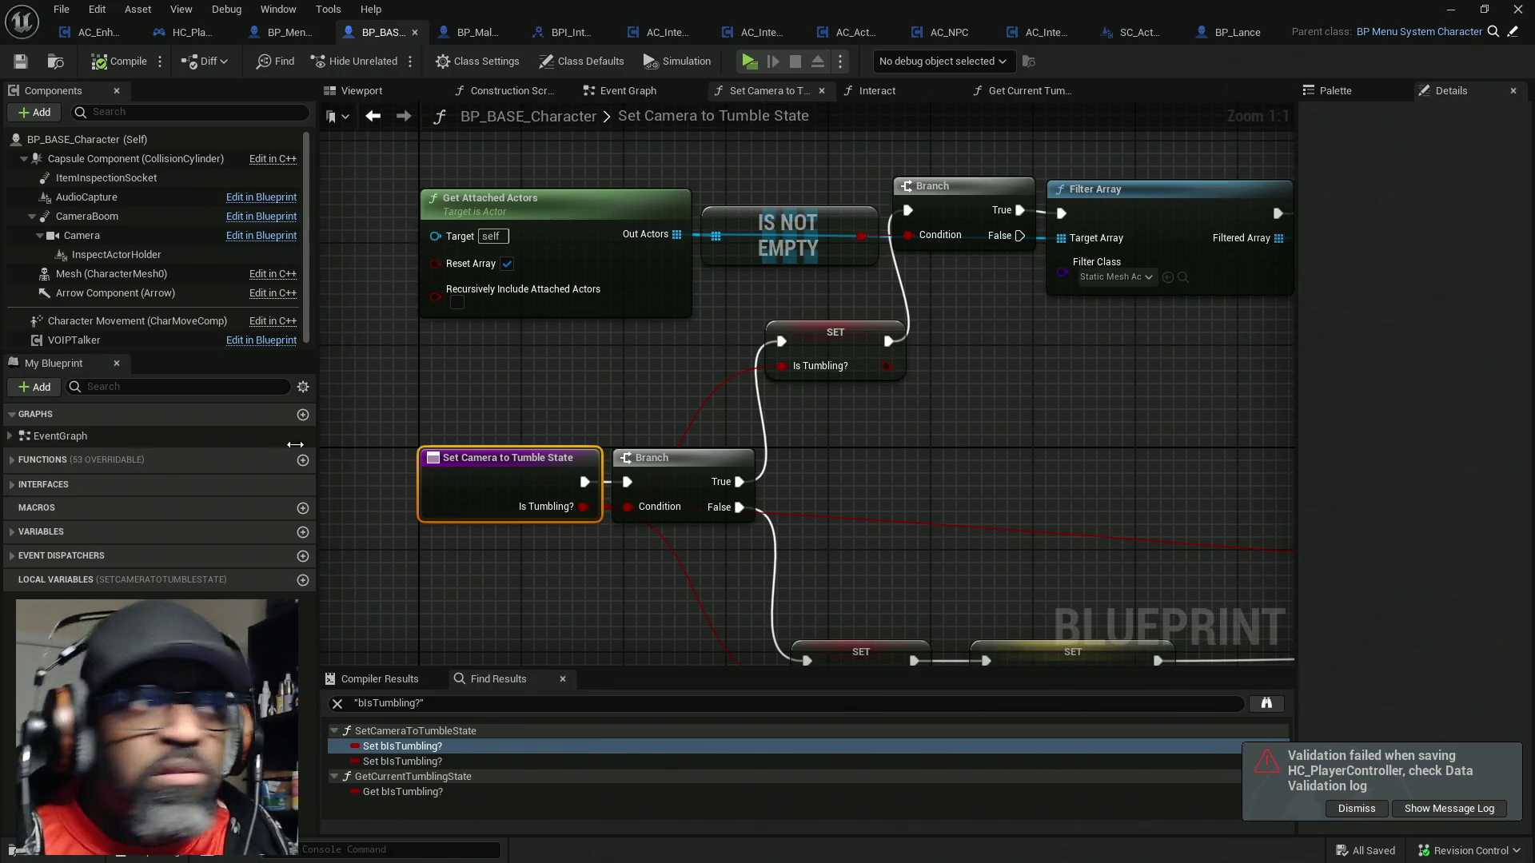
click(16, 482)
click(66, 523)
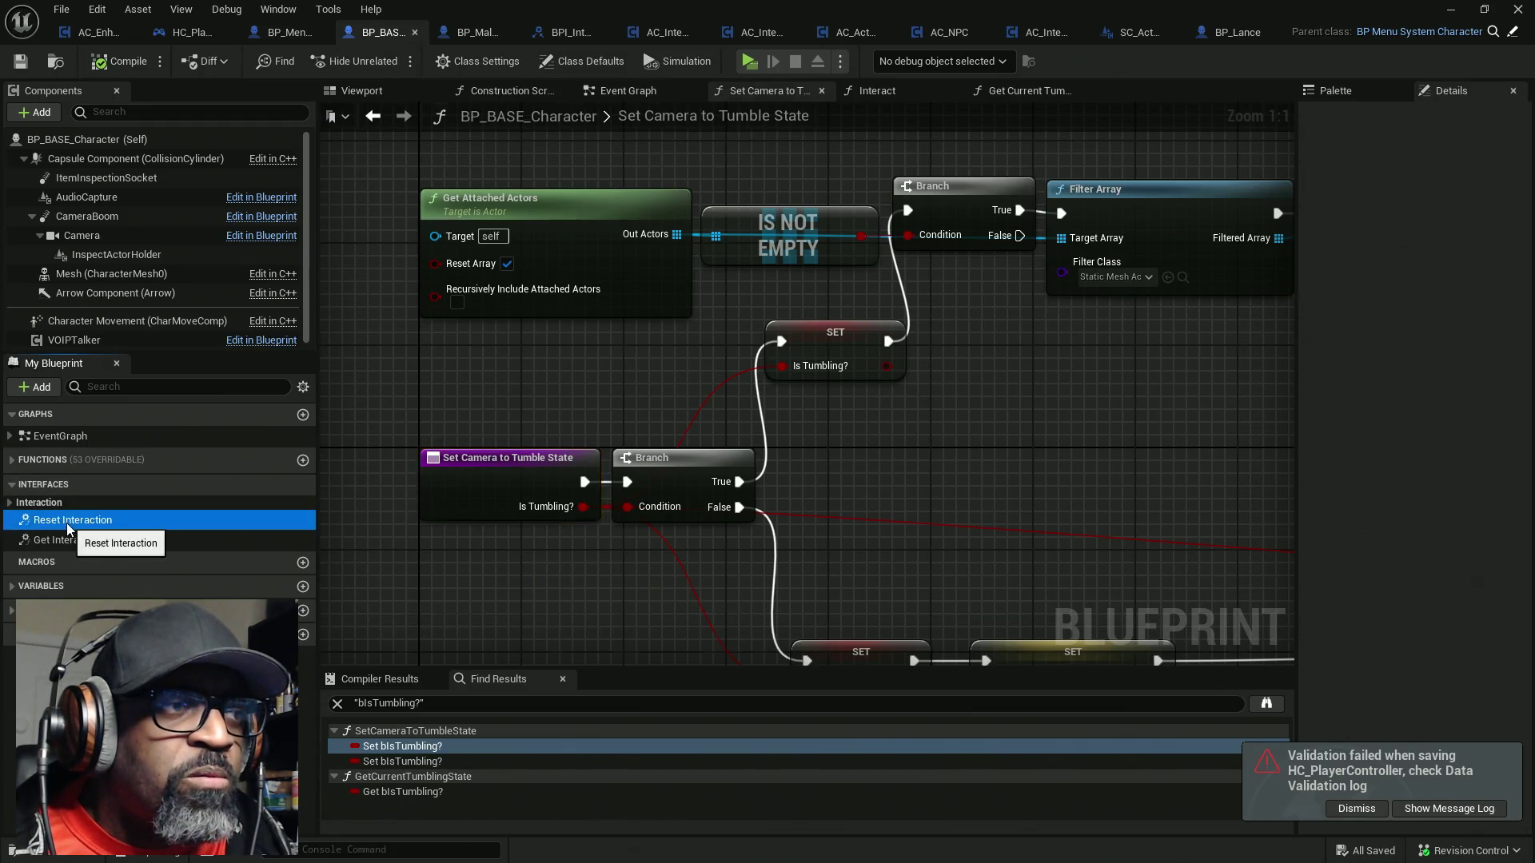
double_click(65, 523)
click(957, 375)
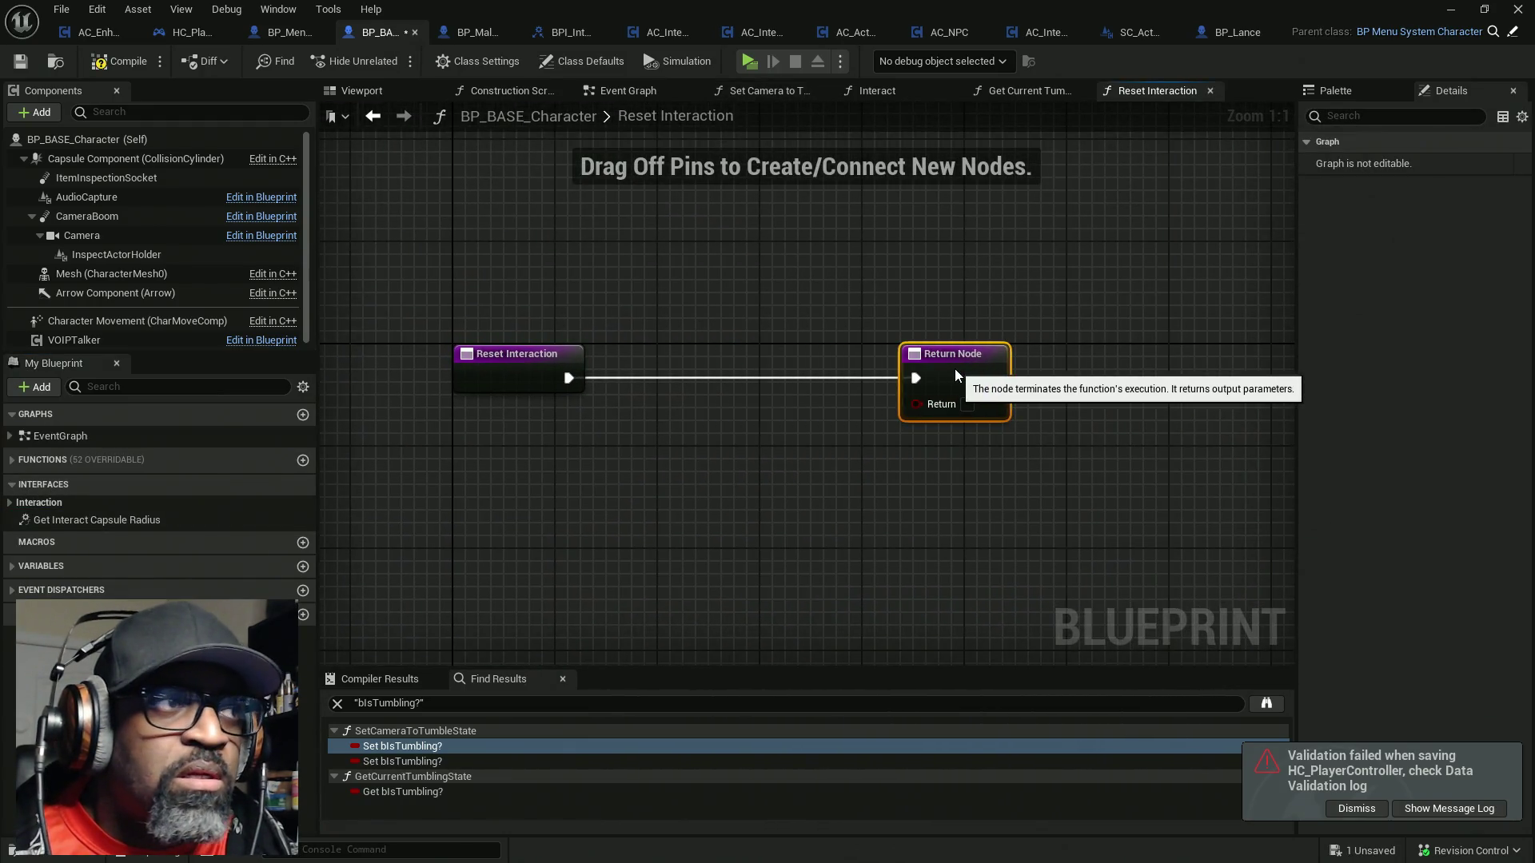
click(154, 220)
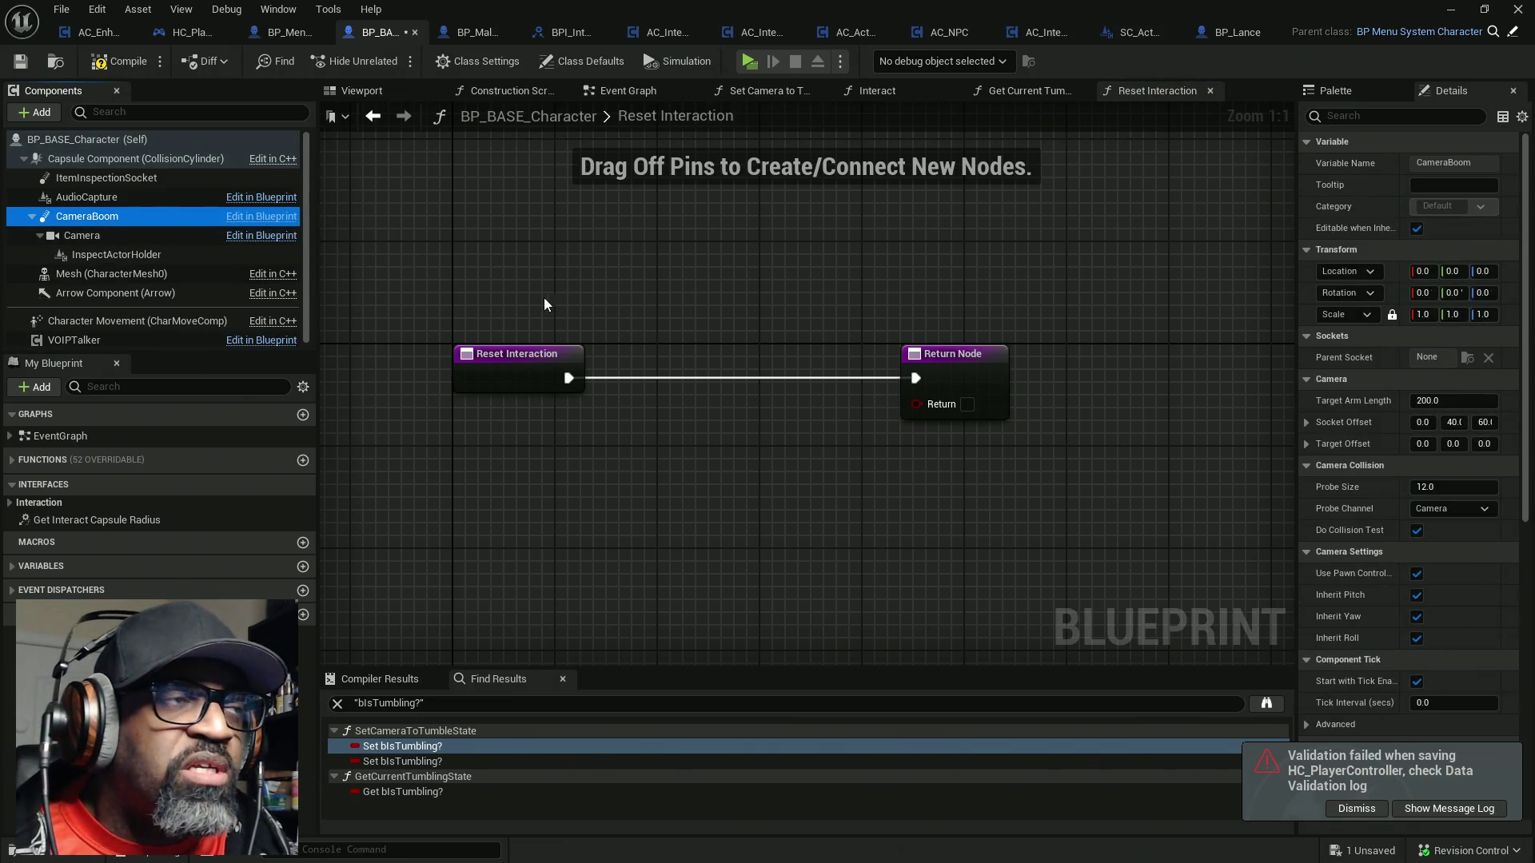
click(114, 64)
key(ctrl+s)
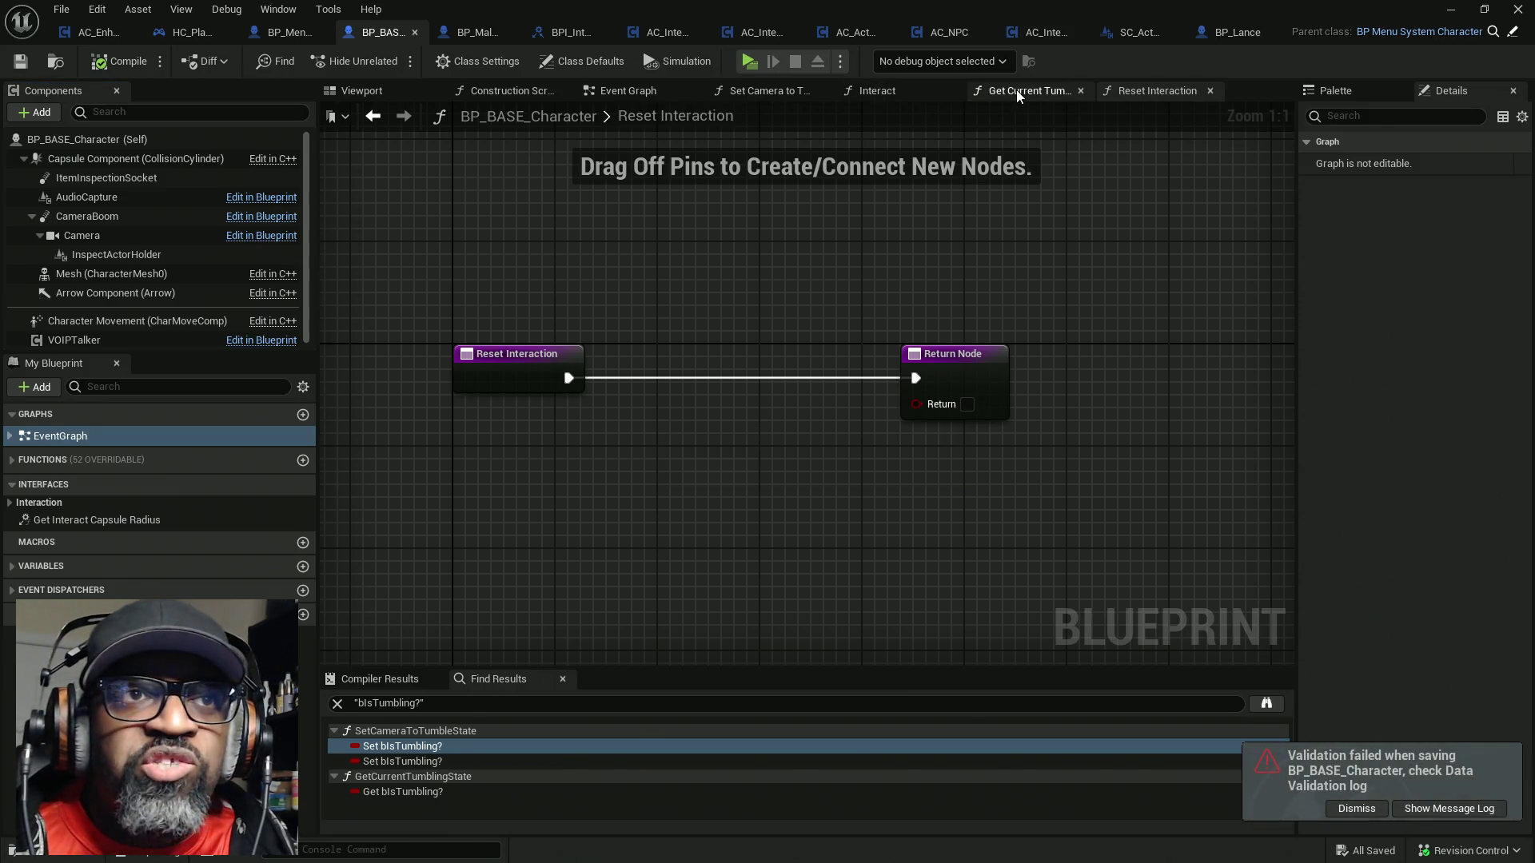
Review the Interact and Set Camera to Tumble State graphs and select the camera boom socket offset nodes
click(1017, 92)
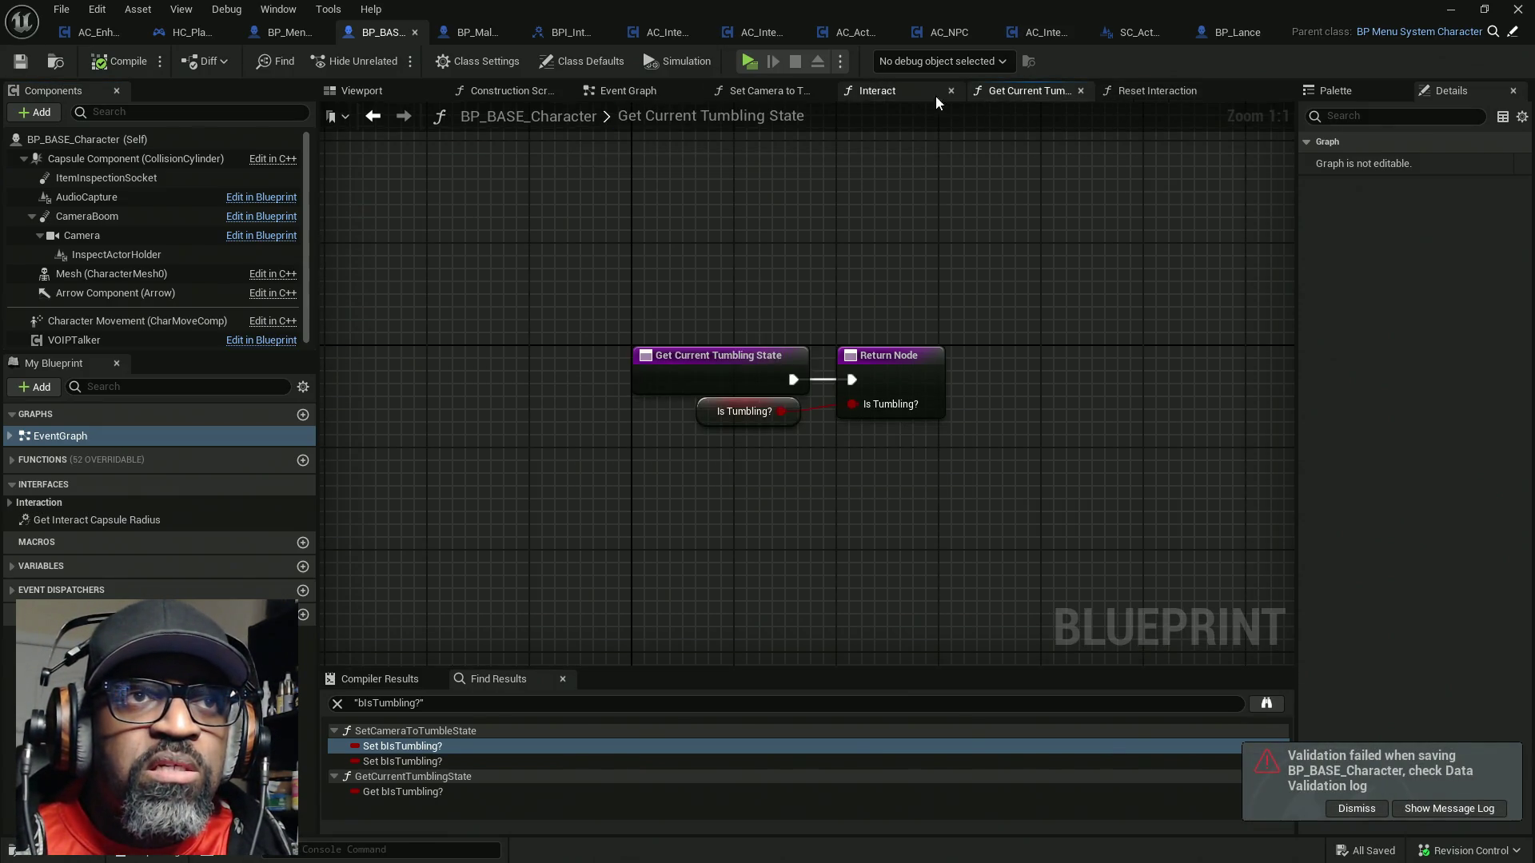
click(899, 90)
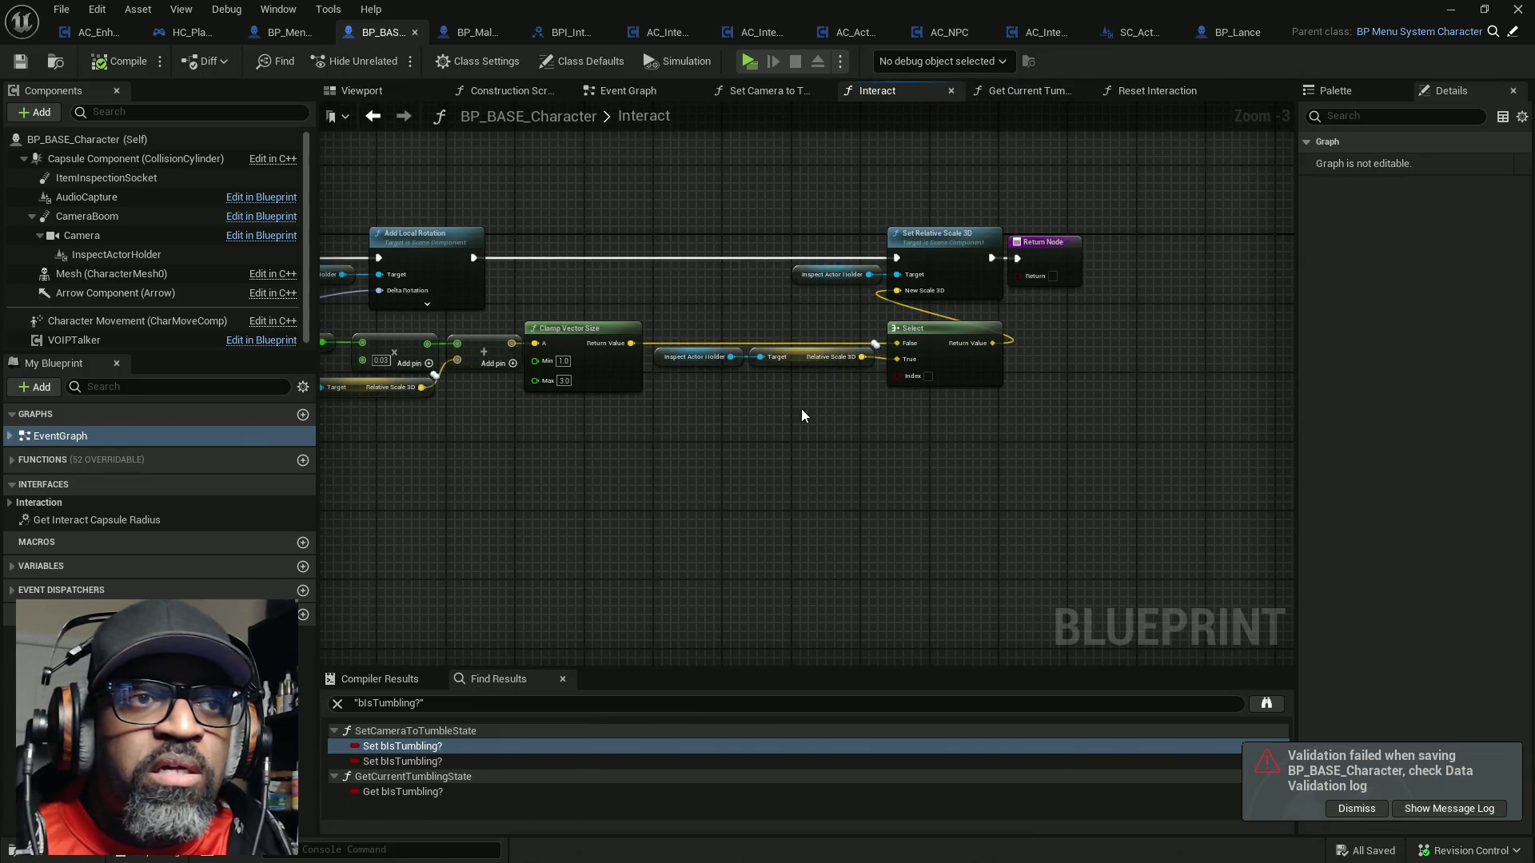
key(Home)
click(769, 94)
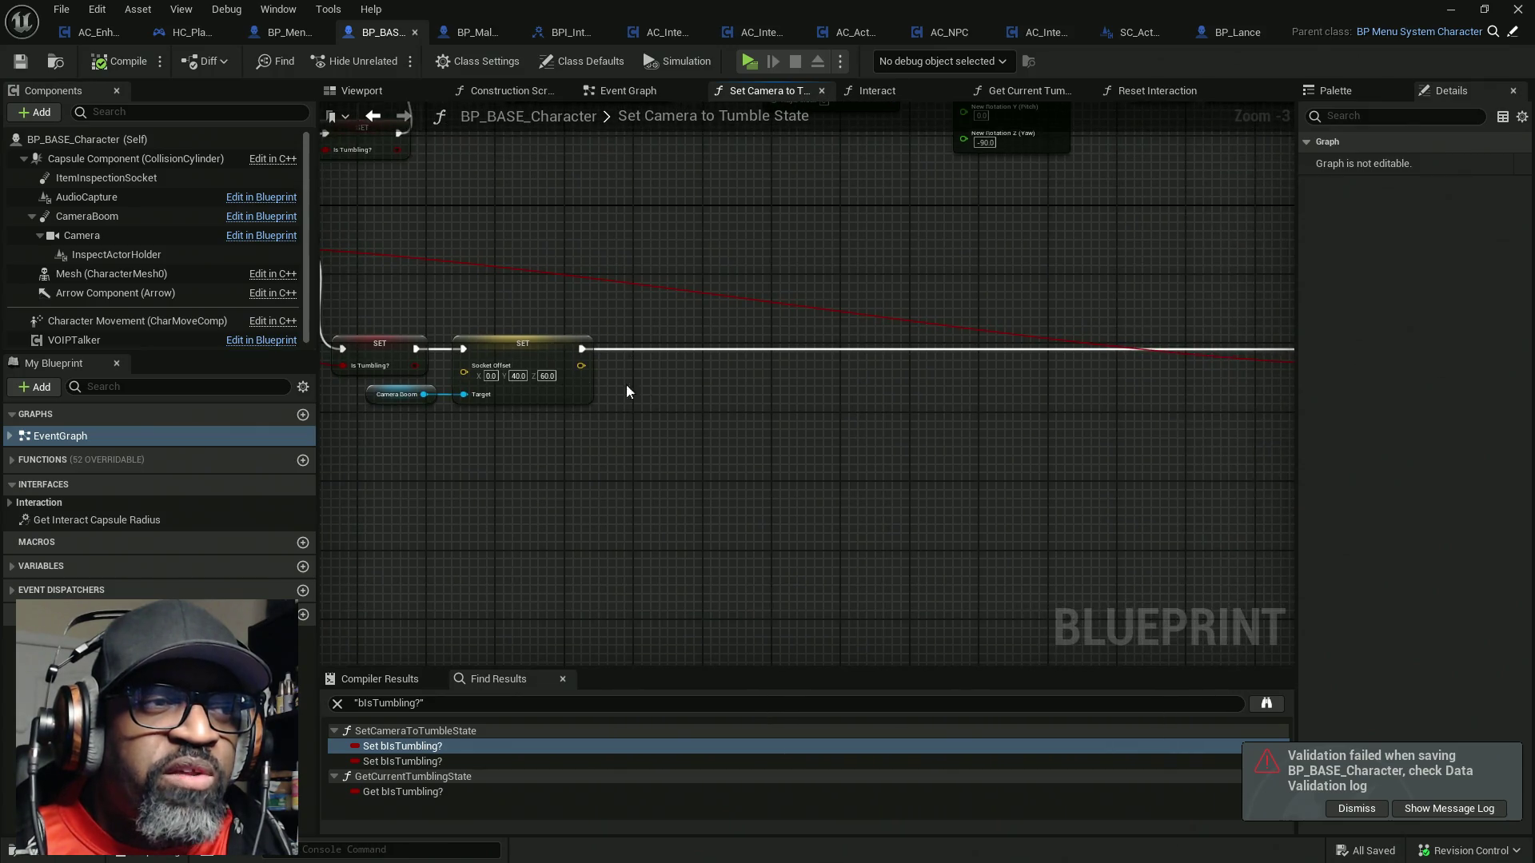
drag(602, 385, 787, 436)
drag(582, 402, 568, 386)
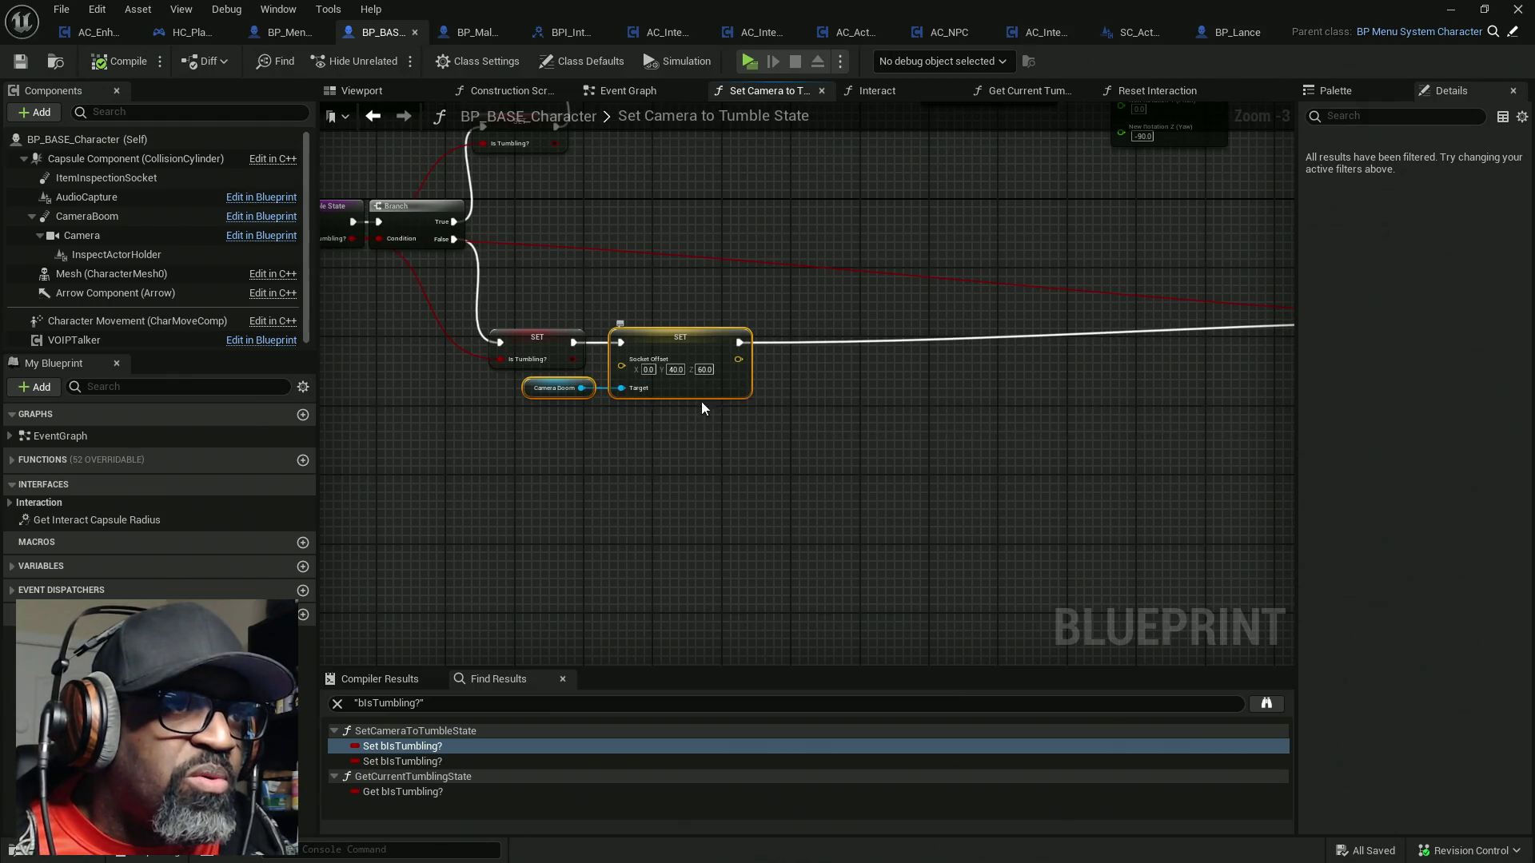
Paste the Camera Boom Socket Offset (0, 40, 60) nodes into Reset Interaction before Return, then compile and save
double_click(678, 116)
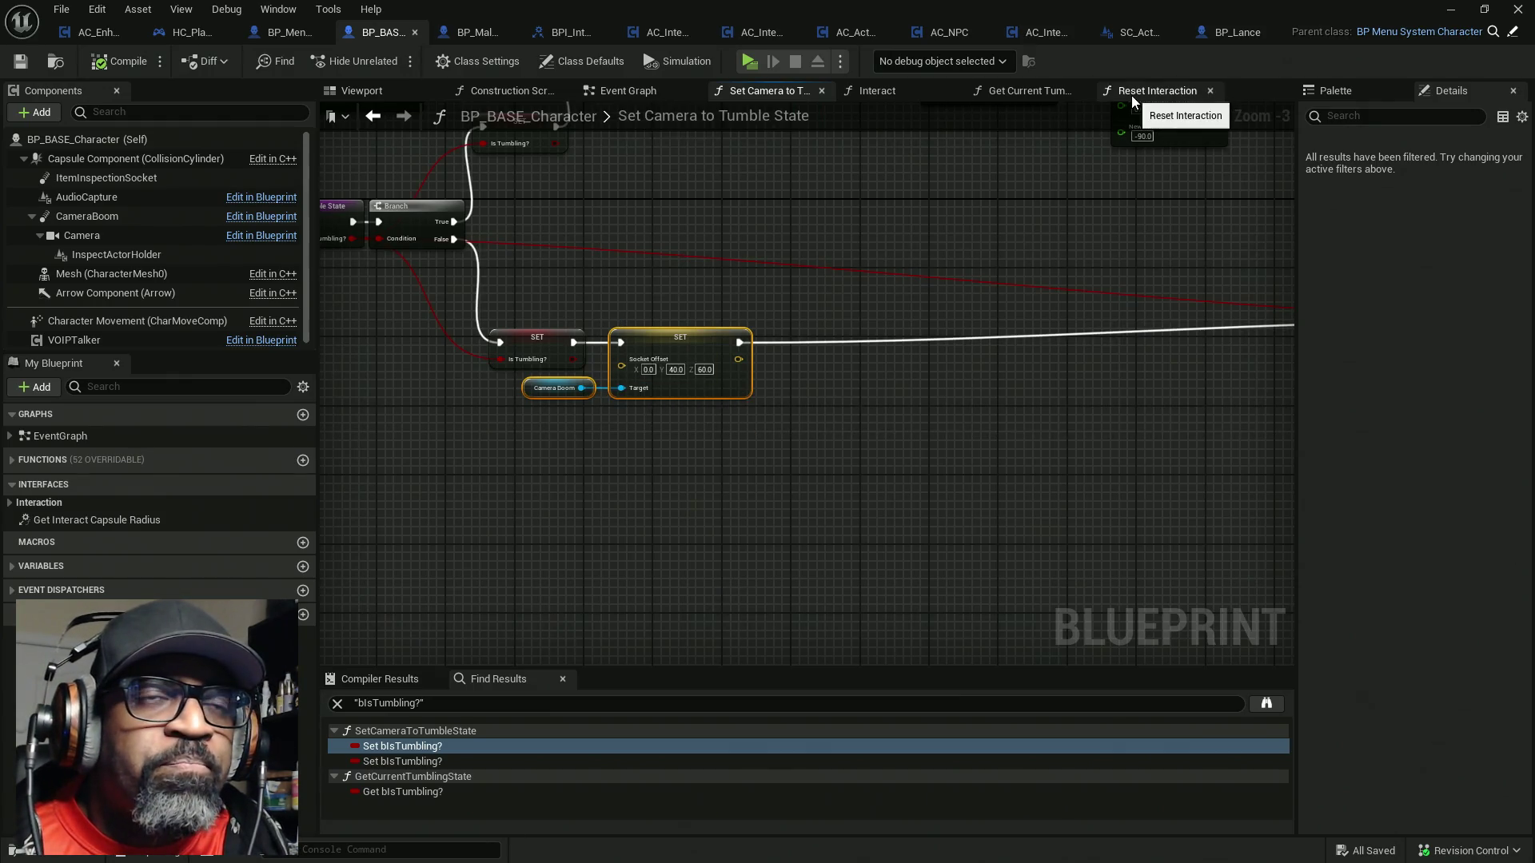
click(1130, 94)
drag(525, 481, 603, 438)
key(ctrl+v)
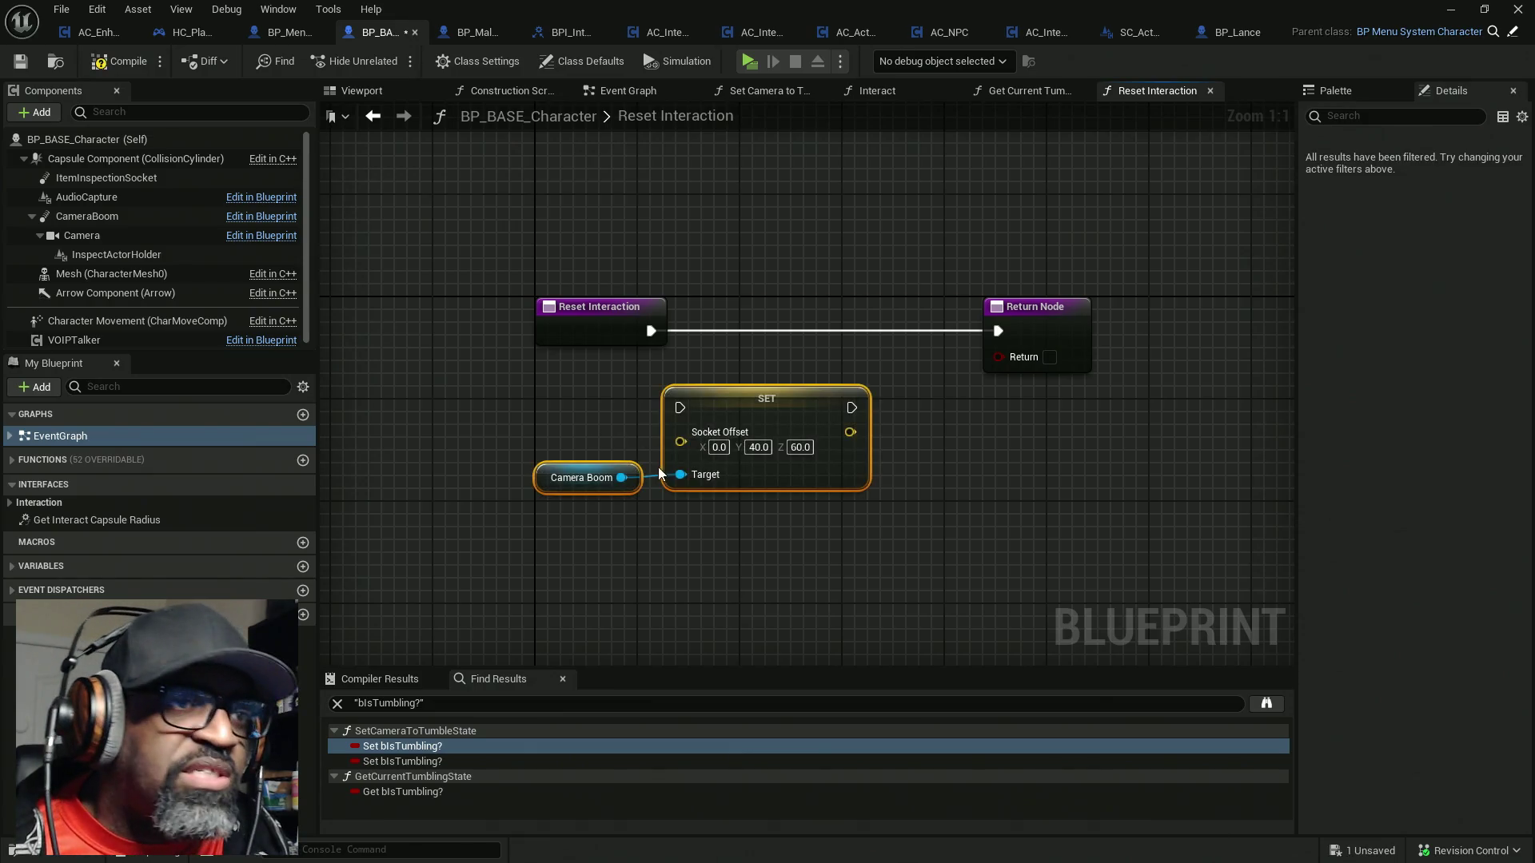
drag(680, 408, 652, 331)
mouse_move(764, 404)
mouse_down()
mouse_move(803, 328)
mouse_move(997, 328)
mouse_up()
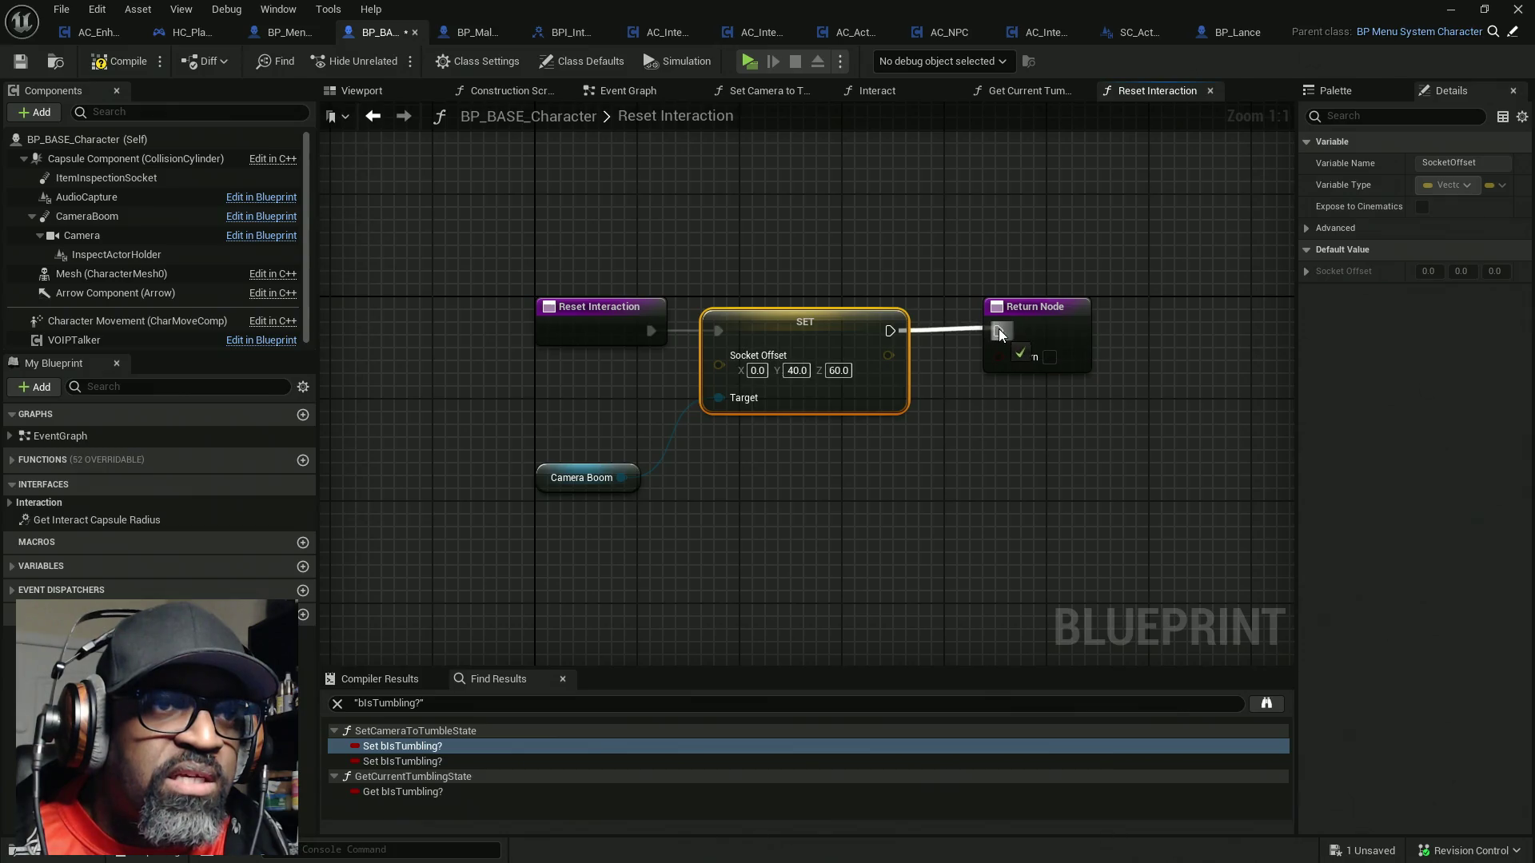
mouse_move(557, 479)
mouse_down()
mouse_move(569, 408)
mouse_move(586, 401)
mouse_up()
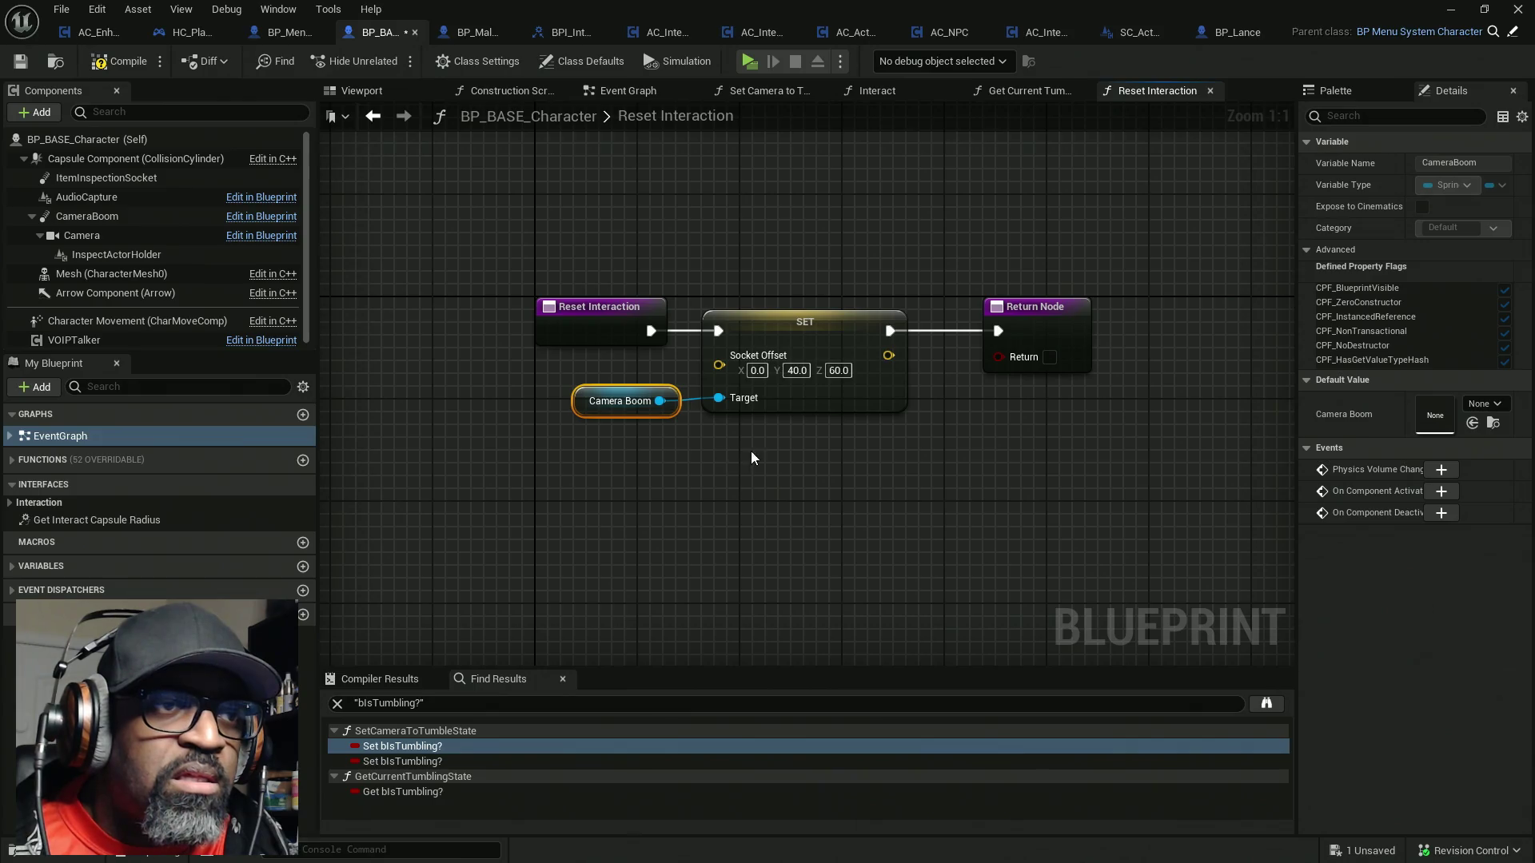
drag(814, 432, 543, 398)
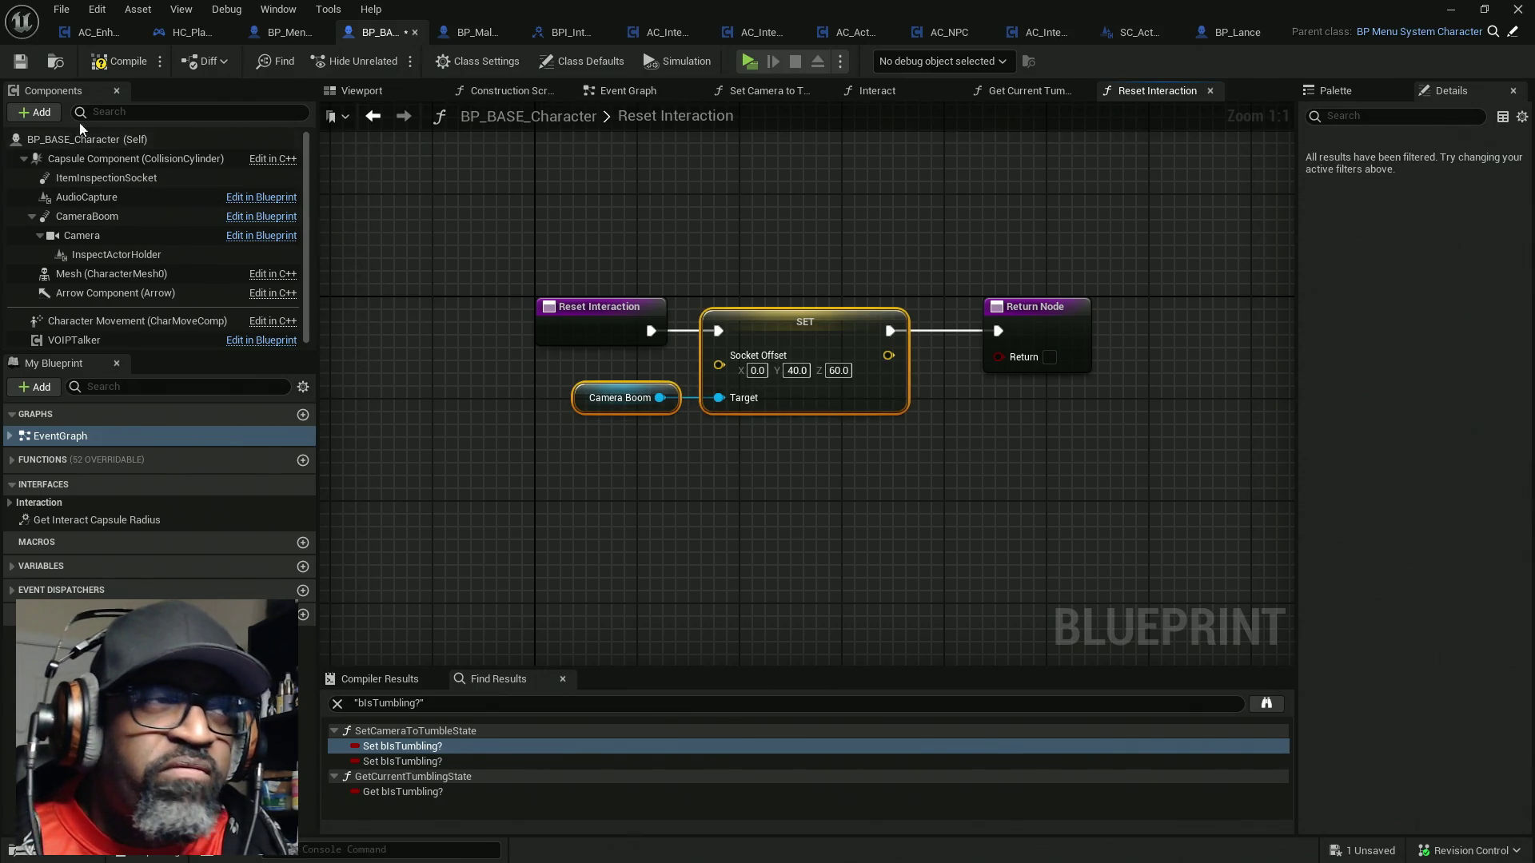
click(136, 71)
key(ctrl+s)
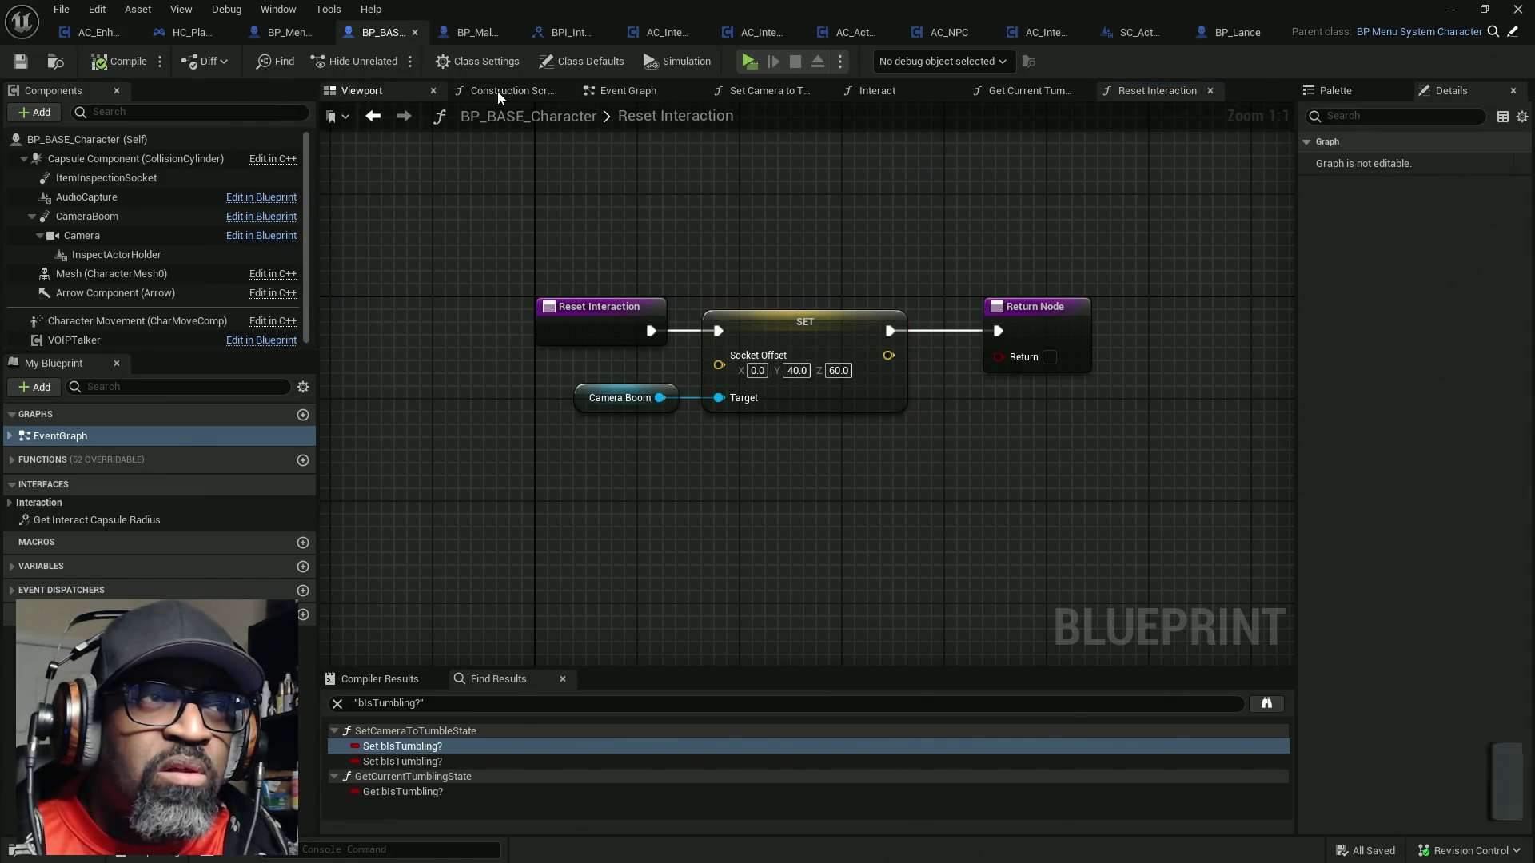
Check the CameraBoom's 0, 40, 60 socket offset in the Viewport, then start a play session
click(370, 93)
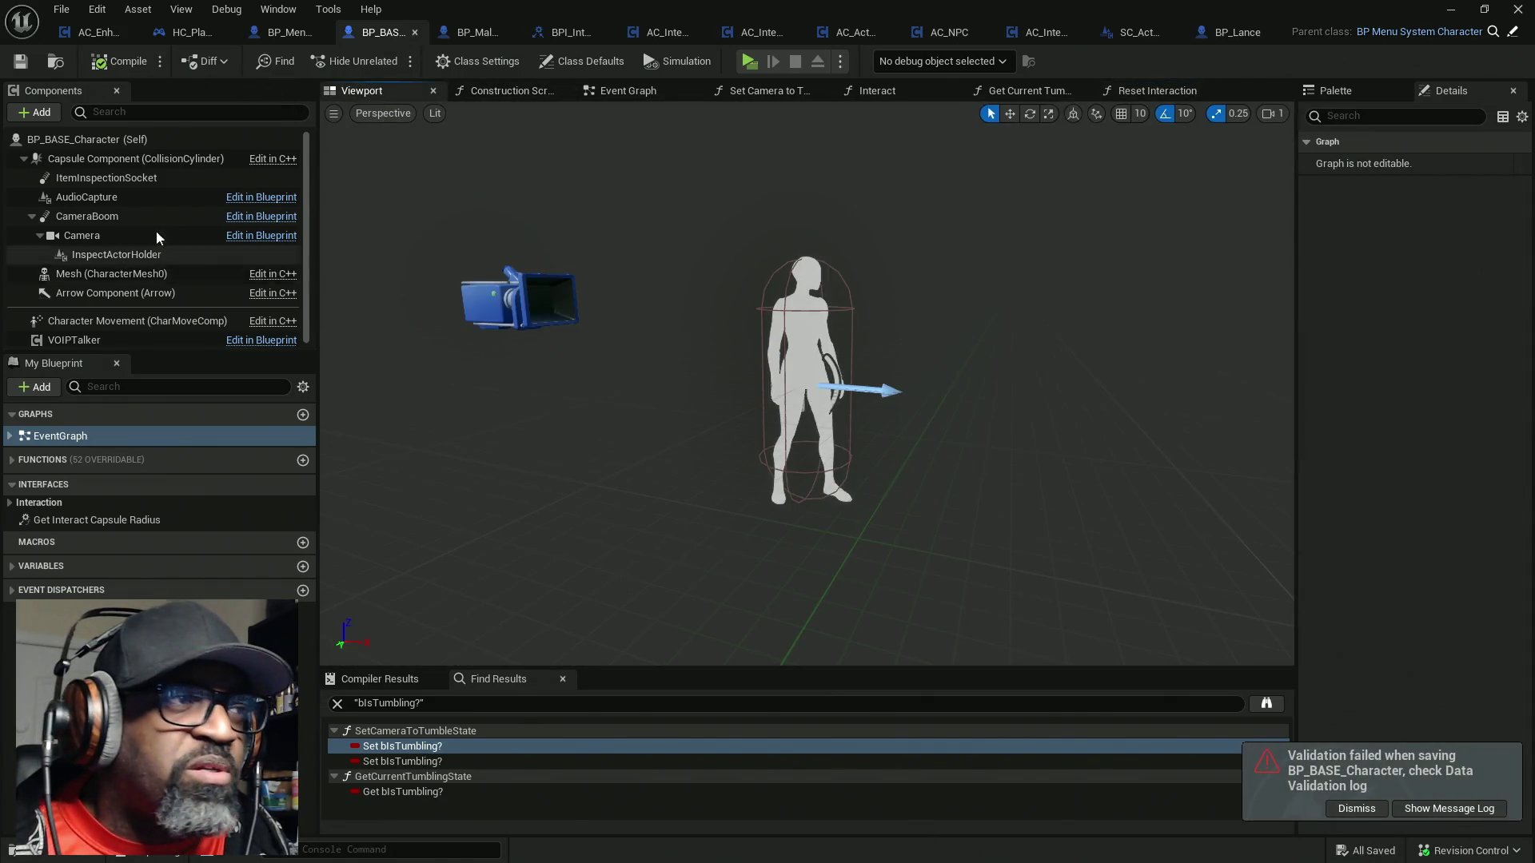
click(114, 215)
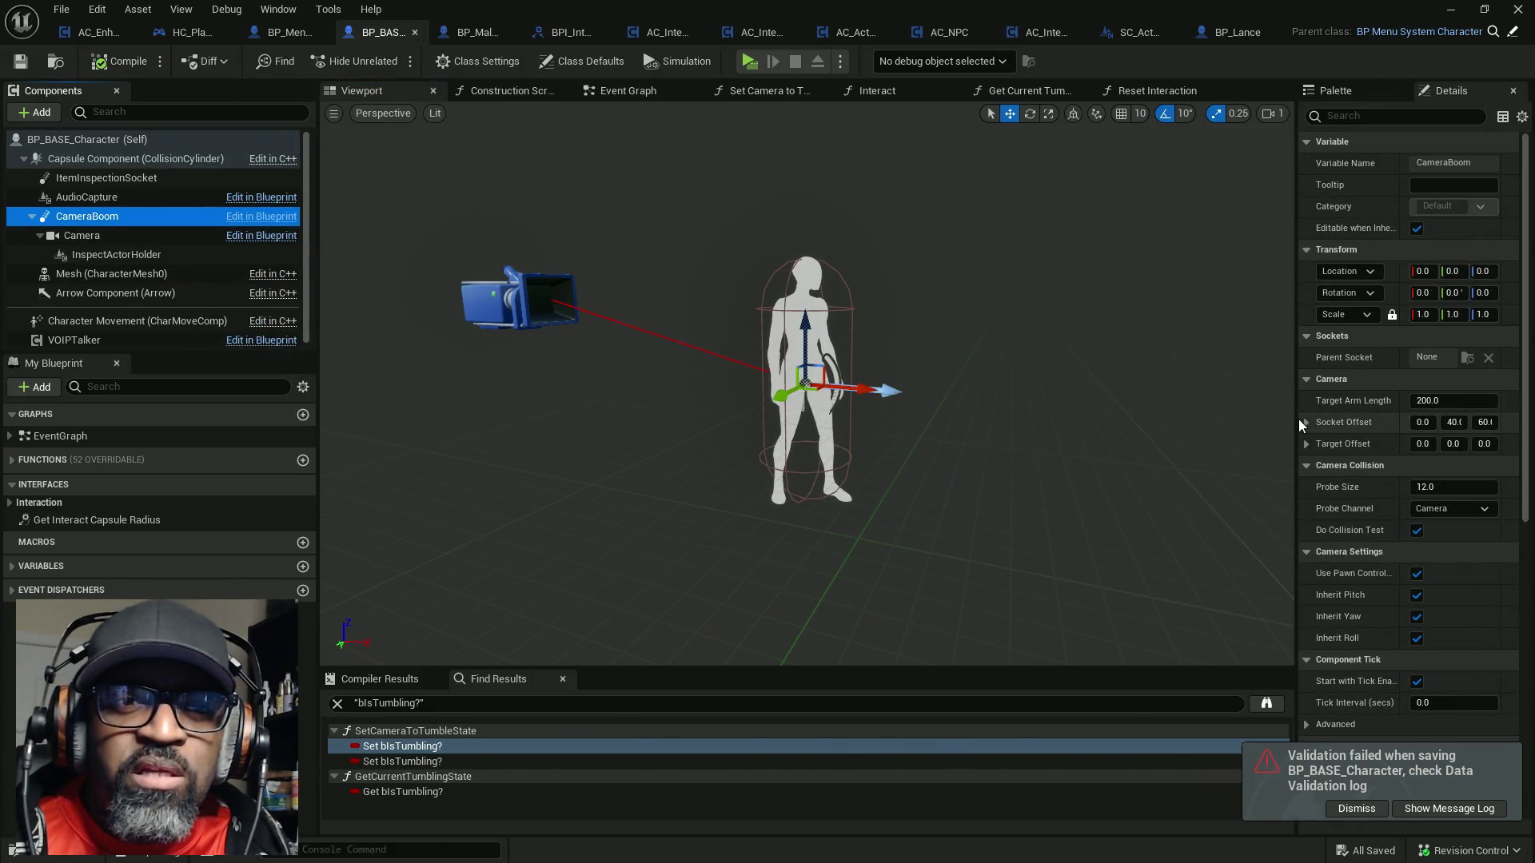
mouse_move(1300, 426)
mouse_down()
mouse_move(1111, 422)
mouse_move(1251, 407)
mouse_up()
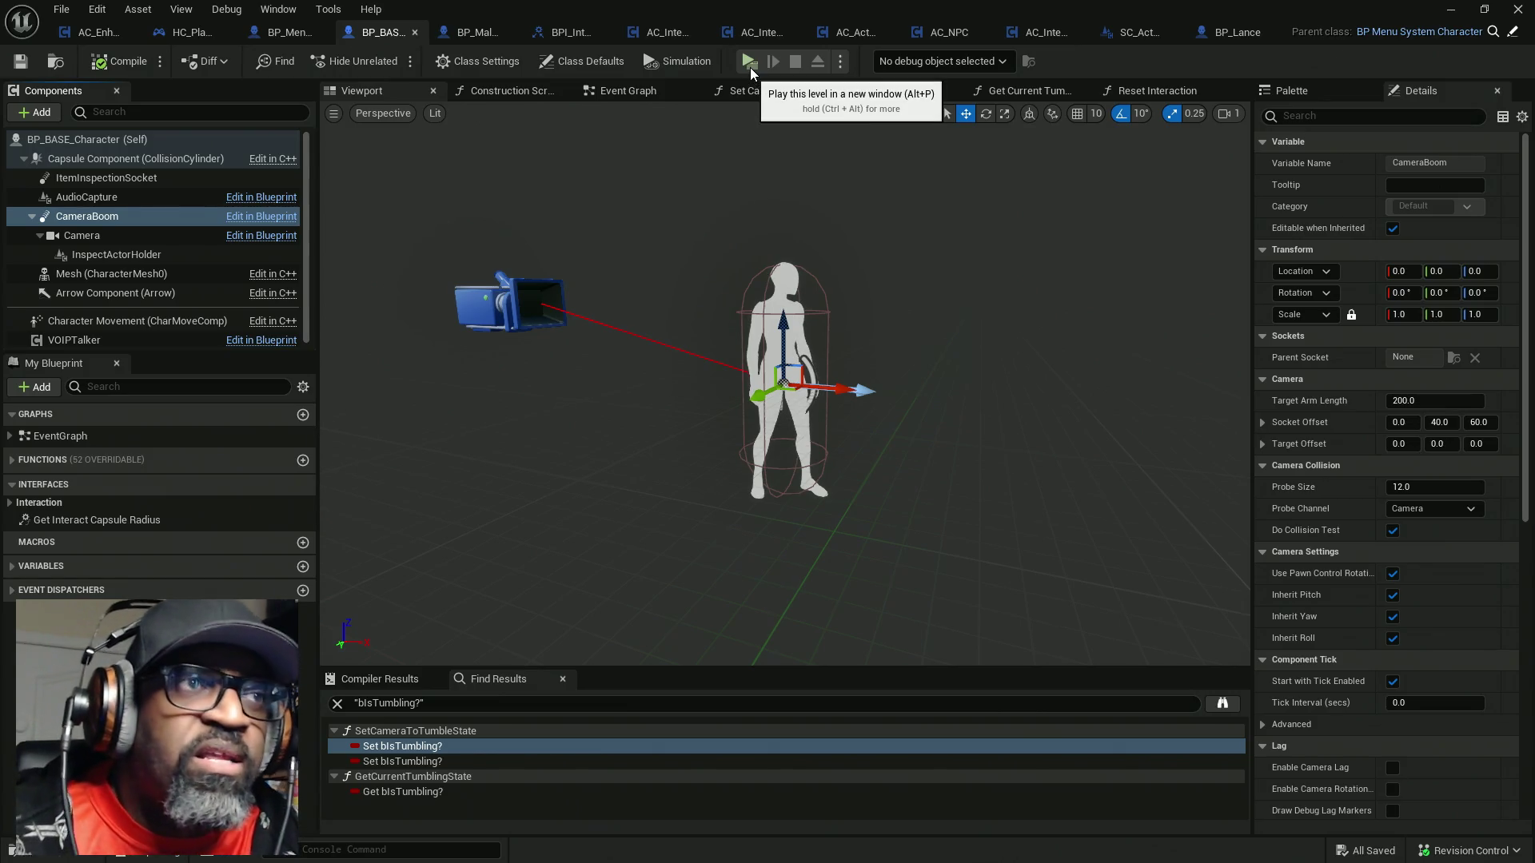
click(750, 65)
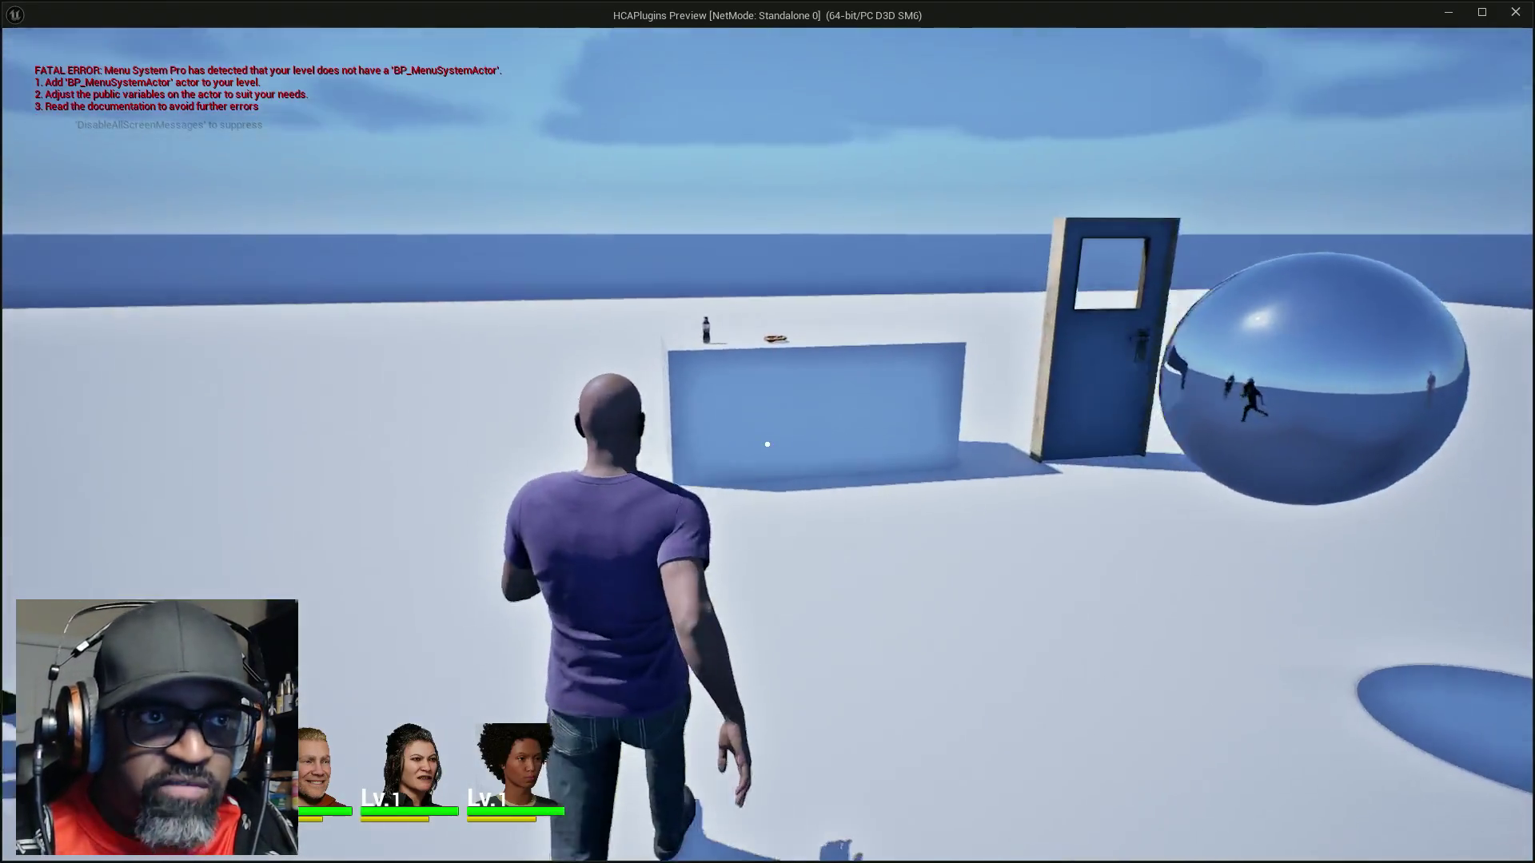
Walk to the table, inspect and release the soda bottle with E, then stop with Esc
key(w)
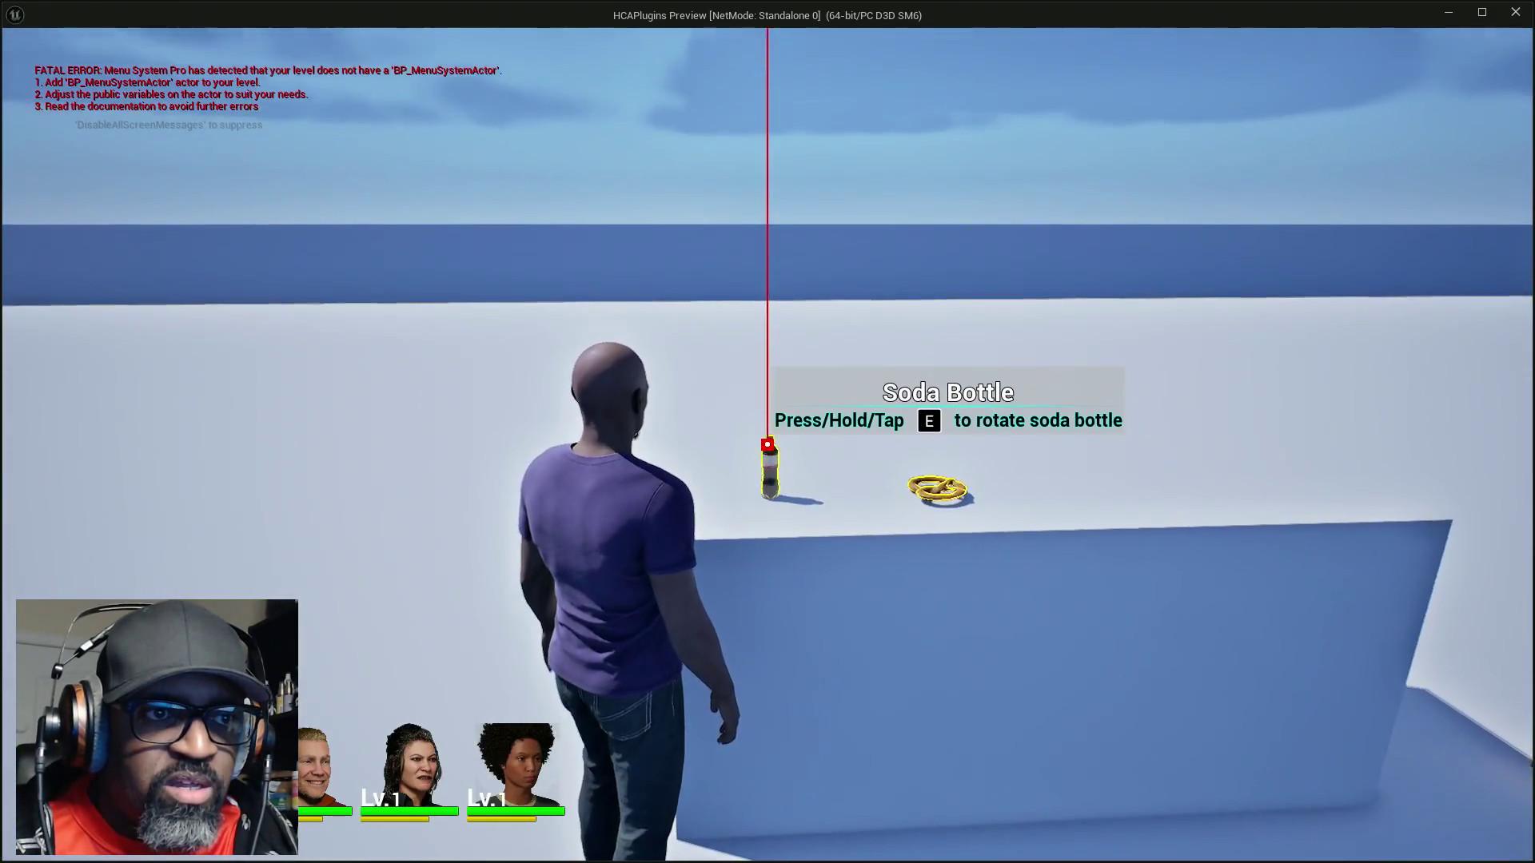
key(e)
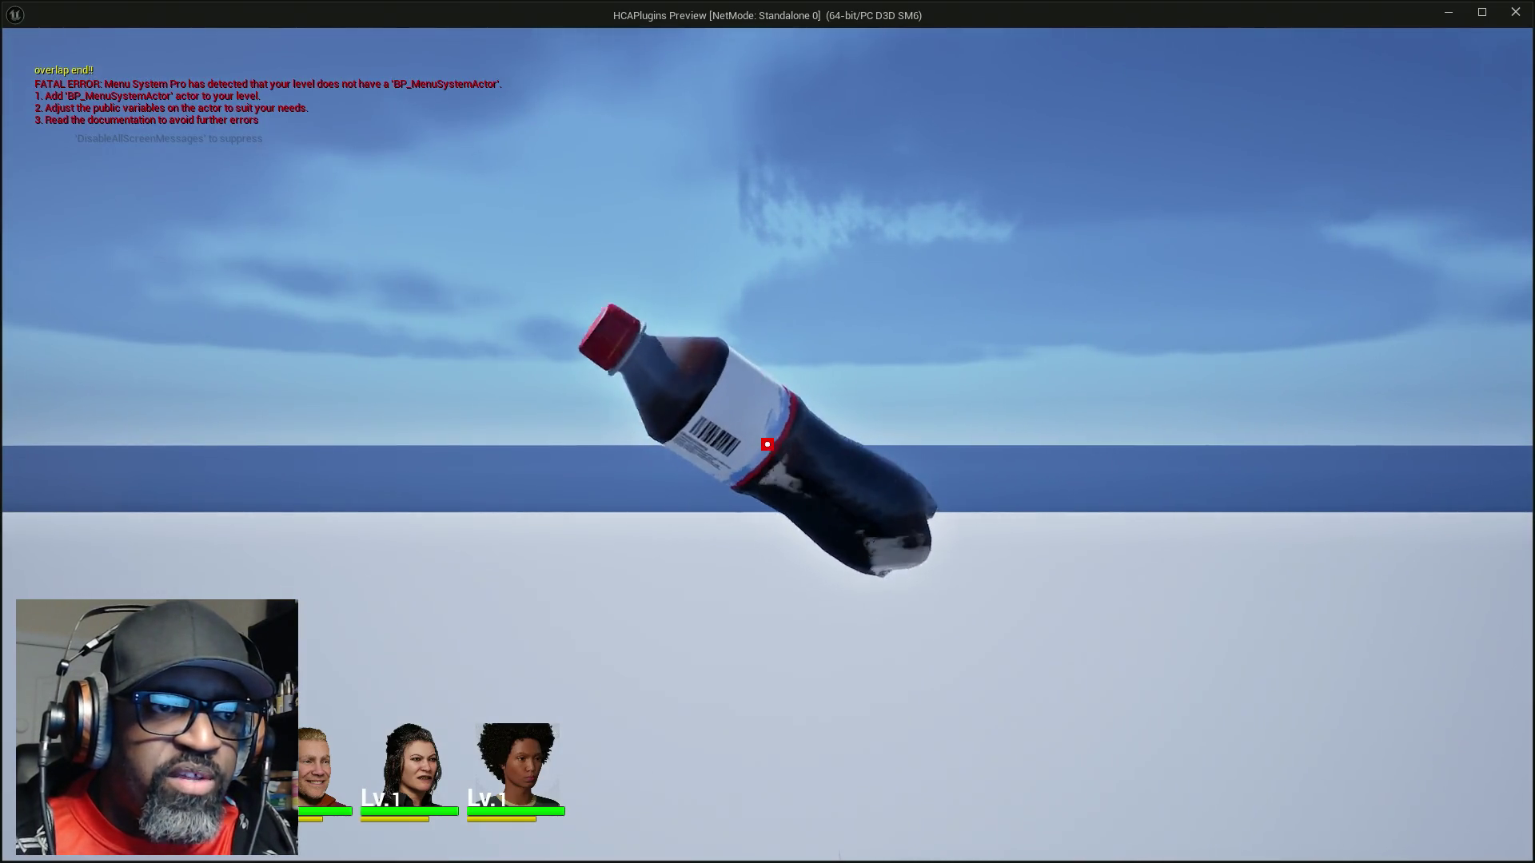
key(e)
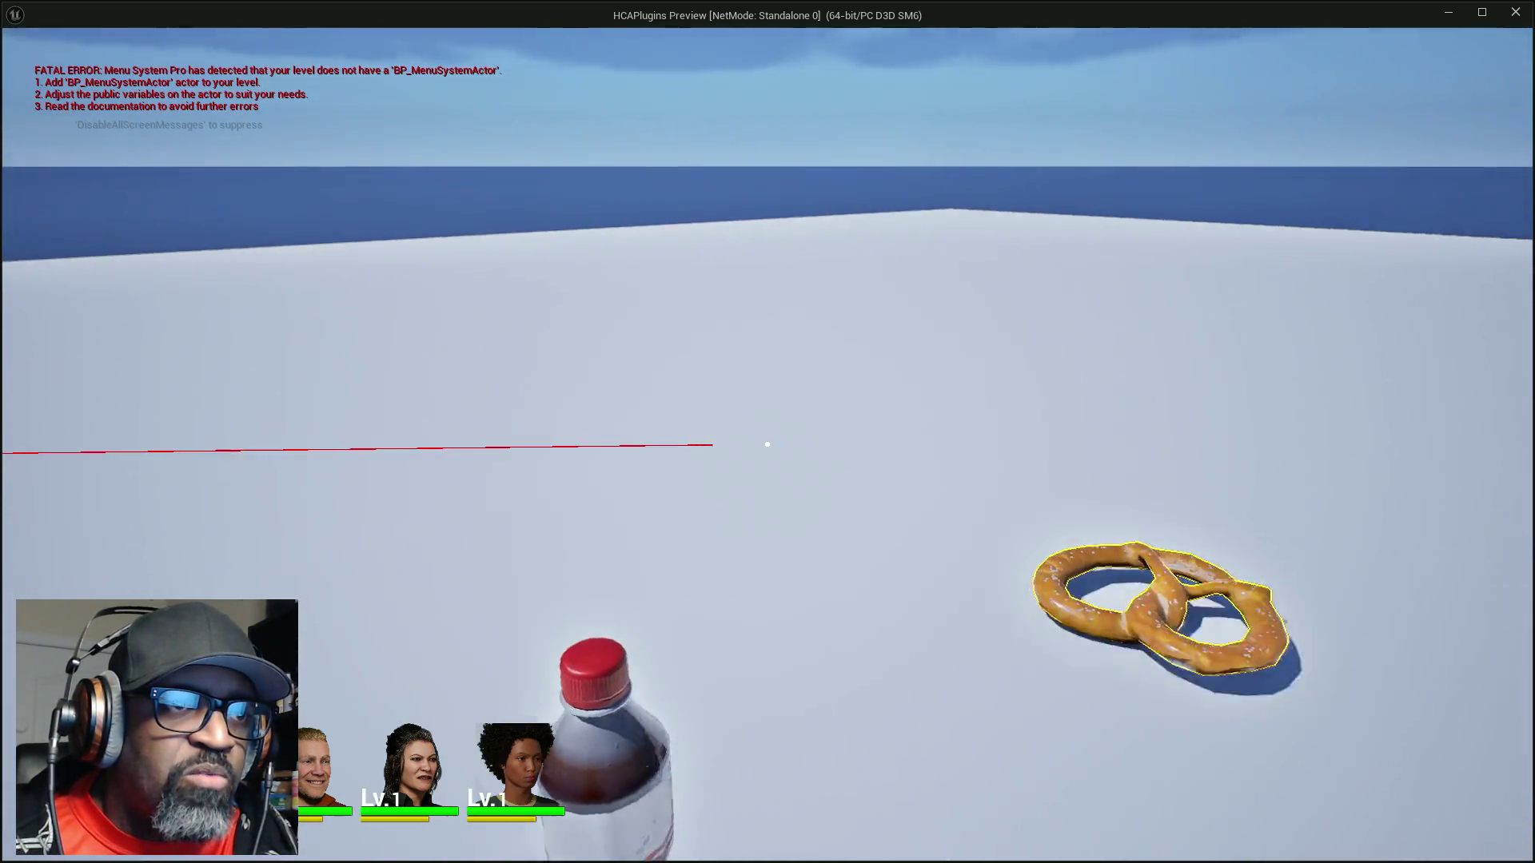
key(Escape)
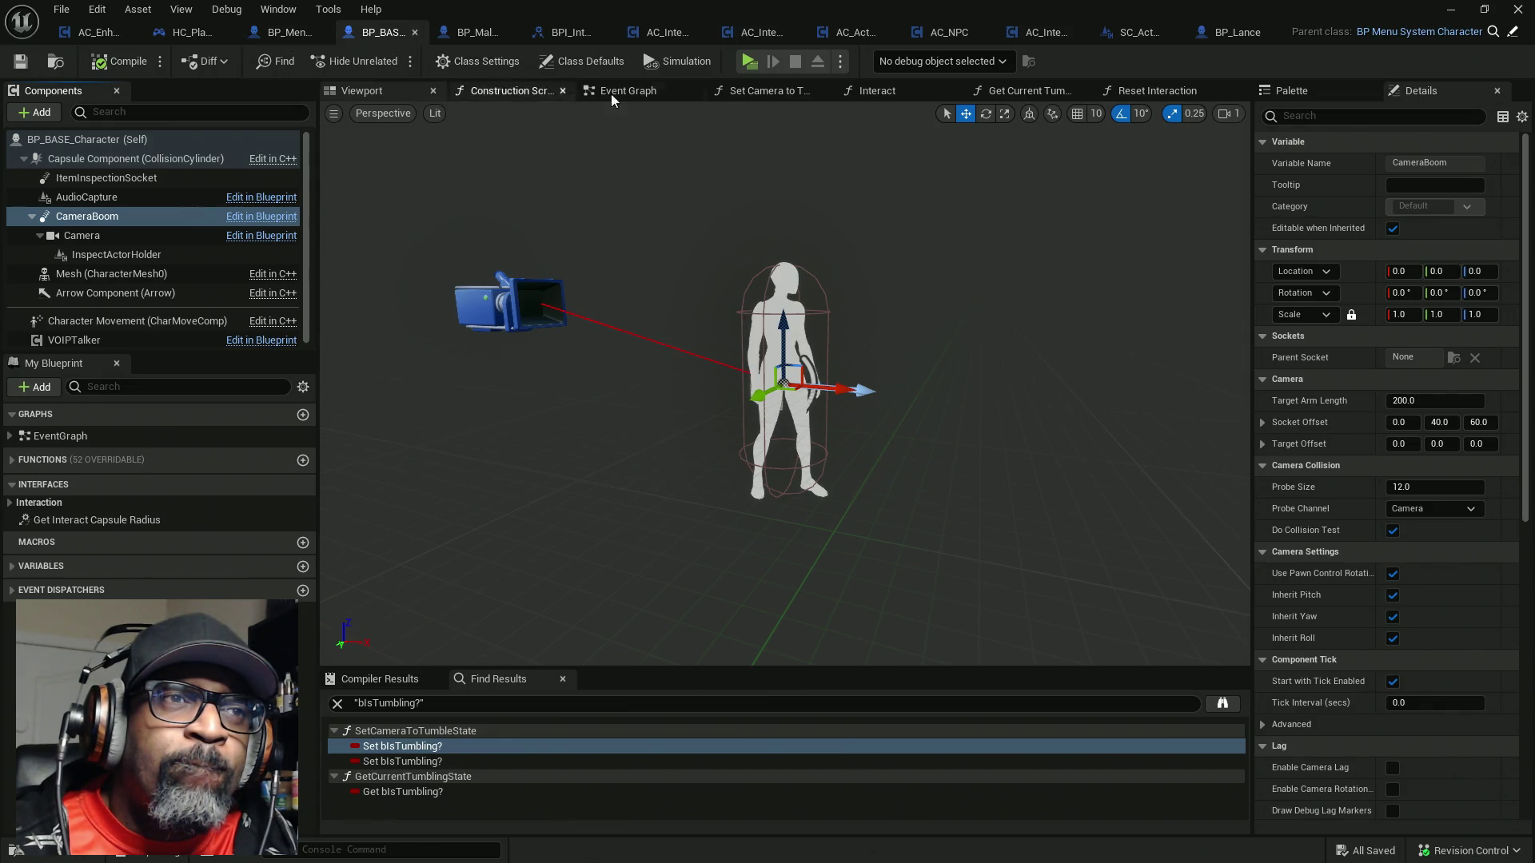
Look over the Reset Interaction graph, then bring up BP_MaleCharacterBASE's Interact graph
click(1163, 91)
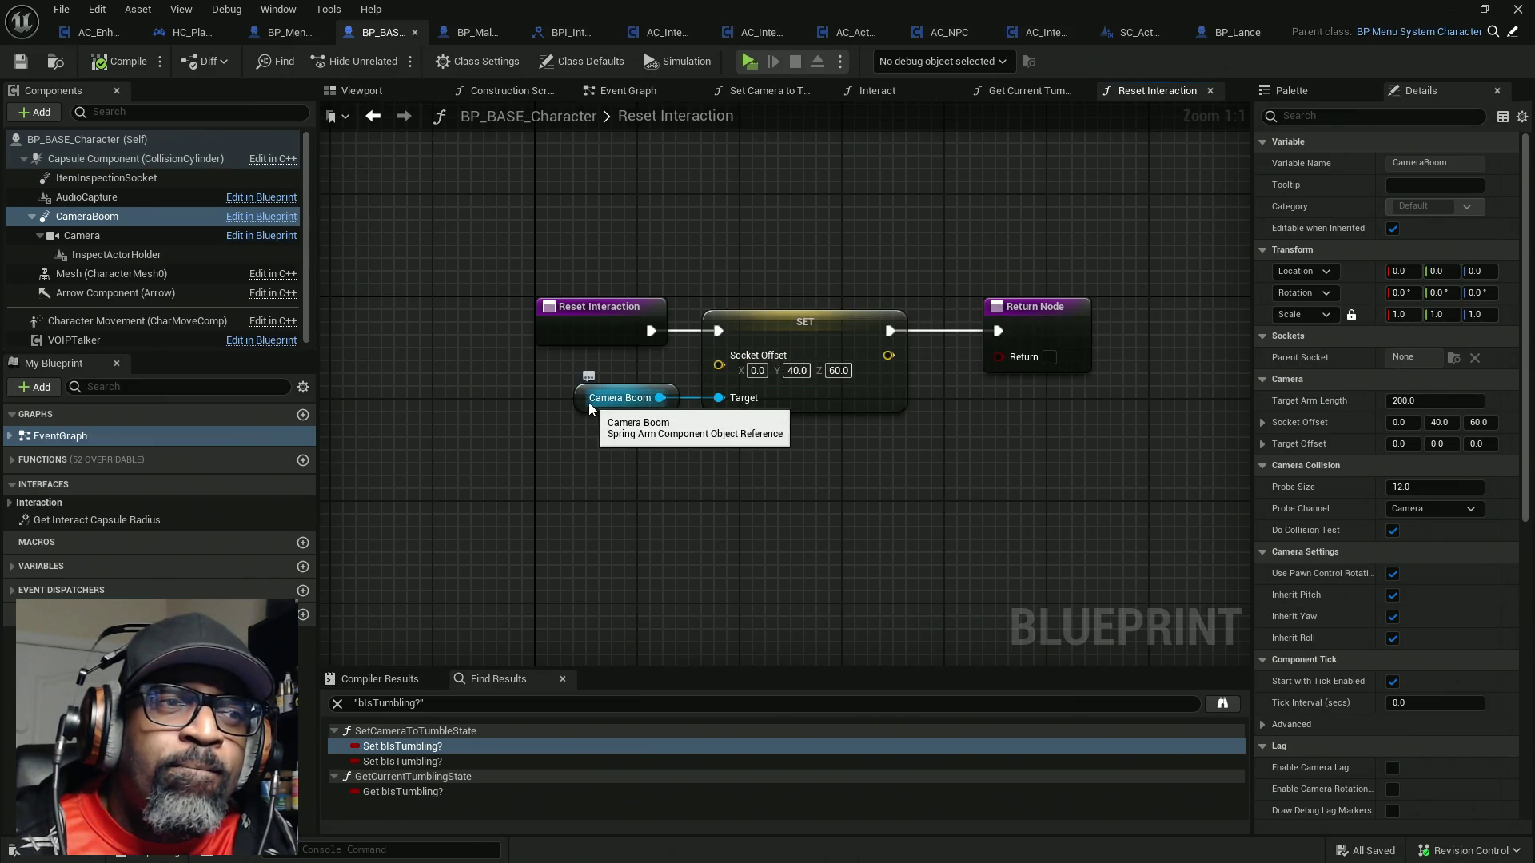
click(471, 33)
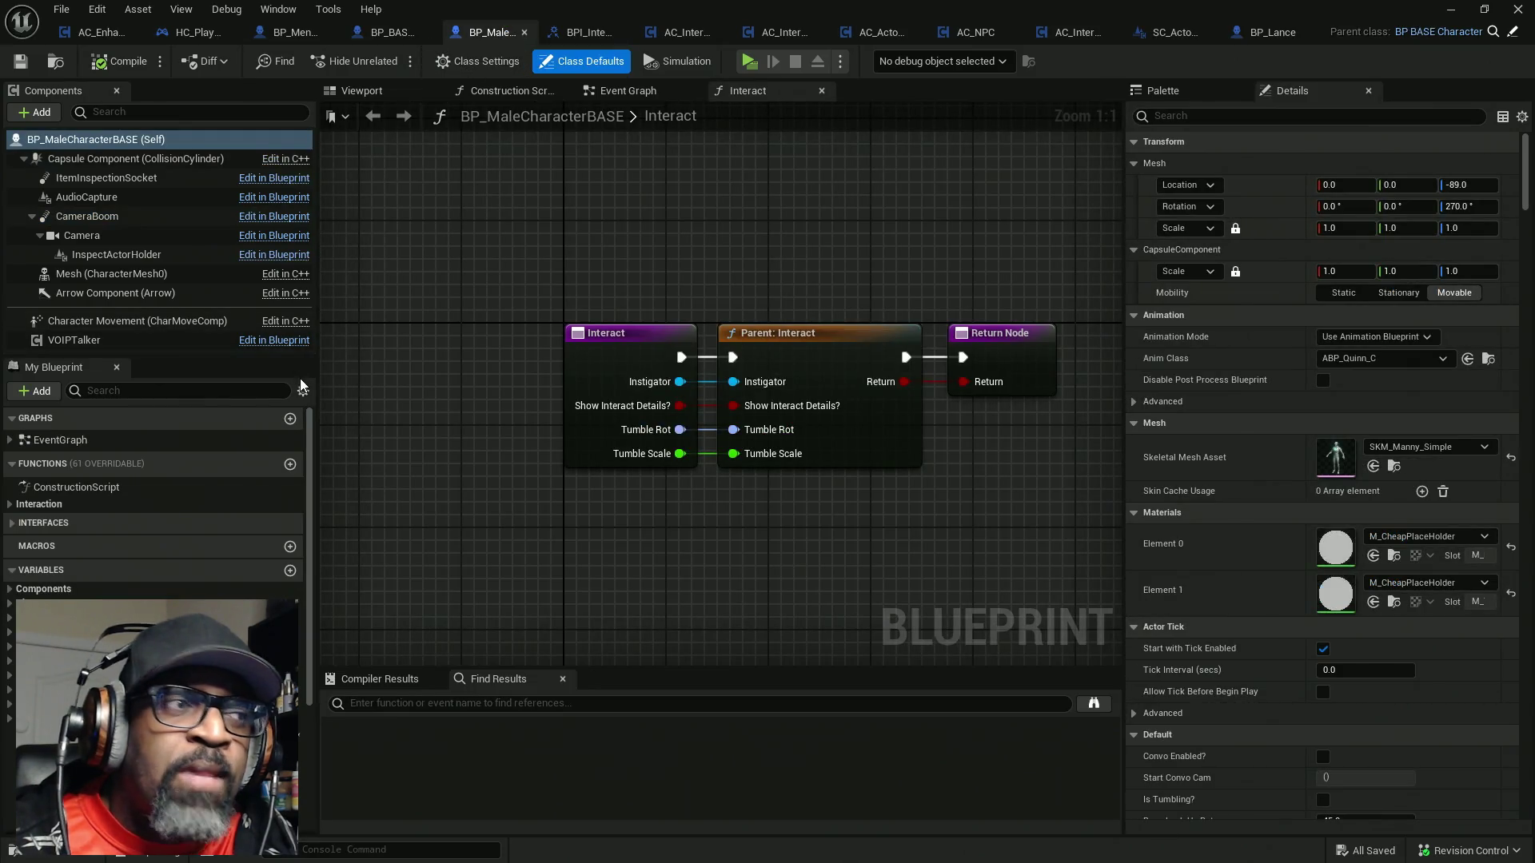
Implement Reset Interaction in BP_MaleCharacterBASE with a parent call feeding the Return Node, and save
click(30, 520)
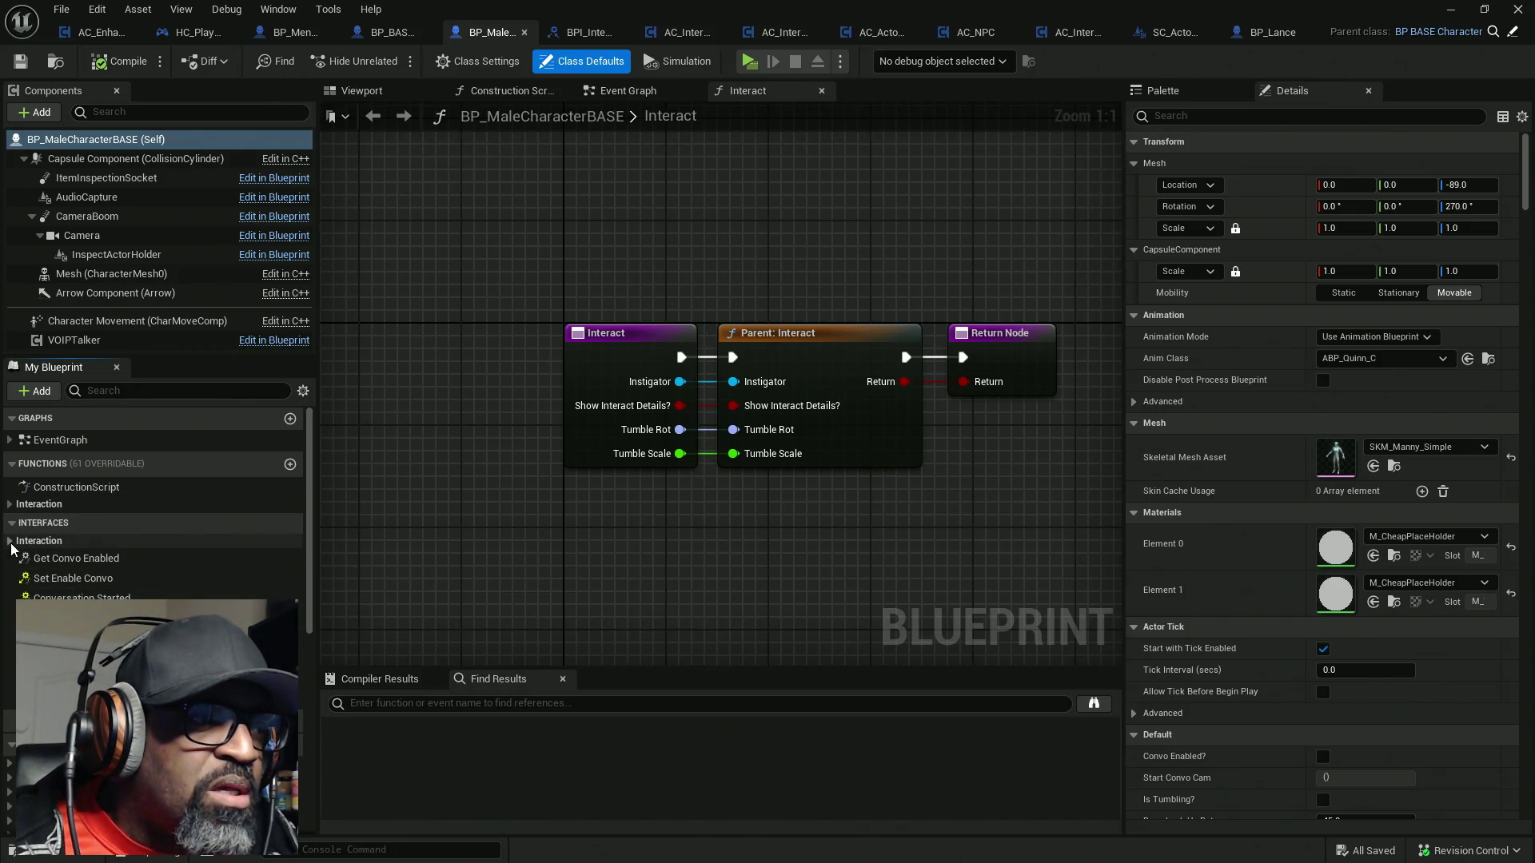
double_click(11, 548)
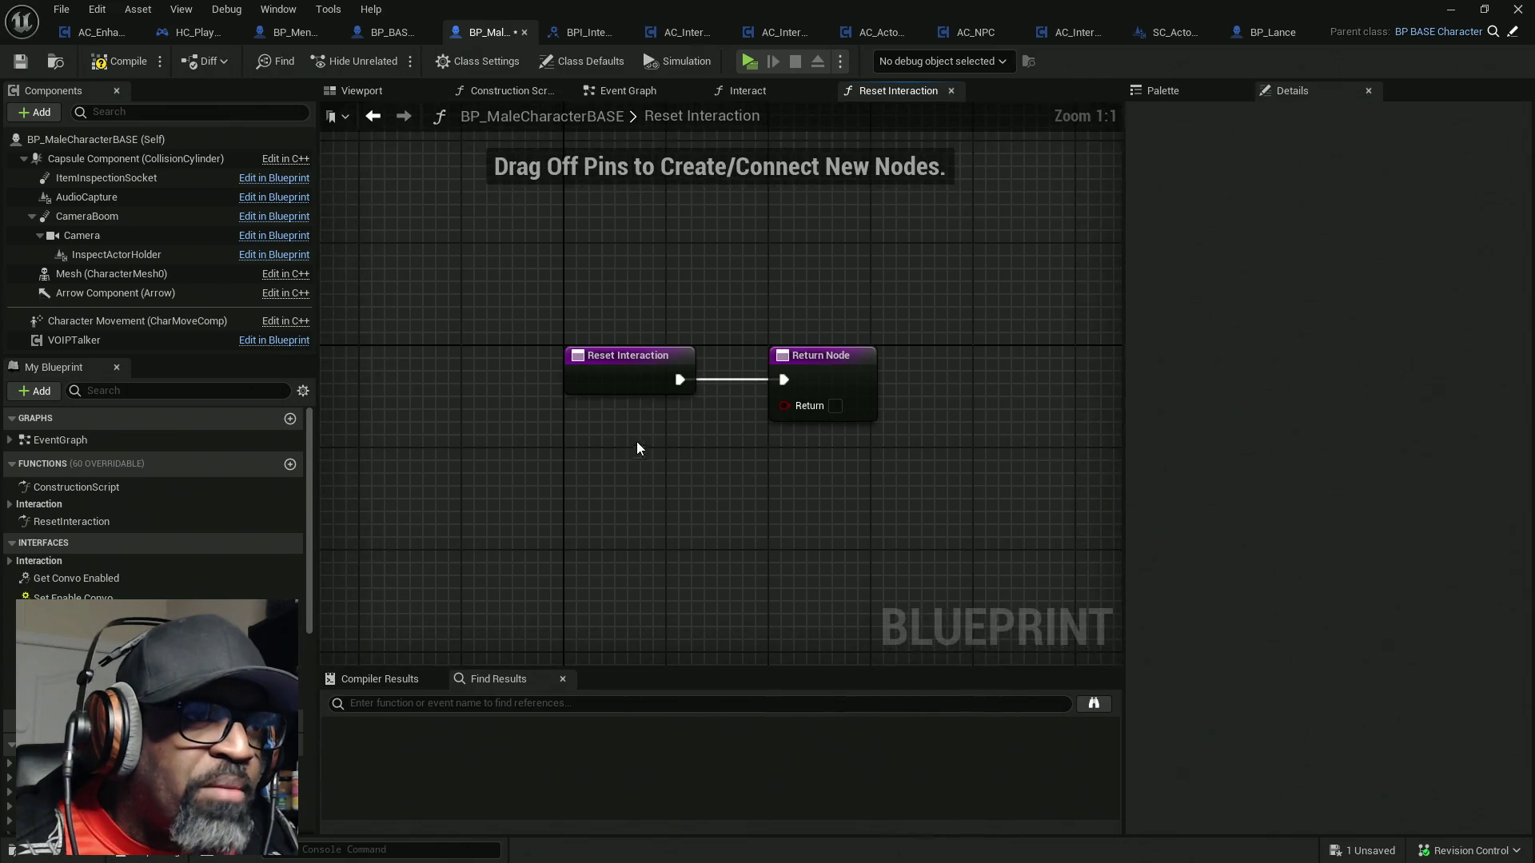
mouse_move(598, 394)
mouse_down()
mouse_move(801, 381)
mouse_move(825, 404)
mouse_up()
right_click(415, 391)
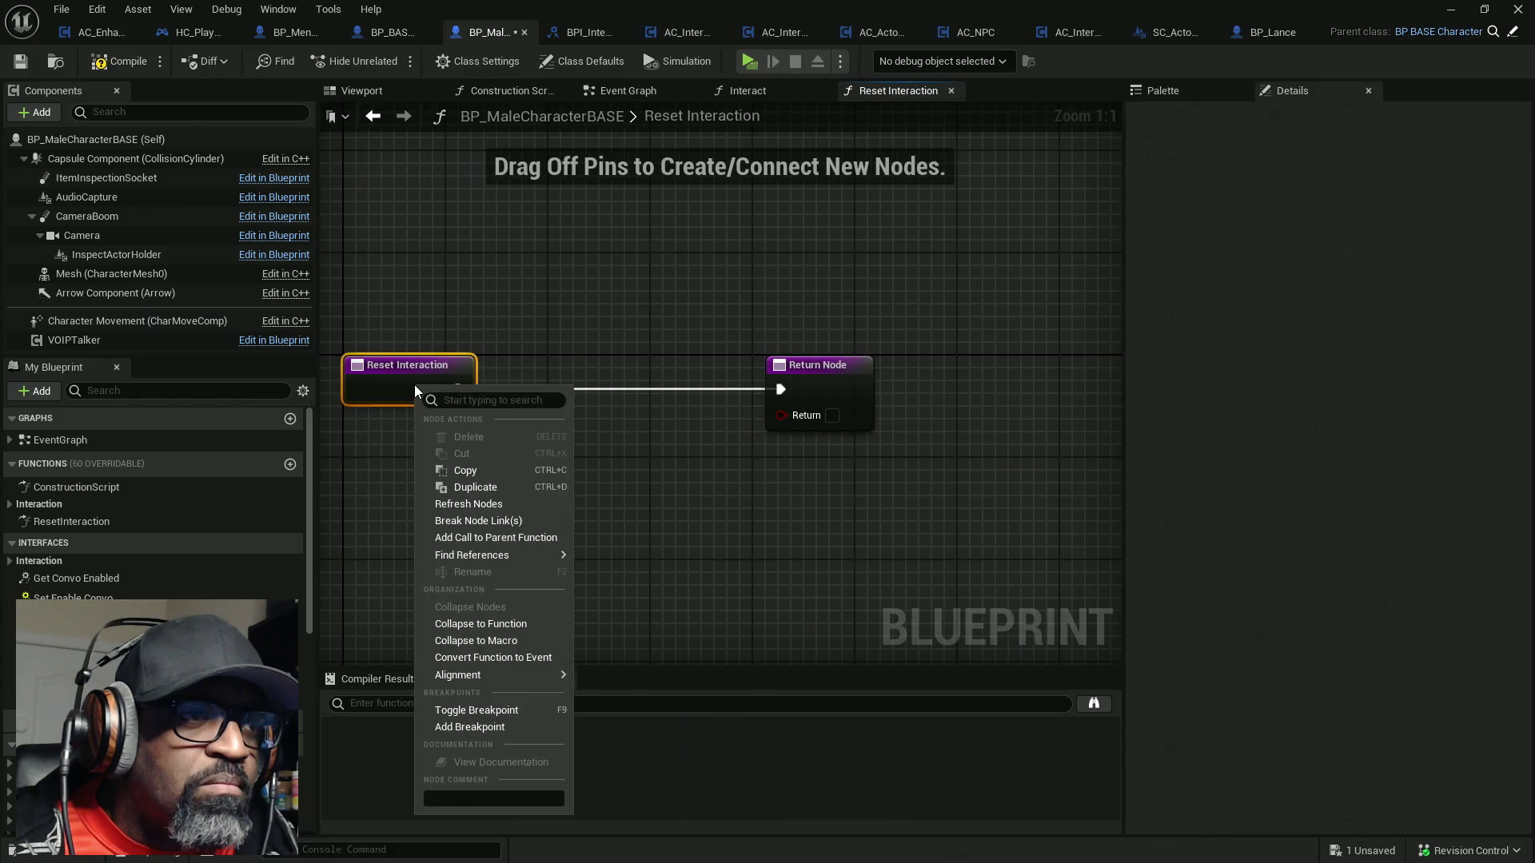
click(495, 537)
drag(443, 429, 604, 380)
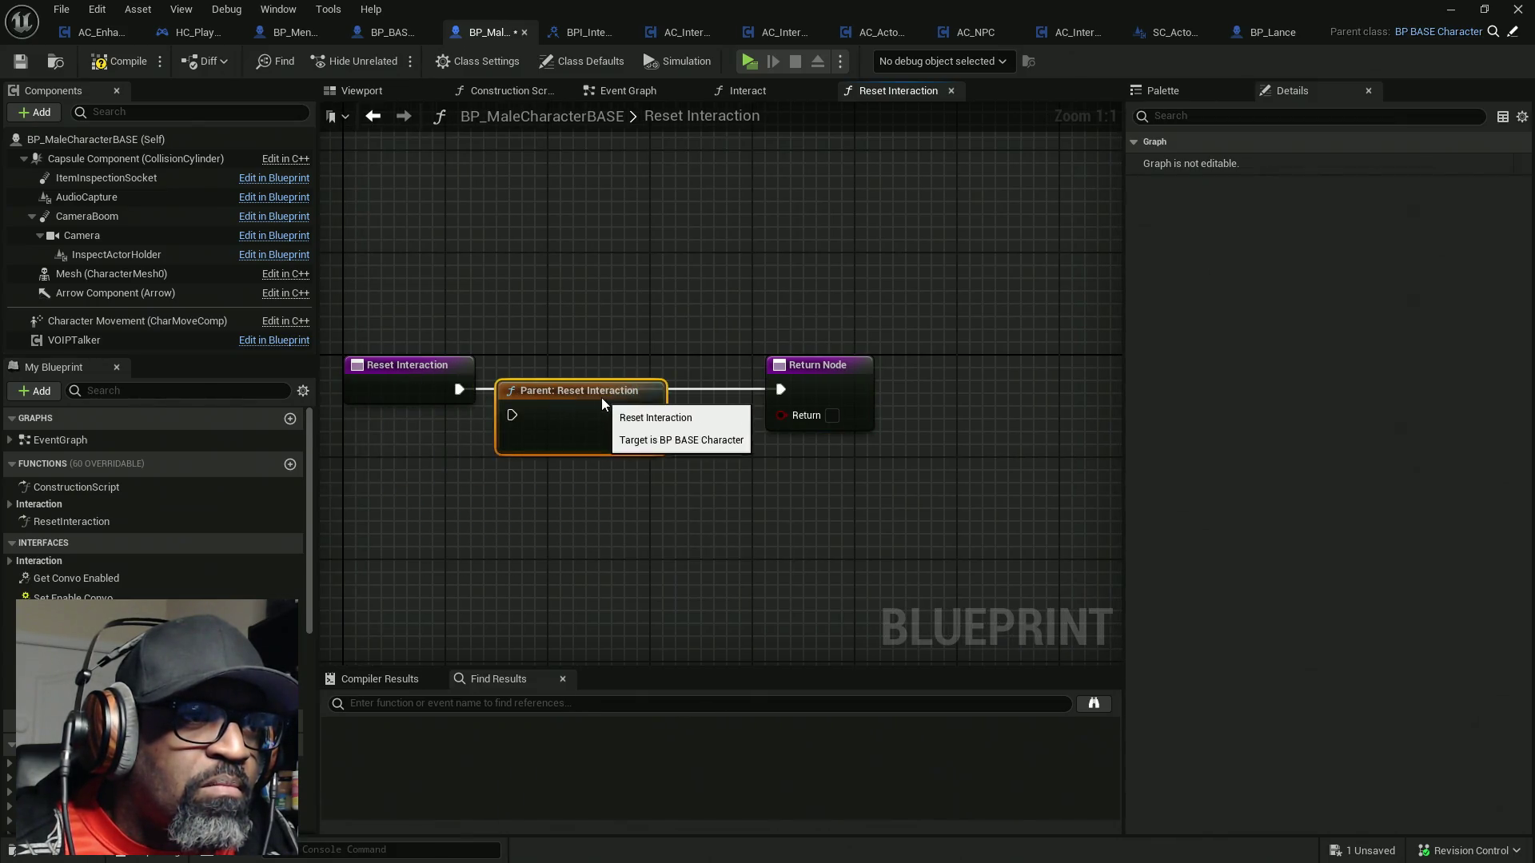
drag(459, 389, 514, 389)
drag(649, 408, 743, 411)
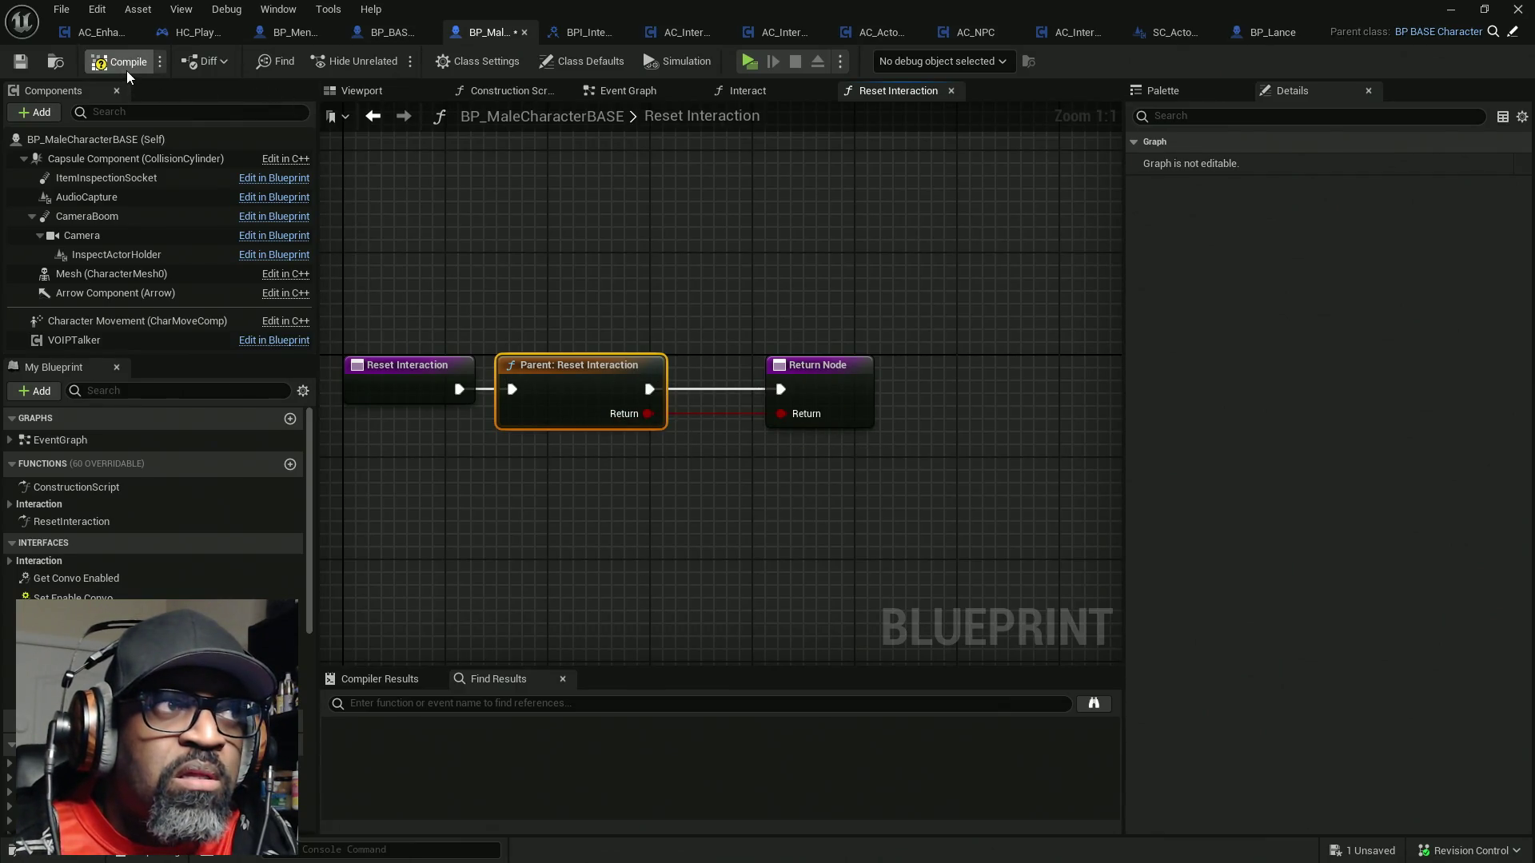
key(ctrl+s)
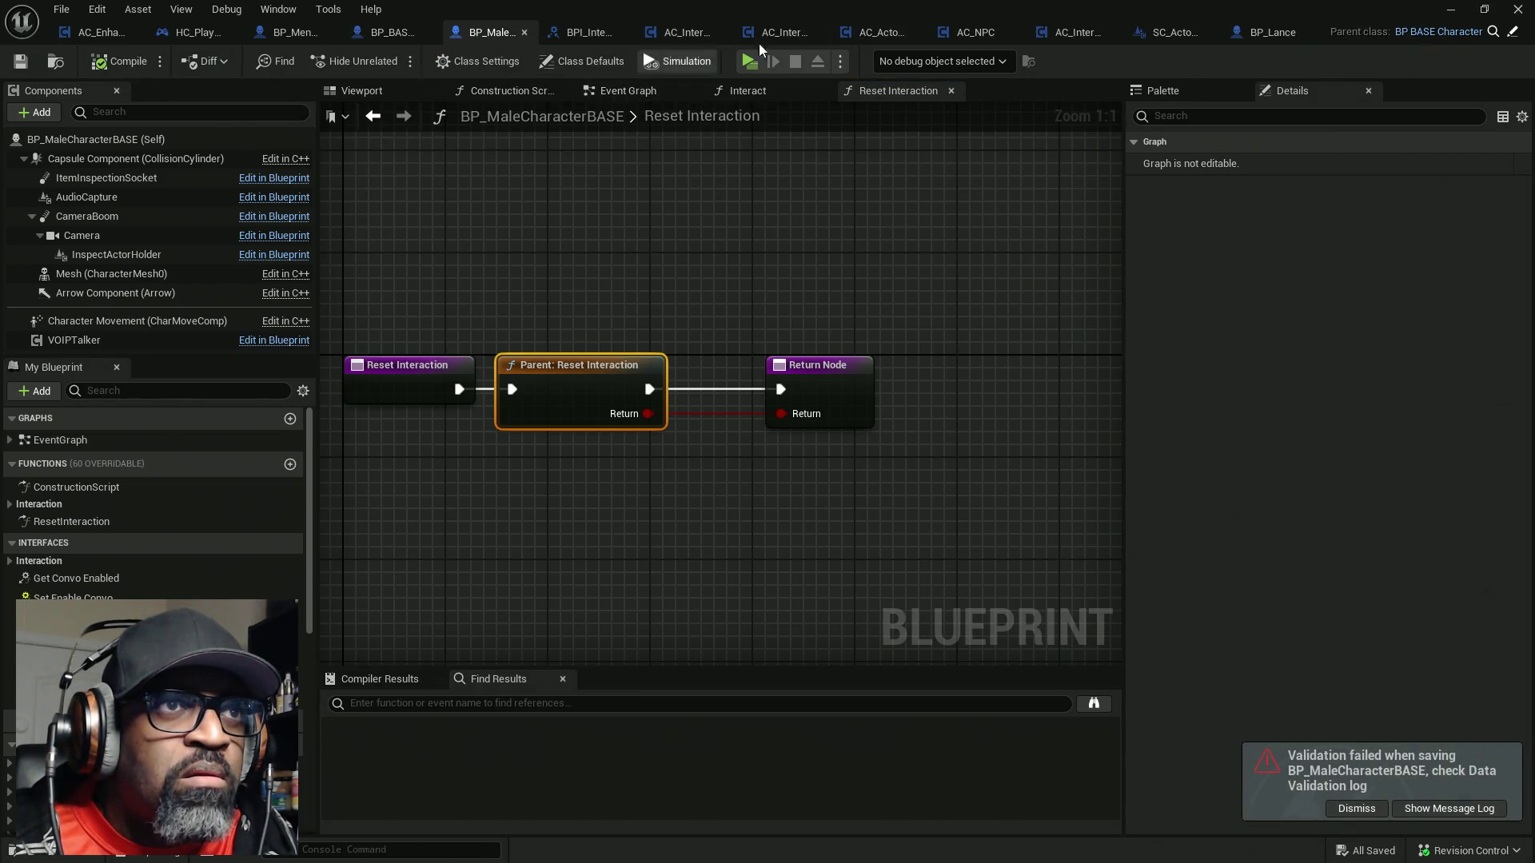
click(1258, 32)
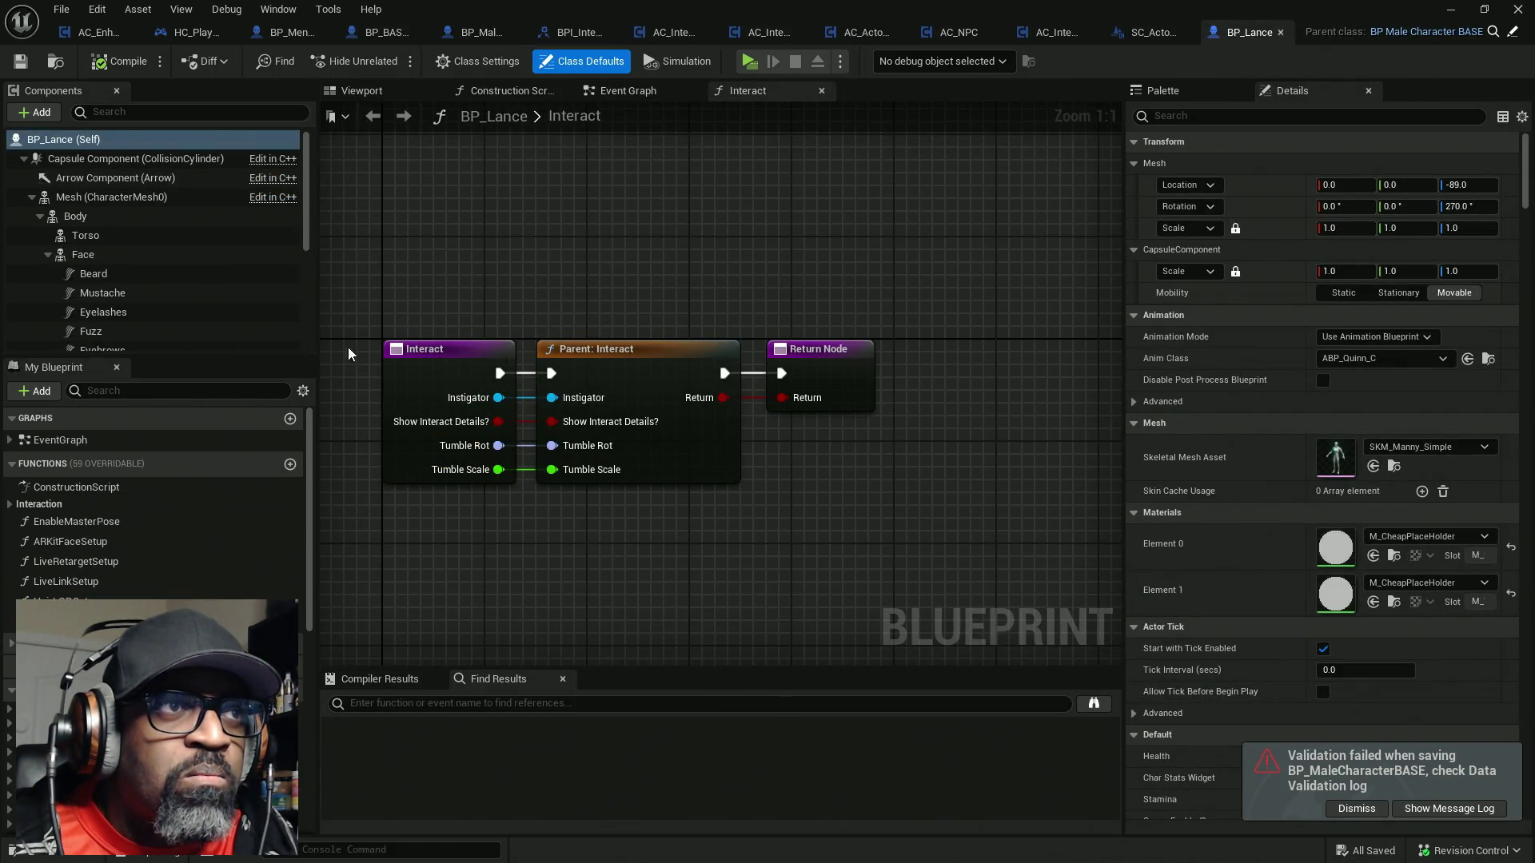
Implement BP_Lance's Reset Interaction with a parent Reset Interaction call wired to the Return Node, and save
scroll(160, 544, down, 2)
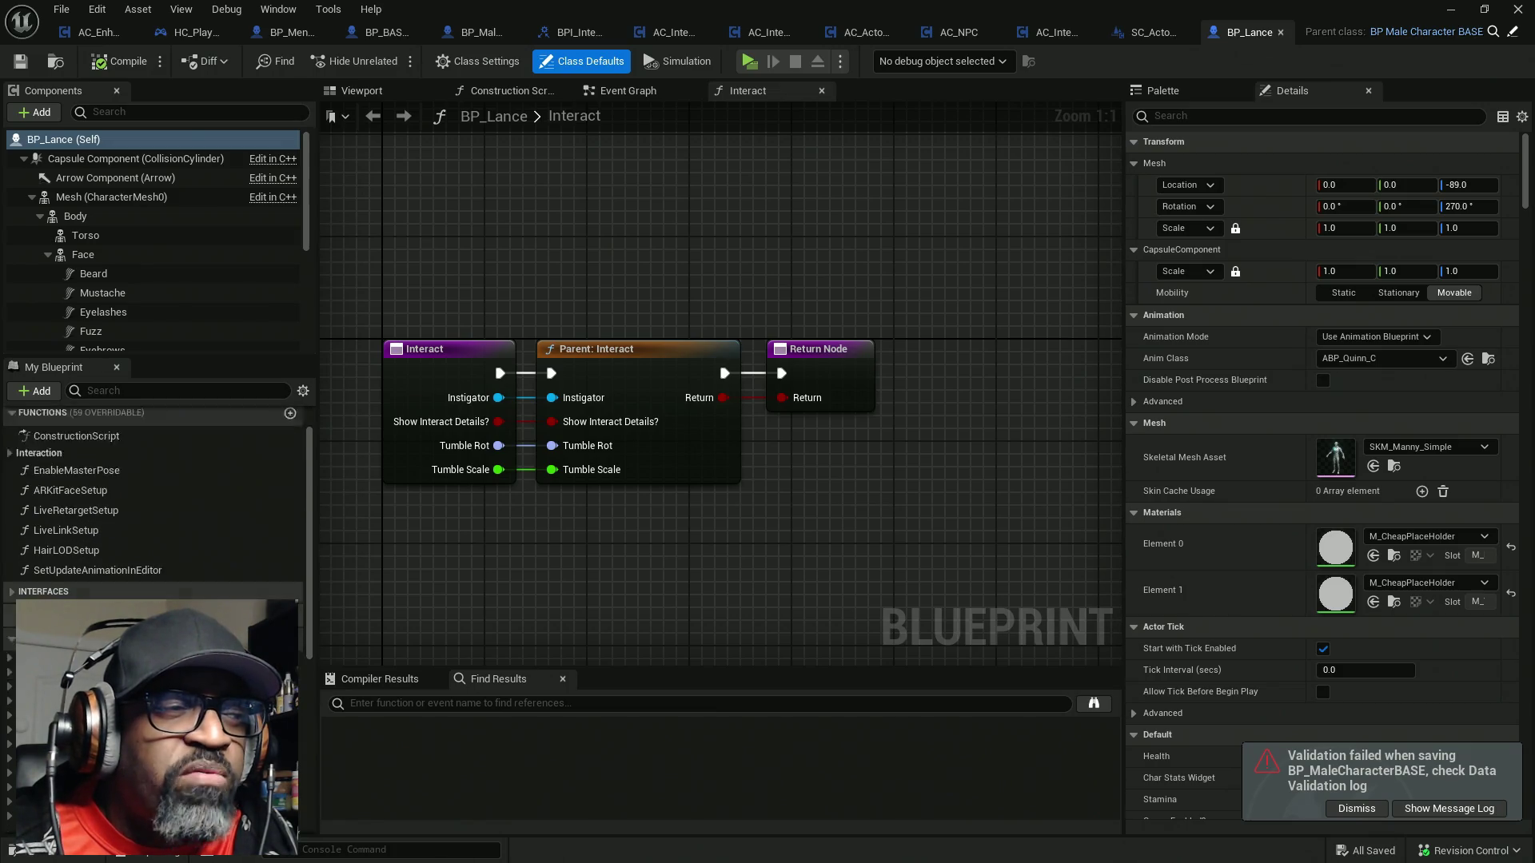
scroll(160, 512, down, 1)
click(43, 541)
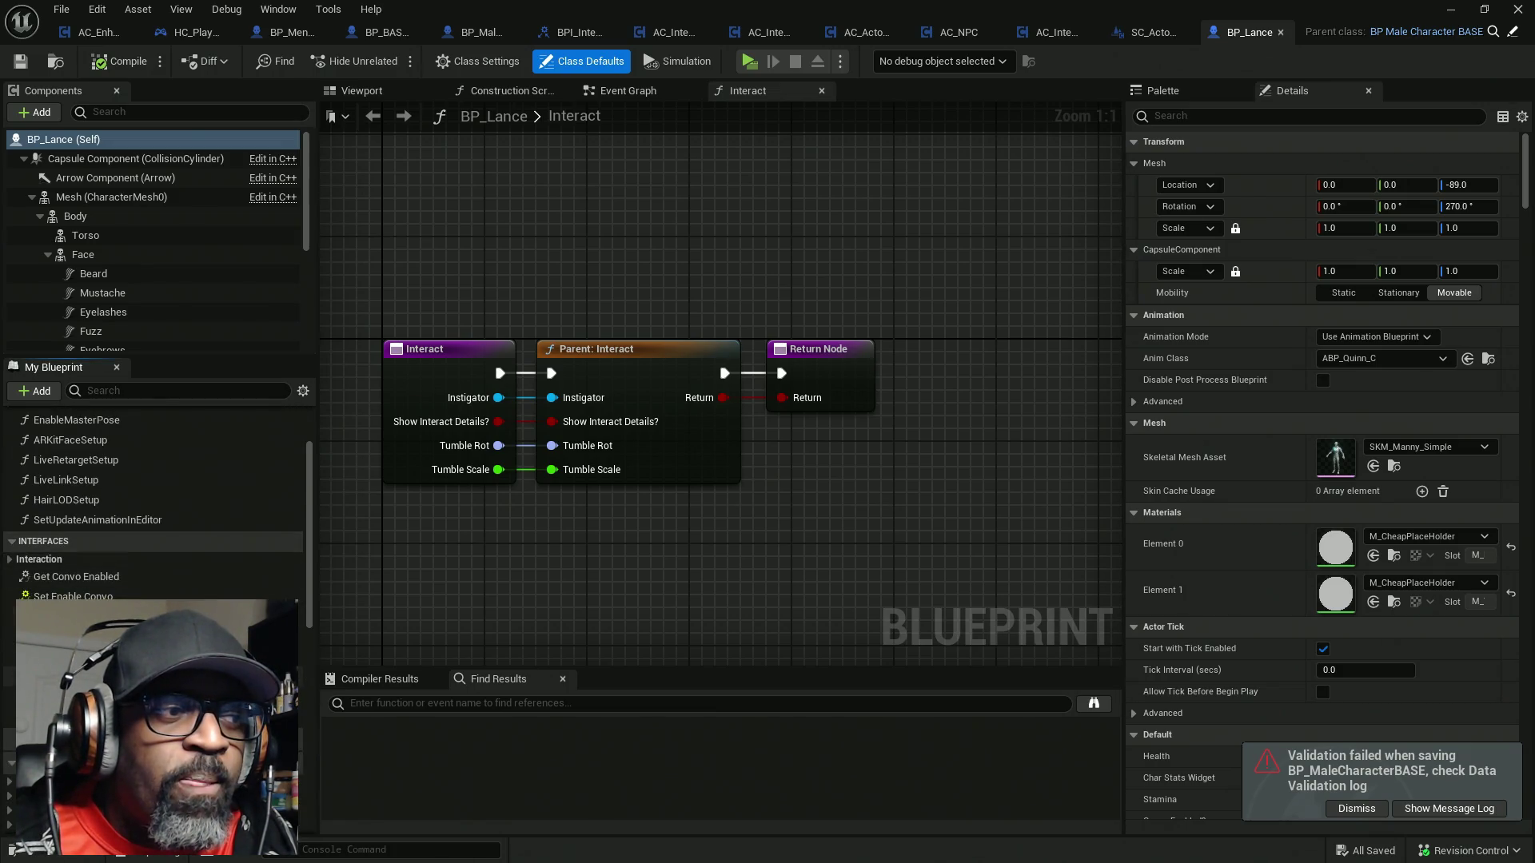
double_click(72, 616)
right_click(622, 369)
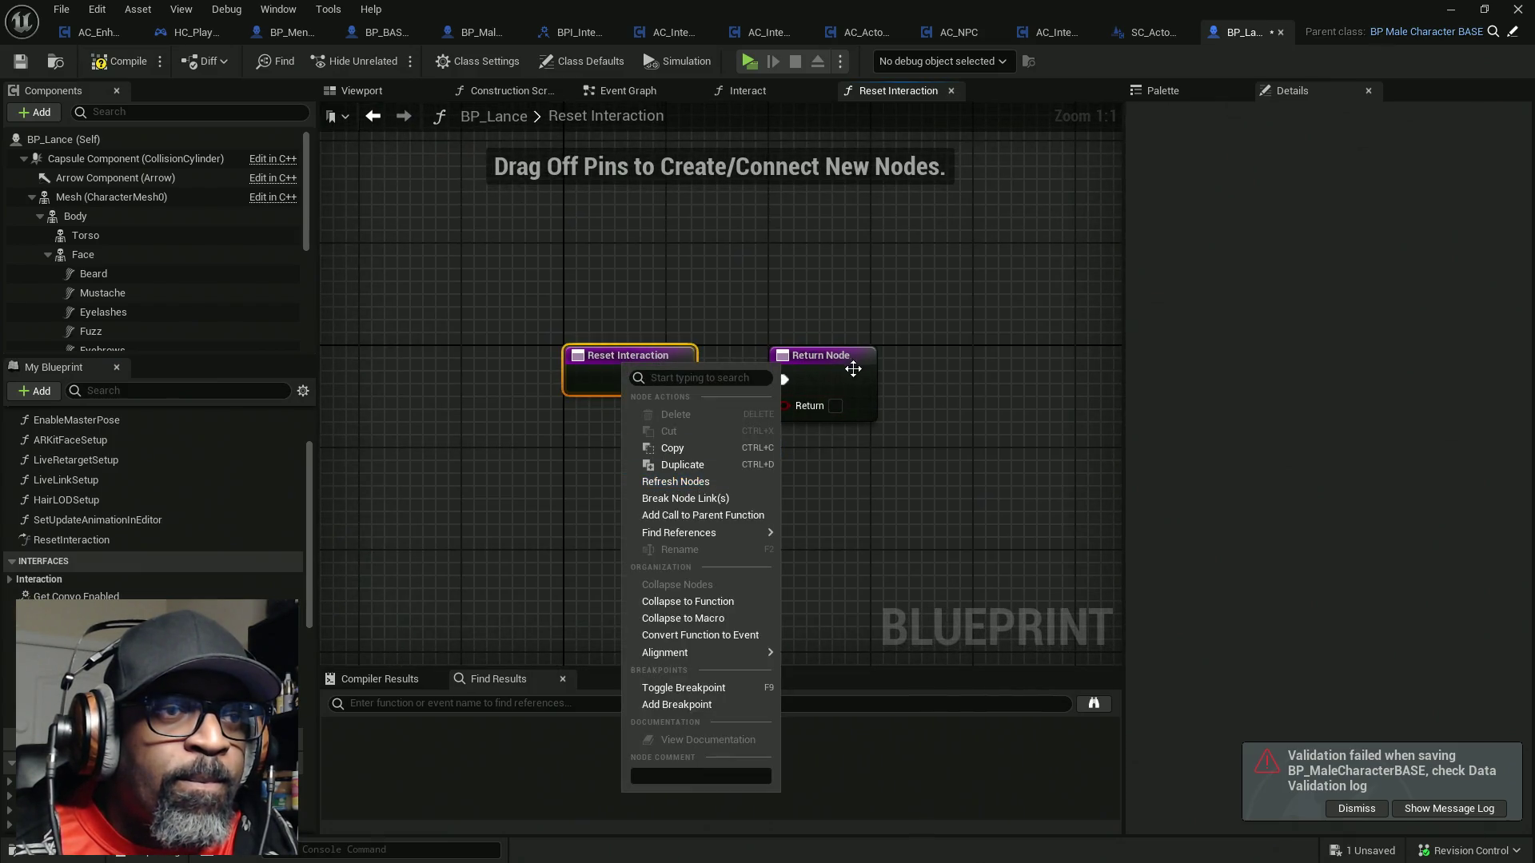
click(824, 388)
mouse_move(686, 383)
mouse_down()
mouse_move(1004, 382)
mouse_move(909, 383)
mouse_up()
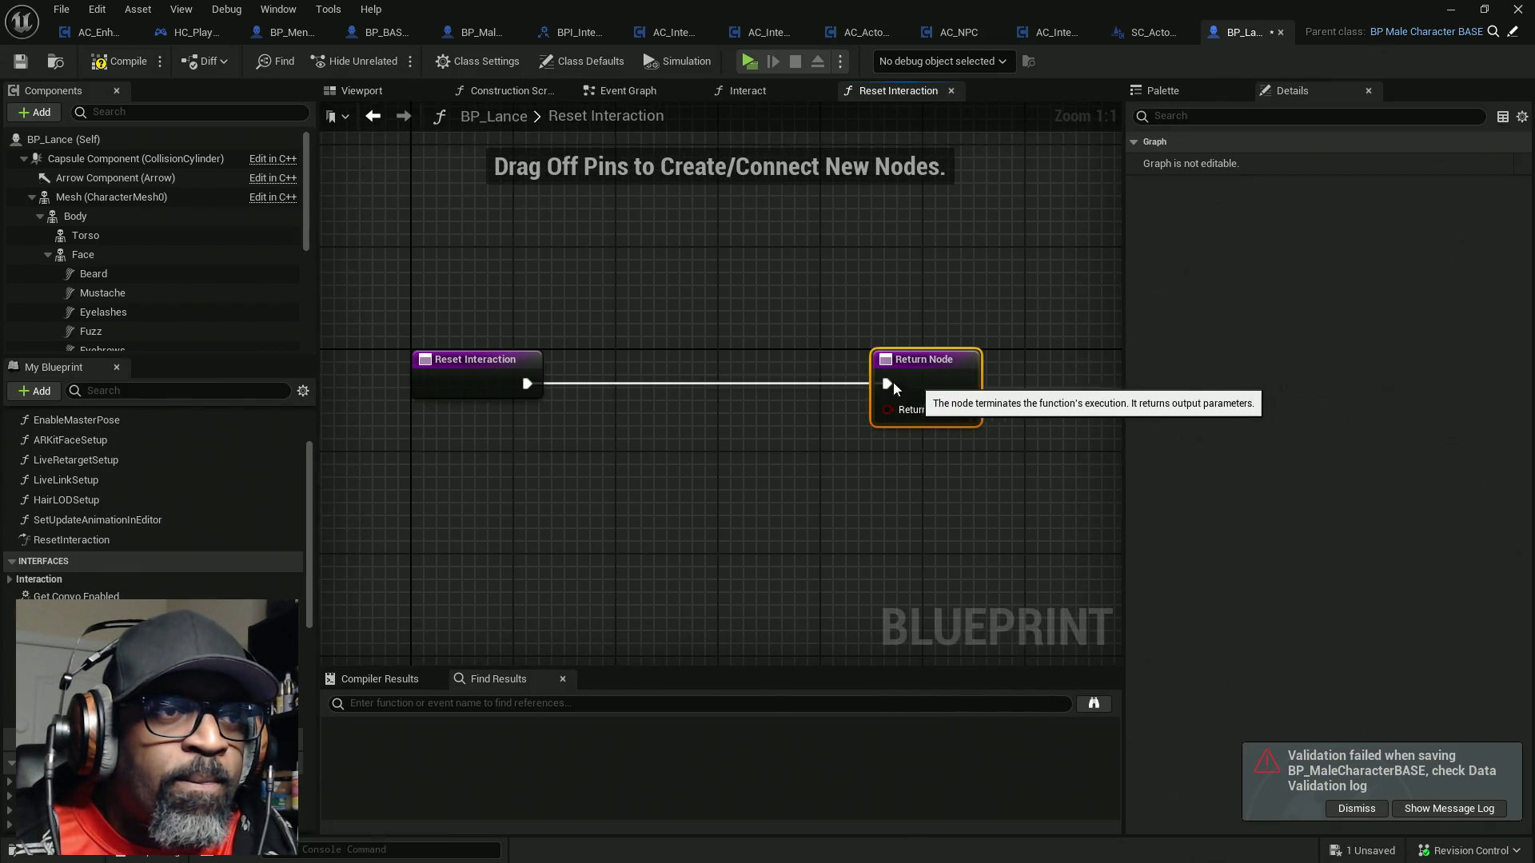
right_click(451, 383)
mouse_move(561, 554)
mouse_move(456, 439)
mouse_down()
mouse_move(609, 377)
mouse_move(530, 387)
mouse_up()
mouse_move(718, 383)
mouse_down()
mouse_move(889, 384)
mouse_move(717, 407)
mouse_up()
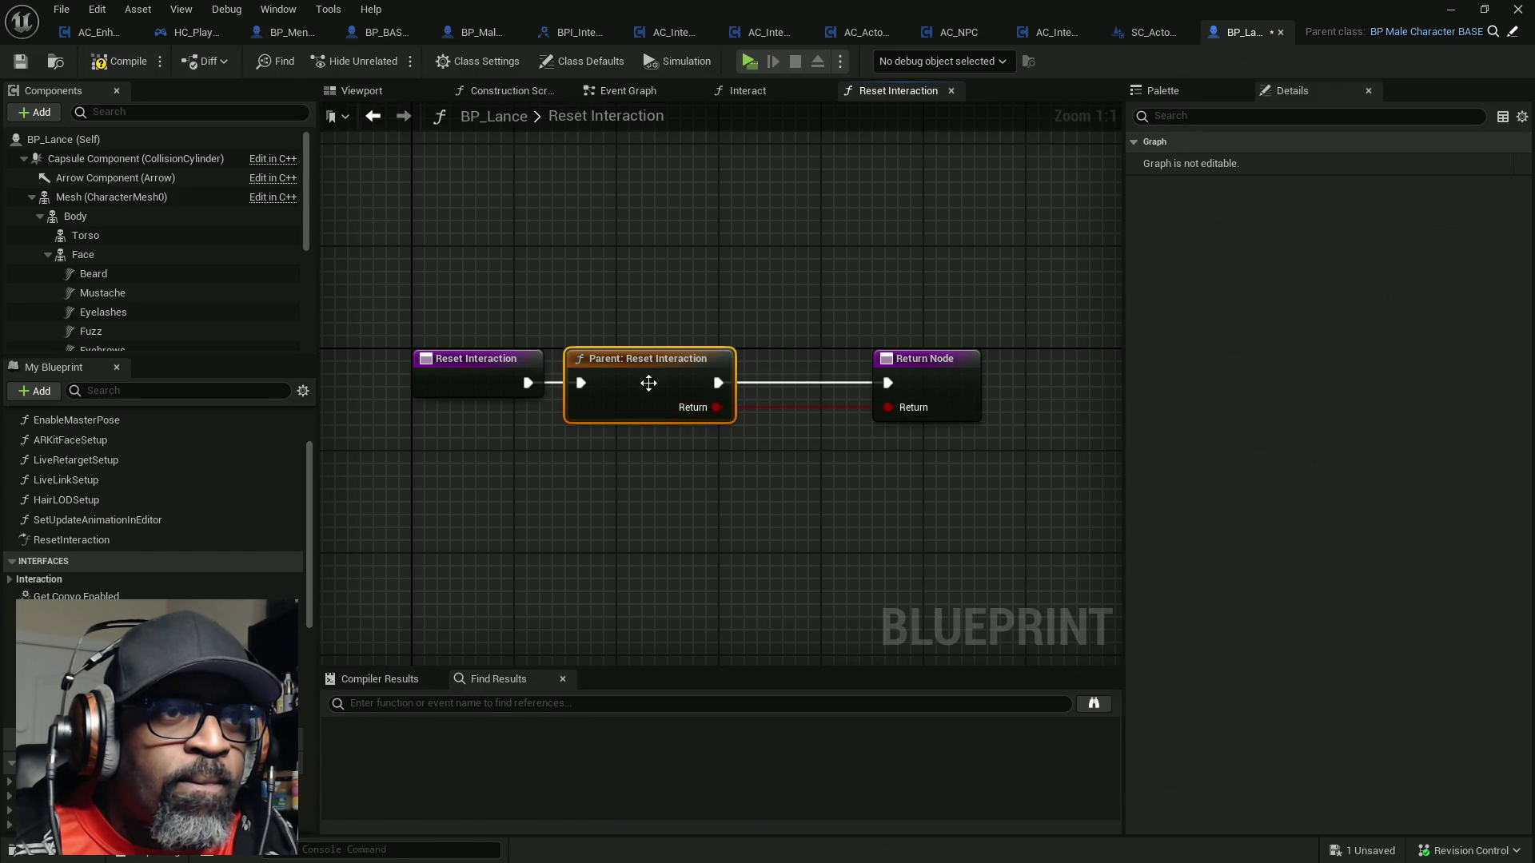
key(ctrl+s)
click(750, 62)
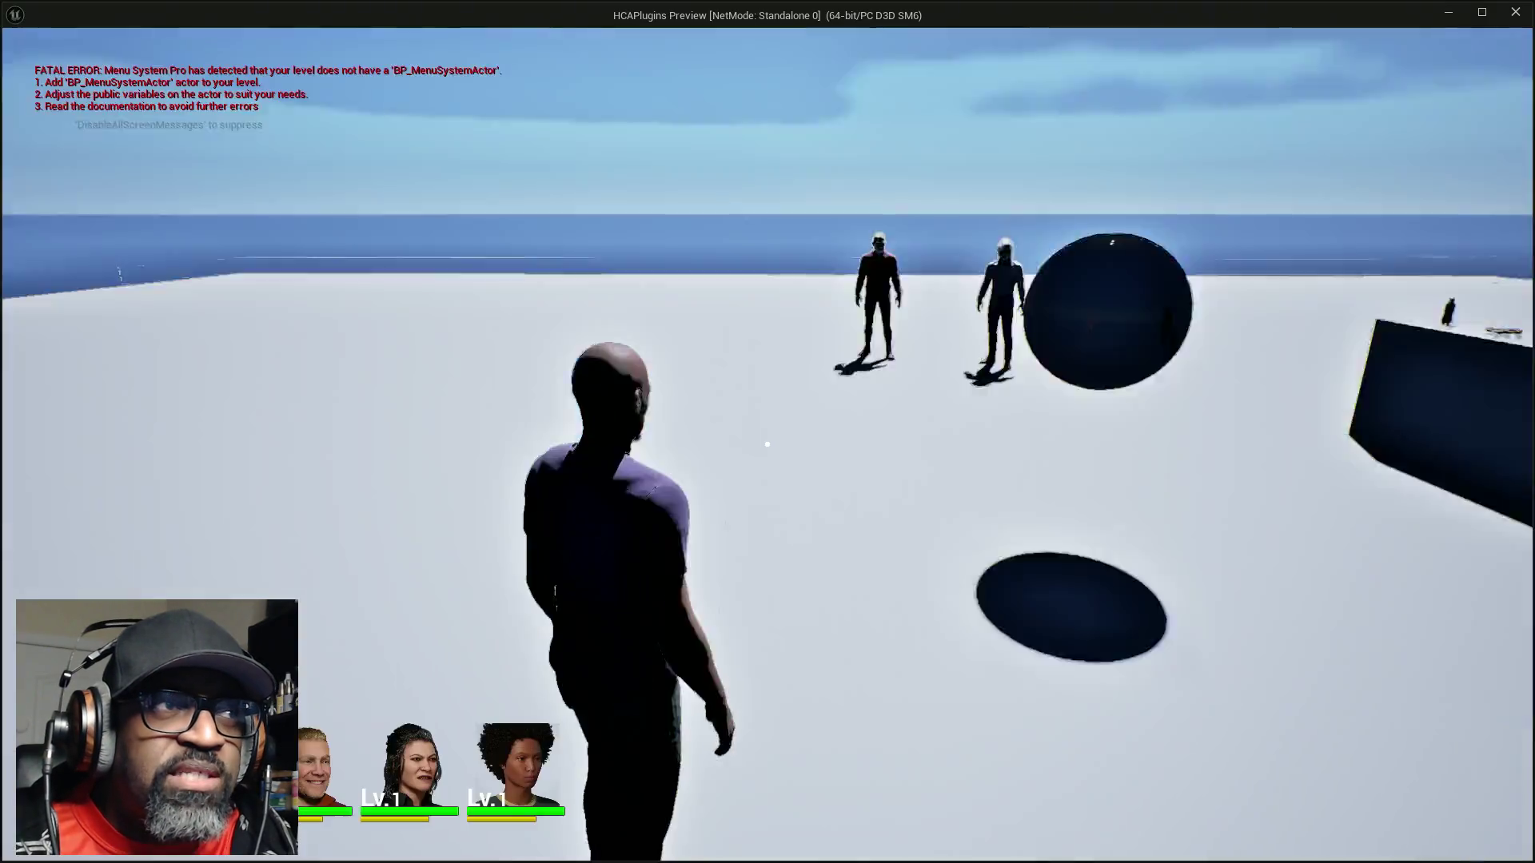
key(w)
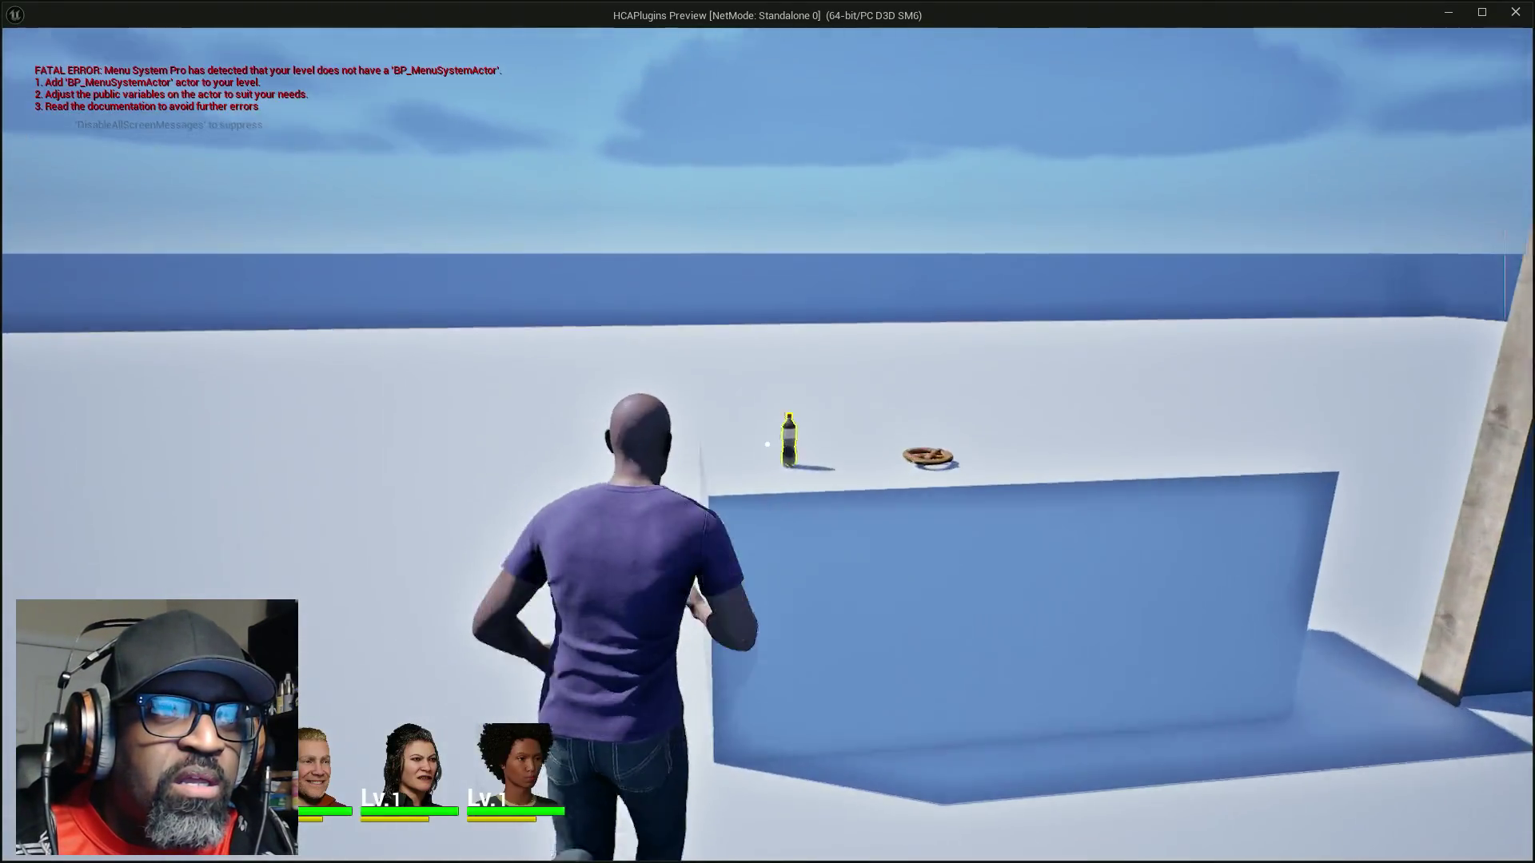
key(e)
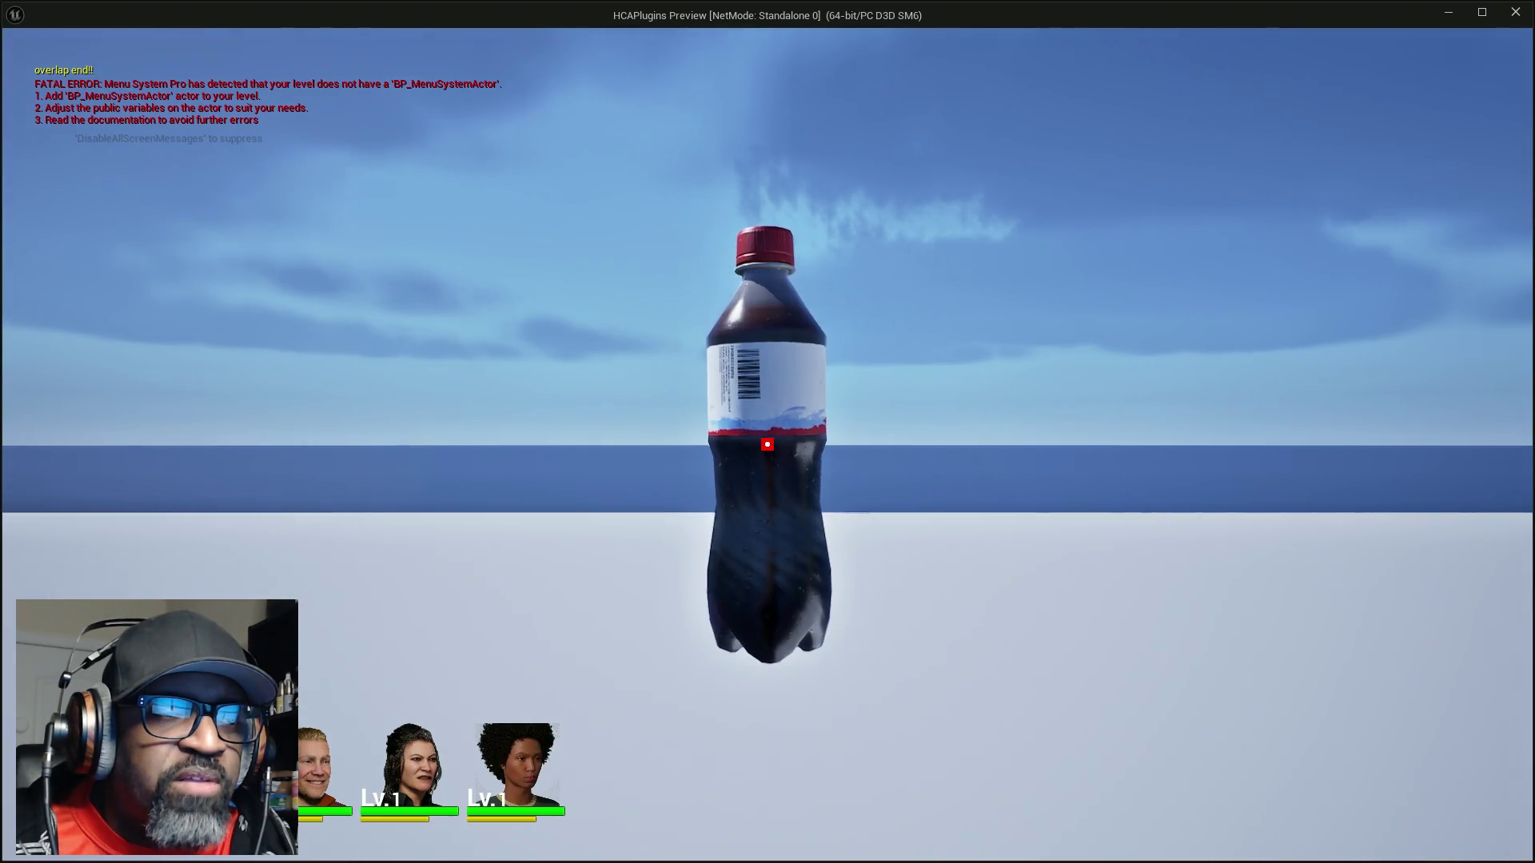
key(e)
key(shift+F1)
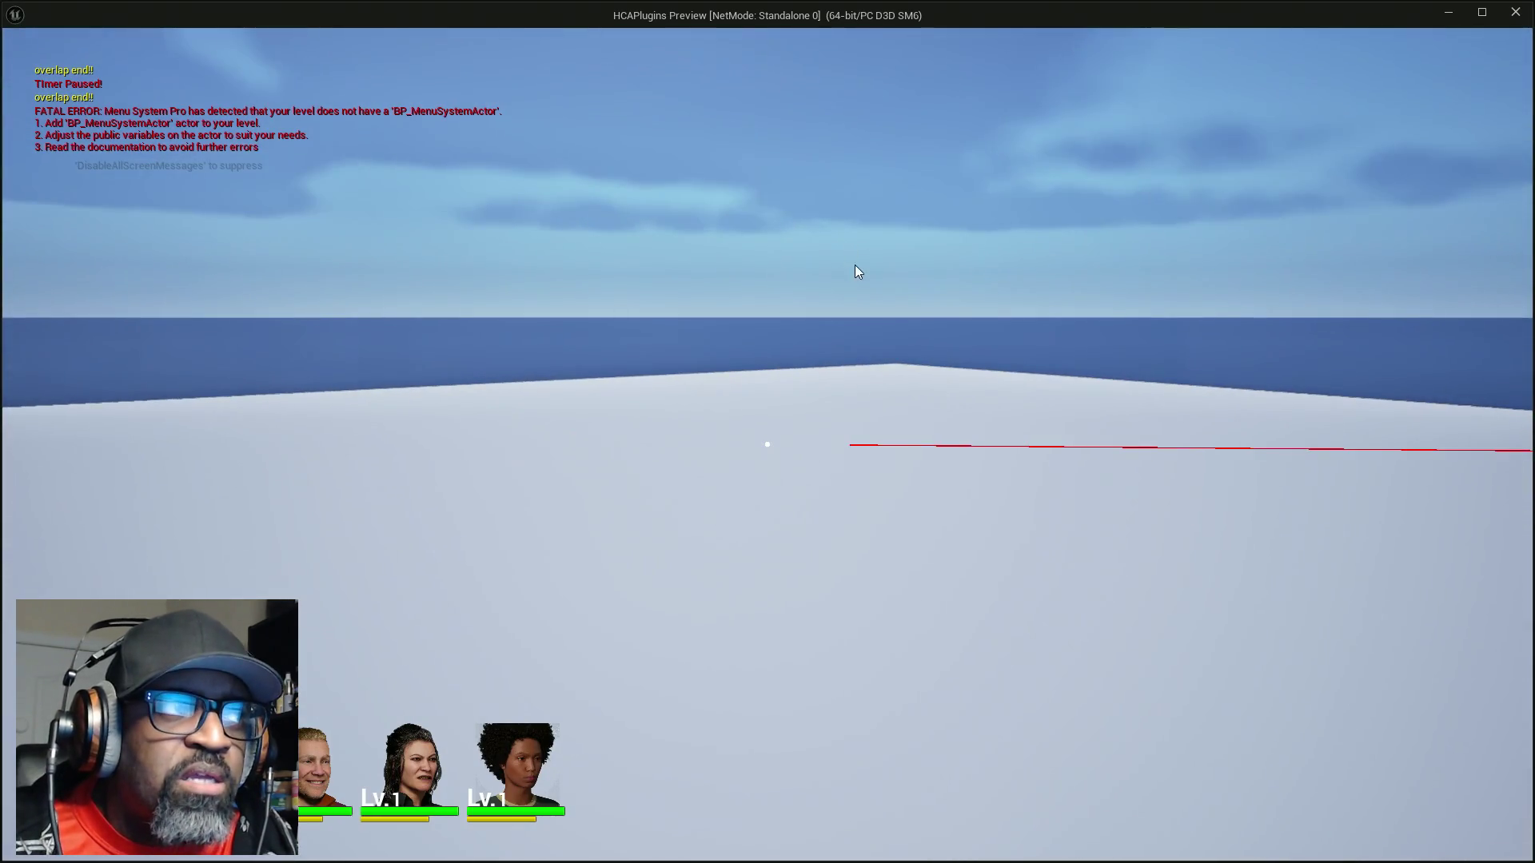
key(Escape)
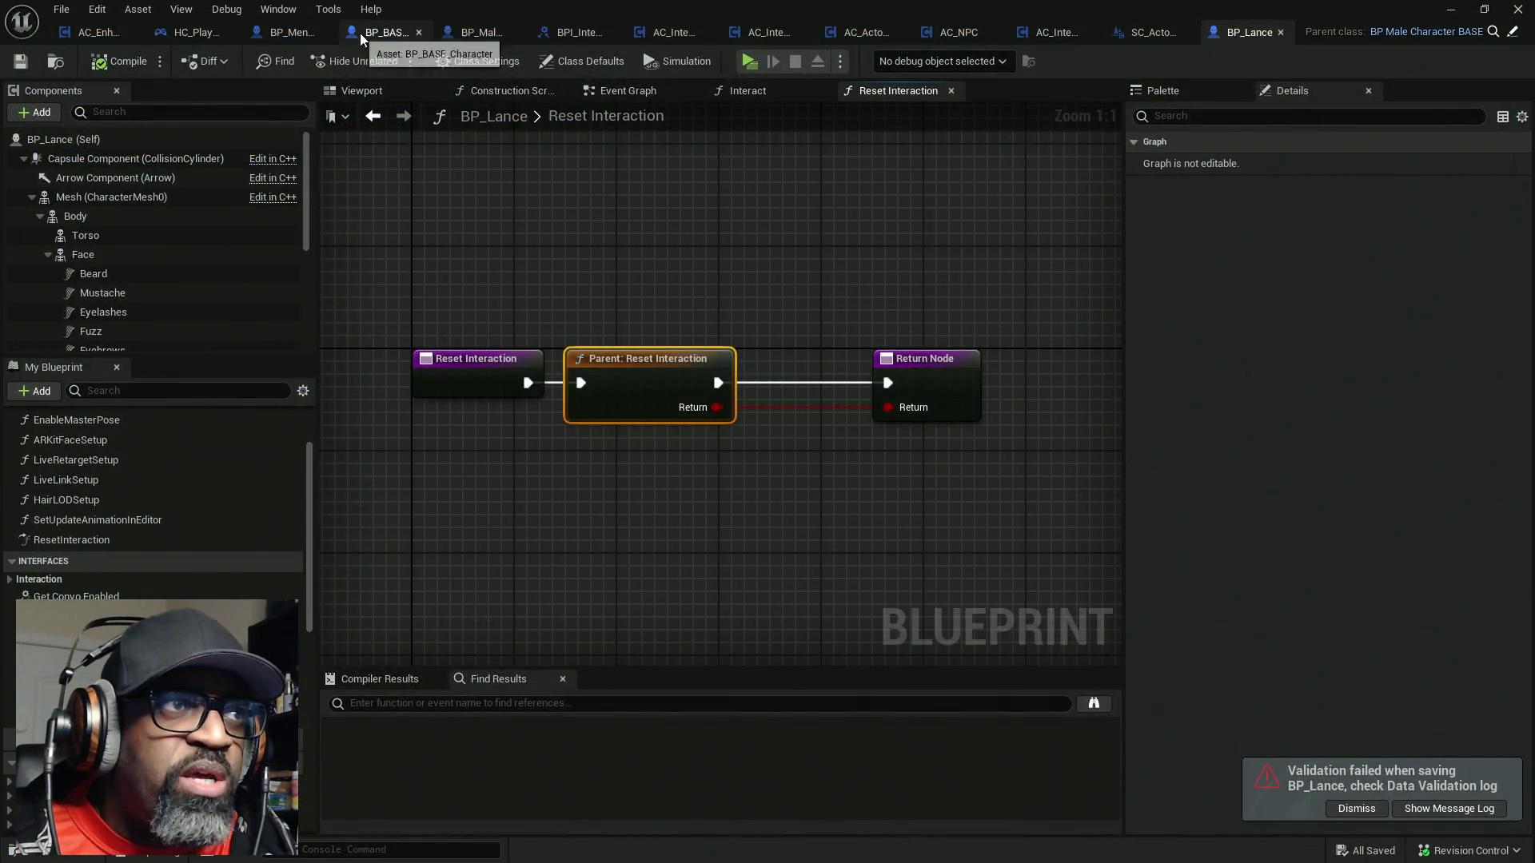
click(374, 32)
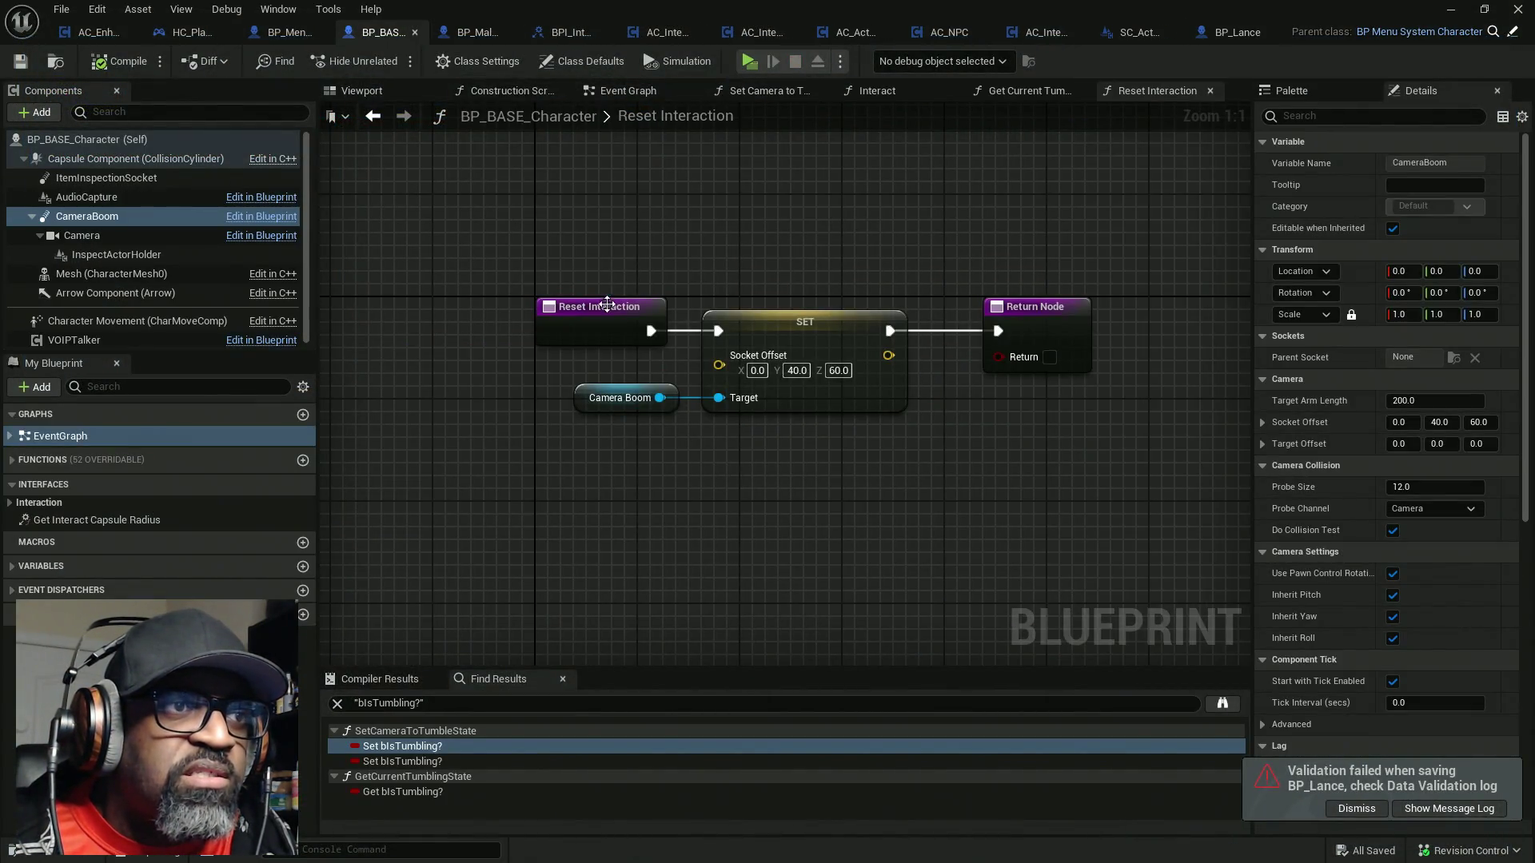
Breakpoint the SET Socket Offset node, play-test inspecting the soda bottle with E, and stop
right_click(773, 338)
click(841, 664)
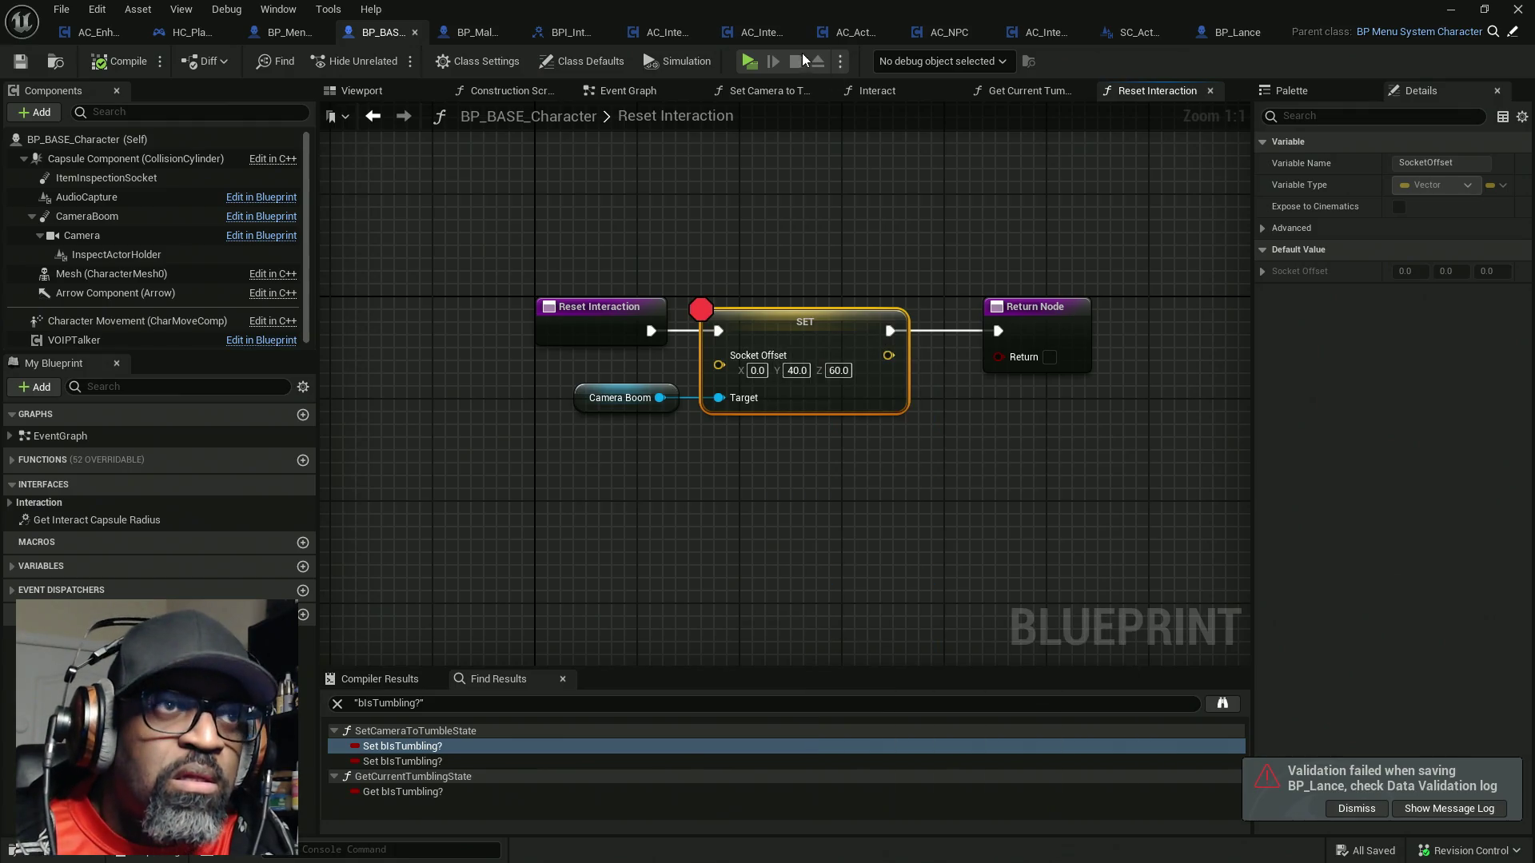
click(745, 69)
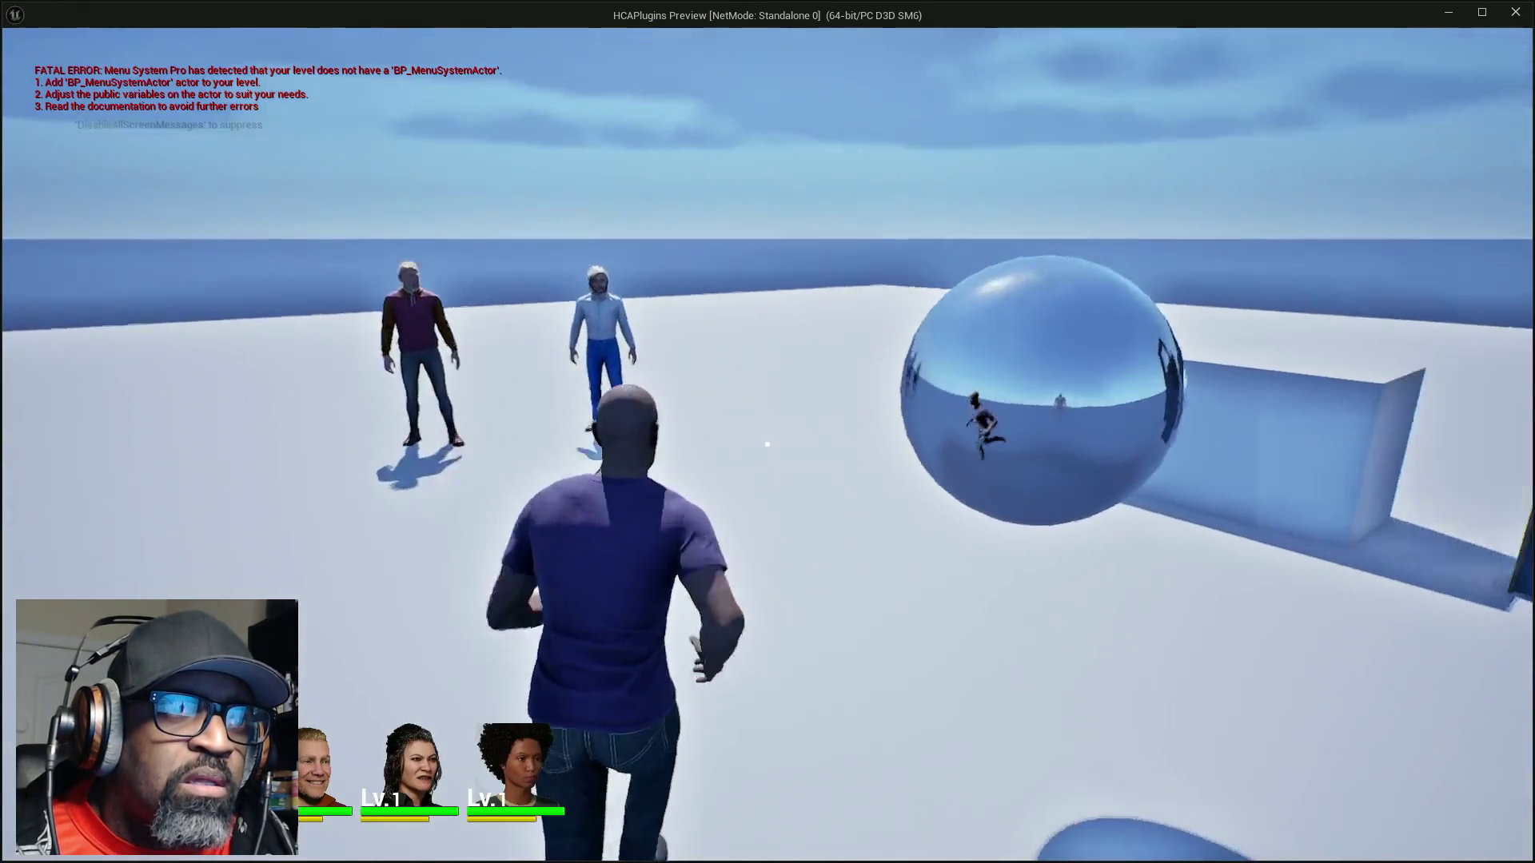
key(e)
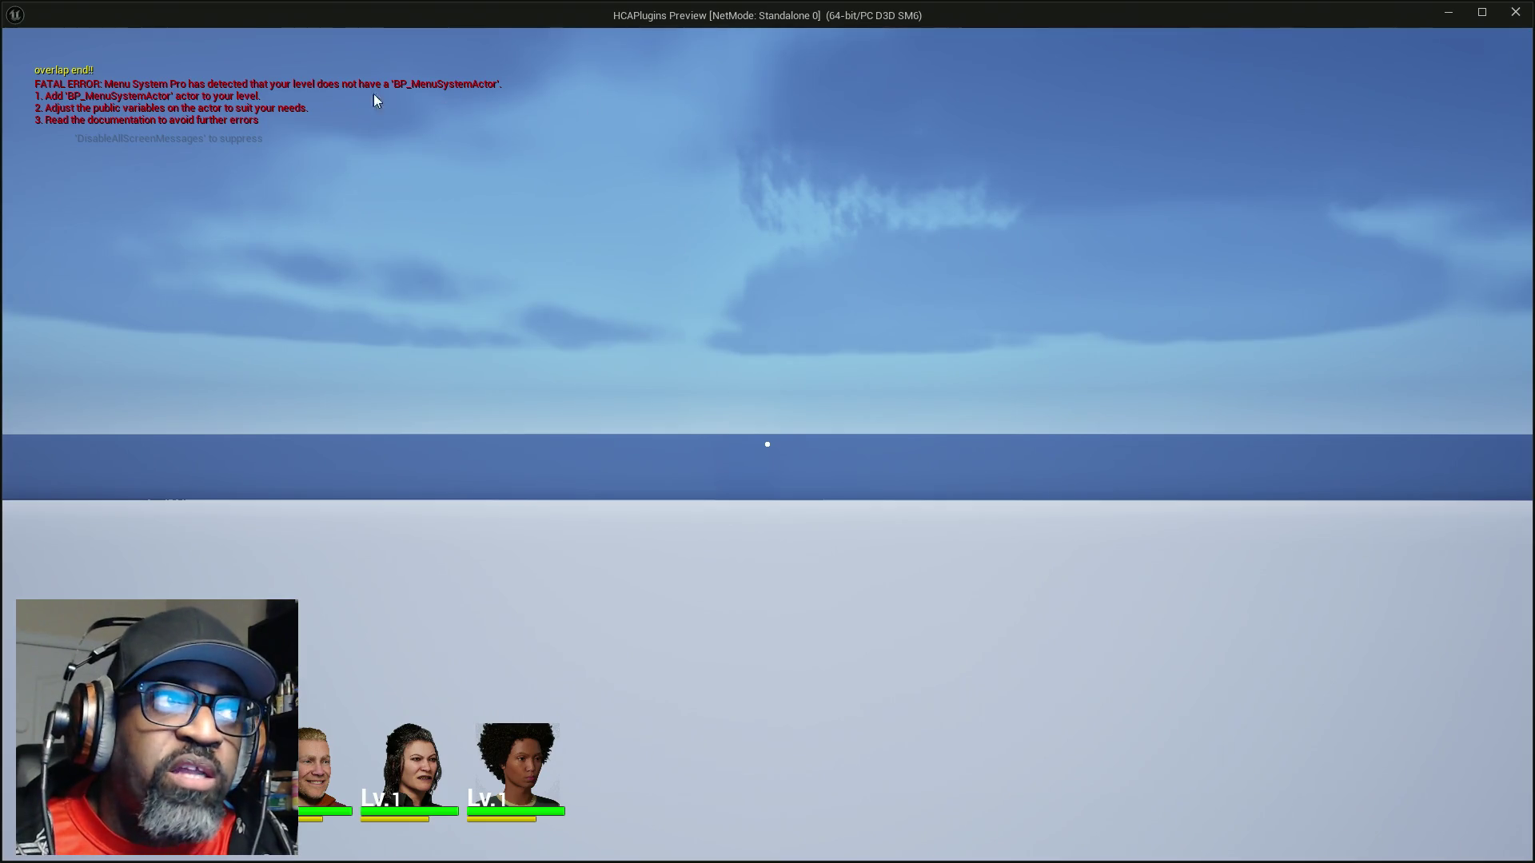
key(Escape)
click(96, 32)
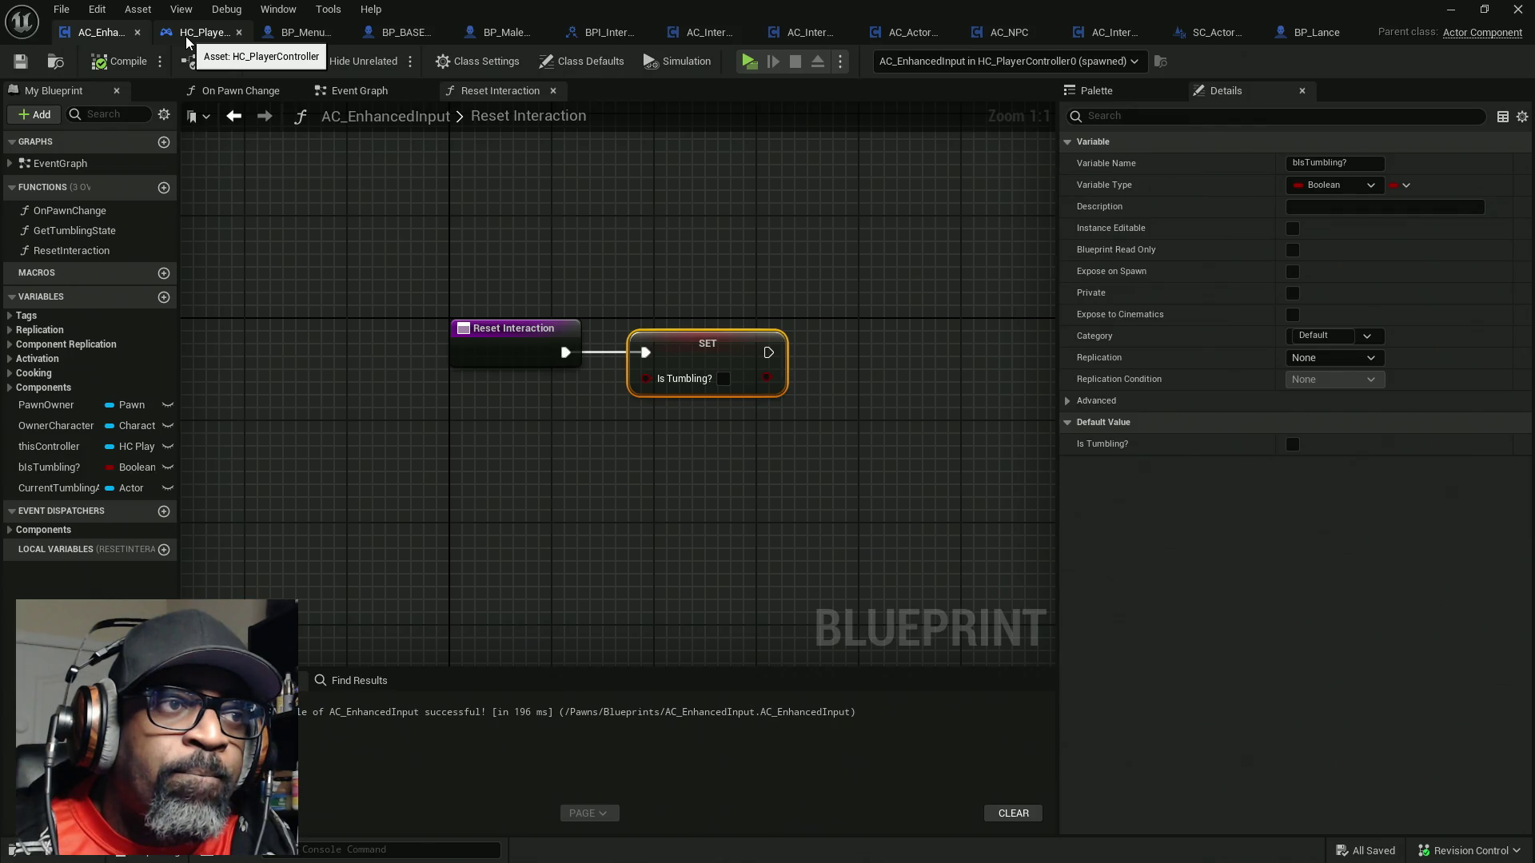
Breakpoint HC_PlayerController's AC Enhanced Input Reset Interaction call and launch a play test
drag(419, 215, 887, 502)
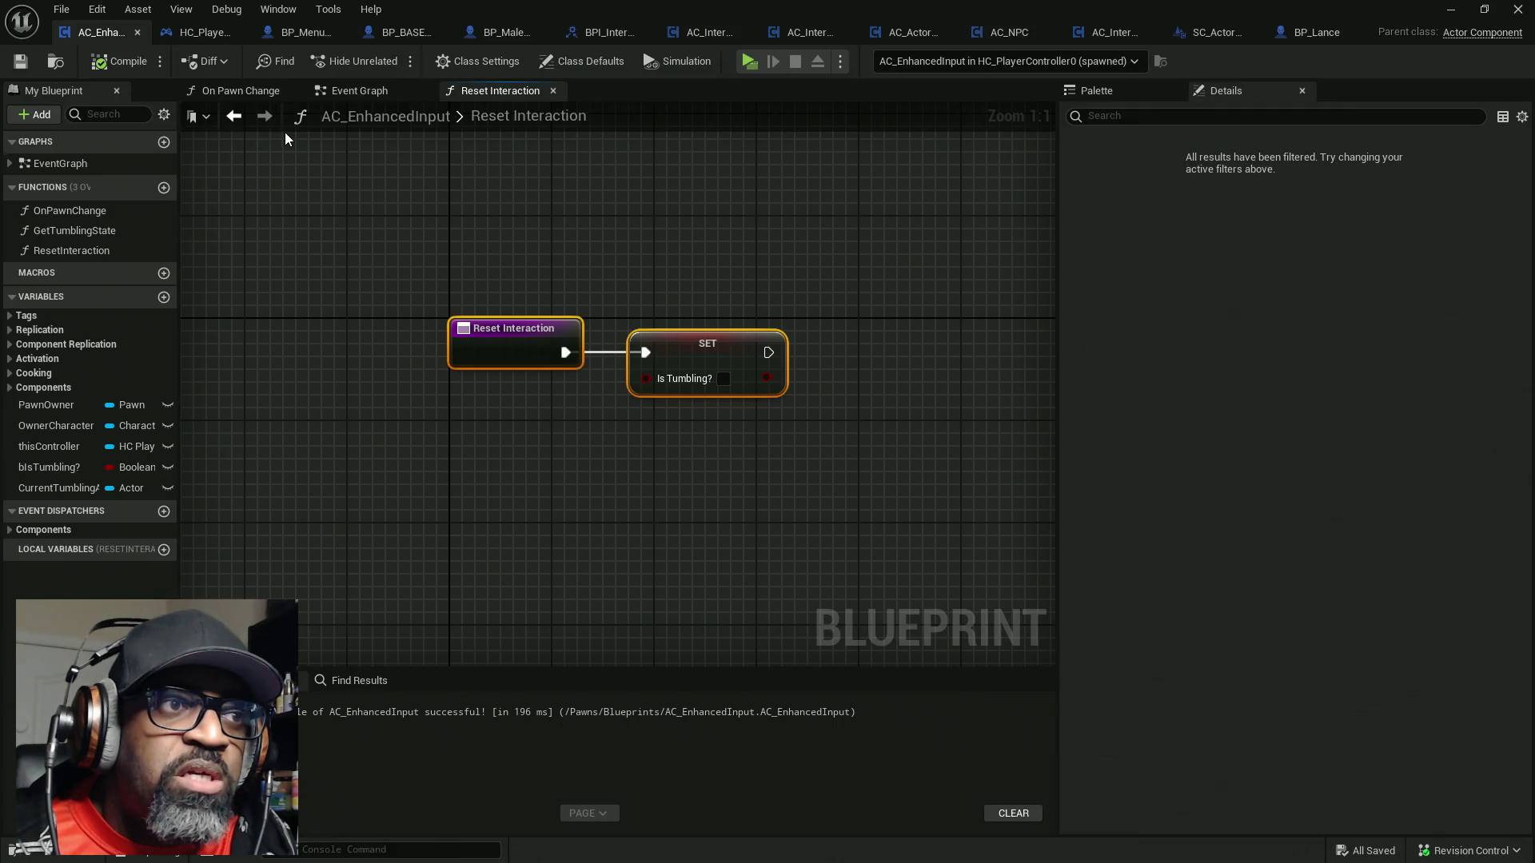
click(207, 38)
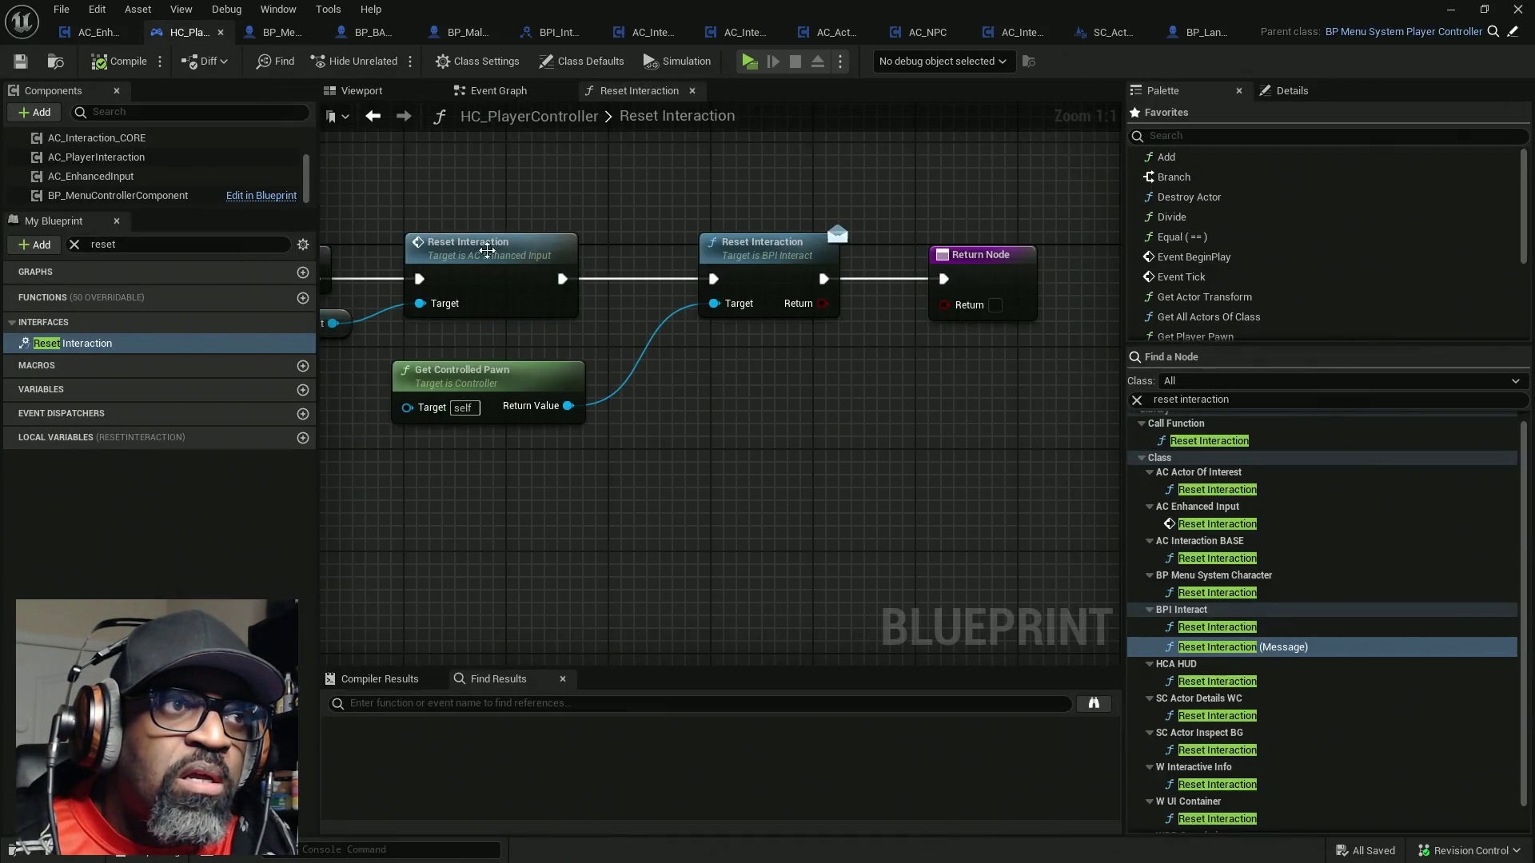
drag(596, 332, 824, 336)
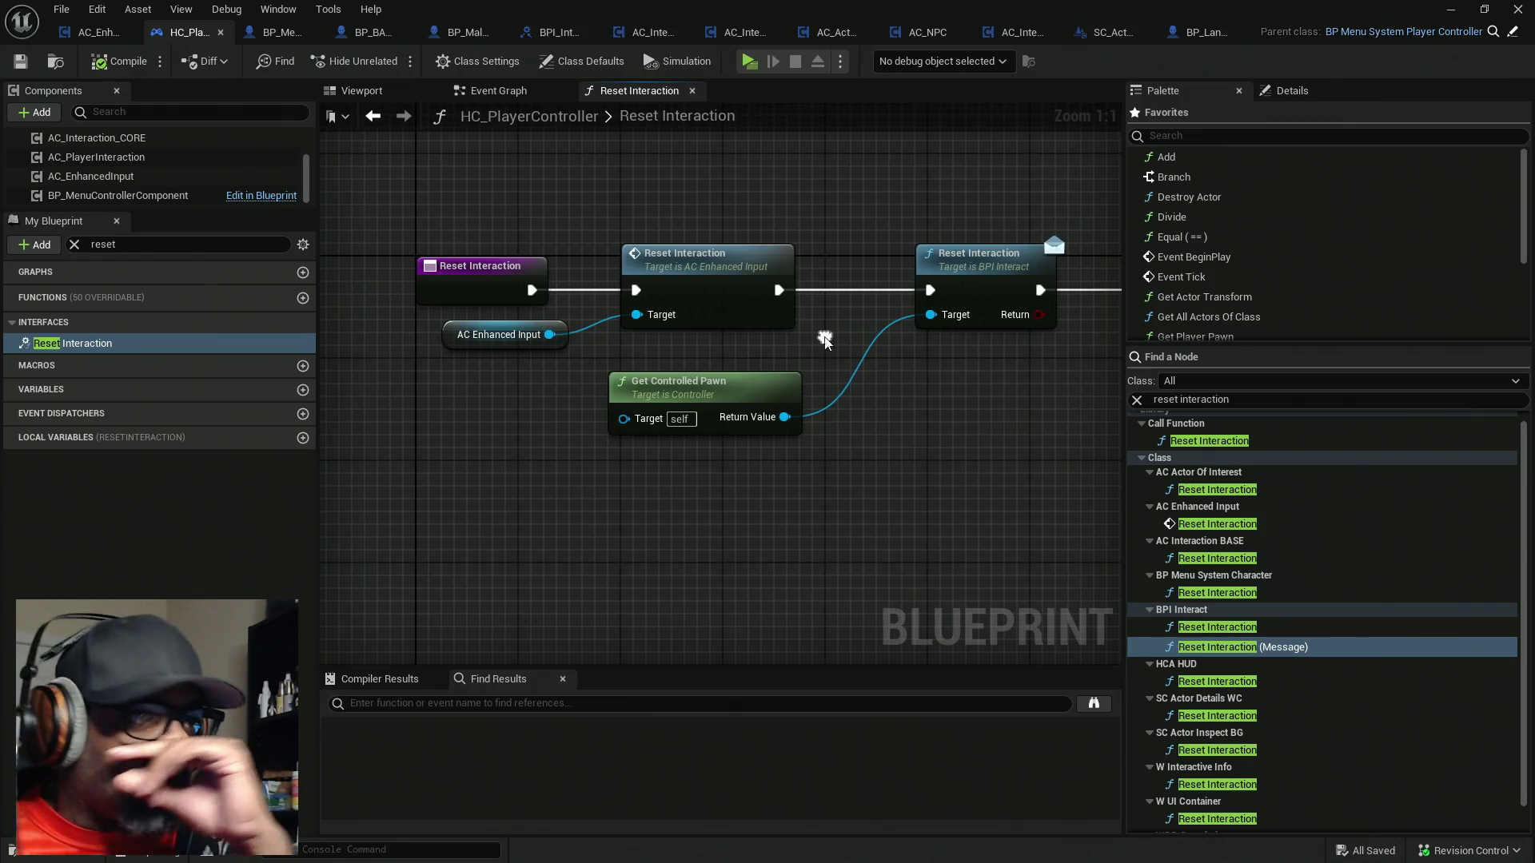
drag(444, 214, 547, 293)
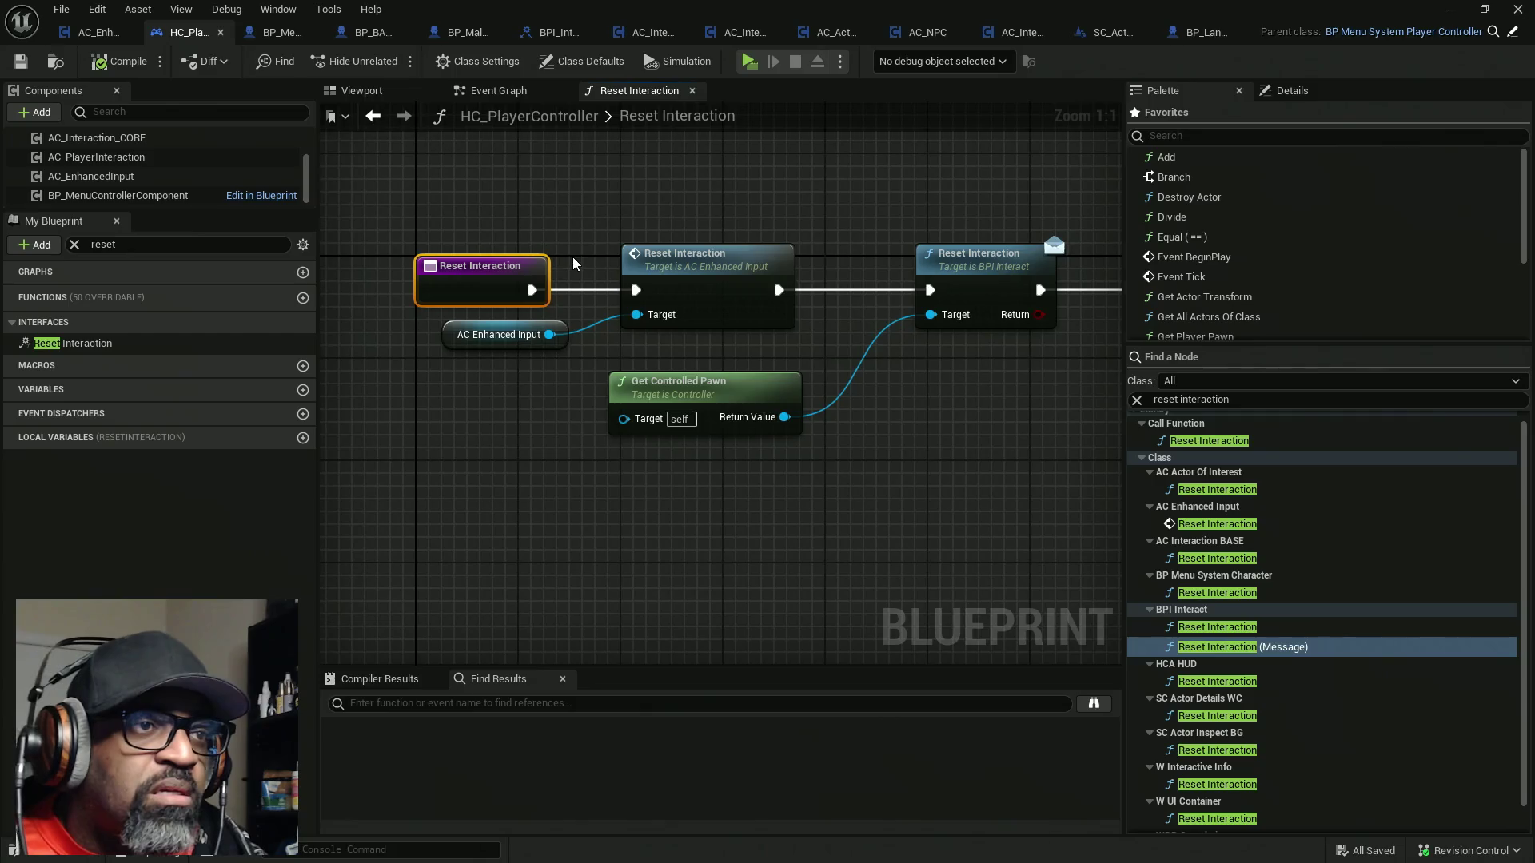
right_click(734, 280)
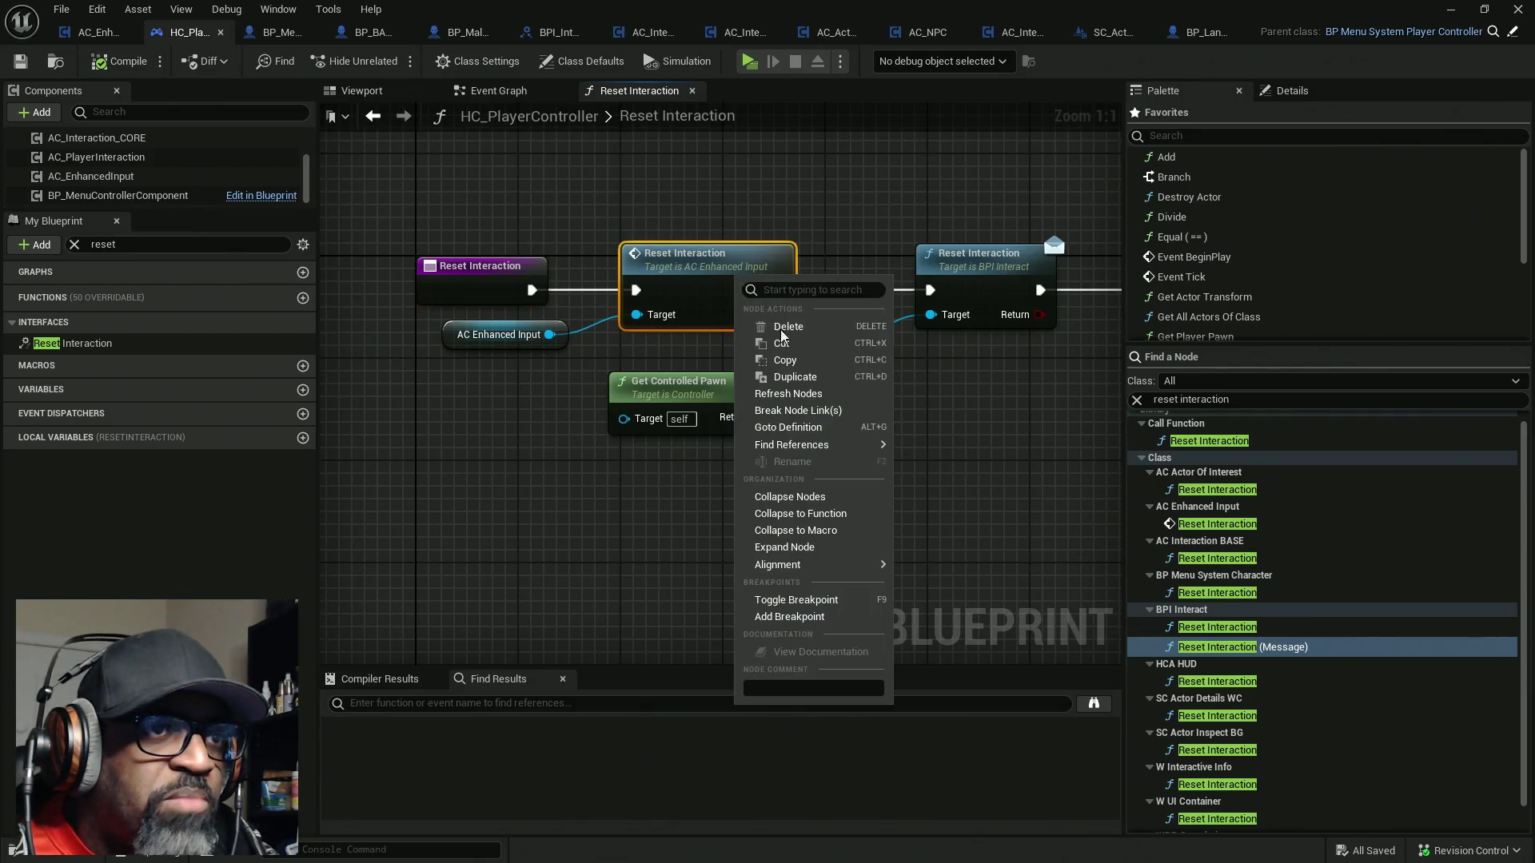
click(795, 617)
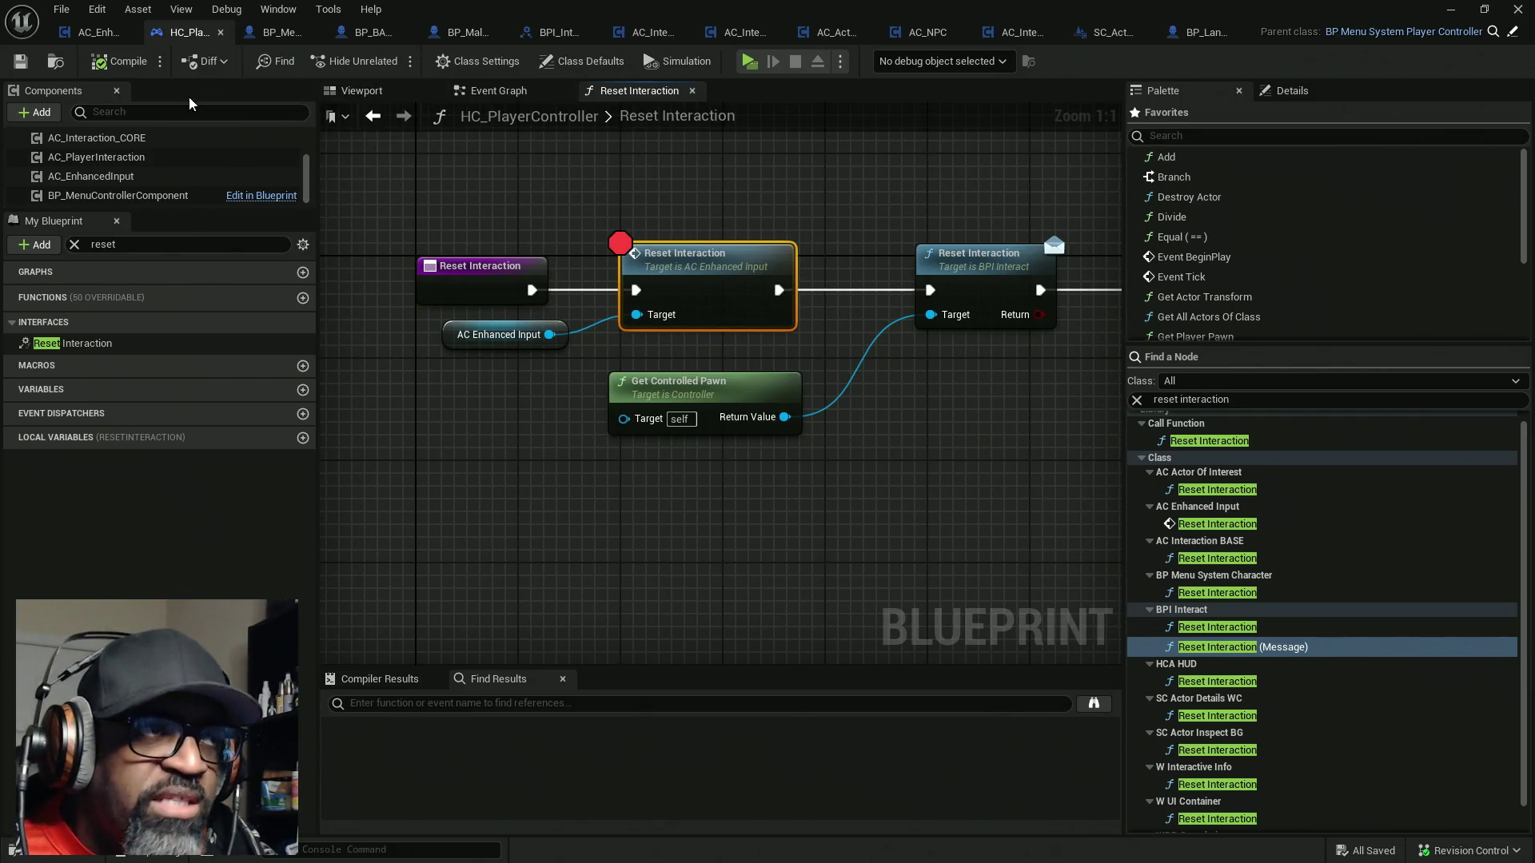
click(749, 62)
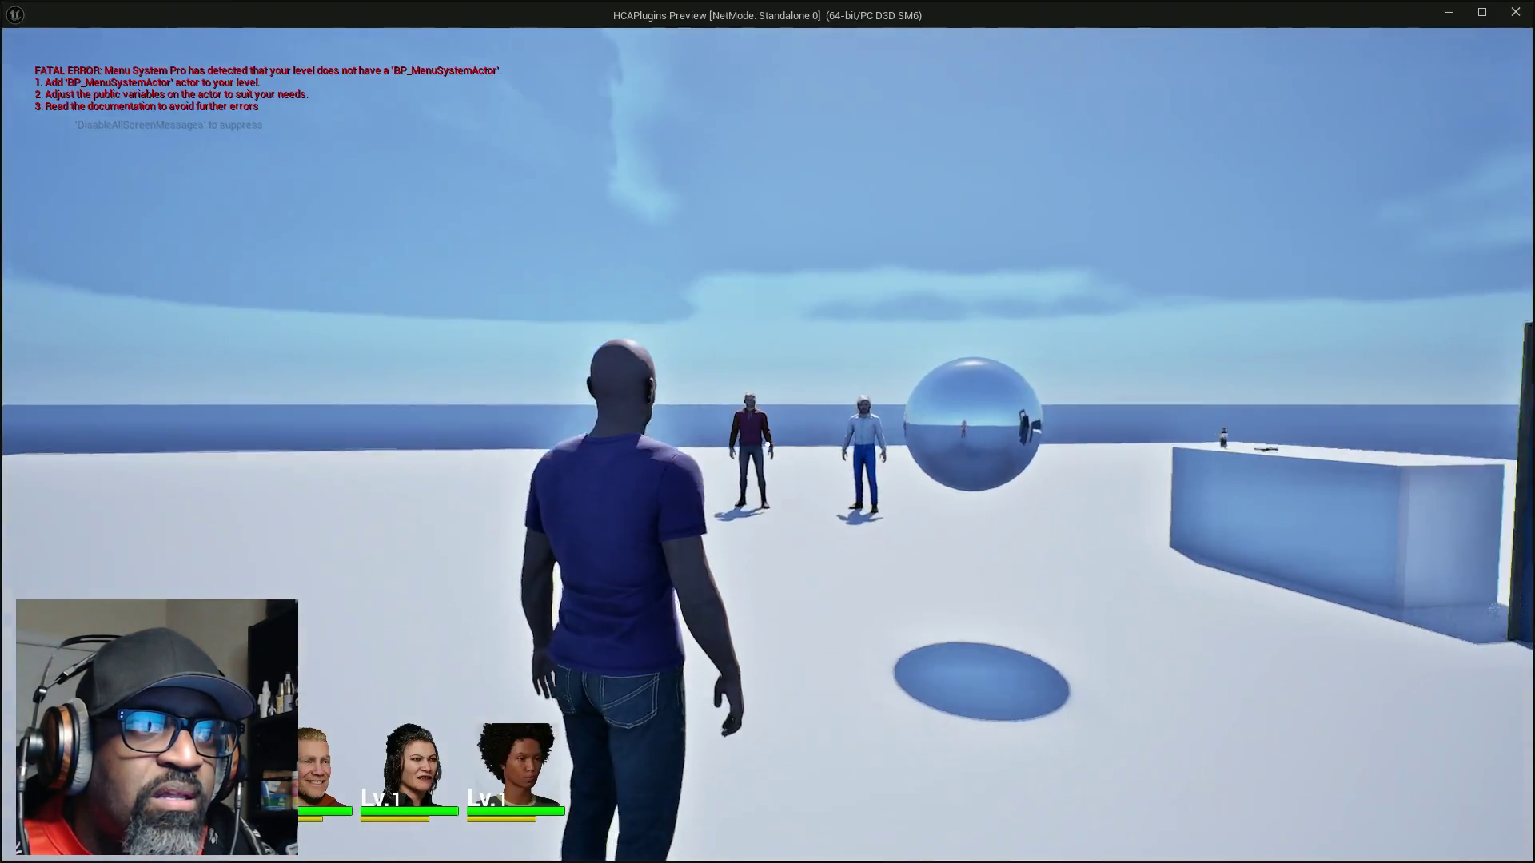
Walk the character up to the soda bottle, inspect it, then exit the game preview
key(w)
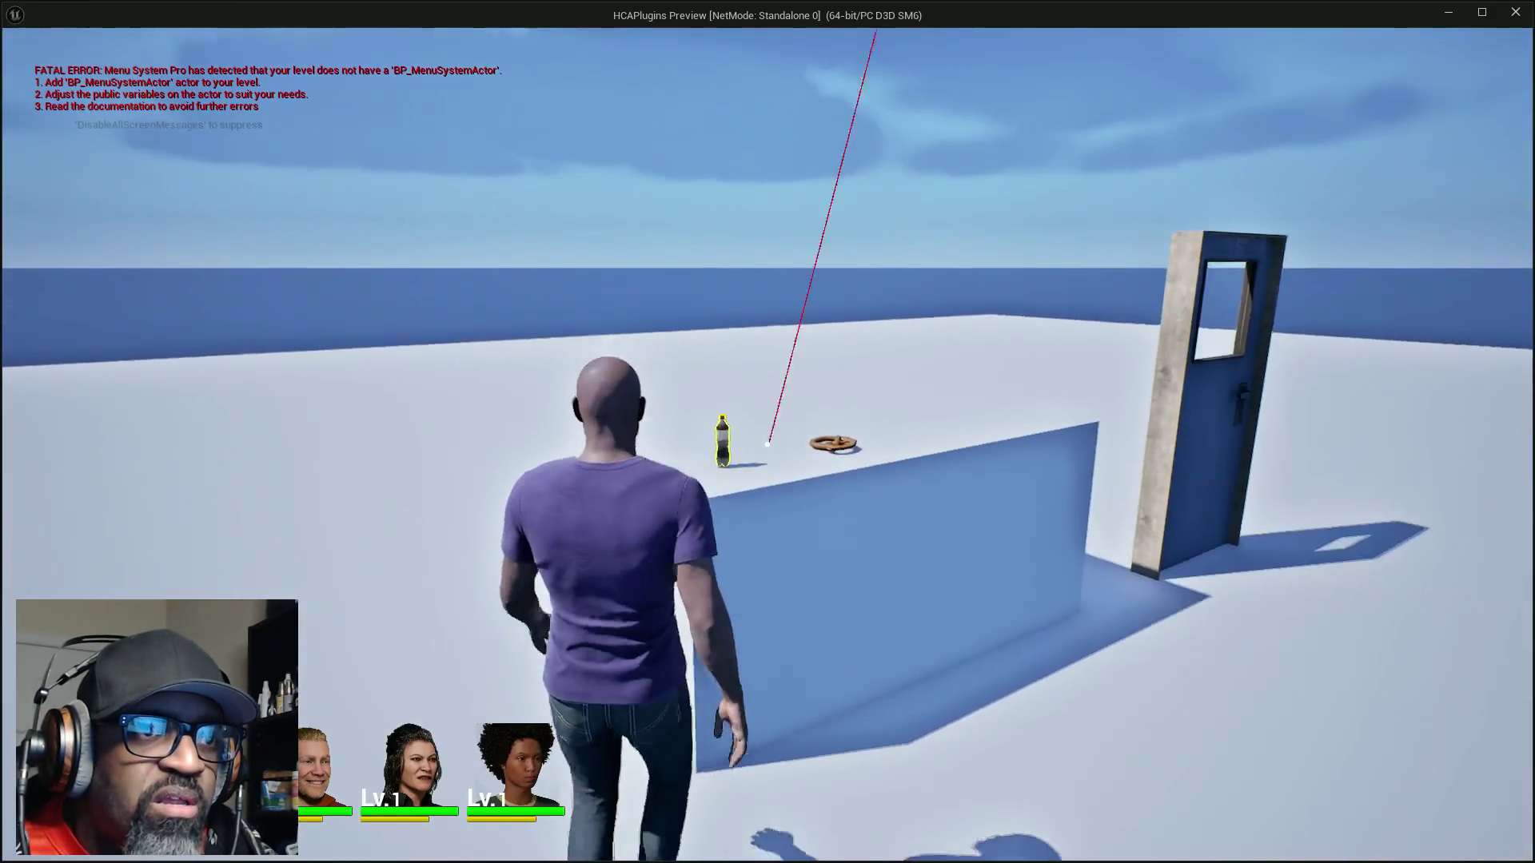
key(e)
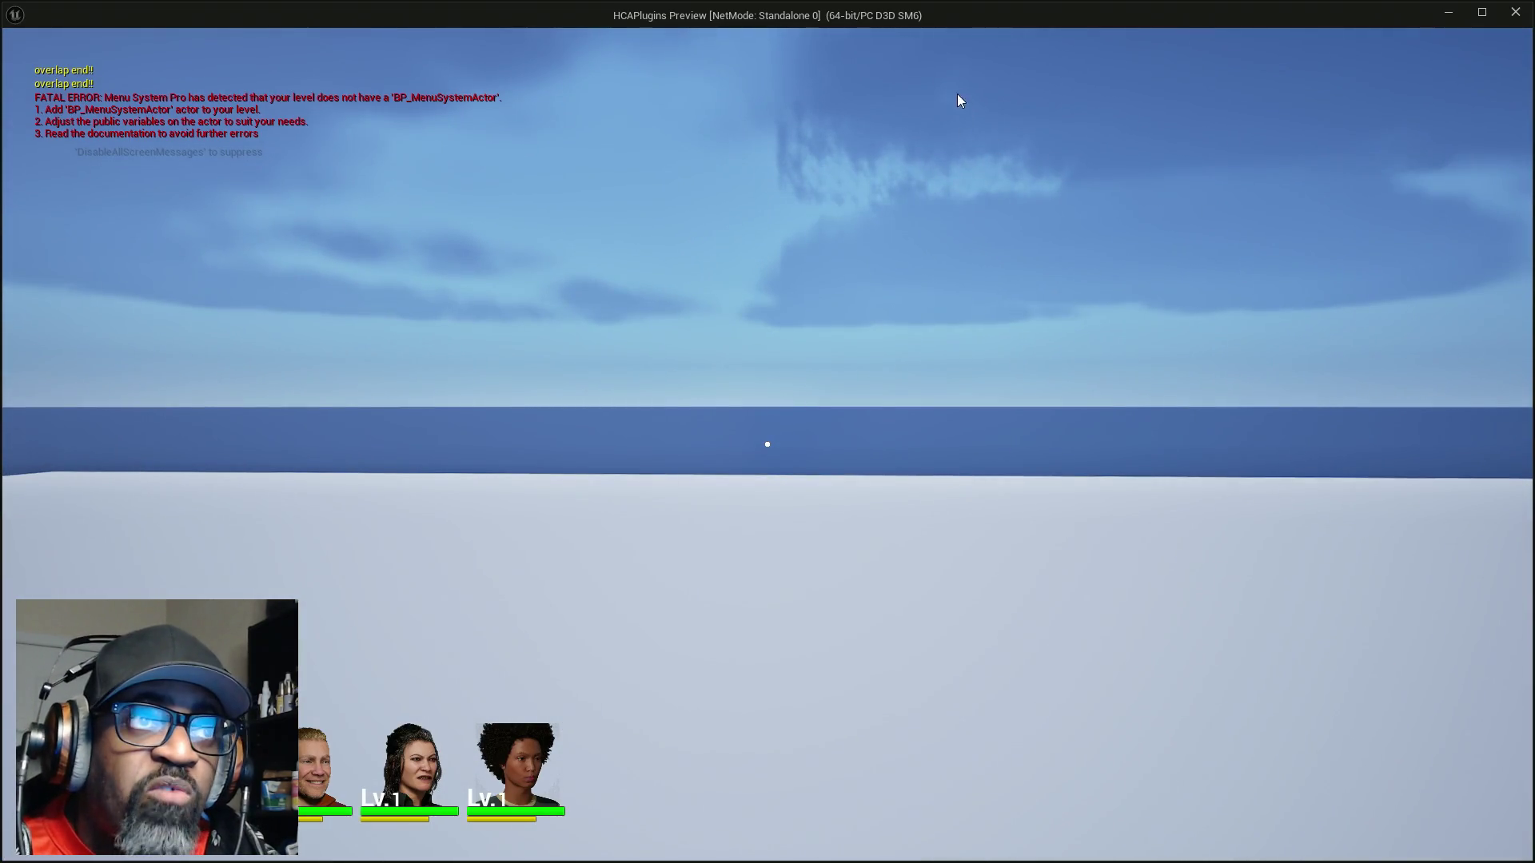
key(Escape)
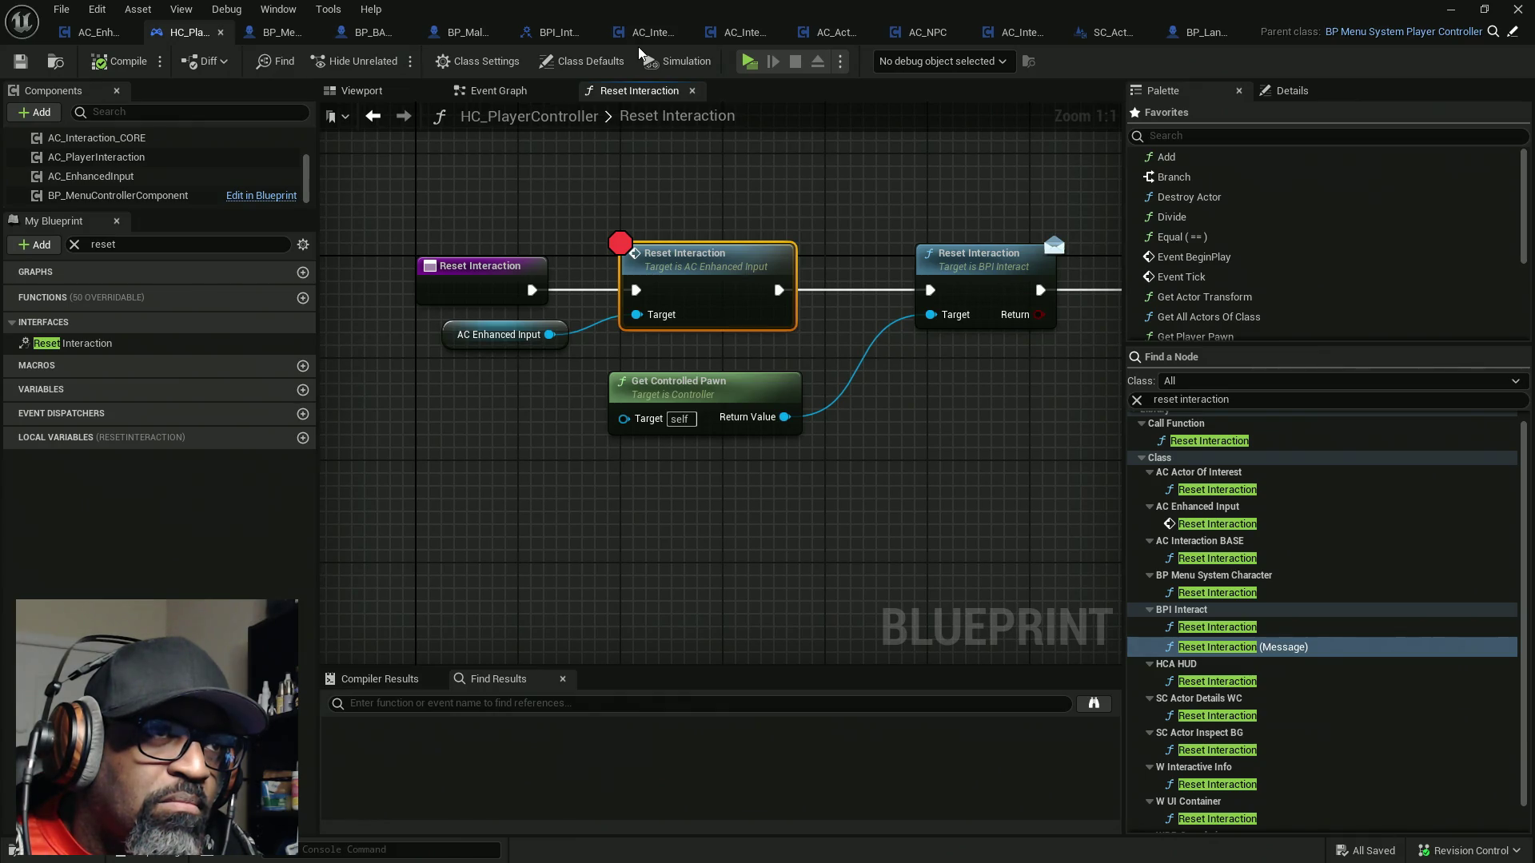
In AC_EnhancedInput's Event Graph, move the SET Is Tumbling node right after the Reset Interaction call
click(88, 34)
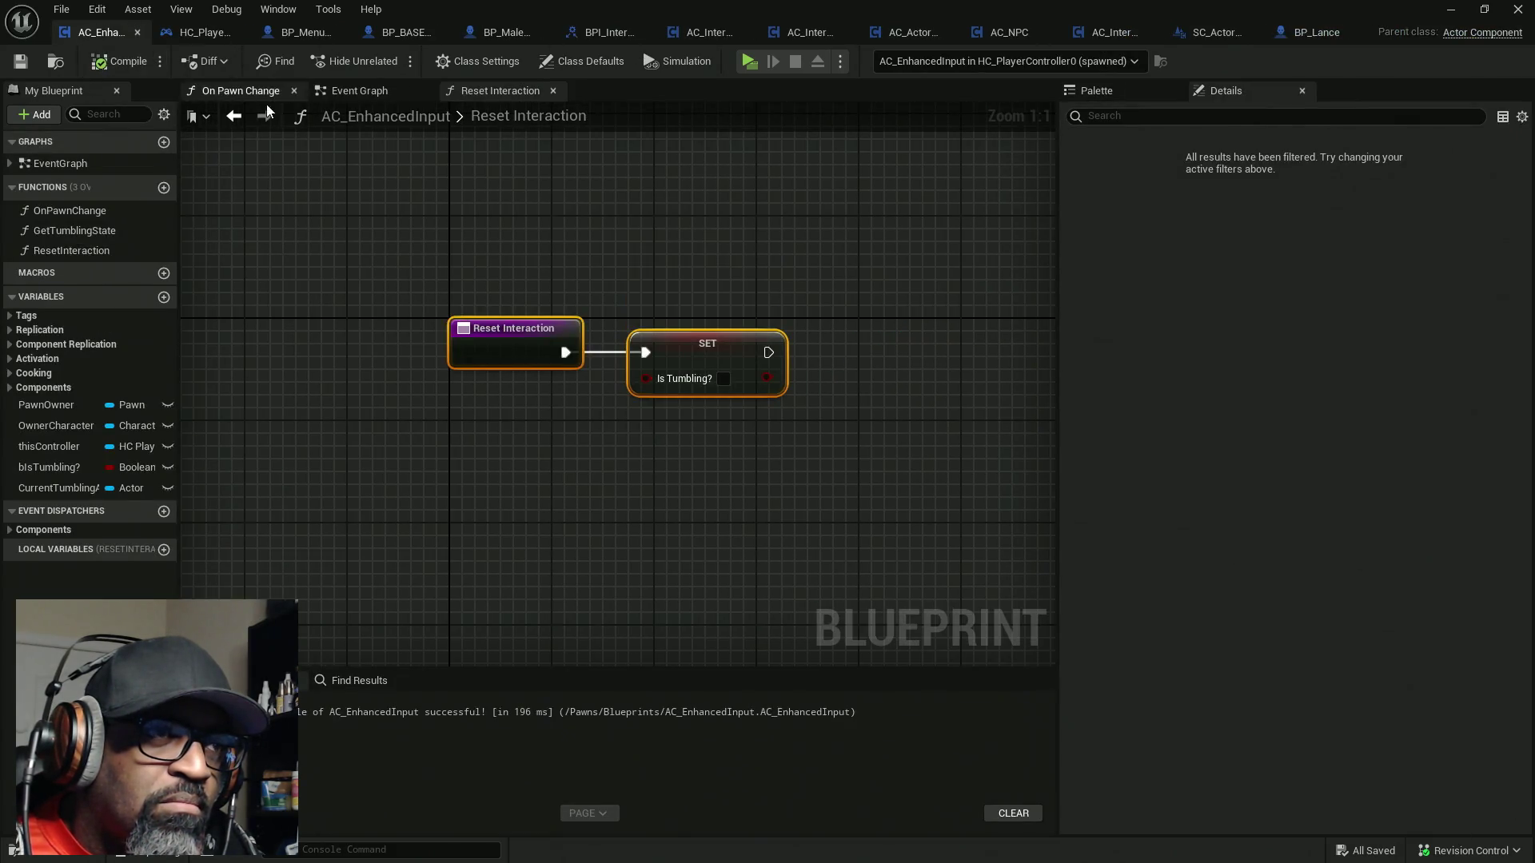
click(364, 91)
scroll(659, 342, up, 5)
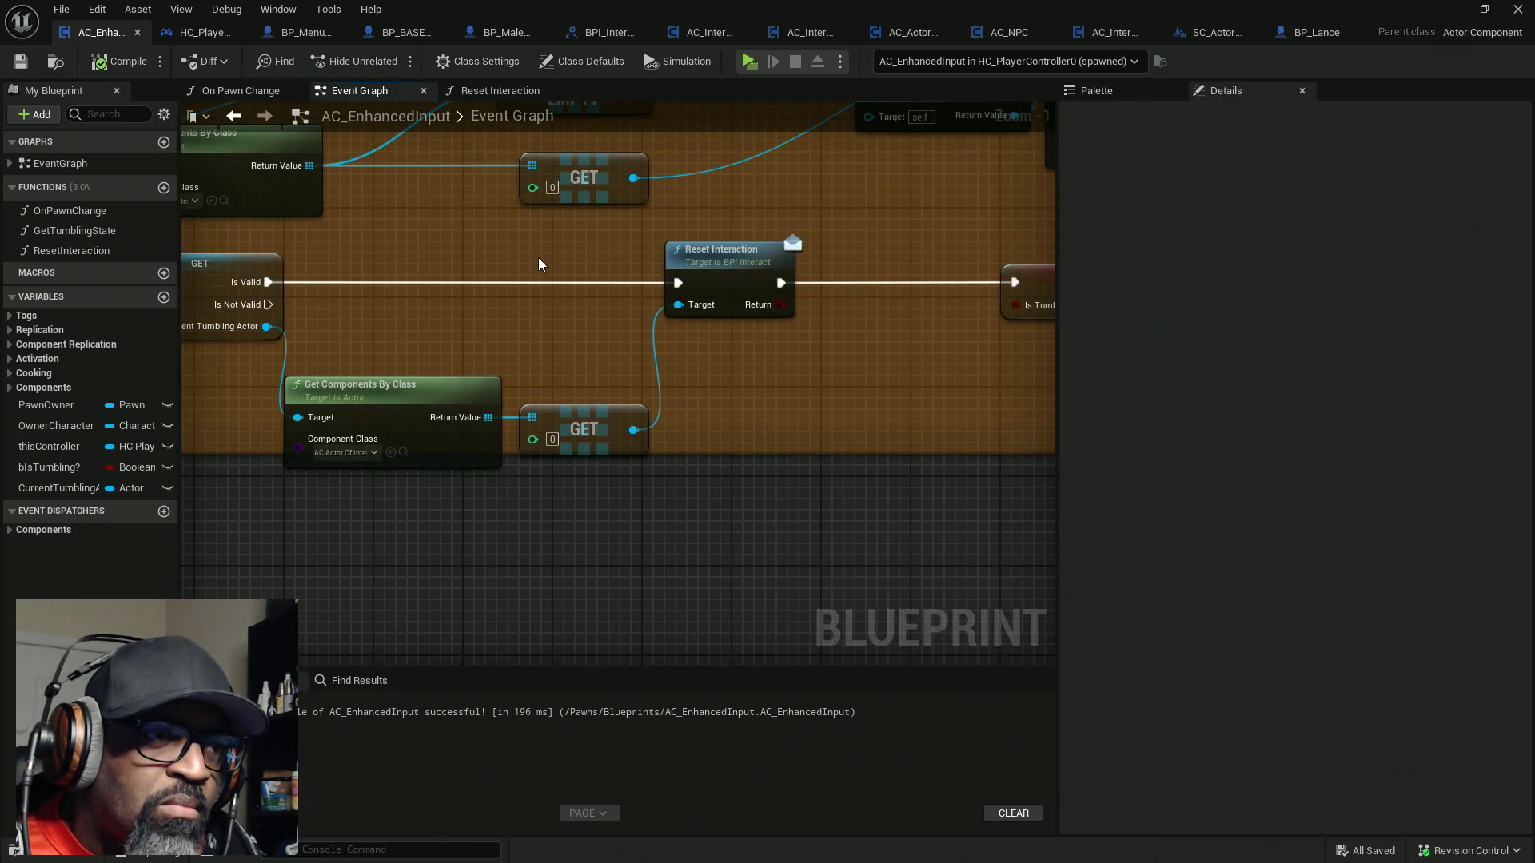
drag(357, 290, 788, 444)
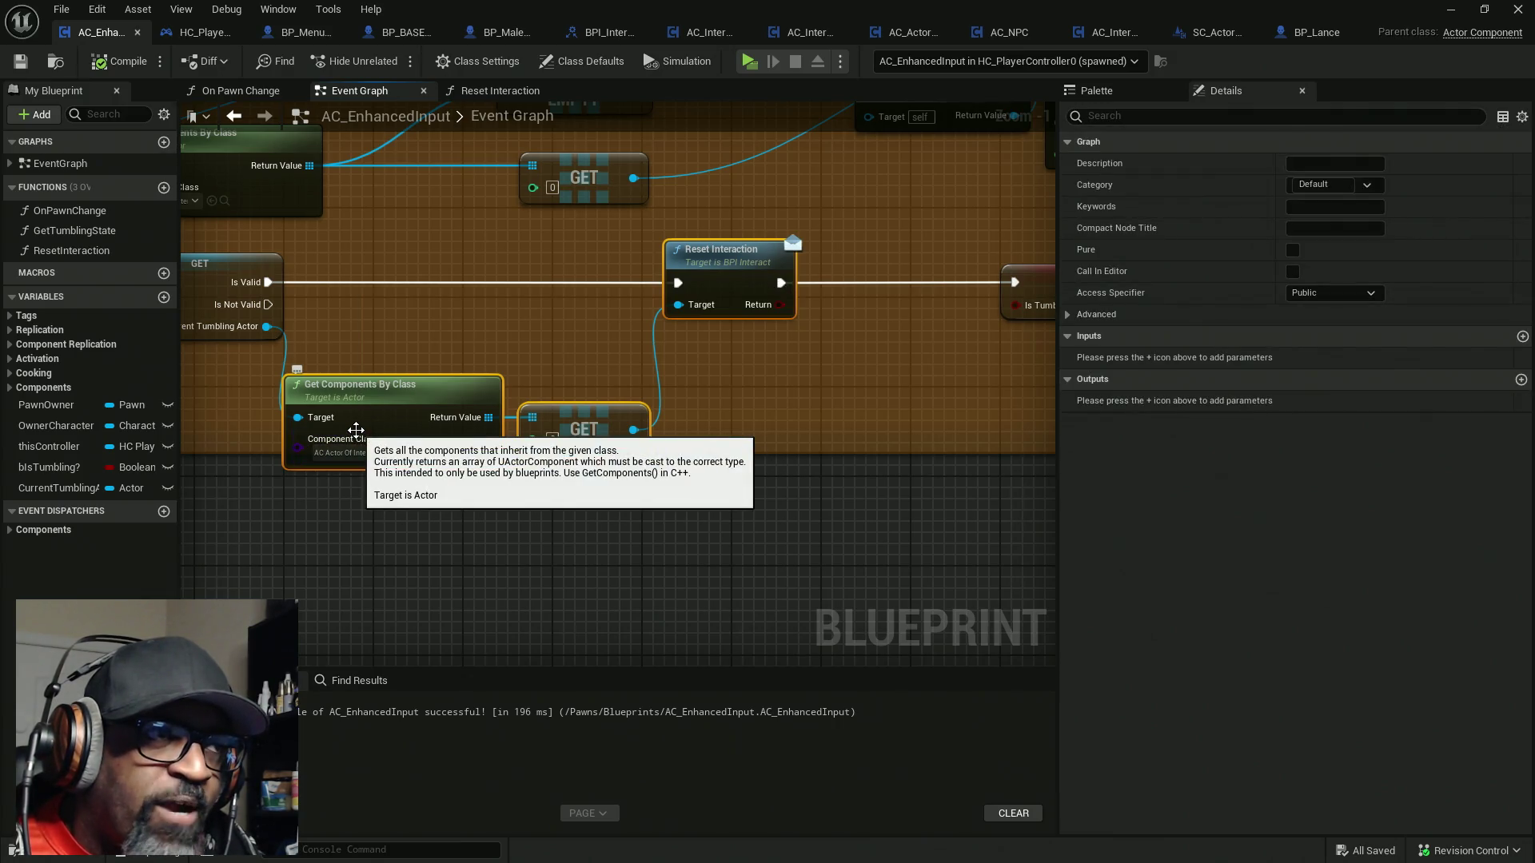
drag(808, 344, 609, 344)
drag(878, 286, 697, 286)
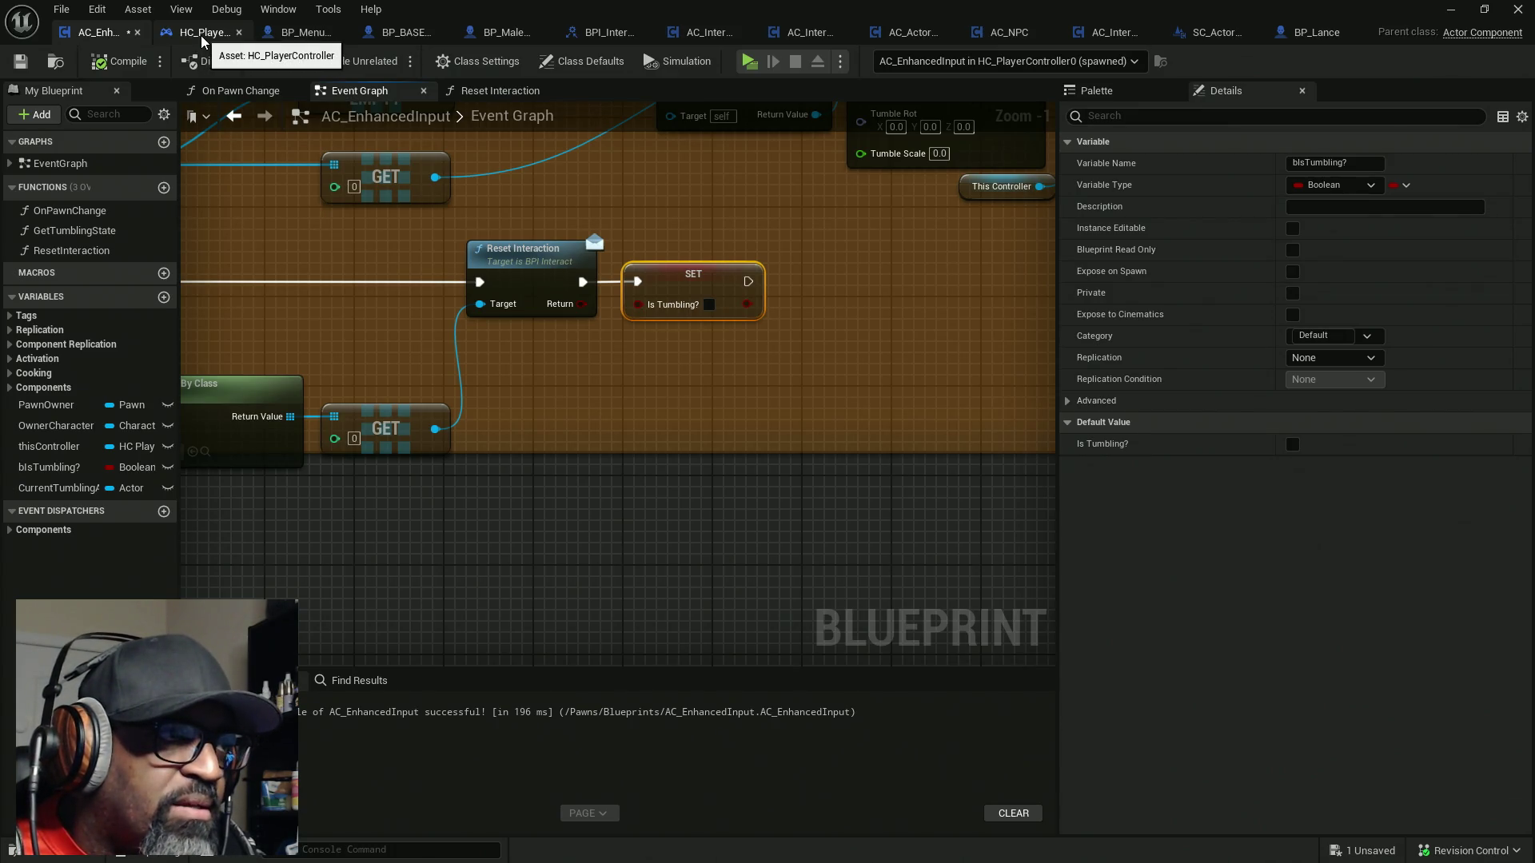
Compare the result with HC_PlayerController's Reset Interaction graph, ending on that graph
click(202, 40)
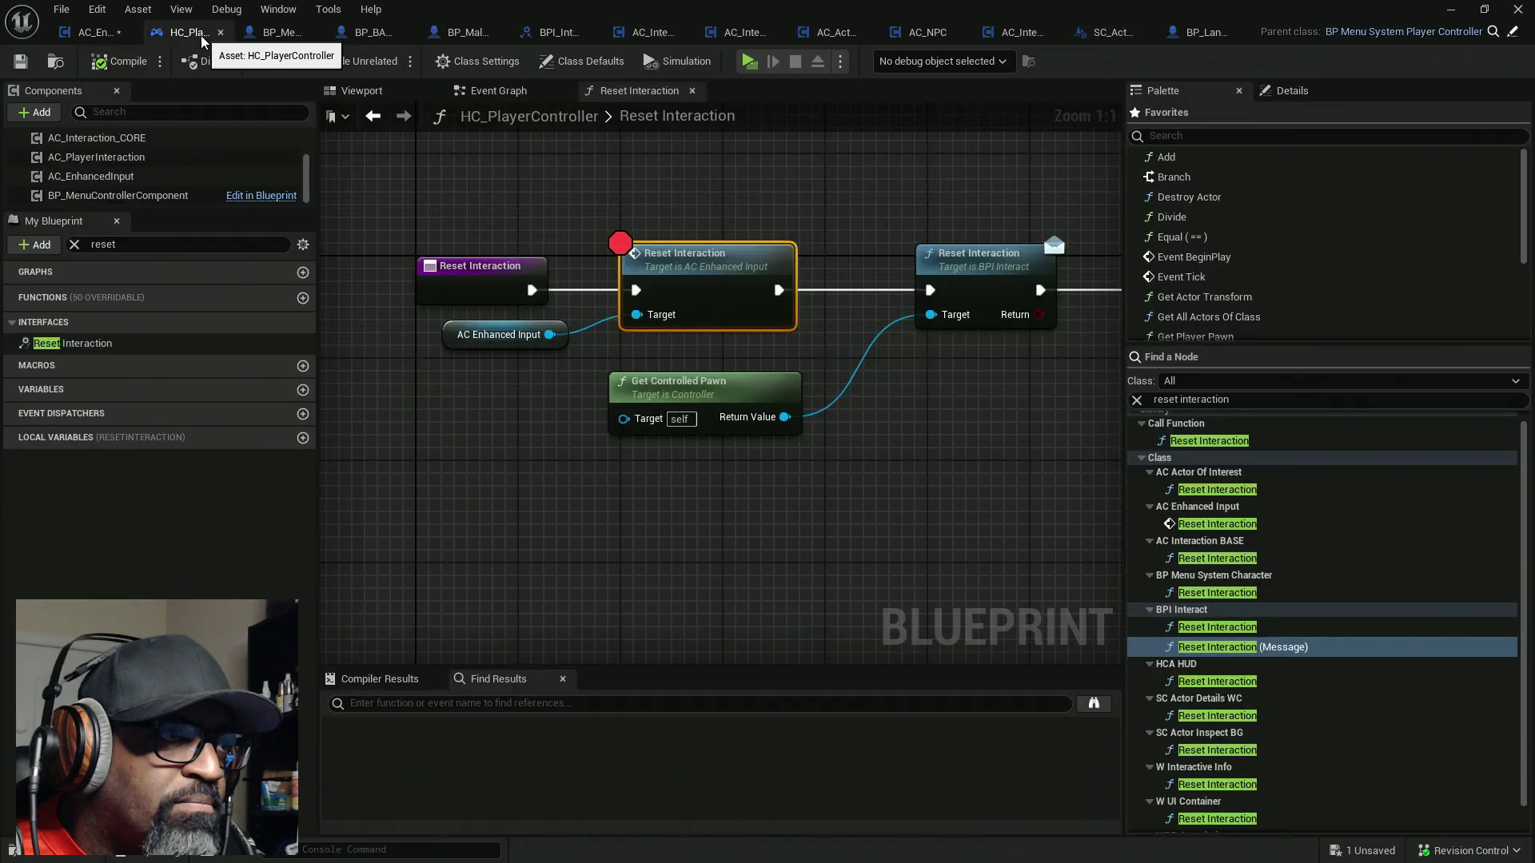
click(86, 39)
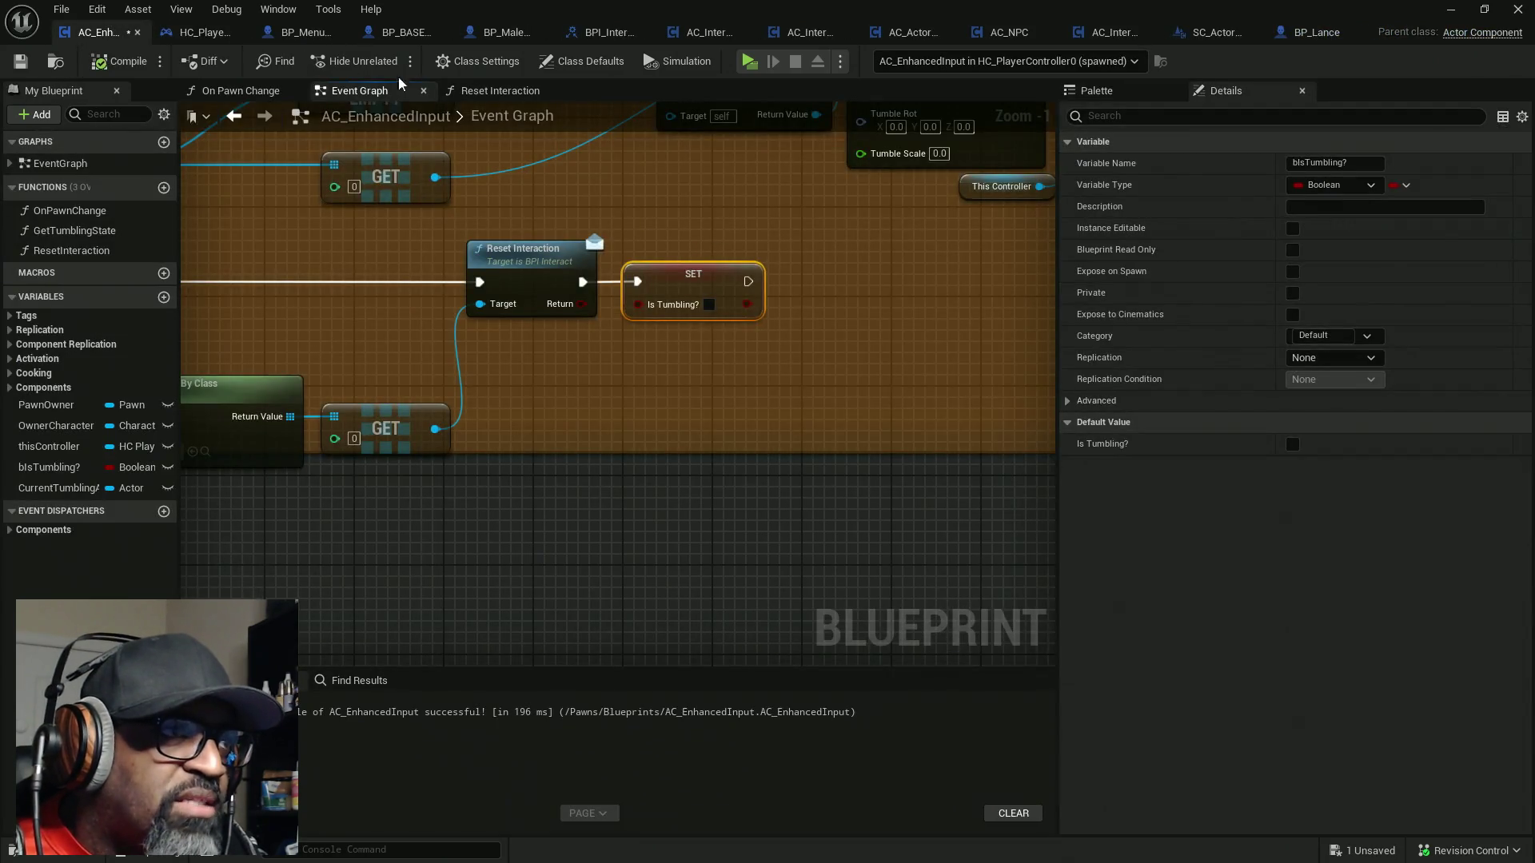
click(204, 34)
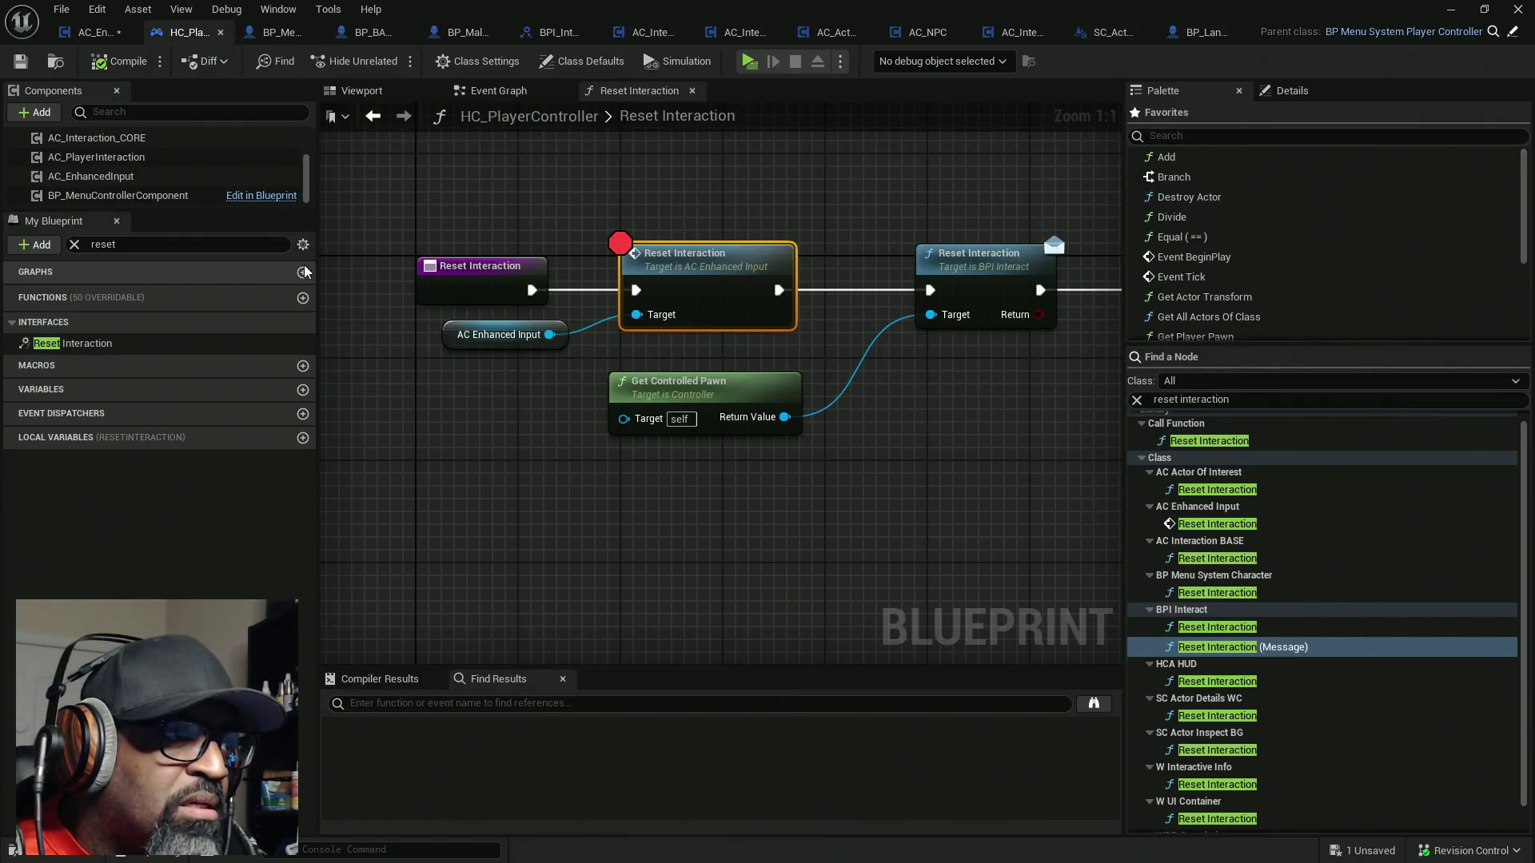
Clear the member filter, then reconnect the entry node's exec wire to the AC Enhanced Input Reset Interaction call
click(75, 244)
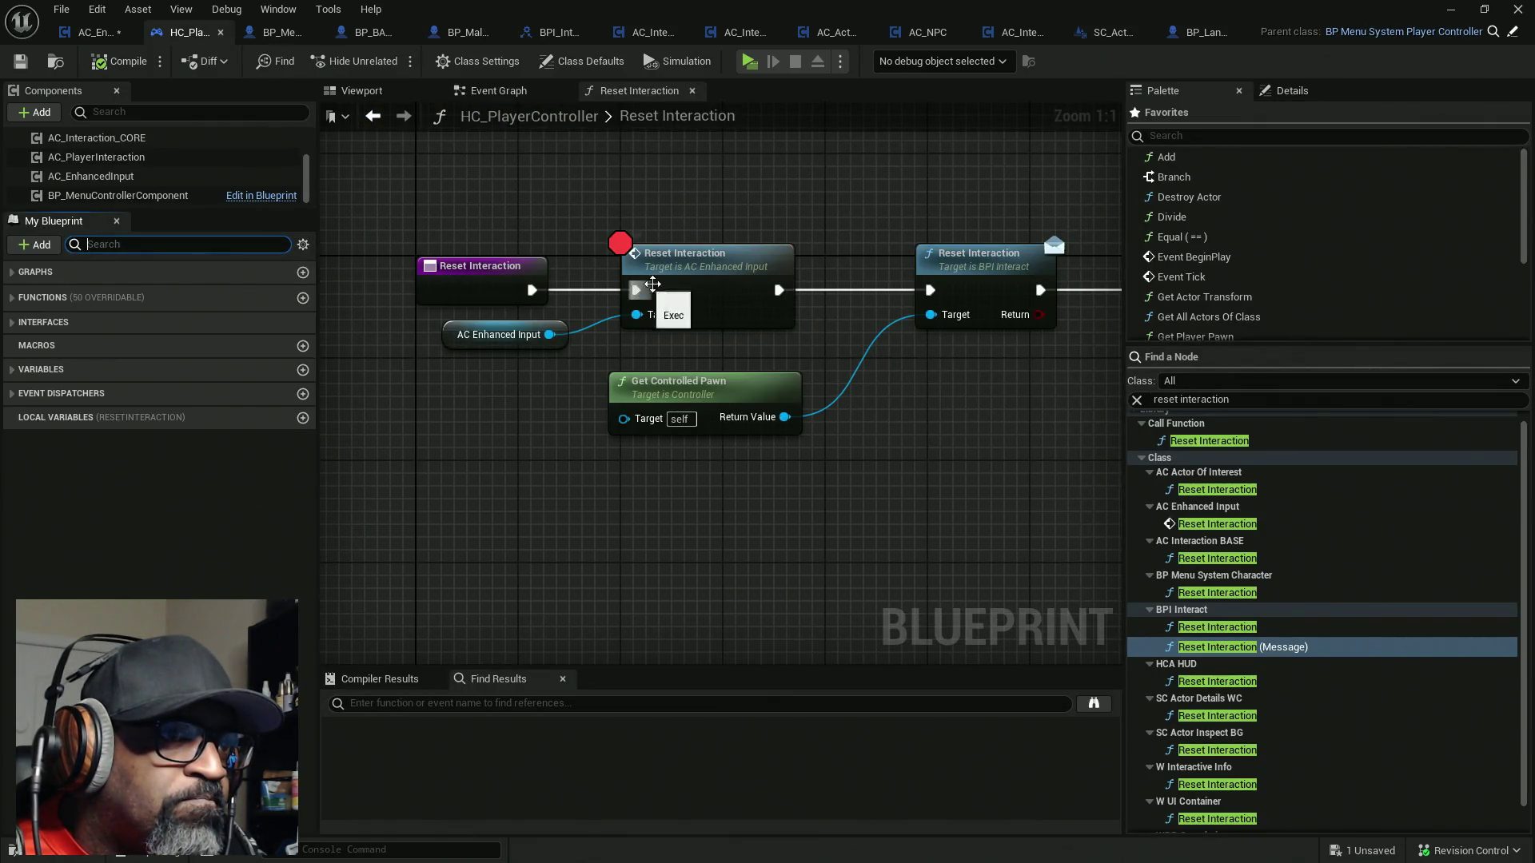
alt+click(639, 292)
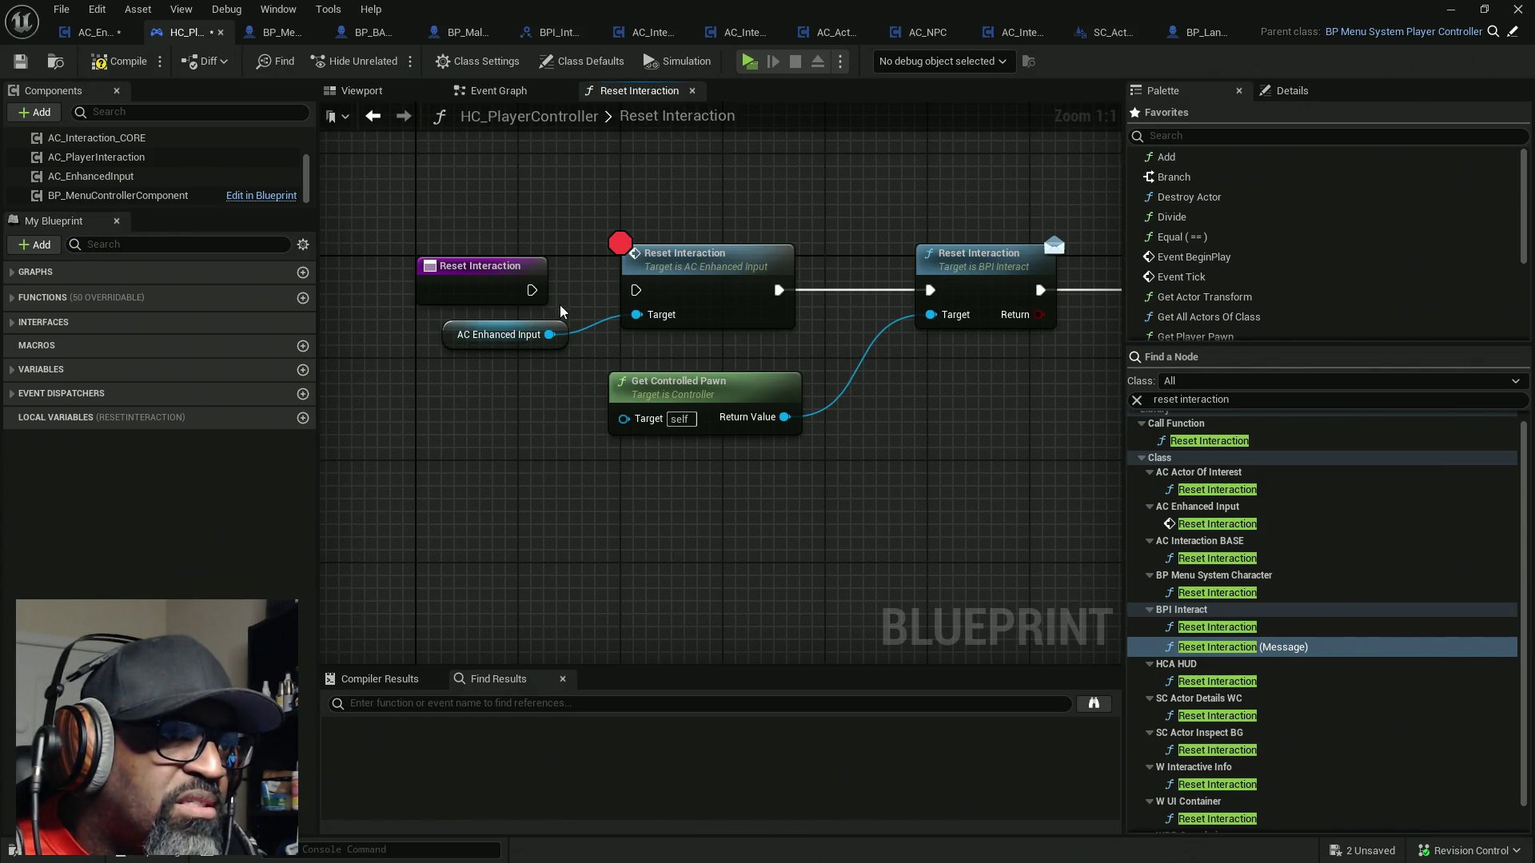
mouse_move(532, 291)
mouse_down()
mouse_move(649, 302)
mouse_move(635, 291)
mouse_up()
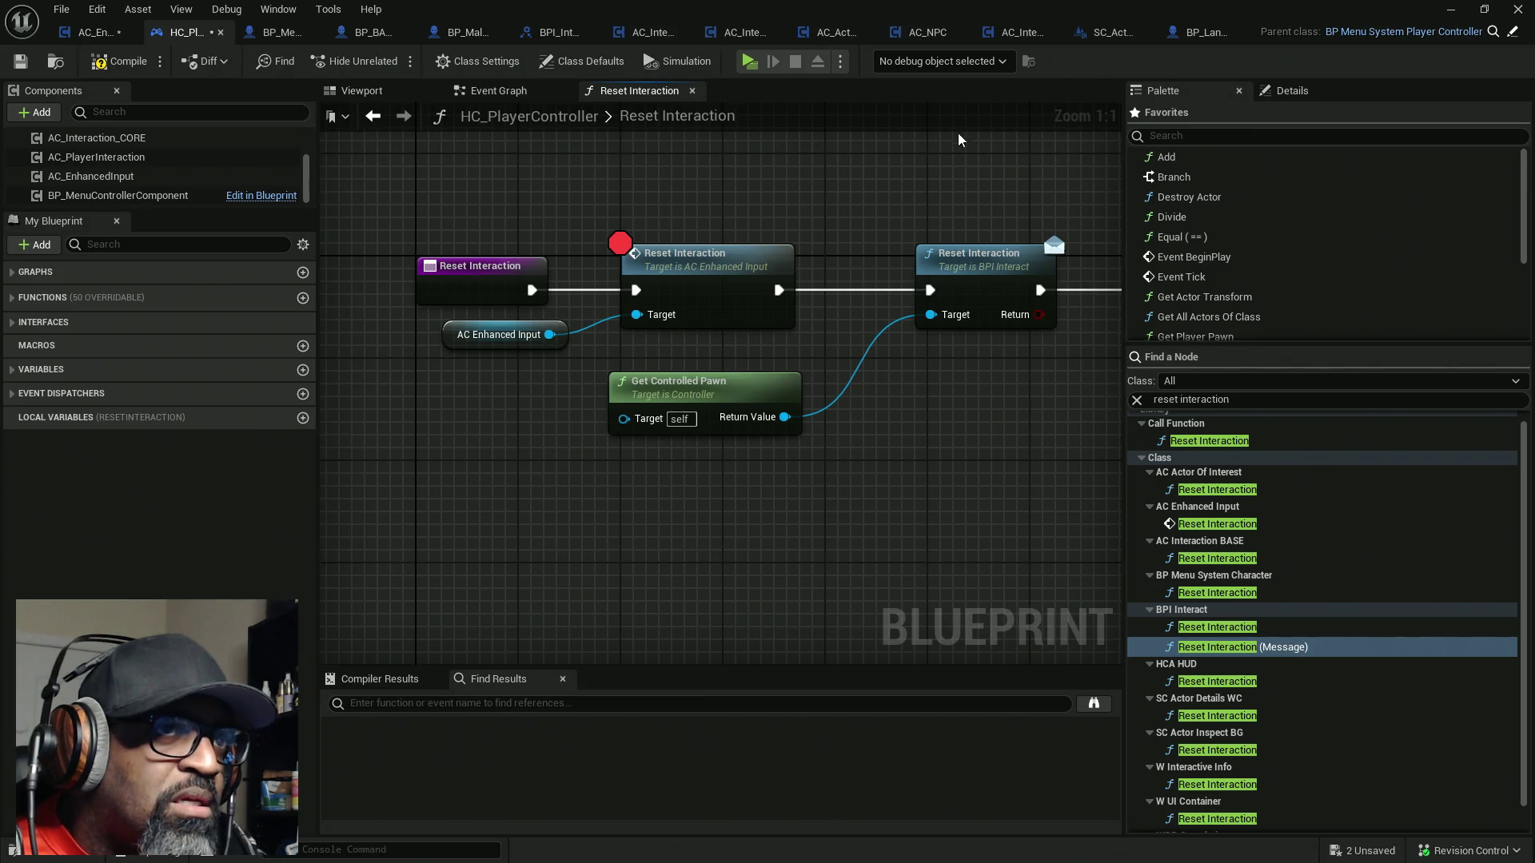
click(84, 33)
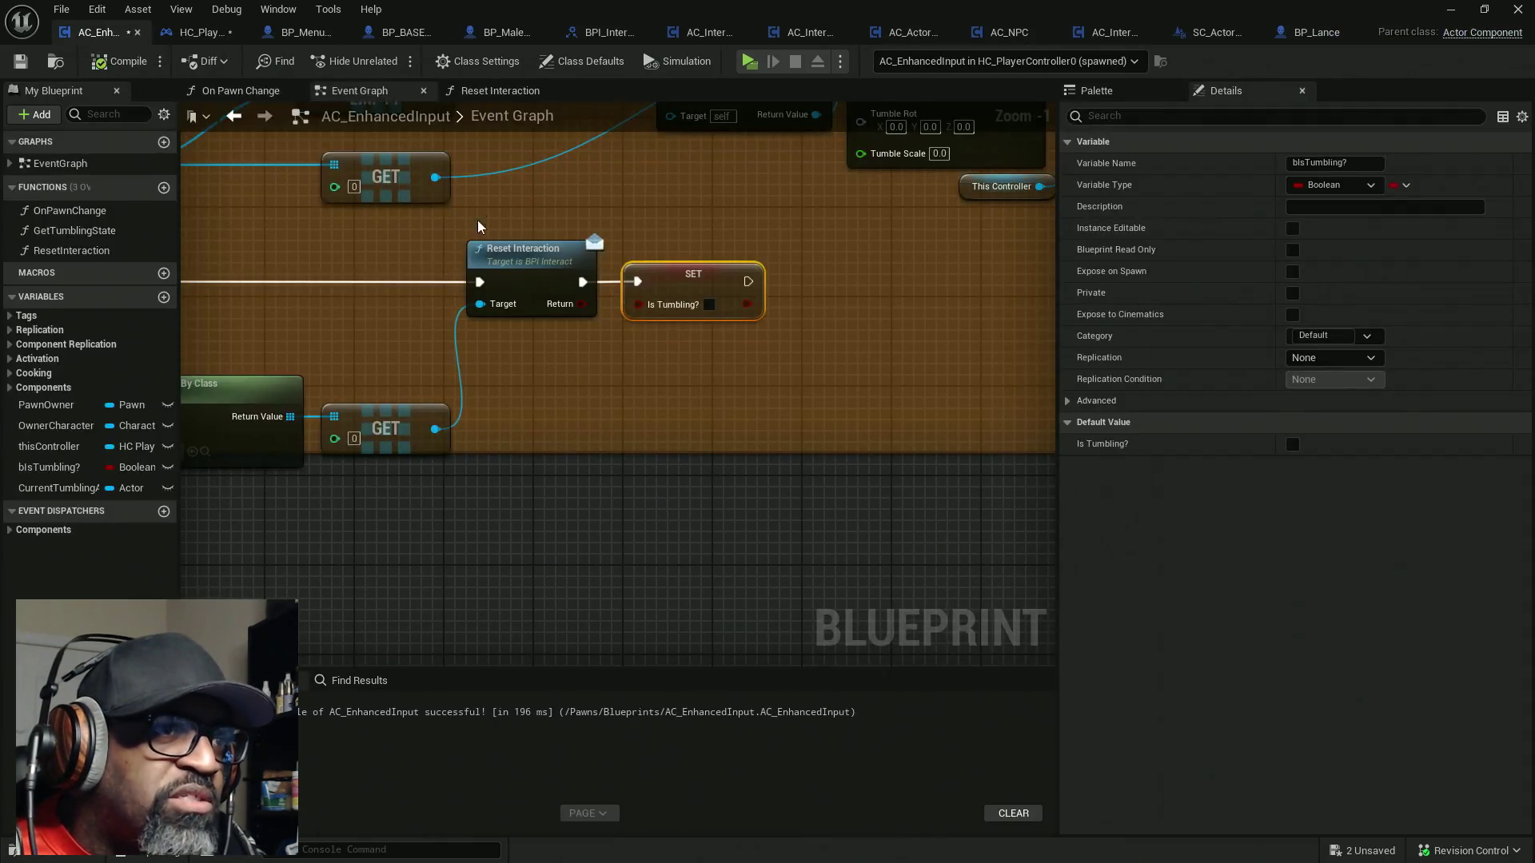
Move the Get Components By Class and GET nodes up in AC_EnhancedInput's Event Graph
mouse_move(413, 323)
mouse_down()
mouse_move(620, 301)
mouse_move(604, 323)
mouse_up()
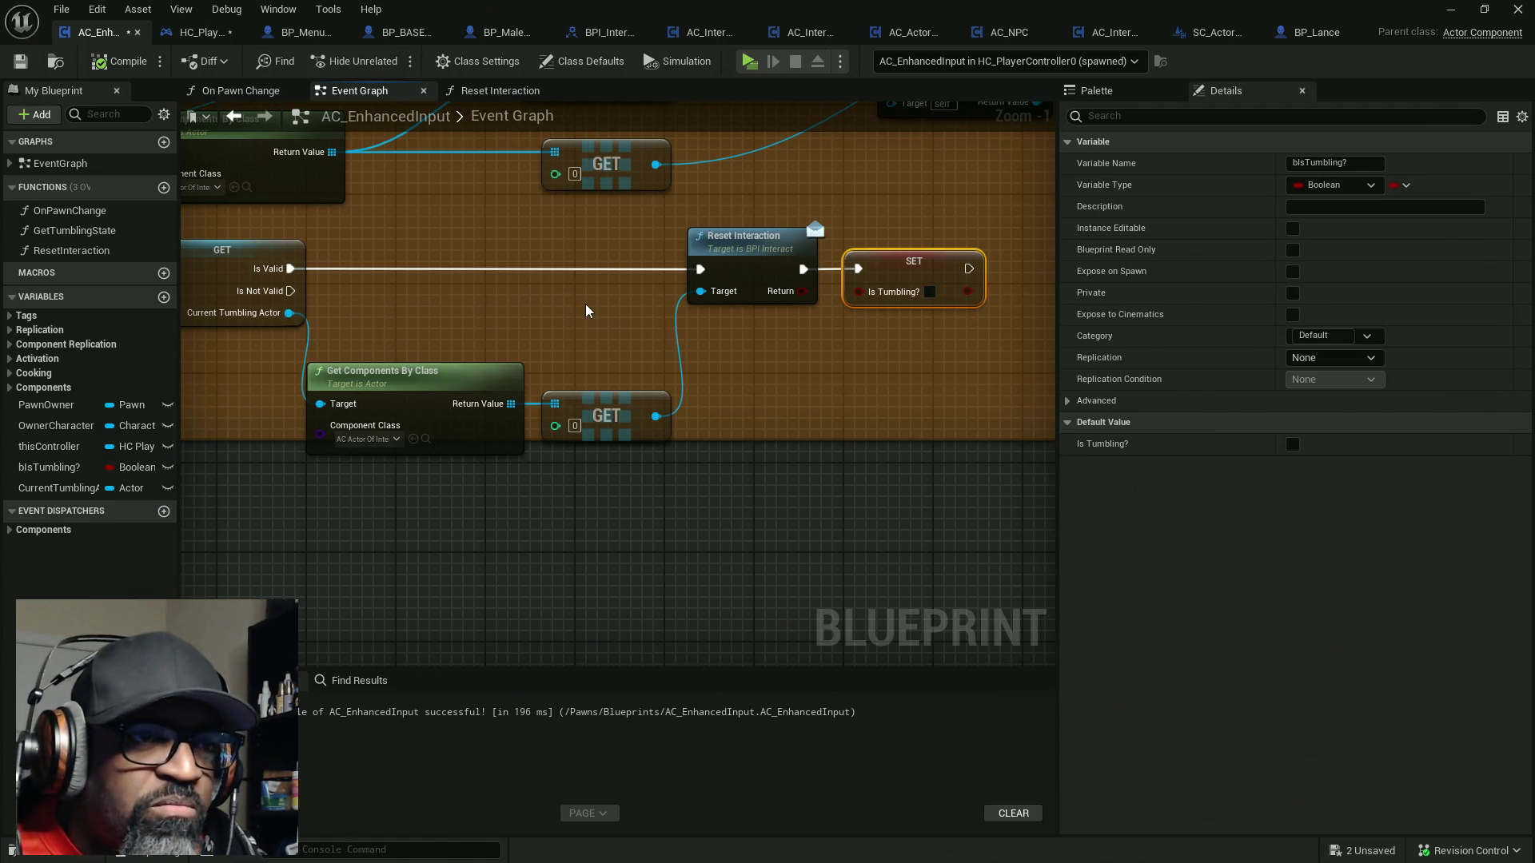
mouse_move(506, 336)
mouse_down()
mouse_move(679, 452)
mouse_move(611, 338)
mouse_move(625, 333)
mouse_up()
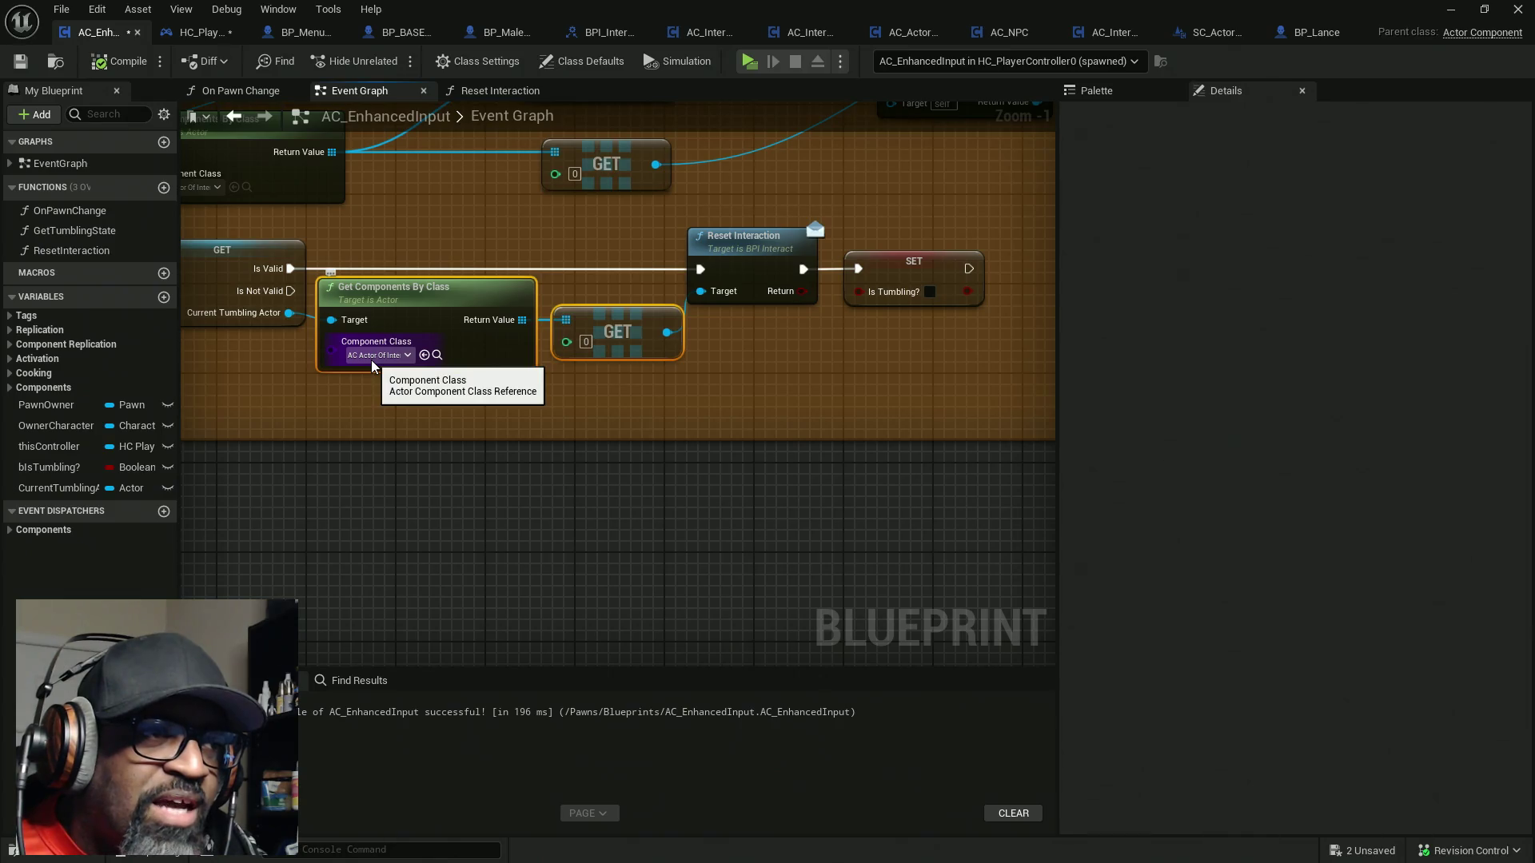
drag(293, 379, 358, 382)
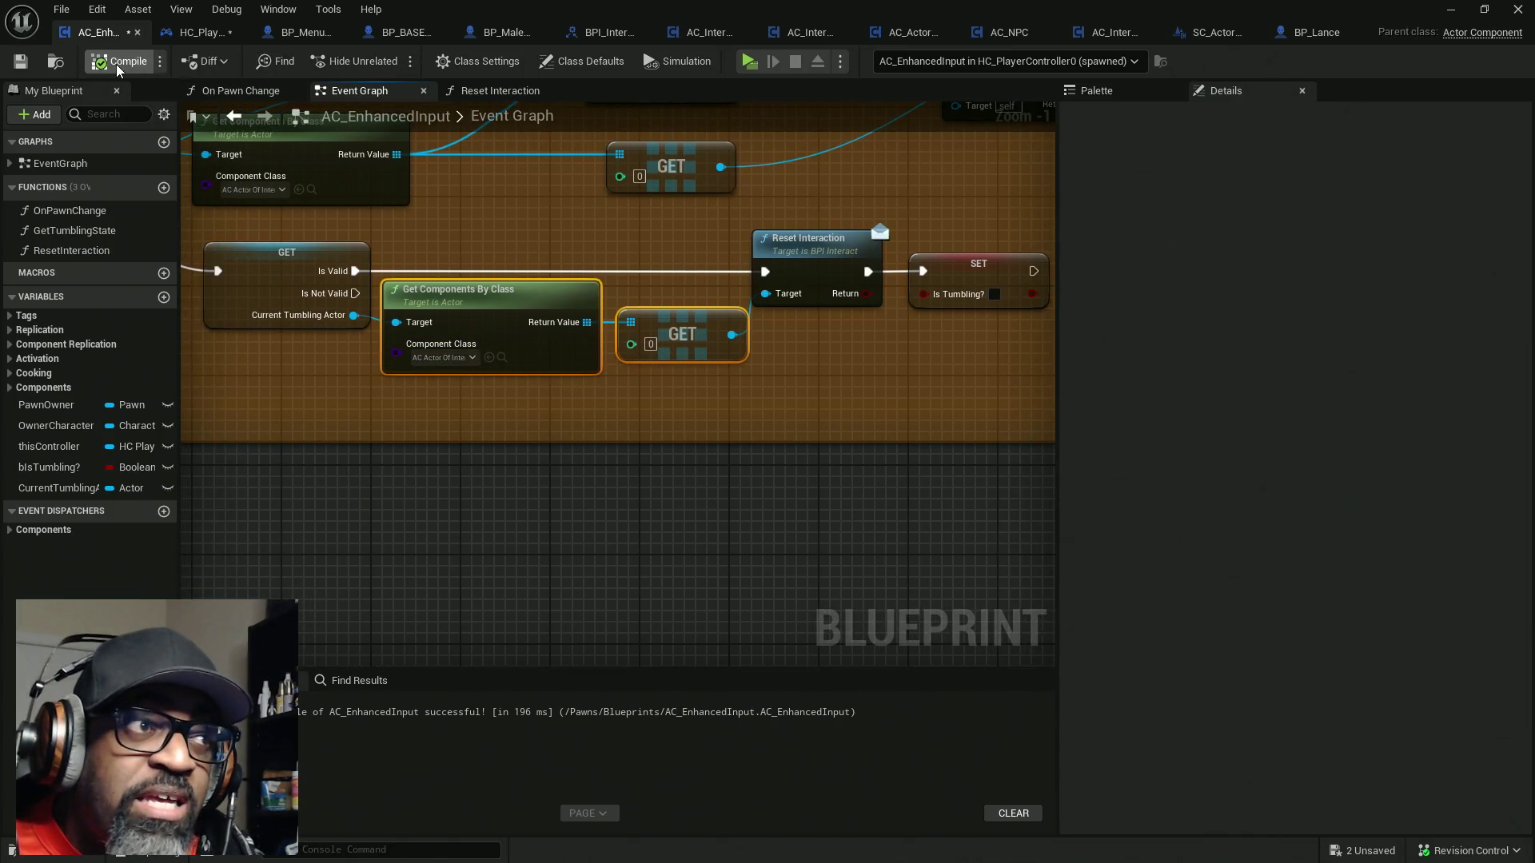
Recheck HC_PlayerController's Reset Interaction graph, then open AC_ActorOfInterest's Set Onscreen Info graph
click(203, 37)
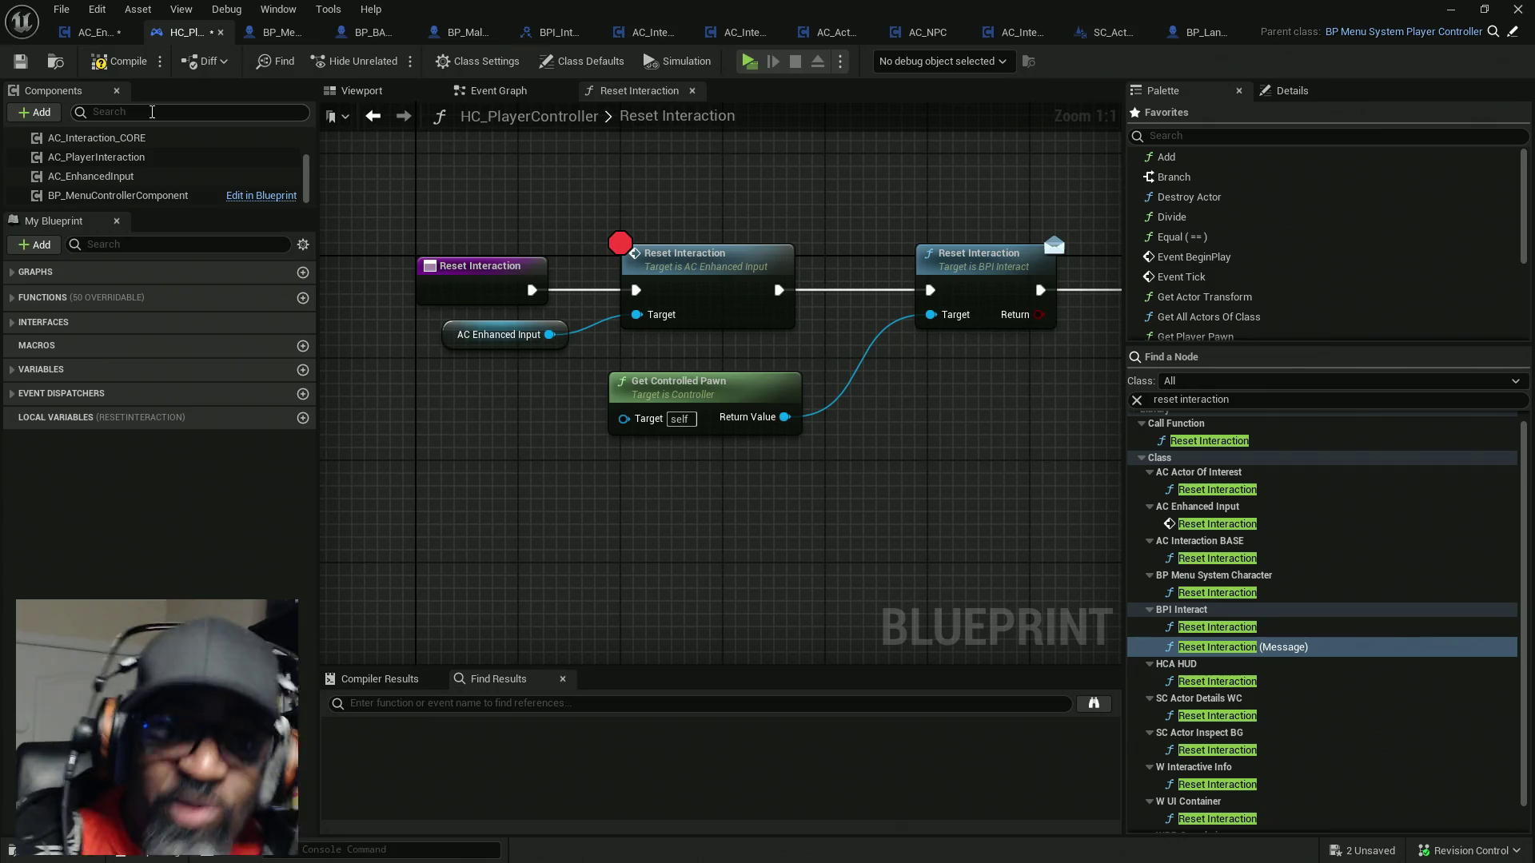
click(102, 36)
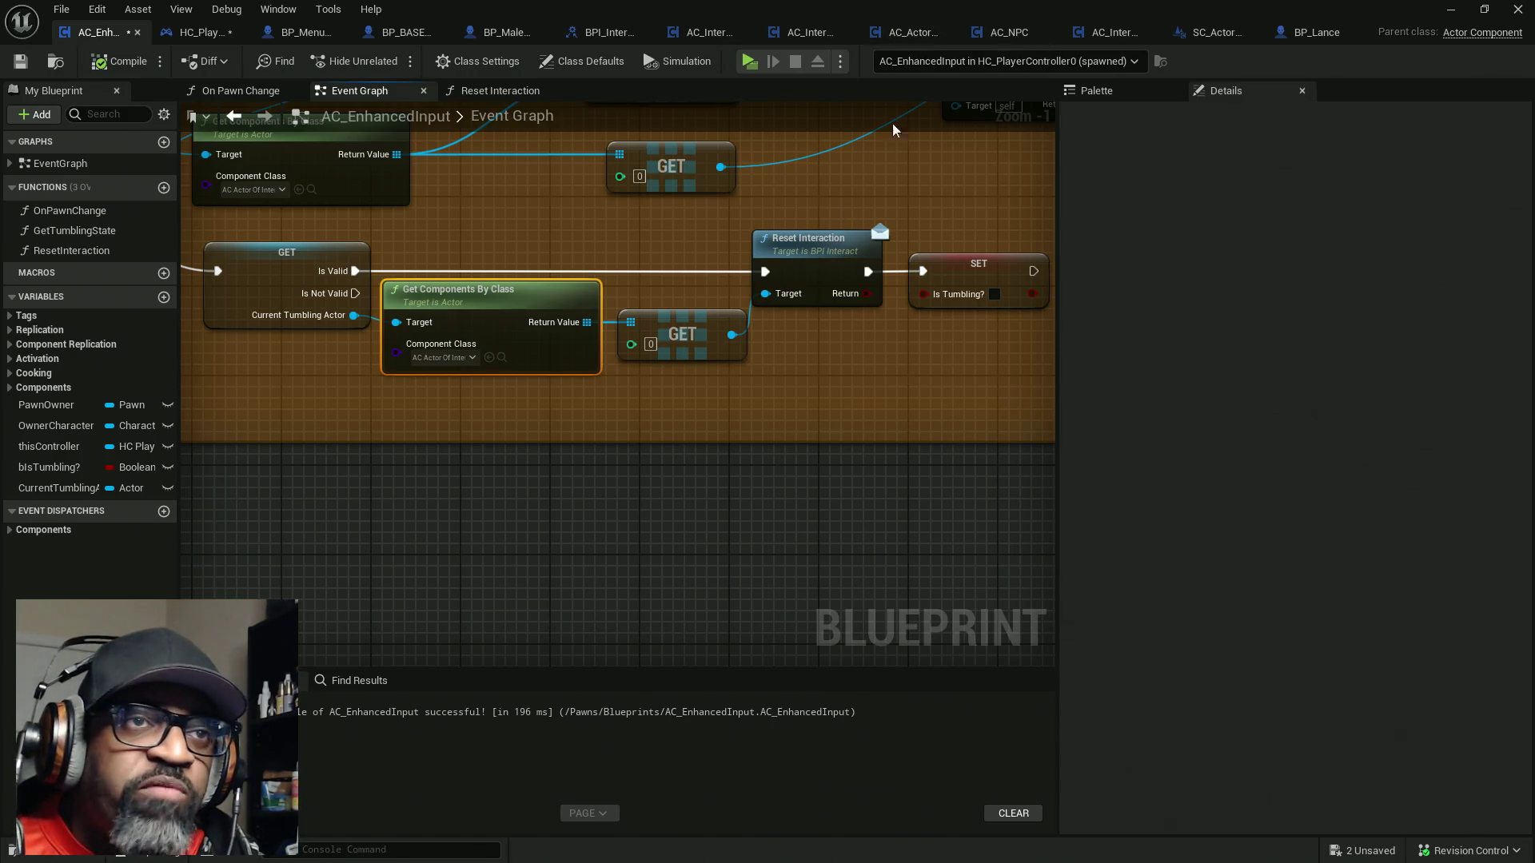
click(913, 36)
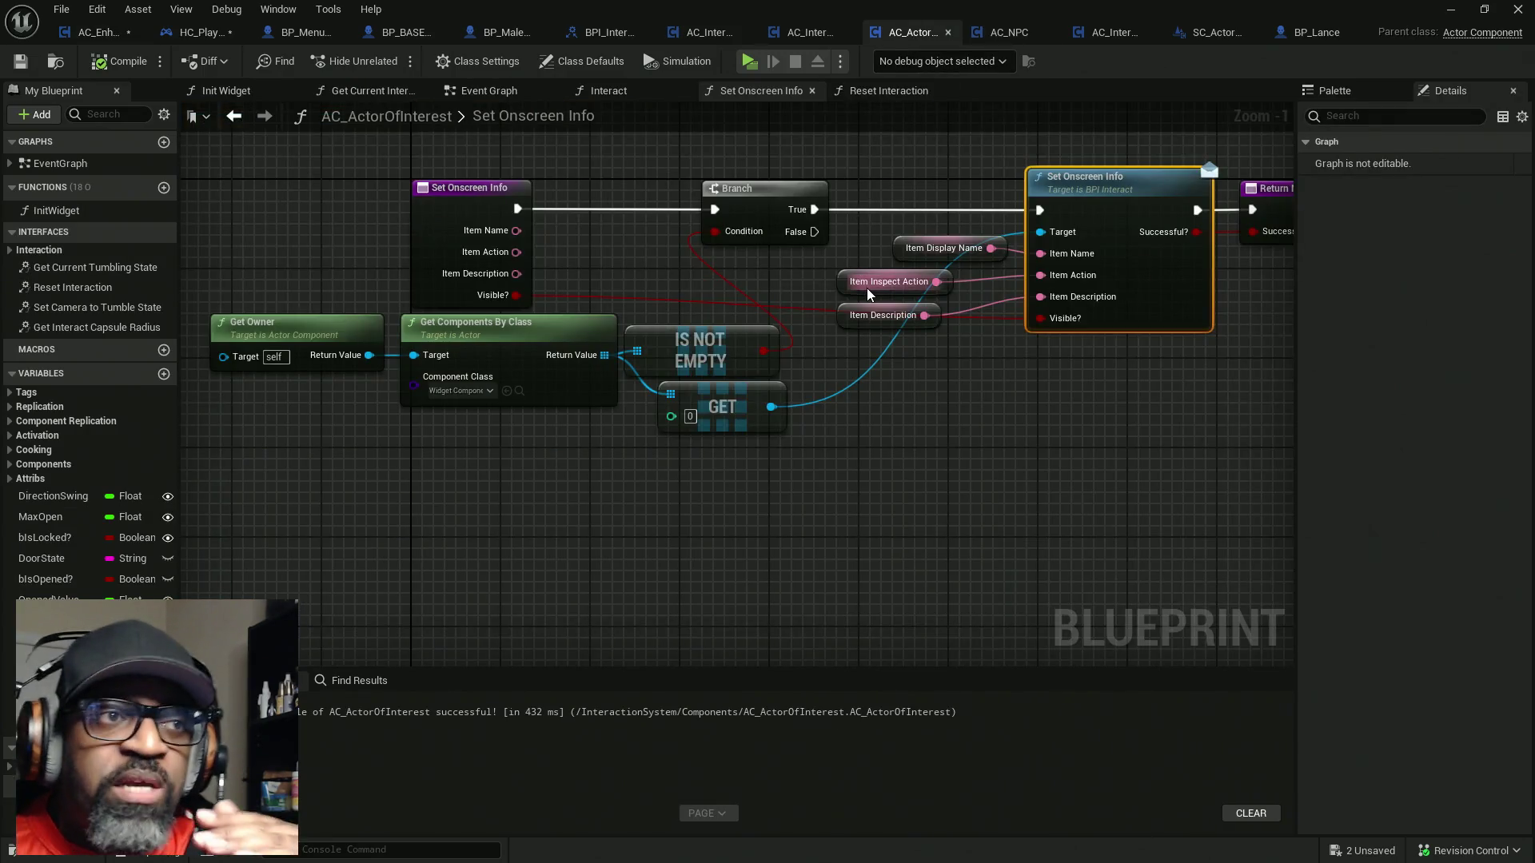
Inspect AC_ActorOfInterest's Reset Interaction graph, nudging Set Actor Transform slightly left, then return to HC_PlayerController
click(852, 94)
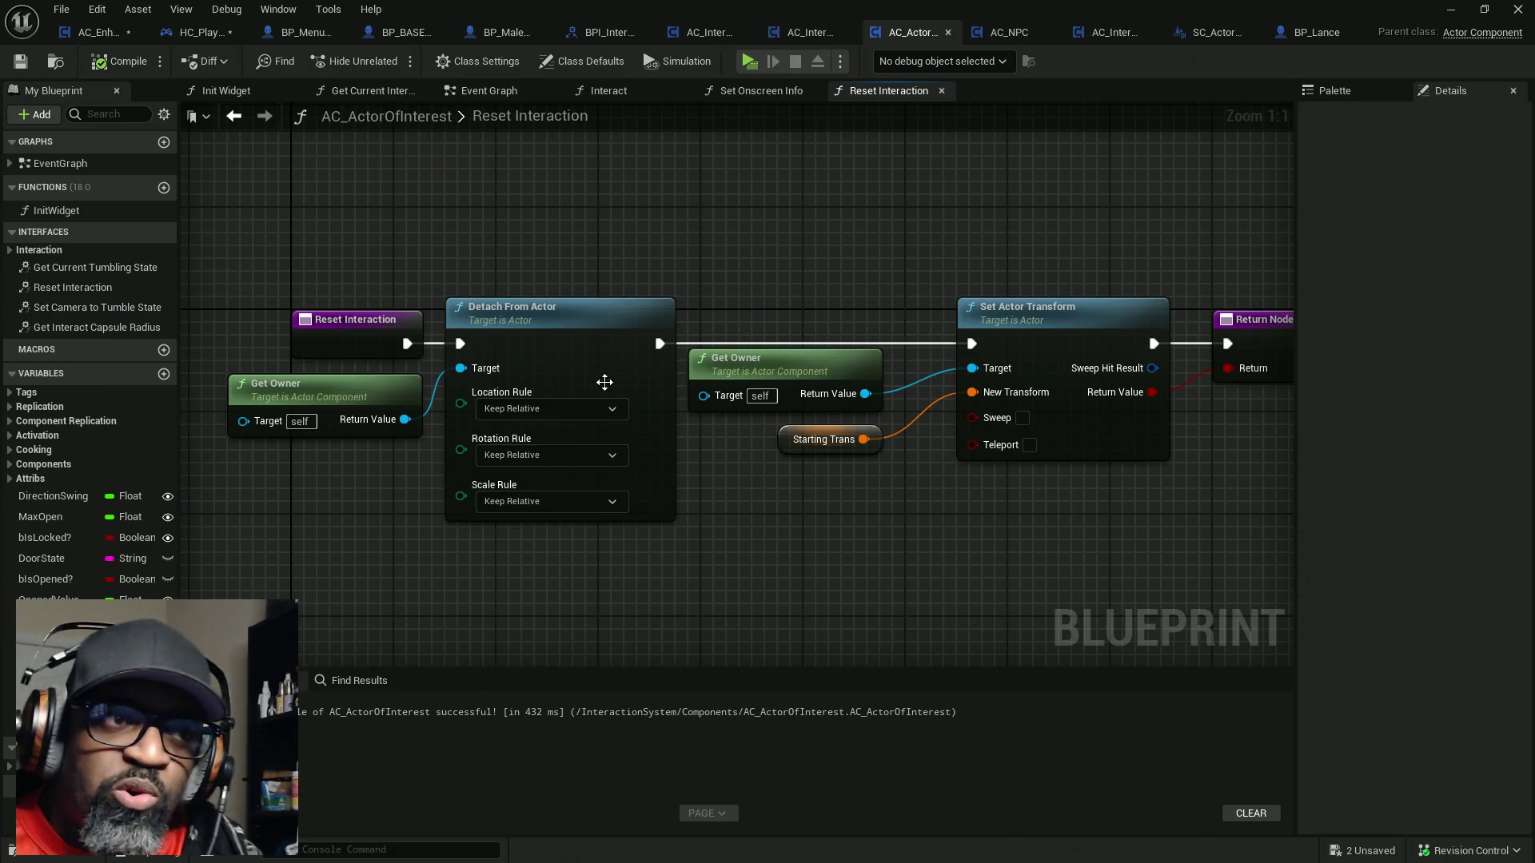
drag(1003, 341, 756, 347)
mouse_move(539, 281)
mouse_down()
mouse_move(655, 254)
mouse_move(947, 435)
mouse_up()
drag(707, 229, 1037, 454)
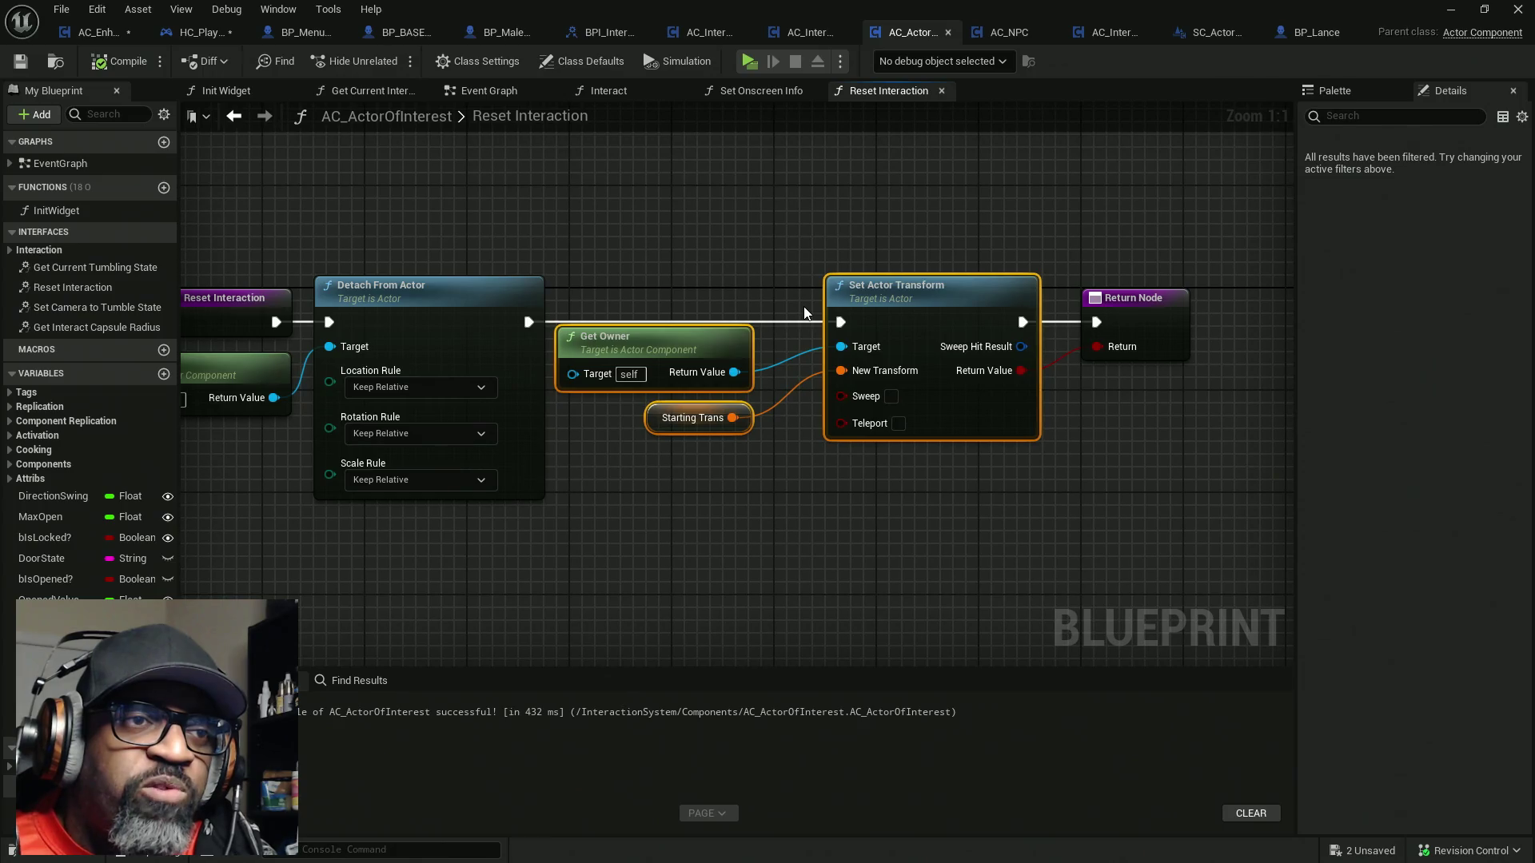
click(995, 317)
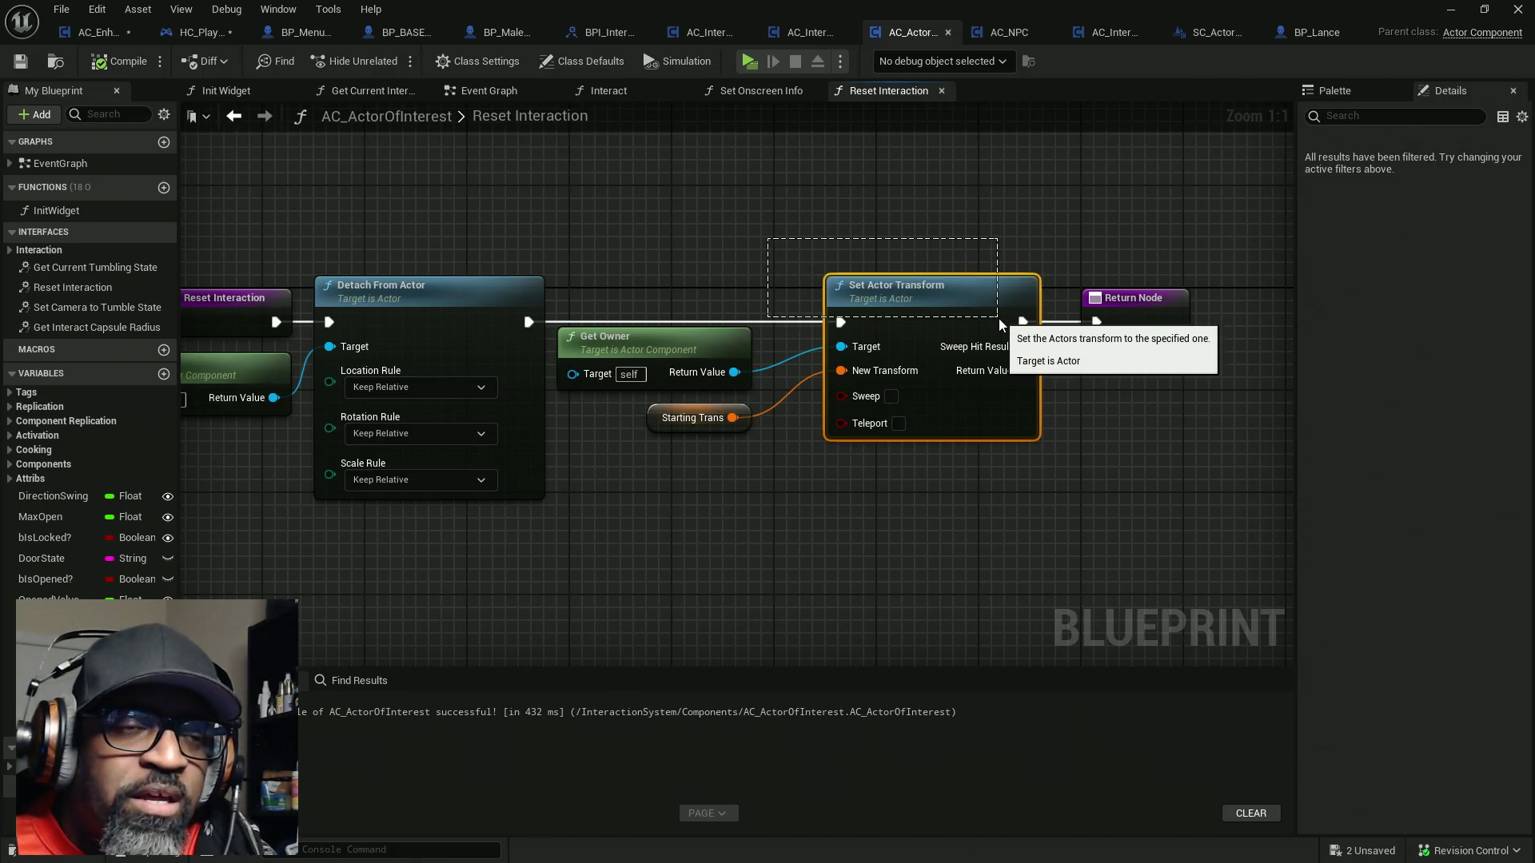
drag(940, 311, 768, 314)
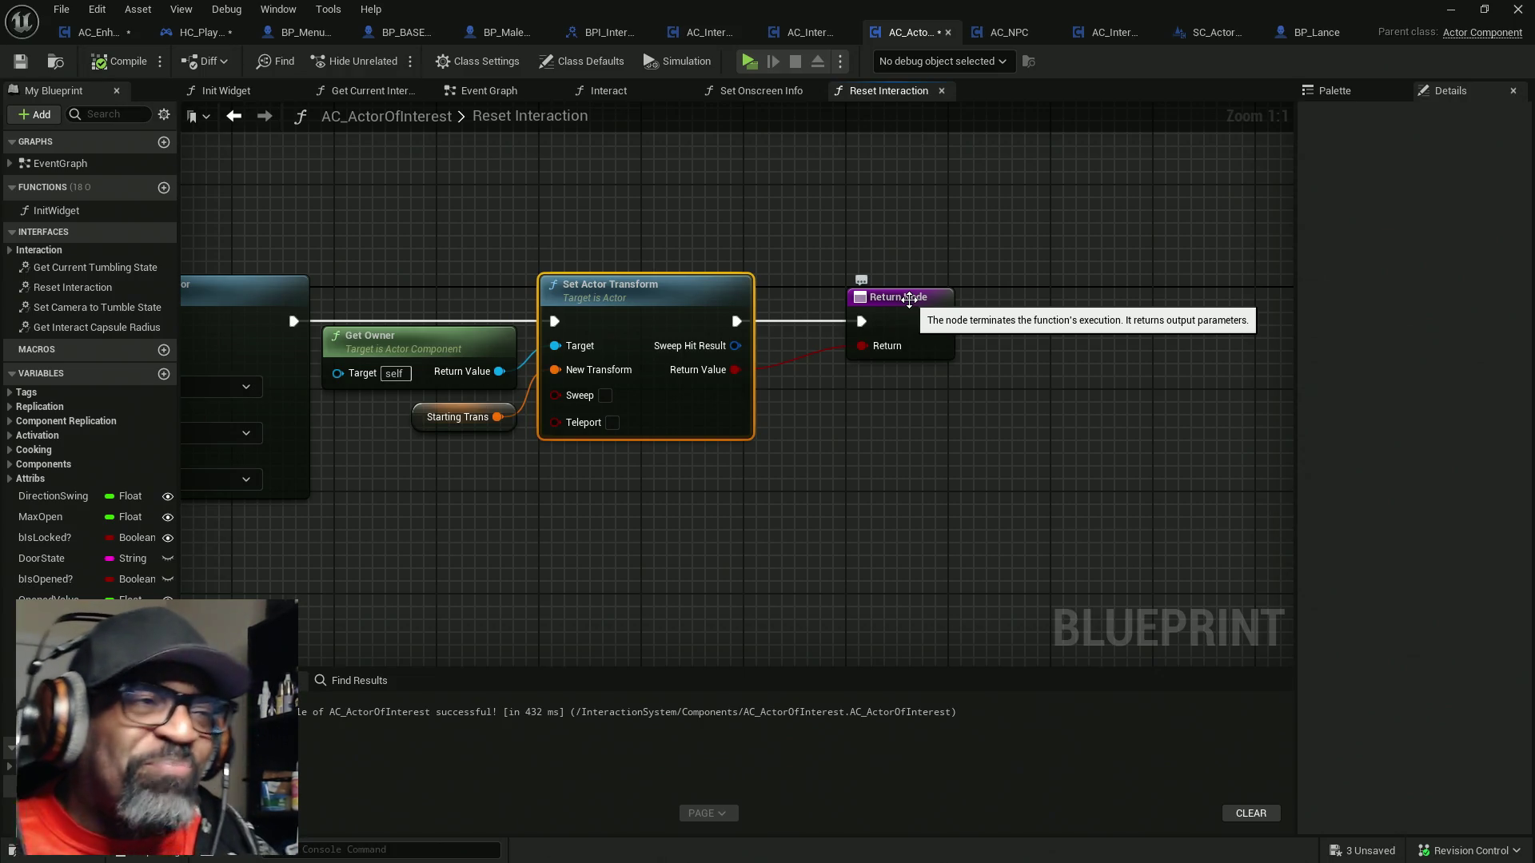
click(192, 34)
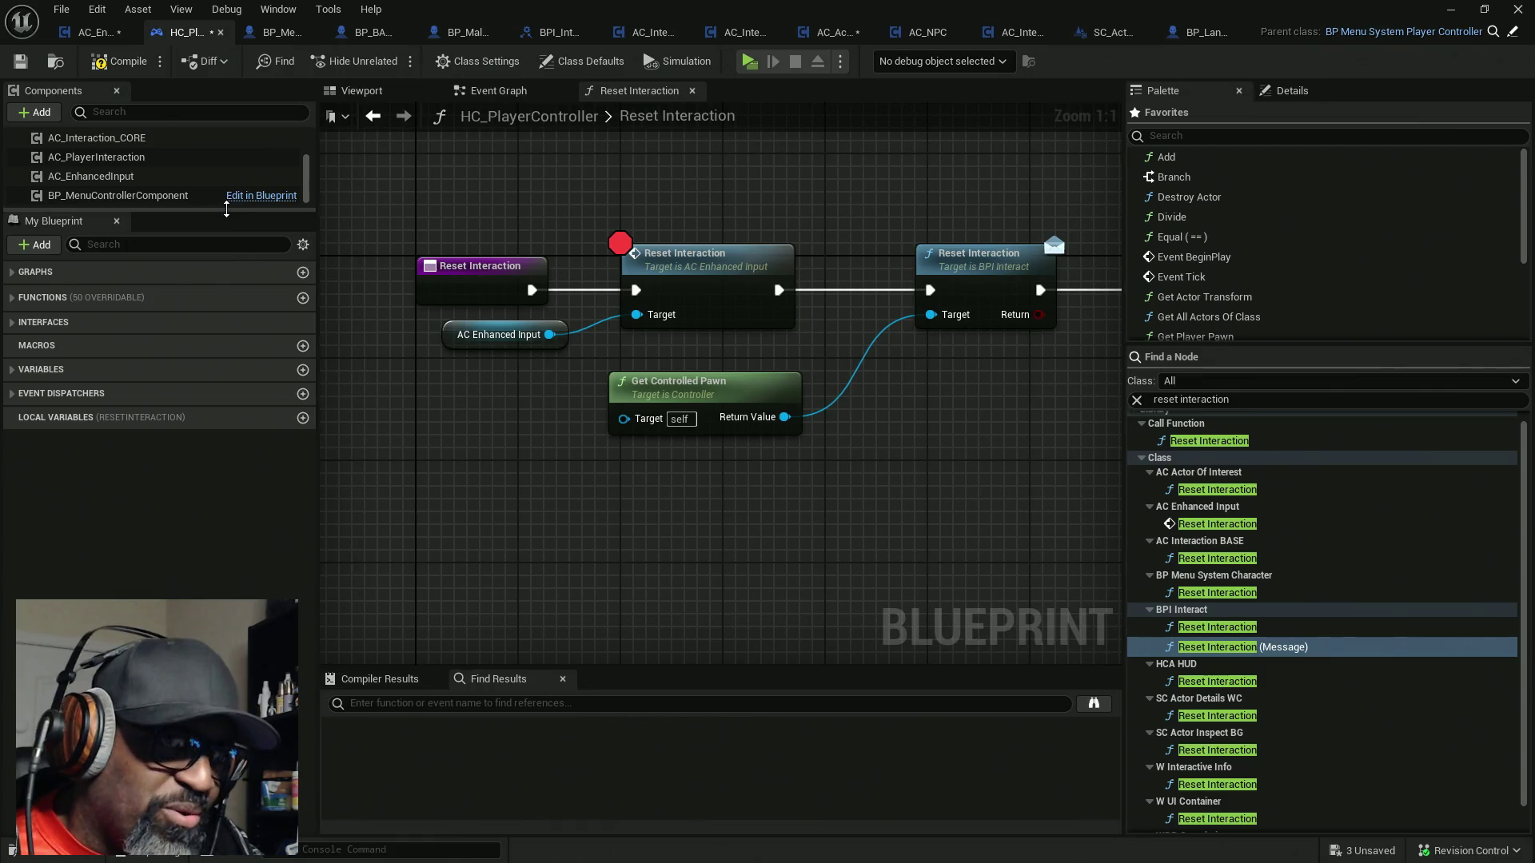
Delete the AC Enhanced Input call, its variable, Reset Interaction and Get Controlled Pawn from the function
mouse_move(699, 187)
mouse_down()
mouse_move(616, 322)
mouse_move(627, 303)
mouse_up()
key(Delete)
click(558, 335)
key(Delete)
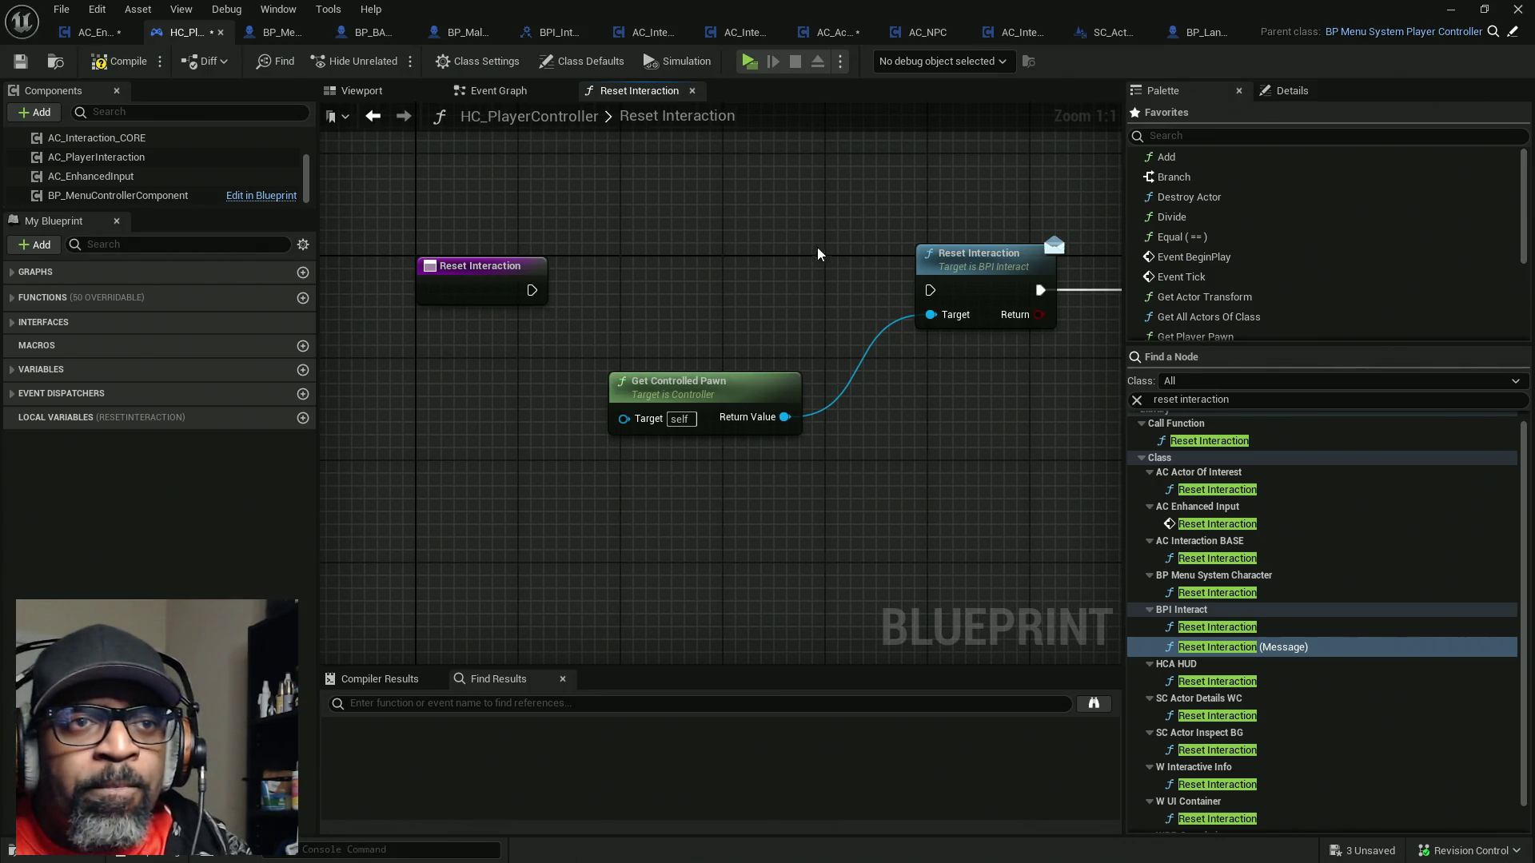
drag(808, 247, 675, 250)
drag(494, 241, 923, 478)
key(Delete)
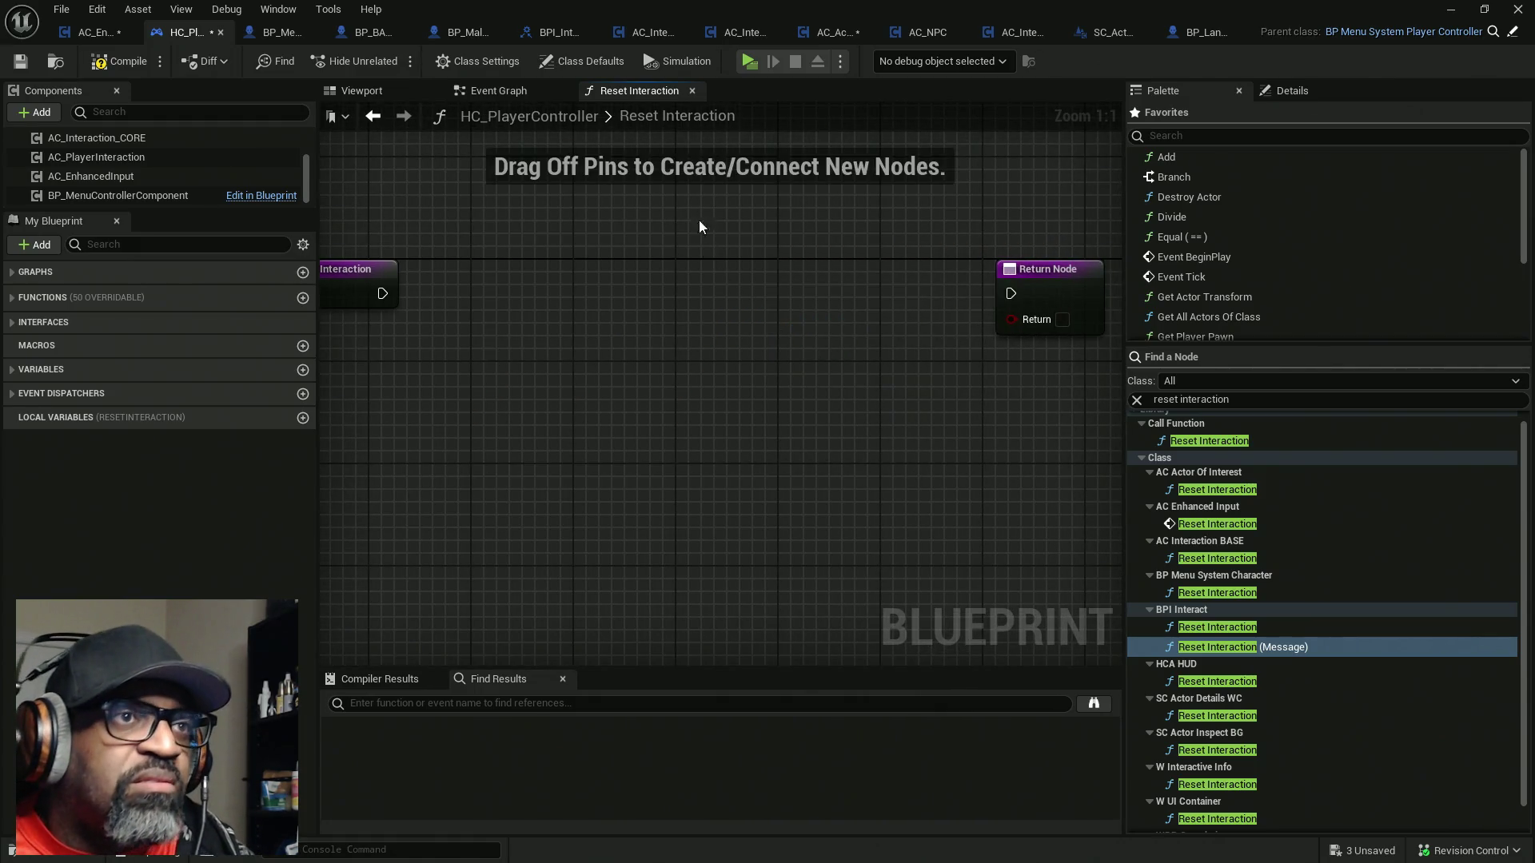
Close the Reset Interaction graph, expand the function list and move the red event node lower in Event Graph
click(692, 90)
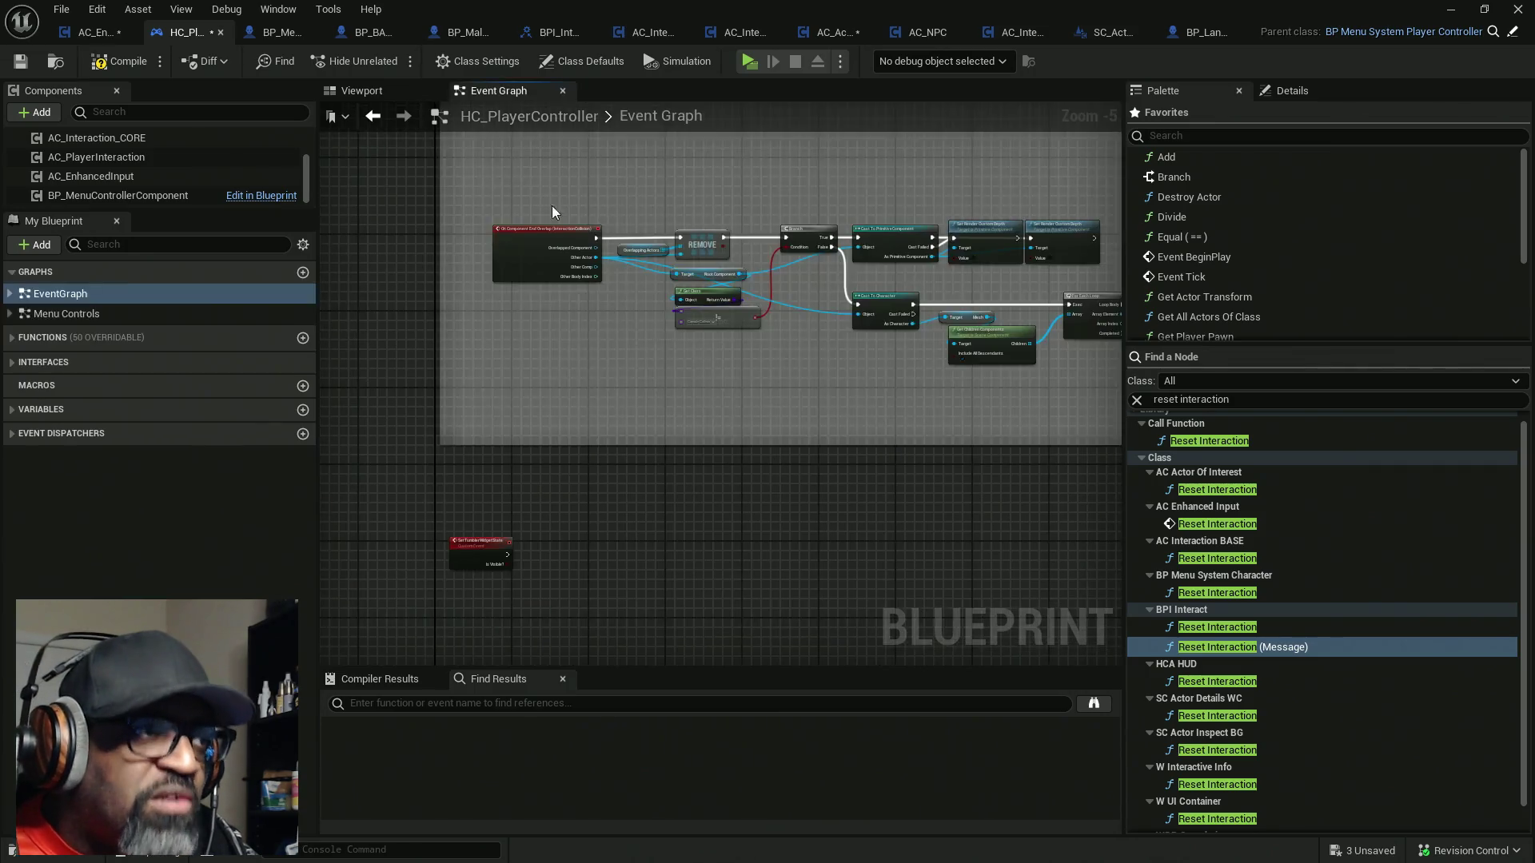
click(17, 339)
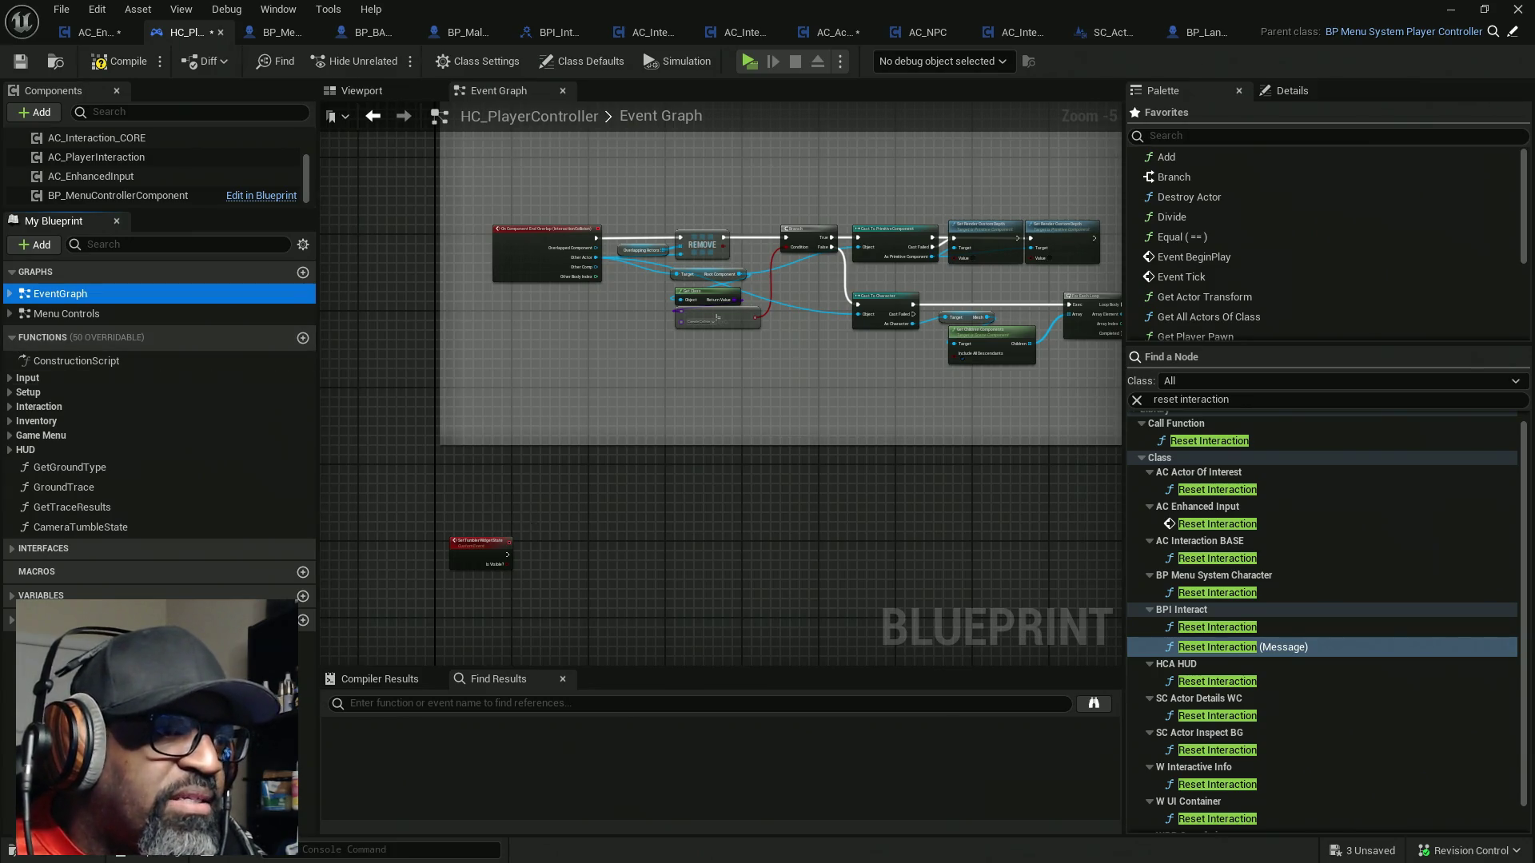
scroll(529, 512, down, 1)
drag(524, 473, 503, 580)
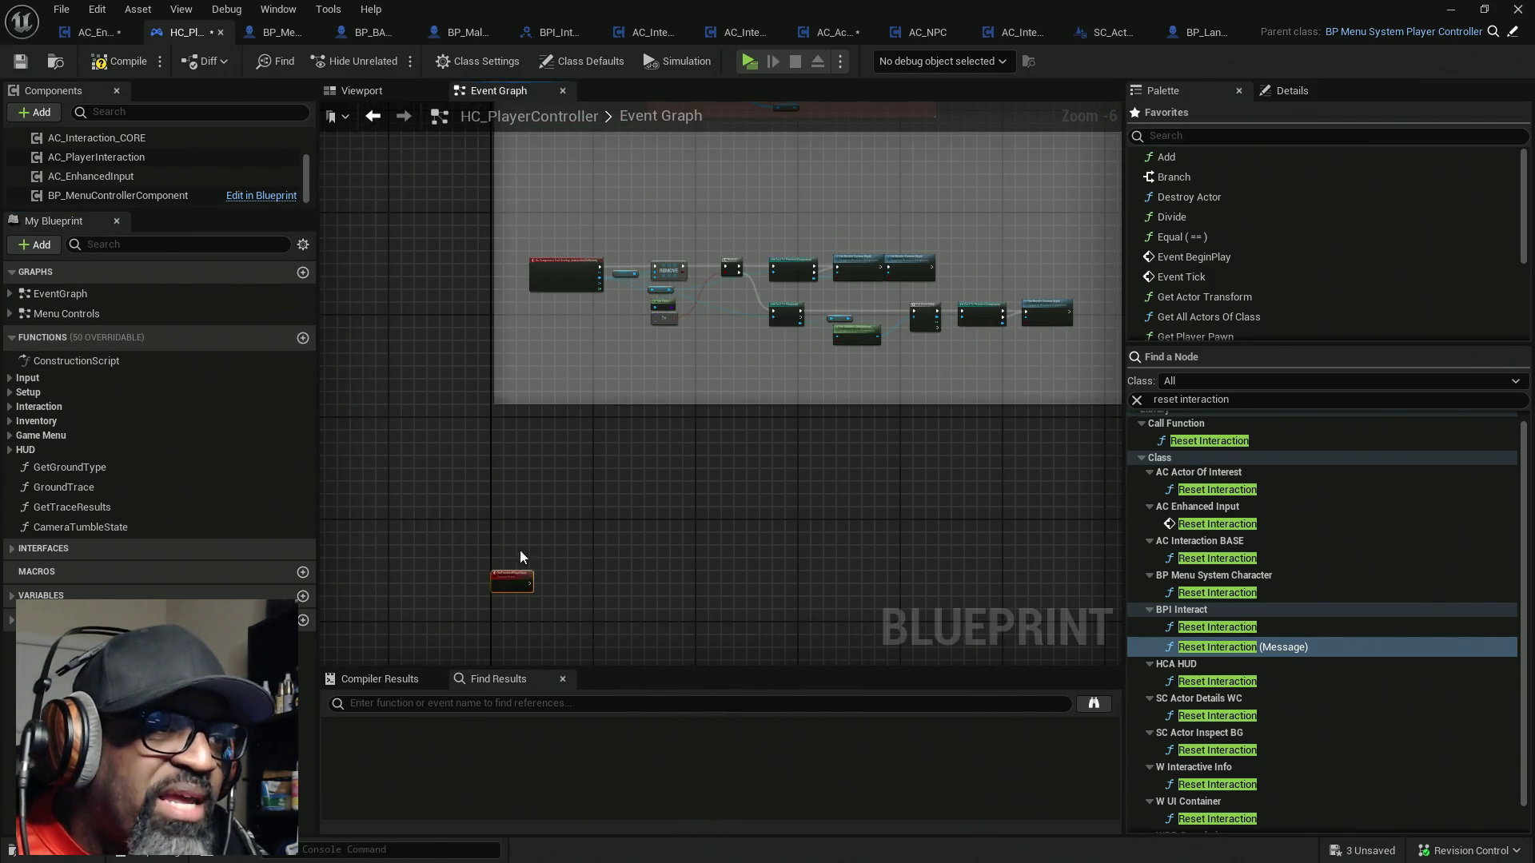
right_click(510, 458)
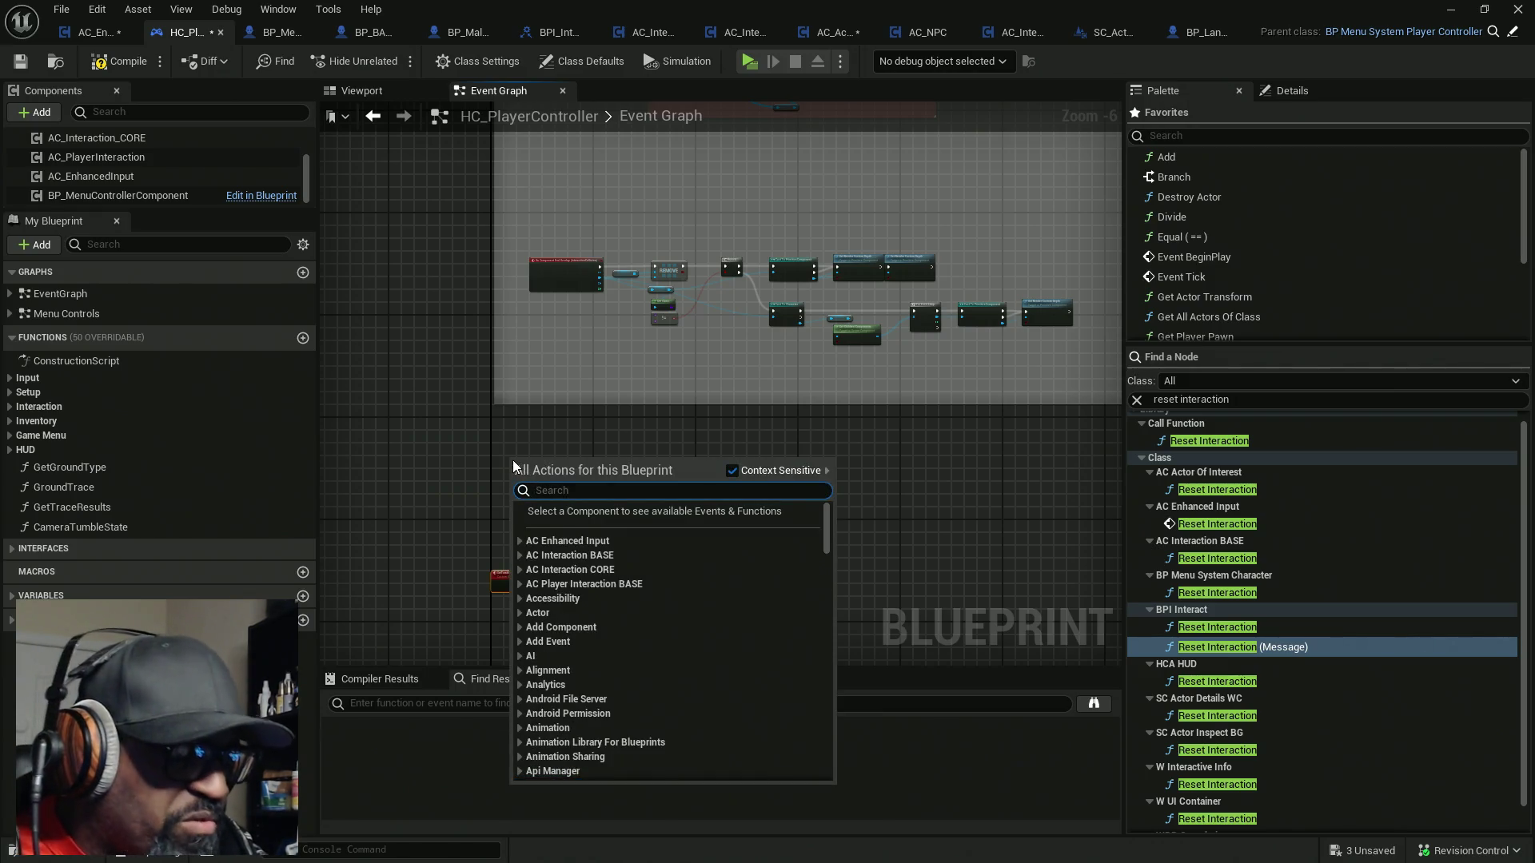
Add a custom event named RestControlledPawnCam to the player controller's Event Graph
text(..)
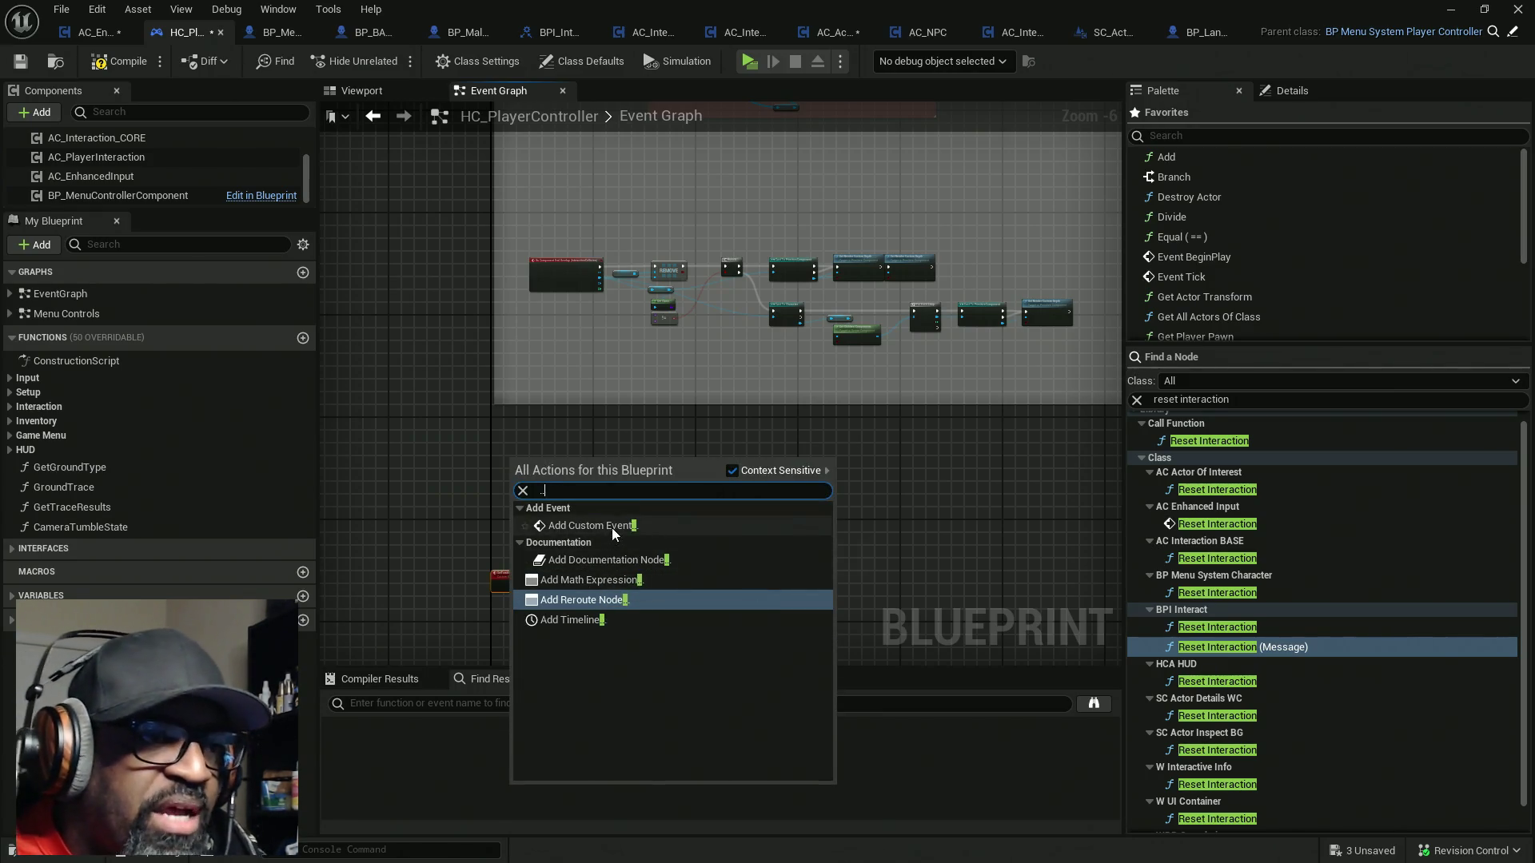
click(612, 525)
scroll(524, 481, up, 5)
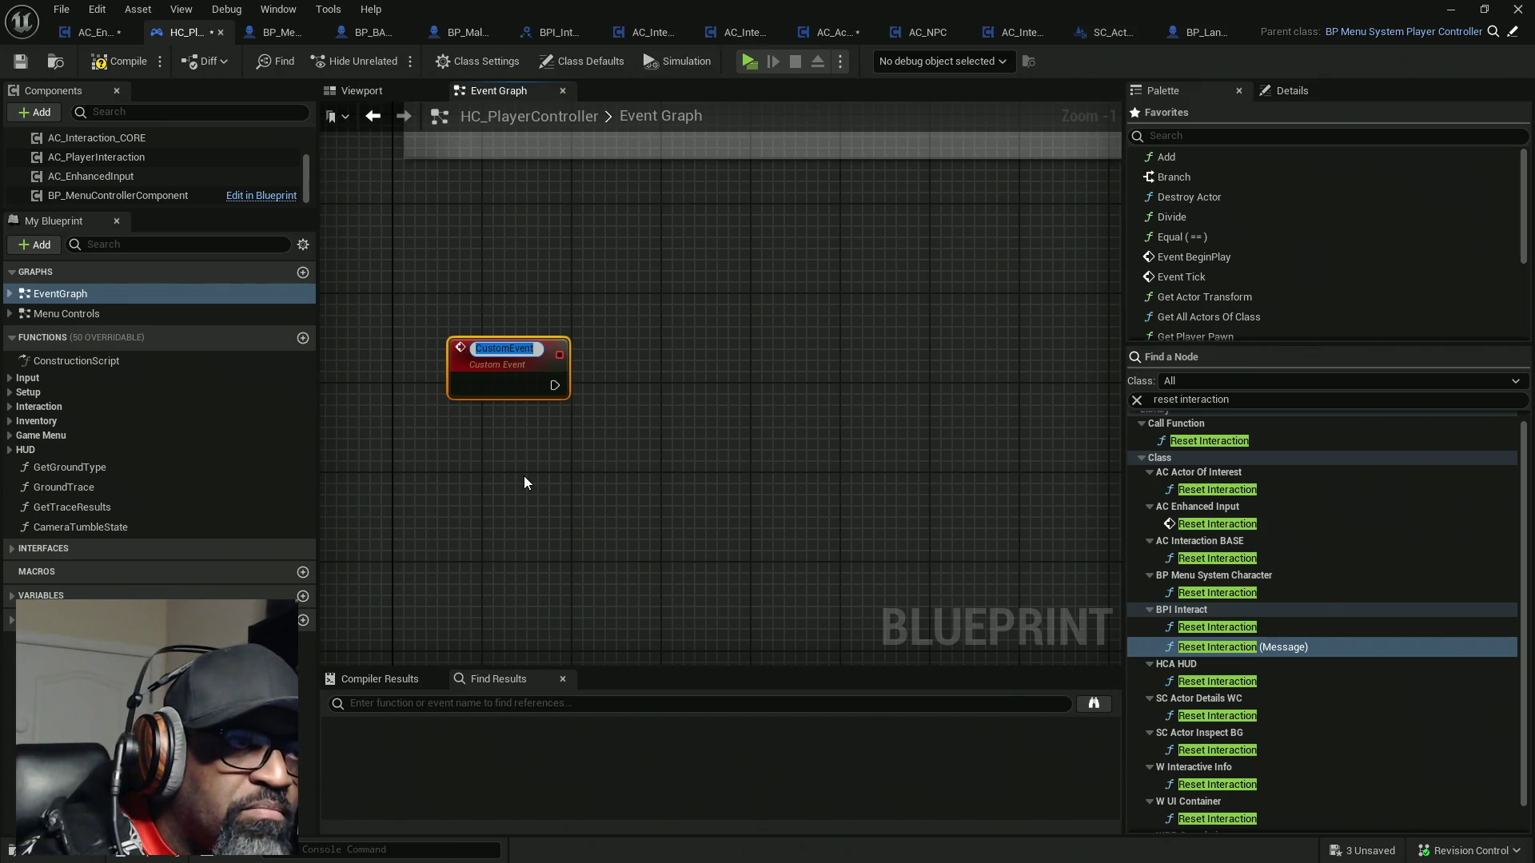
text(REs)
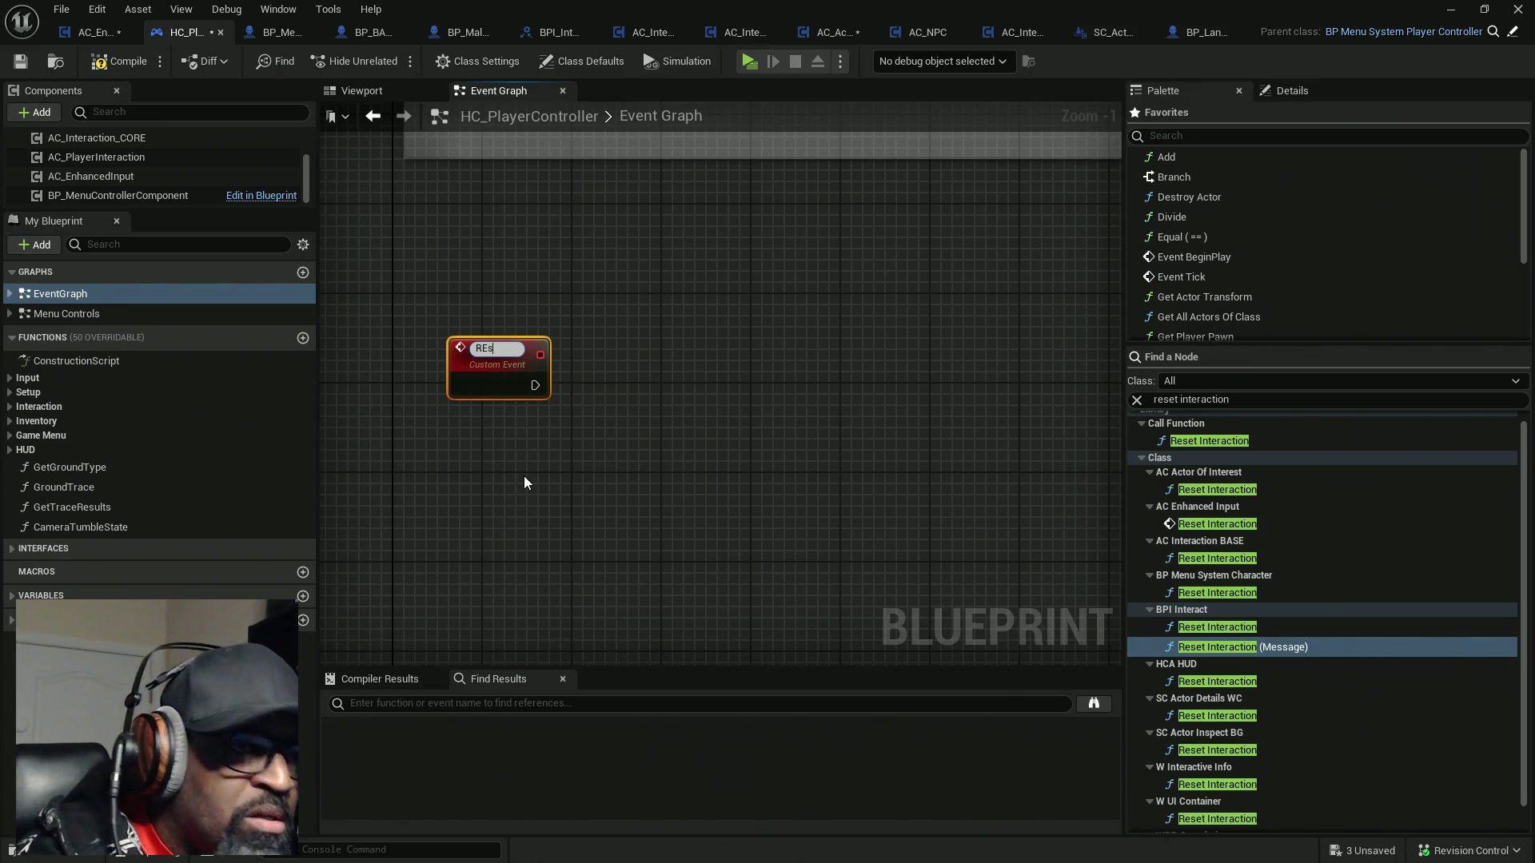
key(BackSpace)
key(BackSpace)
text(est)
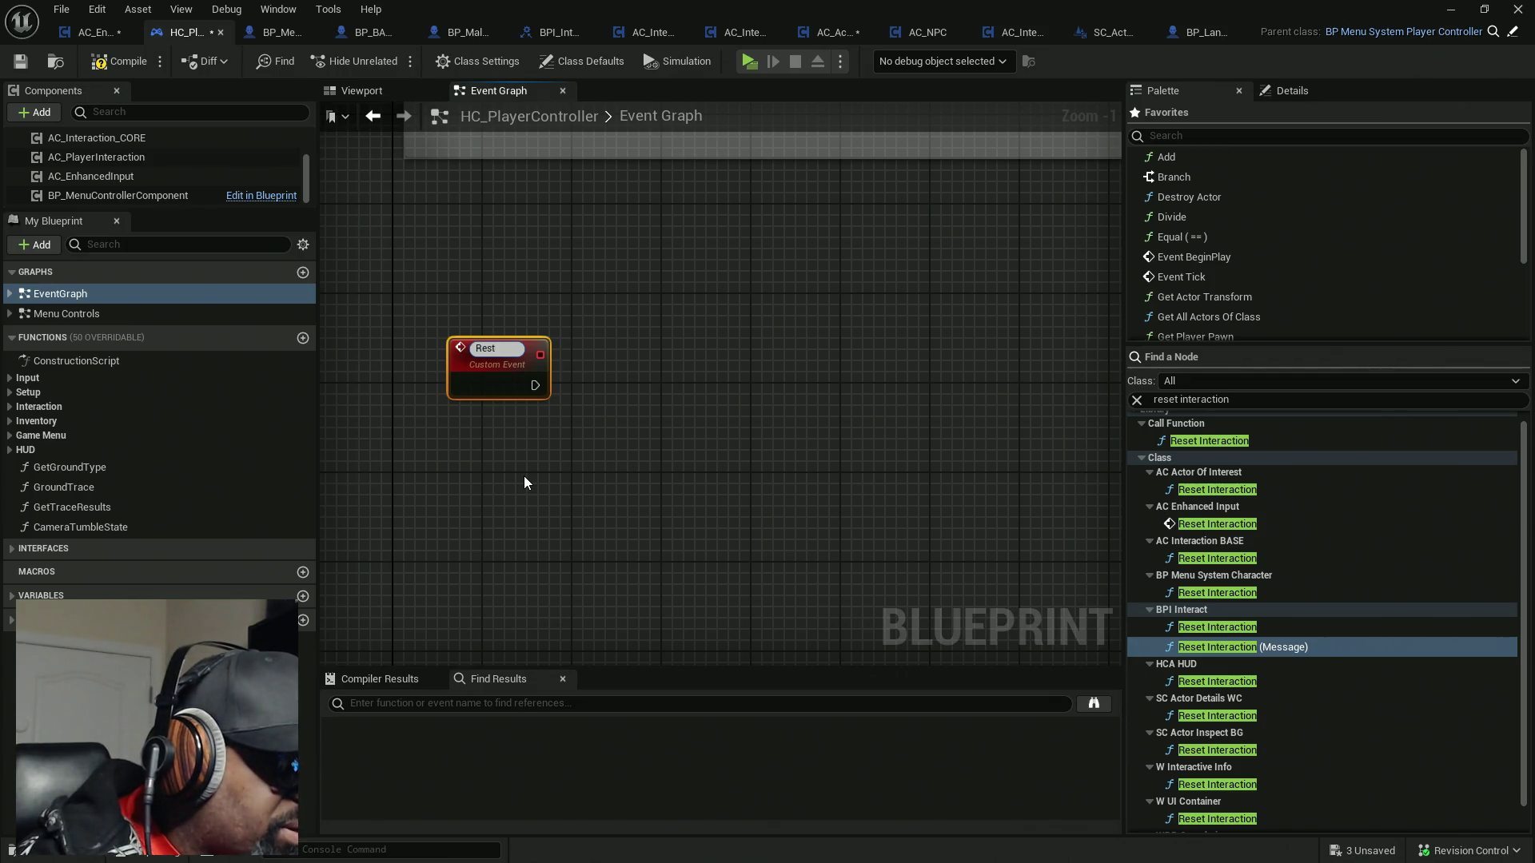
text(Camer)
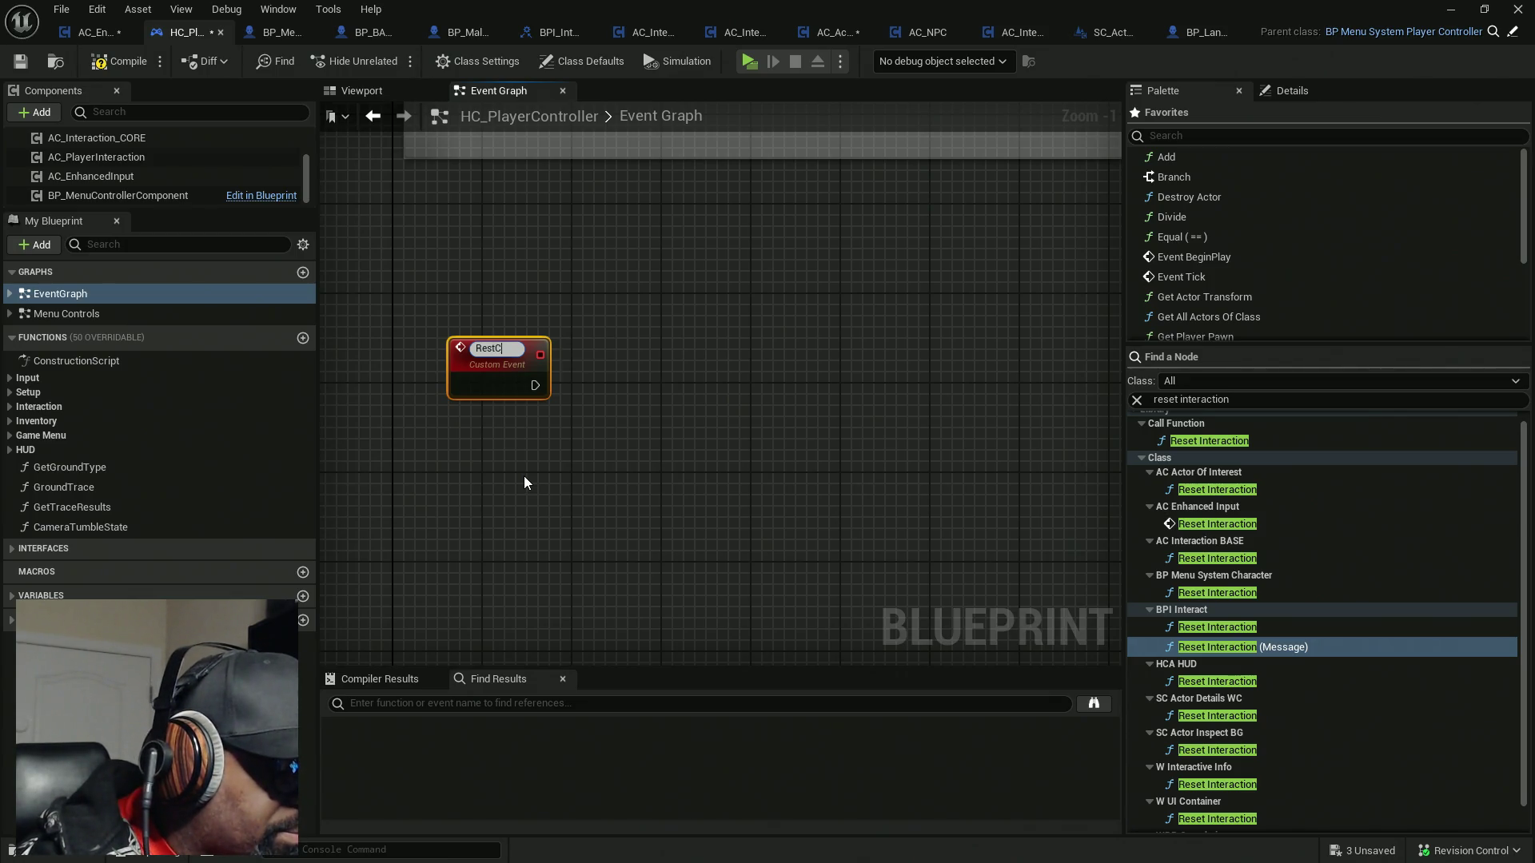
key(BackSpace)
key(BackSpace)
key(BackSpace)
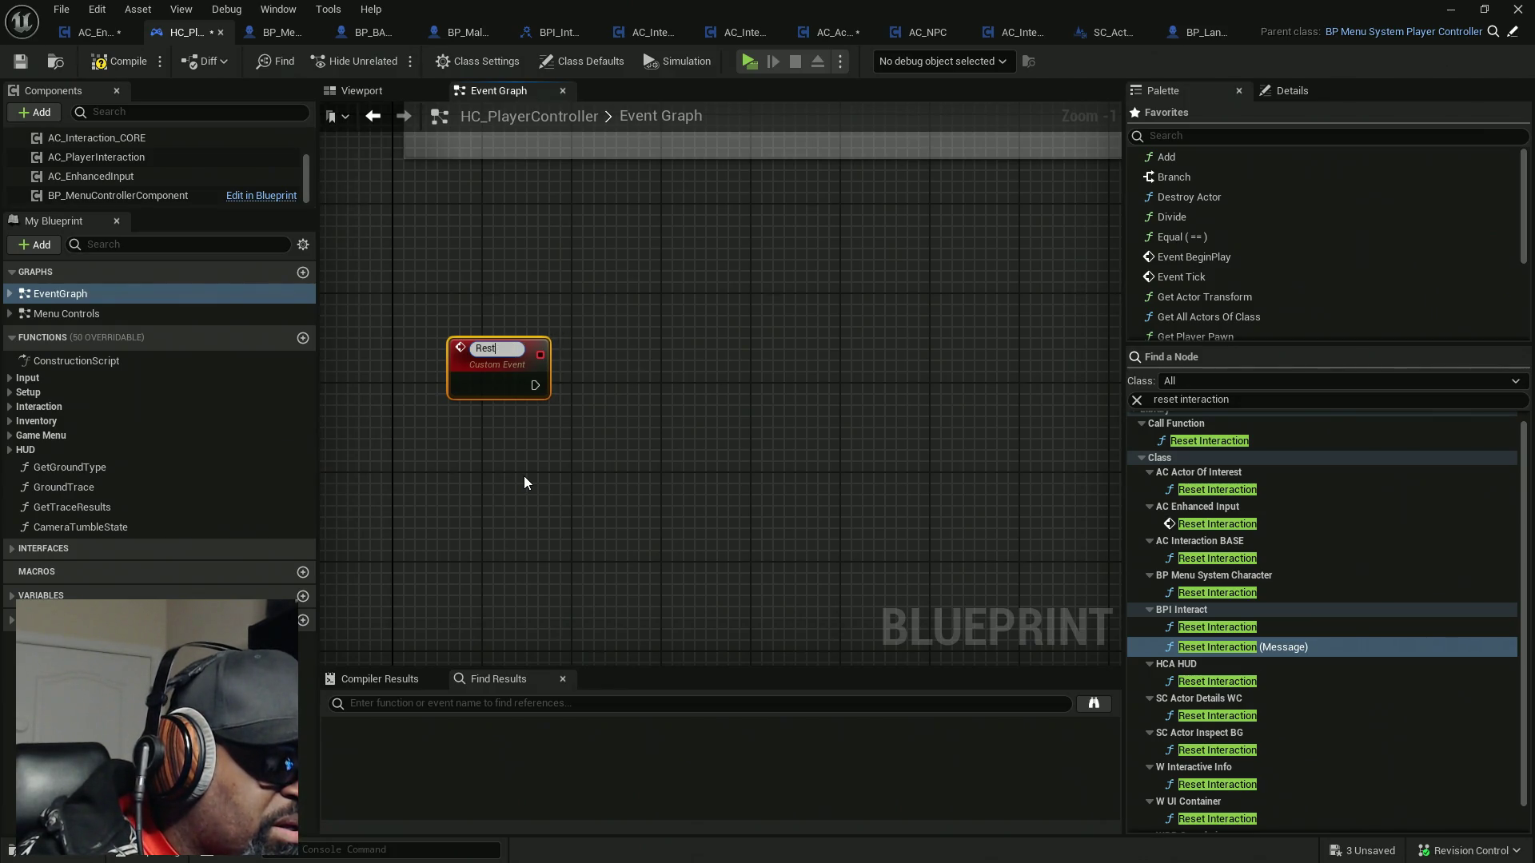
text(ControlledPawn)
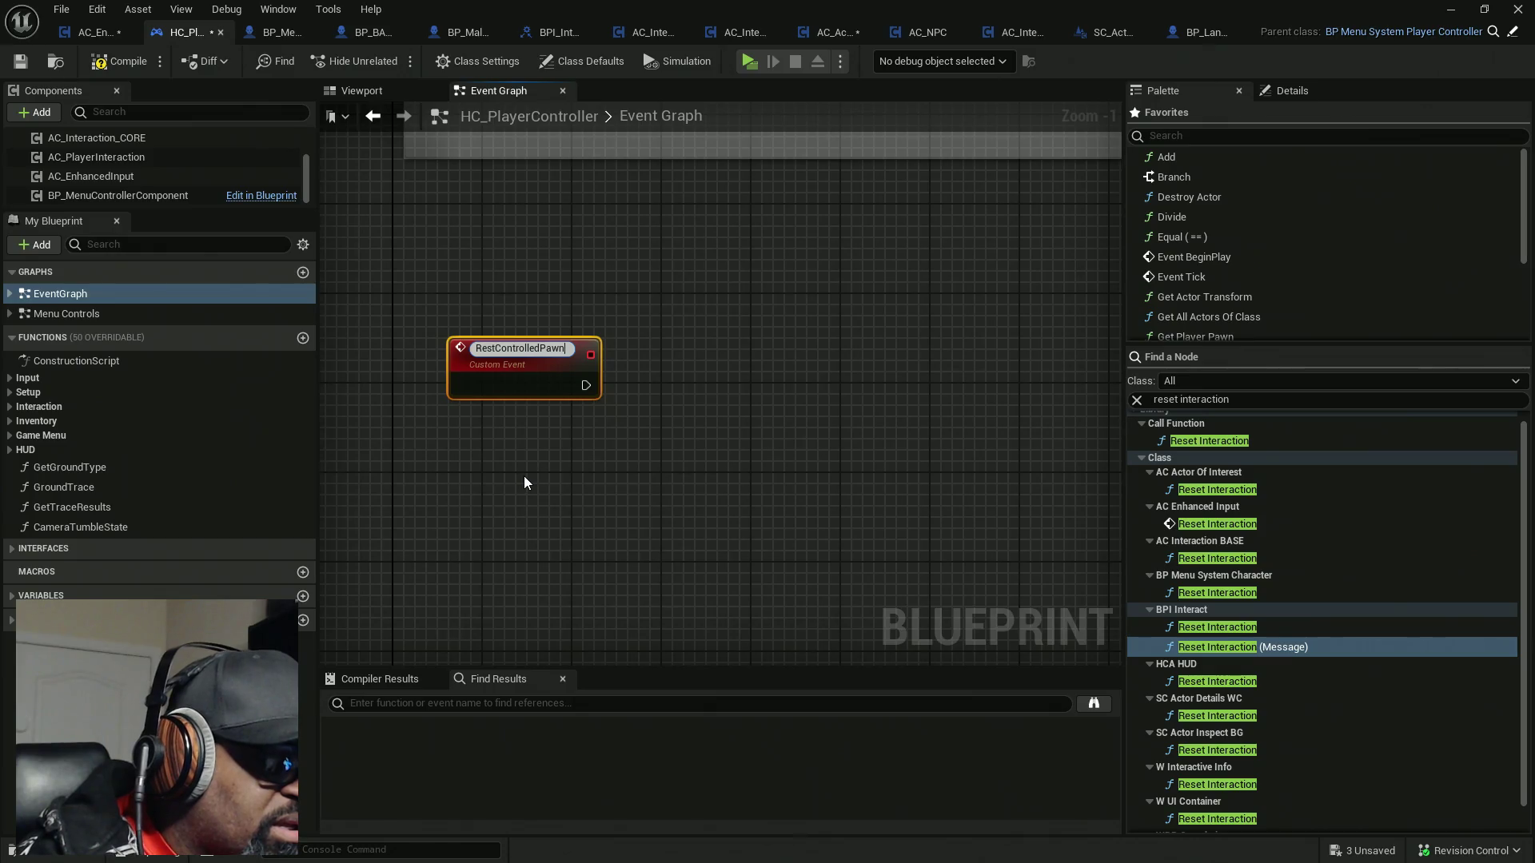
text(Cam)
key(ctrl+a)
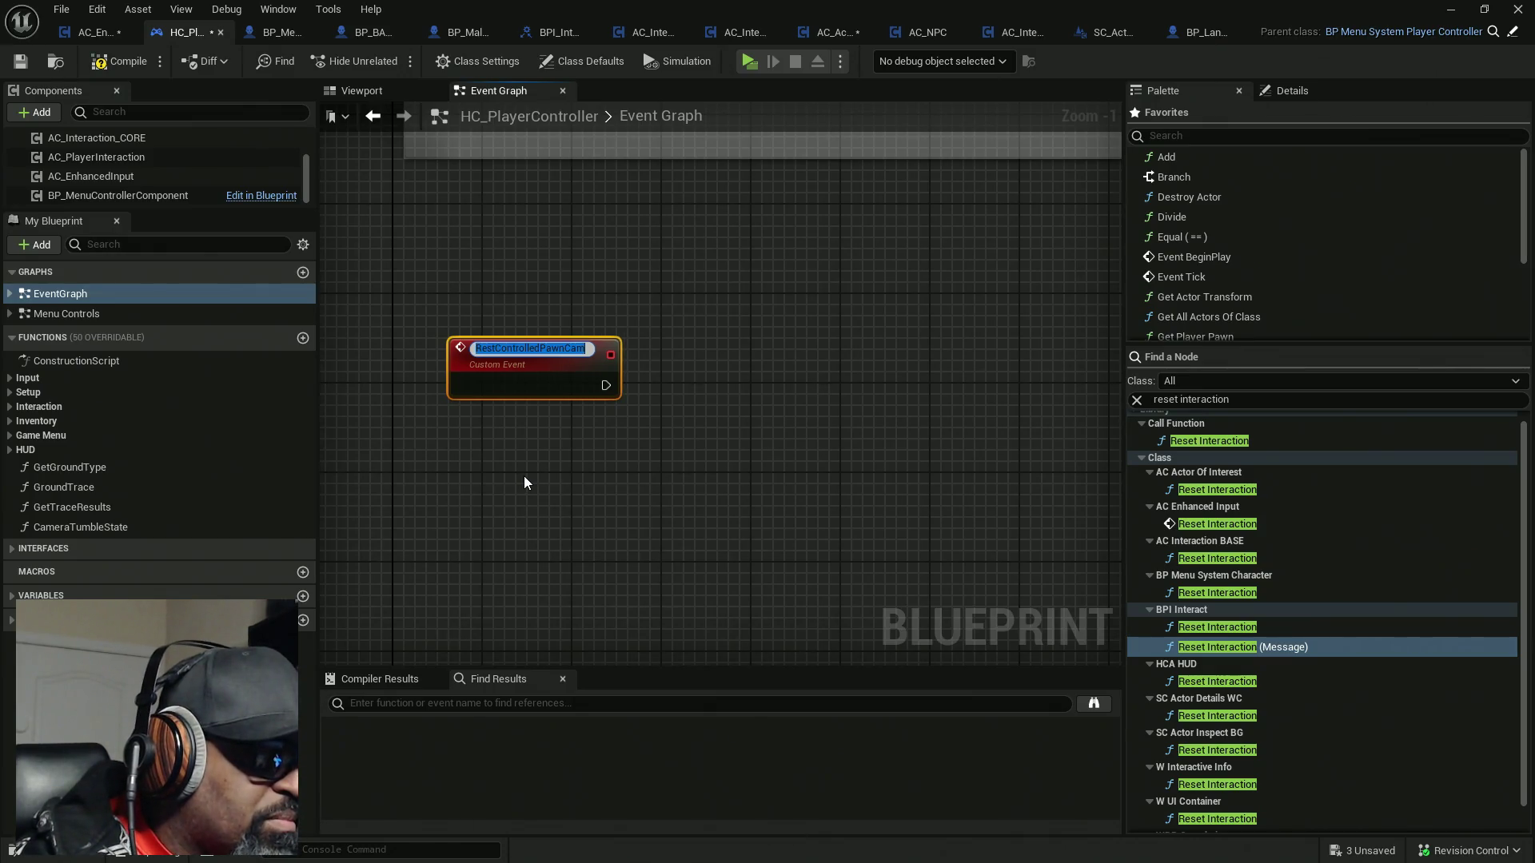
click(524, 477)
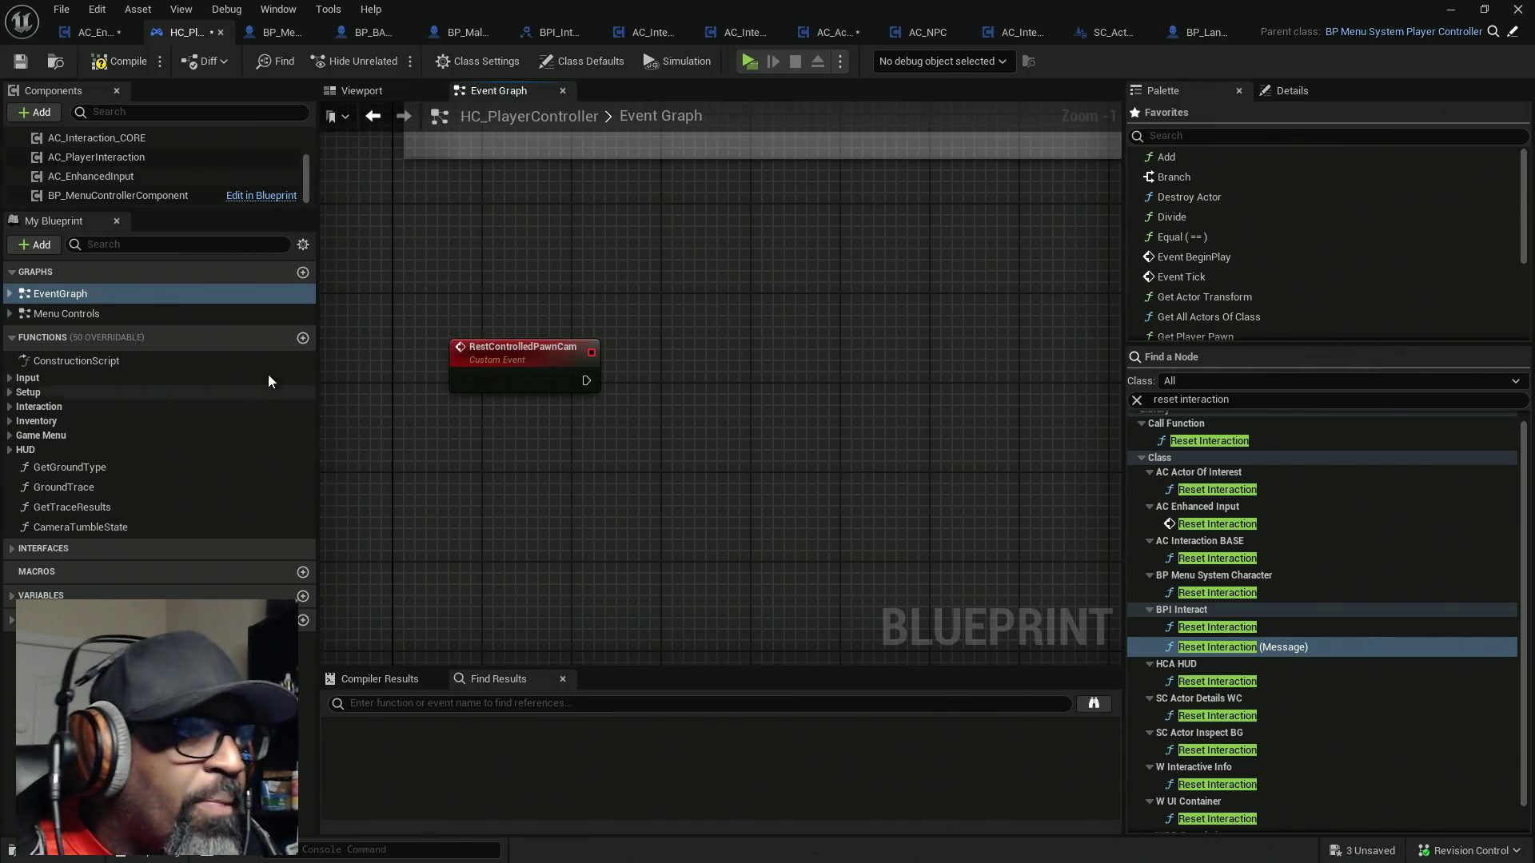
Have the event send Reset Interaction to Get Controlled Pawn, then compile and save the blueprint
right_click(558, 444)
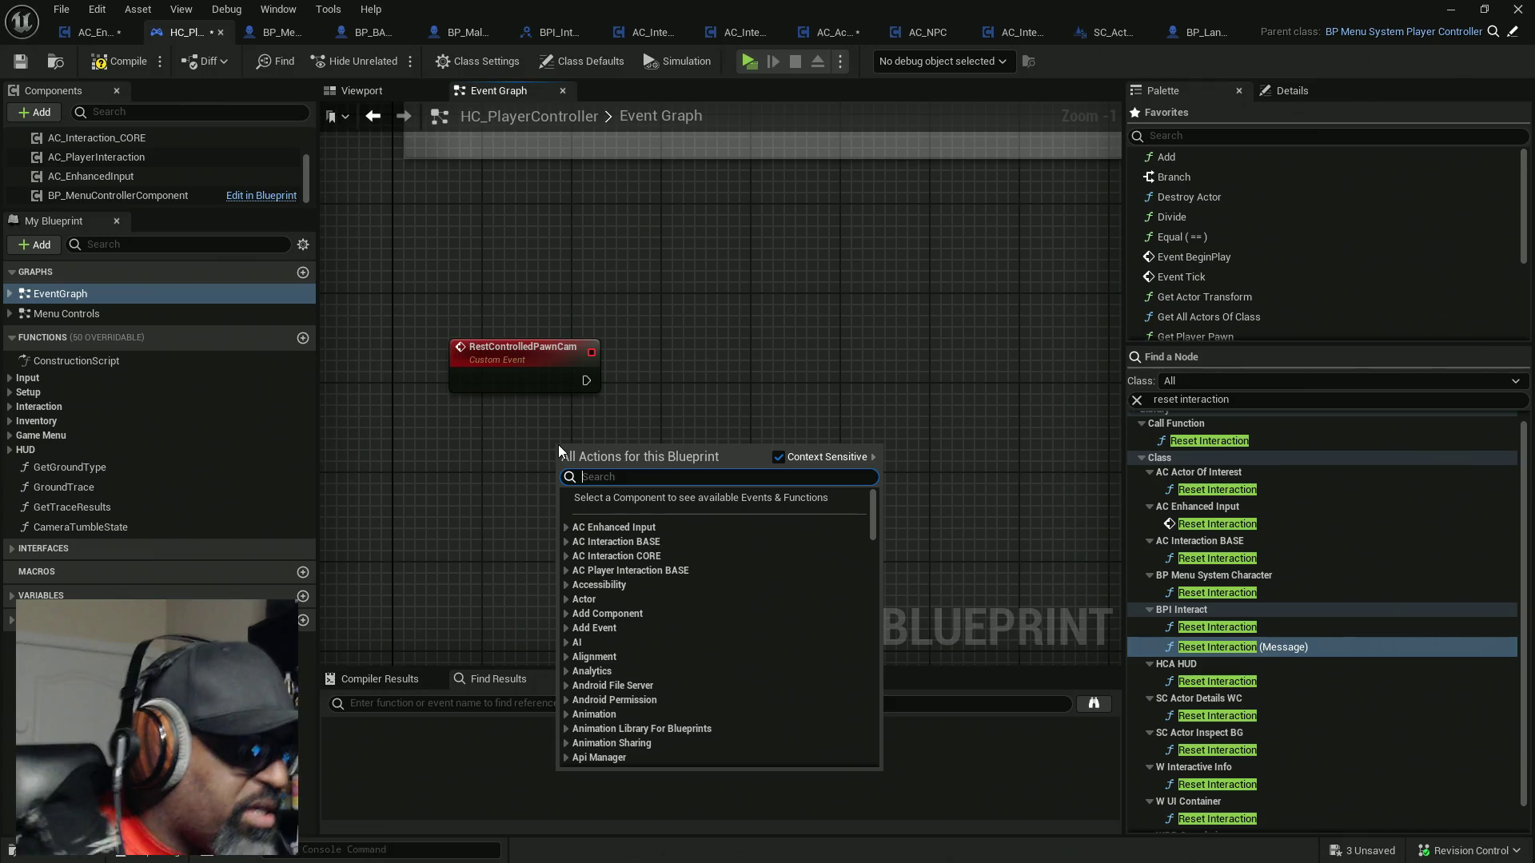
text(get controlled pawn)
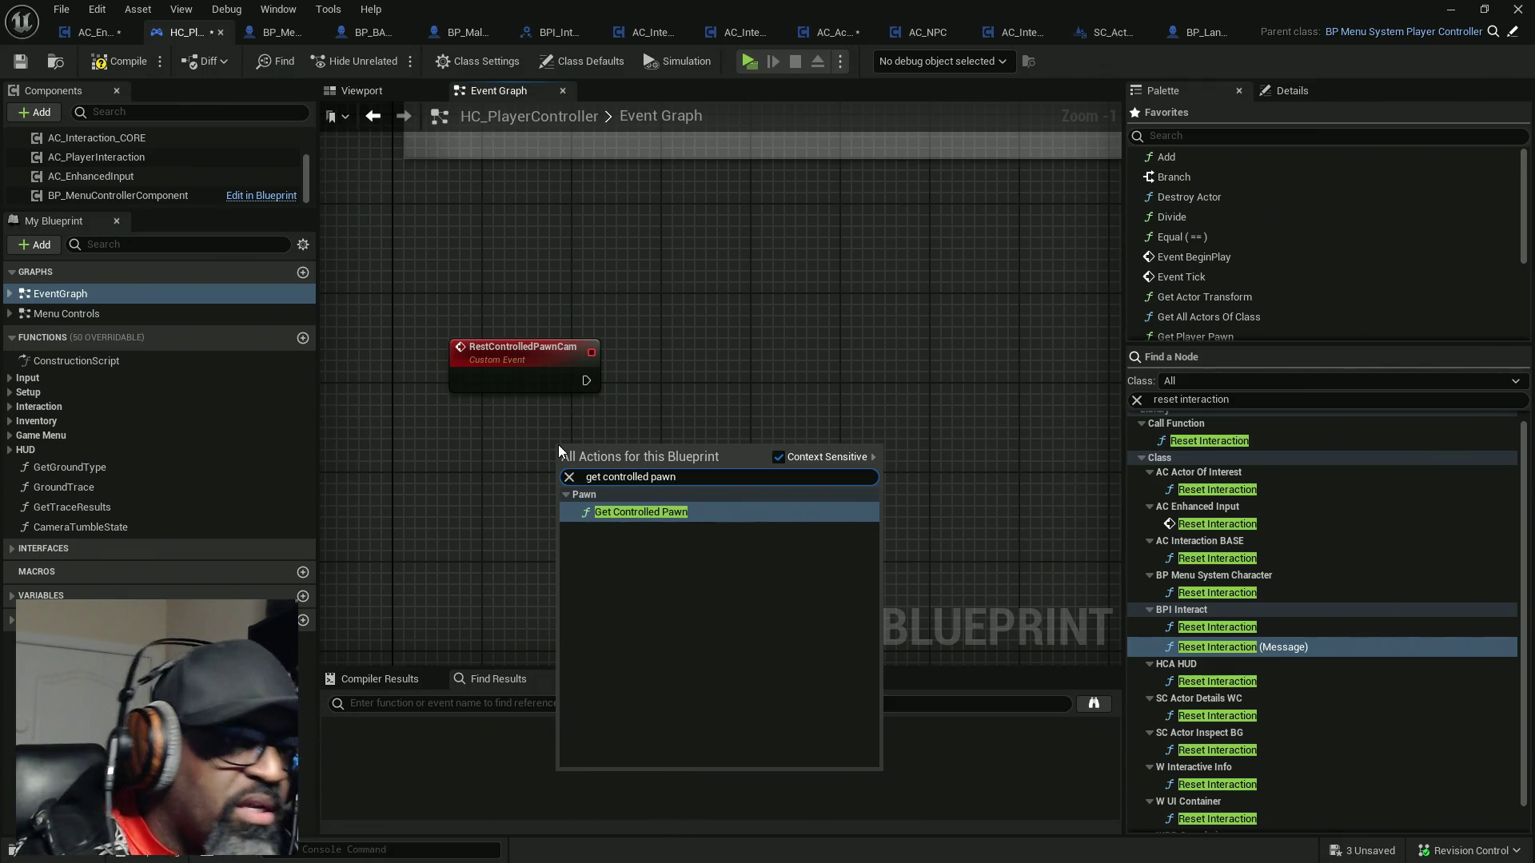
key(Return)
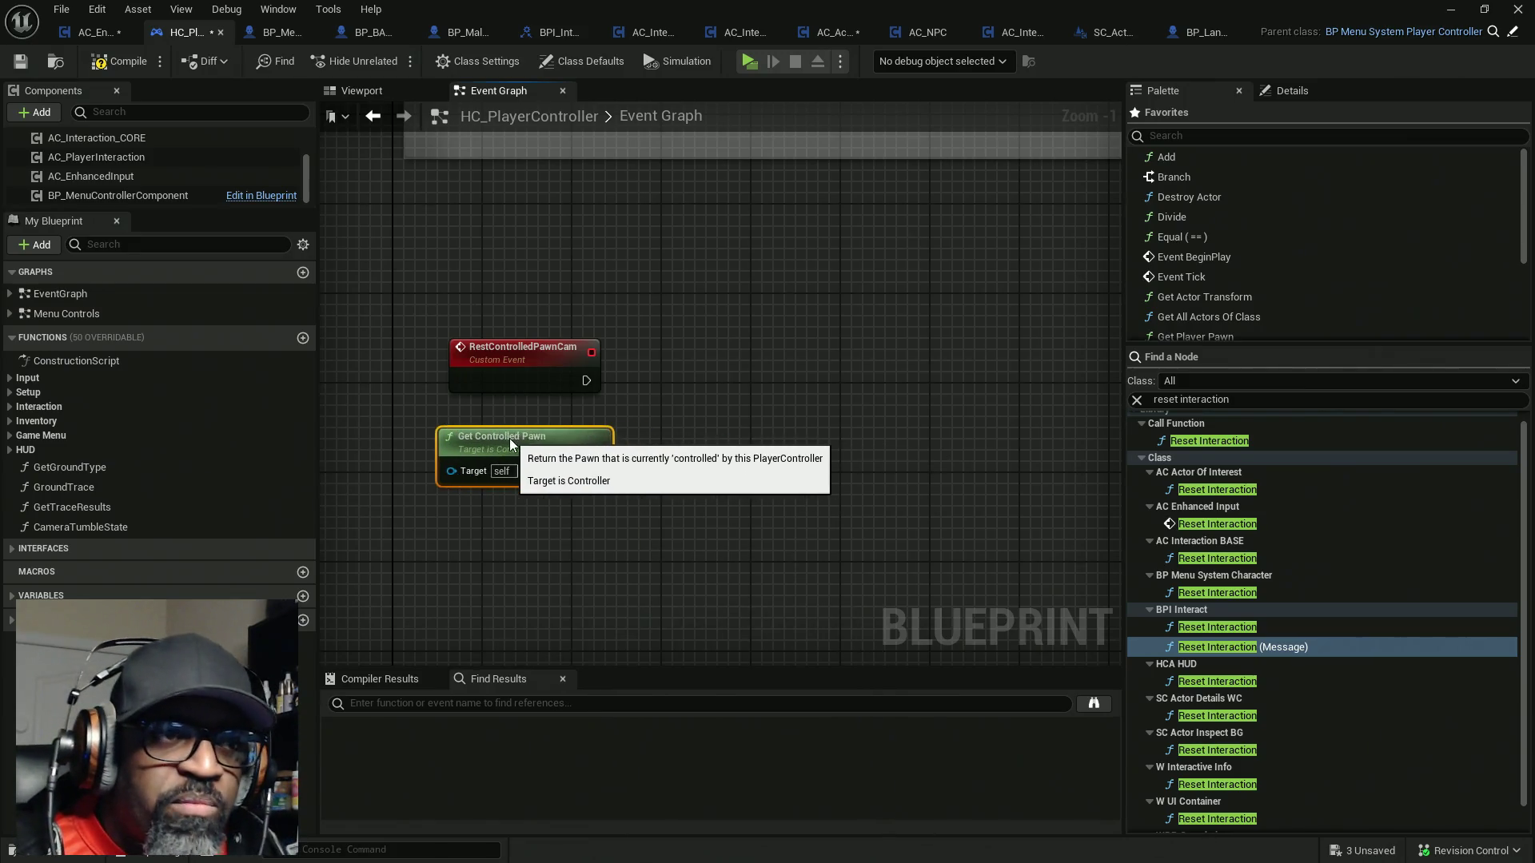
drag(596, 470, 681, 434)
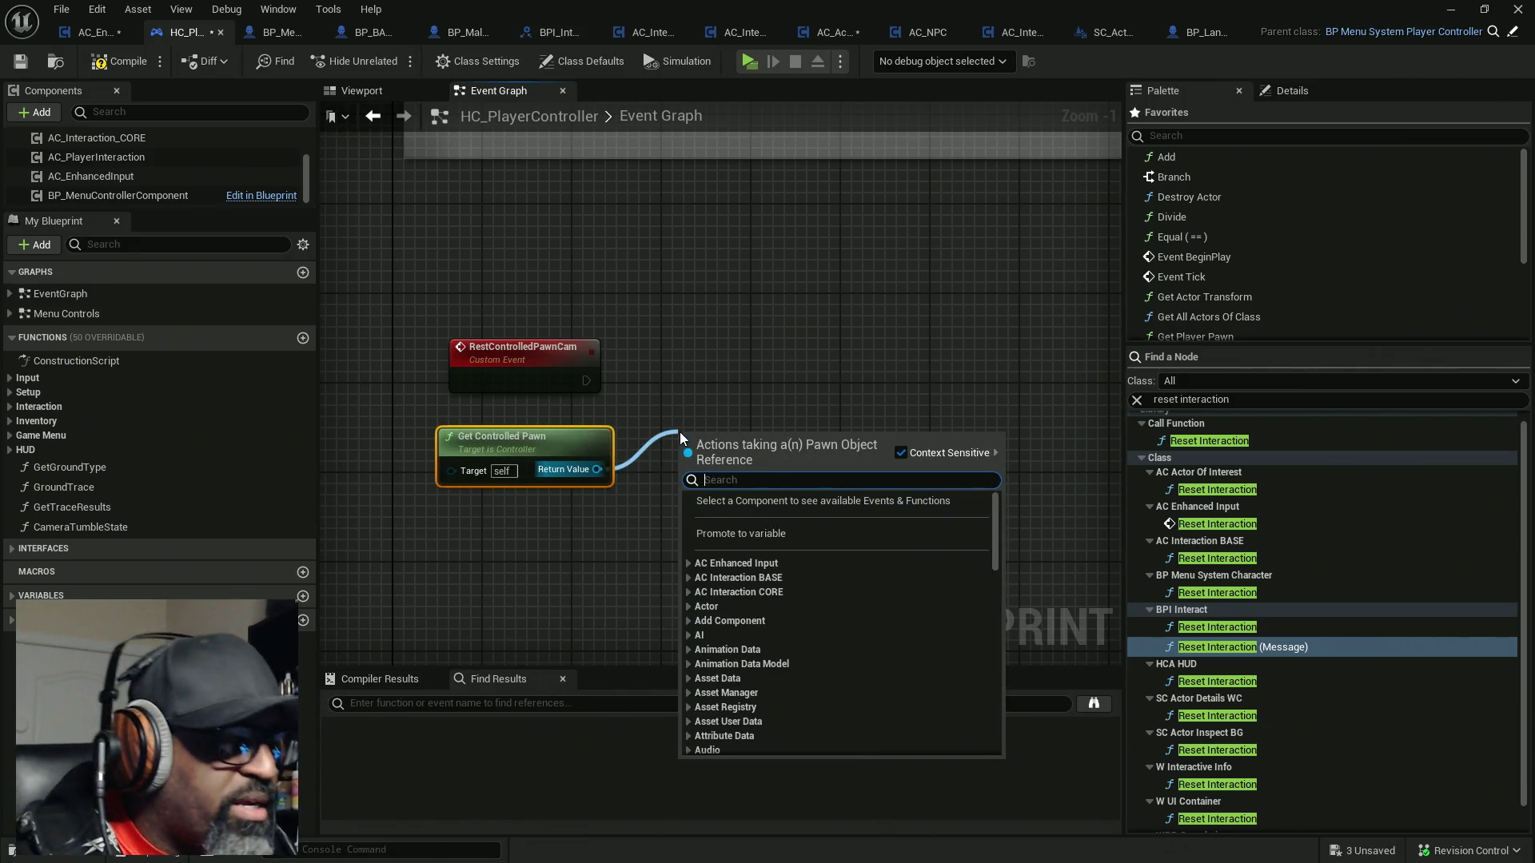
text(rest)
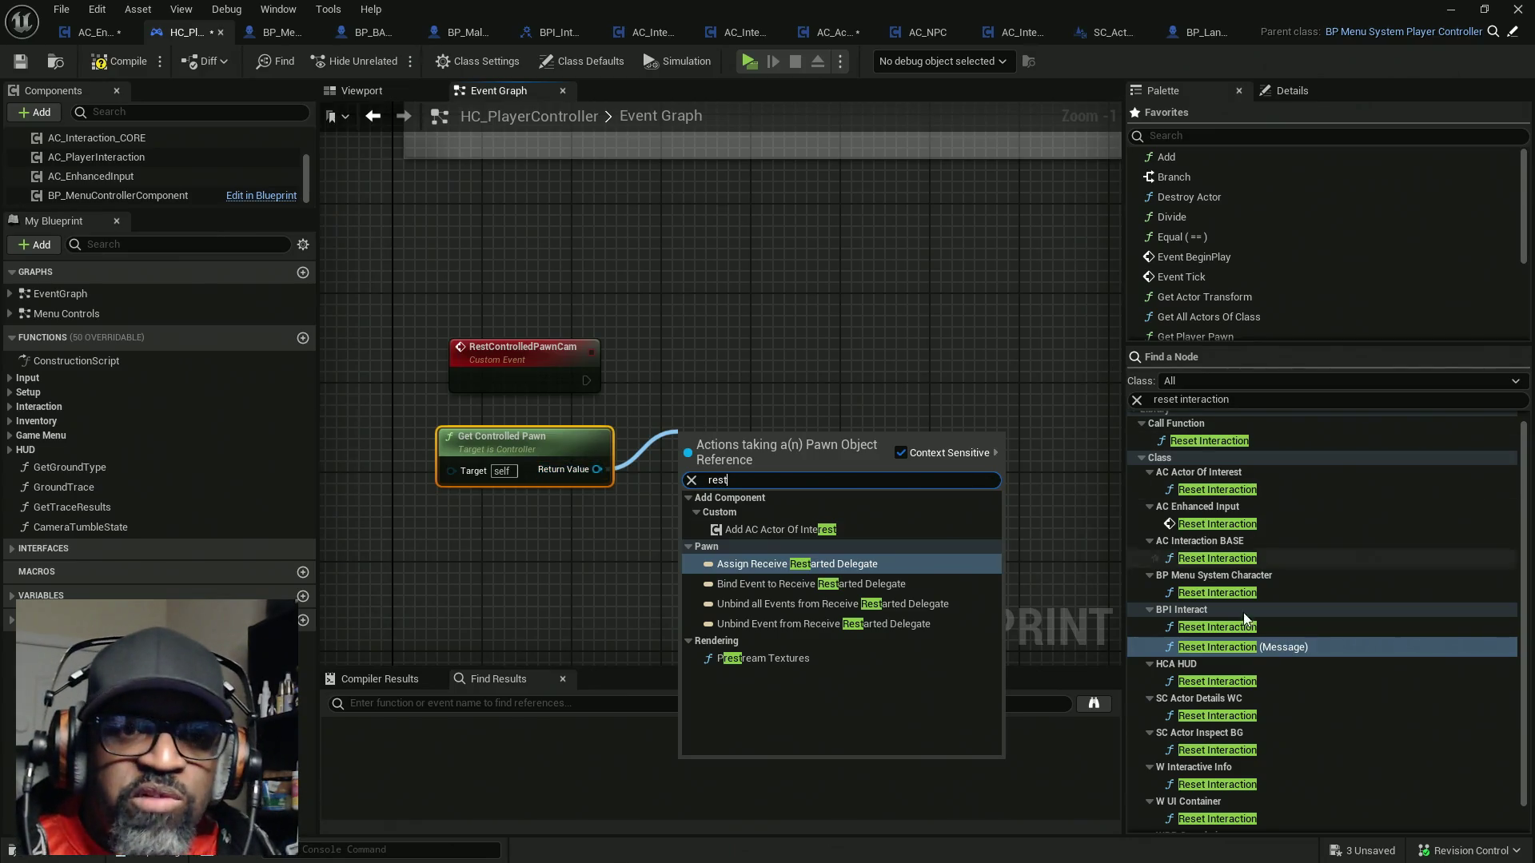
mouse_move(1245, 647)
mouse_down()
mouse_move(847, 461)
mouse_move(707, 374)
mouse_up()
mouse_move(586, 380)
mouse_down()
mouse_move(659, 382)
mouse_move(726, 414)
mouse_up()
mouse_move(597, 469)
mouse_down()
mouse_move(618, 508)
mouse_move(720, 436)
mouse_move(708, 351)
mouse_move(704, 365)
mouse_up()
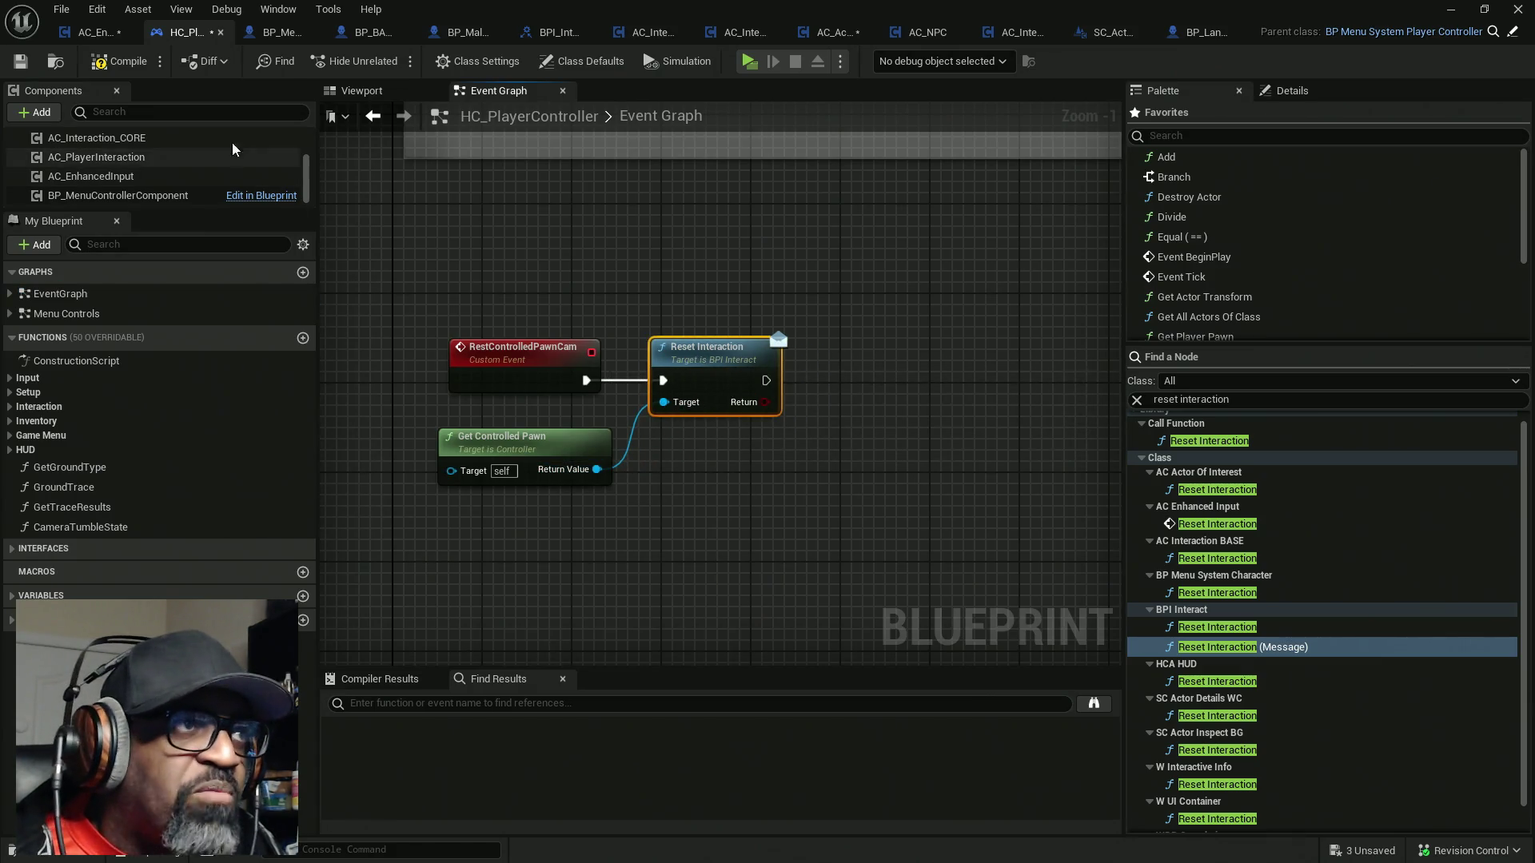
key(ctrl+shift+s)
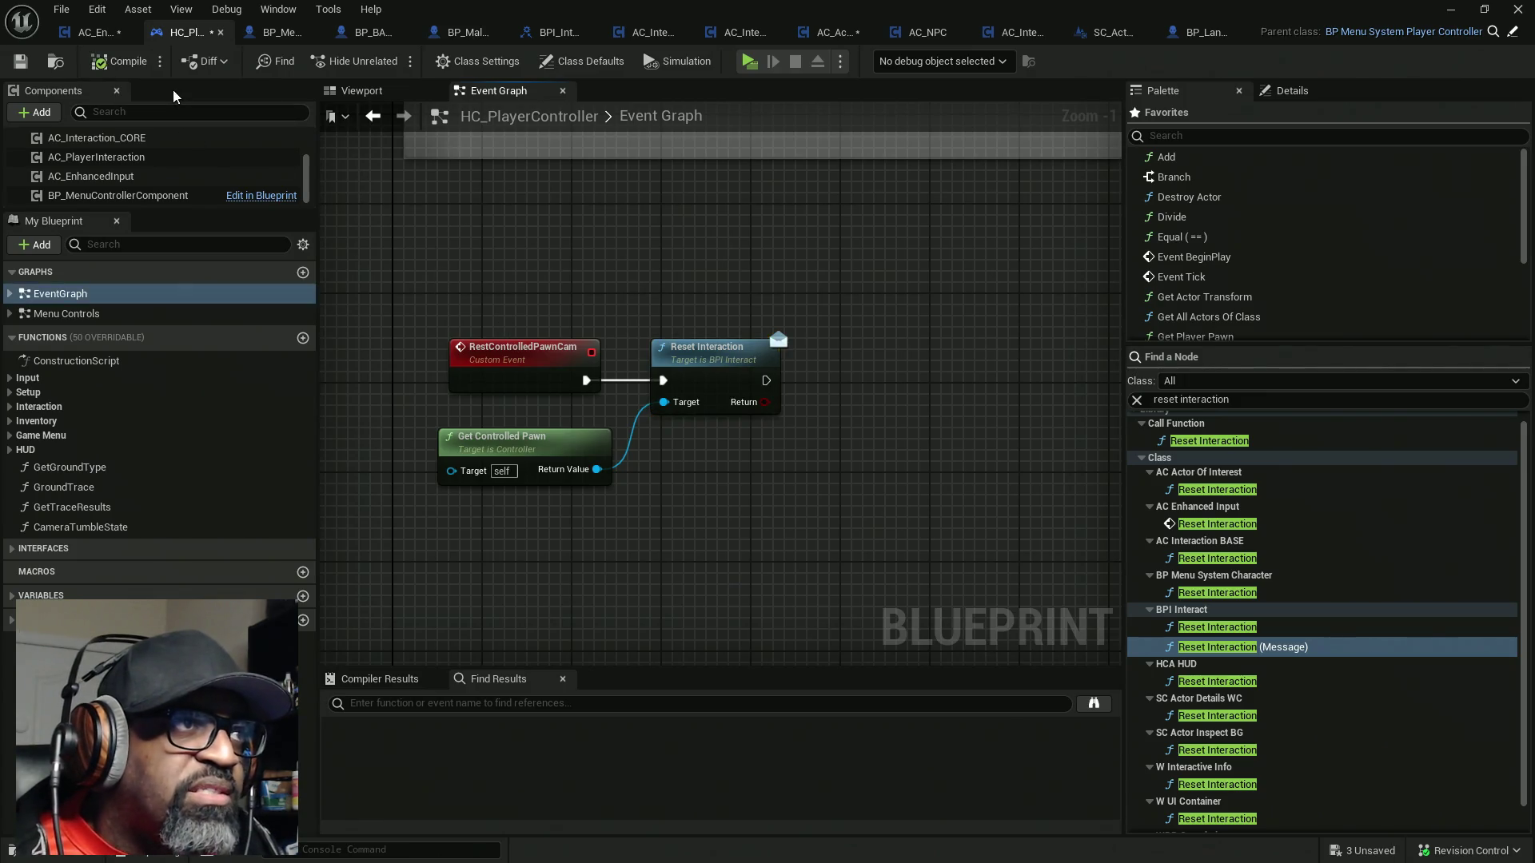
click(96, 32)
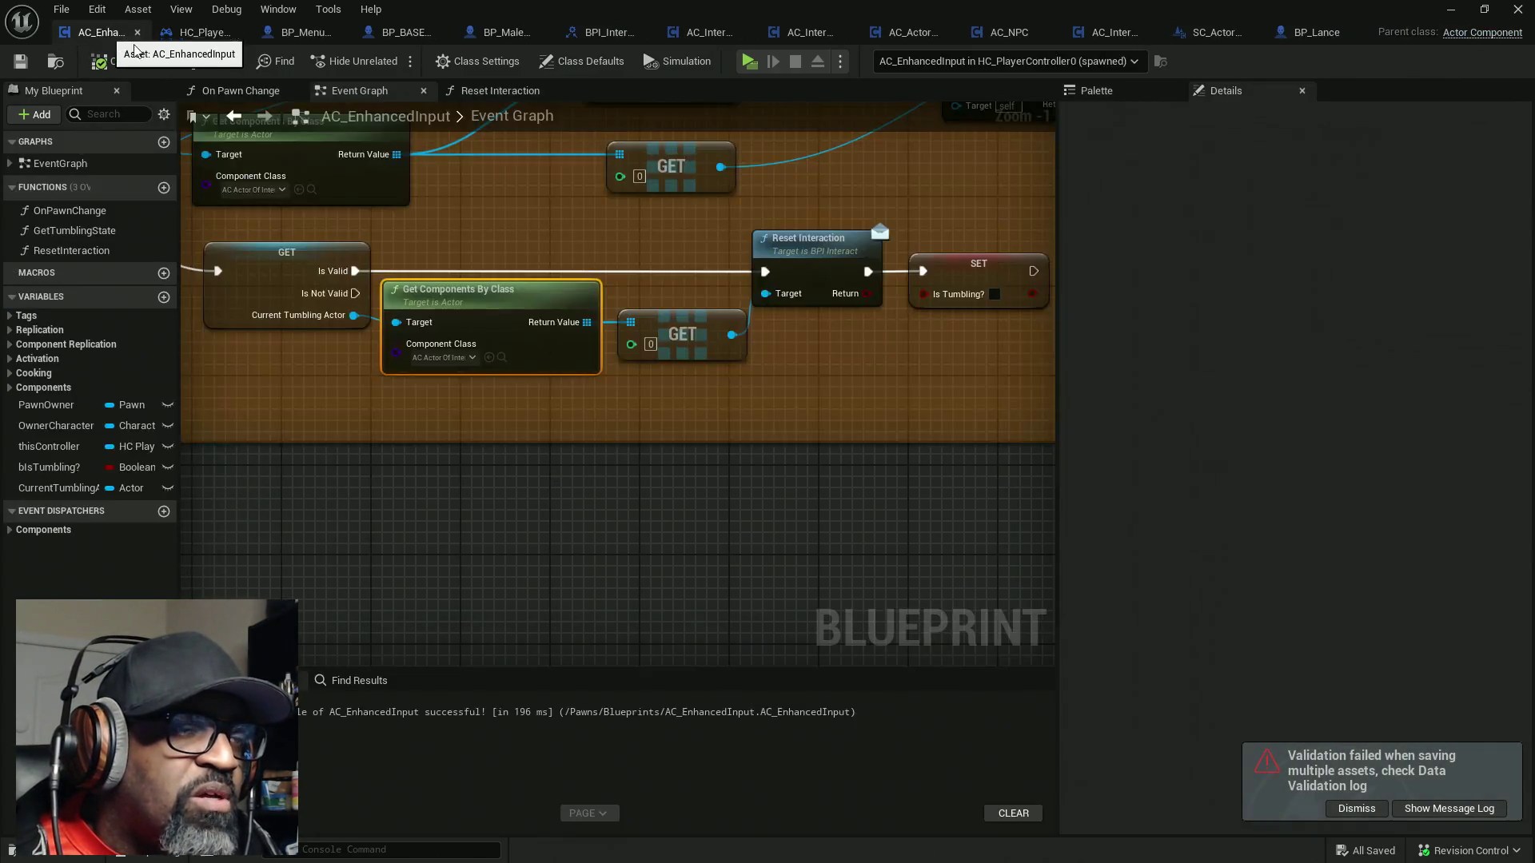
drag(661, 373, 432, 368)
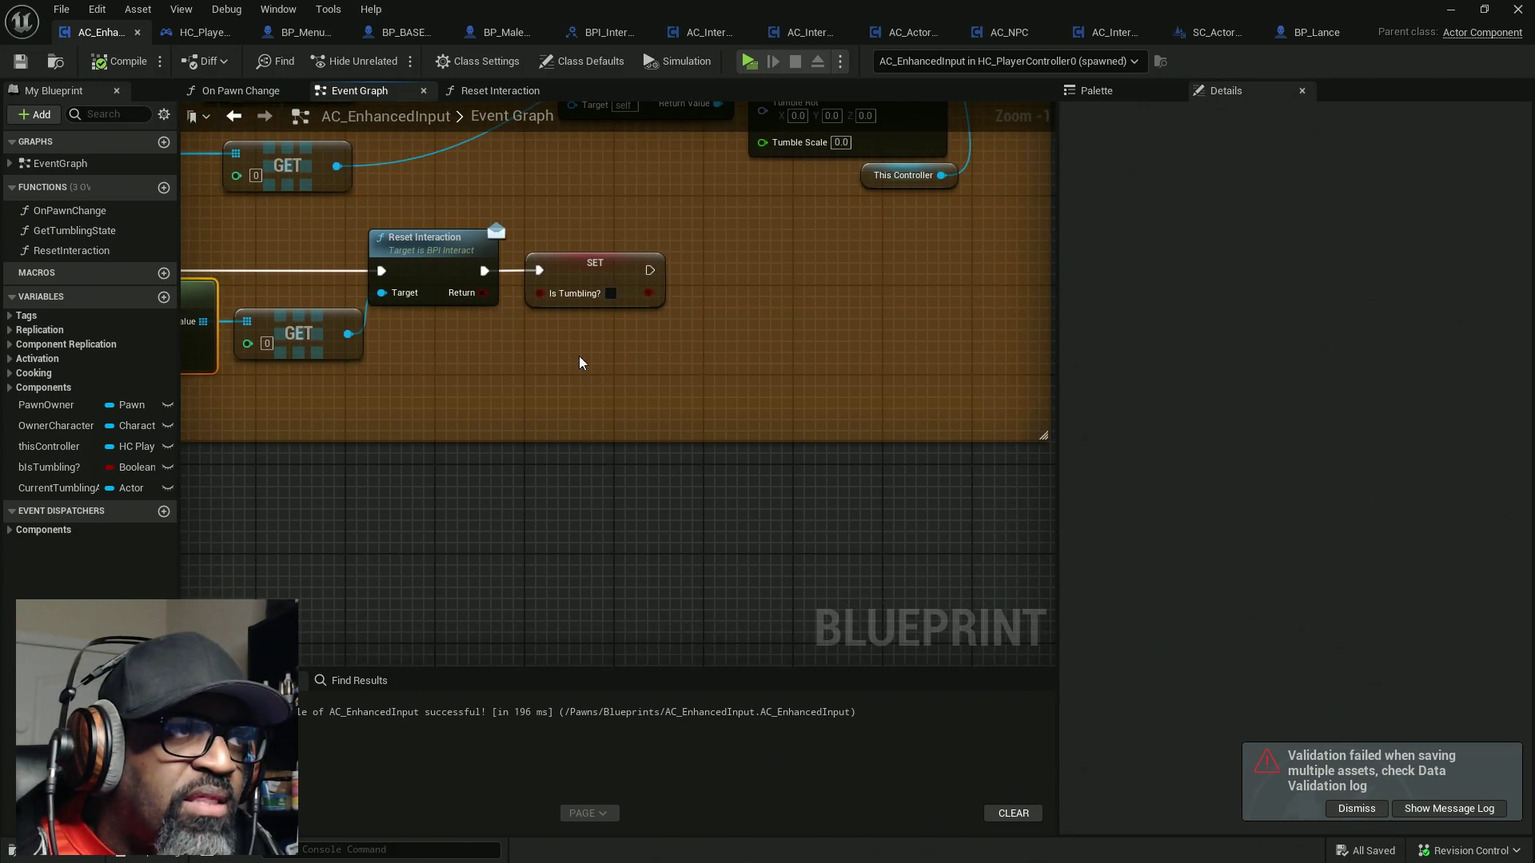
right_click(560, 355)
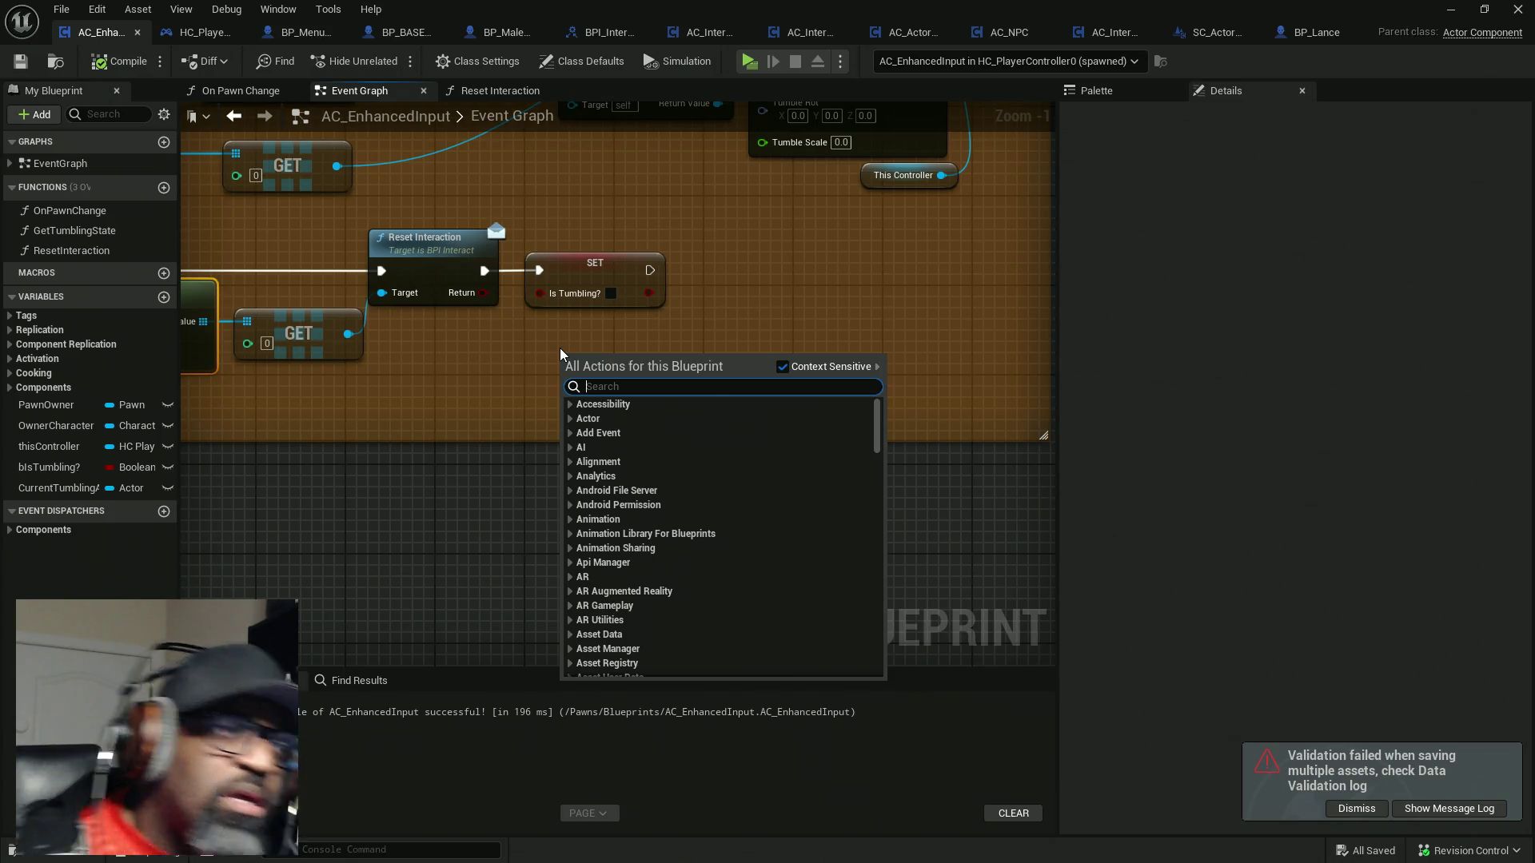
click(579, 331)
scroll(711, 424, down, 3)
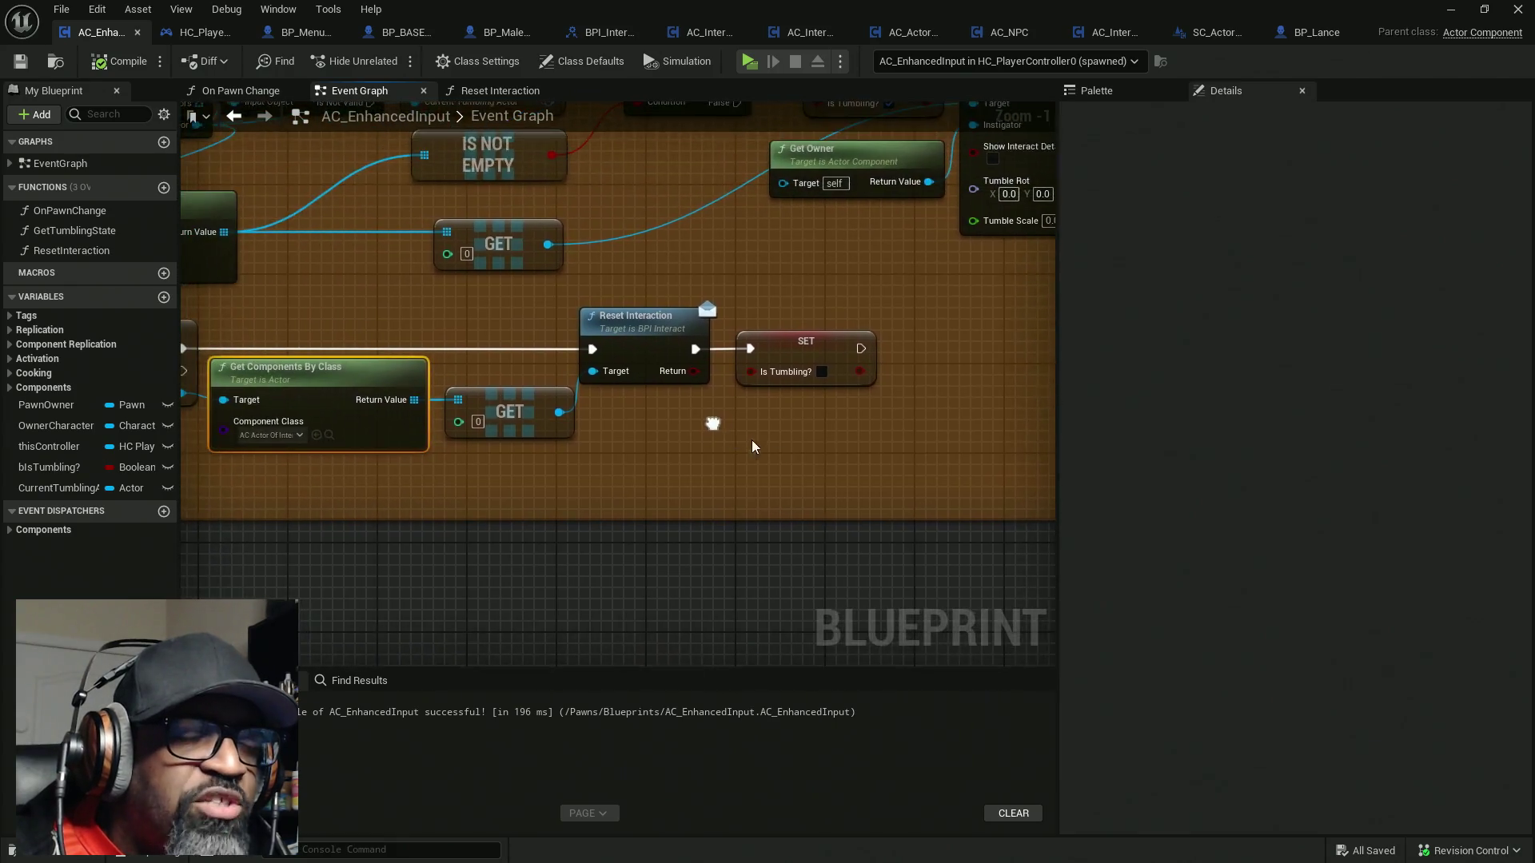
mouse_move(639, 367)
mouse_down()
mouse_move(657, 459)
mouse_move(805, 472)
mouse_up()
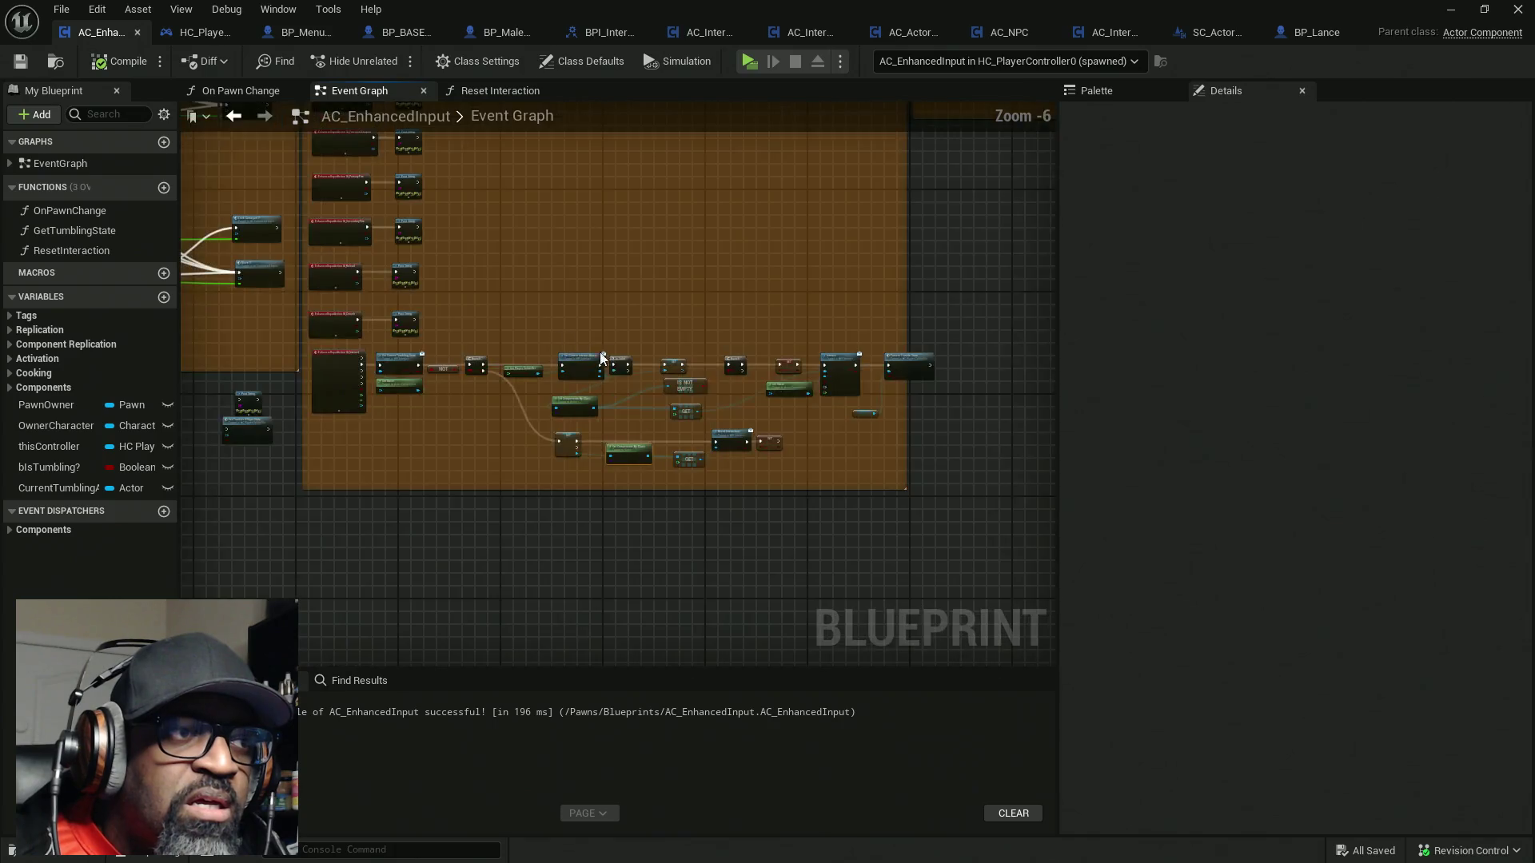
scroll(521, 380, up, 2)
scroll(521, 380, down, 4)
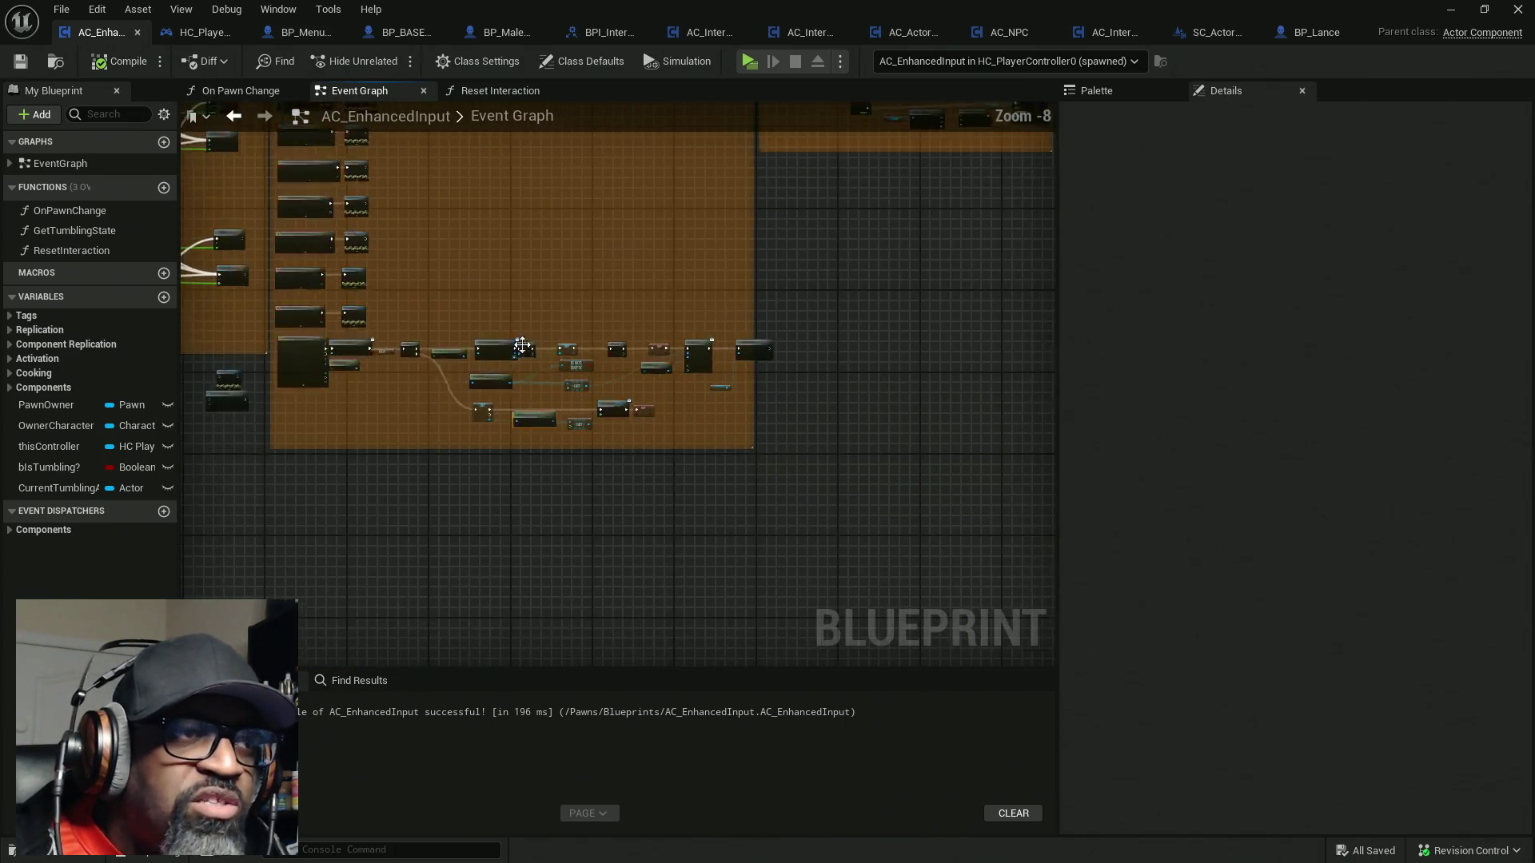
scroll(685, 397, up, 2)
drag(685, 397, 694, 410)
mouse_move(617, 331)
mouse_down()
mouse_move(335, 445)
mouse_move(456, 448)
mouse_move(391, 378)
mouse_move(432, 283)
mouse_up()
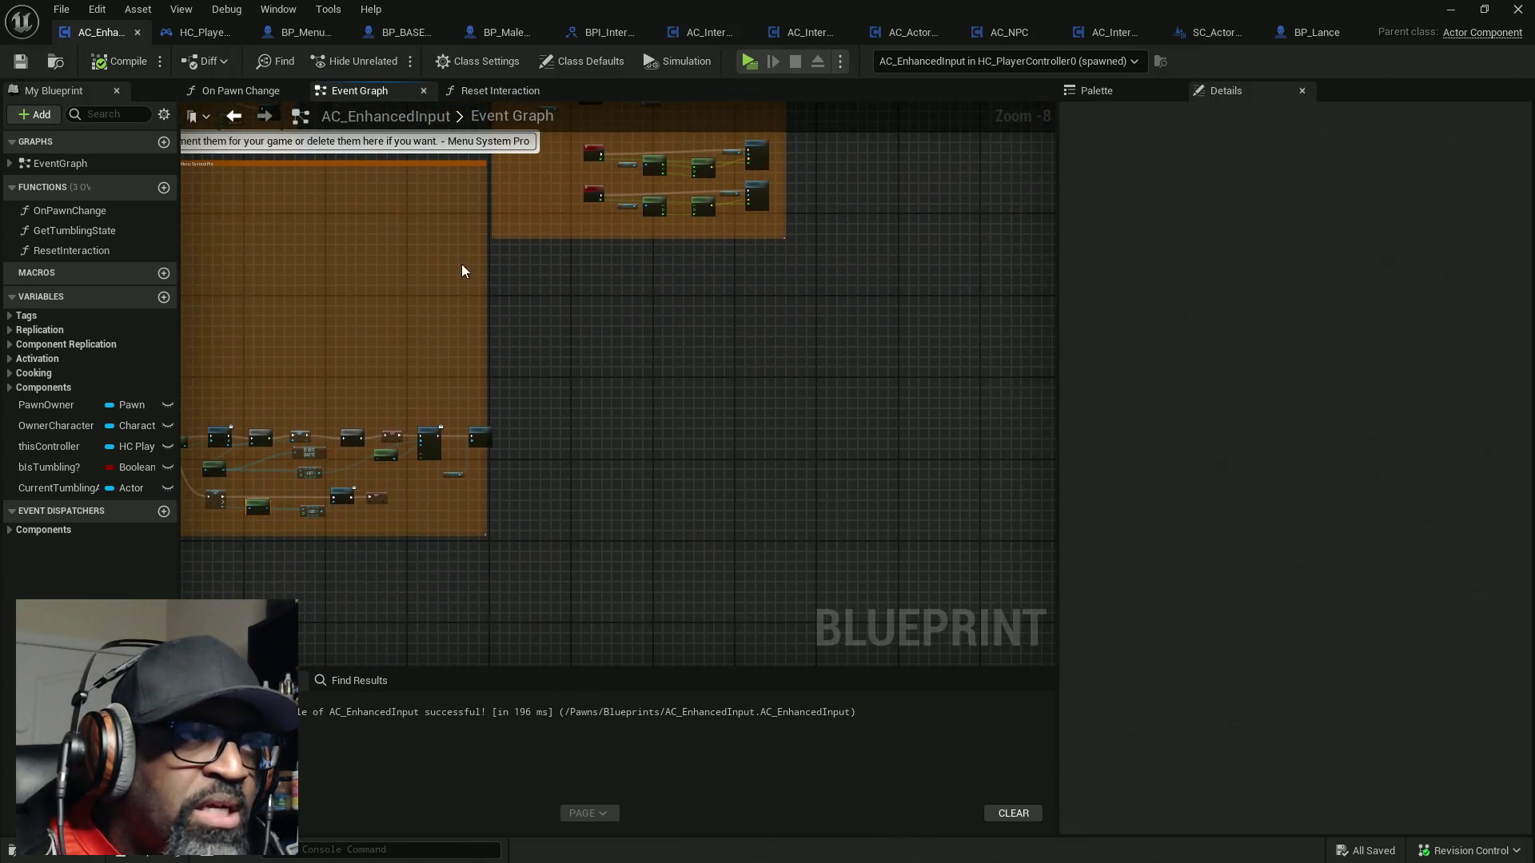
click(196, 33)
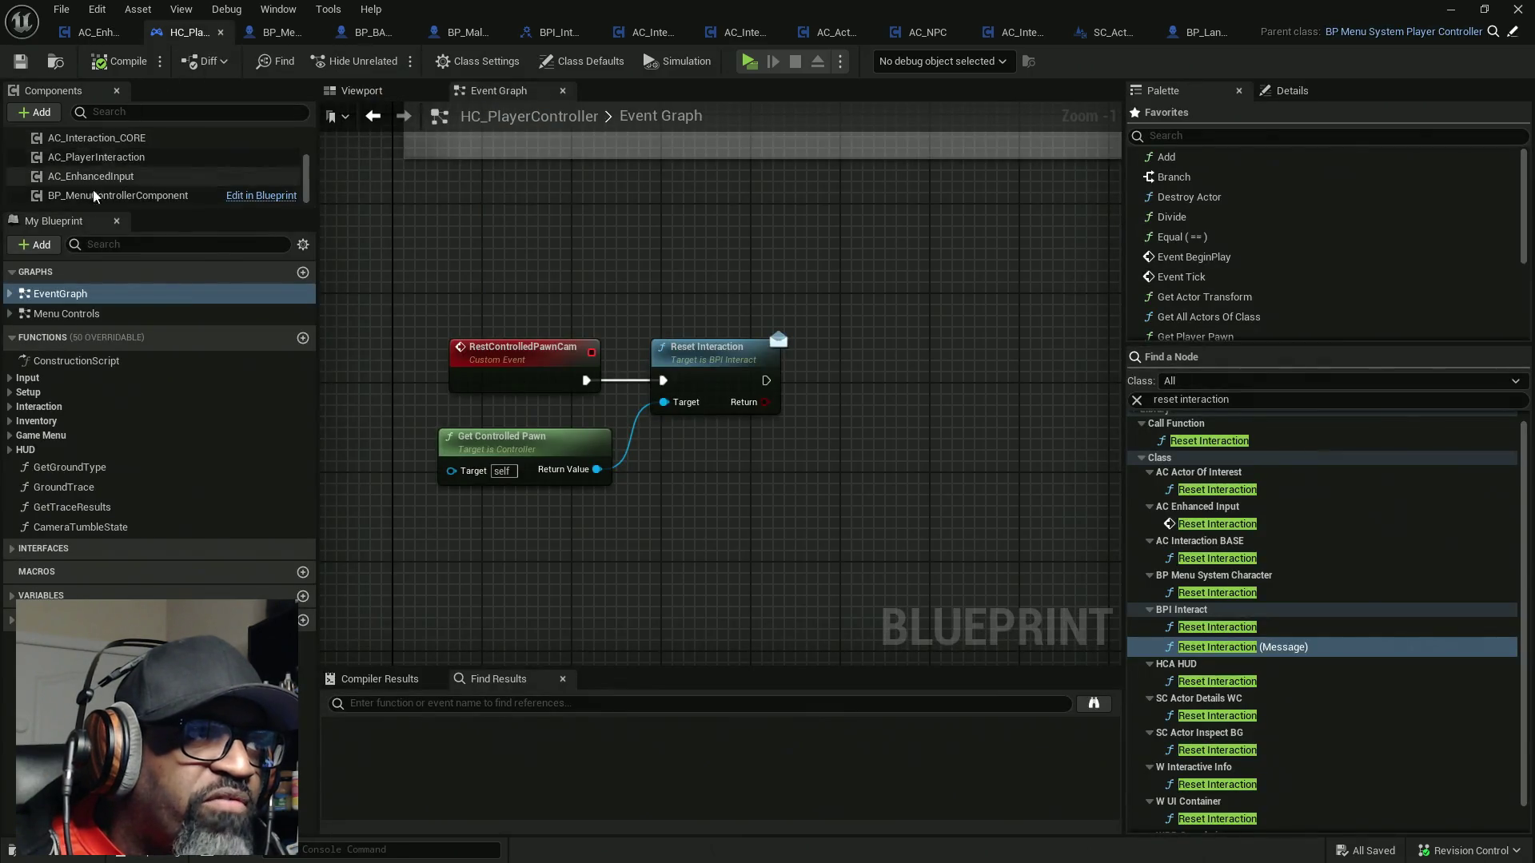
click(96, 32)
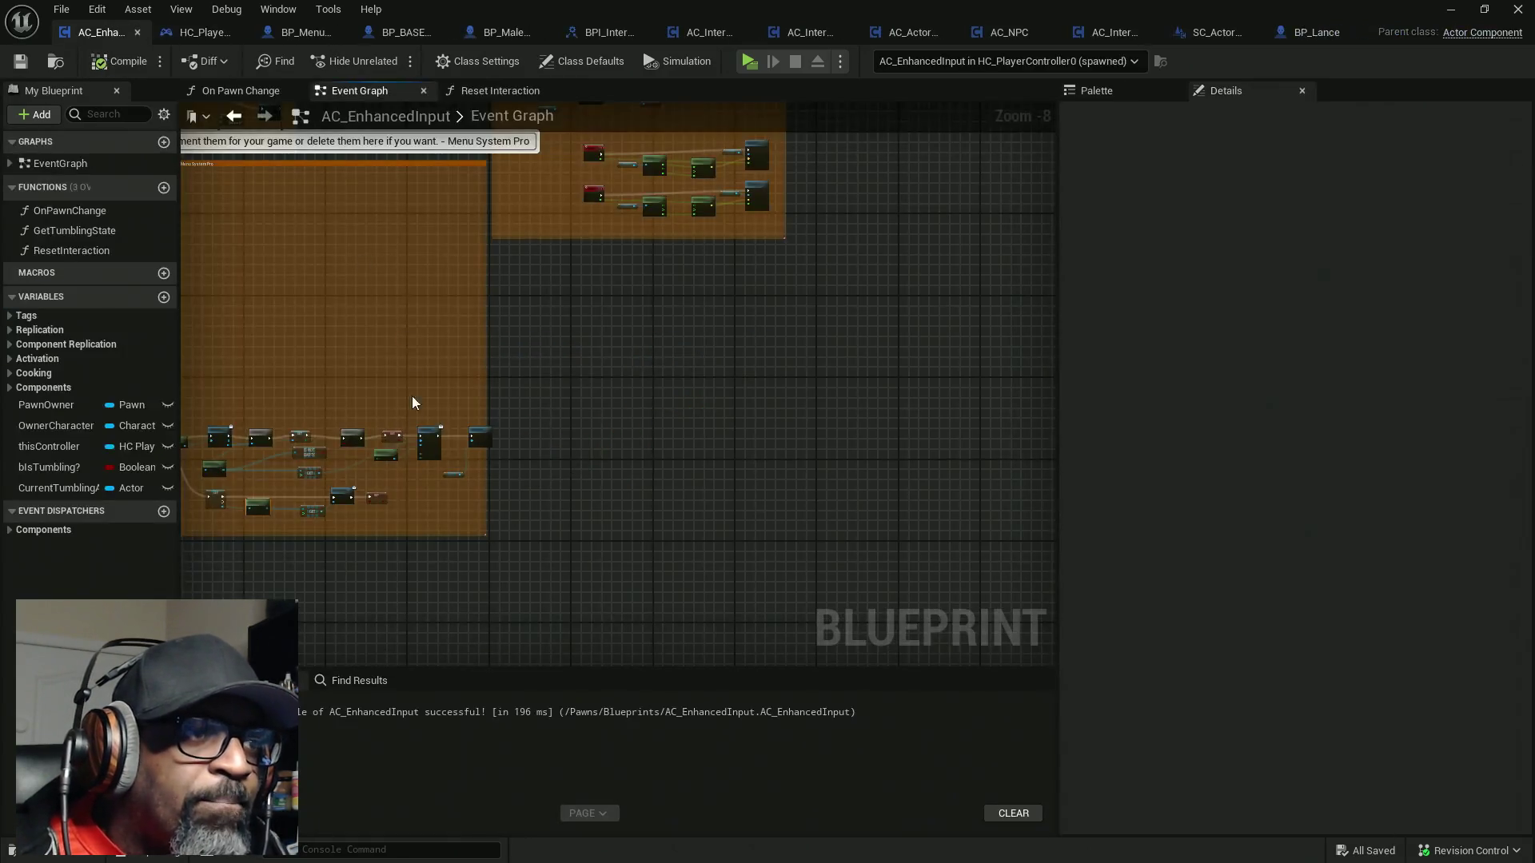
scroll(332, 513, up, 5)
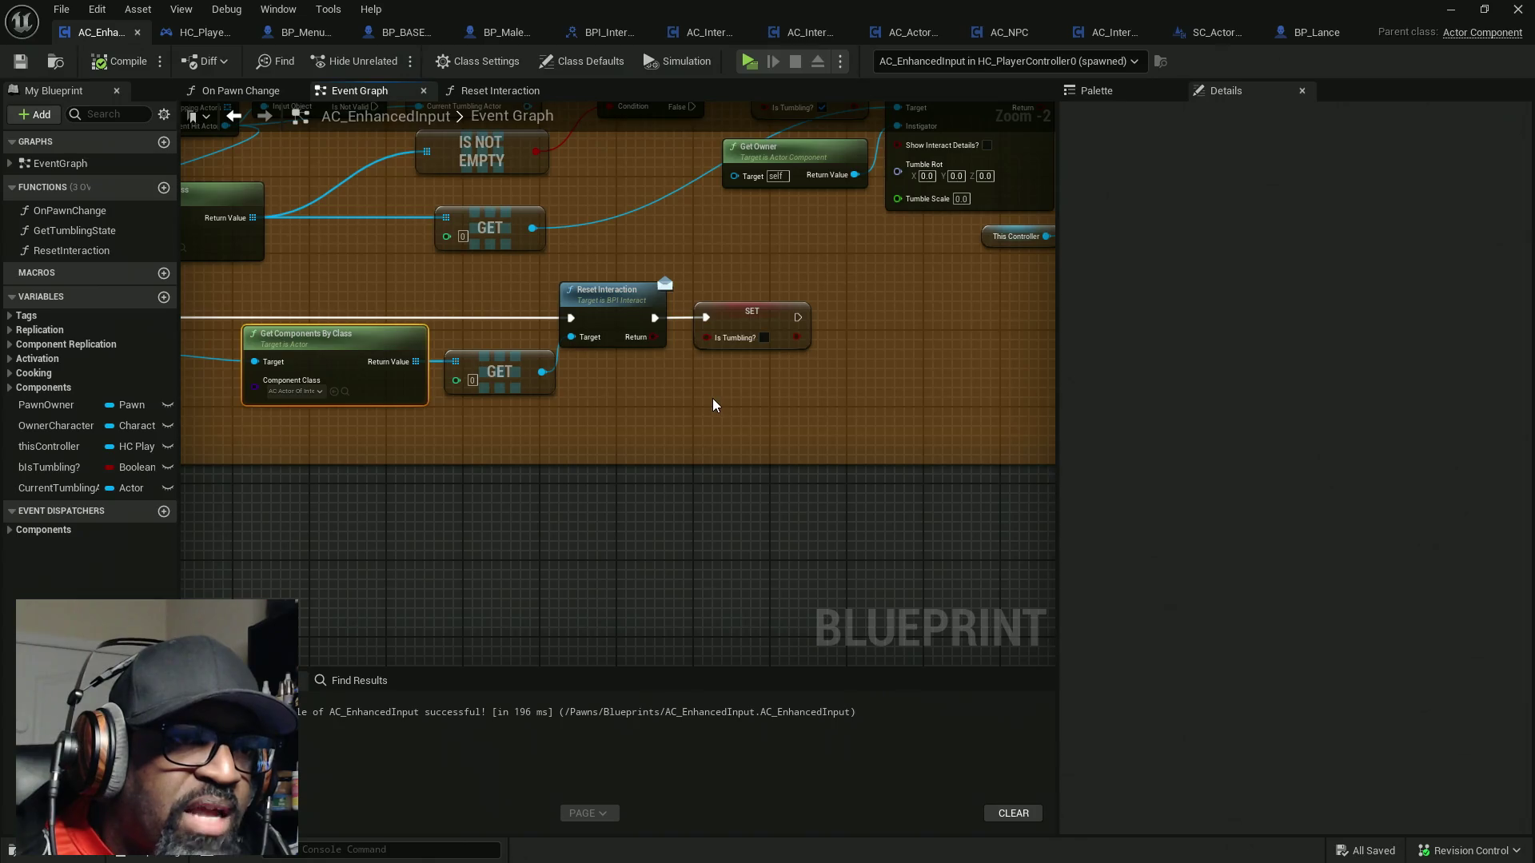
right_click(695, 407)
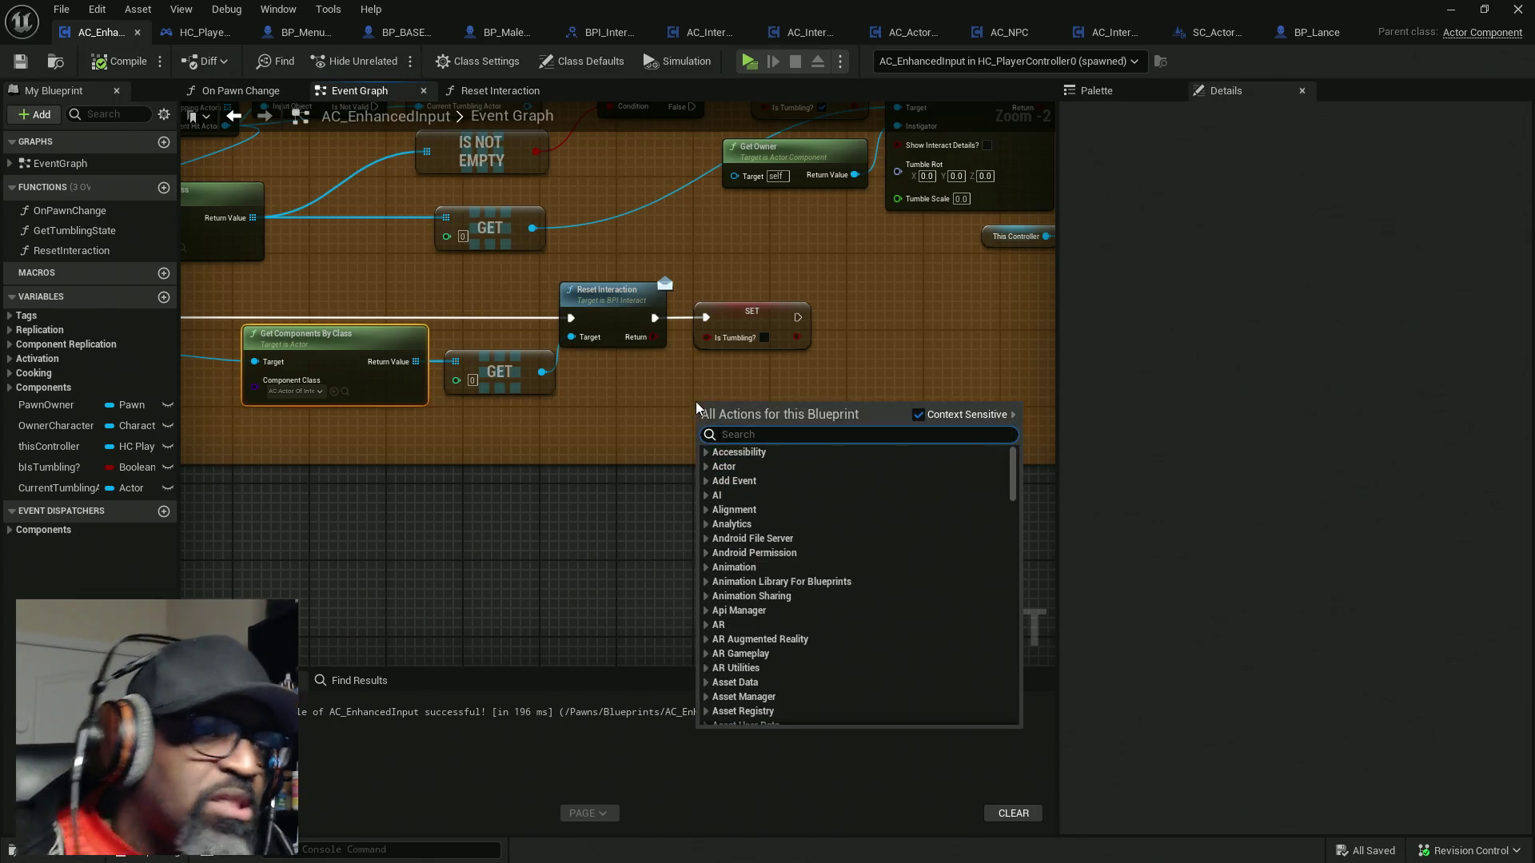
Search for 'get owner', place a Get Owner node and position it beneath SET Is Tumbling
text(get)
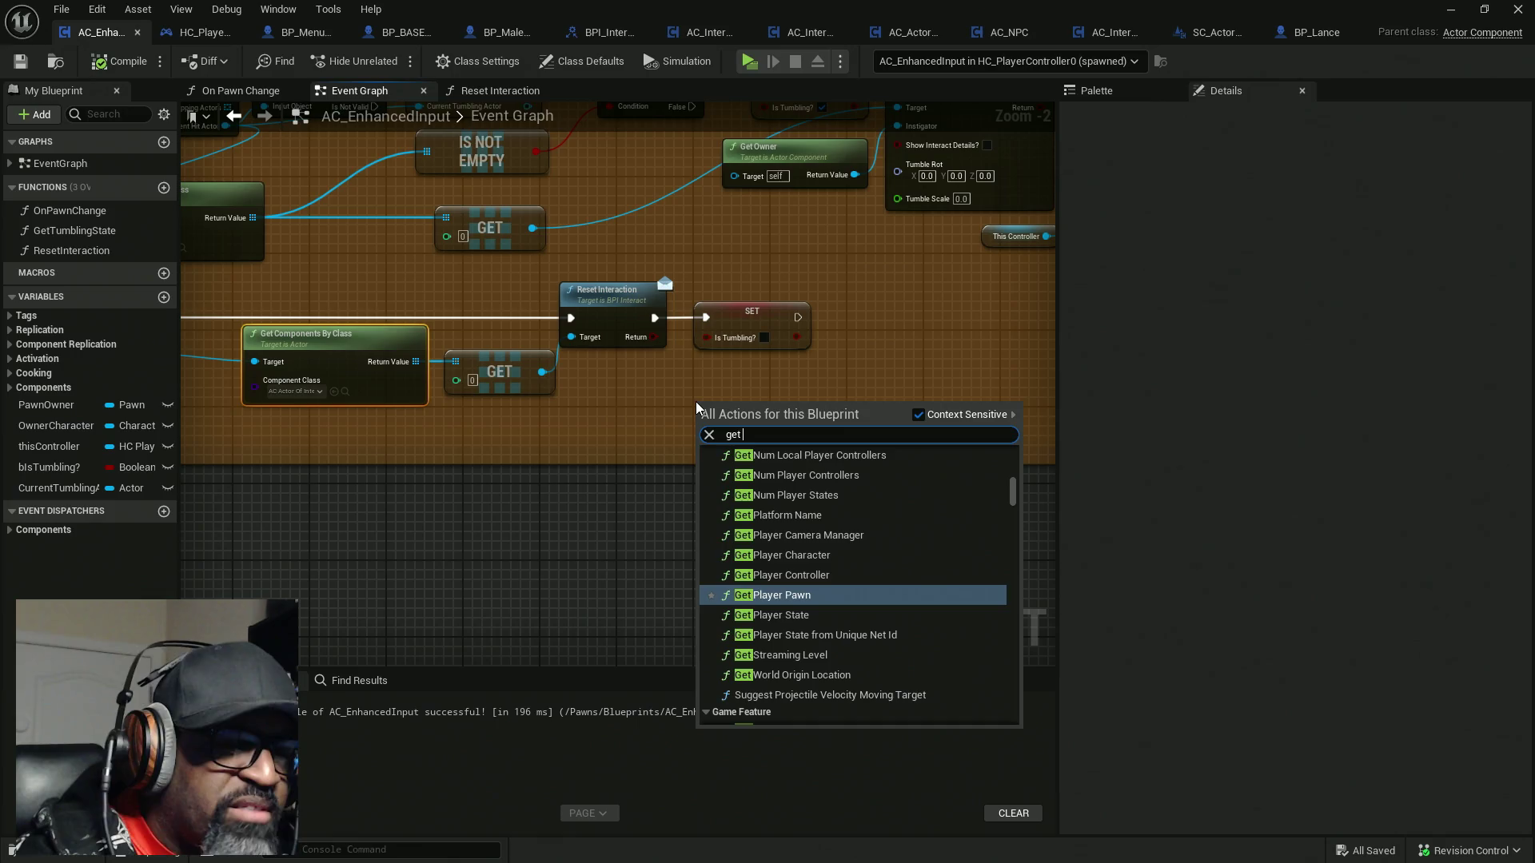
text( pl)
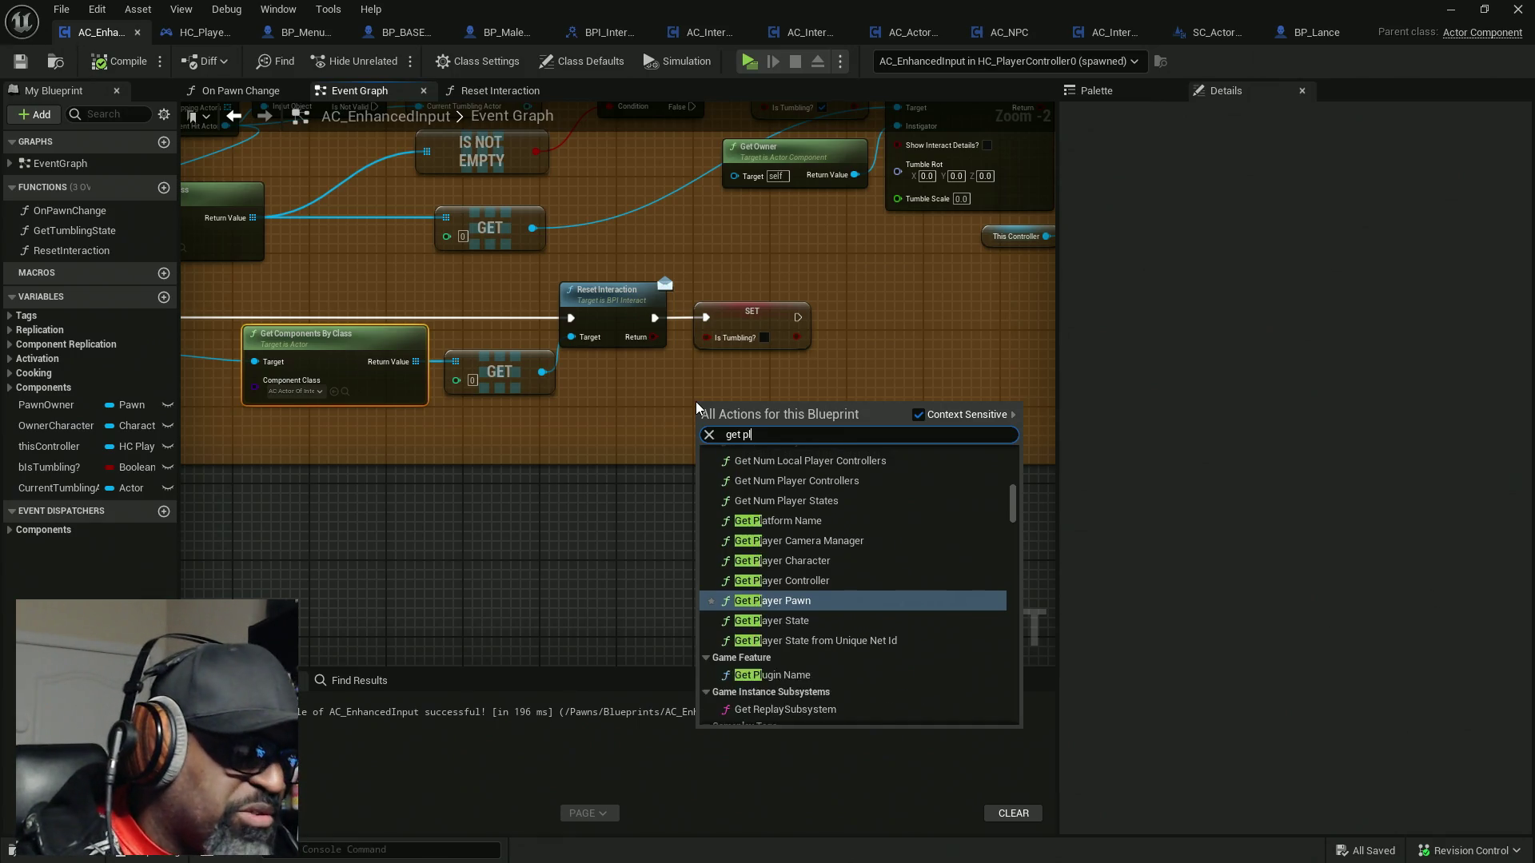
text(ayercontr)
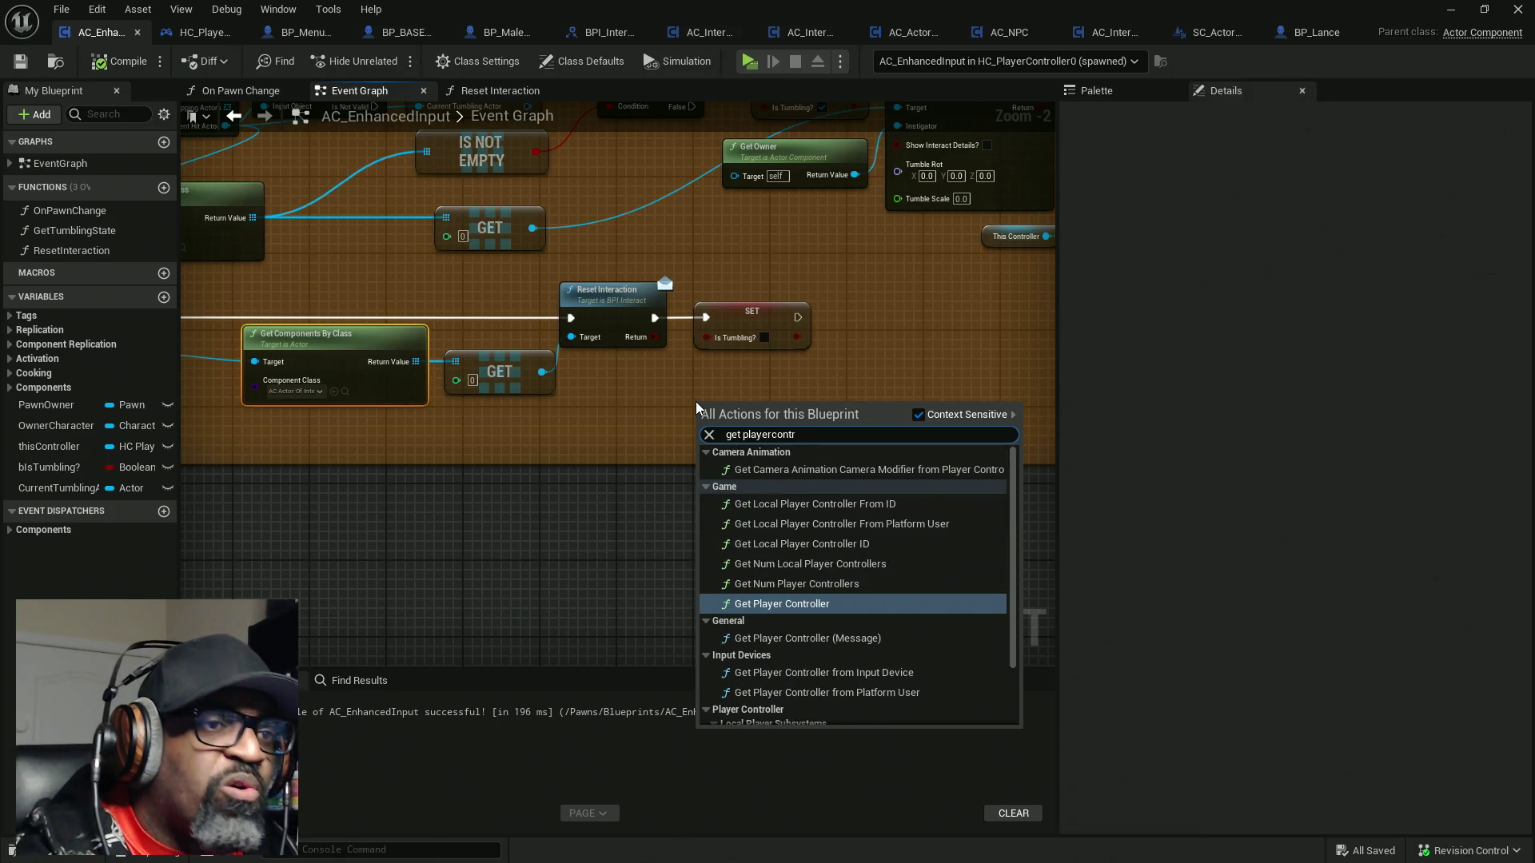
key(BackSpace)
key(BackSpace)
key(BackSpace)
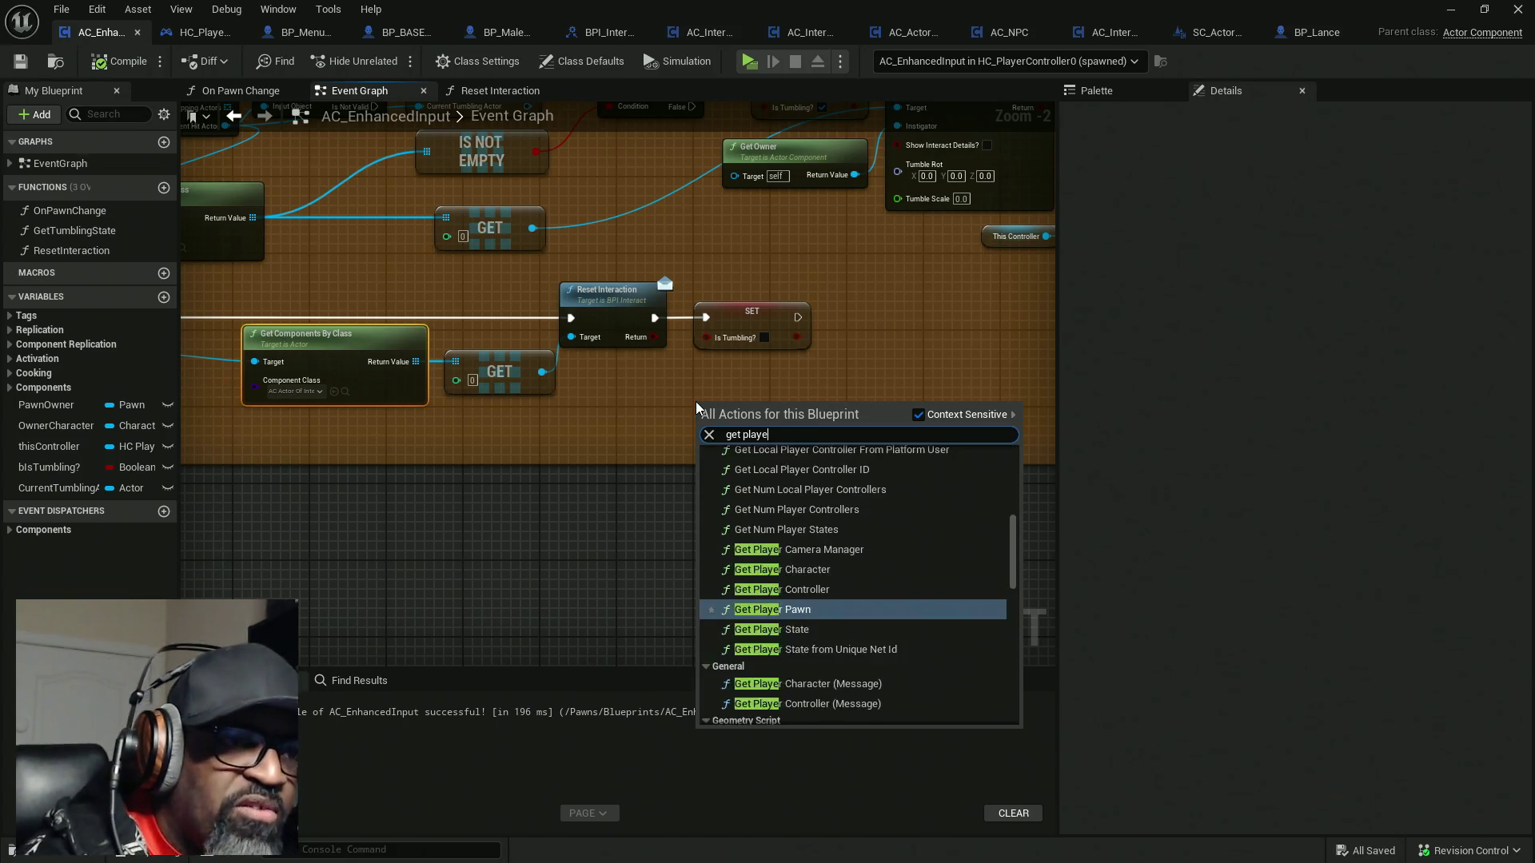
text(owner)
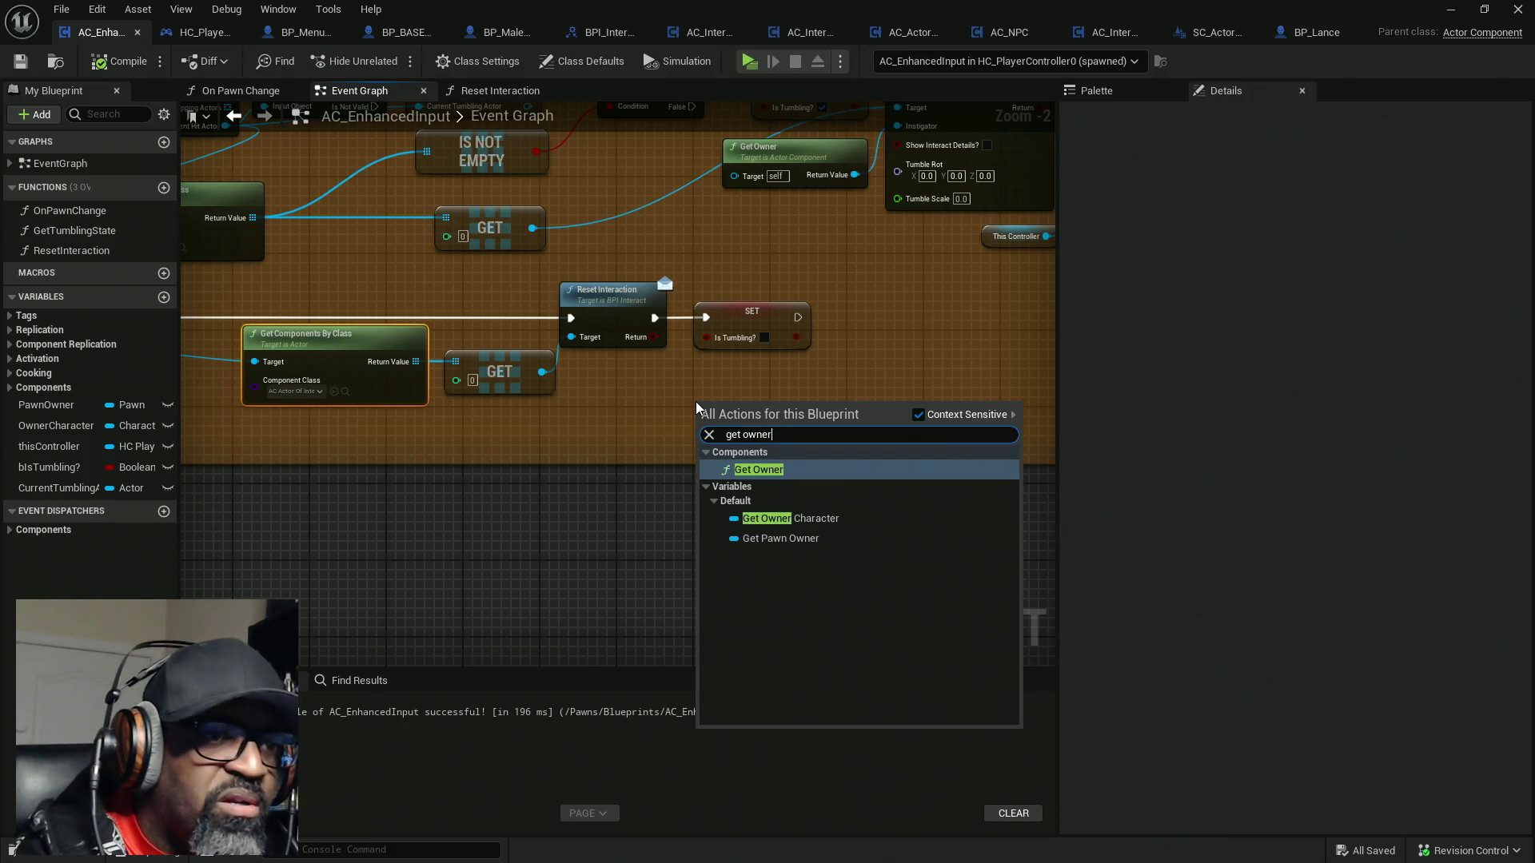
key(Return)
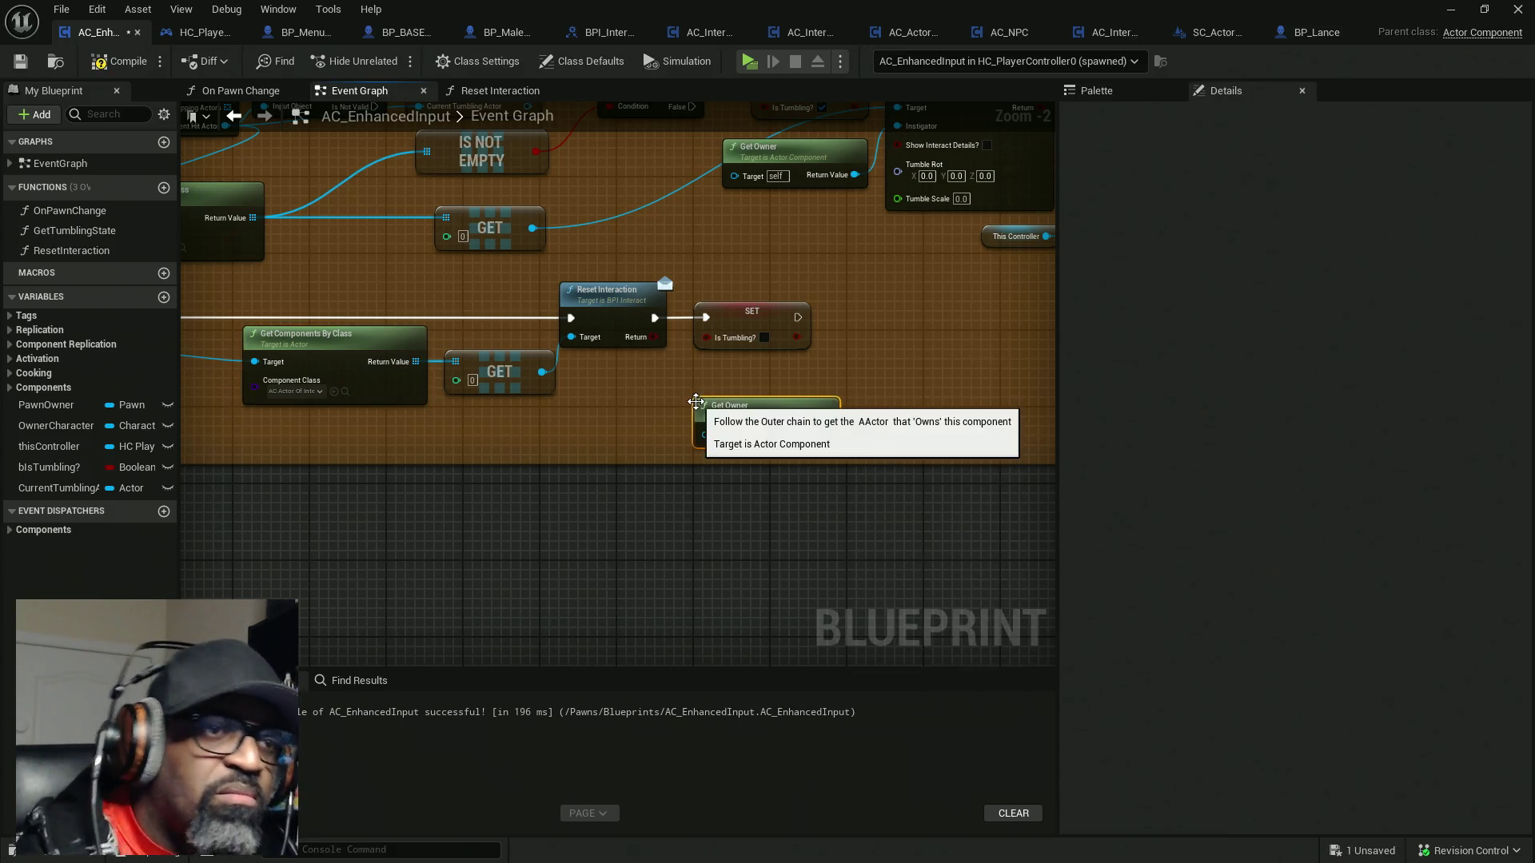
drag(767, 405, 722, 386)
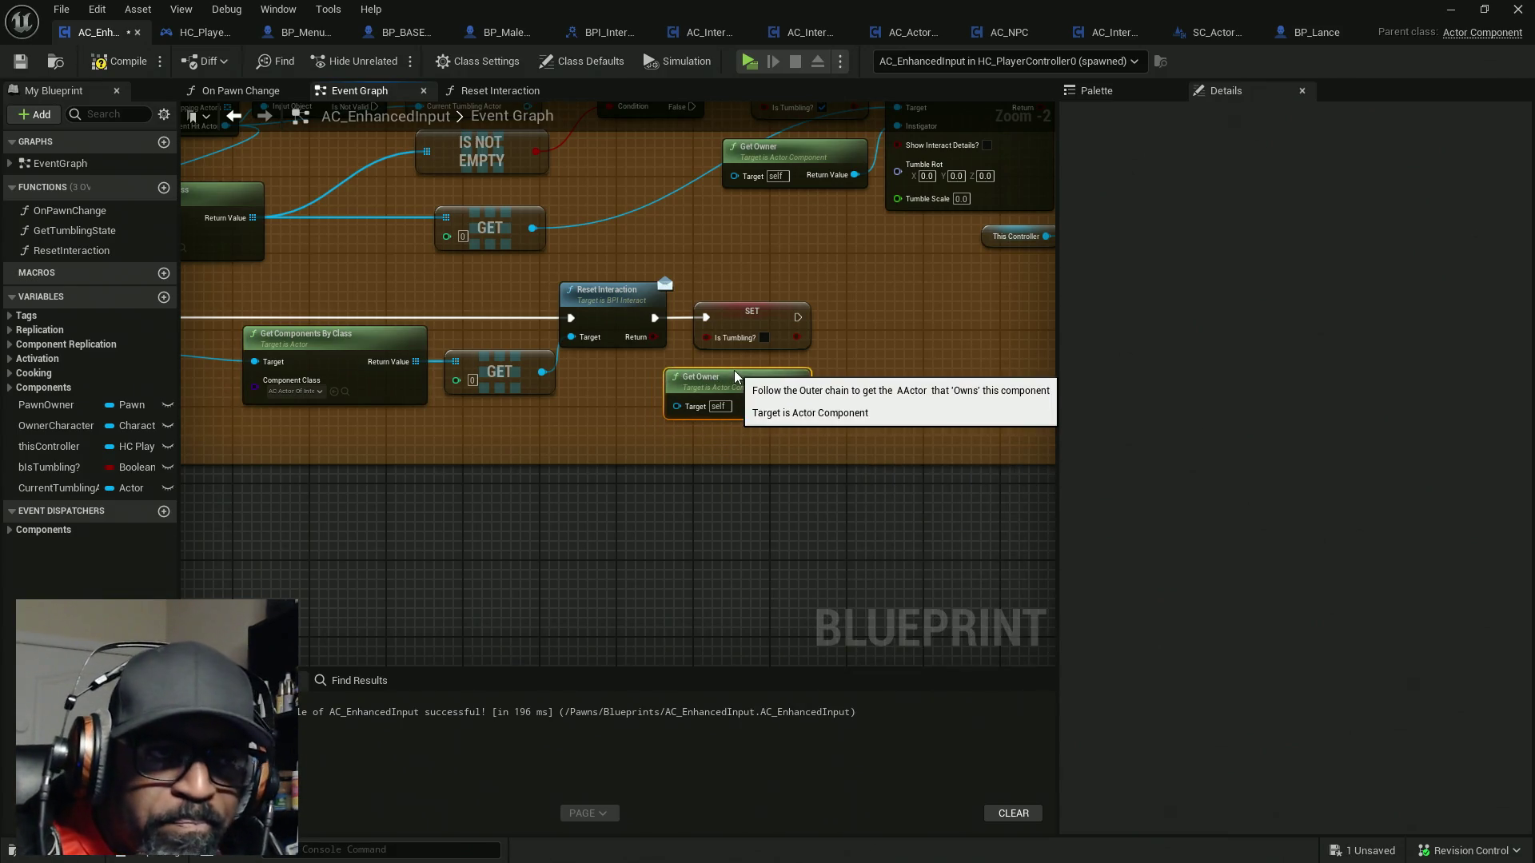
Select and copy the Reset Interaction call in HC_PlayerController's graph
drag(850, 417, 737, 429)
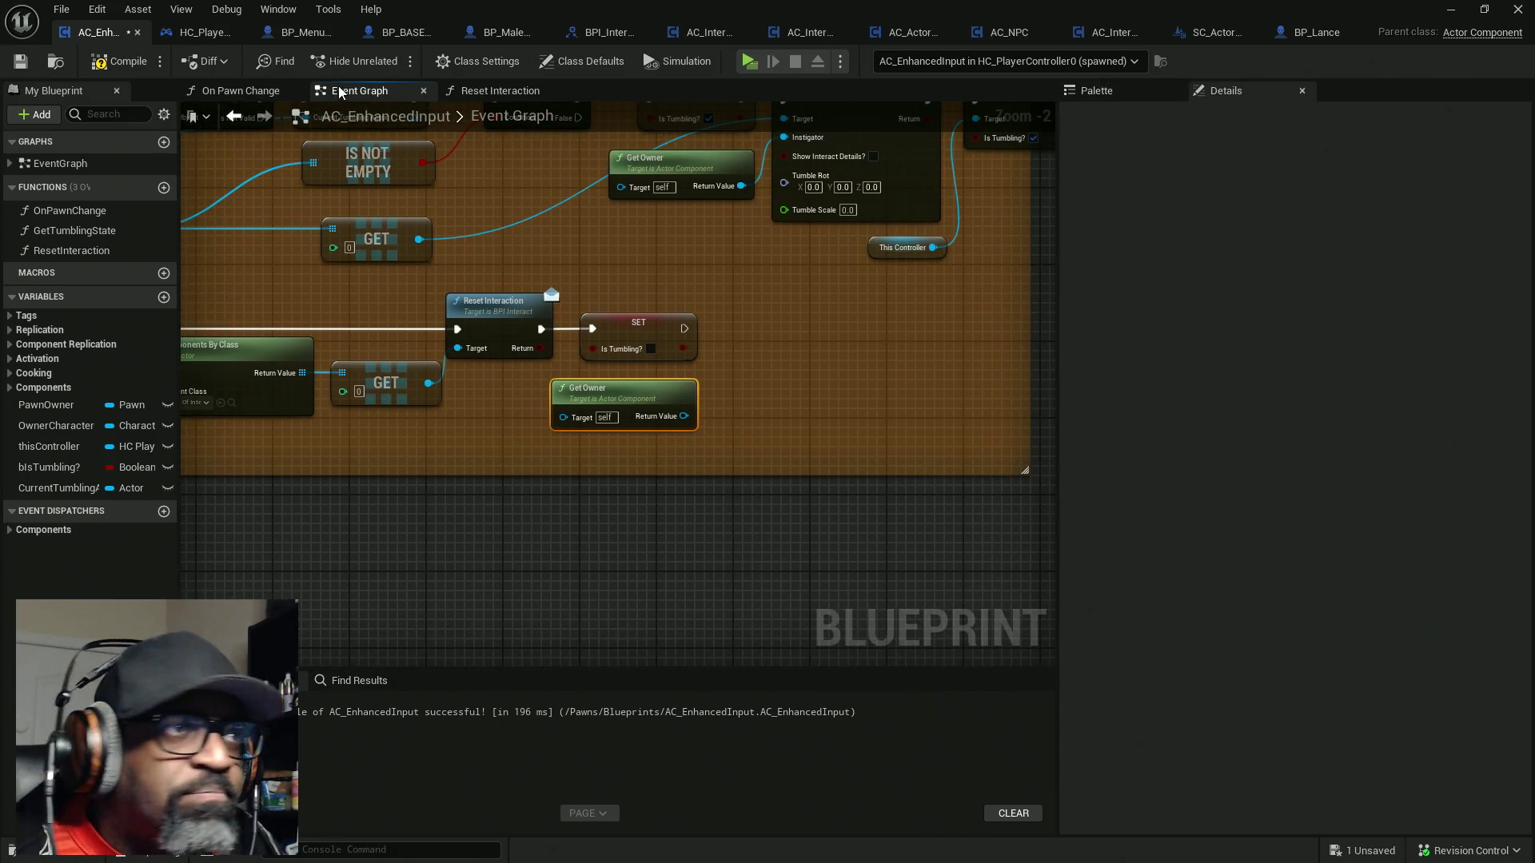
click(199, 32)
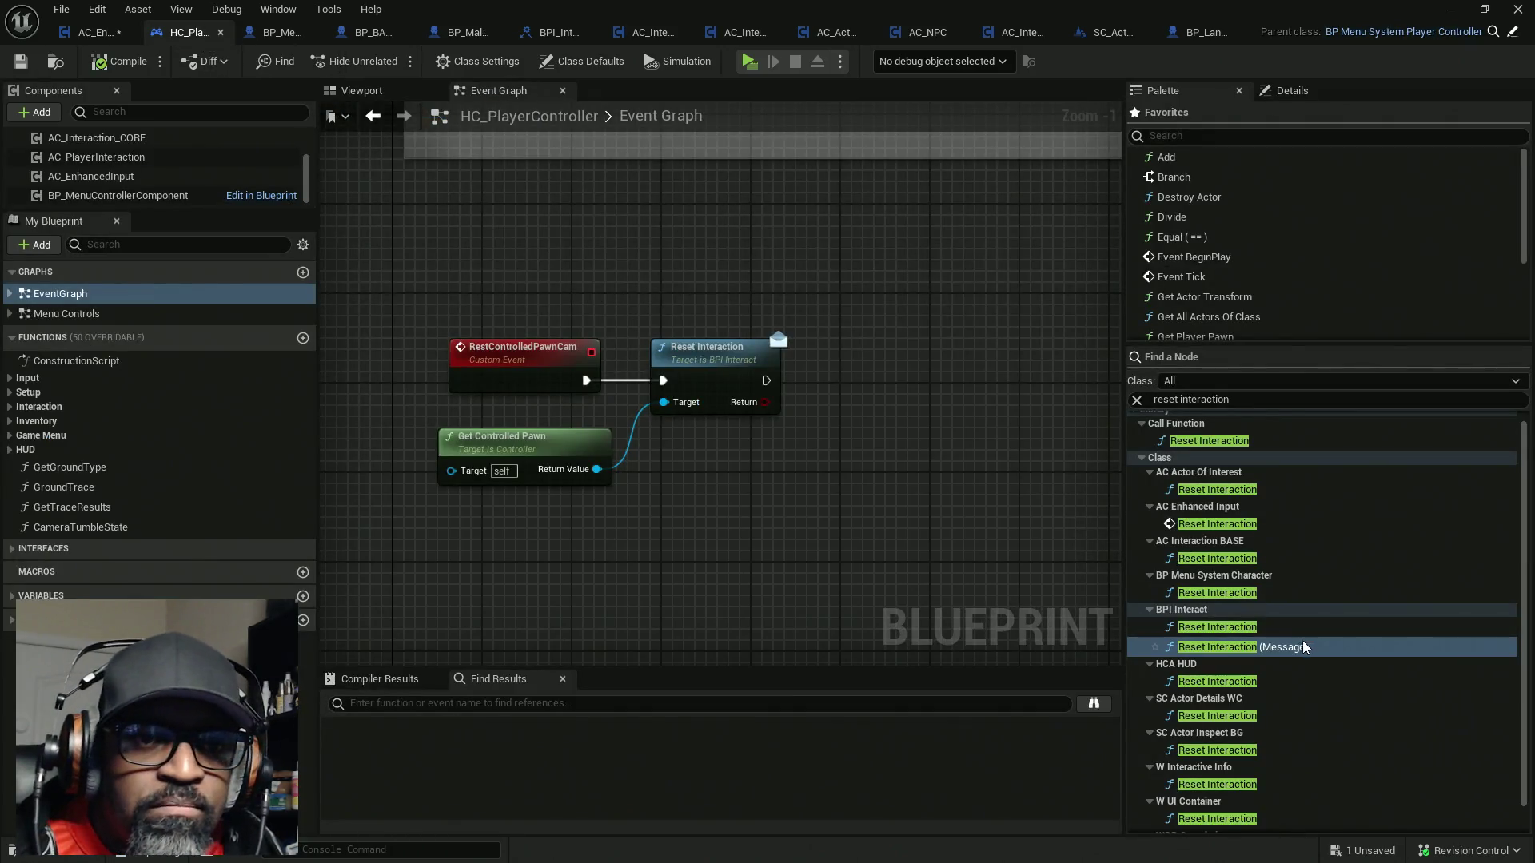
drag(793, 286, 734, 459)
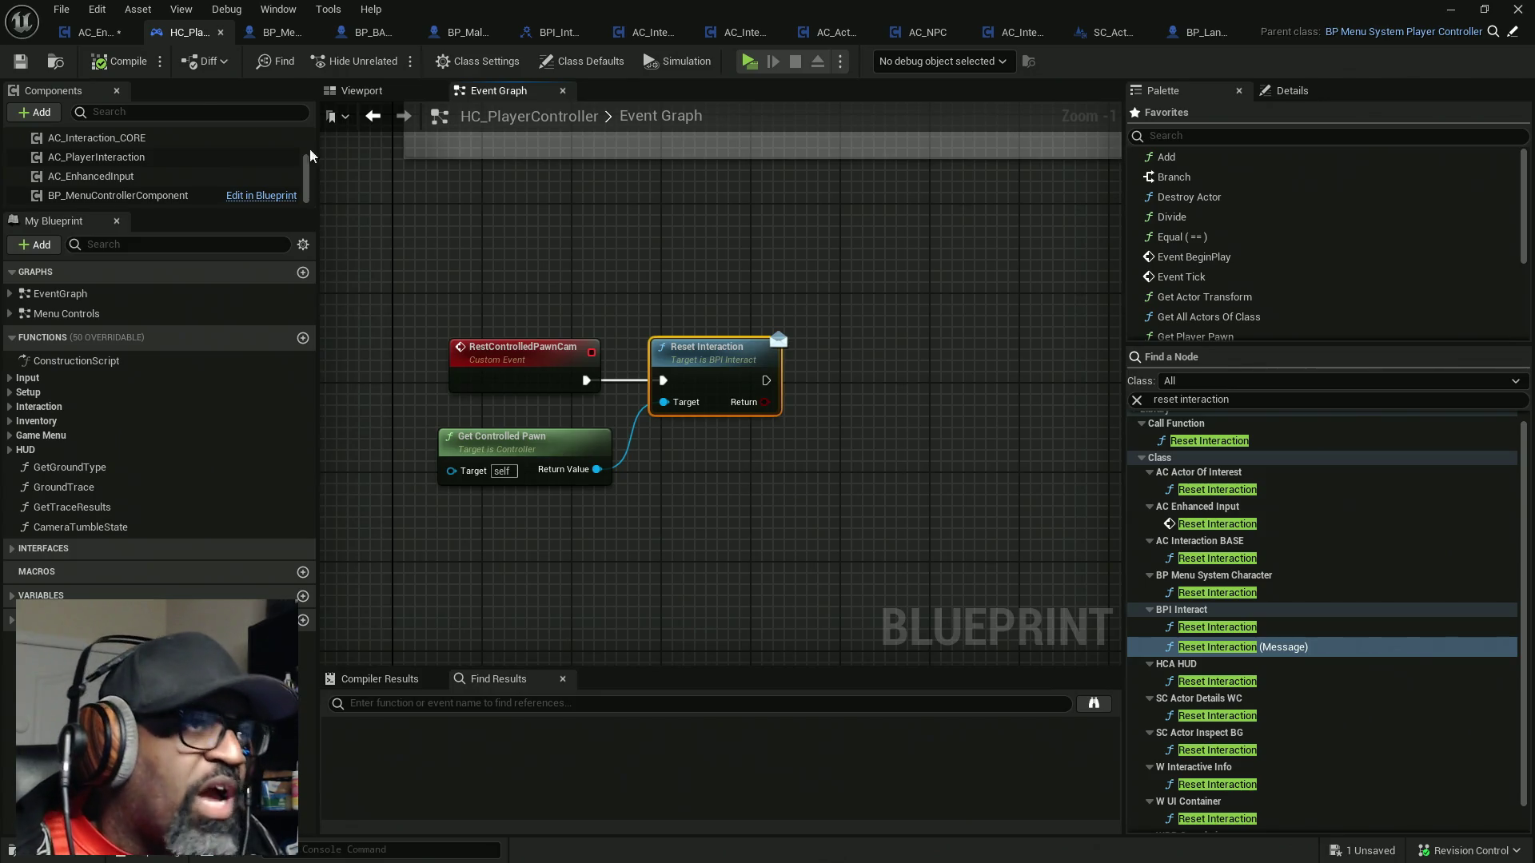
click(96, 32)
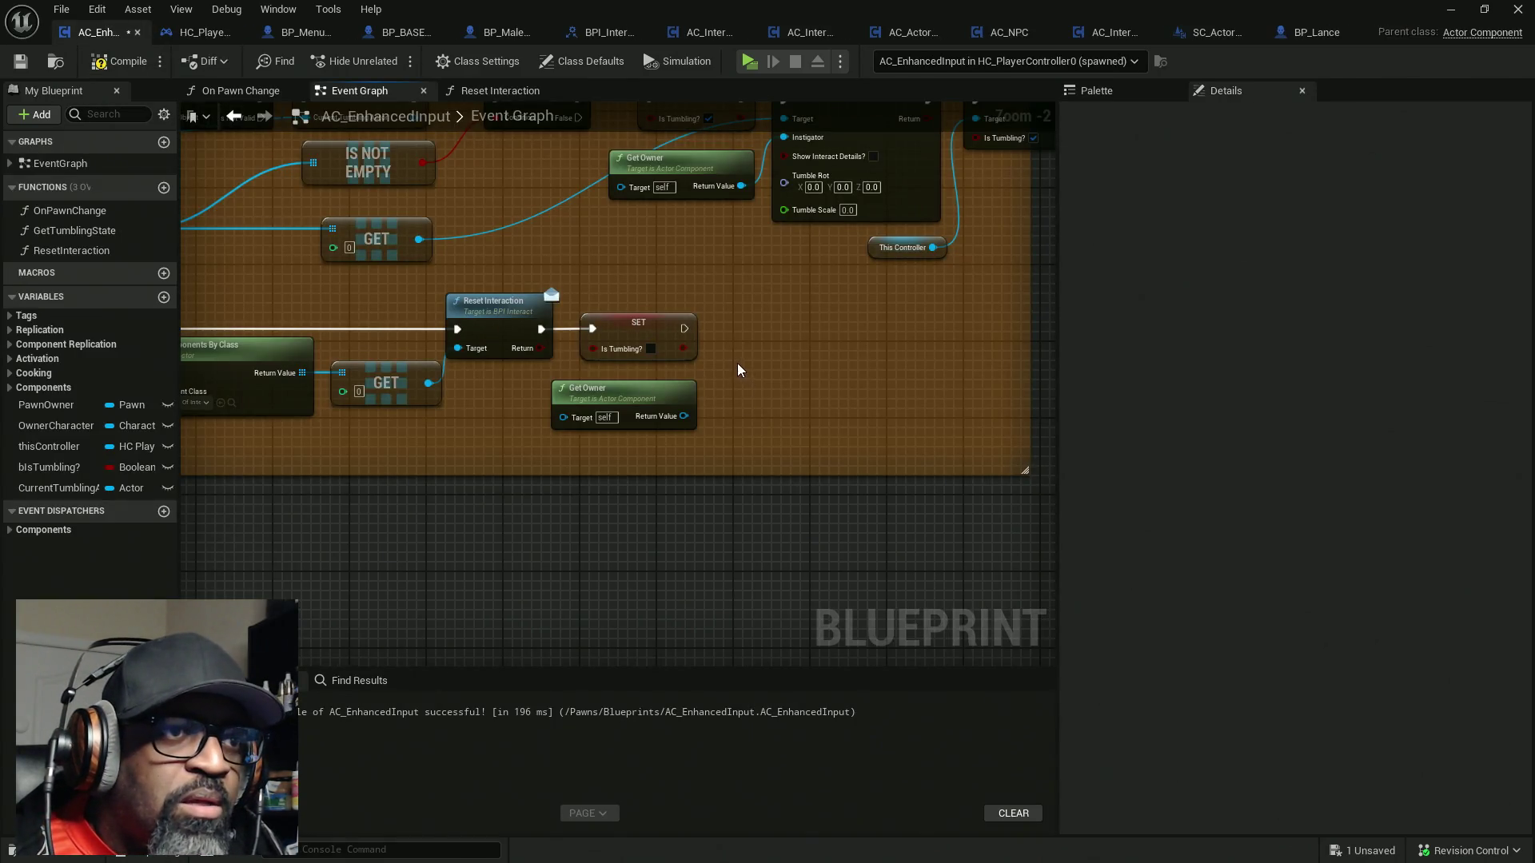
Paste Reset Interaction into AC_EnhancedInput, run it after SET Is Tumbling with Get Owner as target, and compile
key(ctrl+v)
drag(745, 397, 685, 329)
mouse_move(797, 402)
mouse_down()
mouse_move(808, 334)
mouse_move(686, 418)
mouse_up()
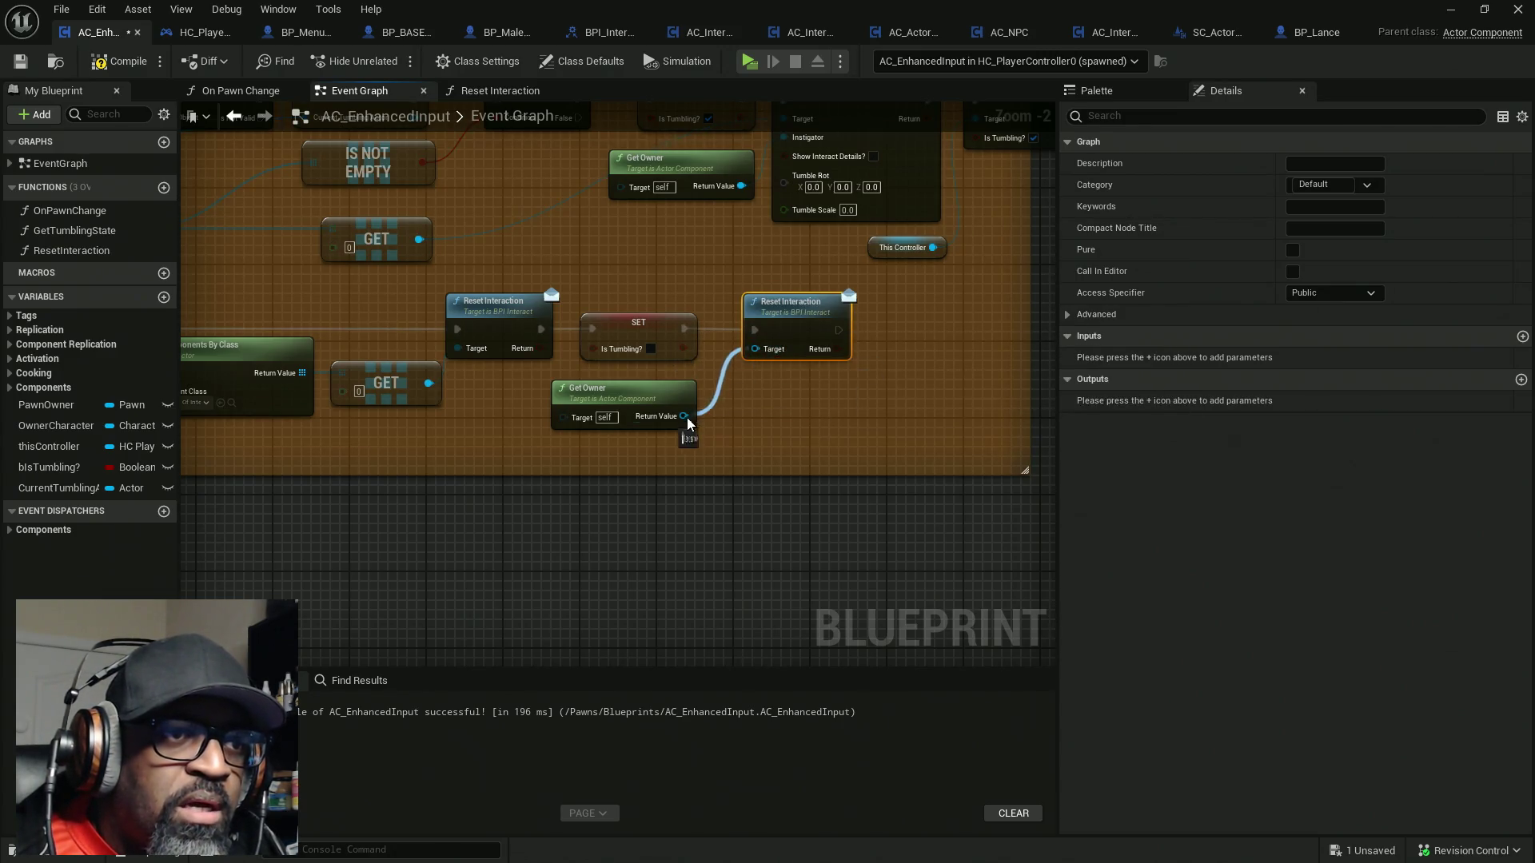
click(107, 64)
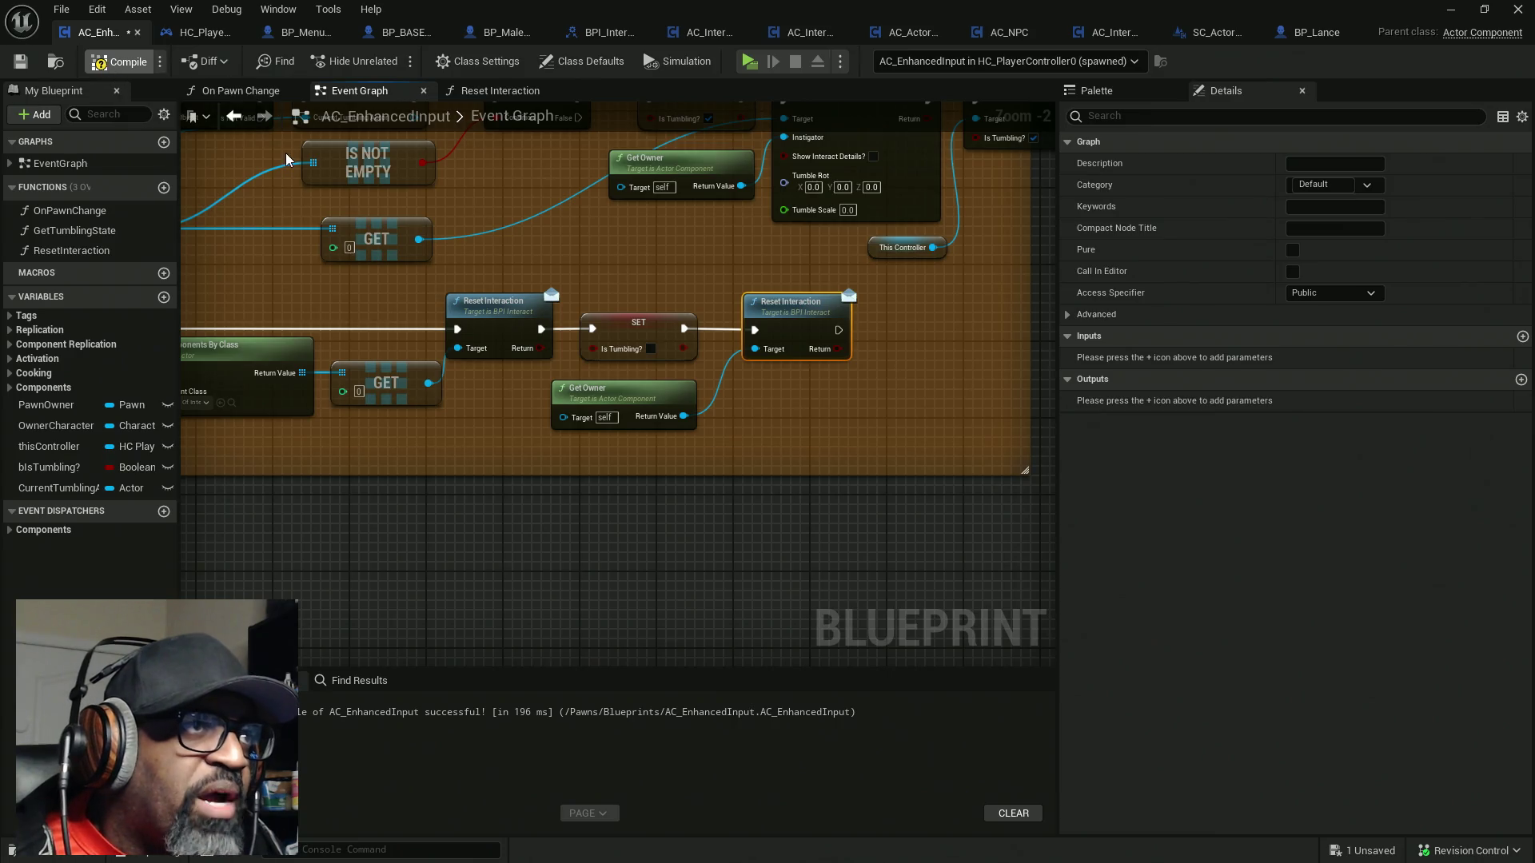
click(204, 32)
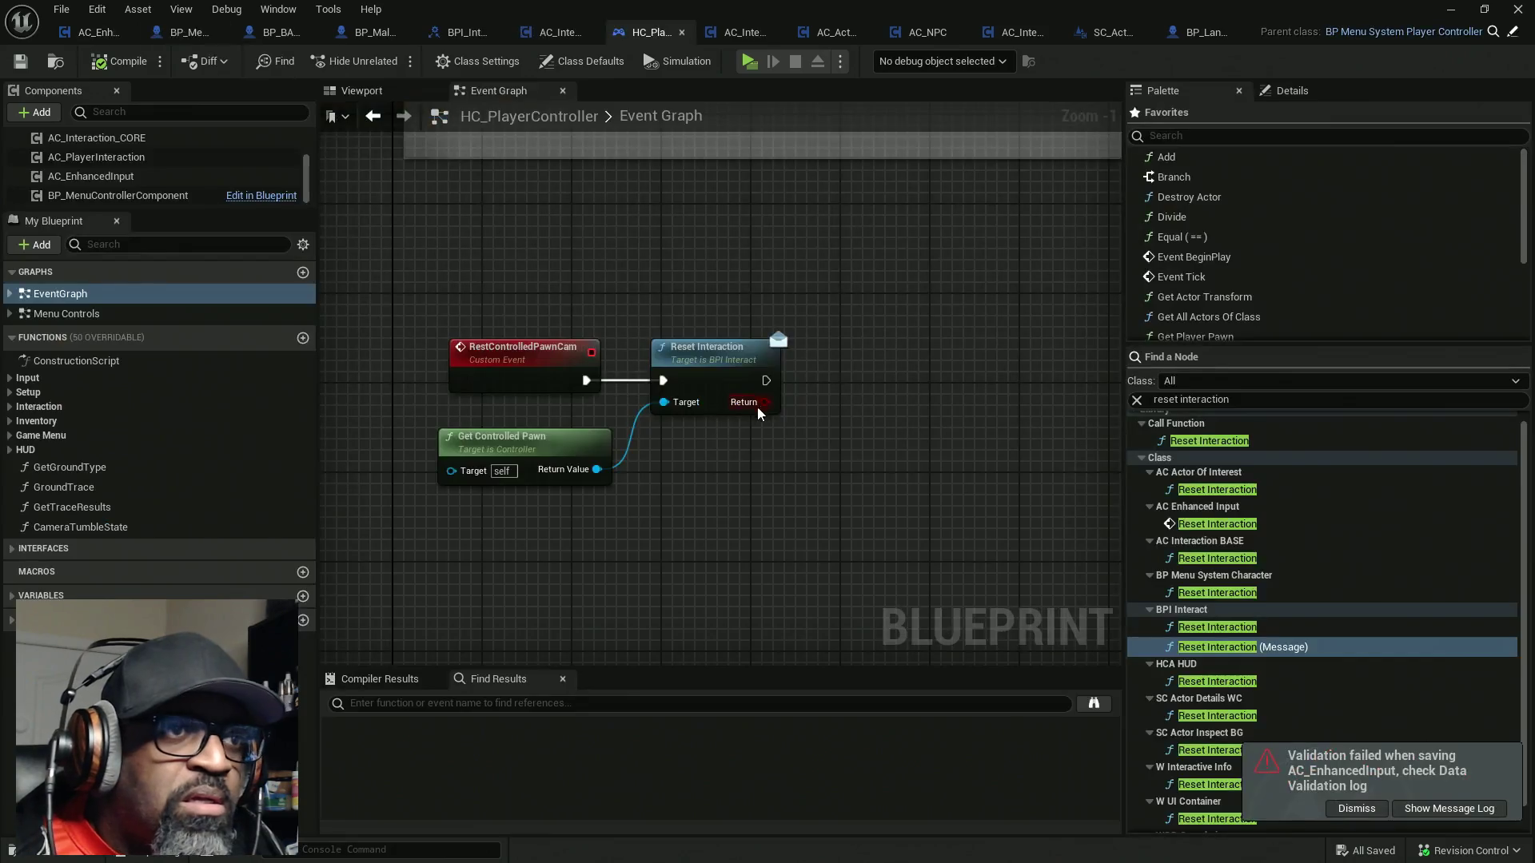
Delete Reset Interaction and Get Controlled Pawn from the Event Graph and open the Reset Interaction interface function
mouse_move(823, 490)
mouse_down()
mouse_move(614, 403)
mouse_move(614, 370)
mouse_up()
key(Delete)
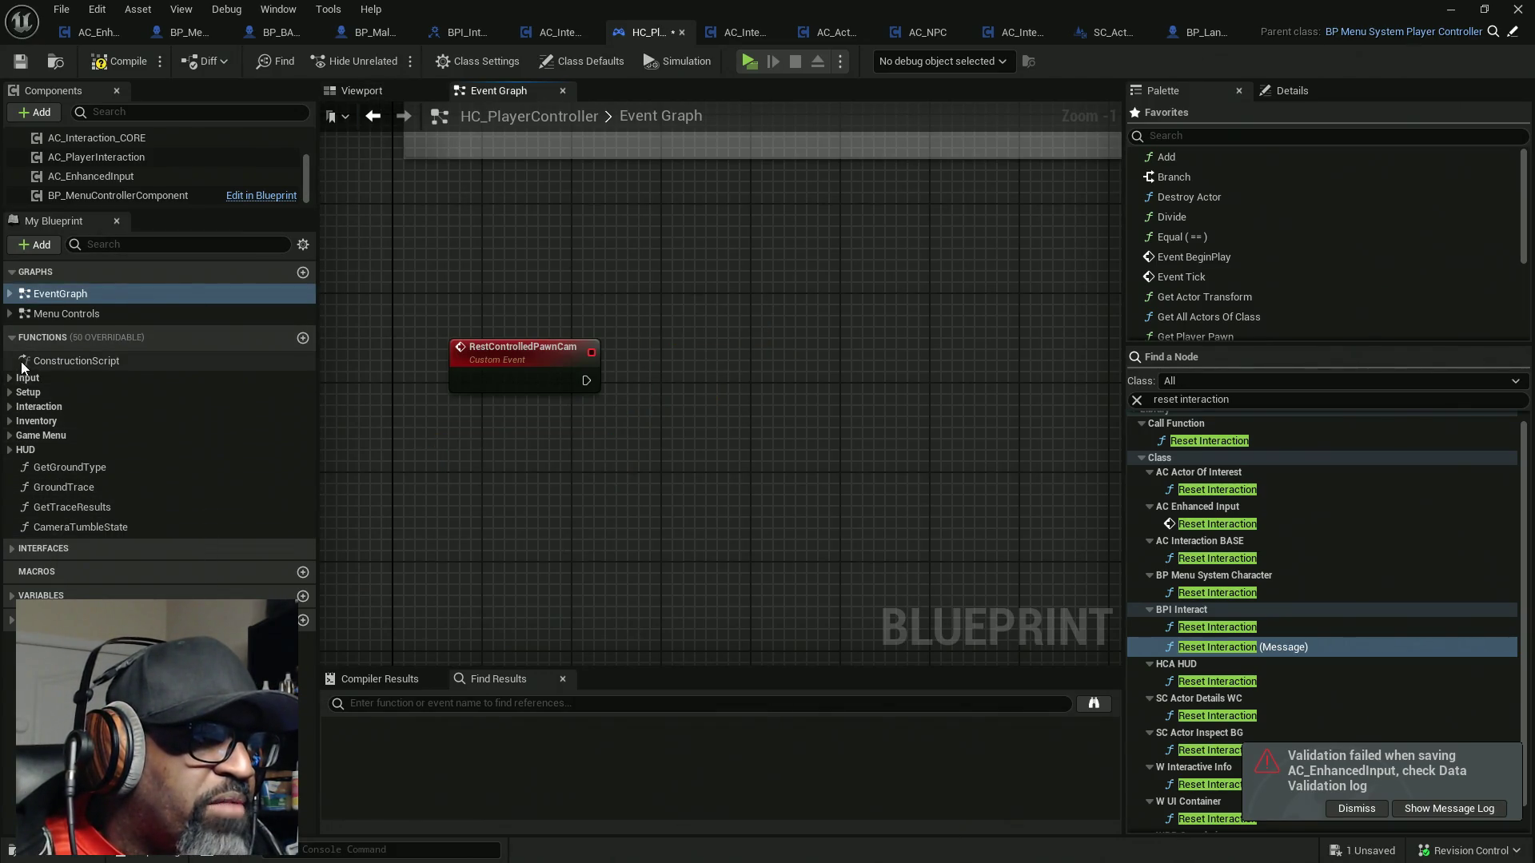
click(38, 549)
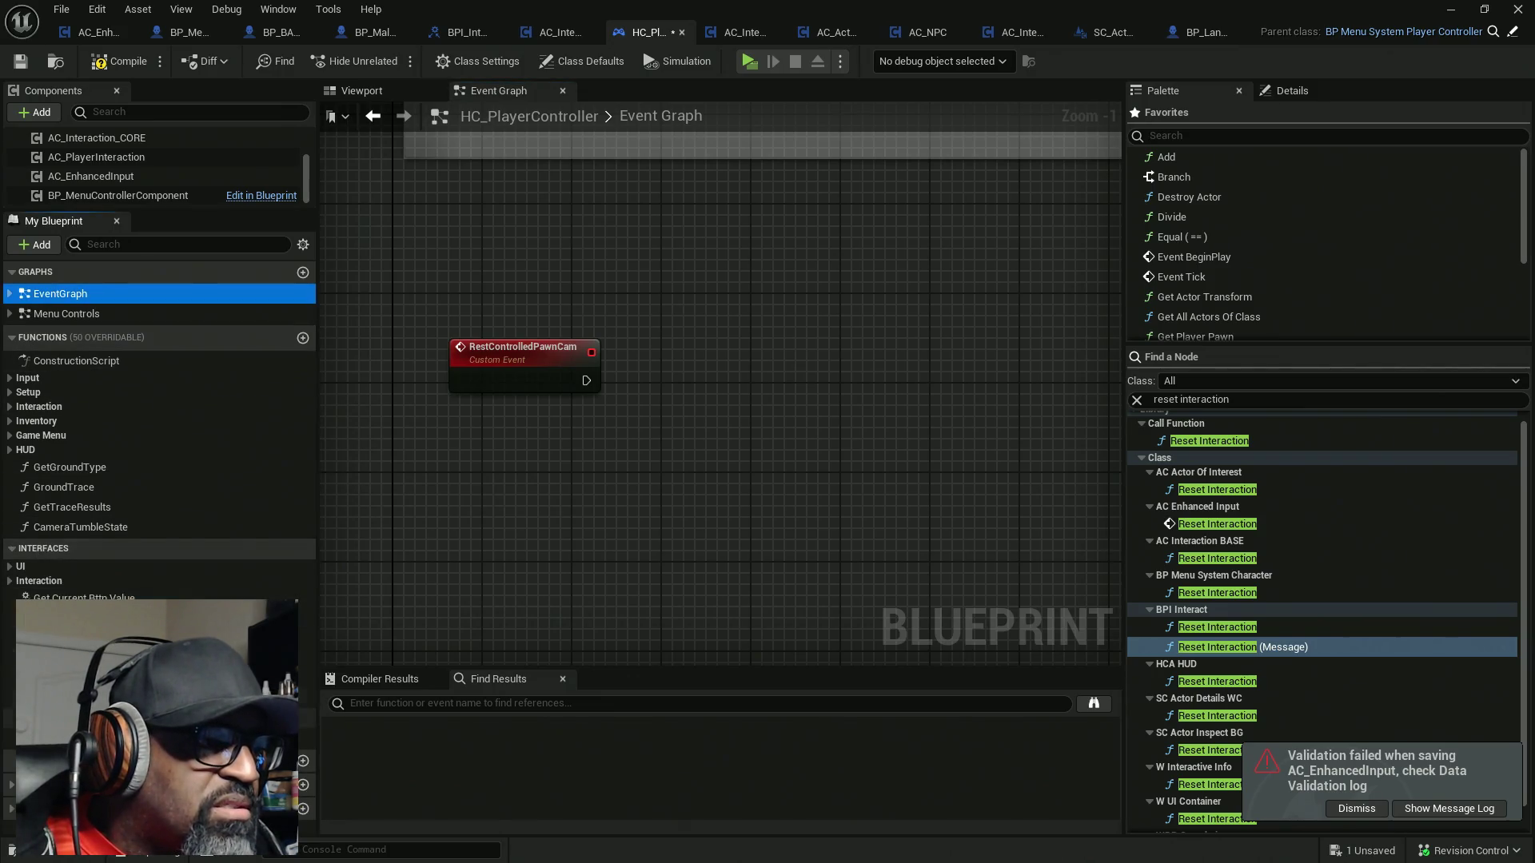
double_click(72, 632)
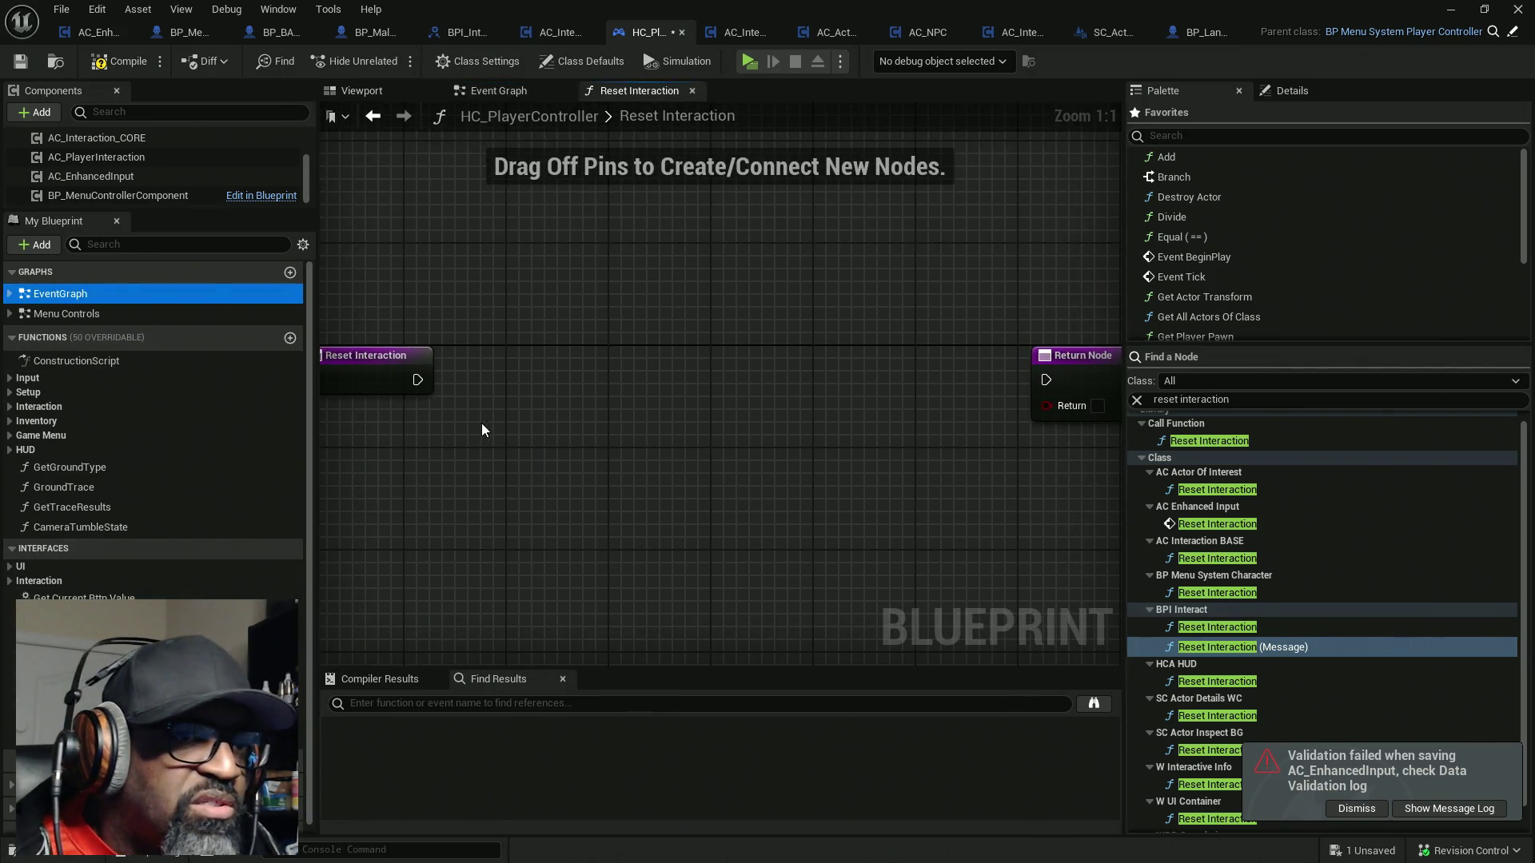
Wire the function entry through the Reset Interaction call to the Return Node, then compile and save
mouse_move(610, 418)
mouse_down()
mouse_move(472, 405)
mouse_move(418, 380)
mouse_up()
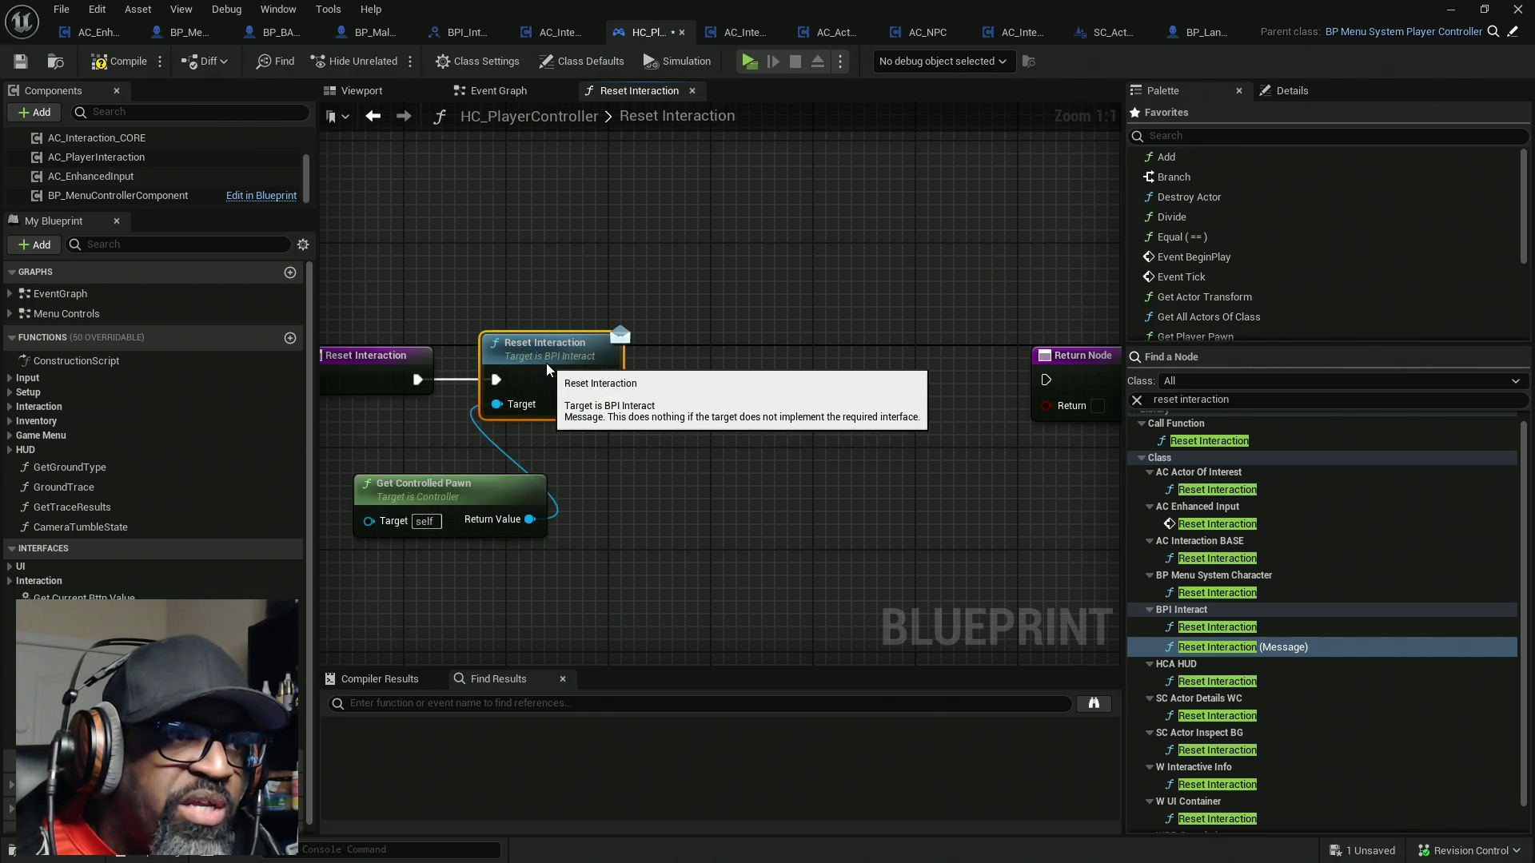
click(536, 470)
drag(535, 470, 471, 431)
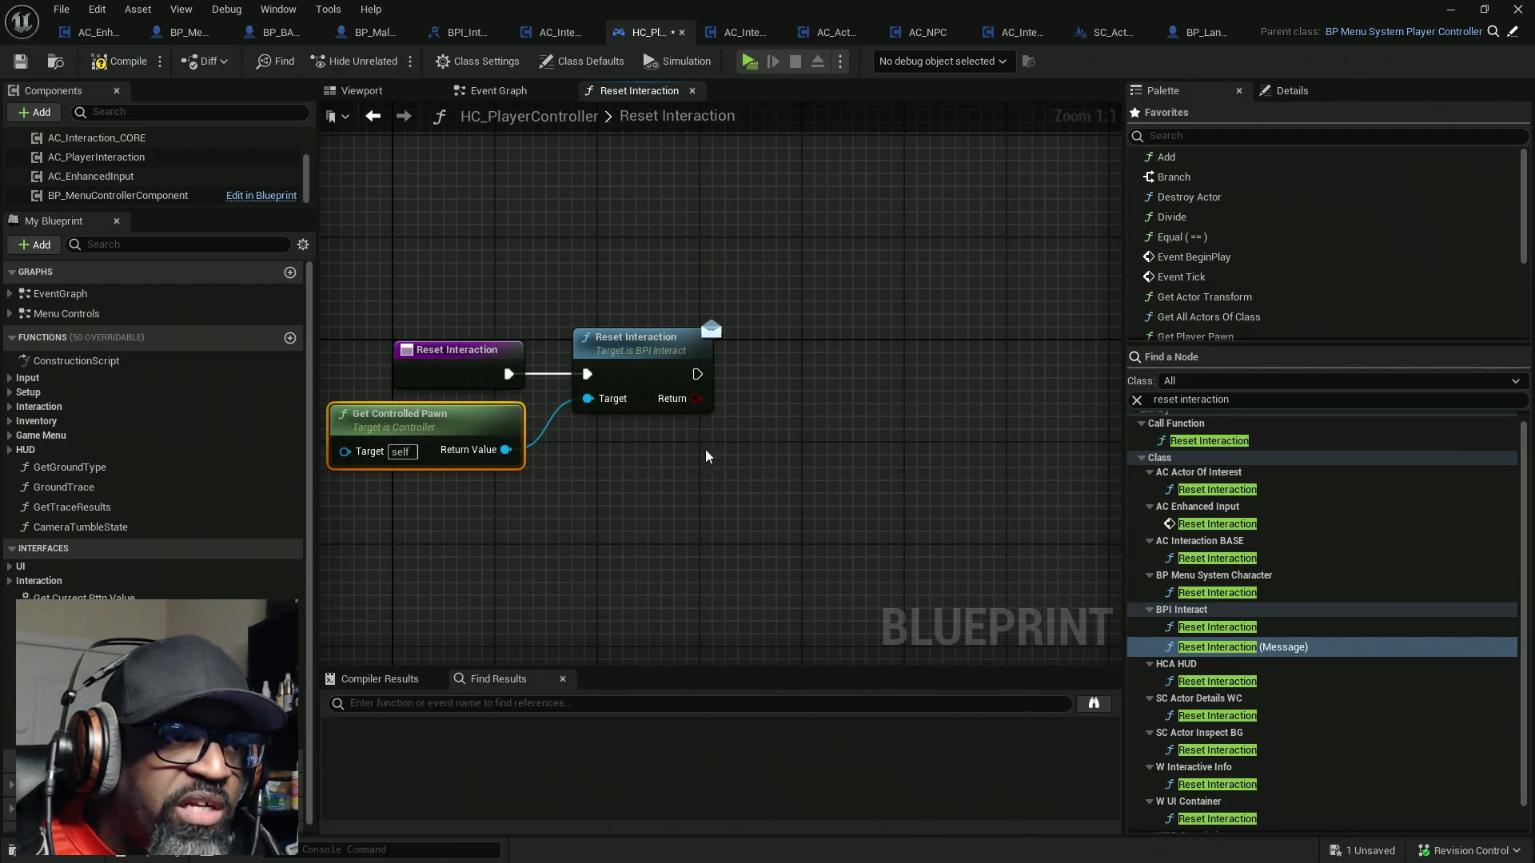
mouse_move(1006, 383)
mouse_down()
mouse_move(544, 393)
mouse_move(956, 382)
mouse_move(610, 383)
mouse_up()
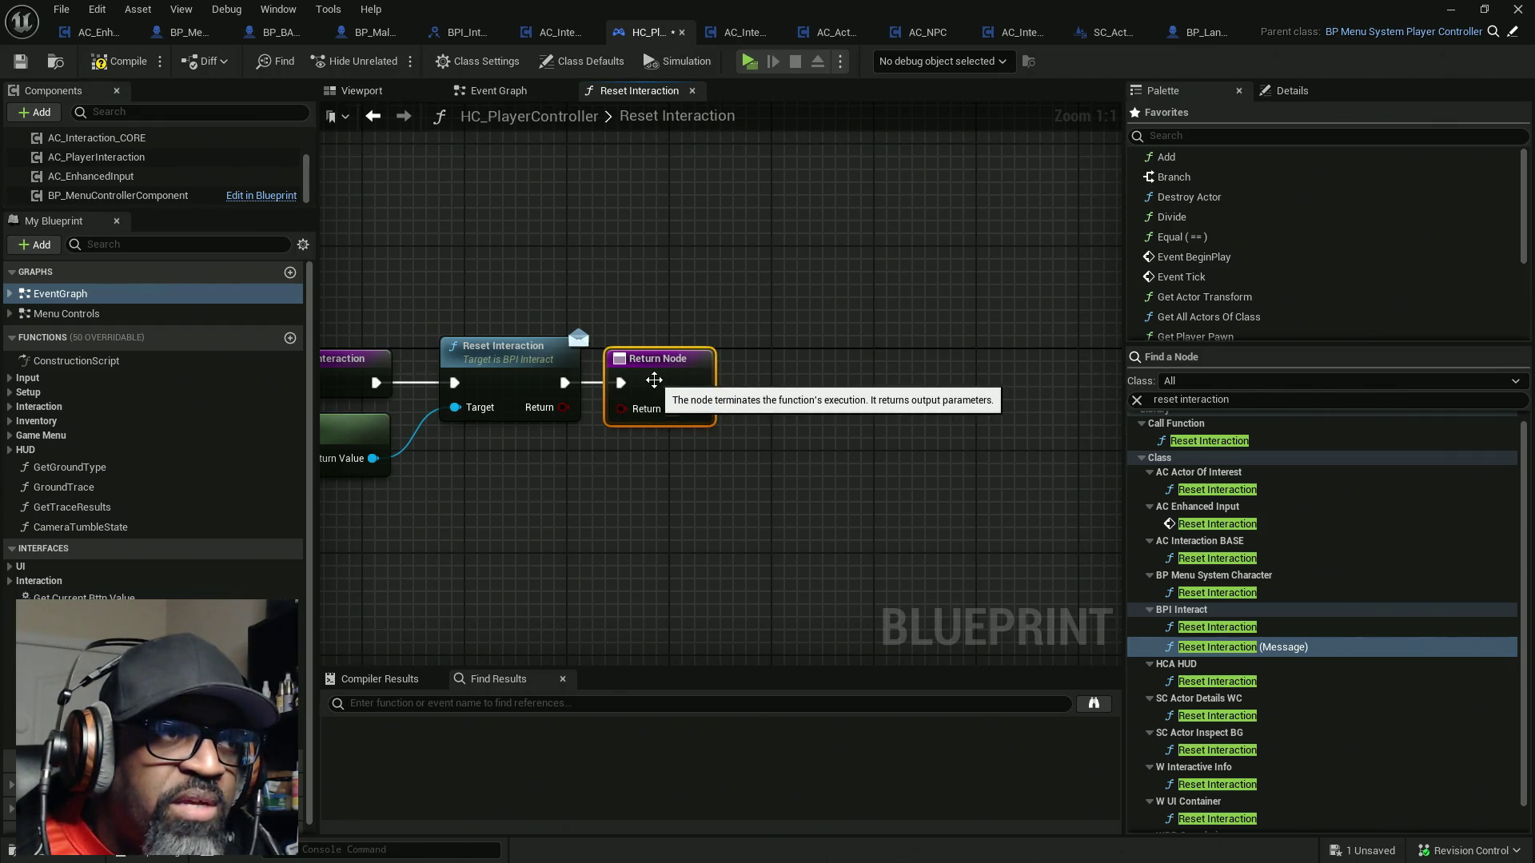
click(112, 62)
key(ctrl+s)
click(95, 33)
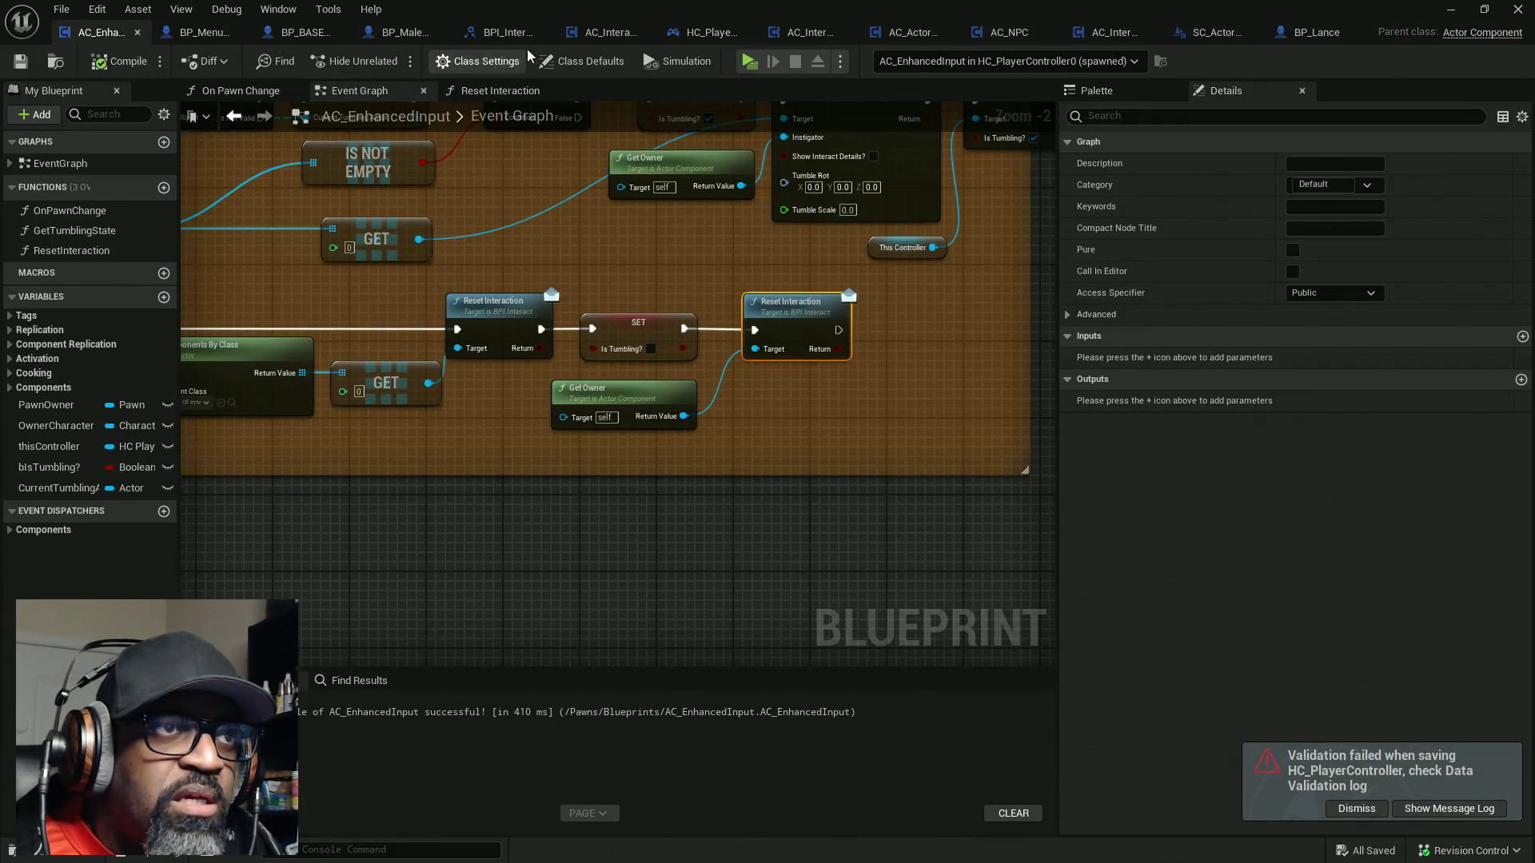
Bring up HC_PlayerController's Event Graph among the open blueprint tabs
drag(692, 32, 312, 32)
click(207, 32)
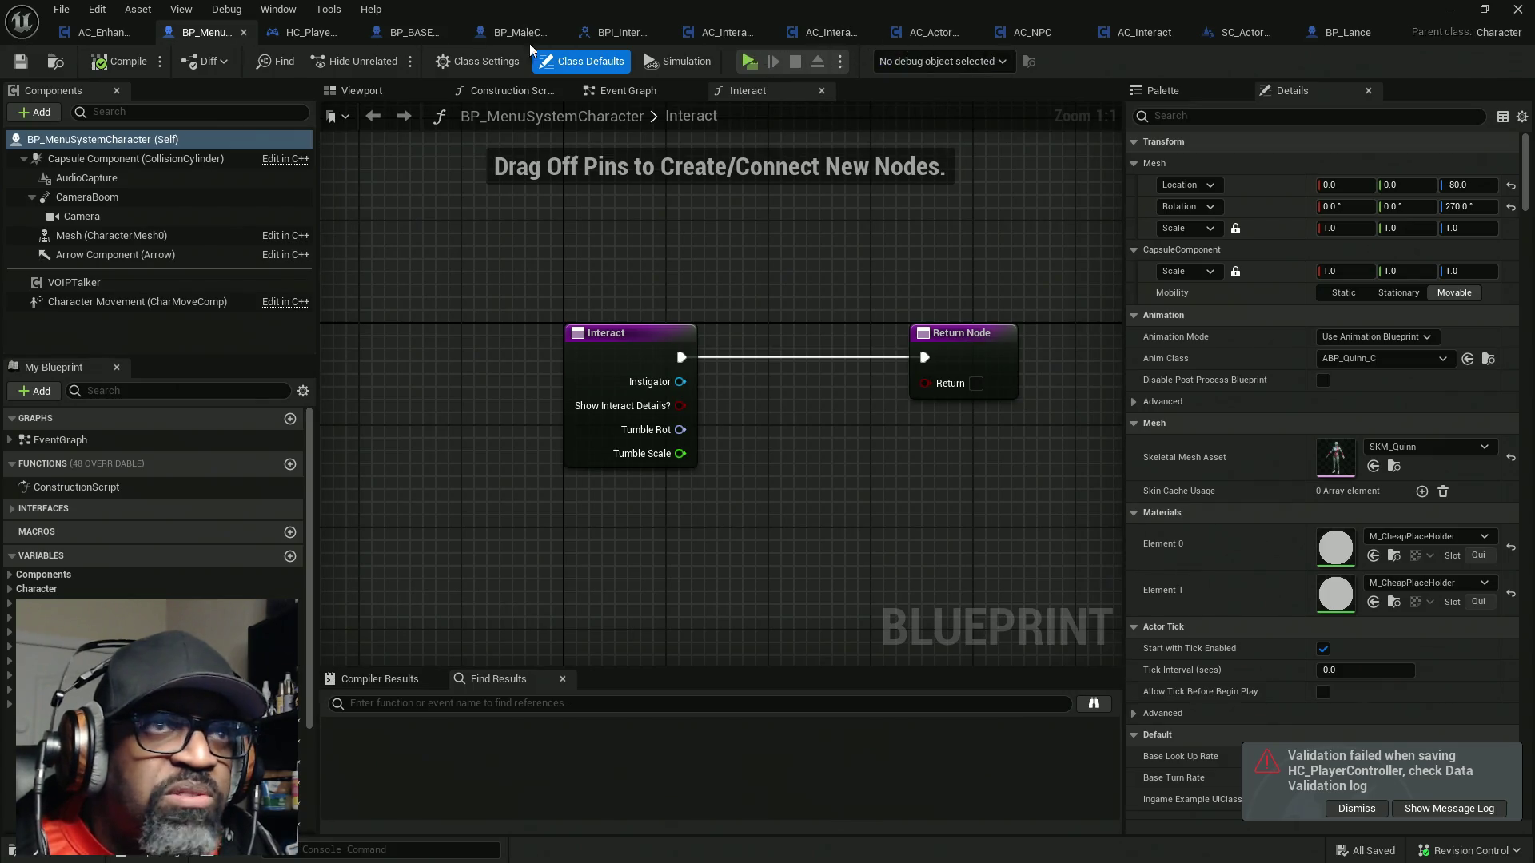
drag(312, 32, 235, 38)
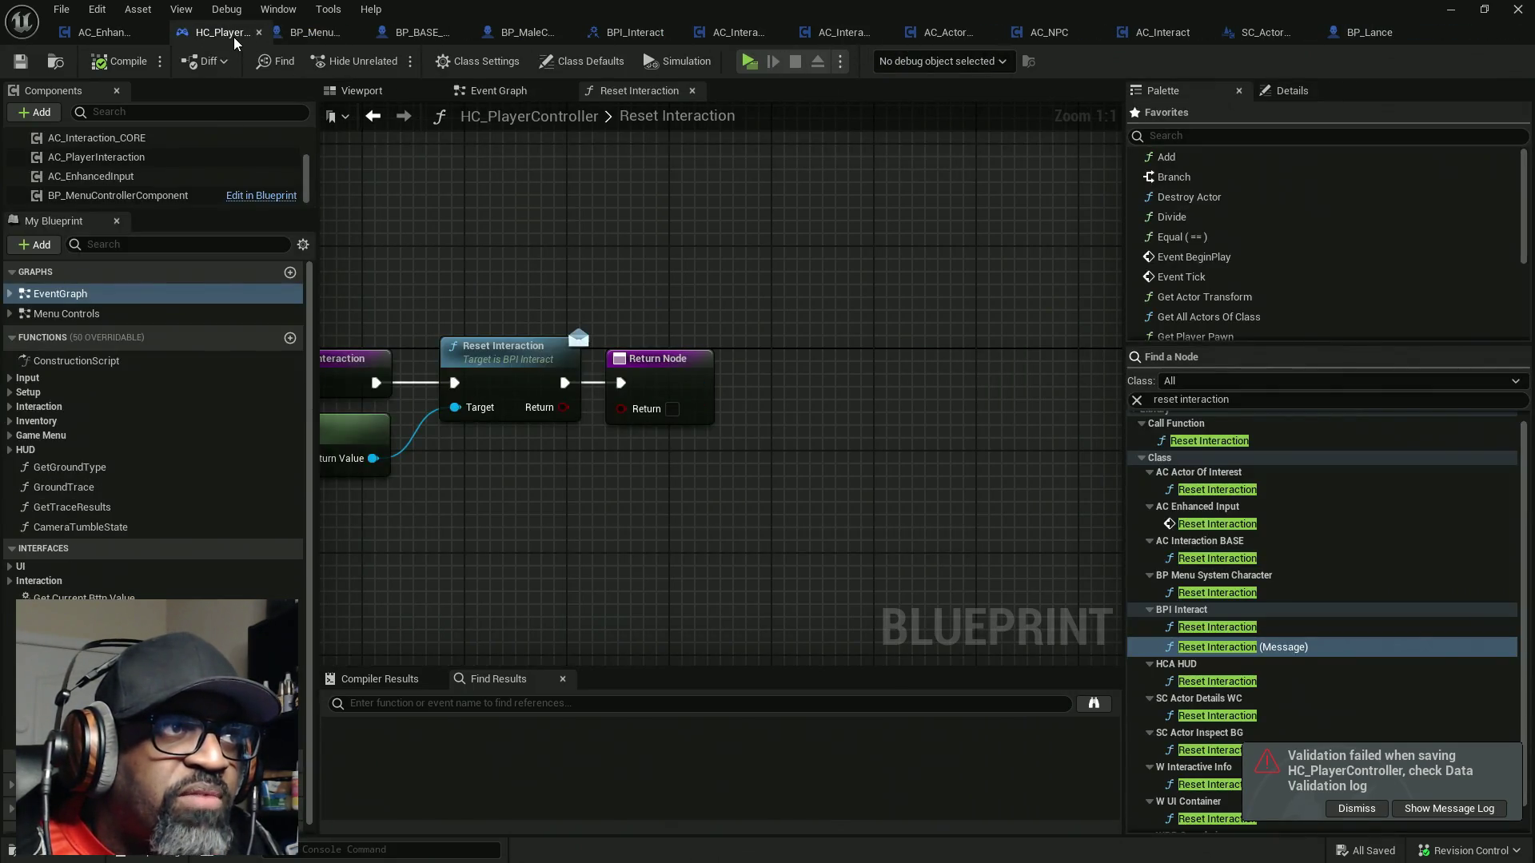
click(520, 91)
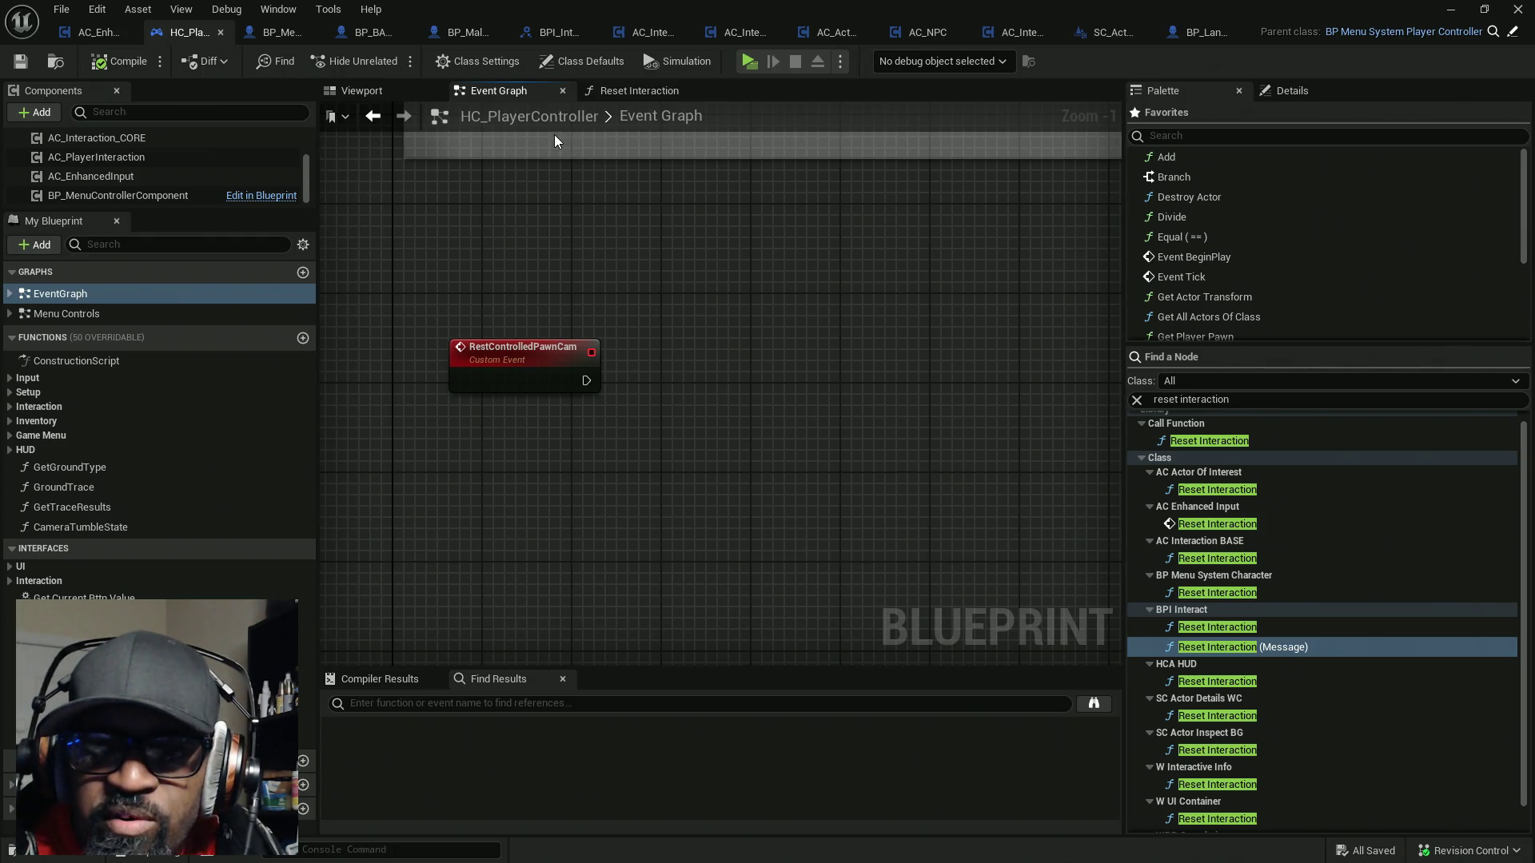
Delete the unused RestControlledPawnCam custom event and save HC_PlayerController
drag(593, 276, 449, 424)
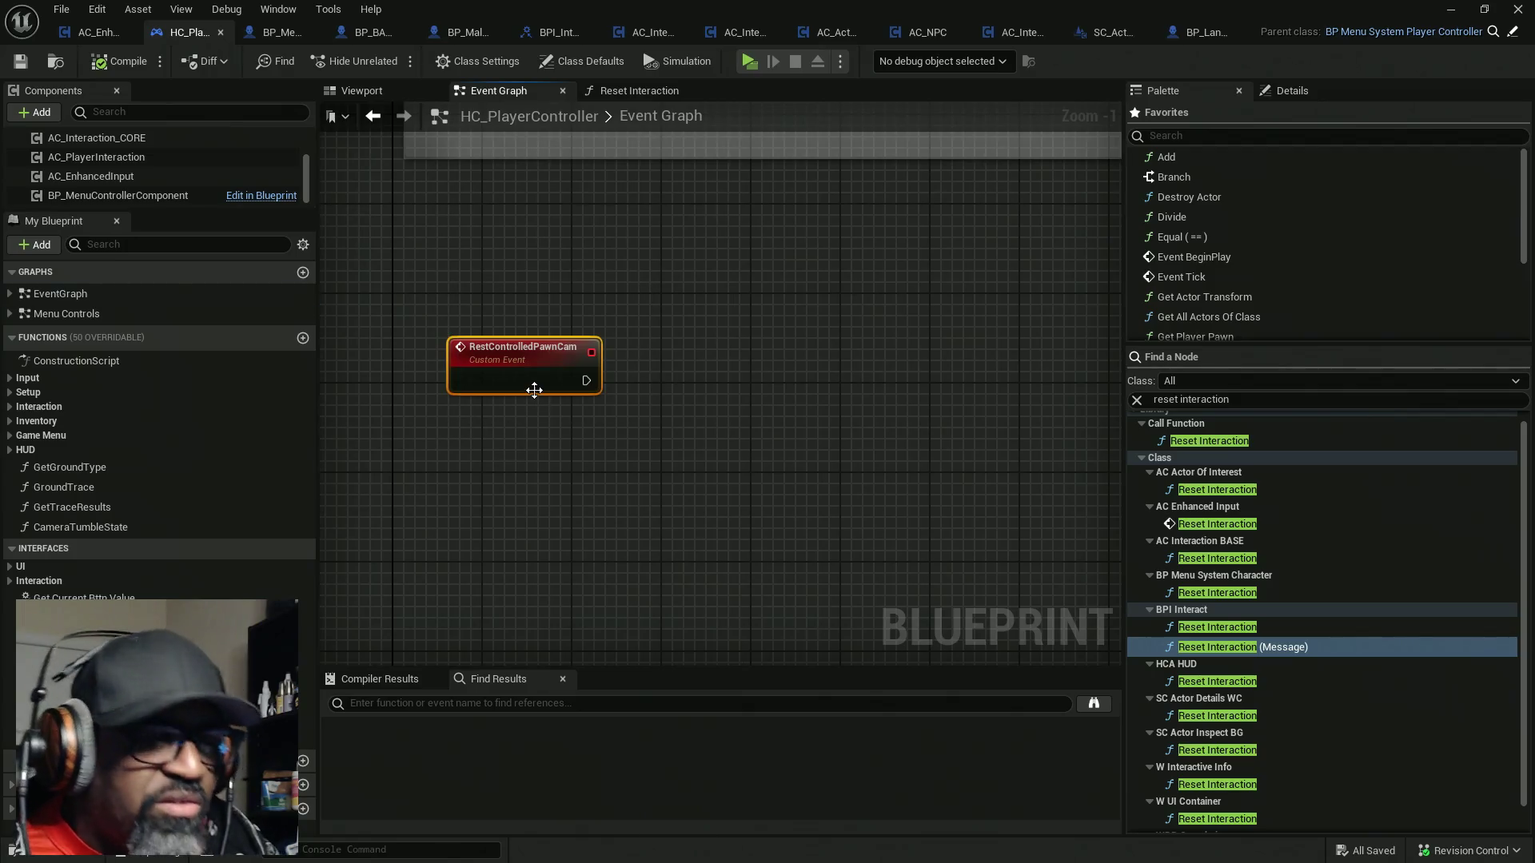
key(Delete)
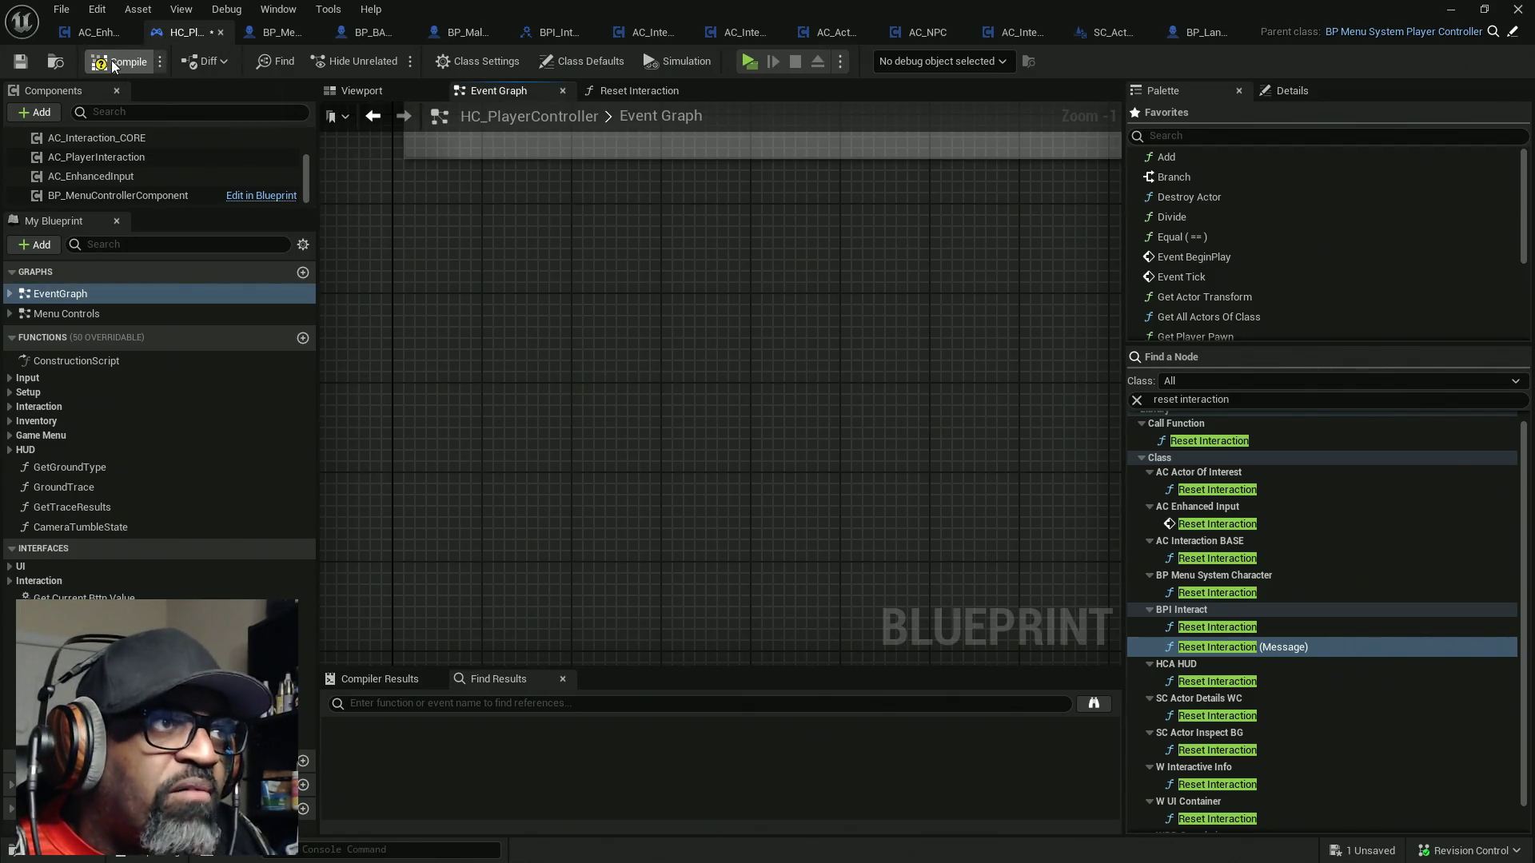
key(ctrl+s)
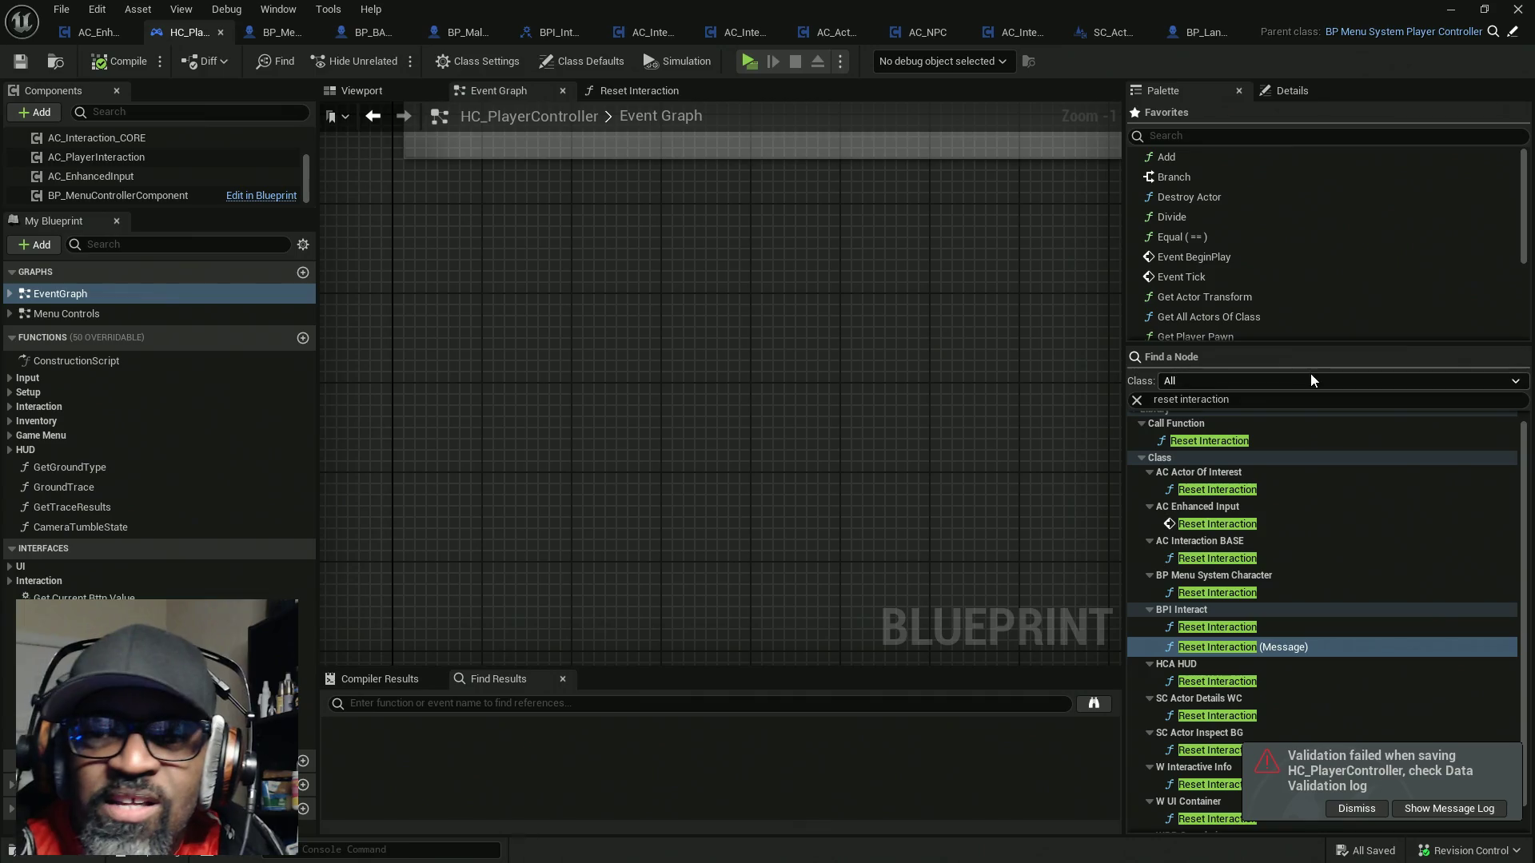
click(1357, 808)
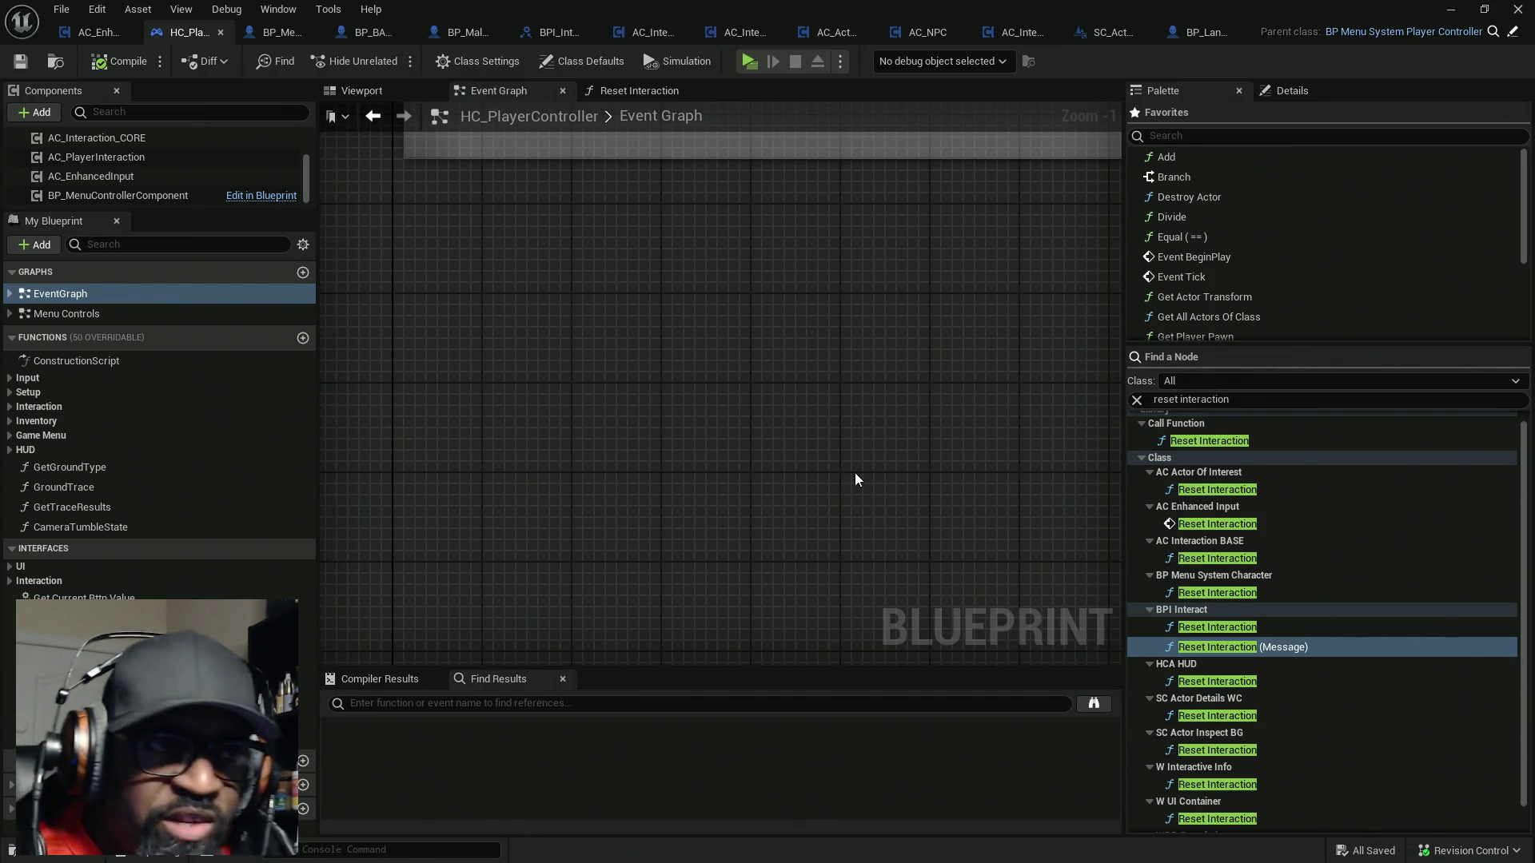
Review the overlap node network, then return to the AC_EnhancedInput blueprint
scroll(828, 403, down, 4)
mouse_move(731, 500)
mouse_down()
mouse_move(675, 574)
mouse_move(562, 647)
mouse_up()
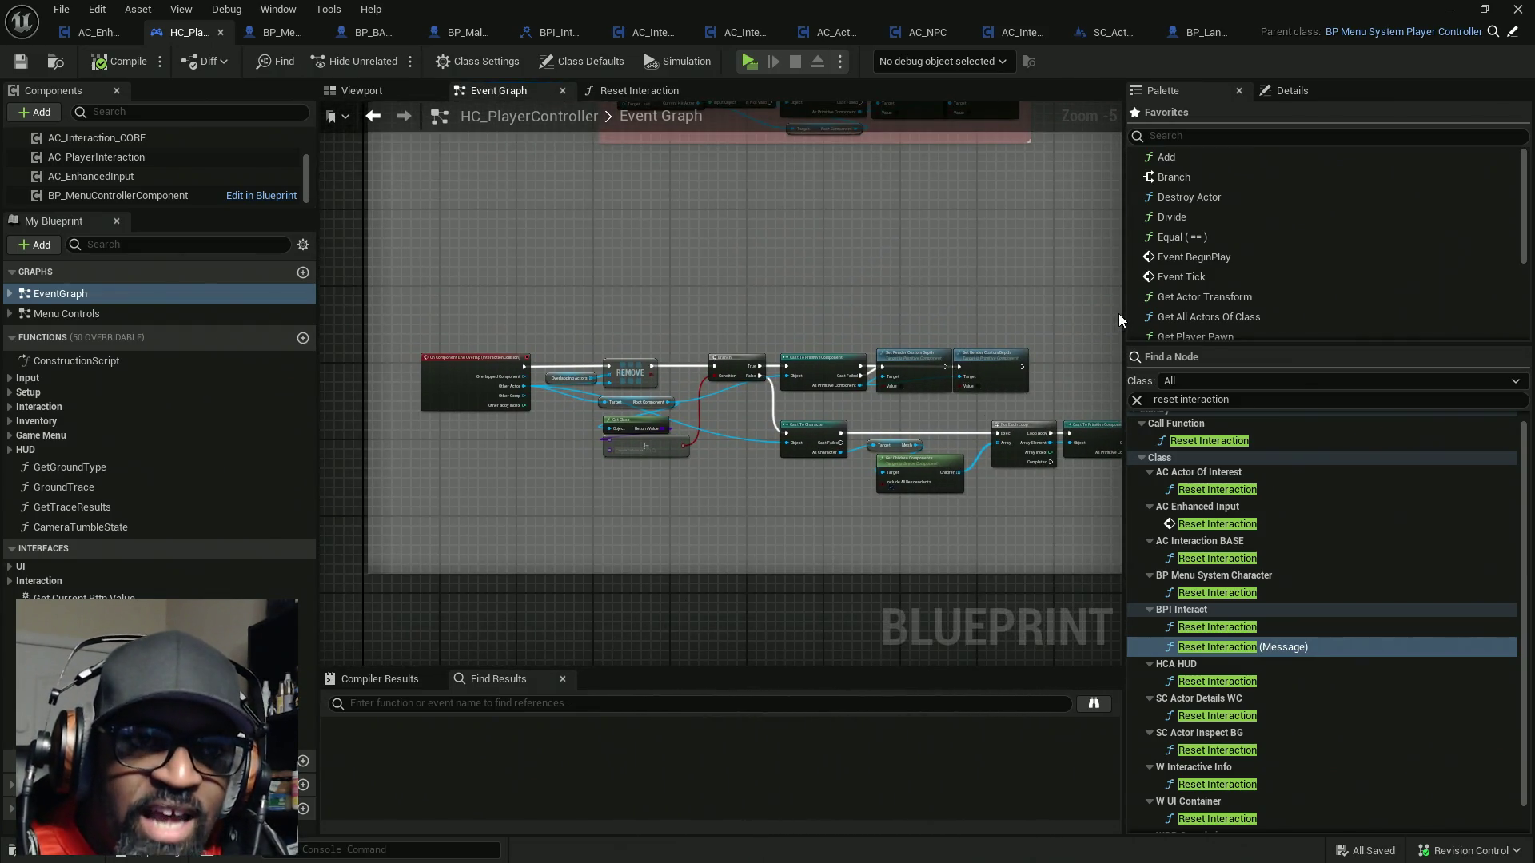
drag(1123, 314, 1231, 314)
mouse_move(1076, 321)
mouse_down()
mouse_move(908, 339)
mouse_move(1082, 400)
mouse_move(1039, 405)
mouse_up()
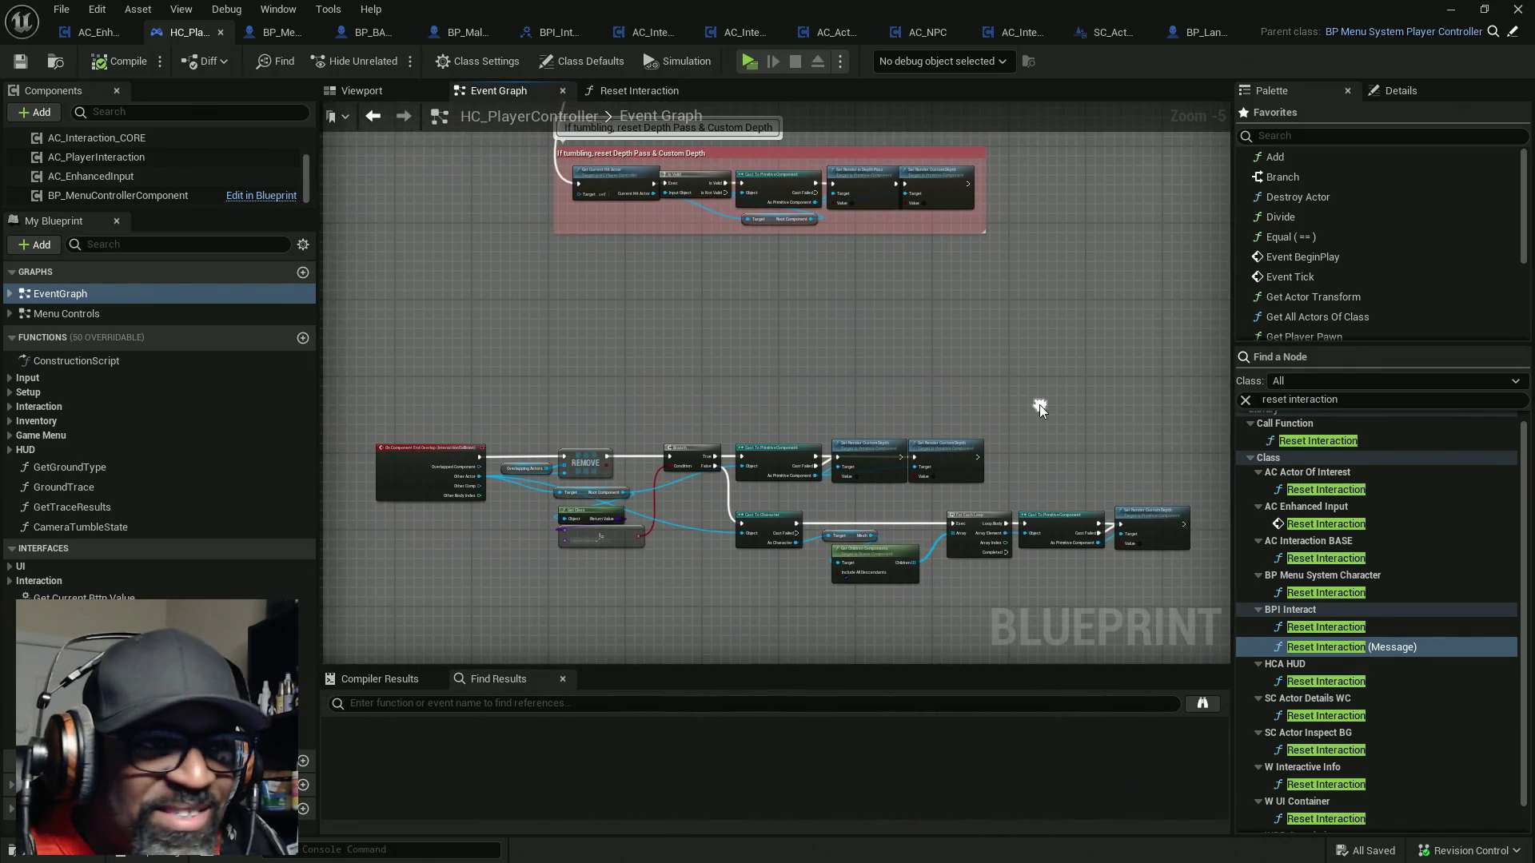
scroll(999, 386, down, 3)
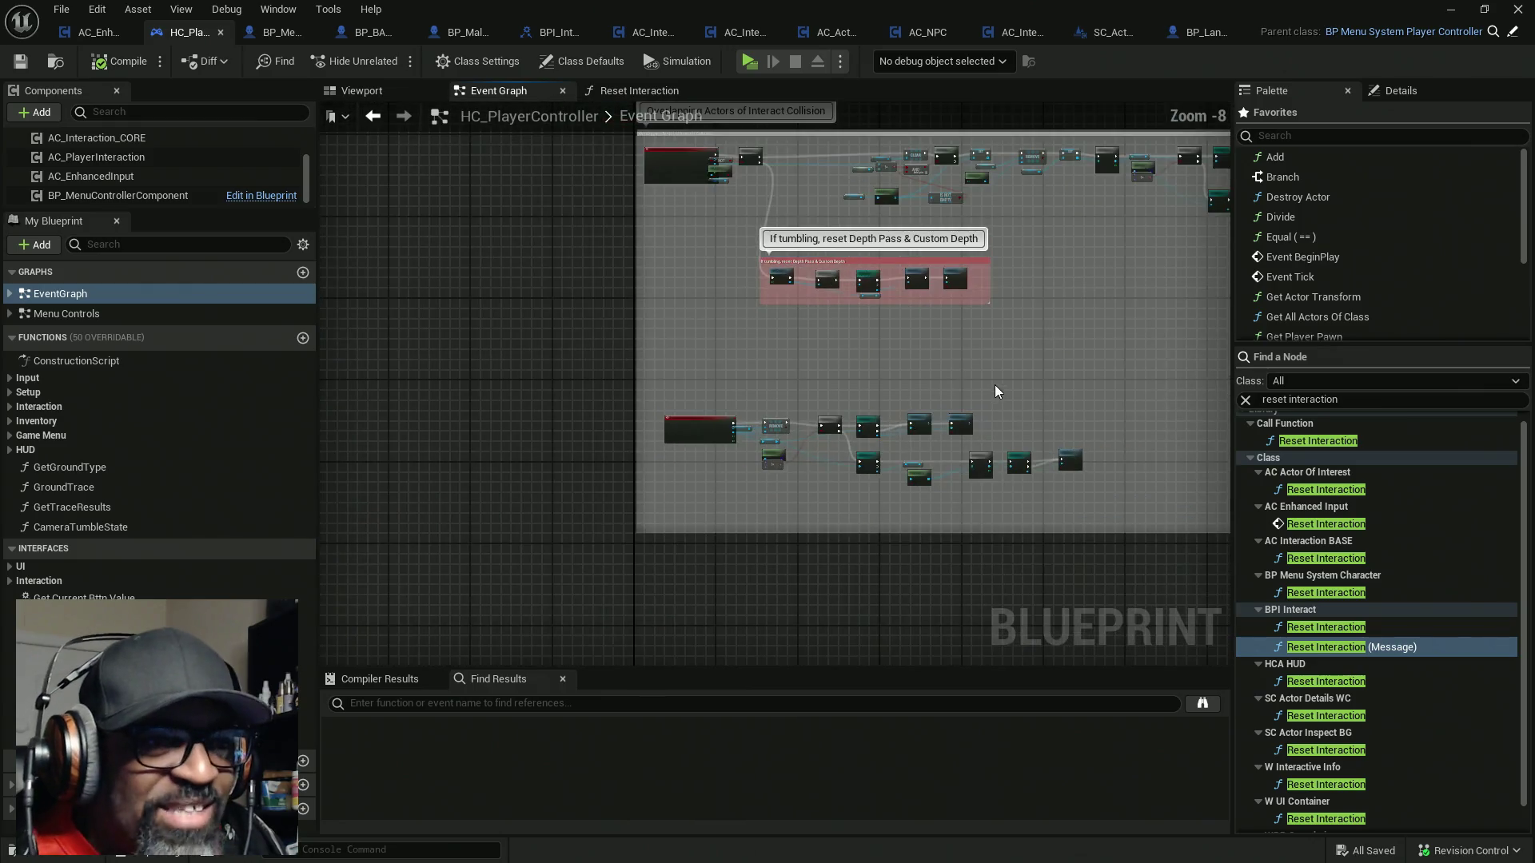
click(661, 520)
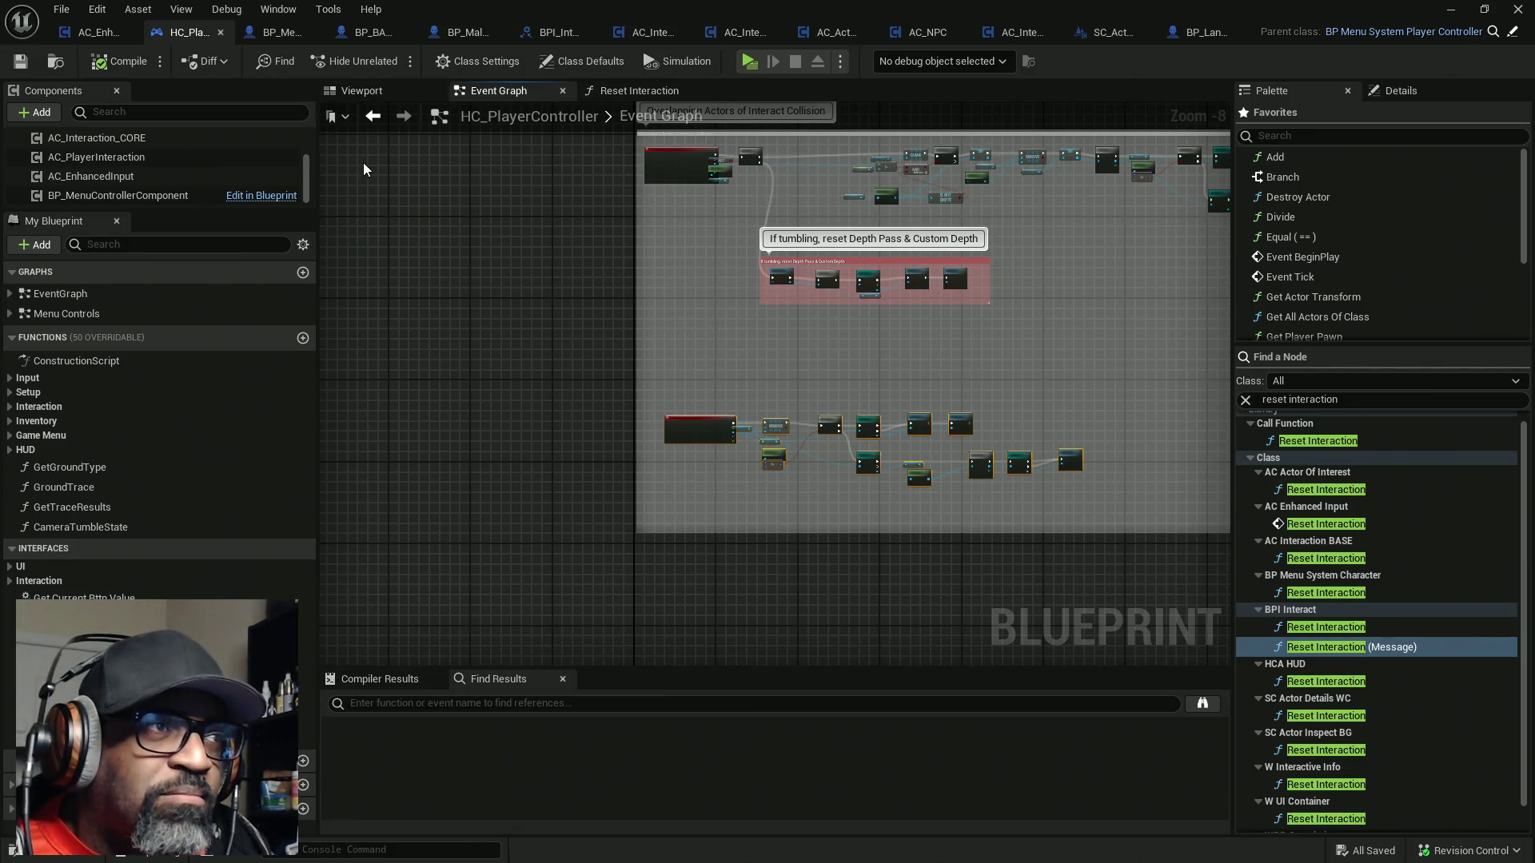
click(96, 32)
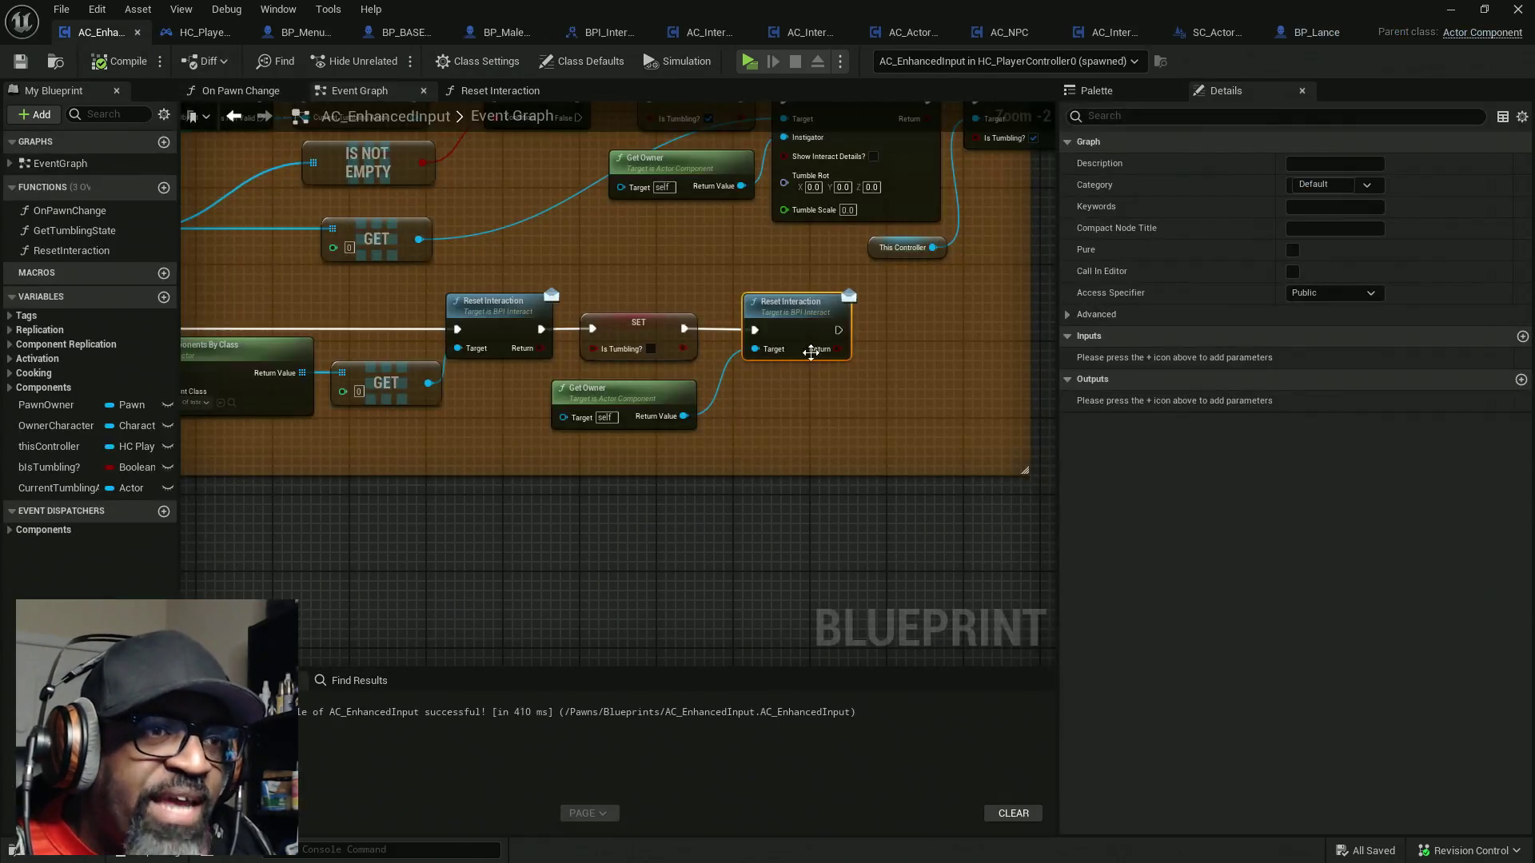
Frame HC_PlayerController's Reset Interaction function, where Get Controlled Pawn targets the Reset Interaction call
mouse_move(838, 436)
mouse_down()
mouse_move(701, 314)
mouse_move(848, 289)
mouse_up()
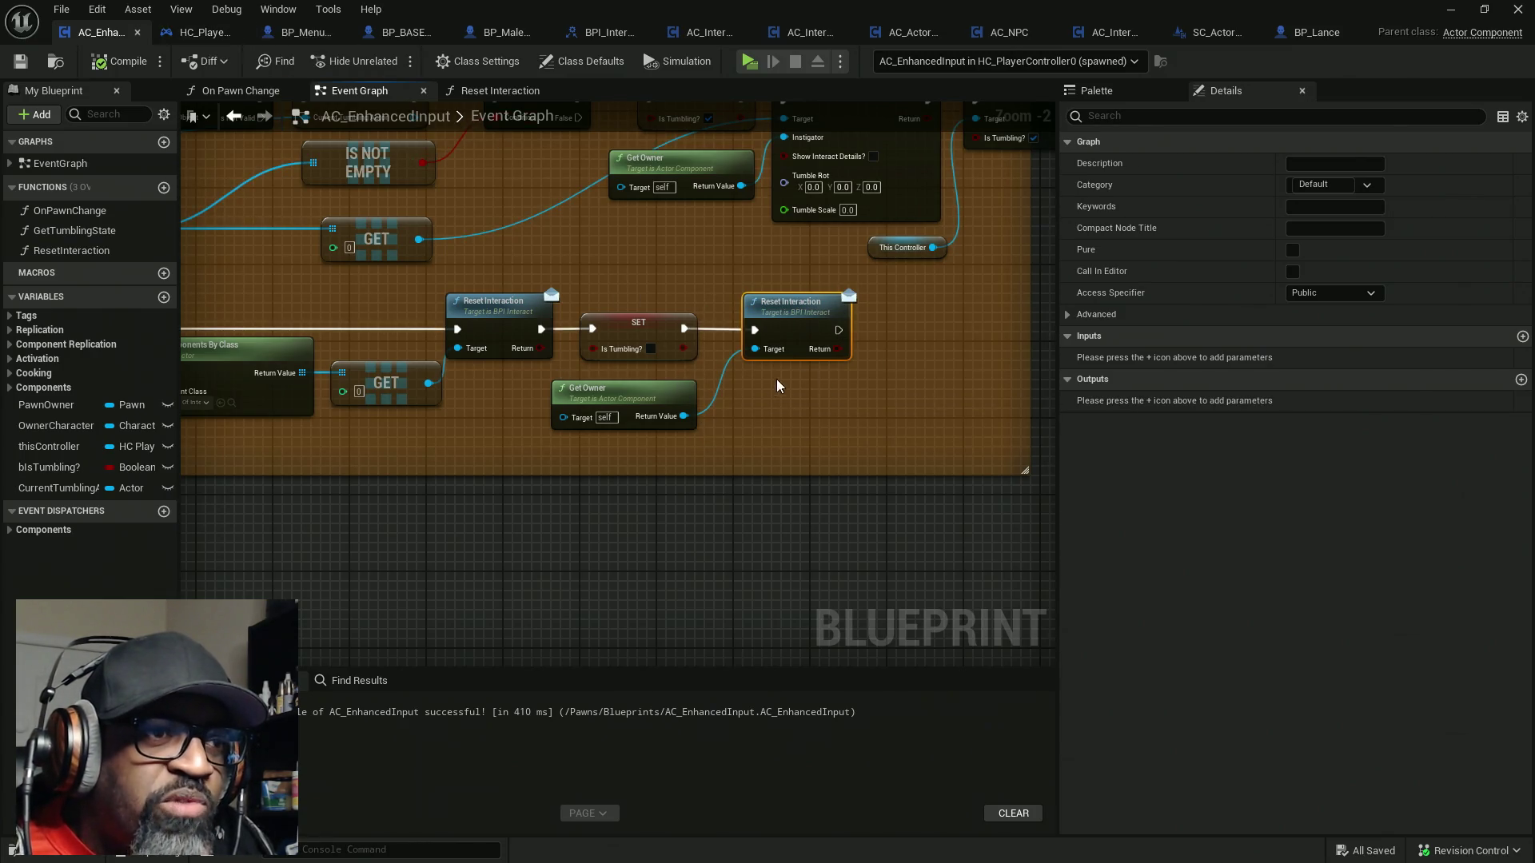
click(189, 32)
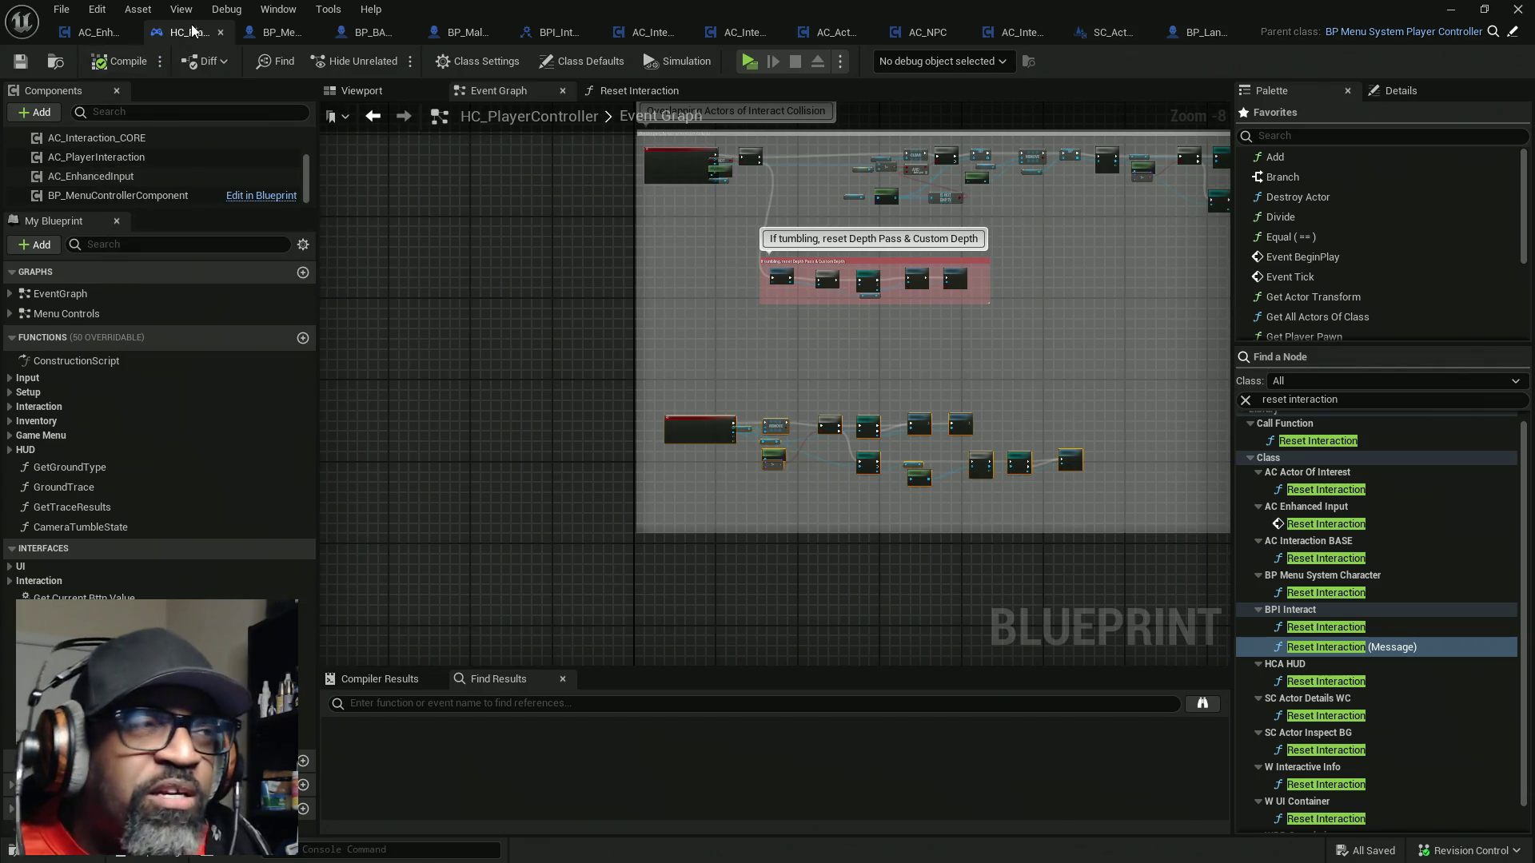
click(646, 92)
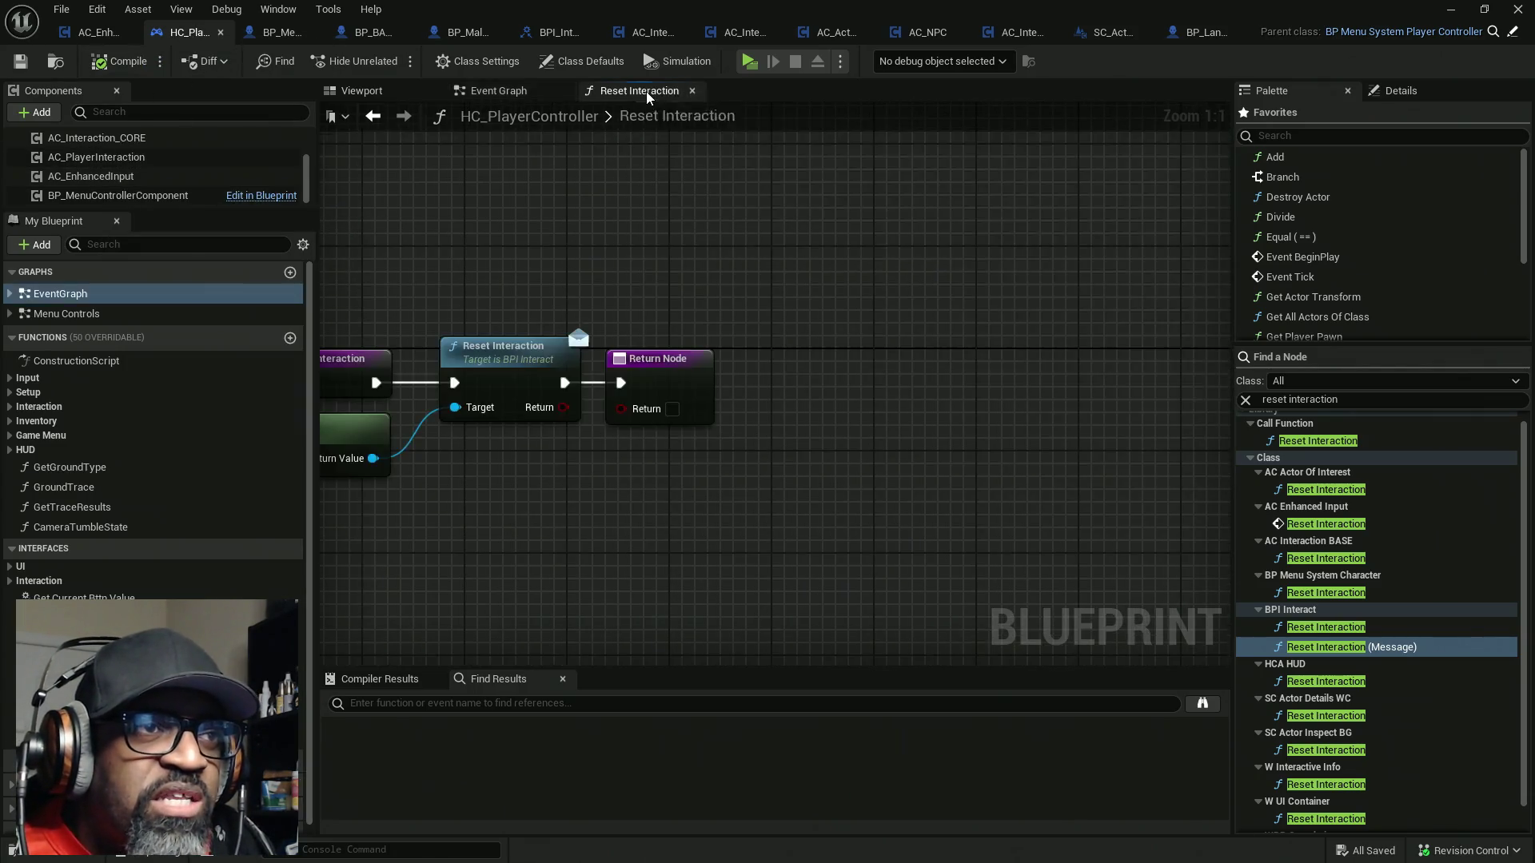
key(Home)
mouse_move(574, 416)
mouse_down()
mouse_move(767, 456)
mouse_move(810, 442)
mouse_up()
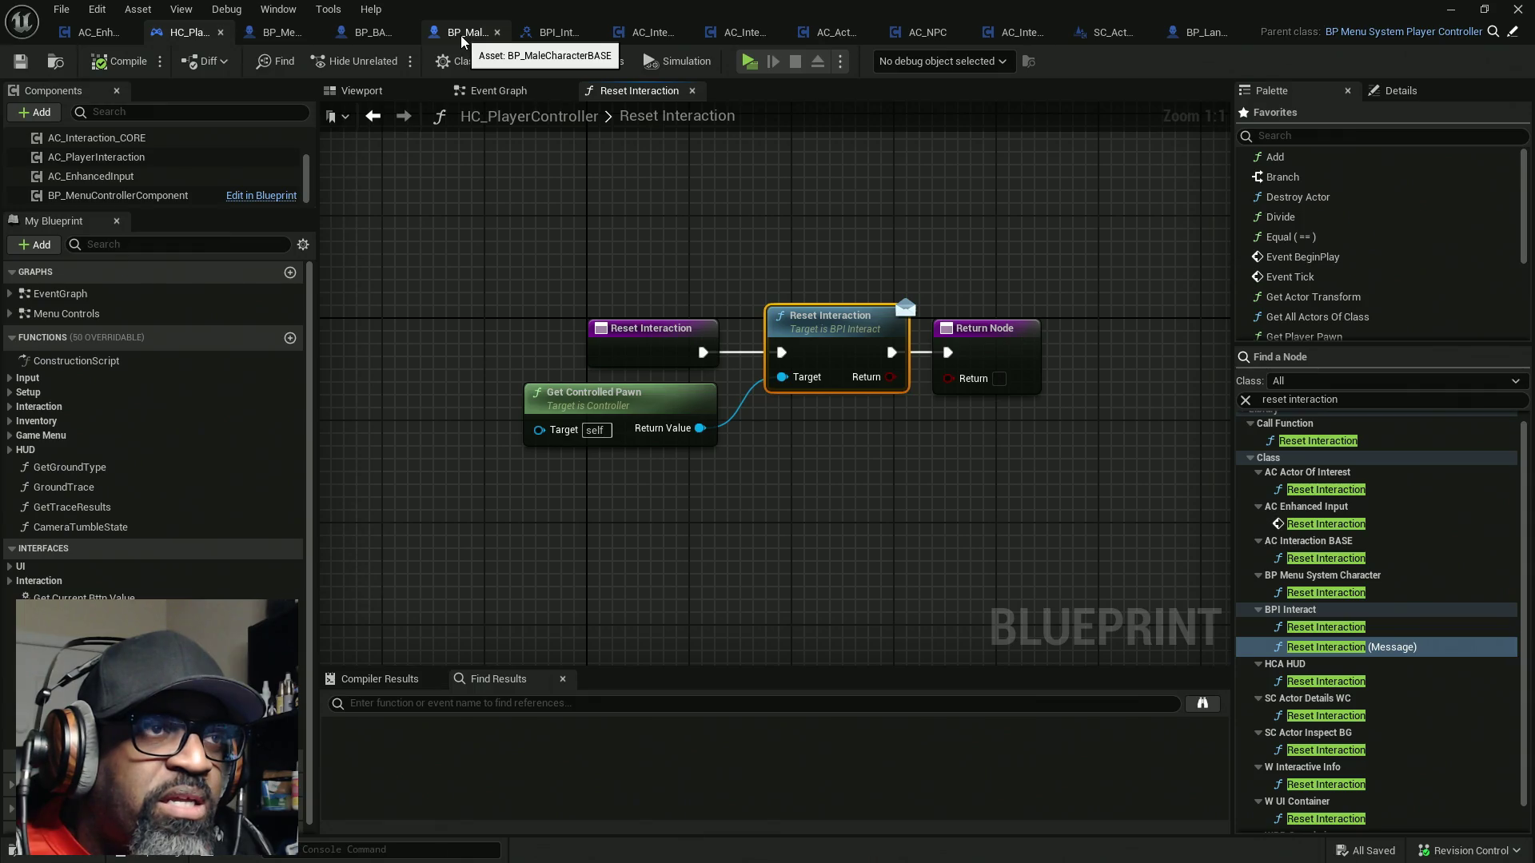
Remove the breakpoint from BP_BASE_Character's Socket Offset SET node and start a play test
click(371, 33)
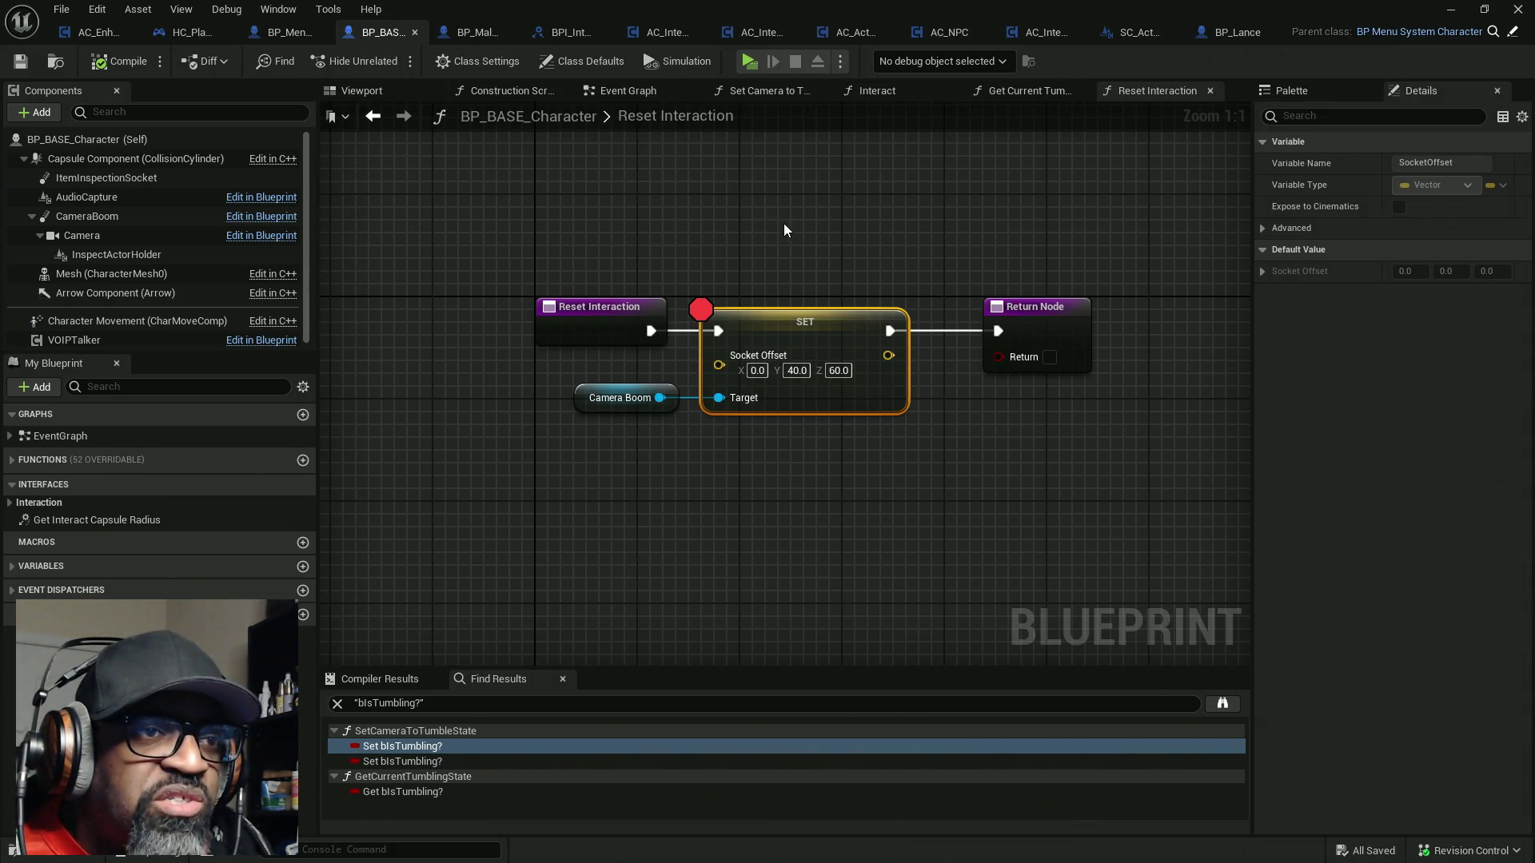
right_click(796, 331)
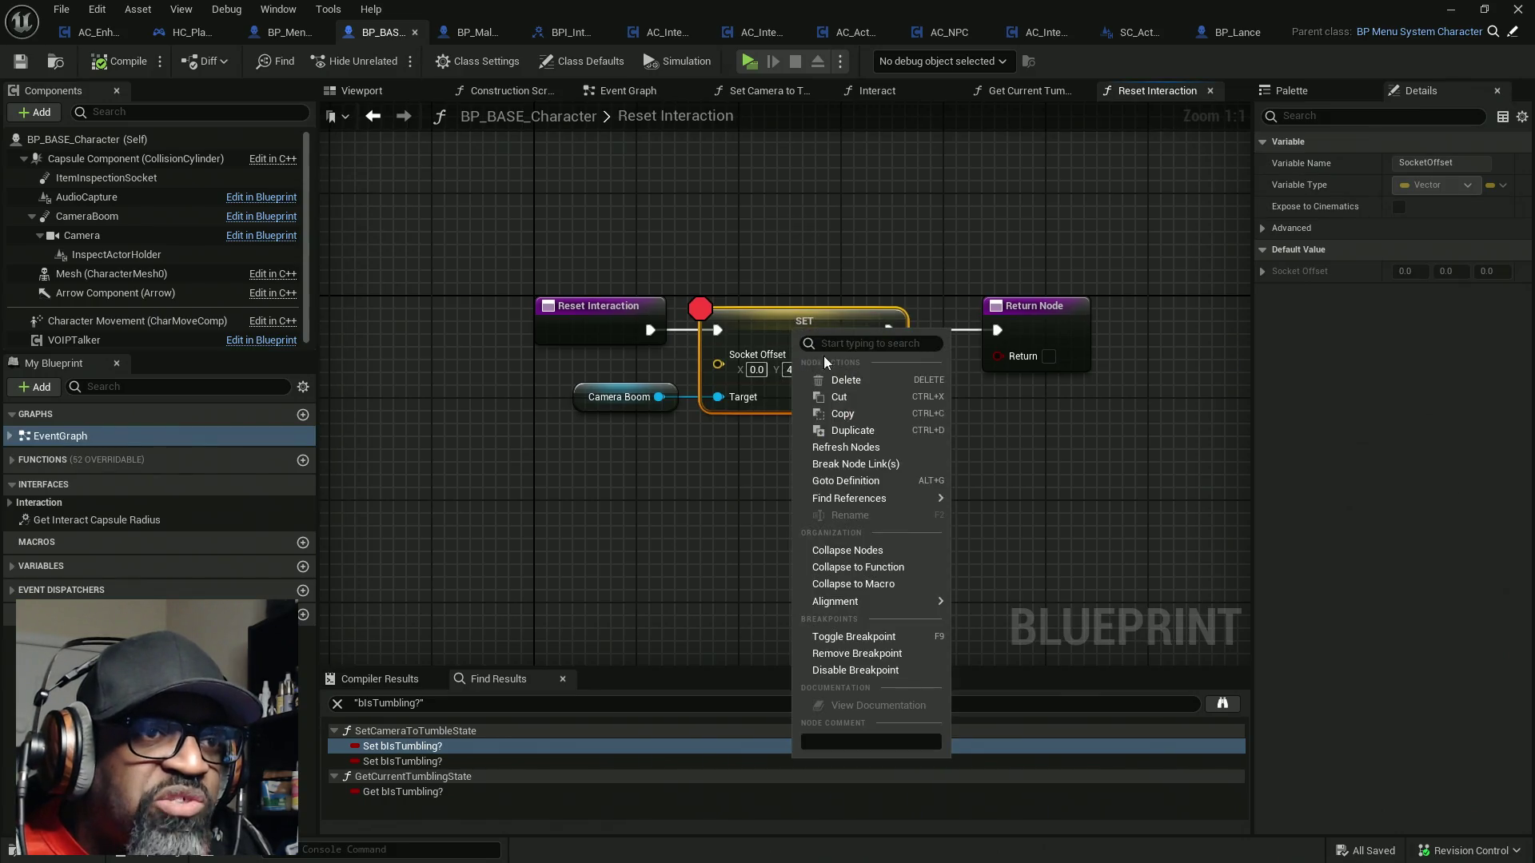
click(874, 652)
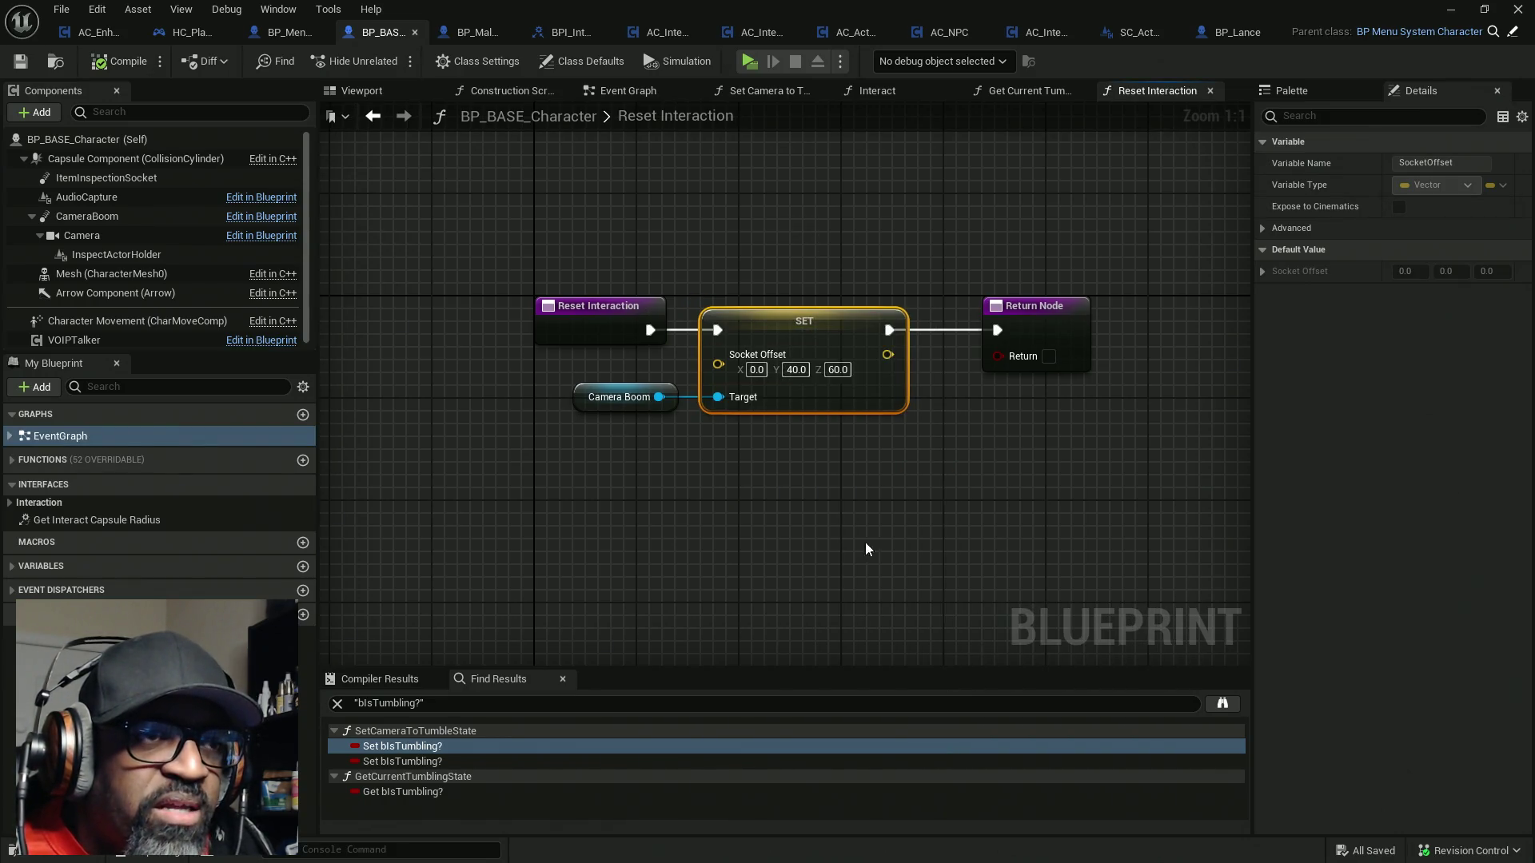
click(749, 62)
key(w)
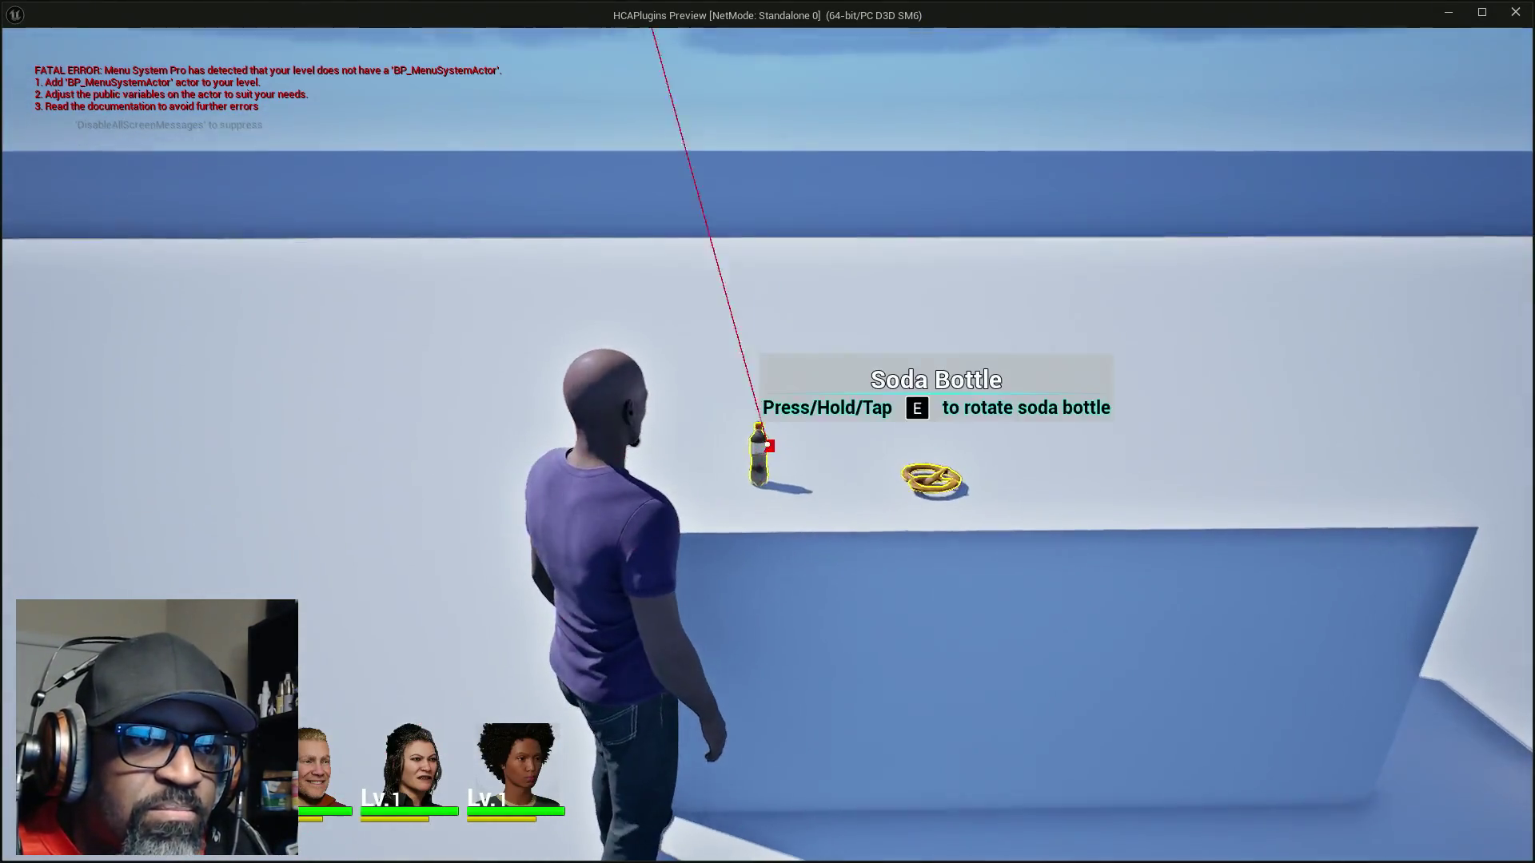
Inspect and rotate the soda bottle, walk away and back to it, then end the play test
key(e)
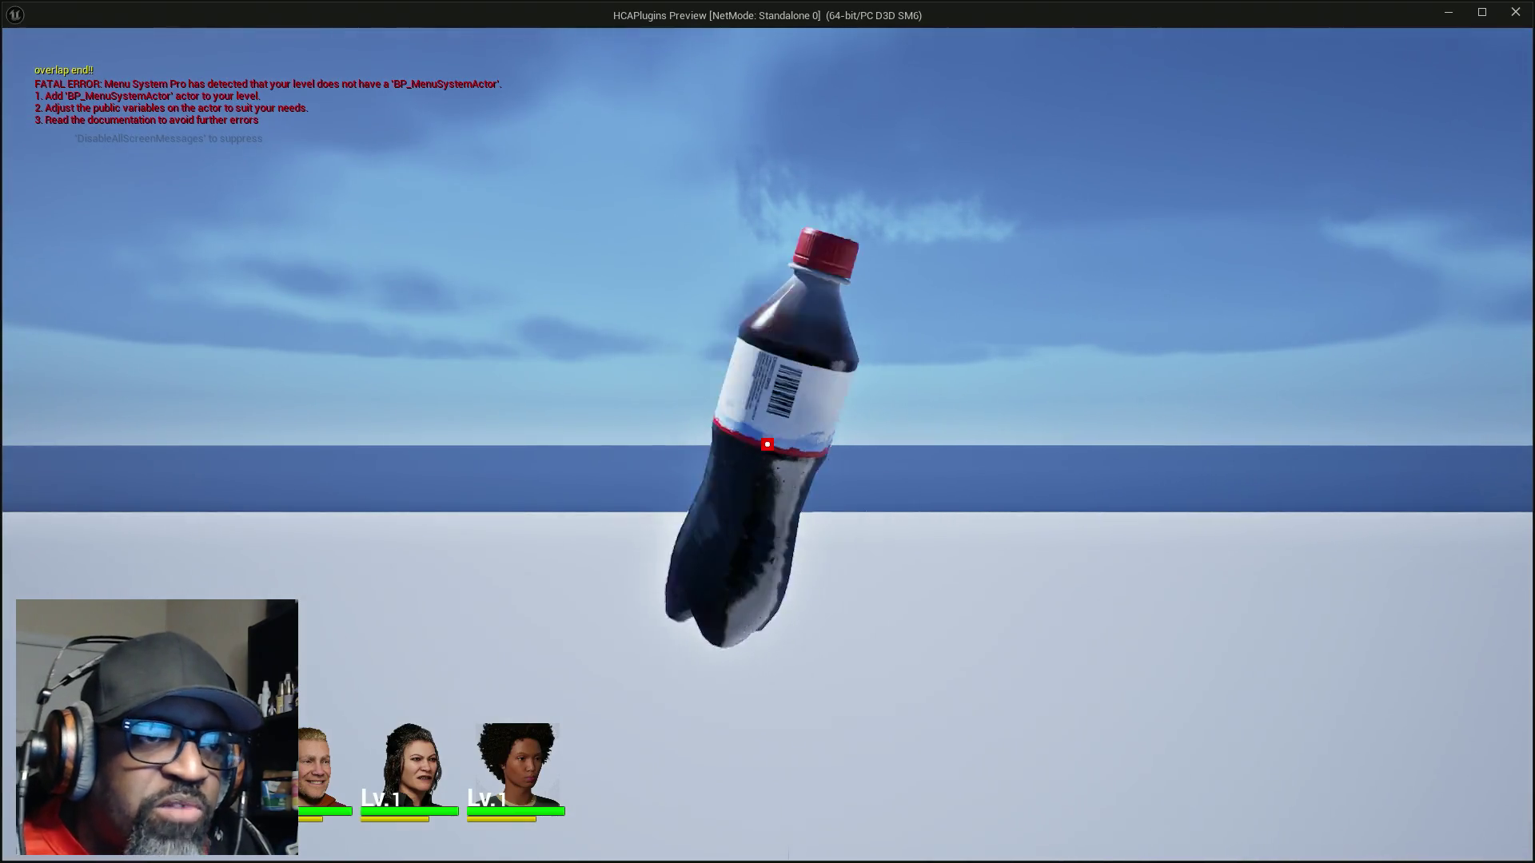
key(e)
key(w)
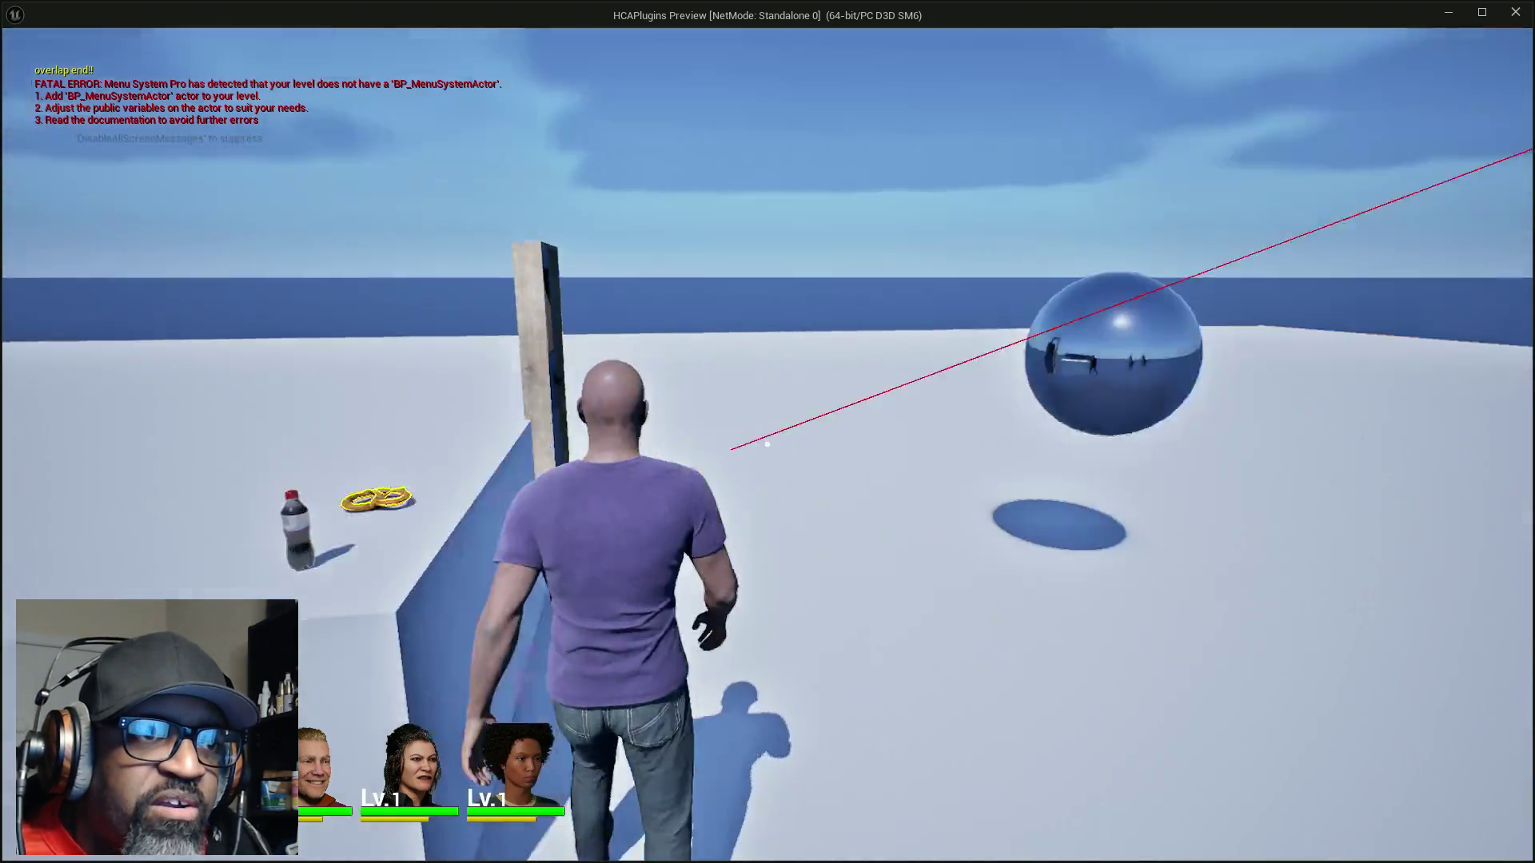
key(w)
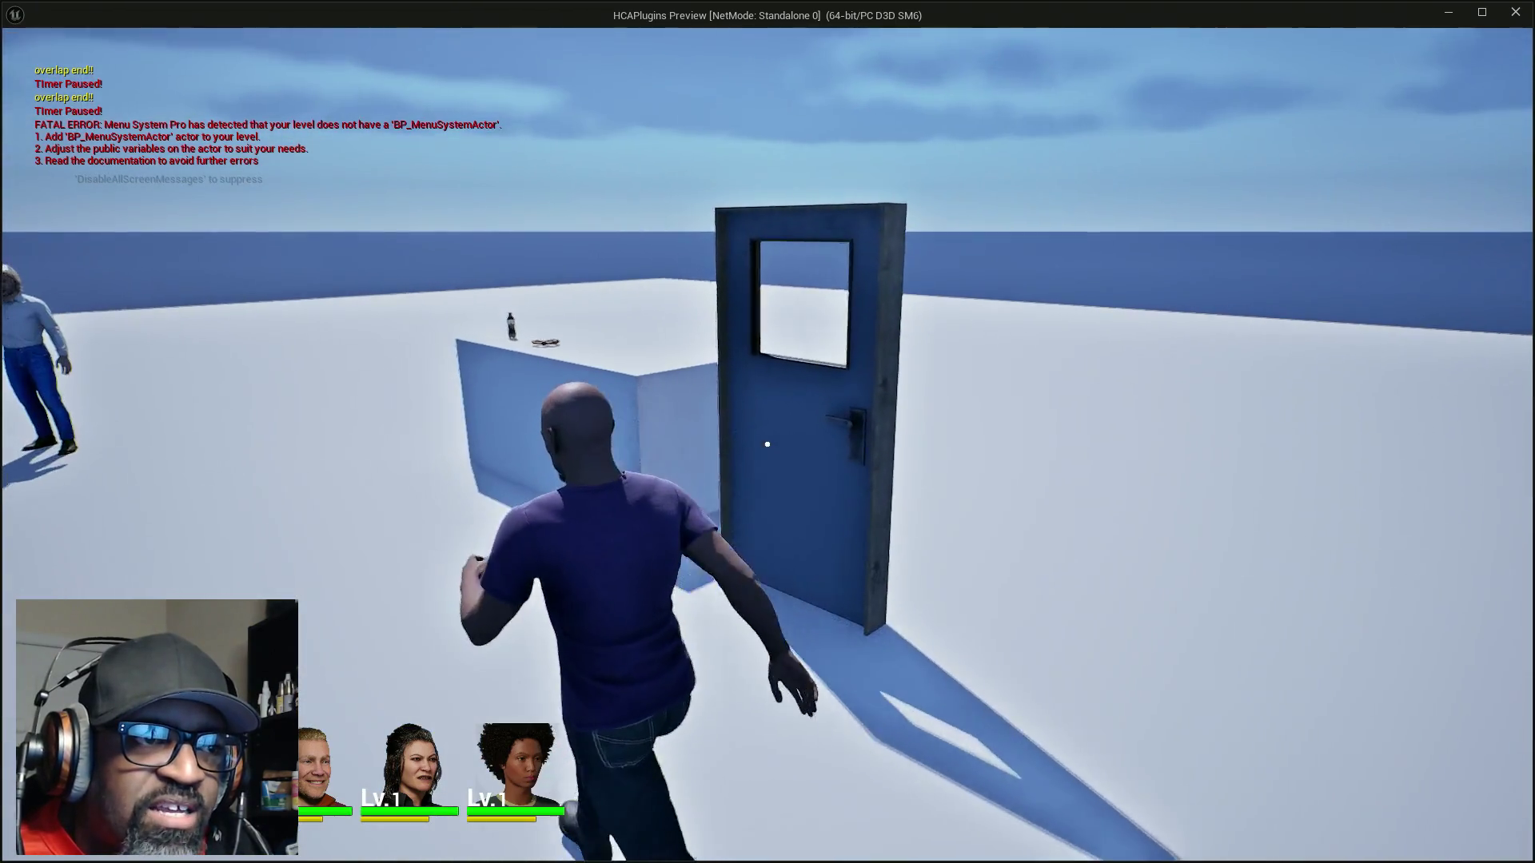
key(w)
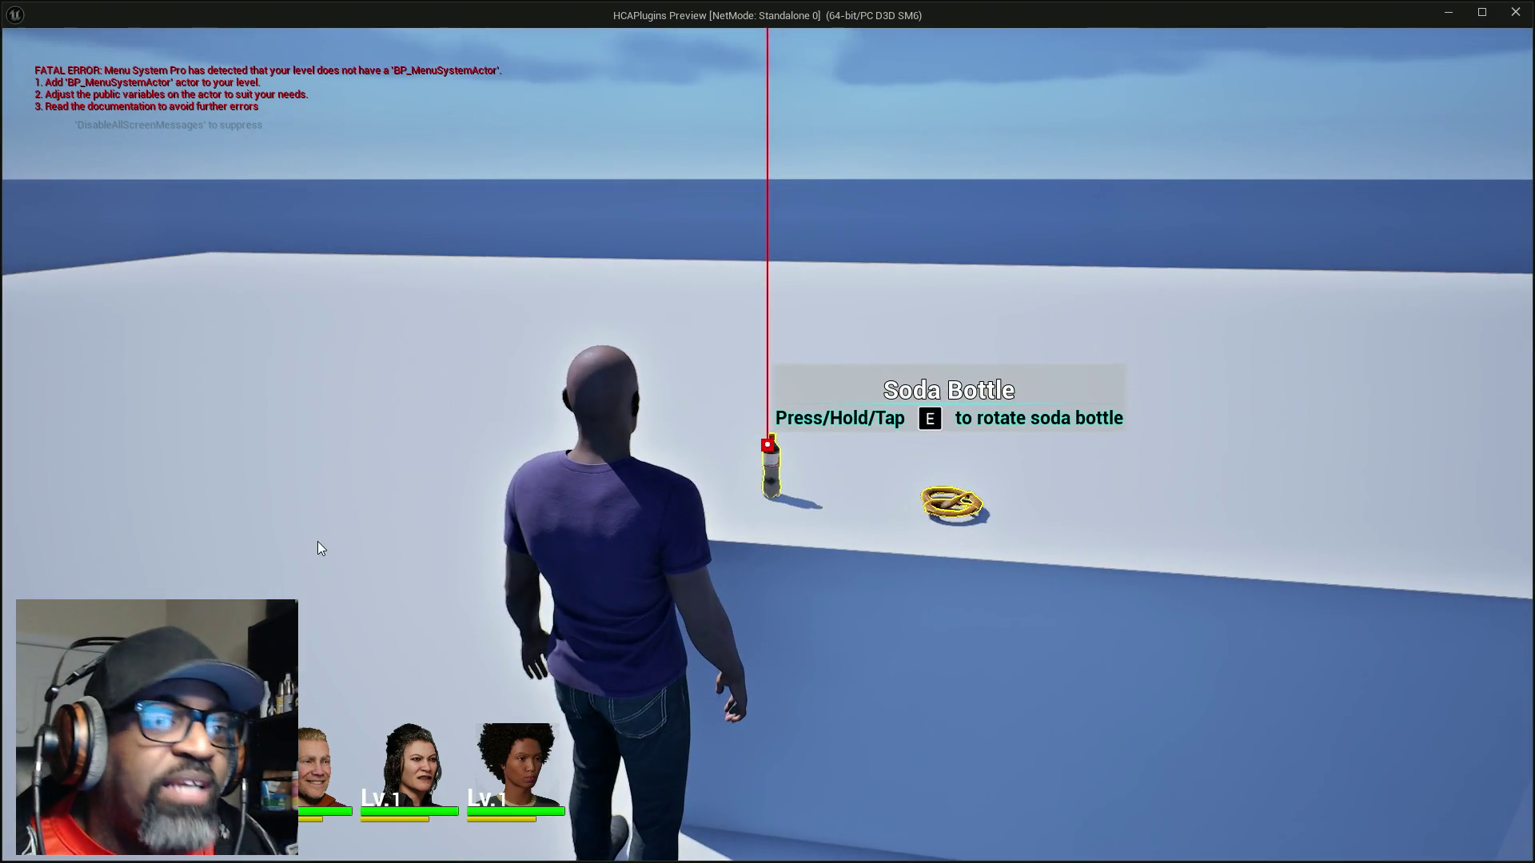
key(Escape)
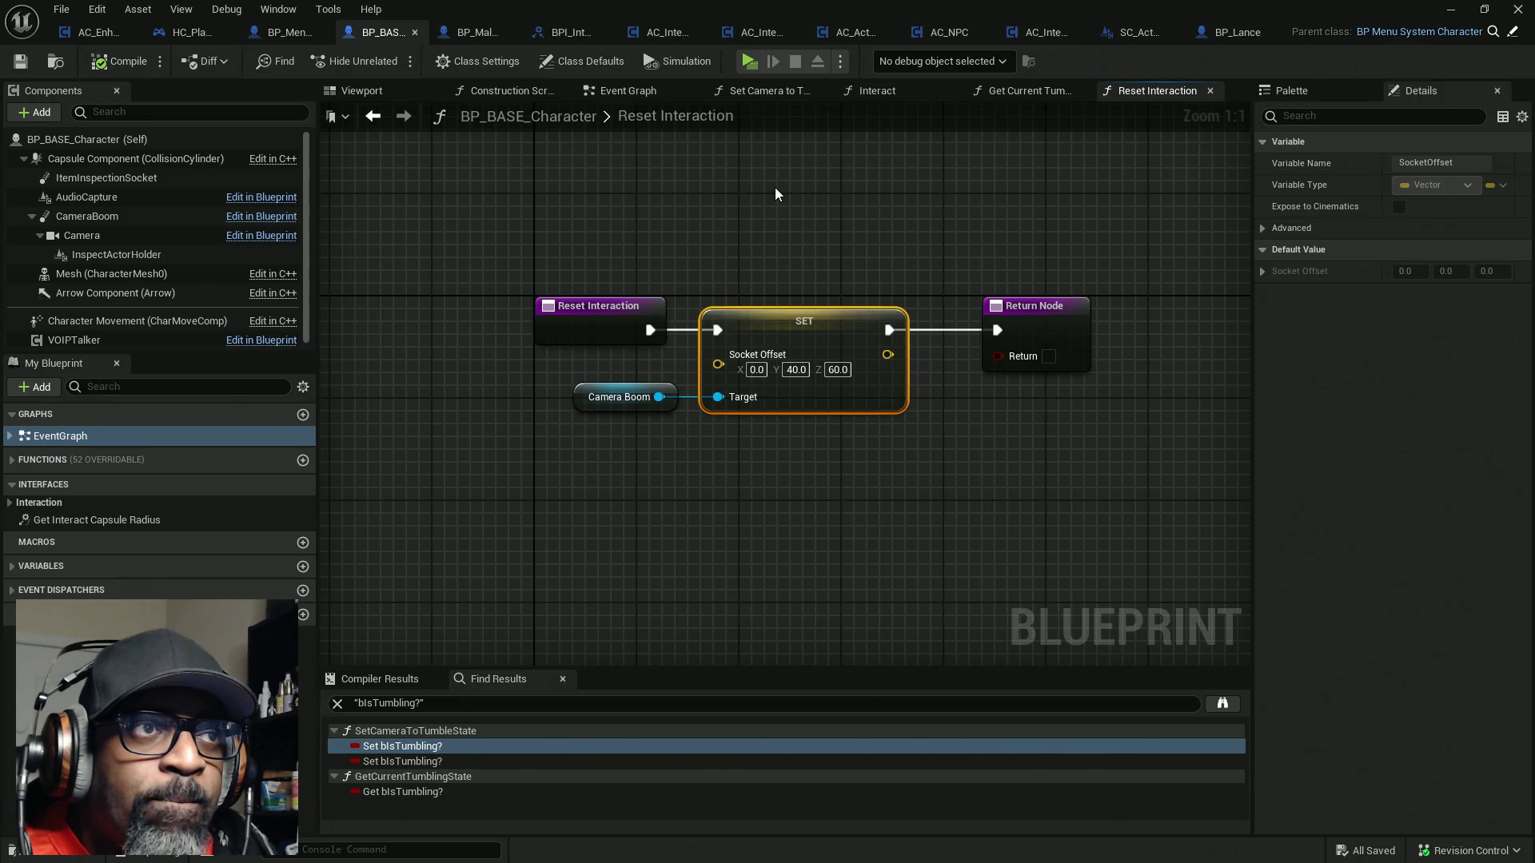
Look over the Reset Interaction graph in AC_ActorOfInterest
click(855, 35)
scroll(473, 227, down, 8)
drag(611, 220, 511, 227)
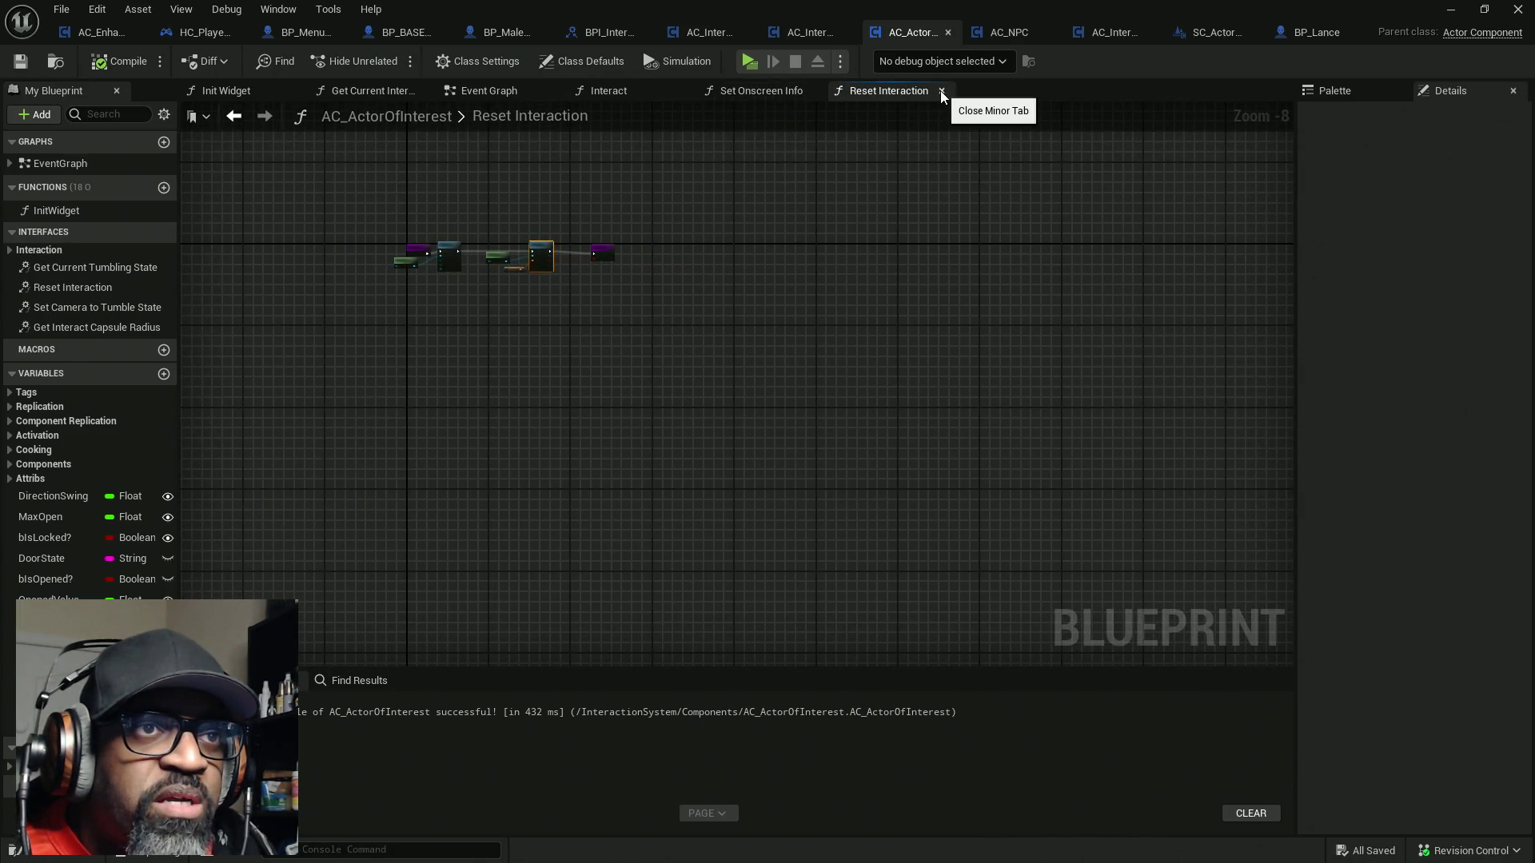
scroll(468, 233, up, 7)
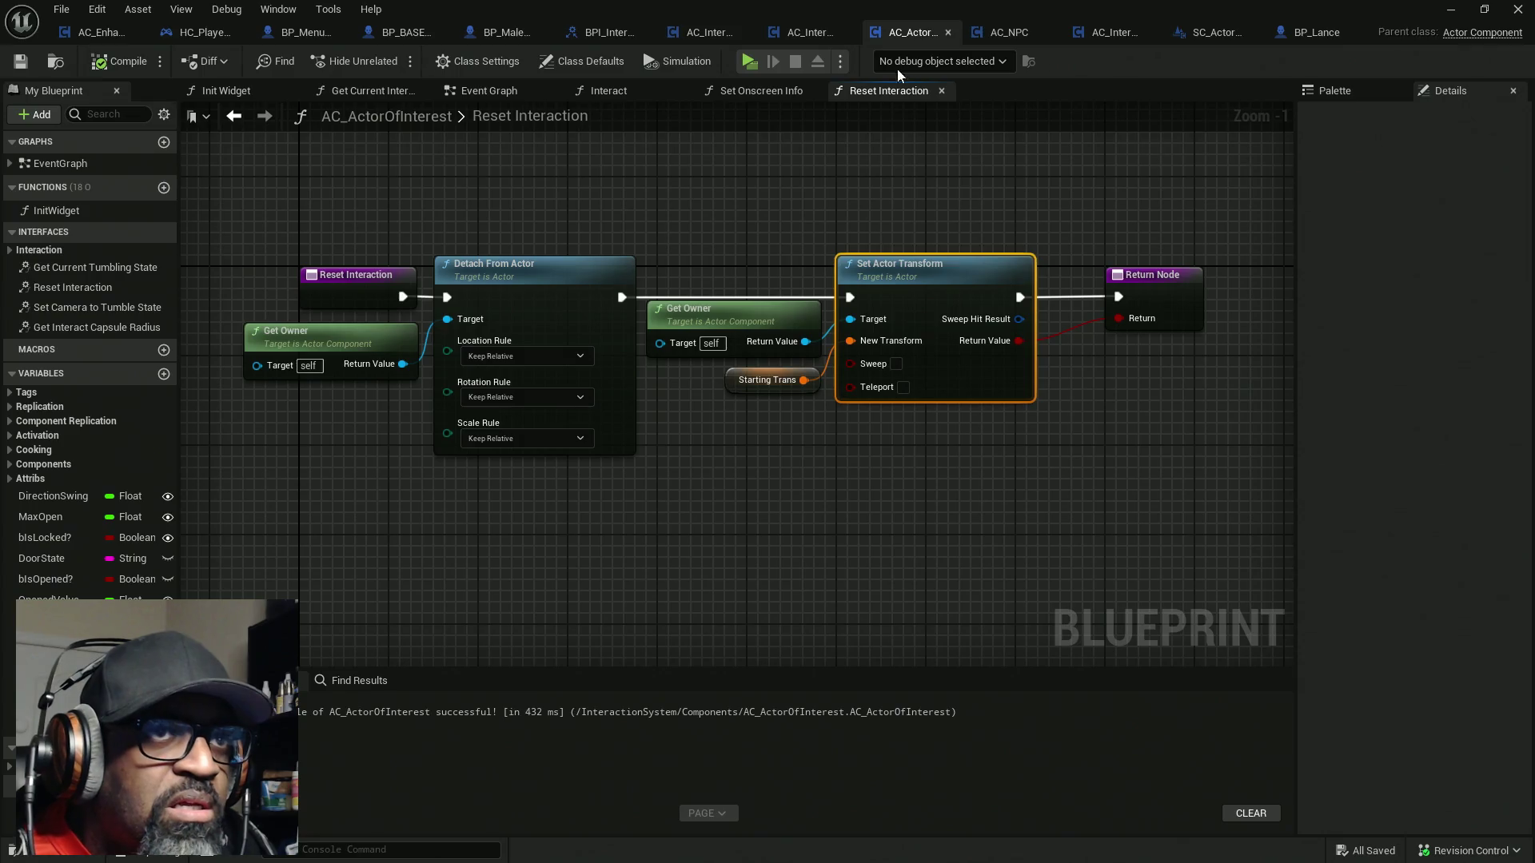
Implement the Reset Interaction interface function in AC_Interaction_CORE
click(797, 37)
mouse_move(448, 228)
mouse_down()
mouse_move(549, 222)
mouse_move(624, 242)
mouse_up()
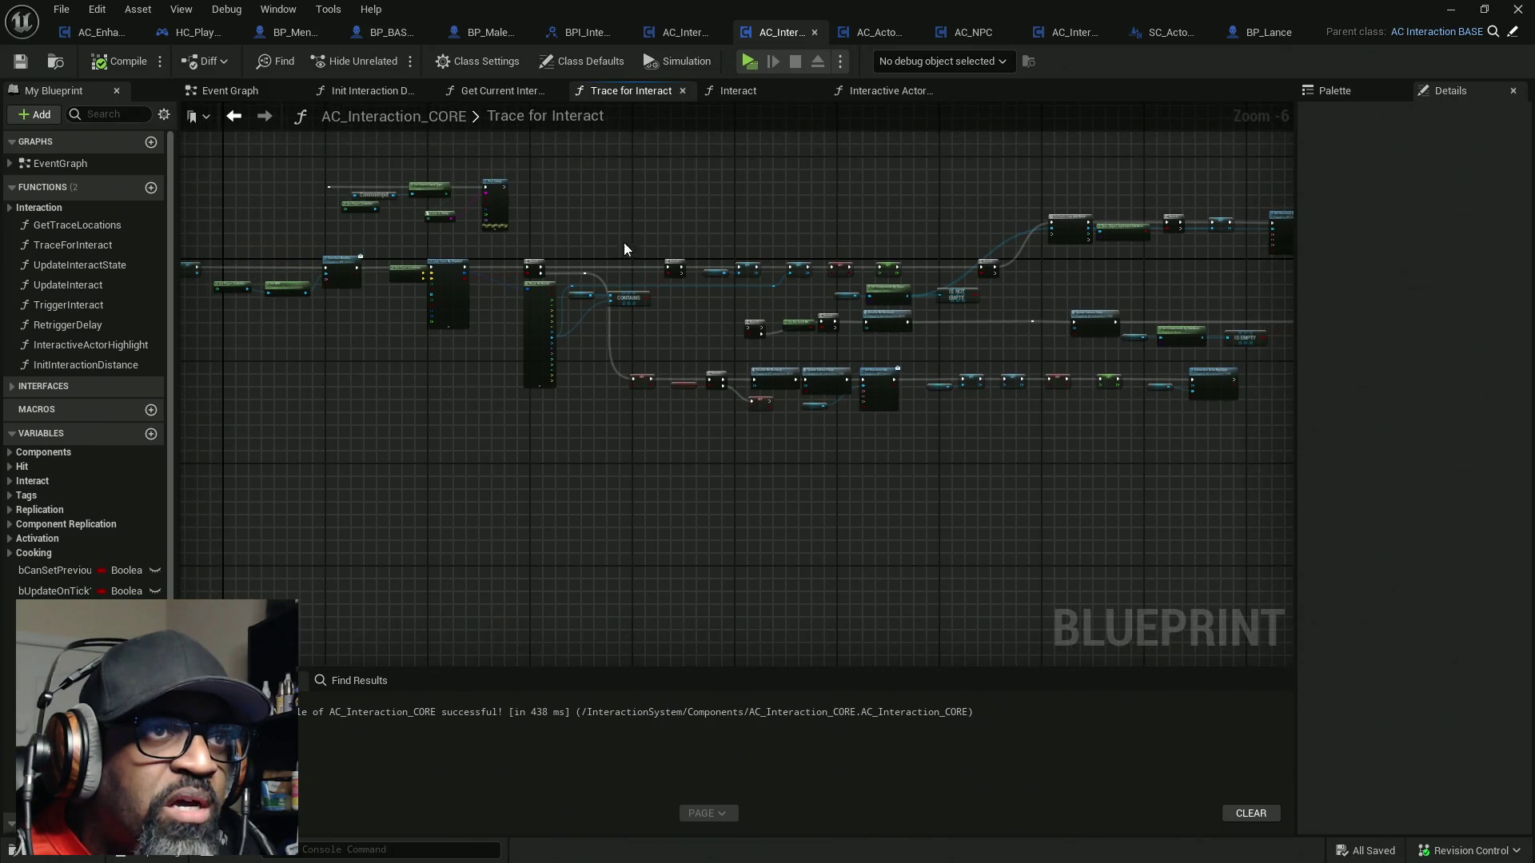
click(19, 390)
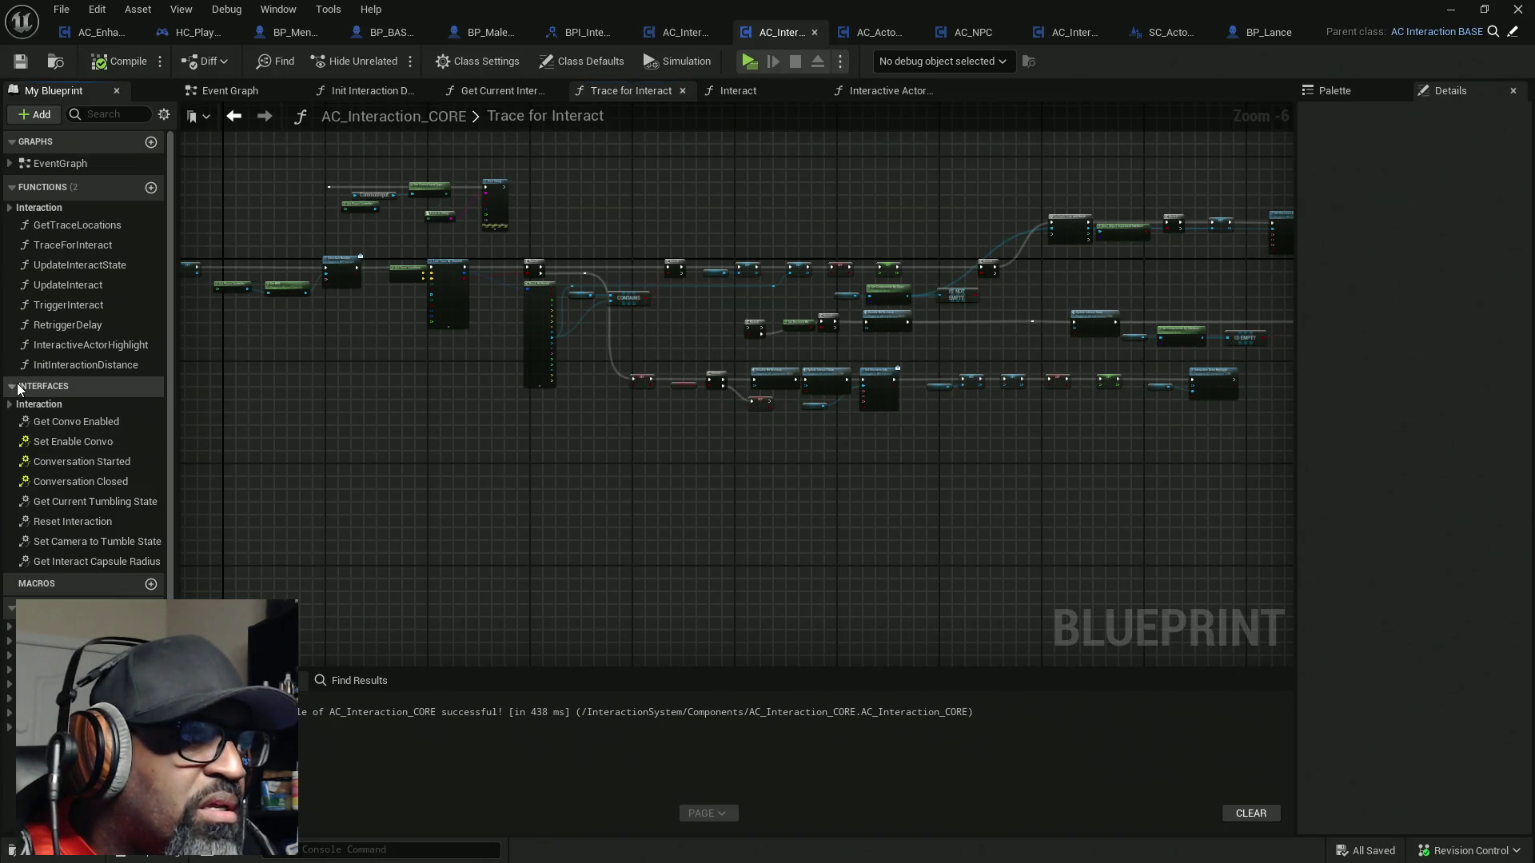
double_click(79, 521)
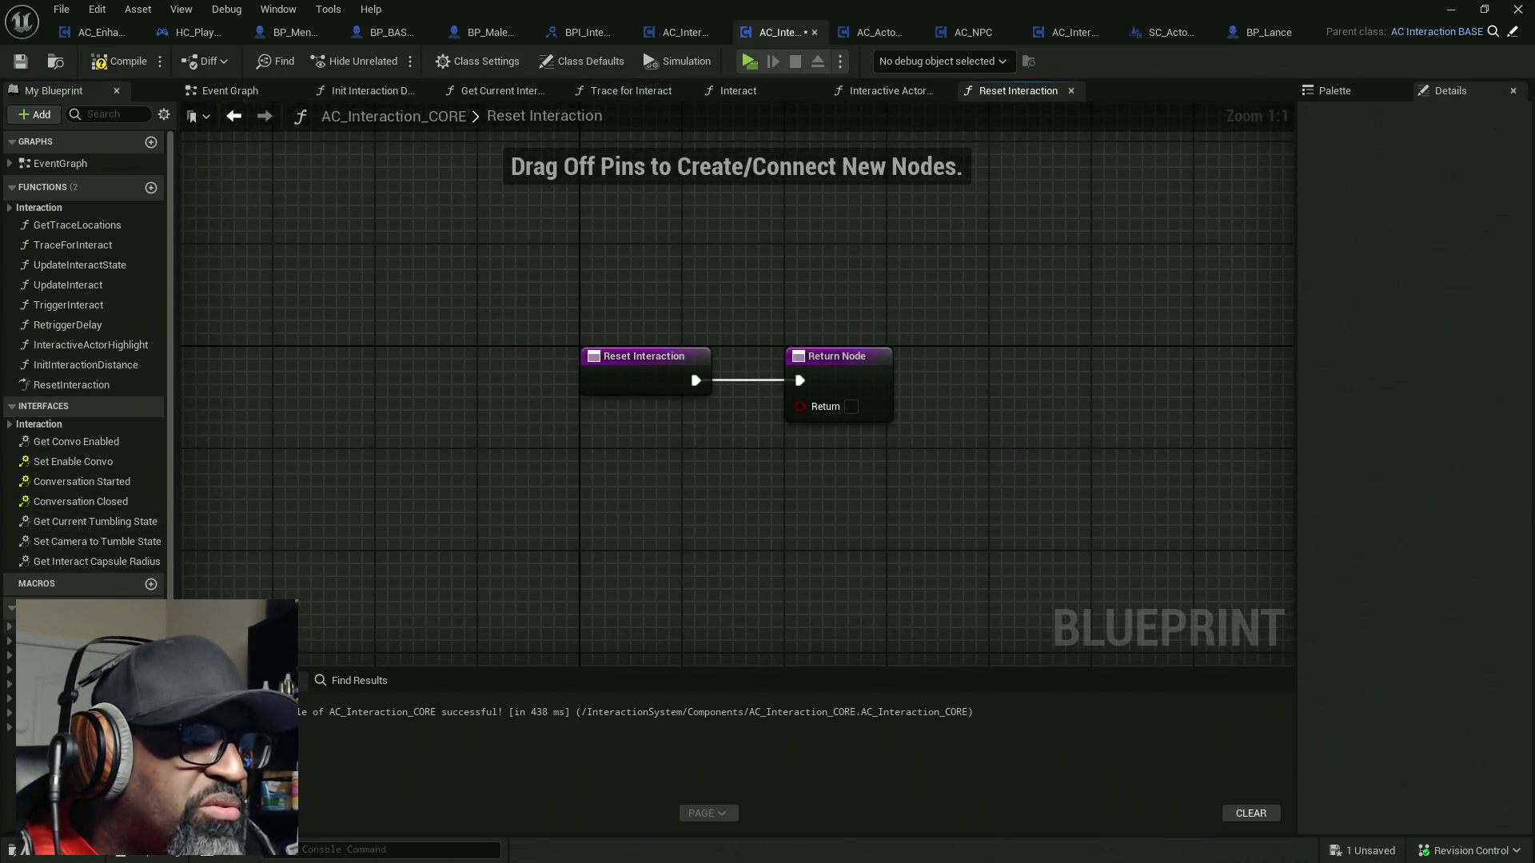
Pan through the Trace for Interact graph's Branch, SET and Crosshair Handler nodes, then open HC_PlayerController
click(624, 91)
scroll(641, 357, up, 4)
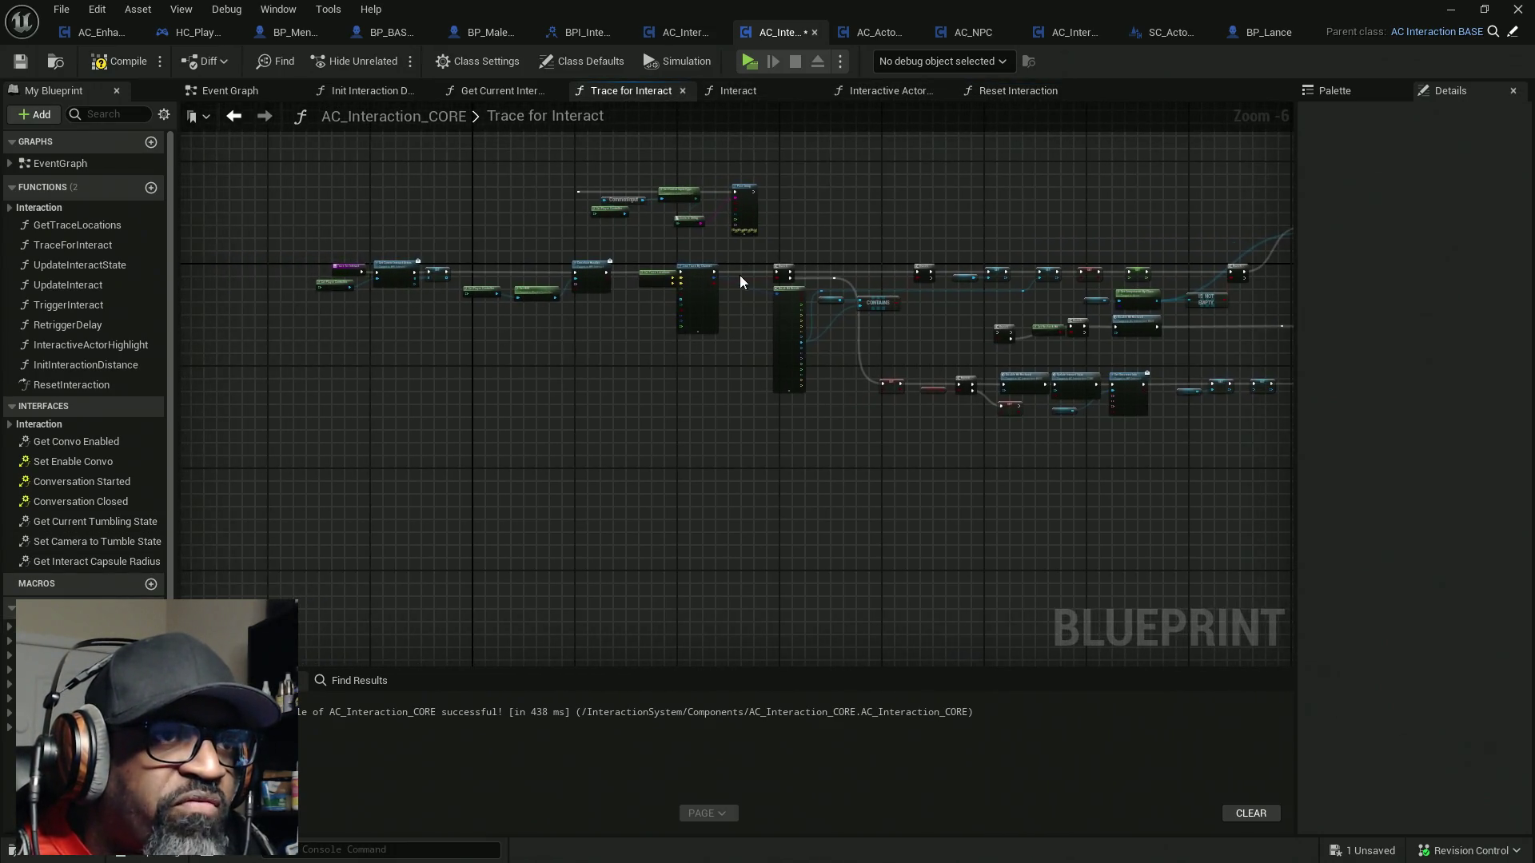
drag(566, 346, 232, 352)
mouse_move(1090, 328)
mouse_down()
mouse_move(776, 271)
mouse_move(740, 247)
mouse_move(842, 247)
mouse_move(892, 253)
mouse_move(529, 327)
mouse_up()
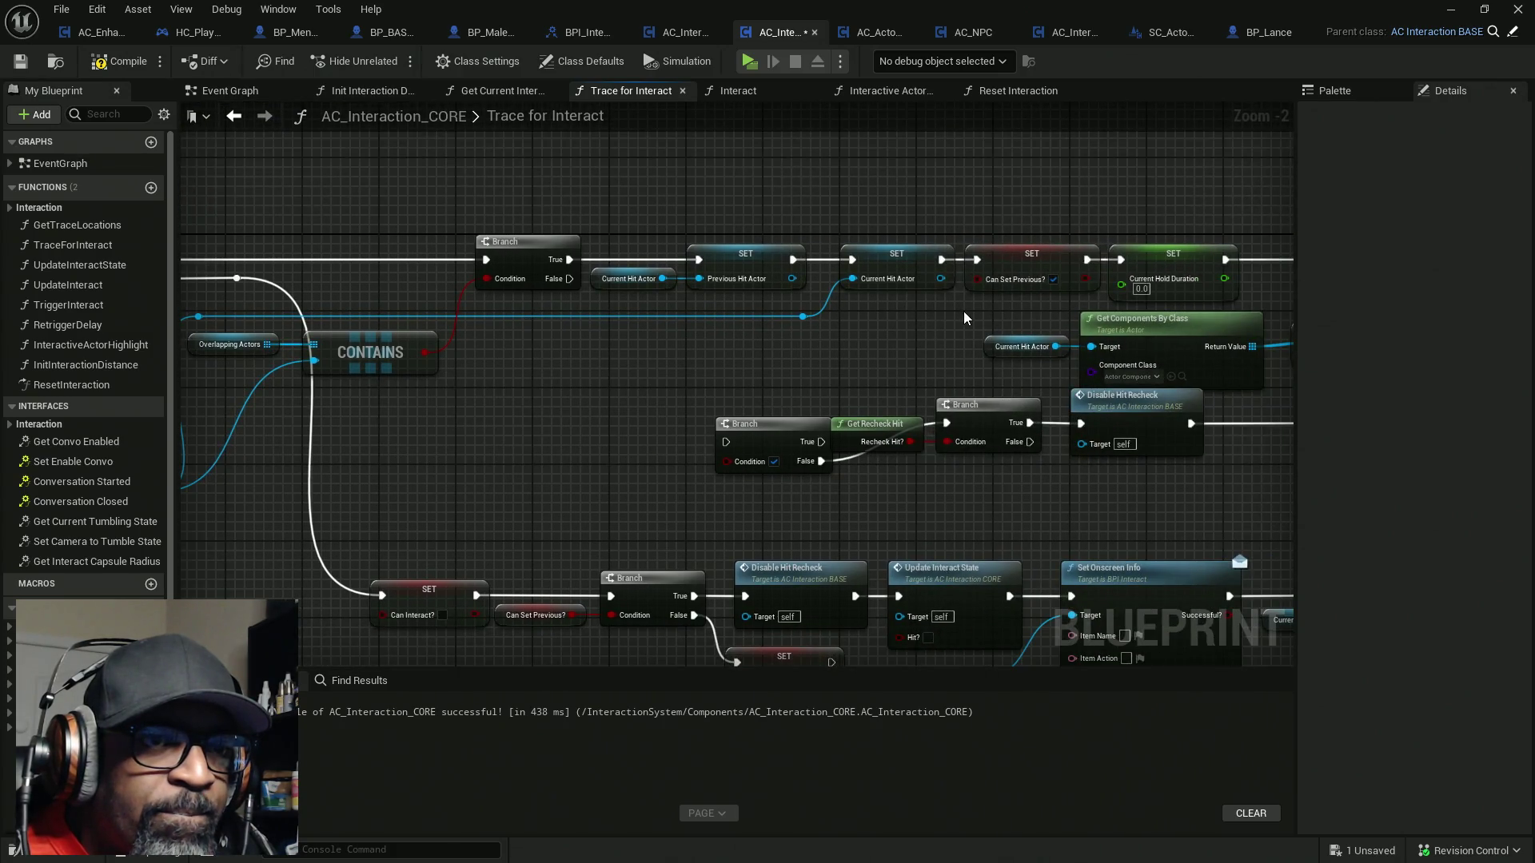
drag(404, 439, 866, 384)
drag(538, 453, 797, 419)
mouse_move(525, 470)
mouse_down()
mouse_move(970, 451)
mouse_move(1176, 519)
mouse_up()
drag(768, 477, 1028, 496)
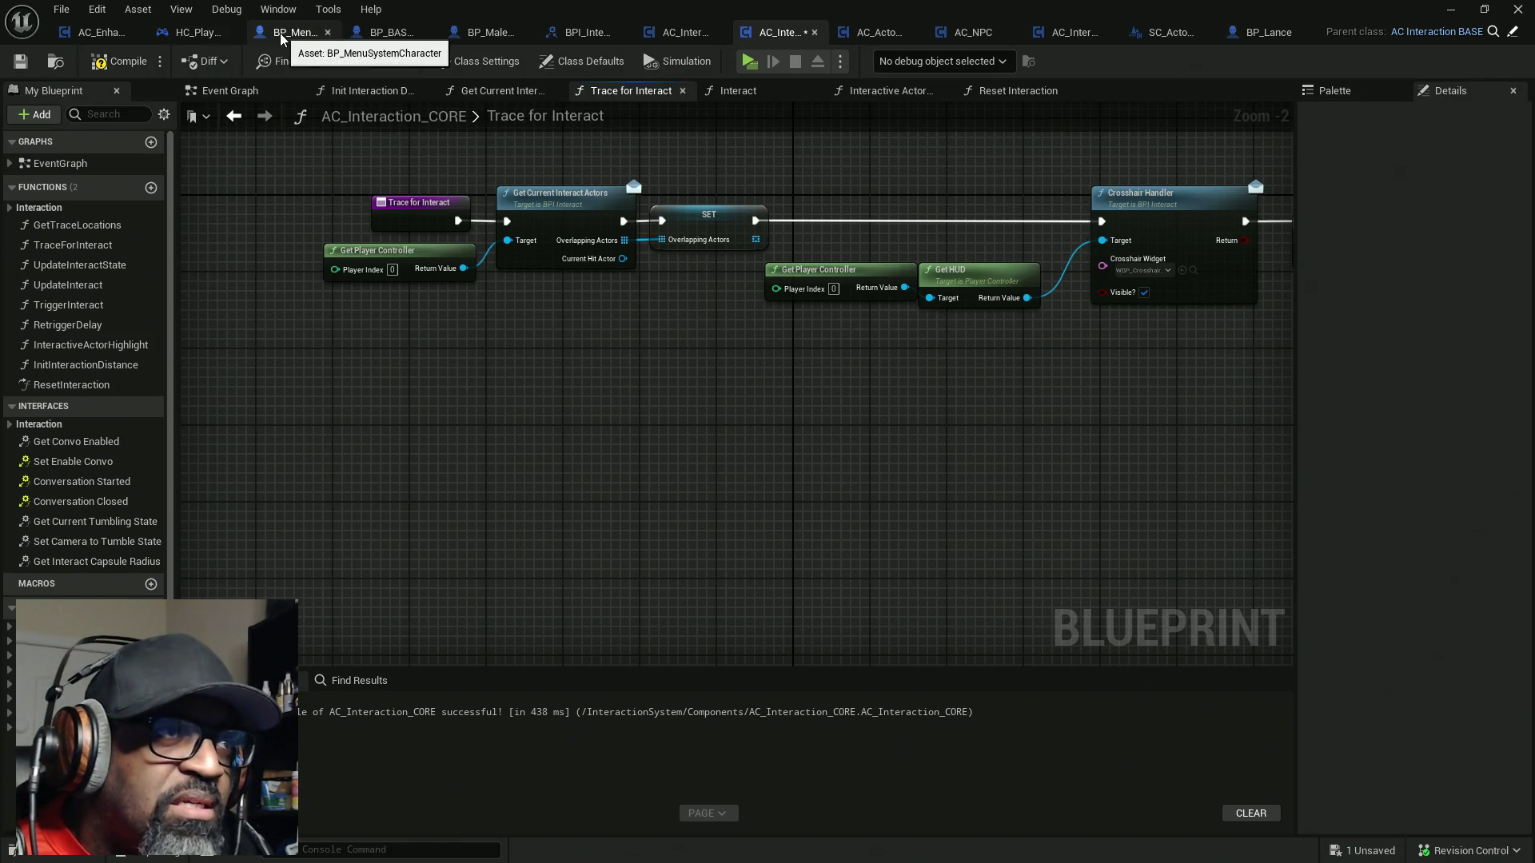
click(180, 37)
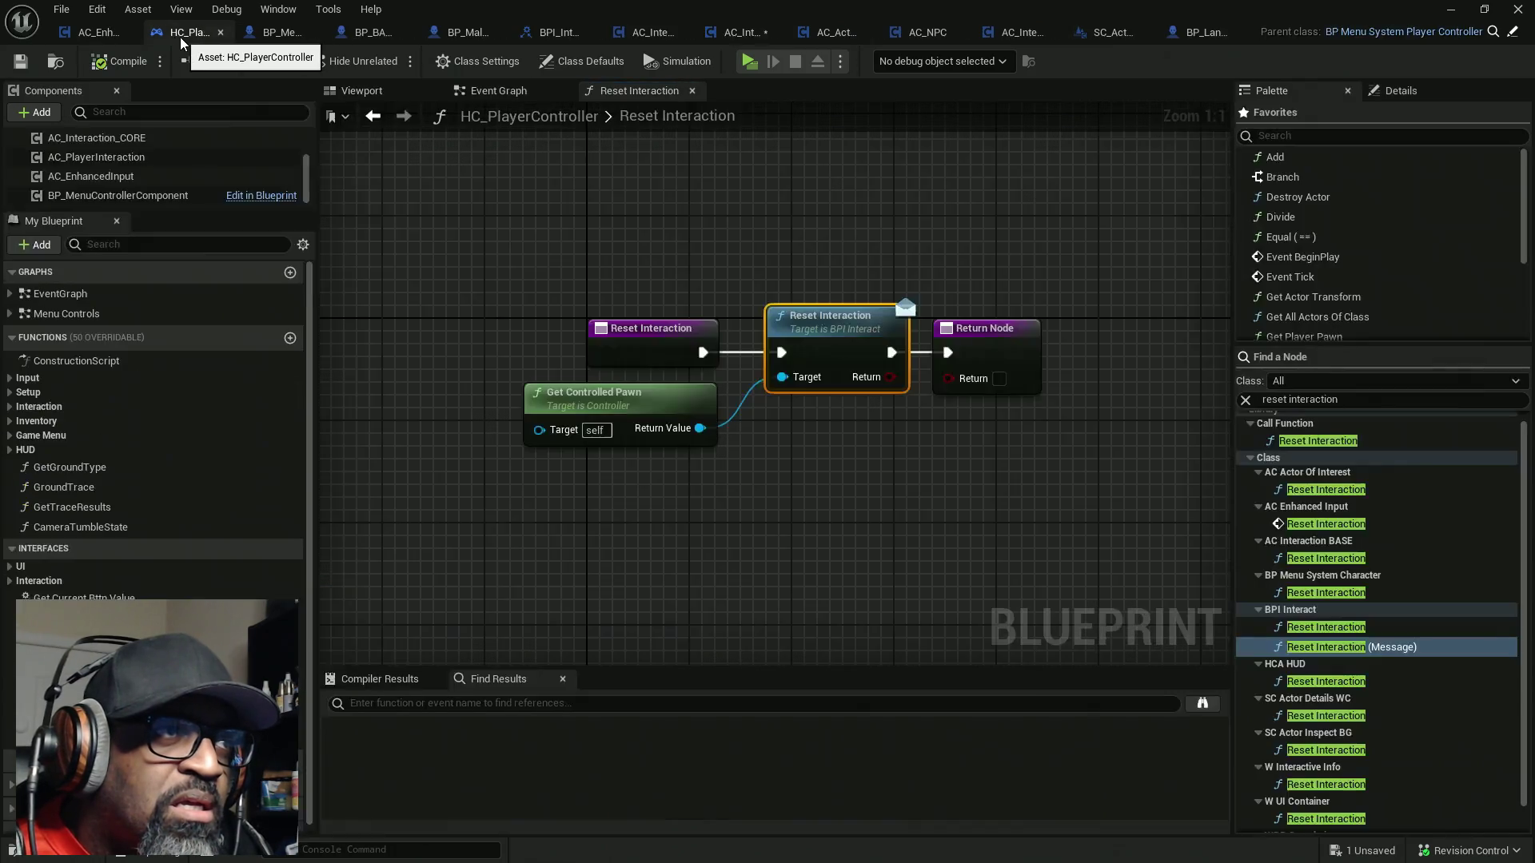
Open the Get Tumbling State function from the NOT node in the controller's overlap branch
click(499, 91)
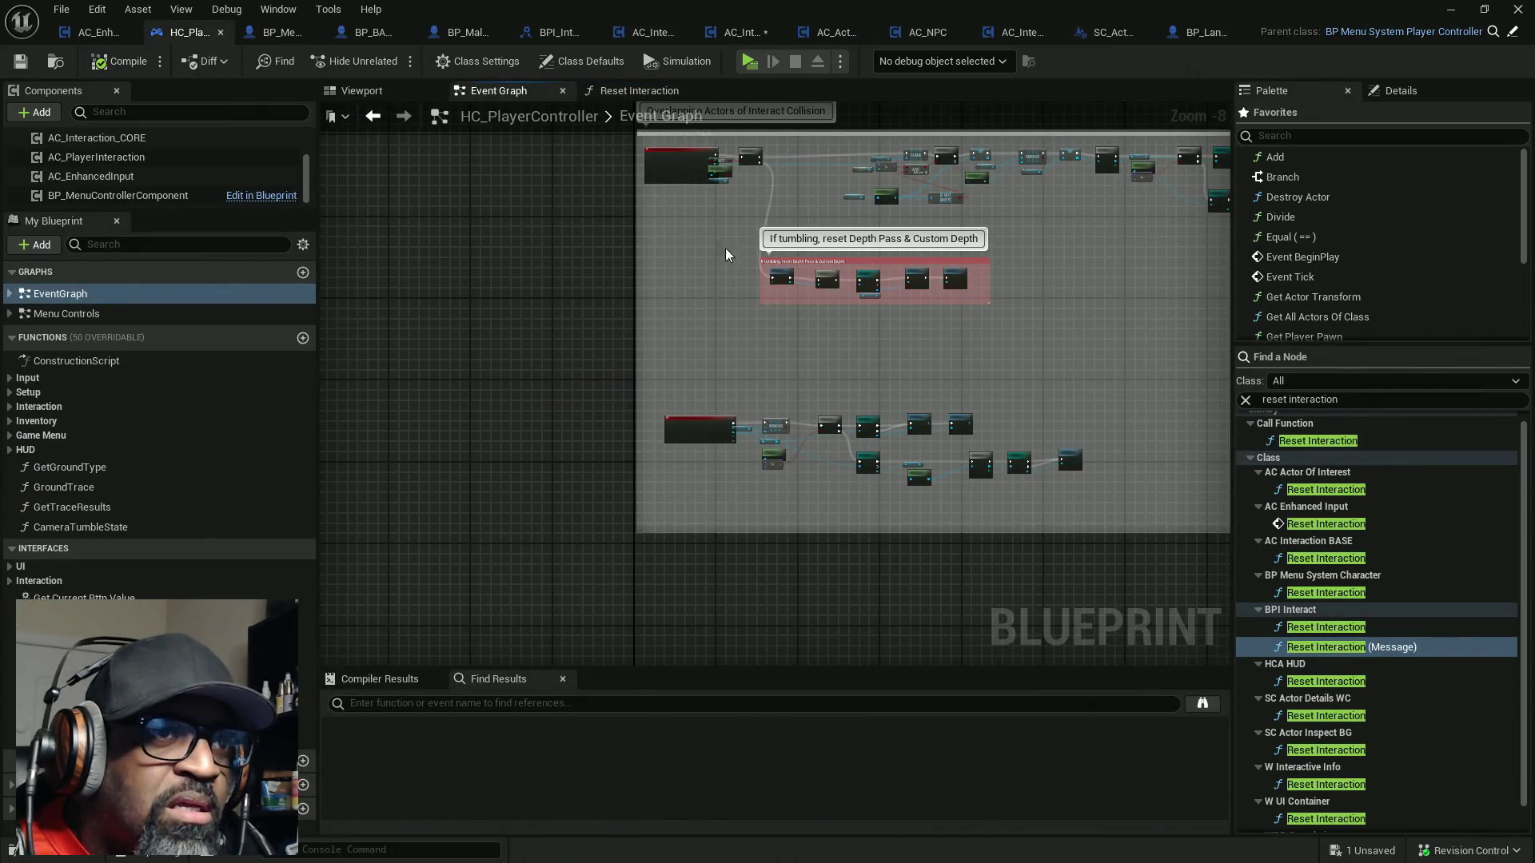
scroll(631, 289, up, 4)
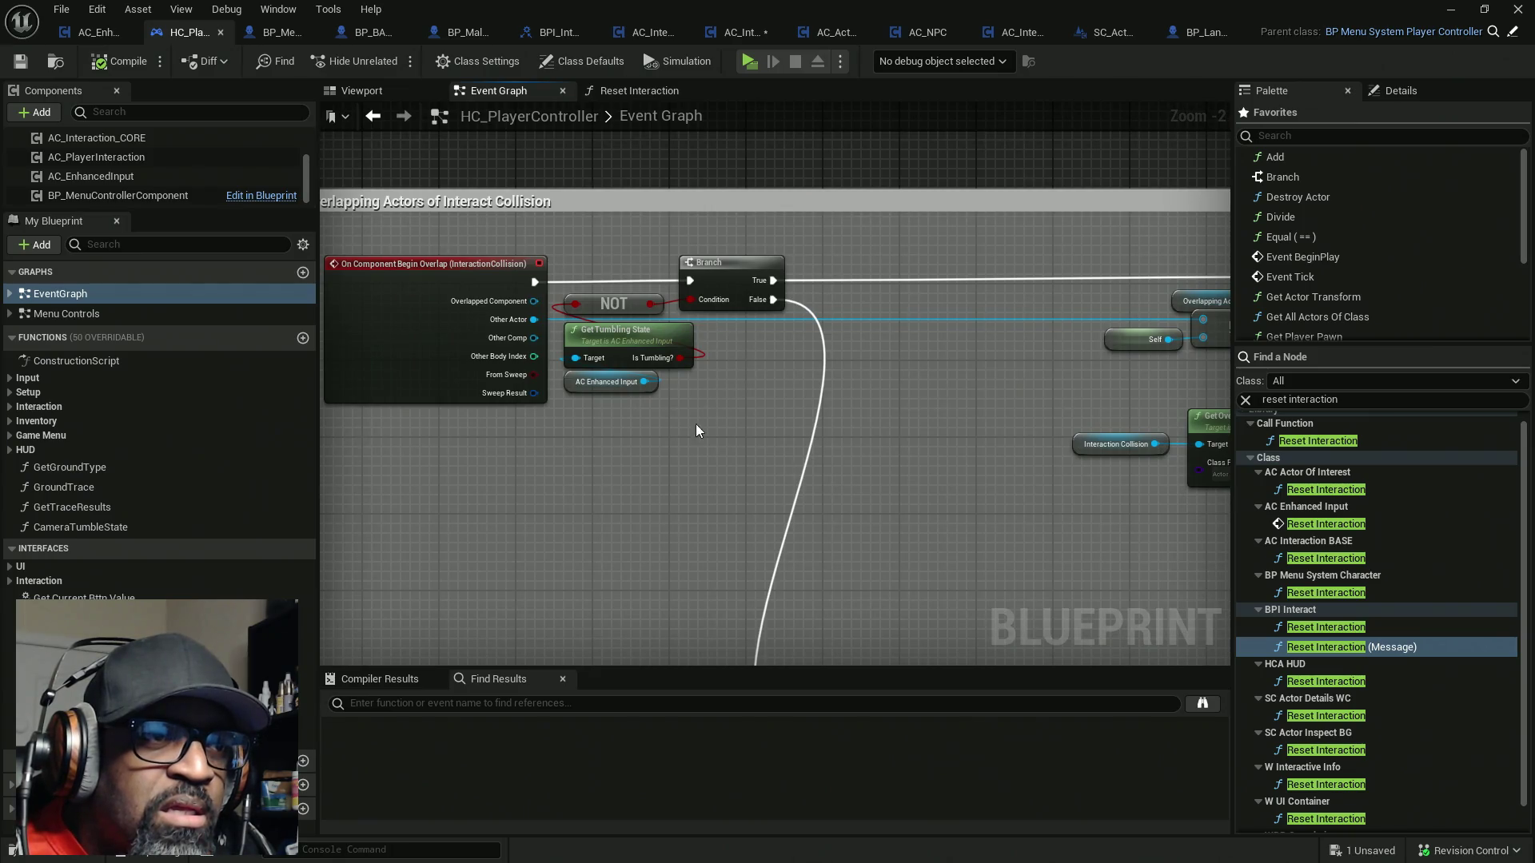
drag(697, 421, 606, 245)
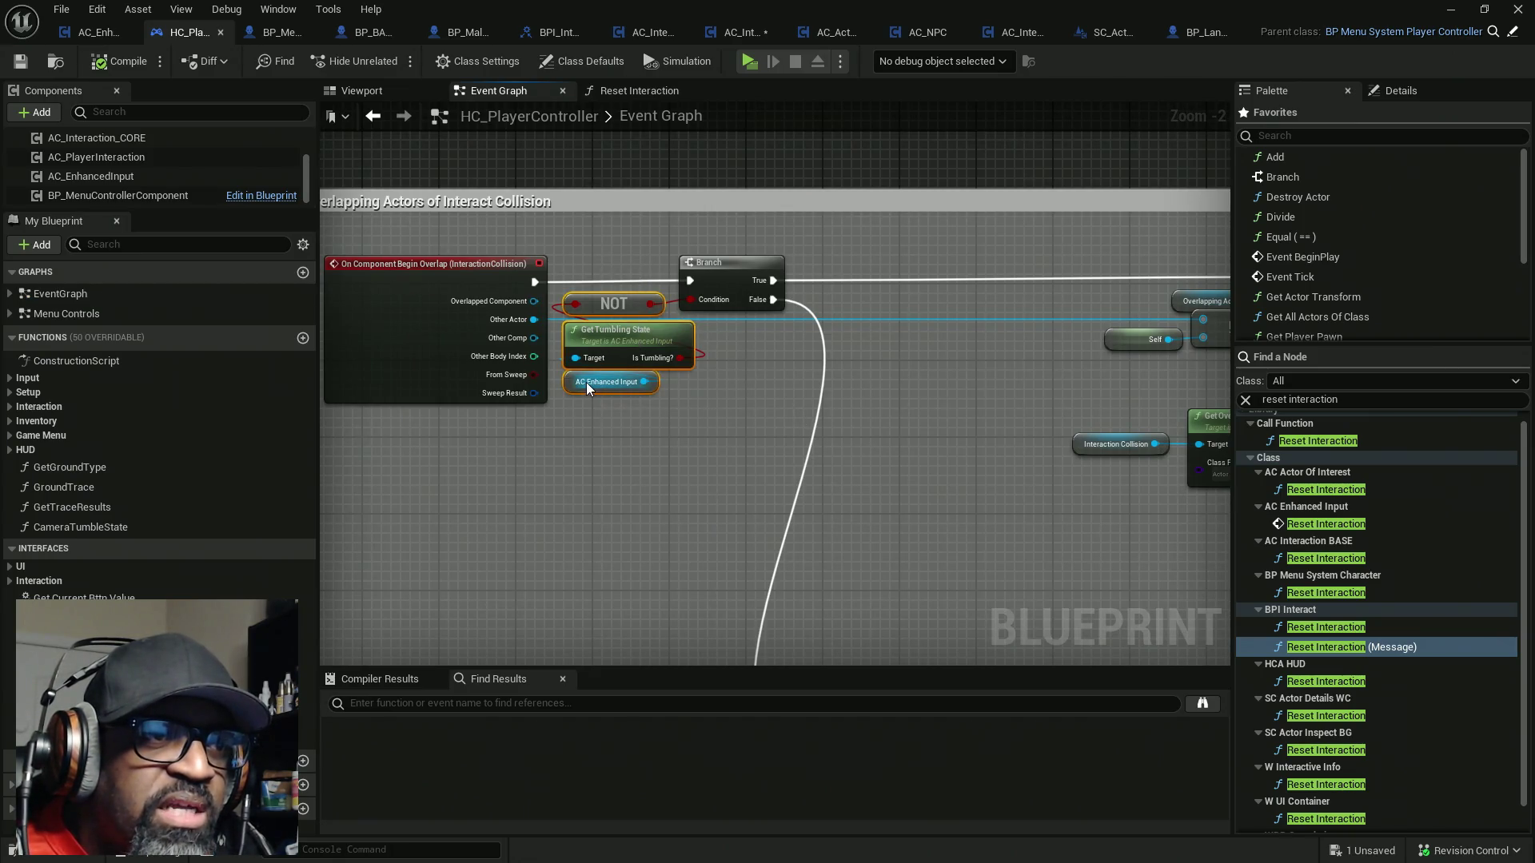
scroll(609, 368, up, 2)
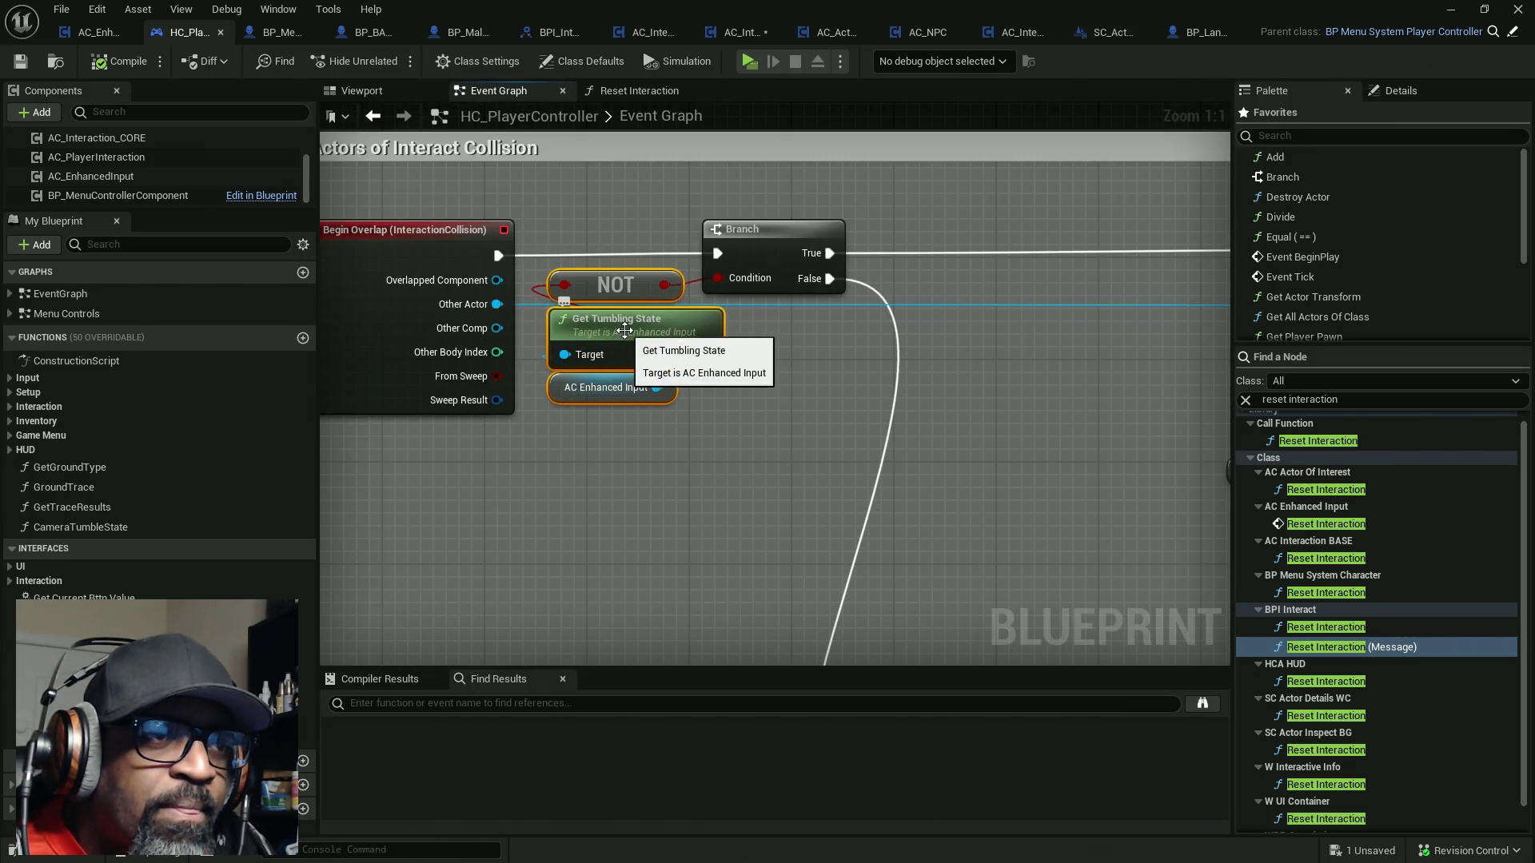
double_click(662, 335)
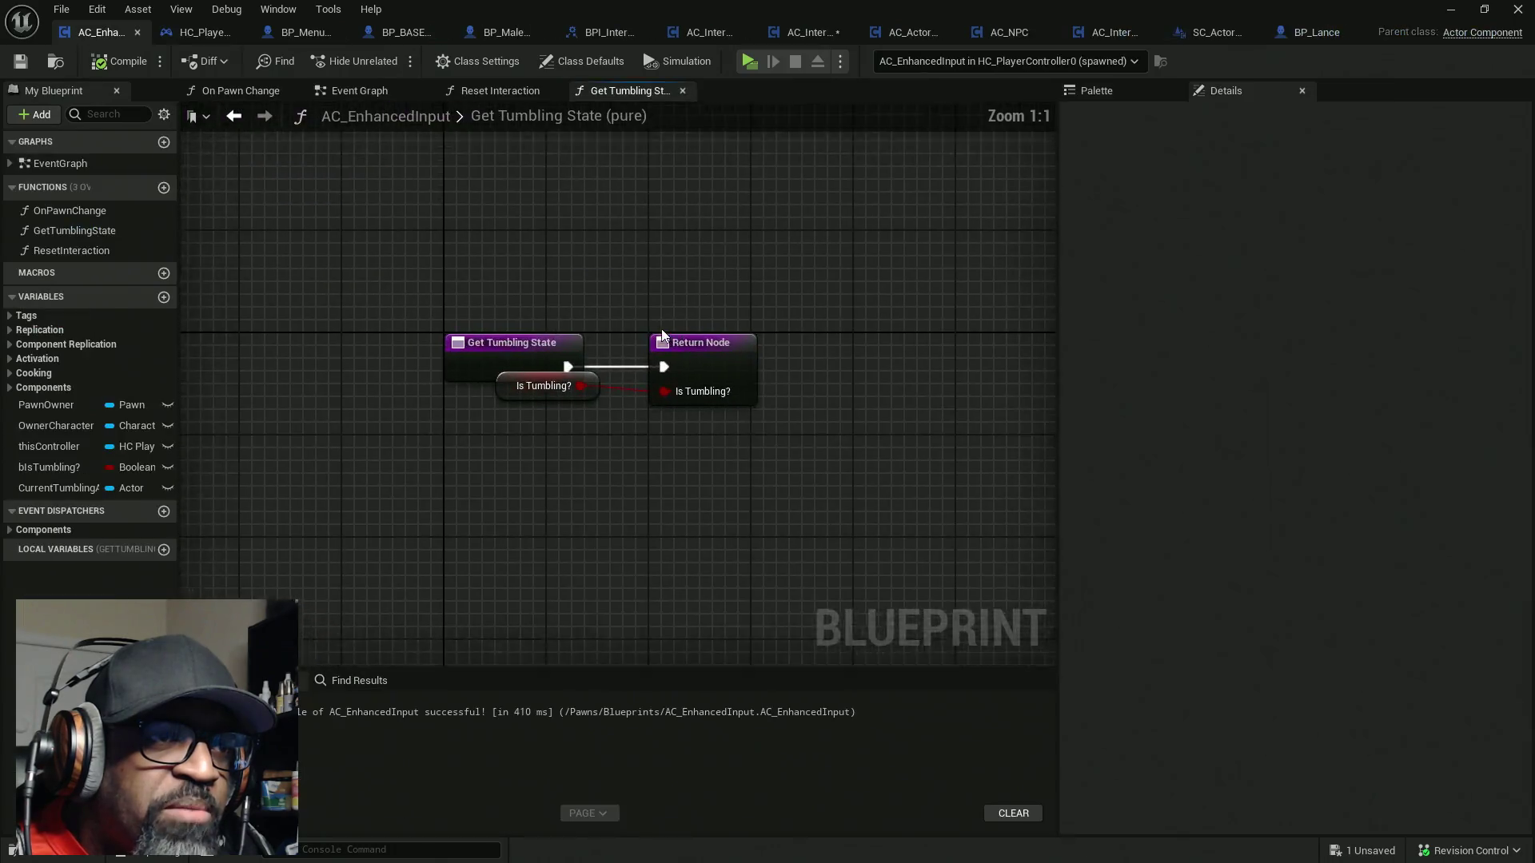
Verify AC_EnhancedInput's Reset Interaction sets Is Tumbling?, then save all modified blueprints
drag(529, 397, 528, 434)
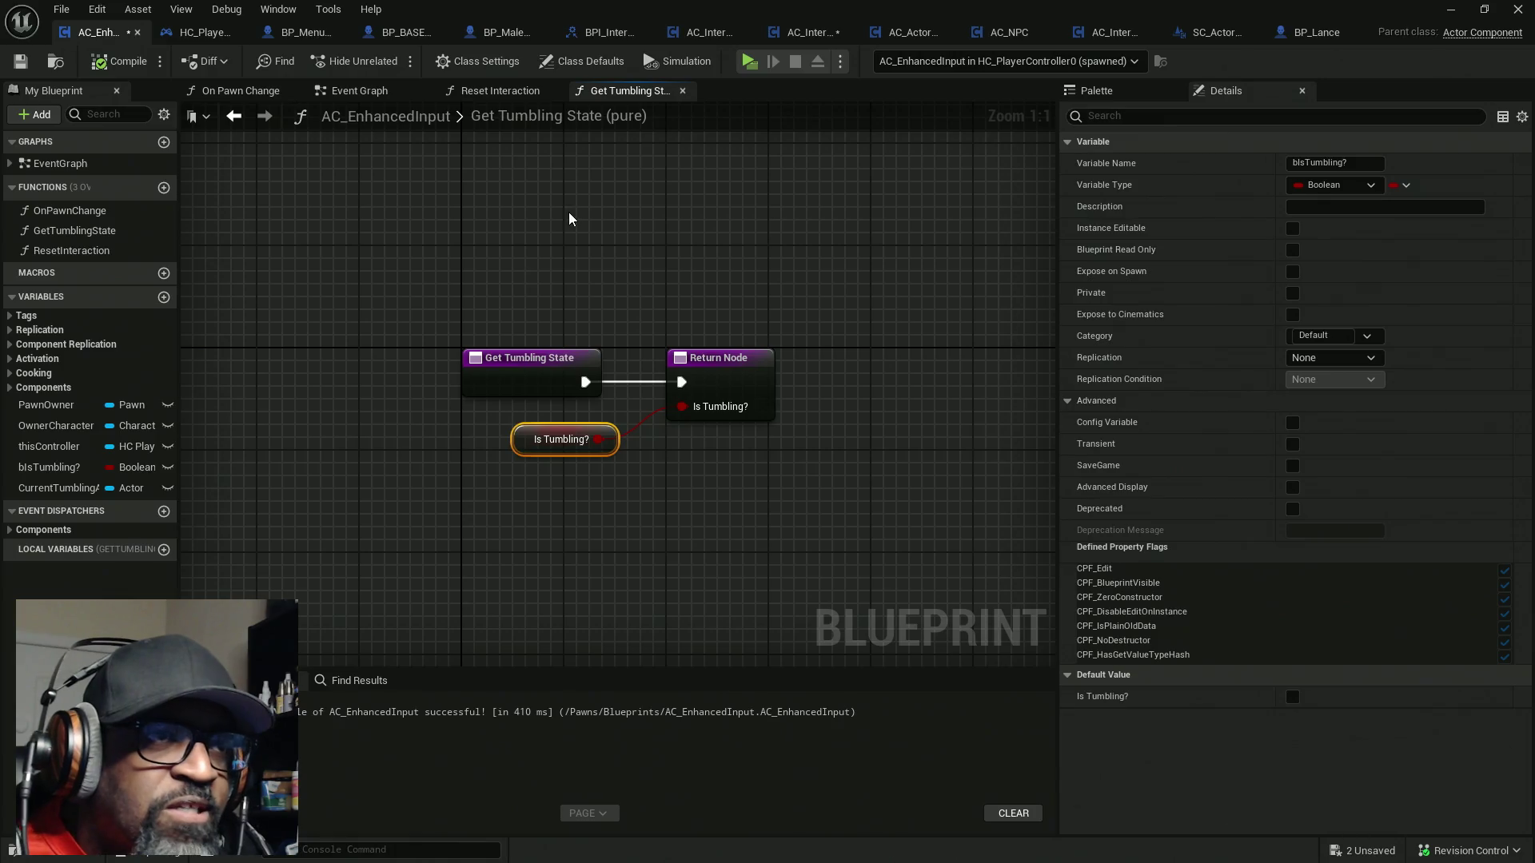
click(518, 92)
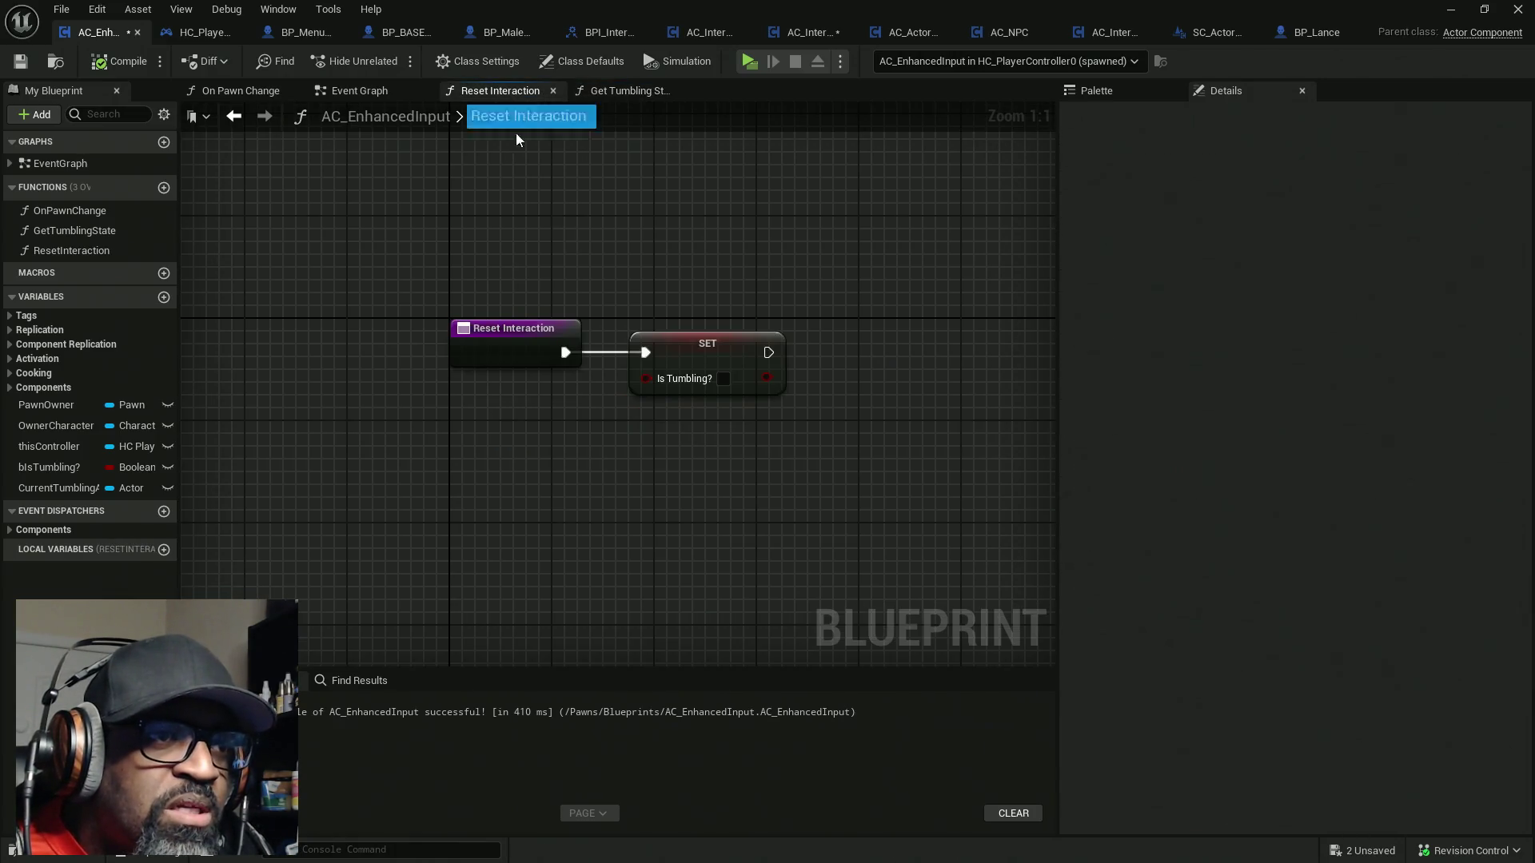
mouse_move(780, 331)
mouse_down()
mouse_move(590, 486)
mouse_move(631, 486)
mouse_move(675, 422)
mouse_move(616, 467)
mouse_move(603, 458)
mouse_move(769, 354)
mouse_move(628, 426)
mouse_move(624, 464)
mouse_up()
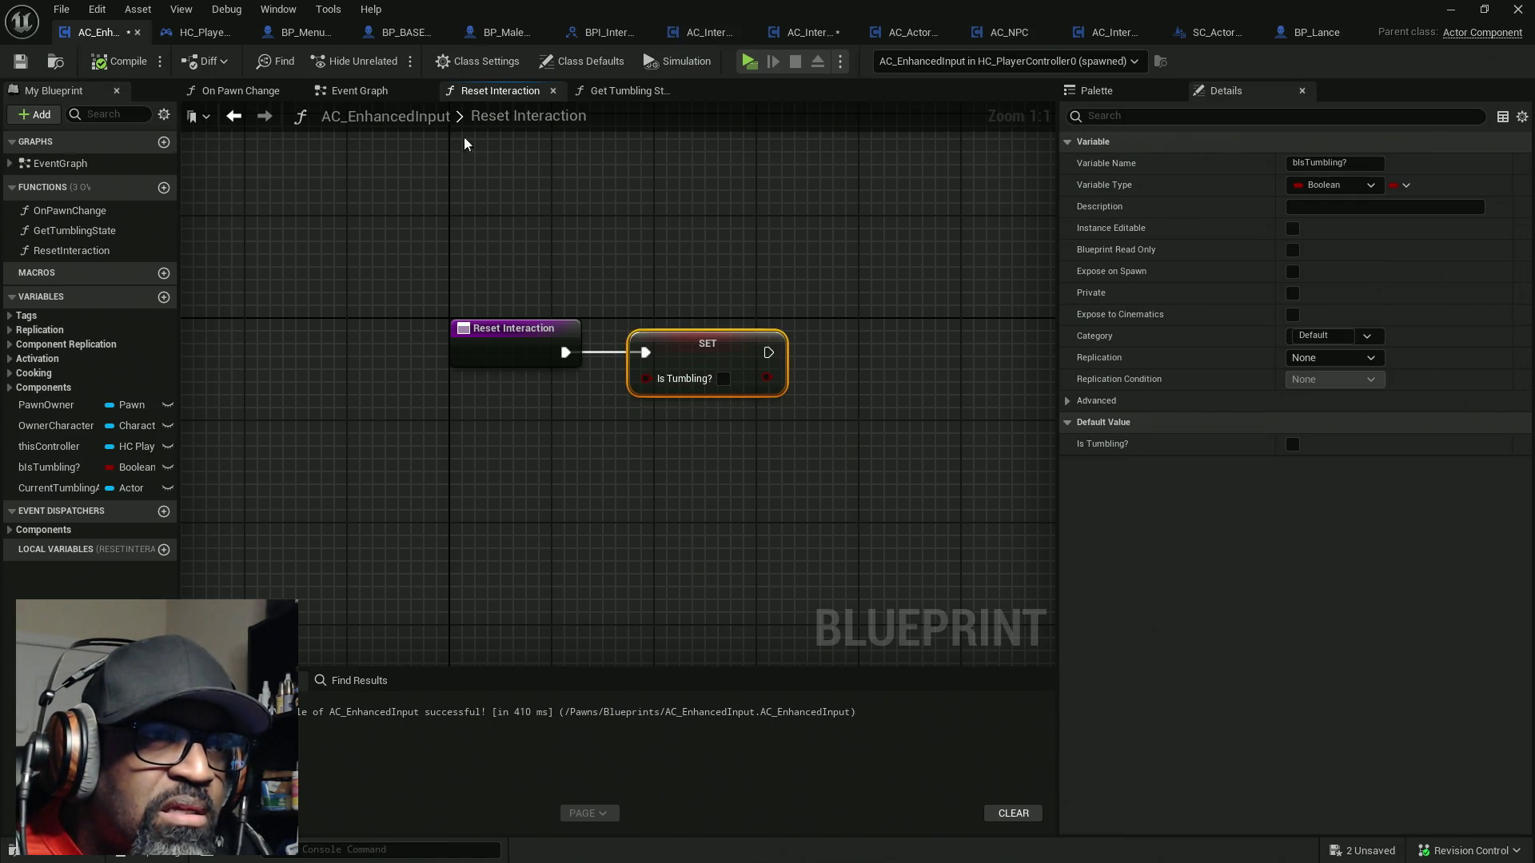
key(ctrl+shift+s)
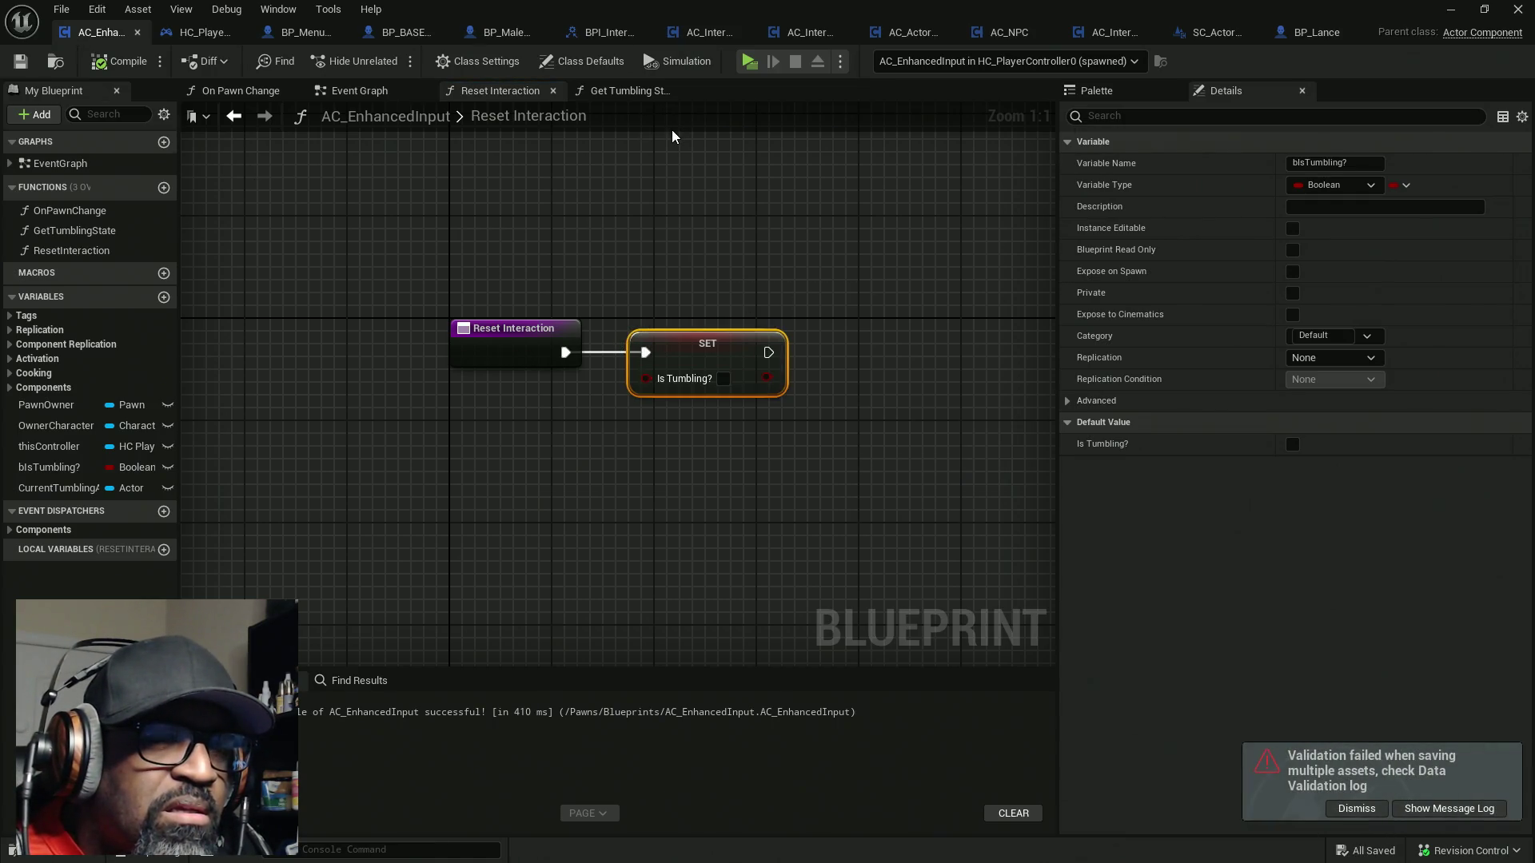
key(alt+Tab)
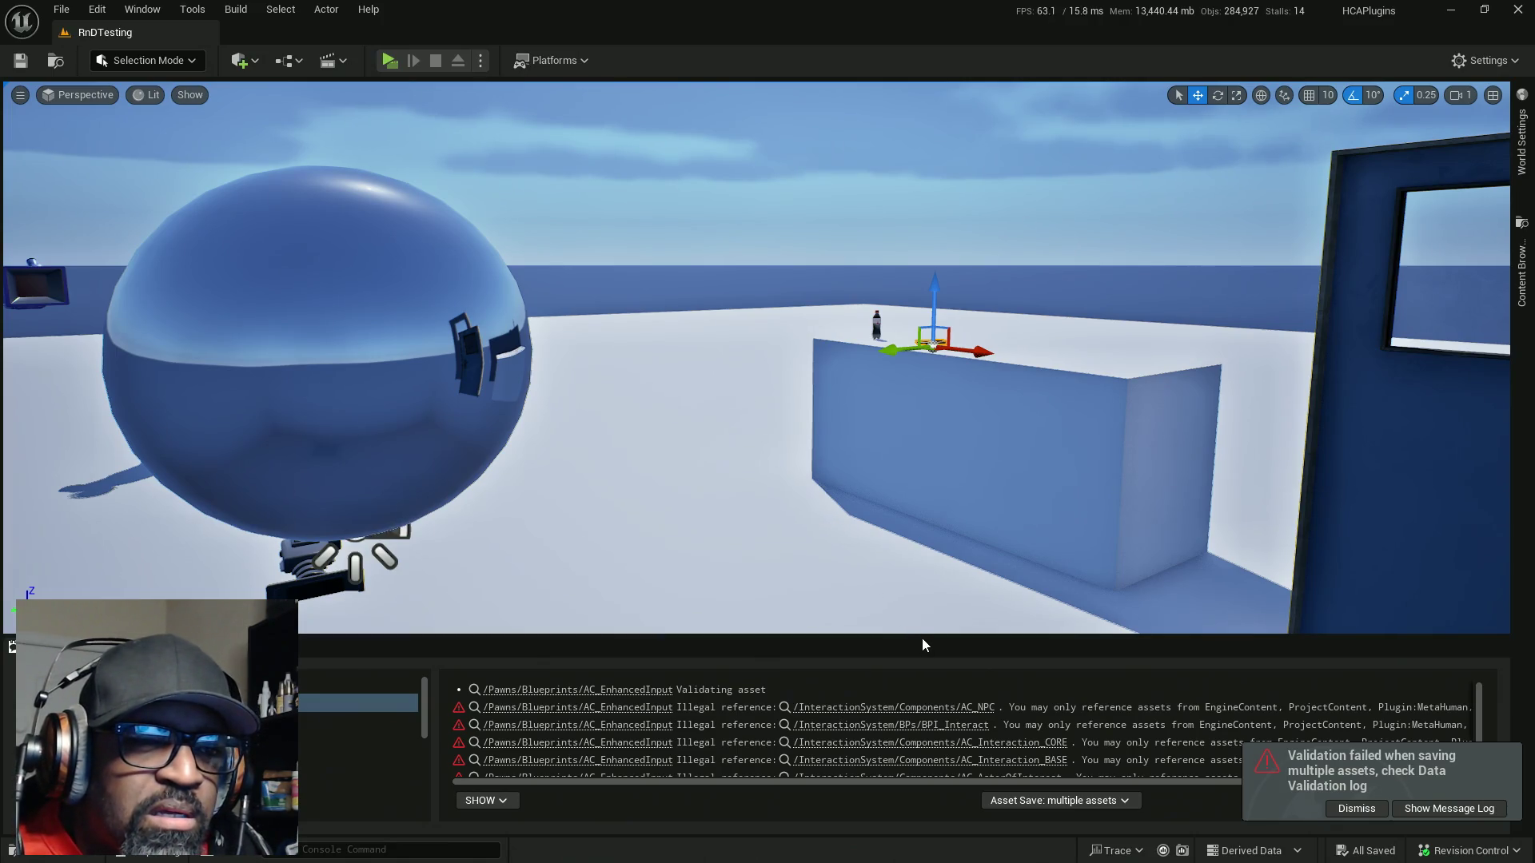
Dismiss the validation notice, clear the Message Log, and frame the soda bottle and pretzel
click(1356, 808)
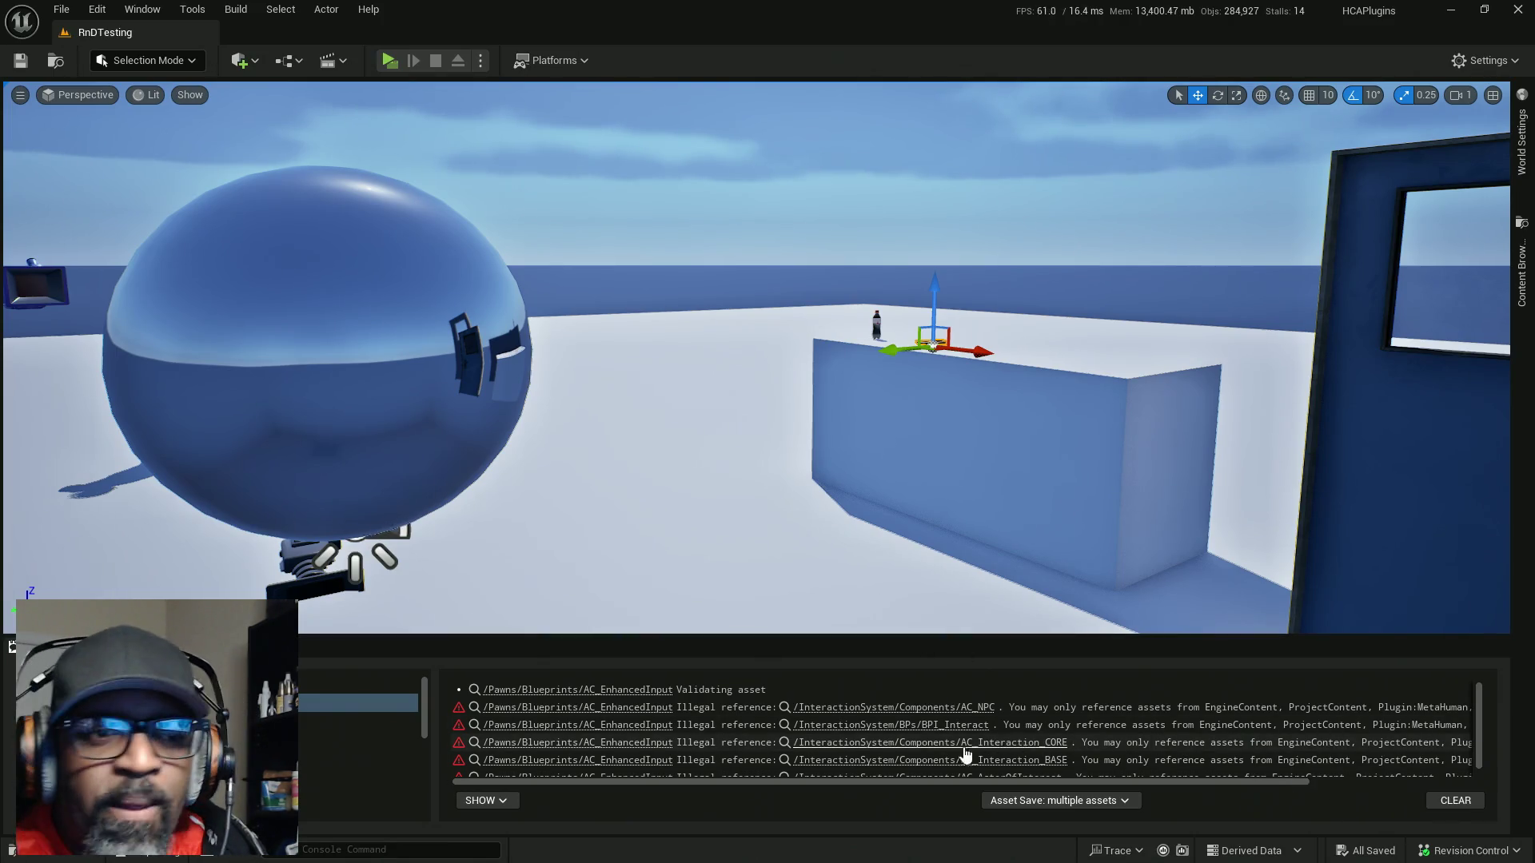
click(1437, 802)
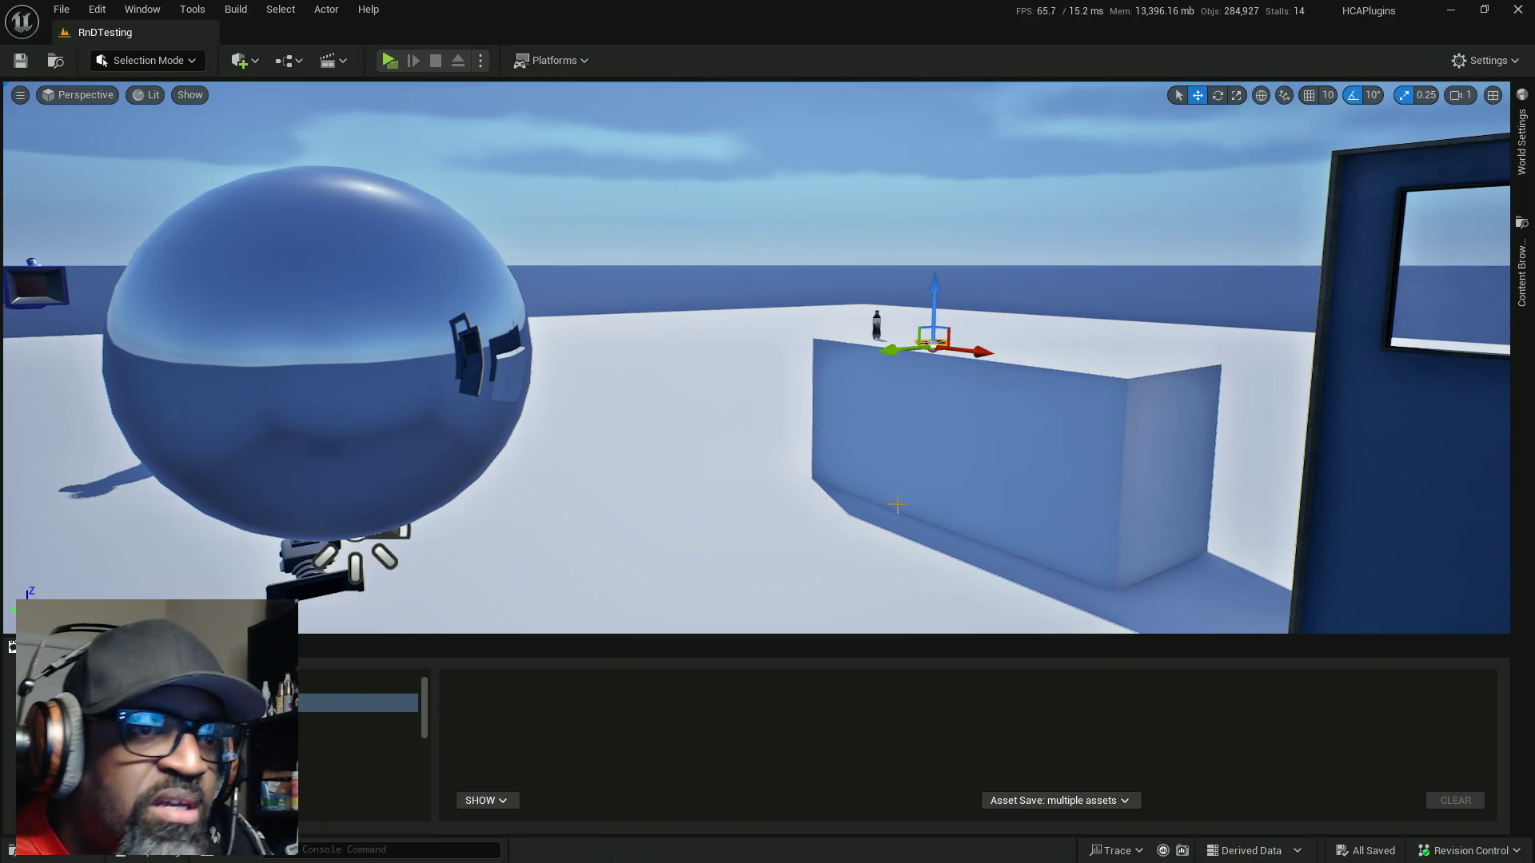
drag(800, 501, 788, 524)
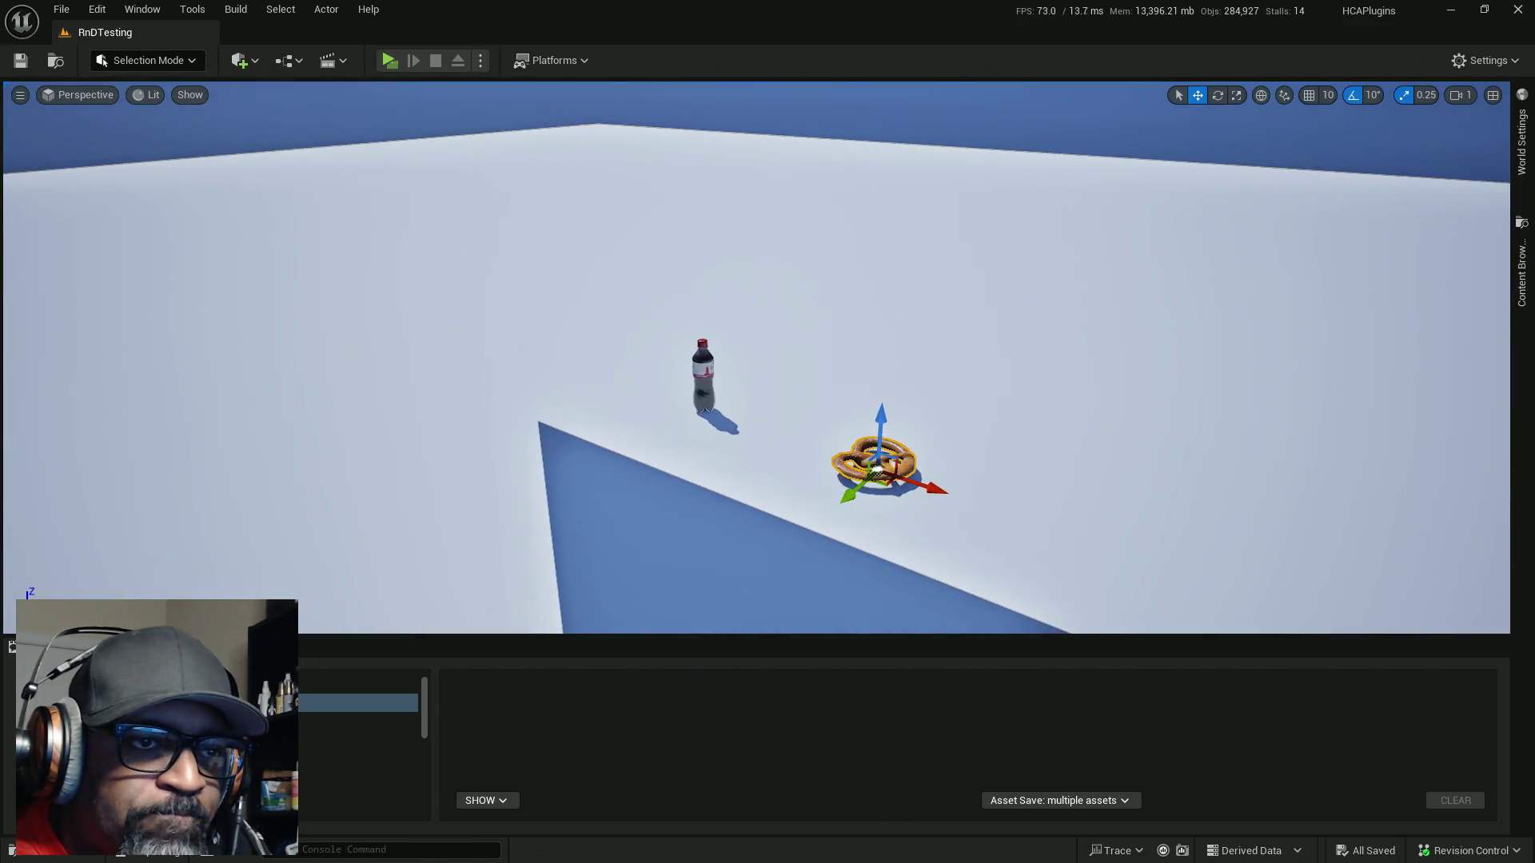
Play in a new window, inspect and rotate the soda bottle, then maximize the AC_EnhancedInput editor
click(411, 51)
key(w)
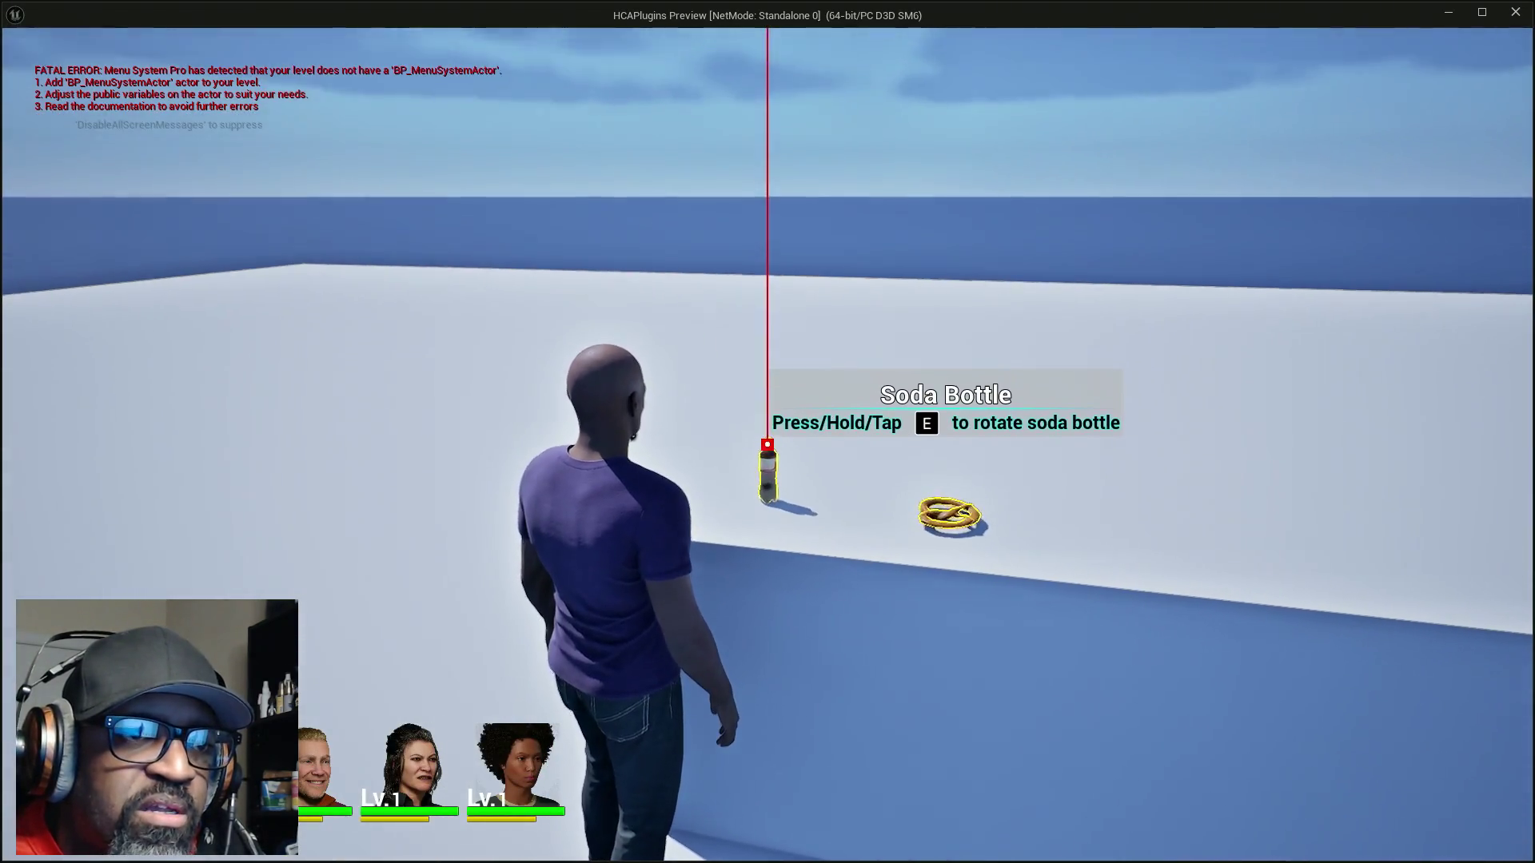
key(e)
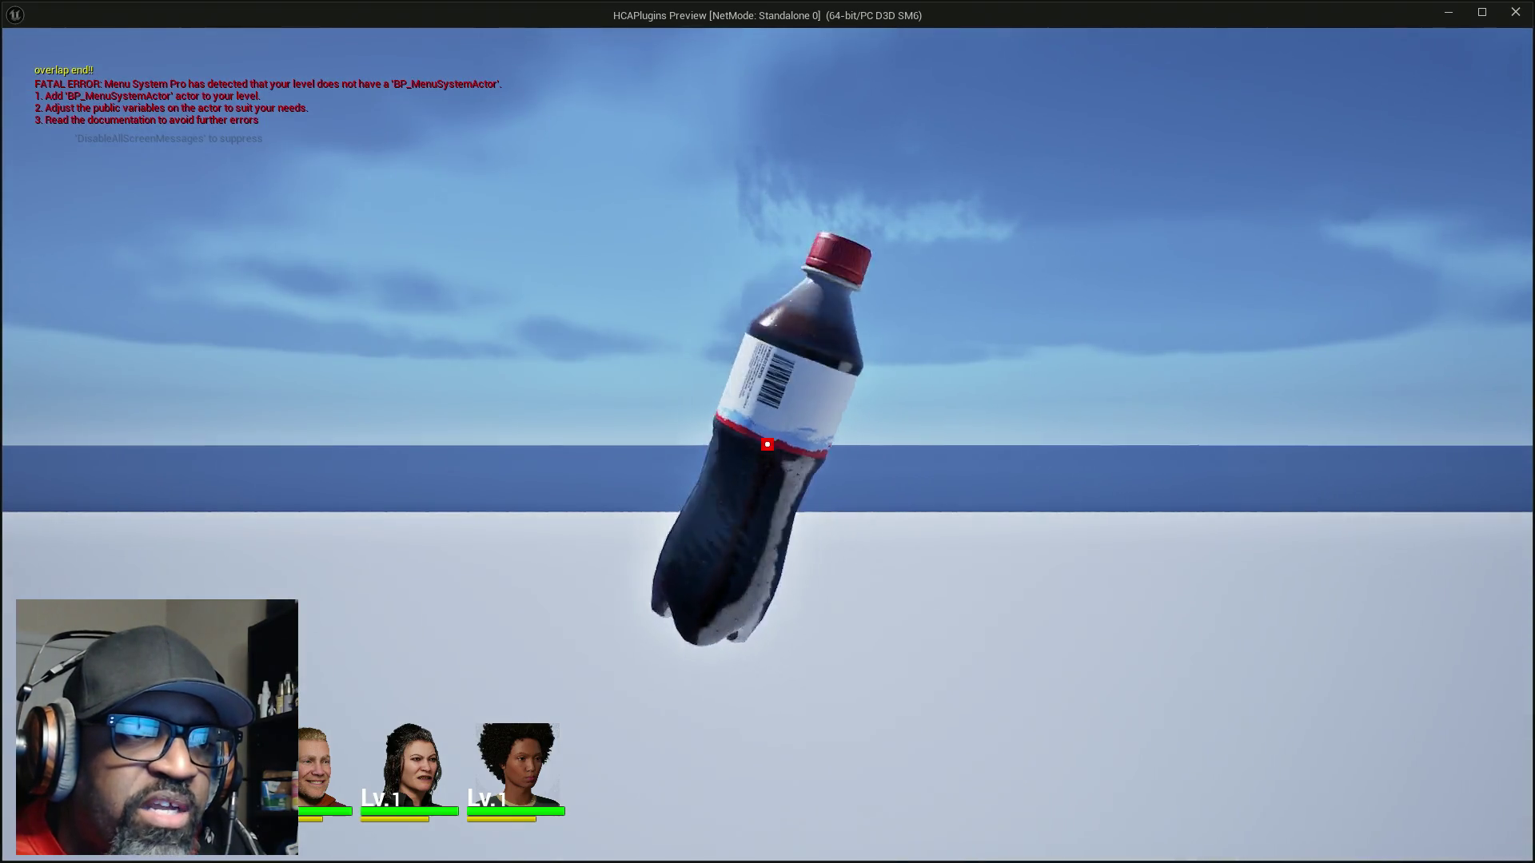
key(e)
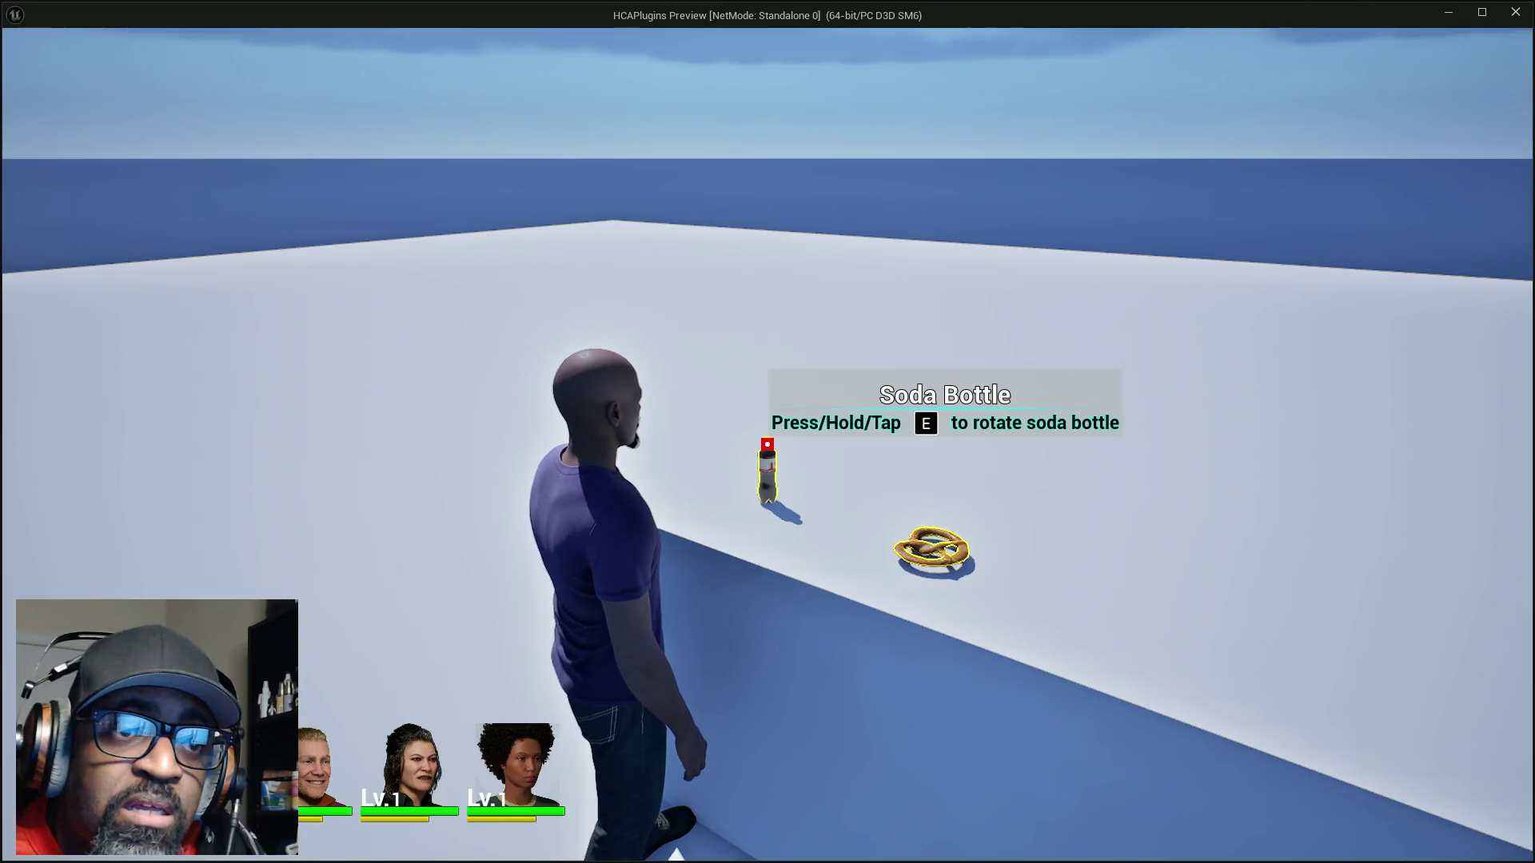
key(alt+Tab)
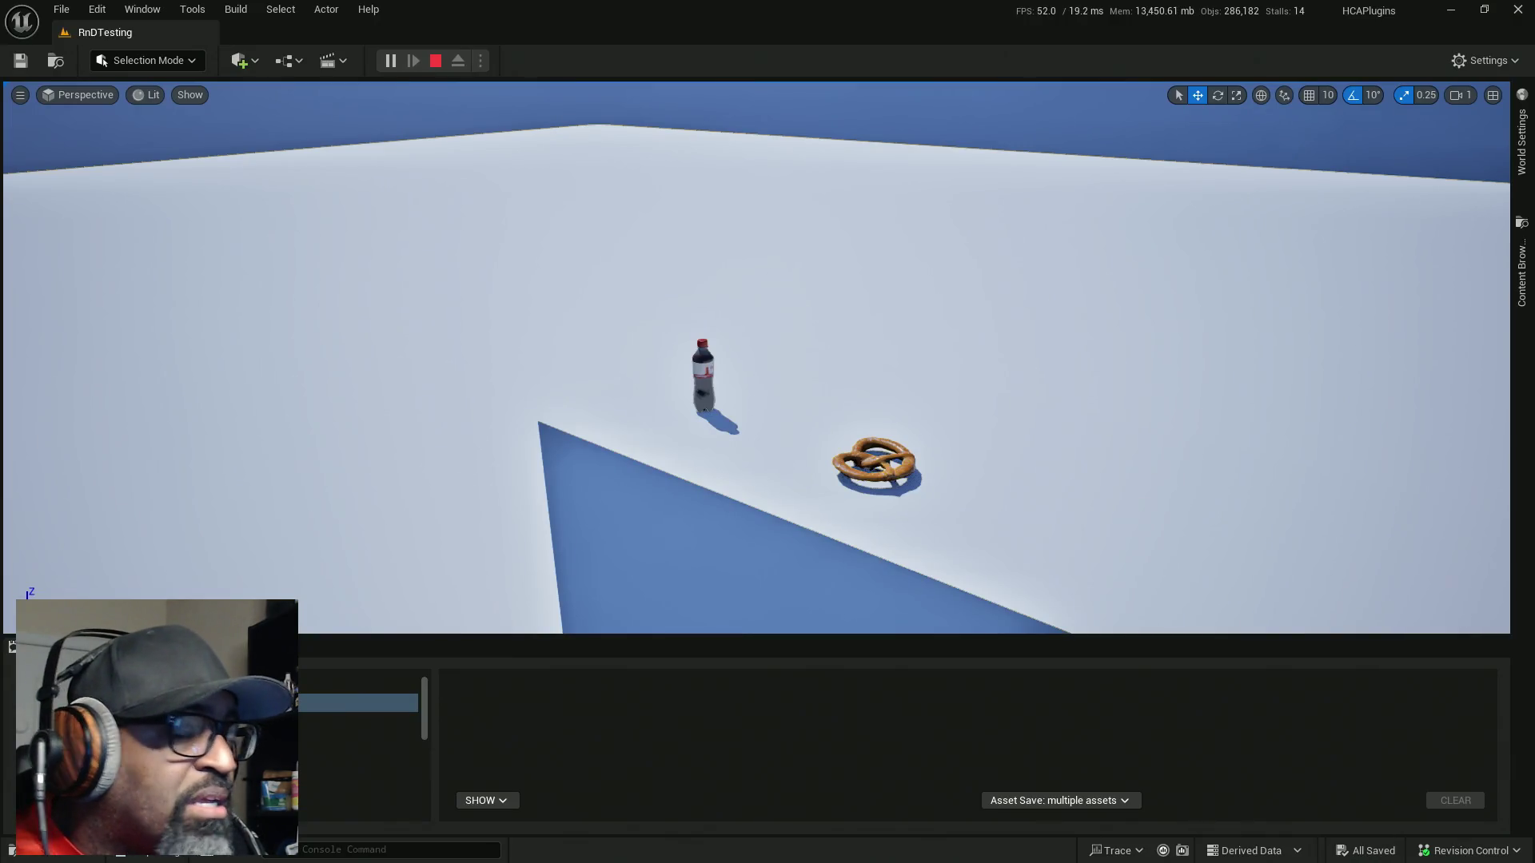
key(alt+Tab)
drag(578, 94, 663, 7)
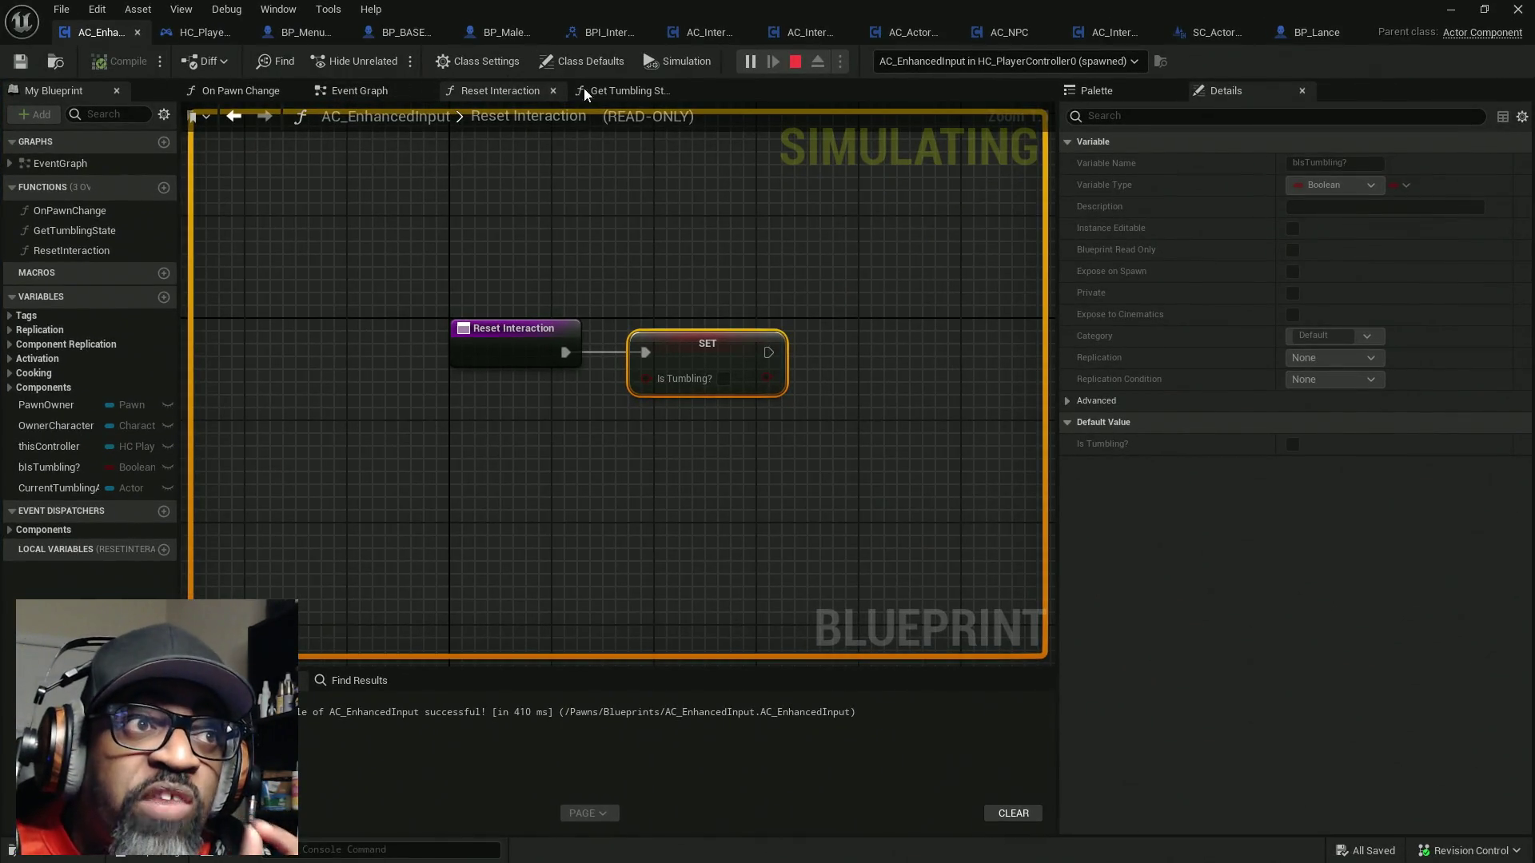
Bring the IA_Interact logic into view in AC_EnhancedInput's Event Graph
click(392, 92)
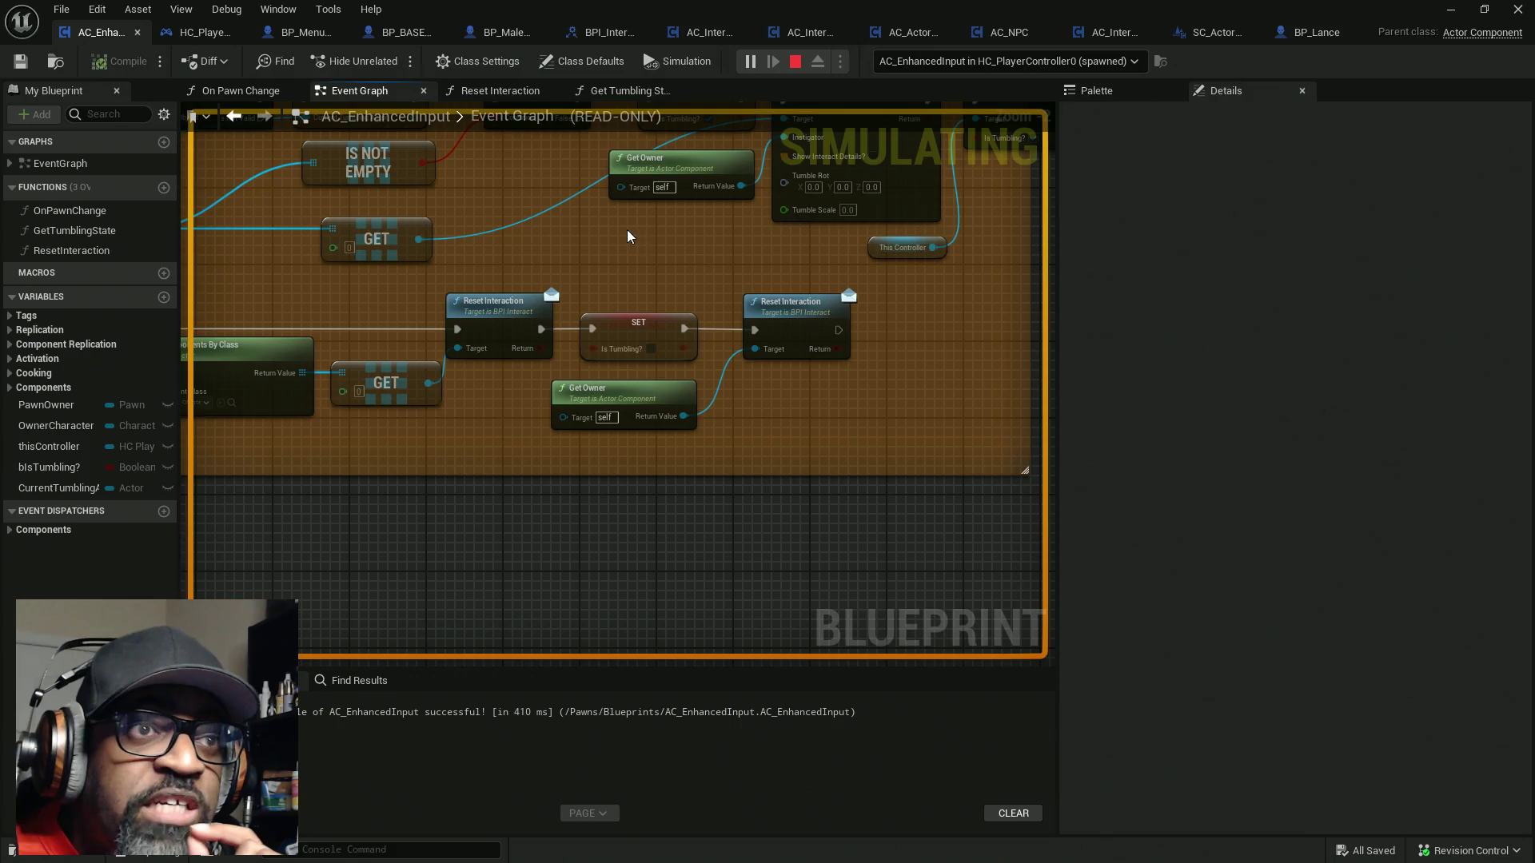
scroll(721, 258, down, 7)
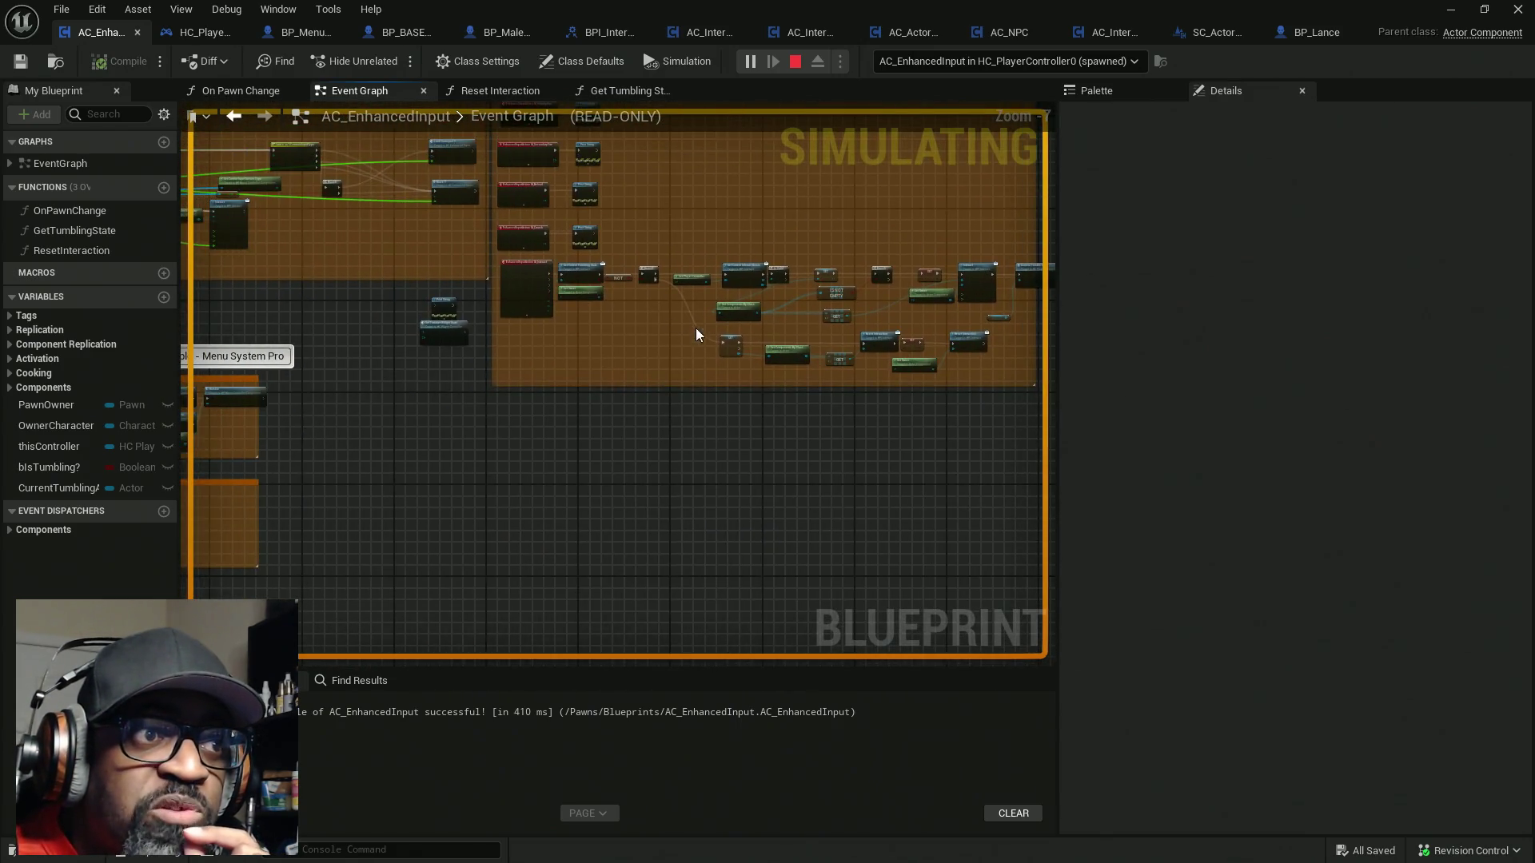
scroll(649, 302, up, 6)
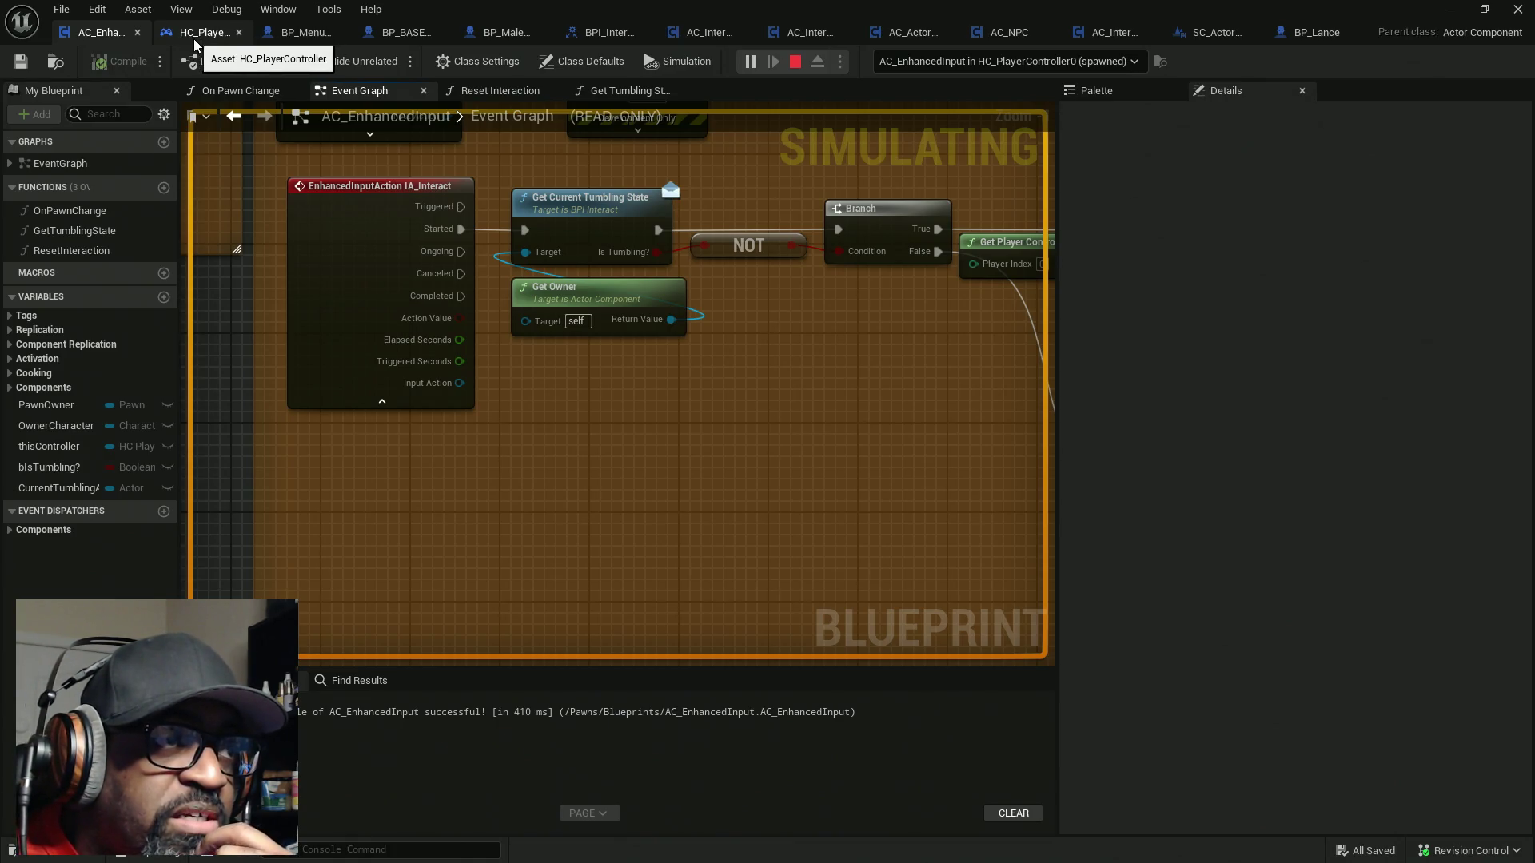
drag(812, 292, 629, 293)
mouse_move(720, 266)
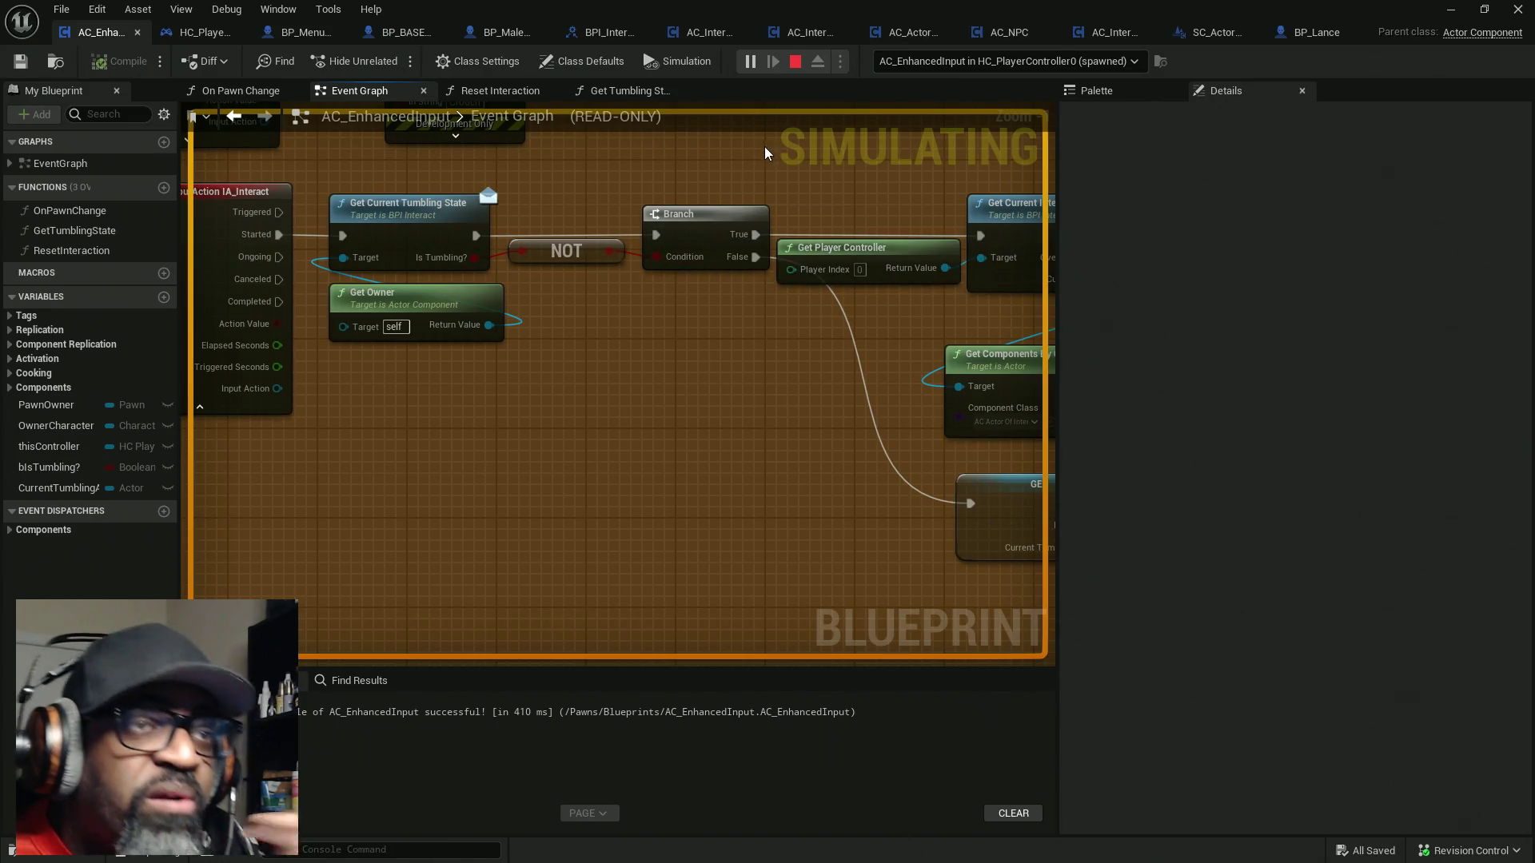
Stop the play session and select the Get Current Tumbling State node beside IA_Interact
key(alt+Tab)
key(alt+Tab)
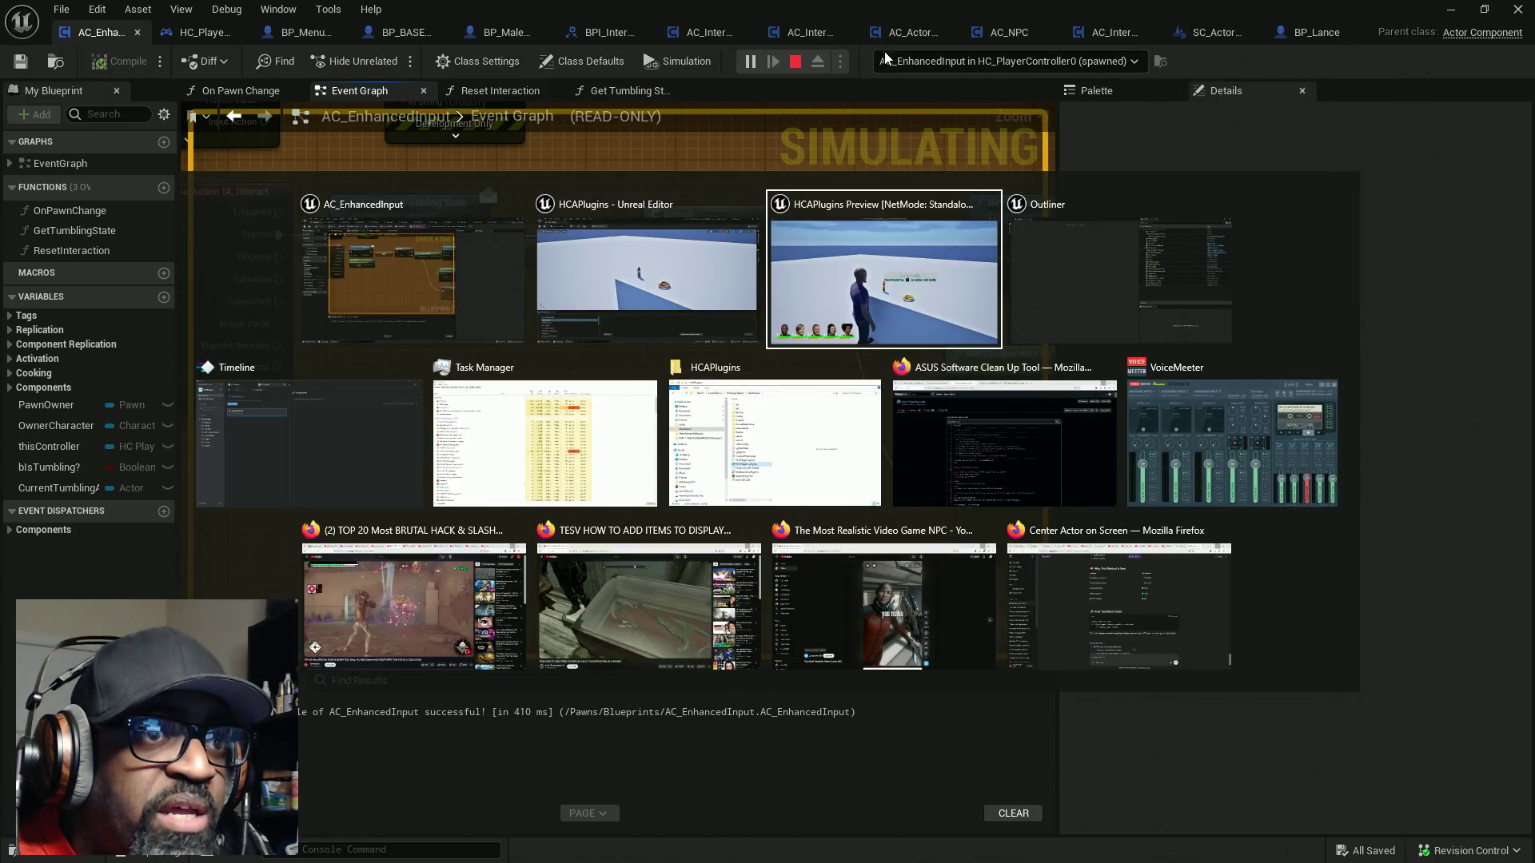
key(alt+Tab)
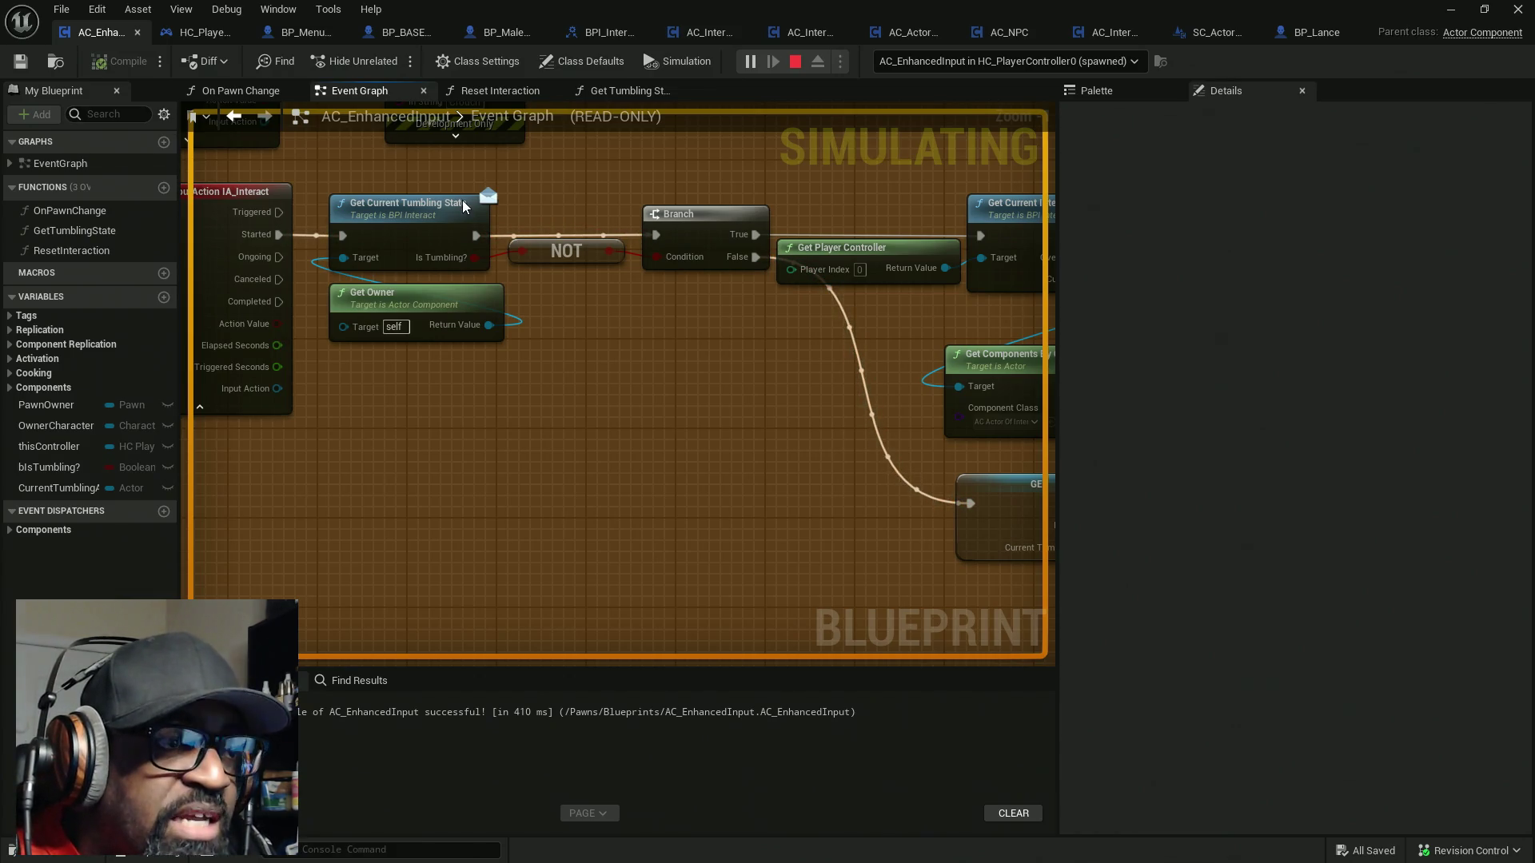
key(Escape)
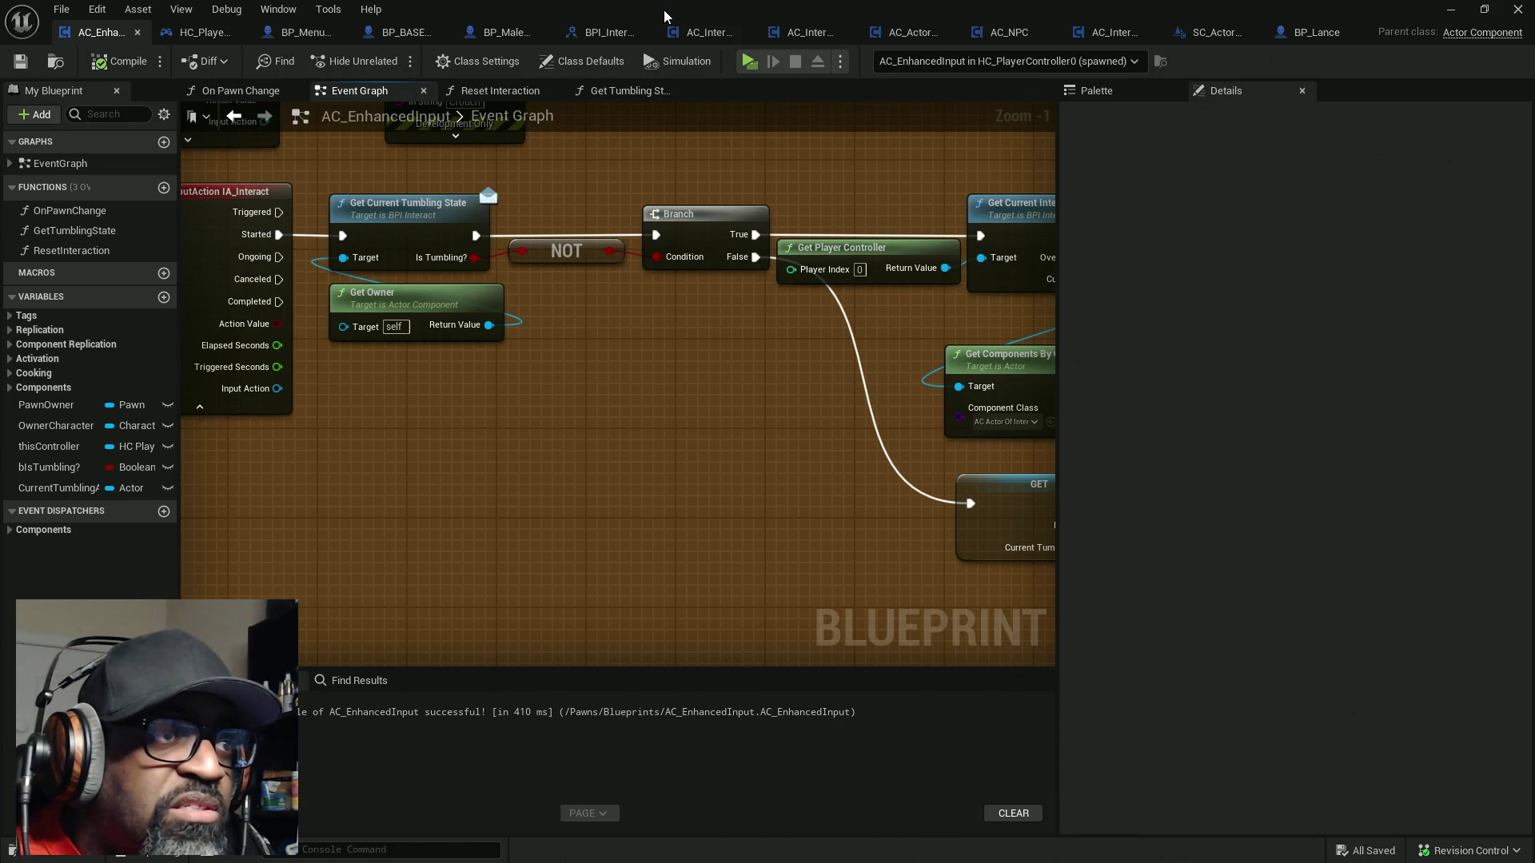
drag(508, 212, 703, 209)
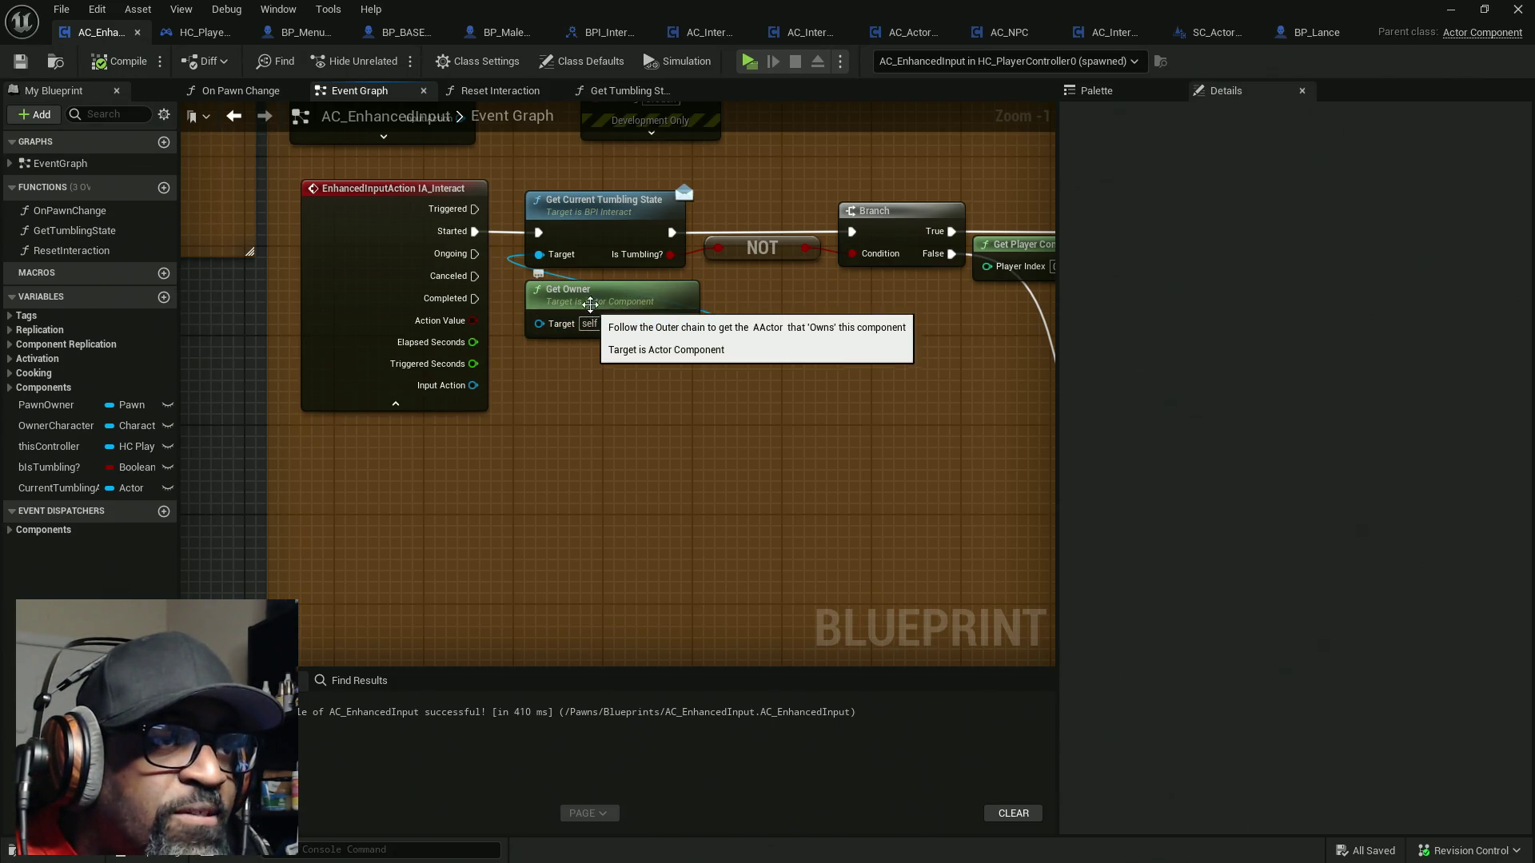
click(601, 206)
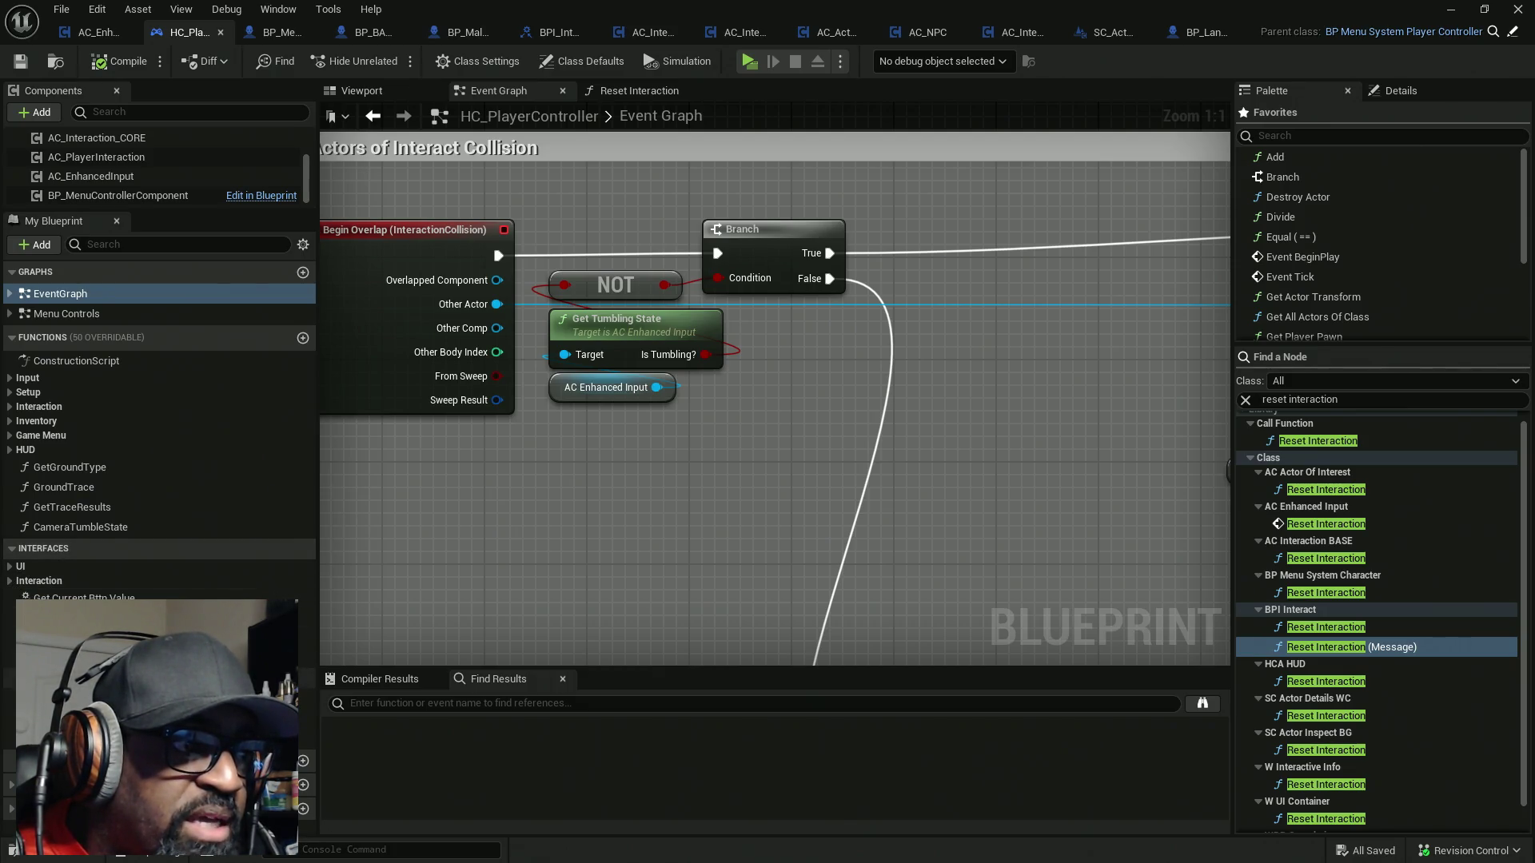
Inspect the controller's Get Current Tumbling State call node, then view BP_BASE_Character's Reset Interaction graph
double_click(88, 616)
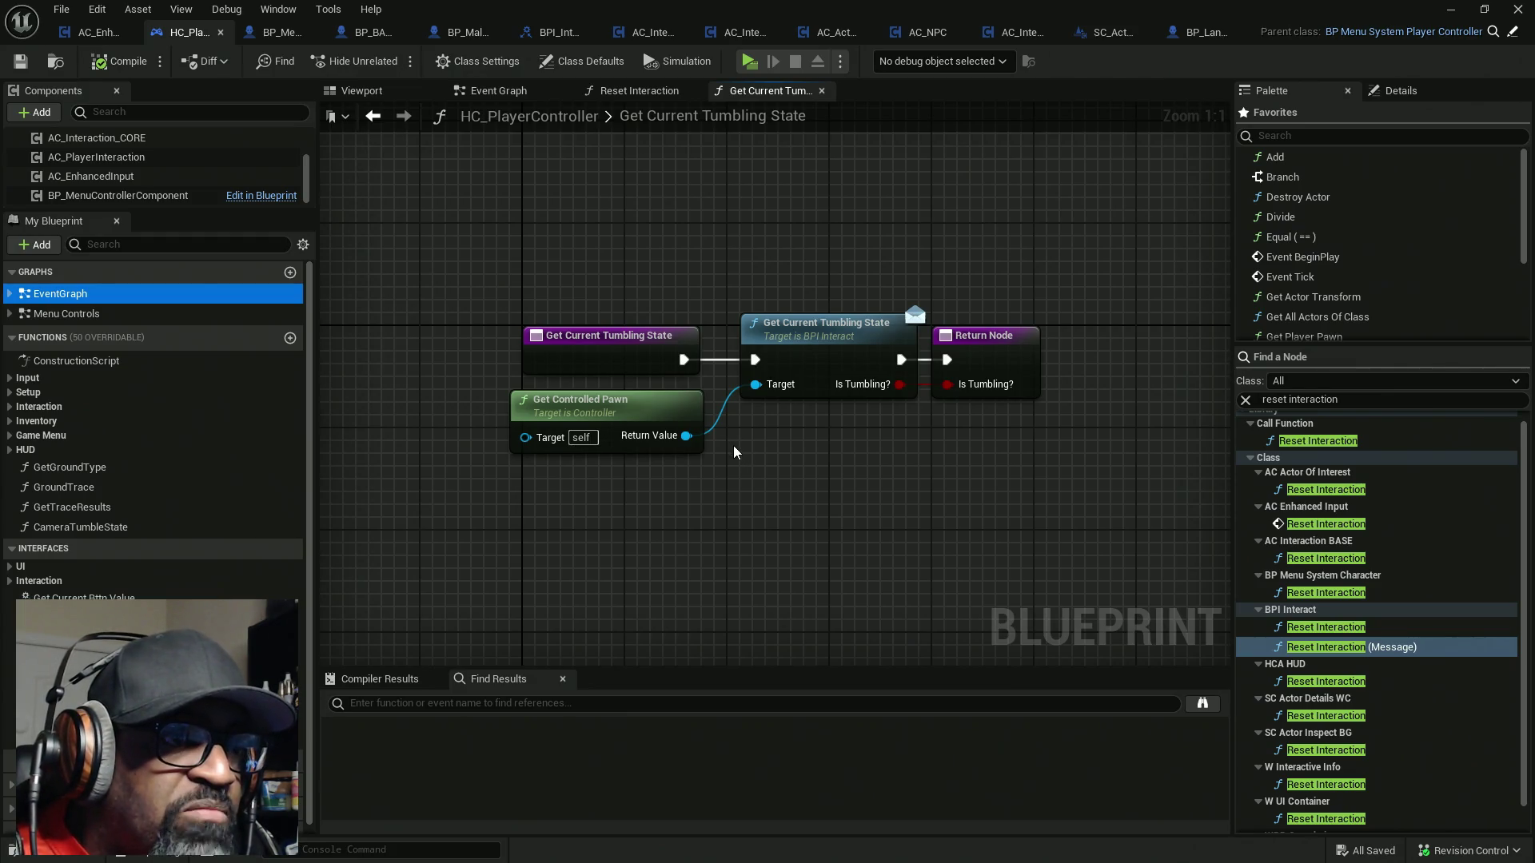
drag(848, 499, 679, 392)
drag(819, 278, 838, 430)
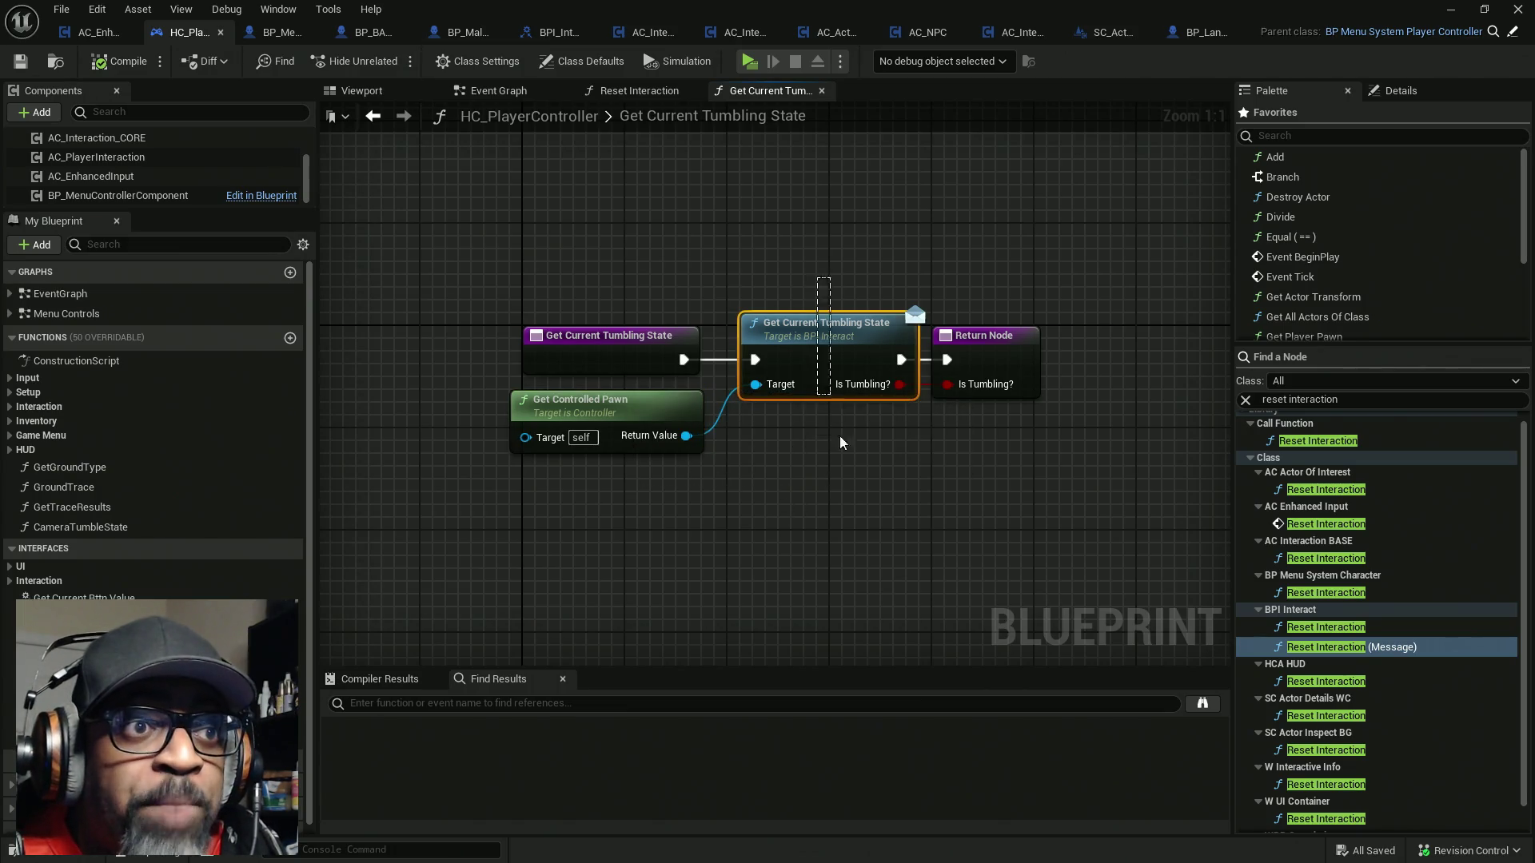
click(375, 36)
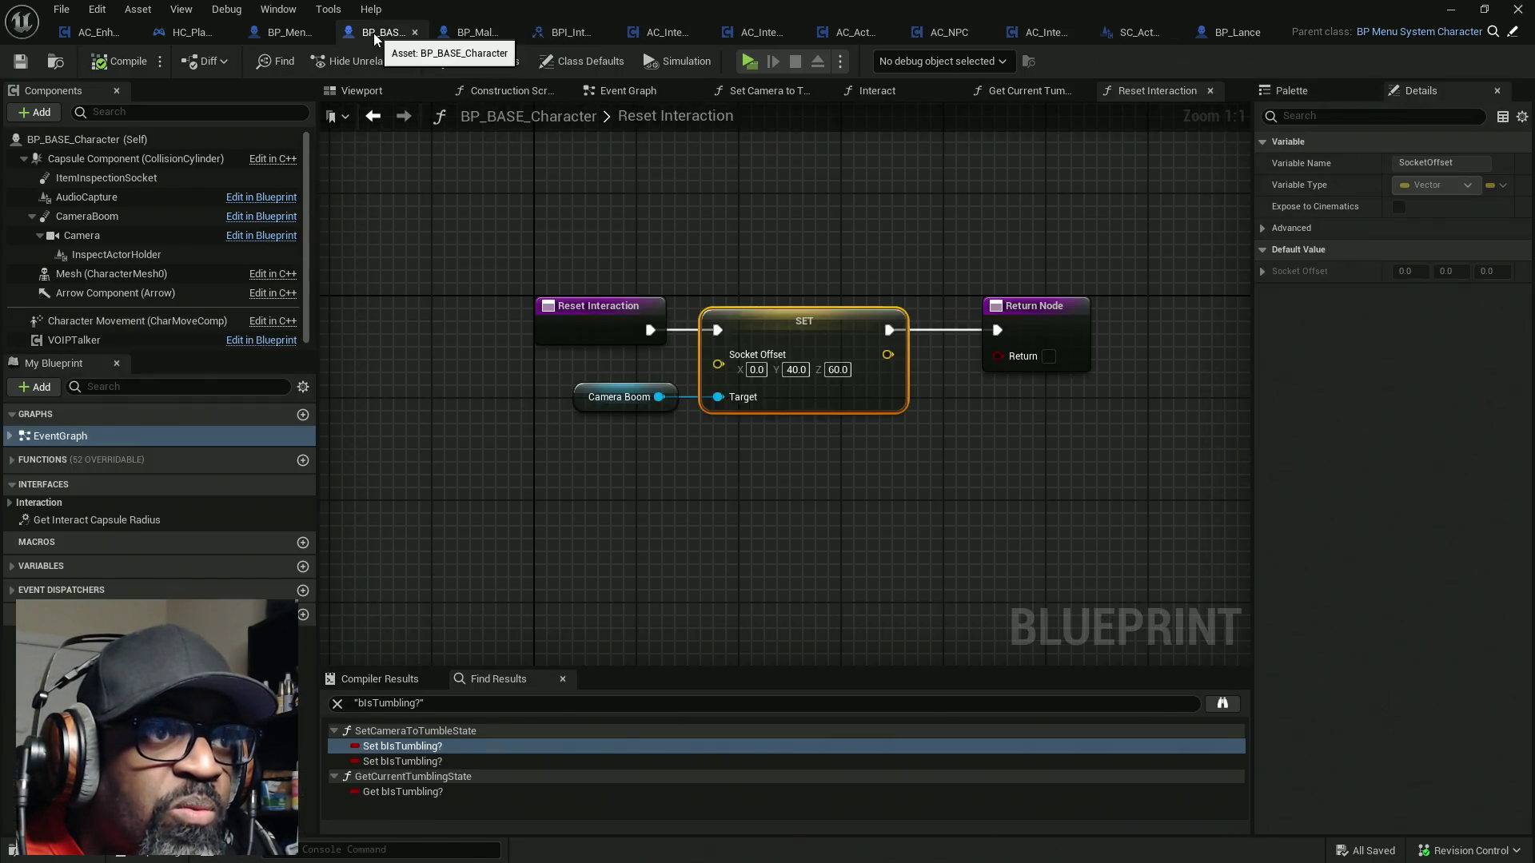
Compare with the character's Get Current Tumbling State and shift Reset Interaction's Return Node right
click(1014, 89)
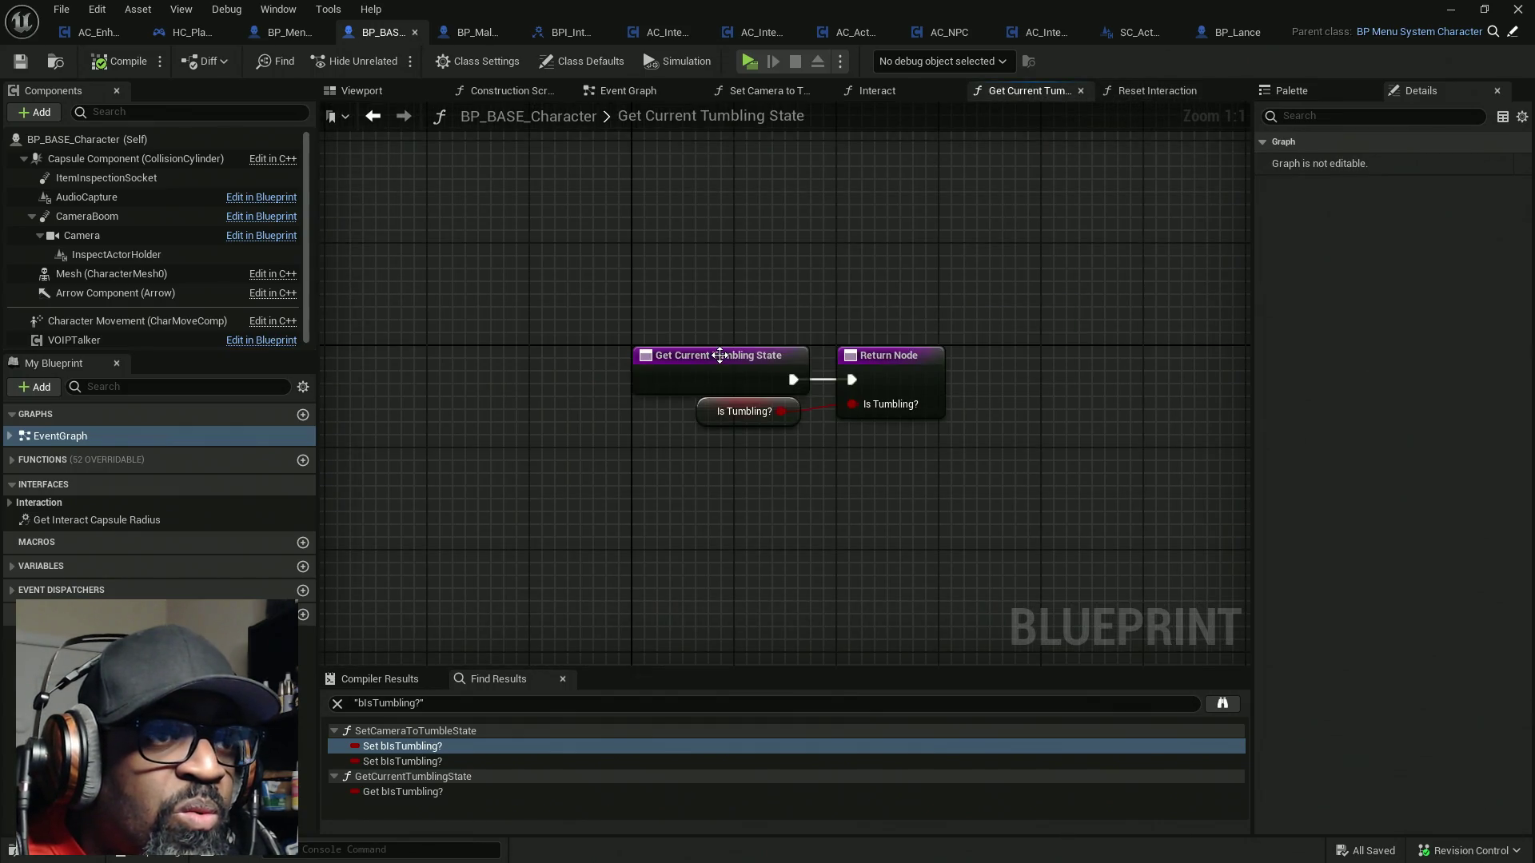
click(1148, 89)
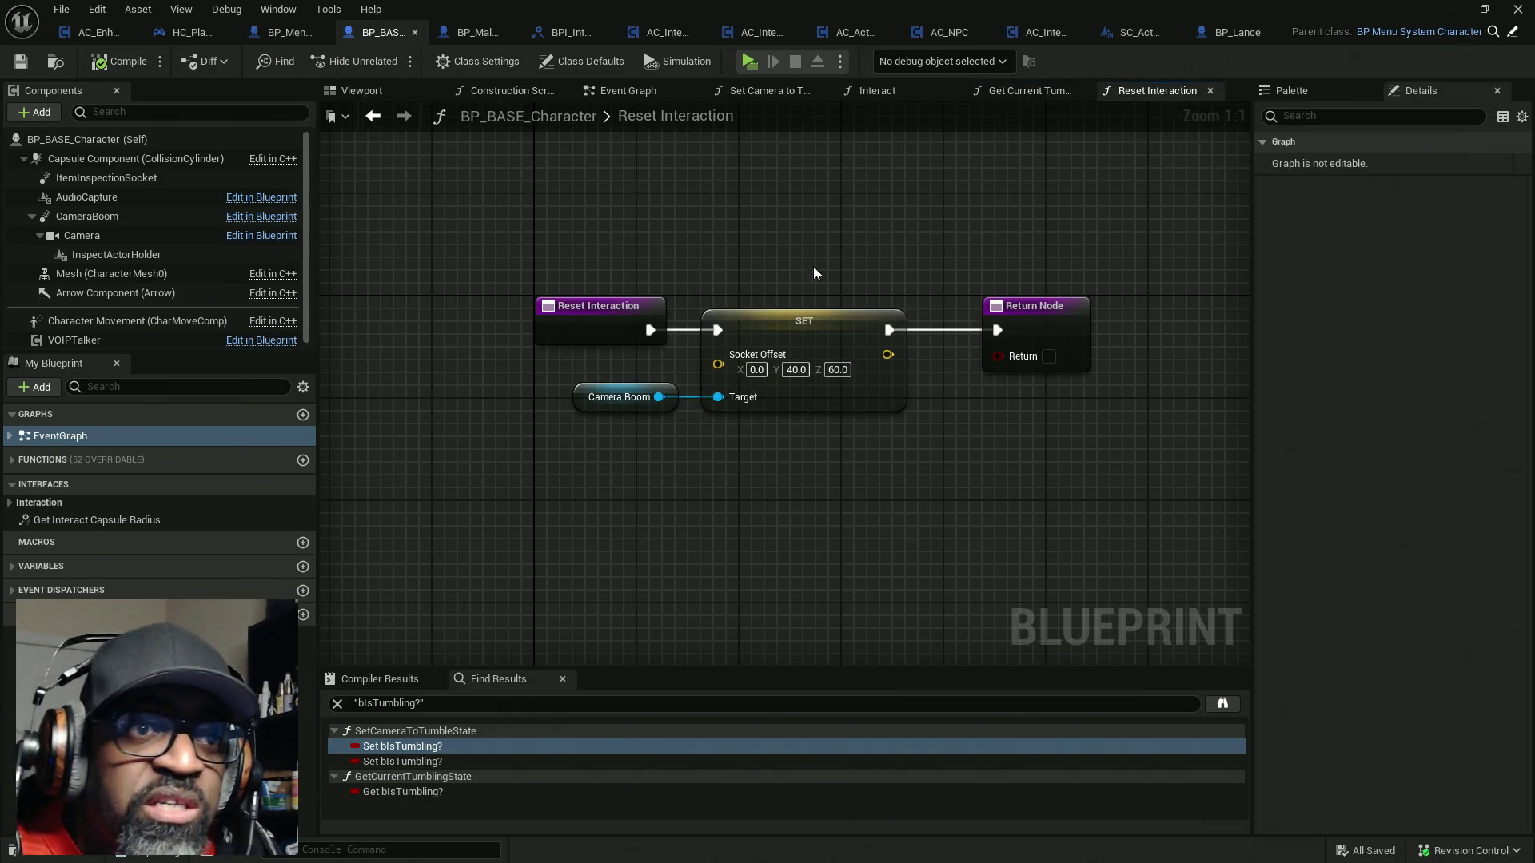
drag(887, 302, 1044, 303)
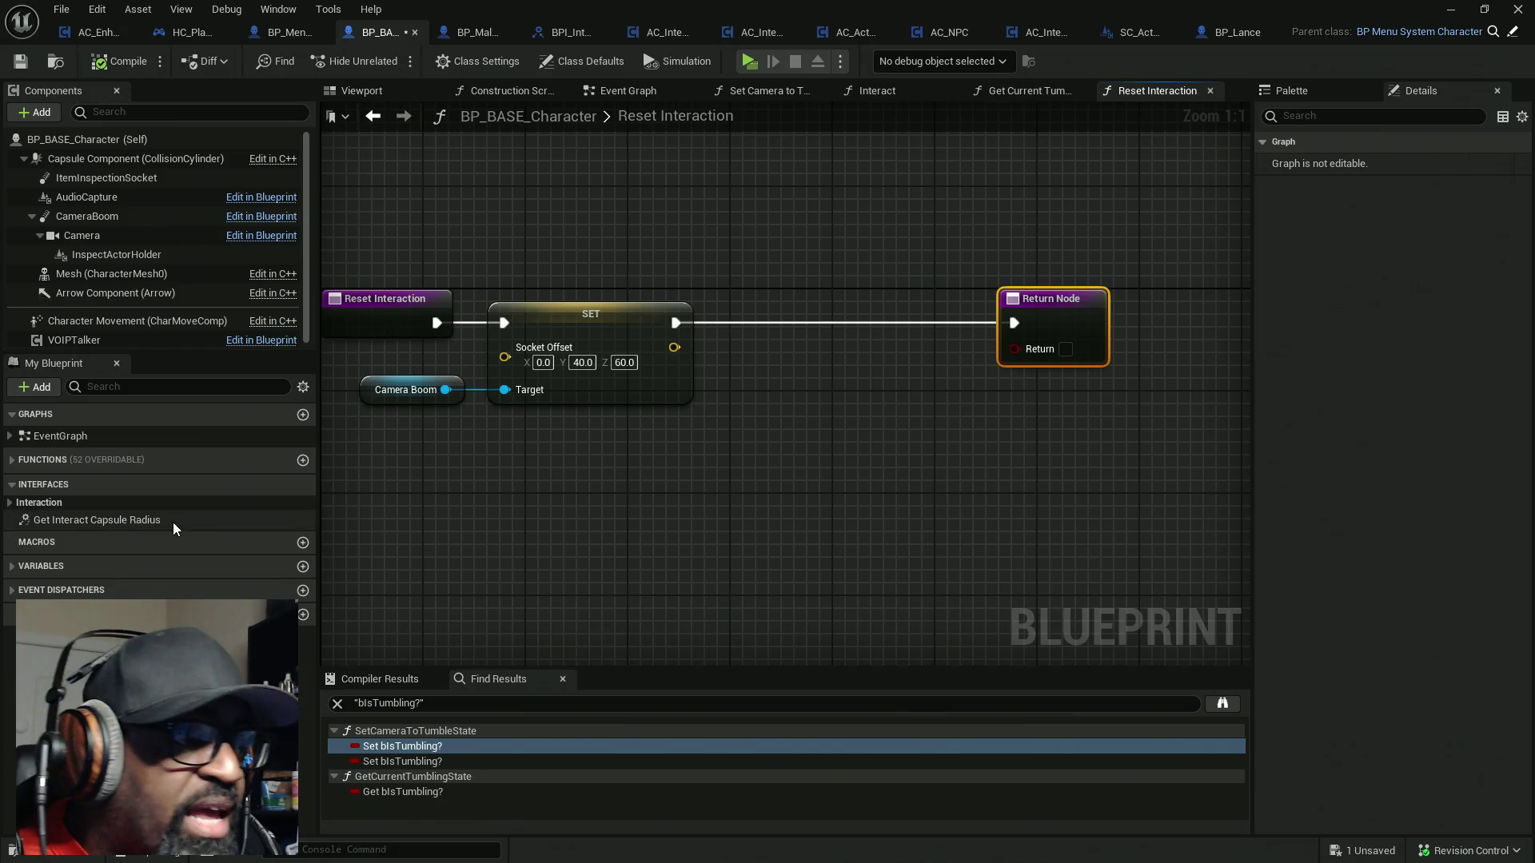
click(1021, 93)
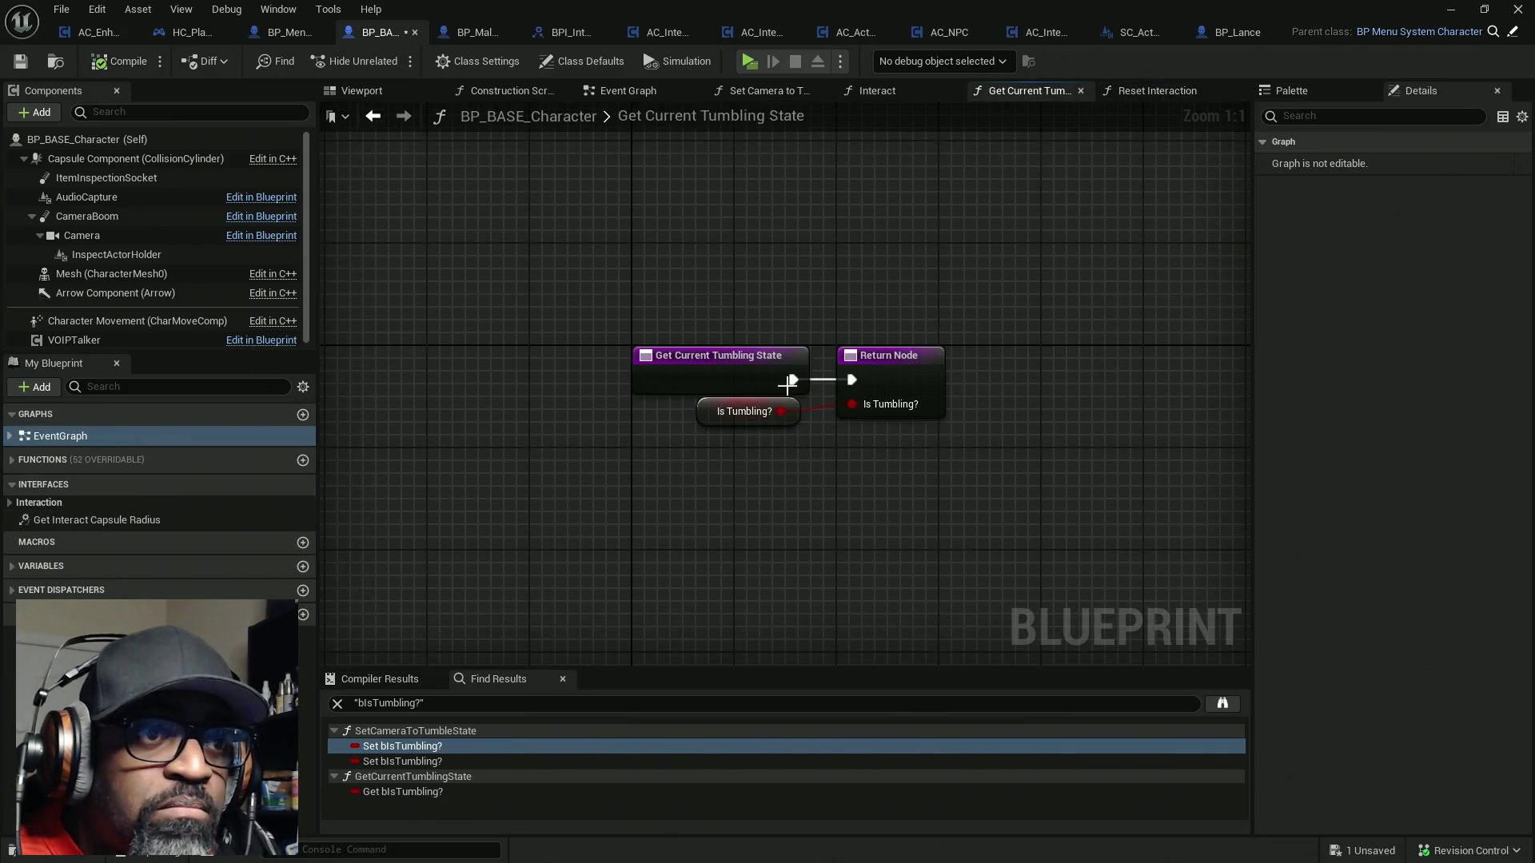
click(1181, 92)
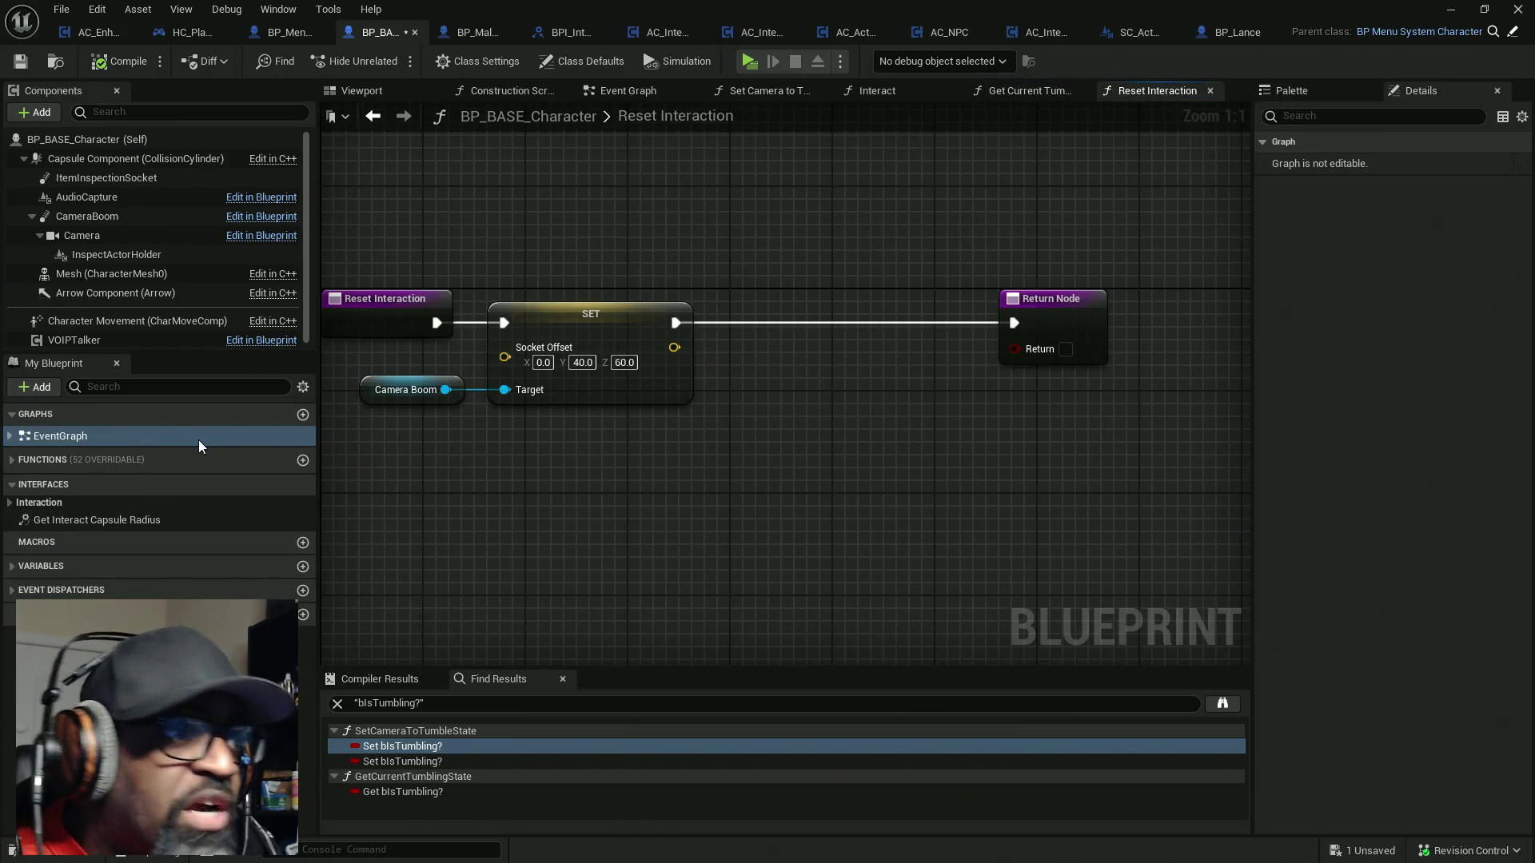
Add a SET Is Tumbling? false node after the Socket Offset reset, compile, and play
click(169, 386)
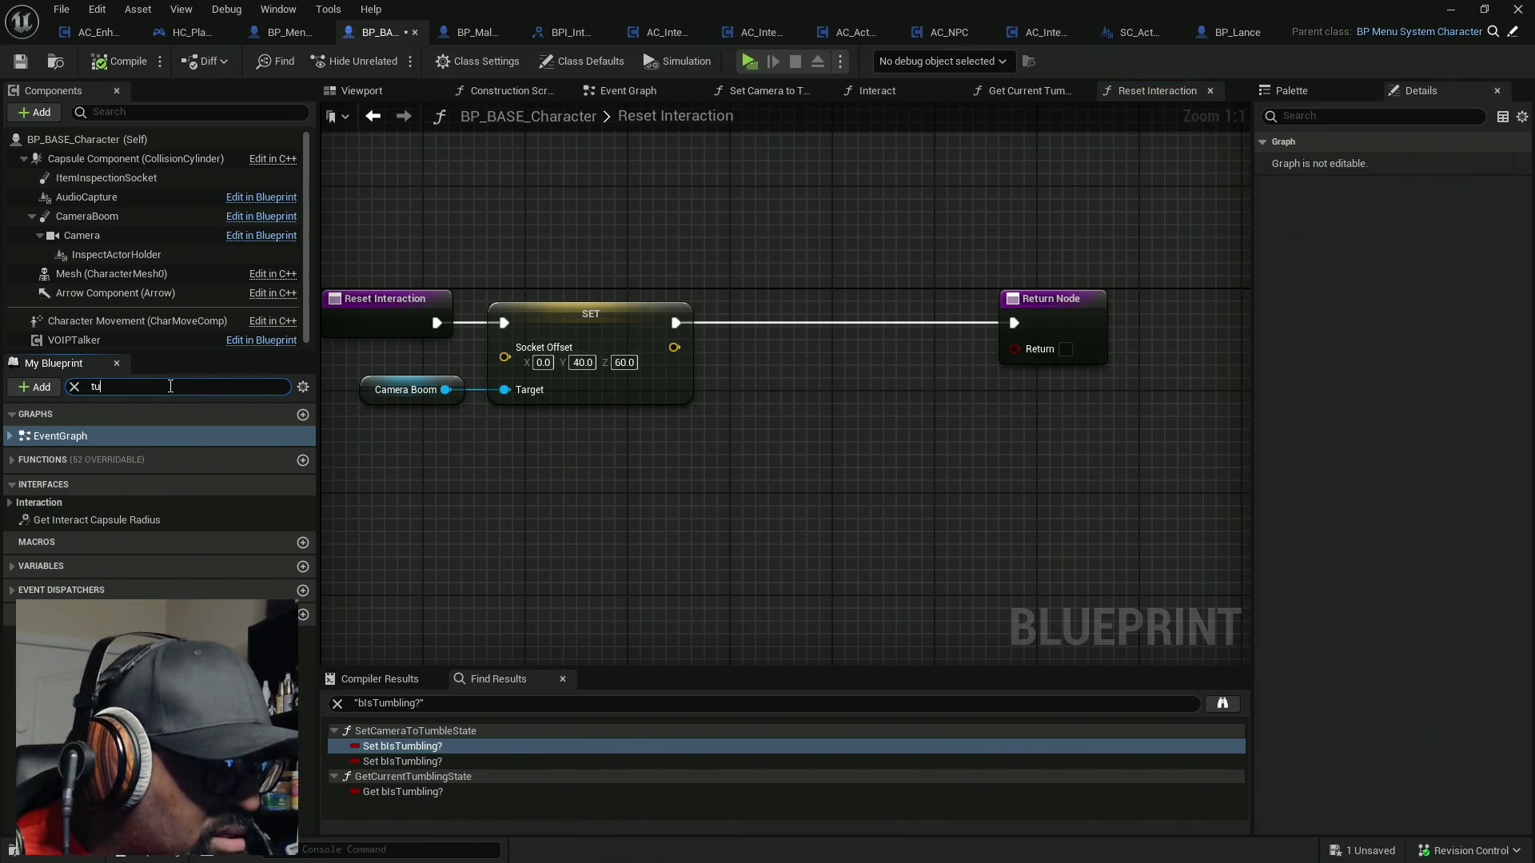
text(mb)
mouse_move(95, 557)
mouse_down()
mouse_move(788, 343)
mouse_move(679, 323)
mouse_move(837, 323)
mouse_up()
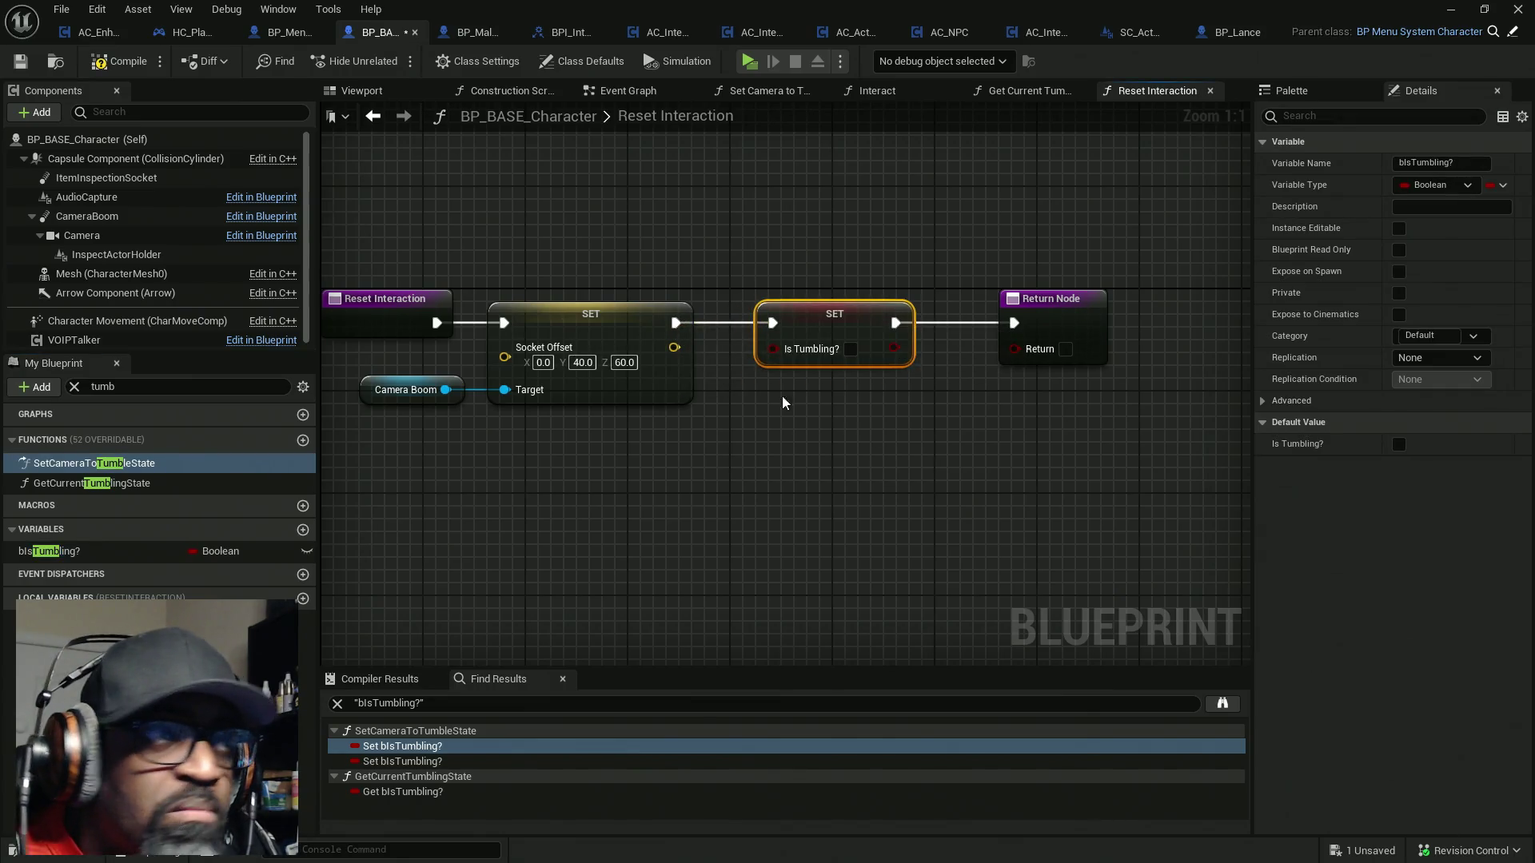
click(120, 61)
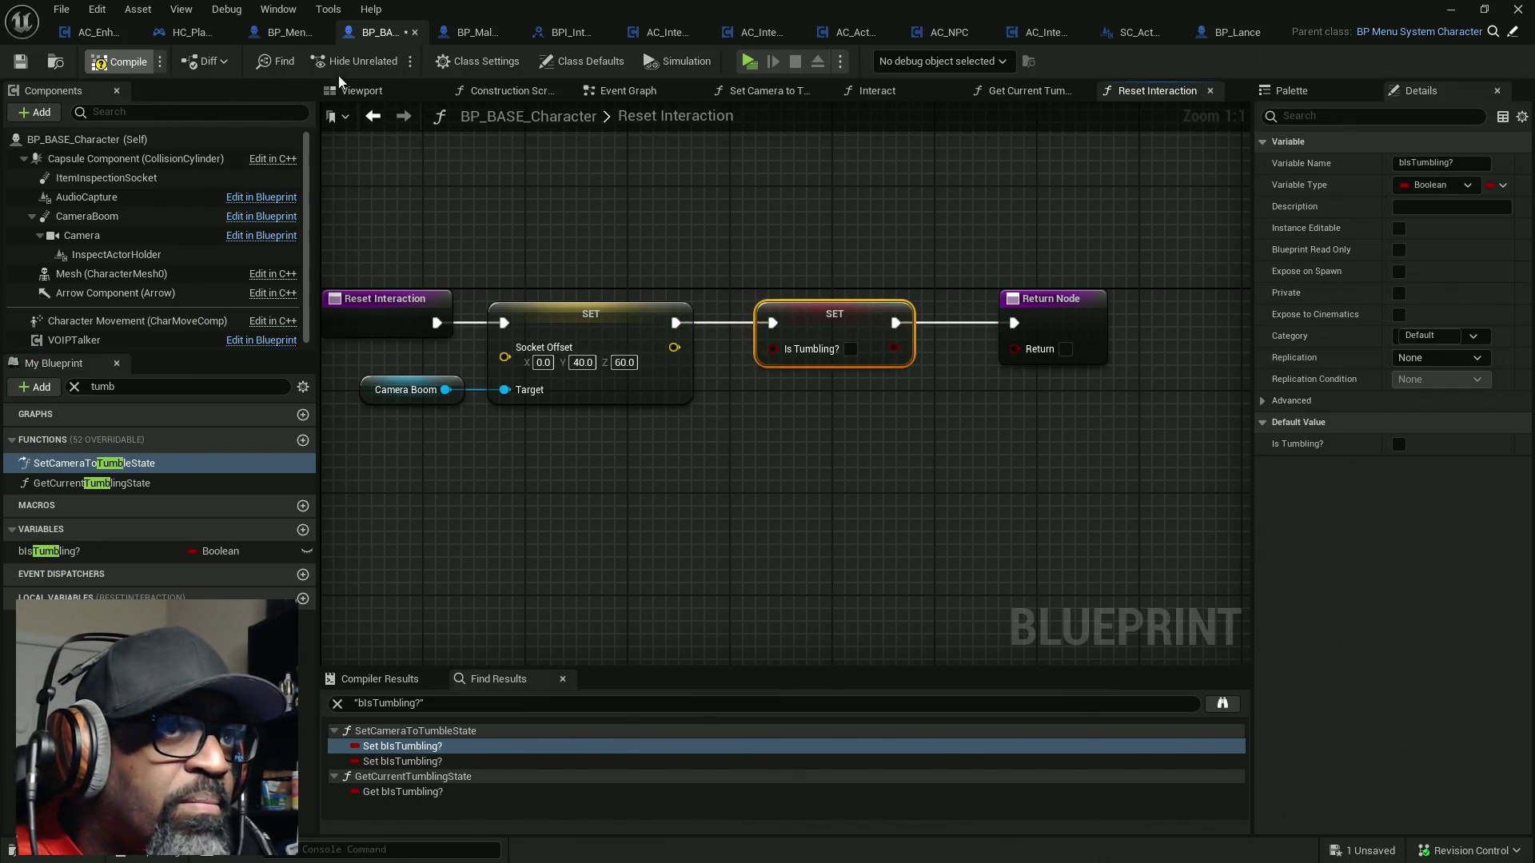
click(749, 61)
Walk to the table, inspect the soda bottle twice with E, then end the play test
key(w)
key(w)
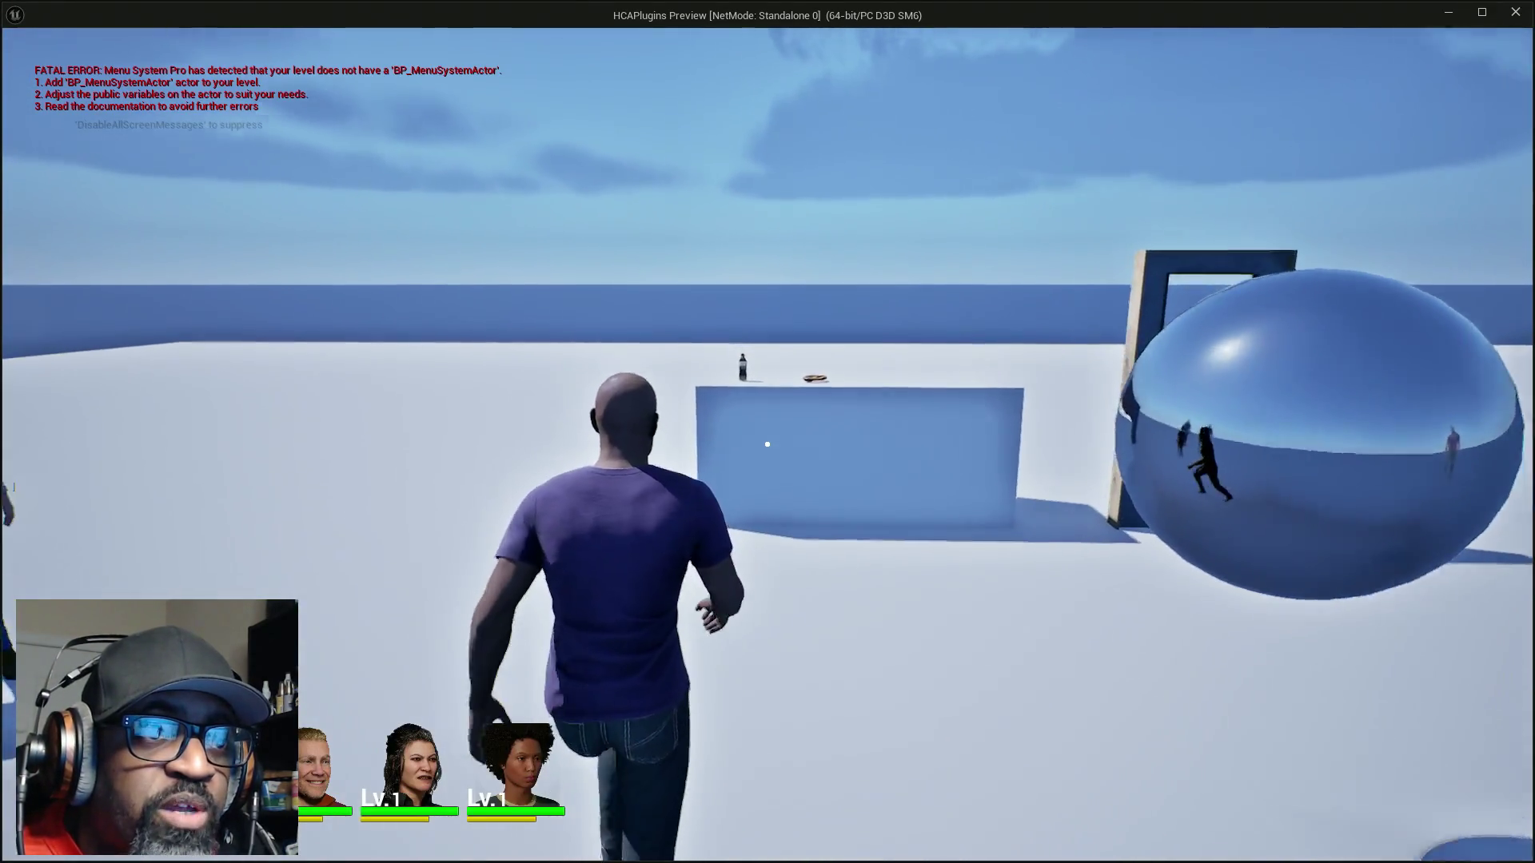
key(e)
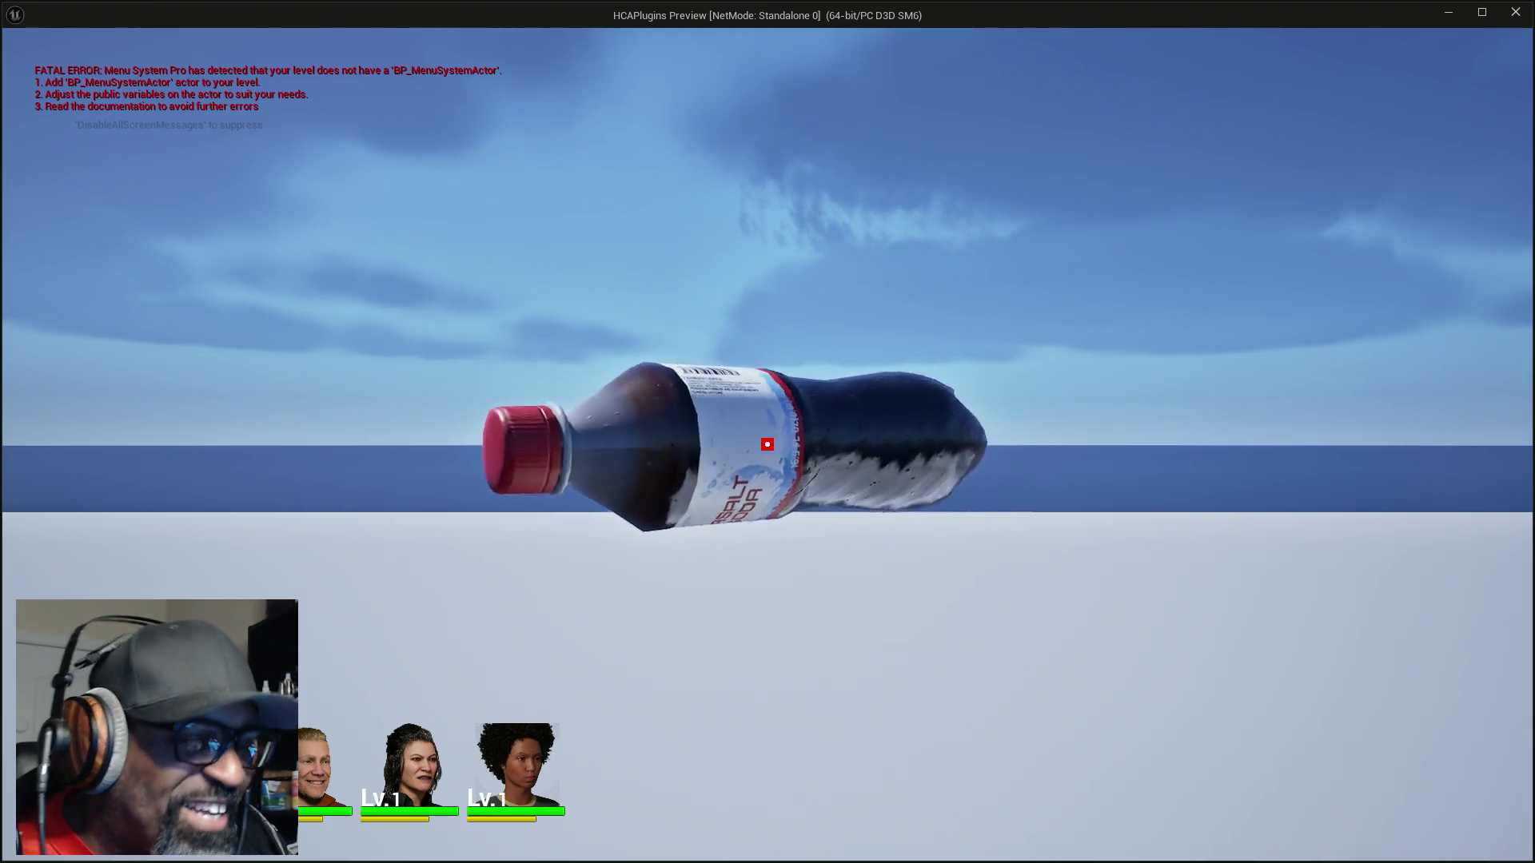
key(e)
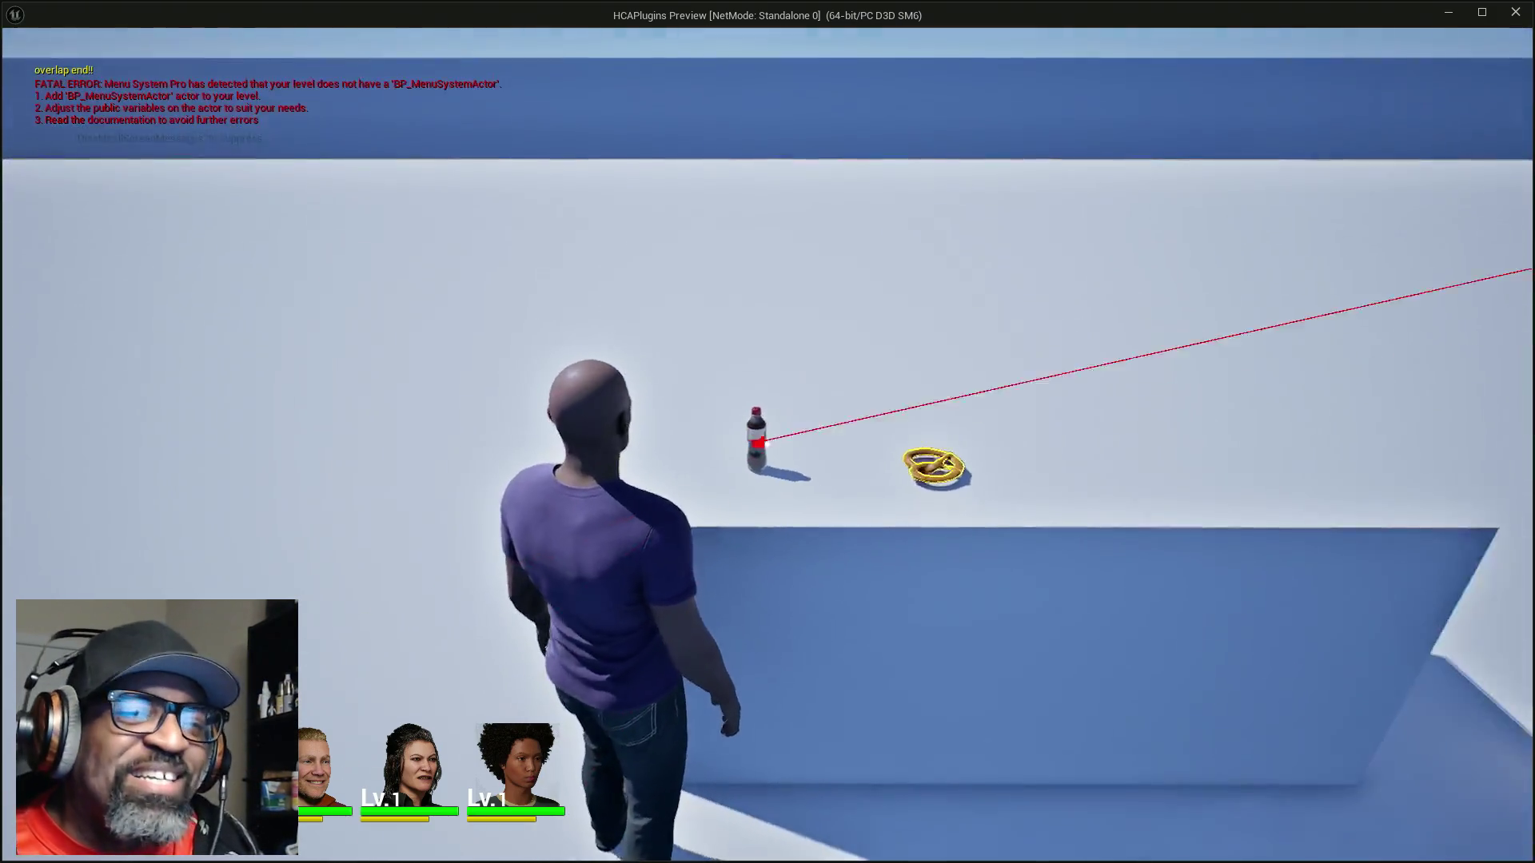
key(w)
key(w)
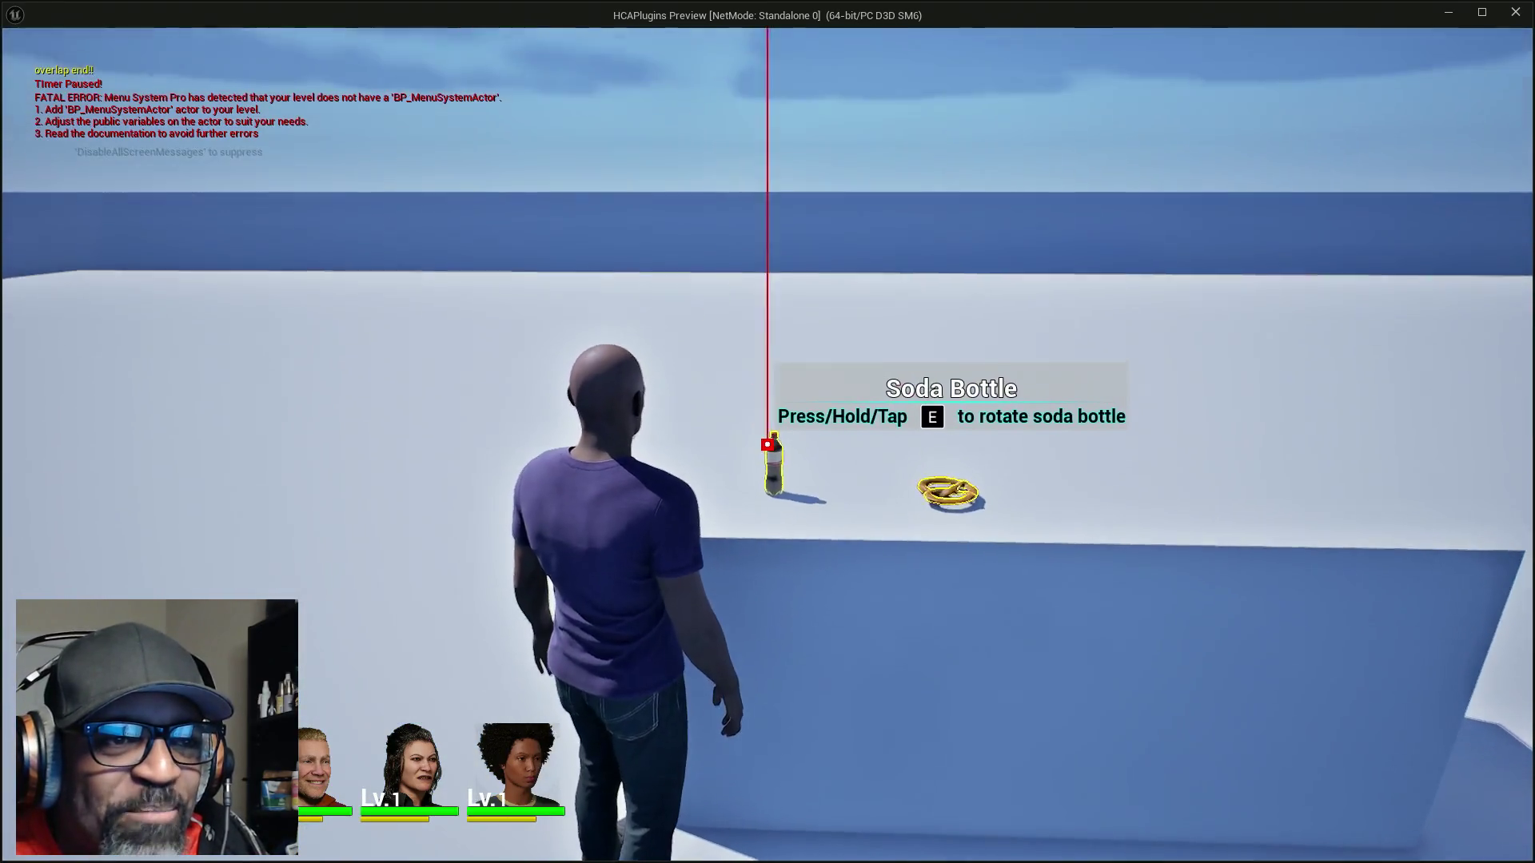
key(e)
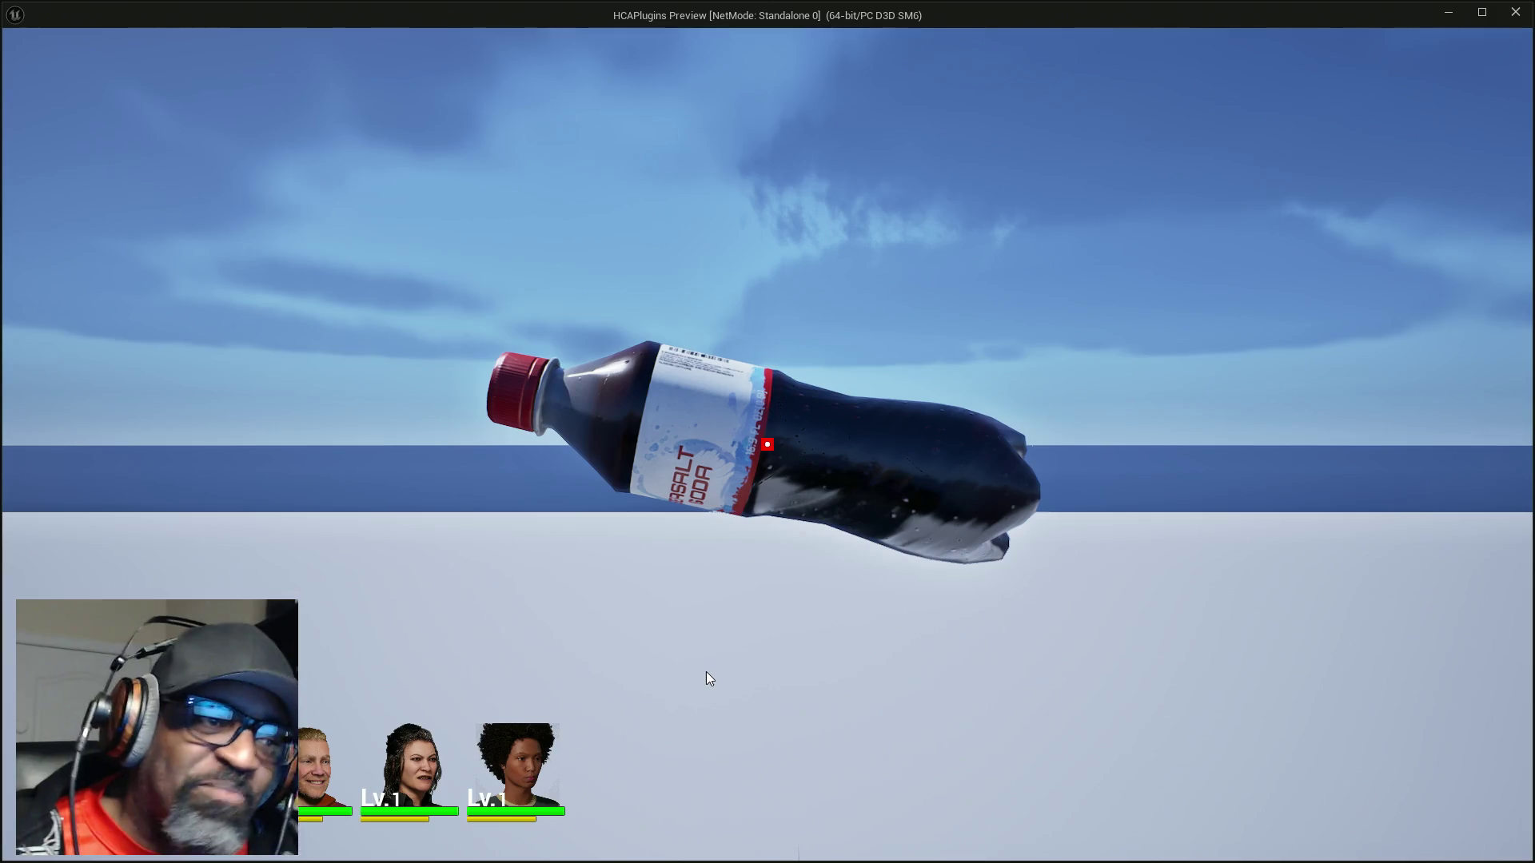
key(Escape)
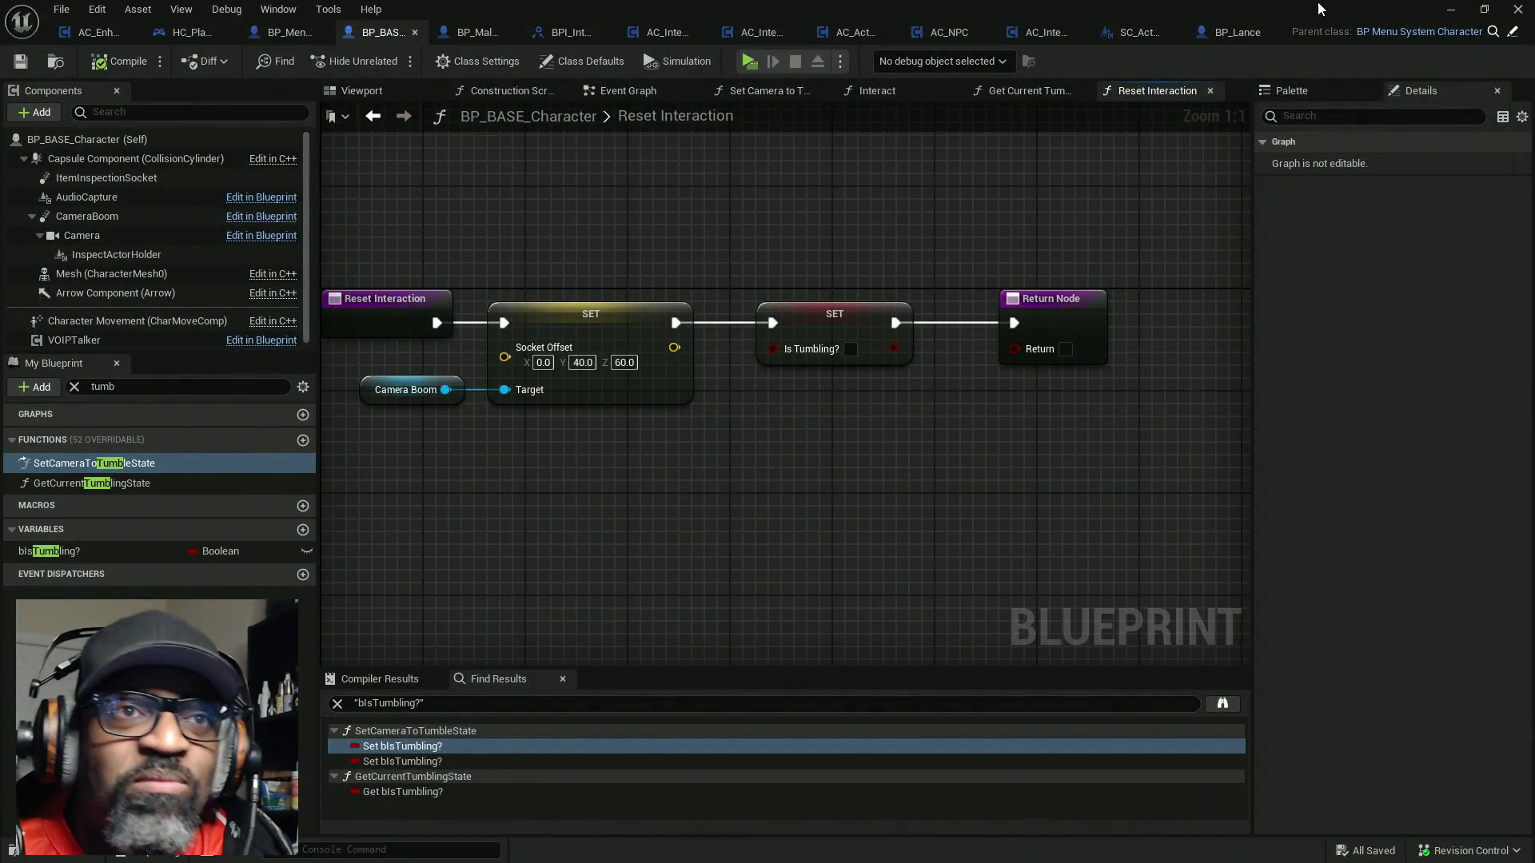
Start a new play test from the level editor and walk up to the bottle's prompt
key(super+Down)
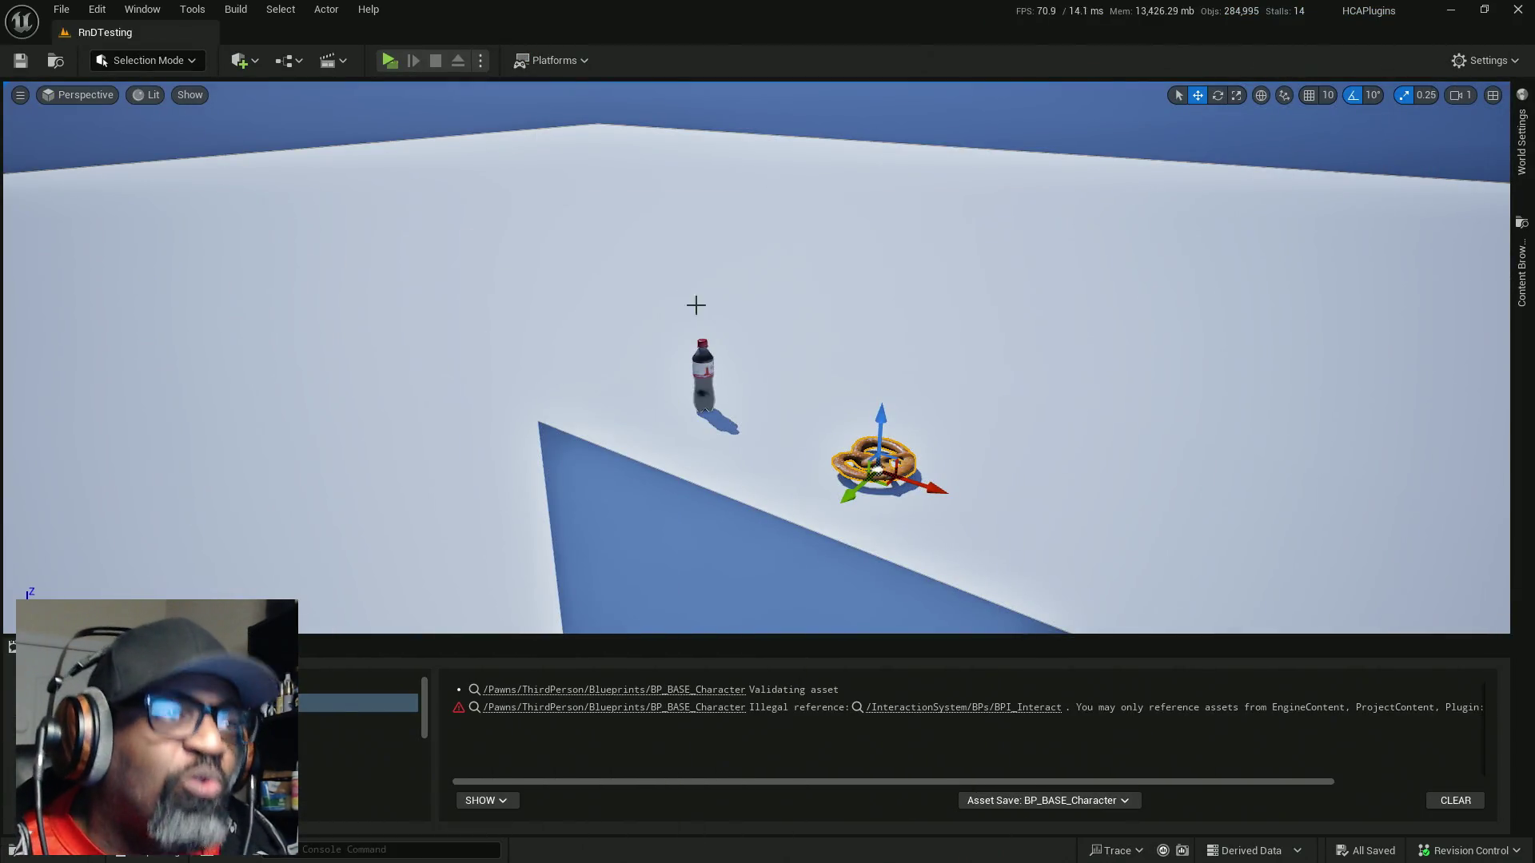
click(389, 59)
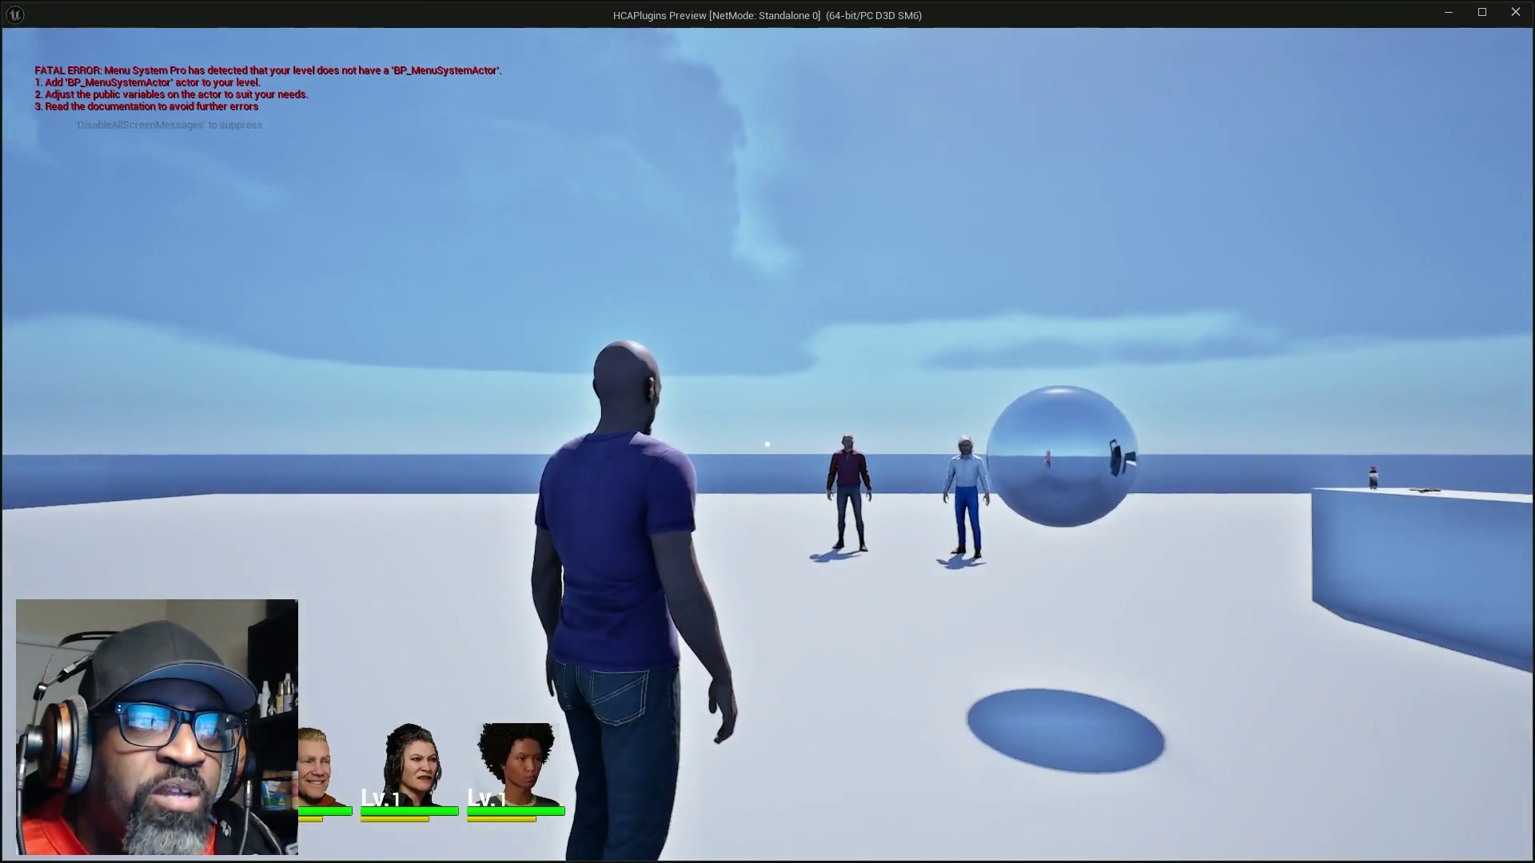
key(w)
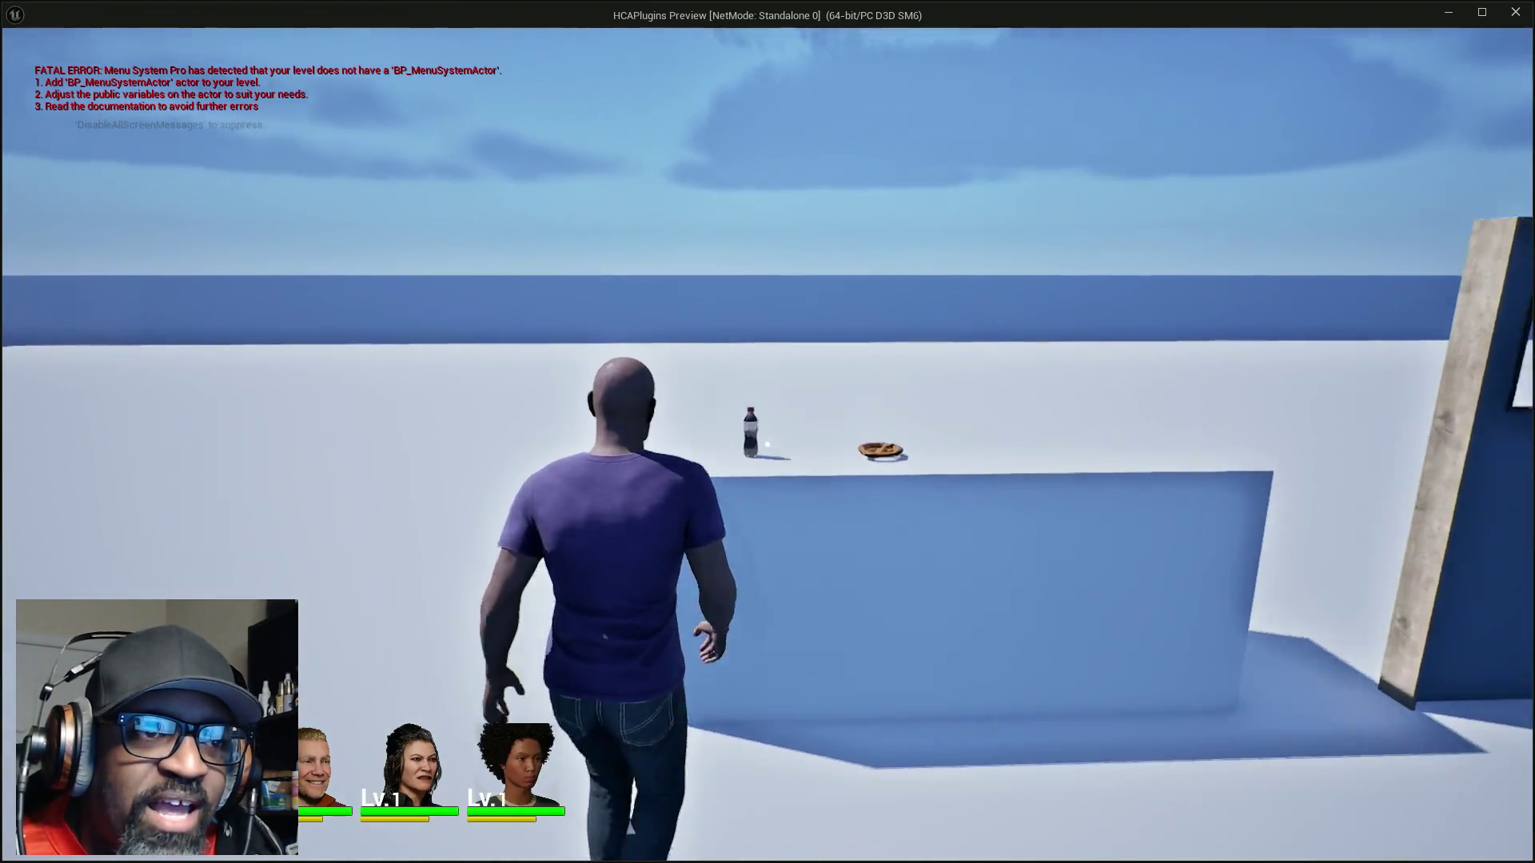
key(w)
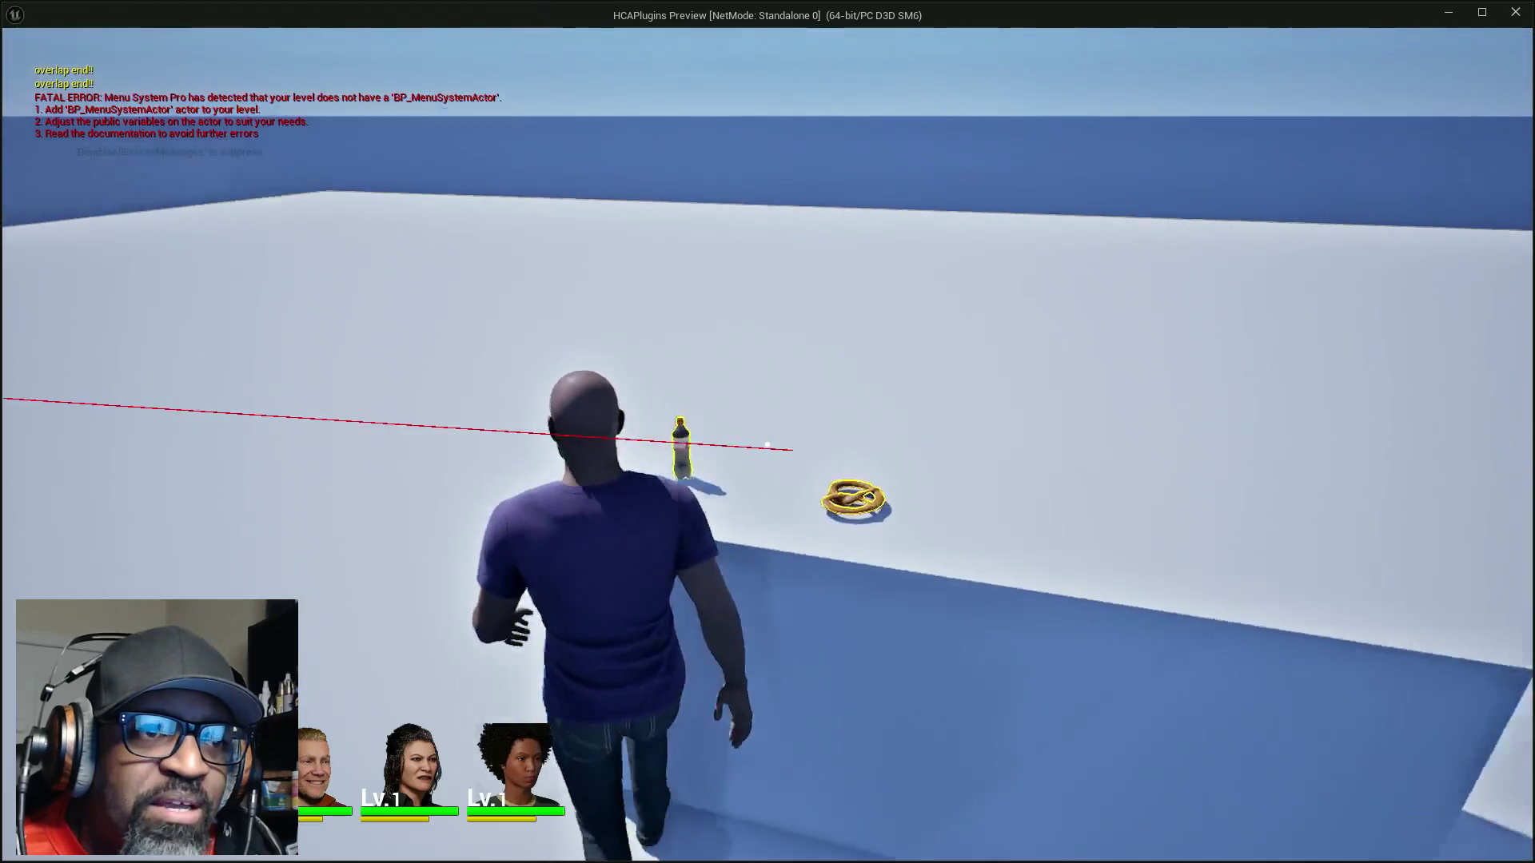
mouse_move(767, 445)
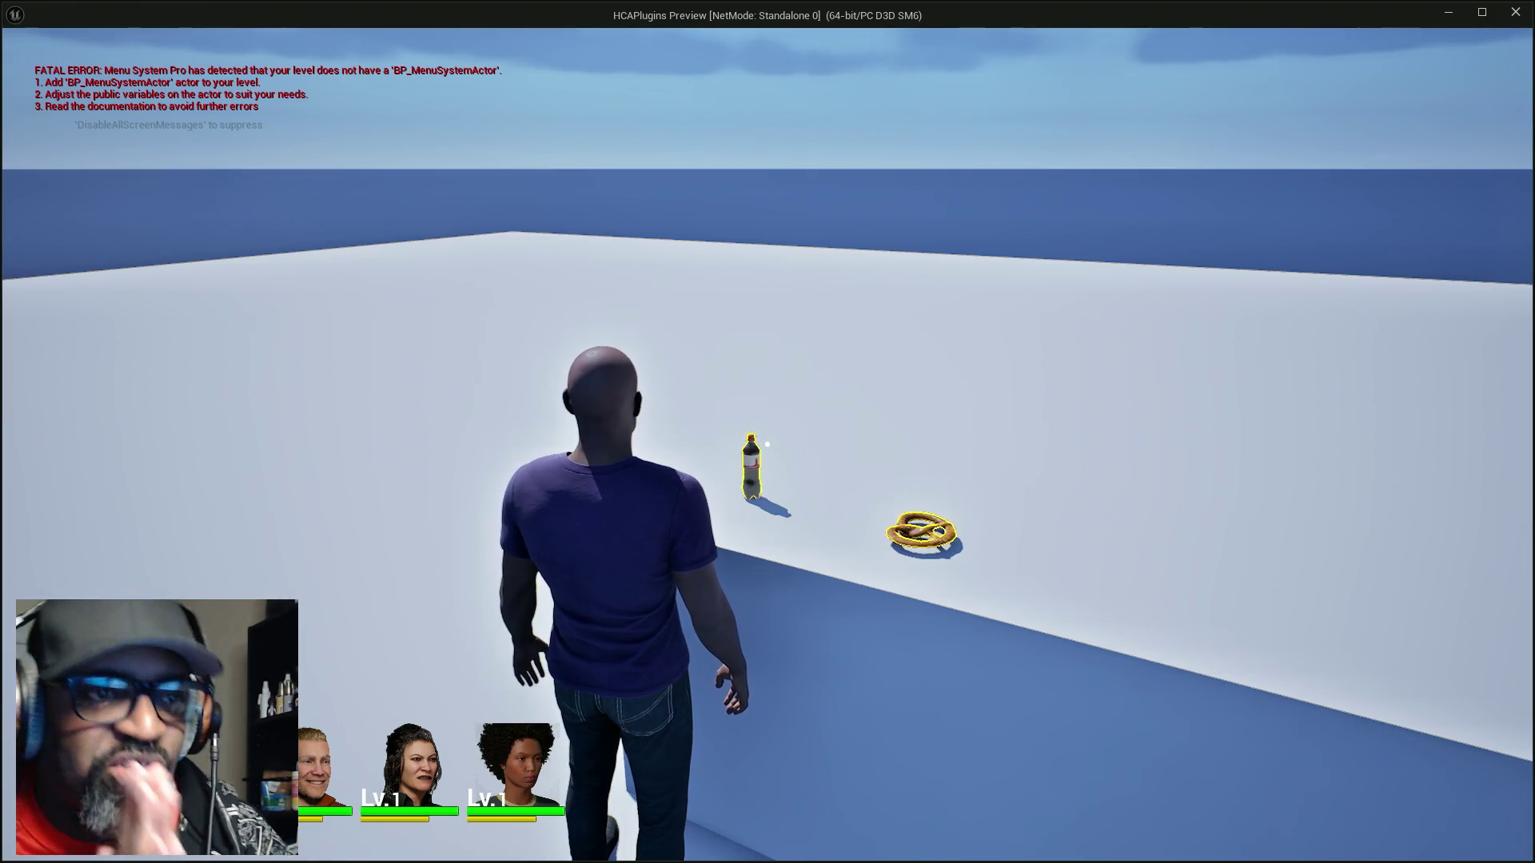
Walk past the door and up to Fen for his talk prompt, then return to the door
key(w)
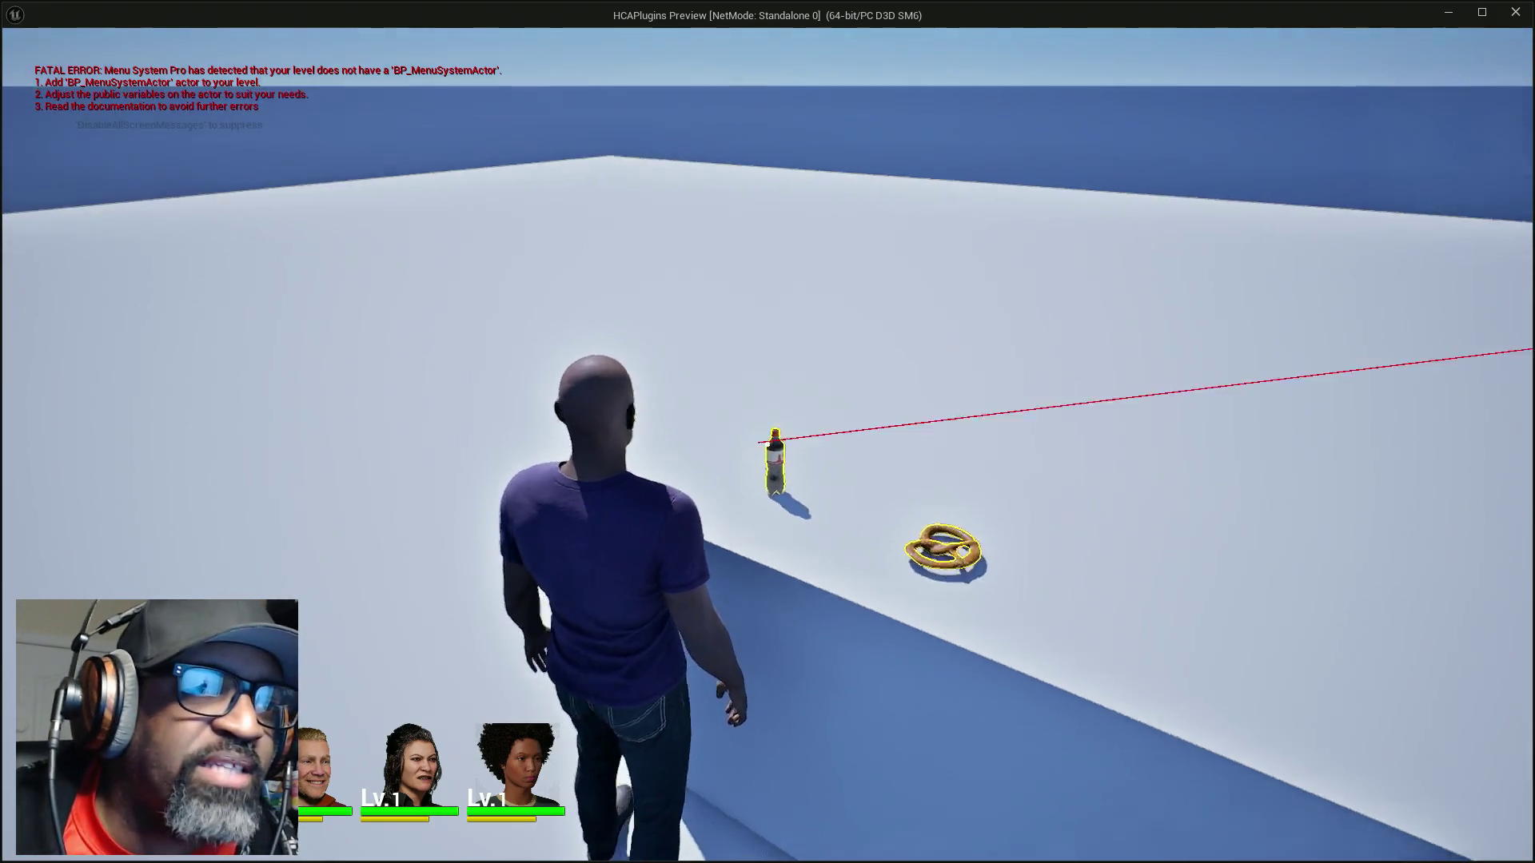
key(w)
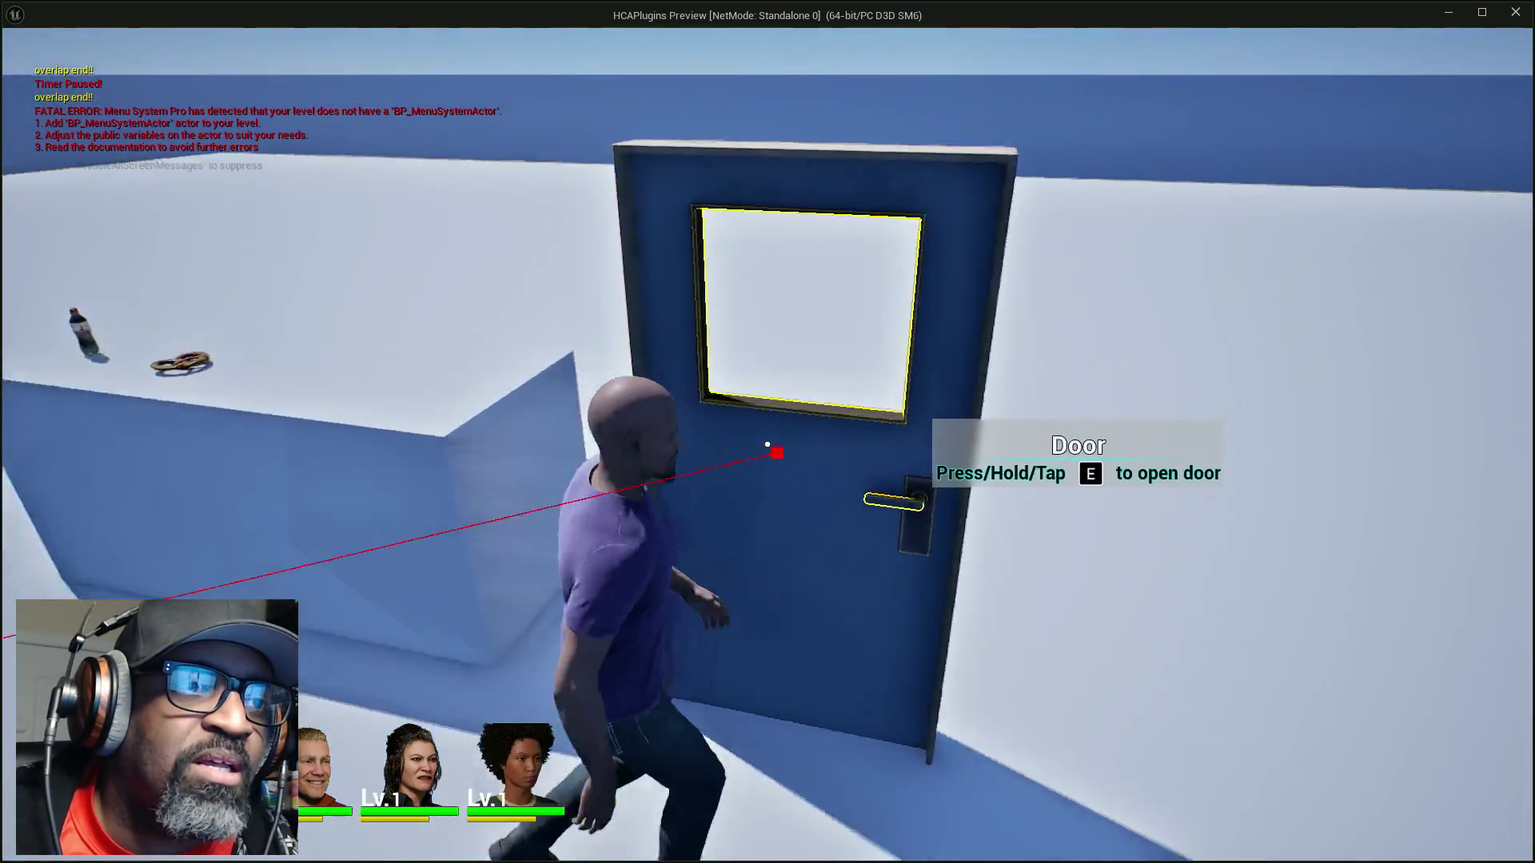
key(w)
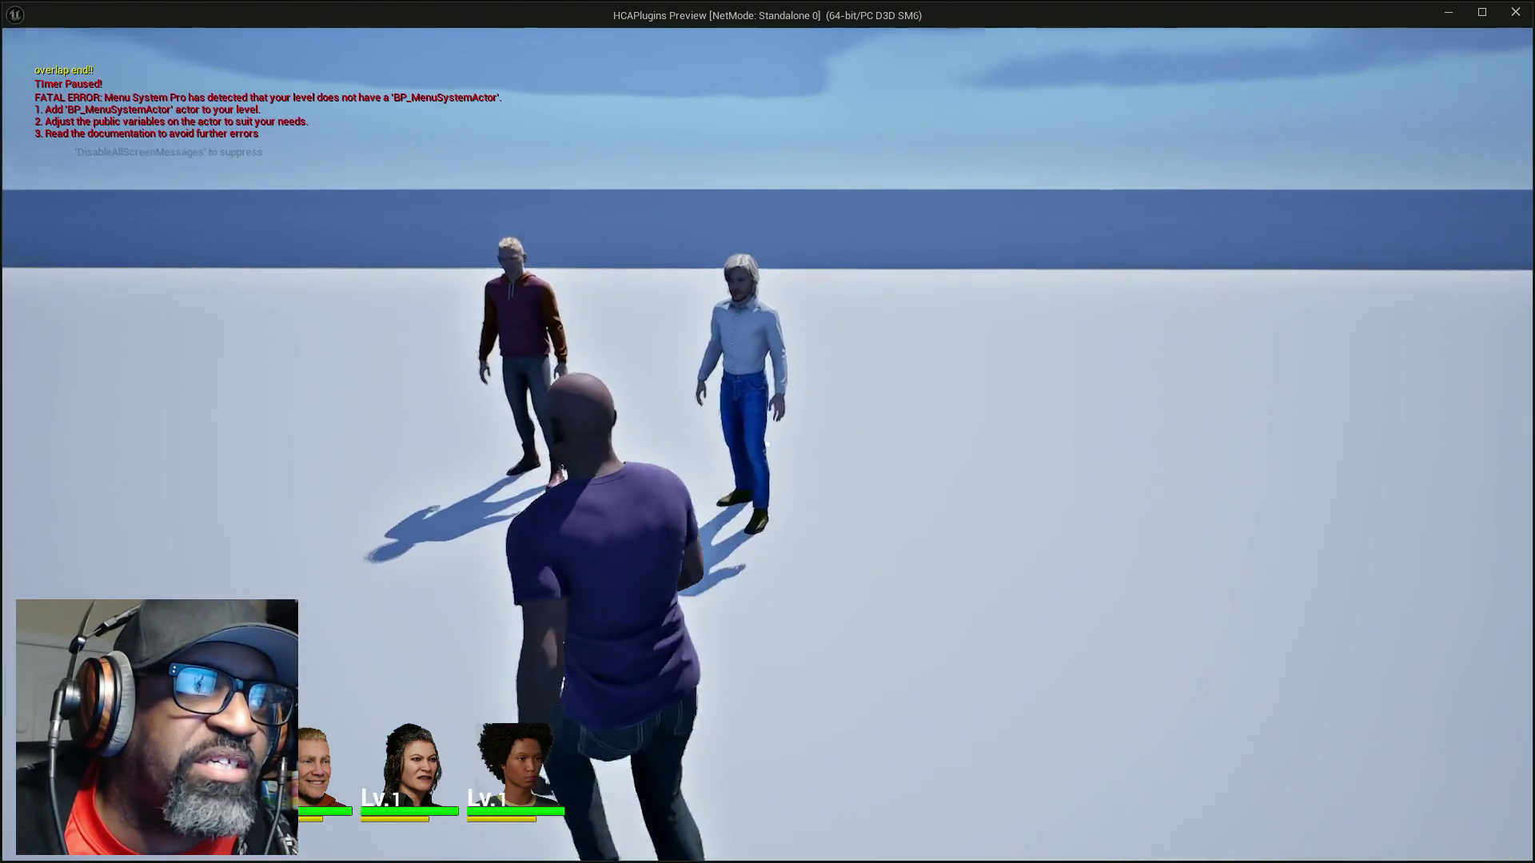
key(w)
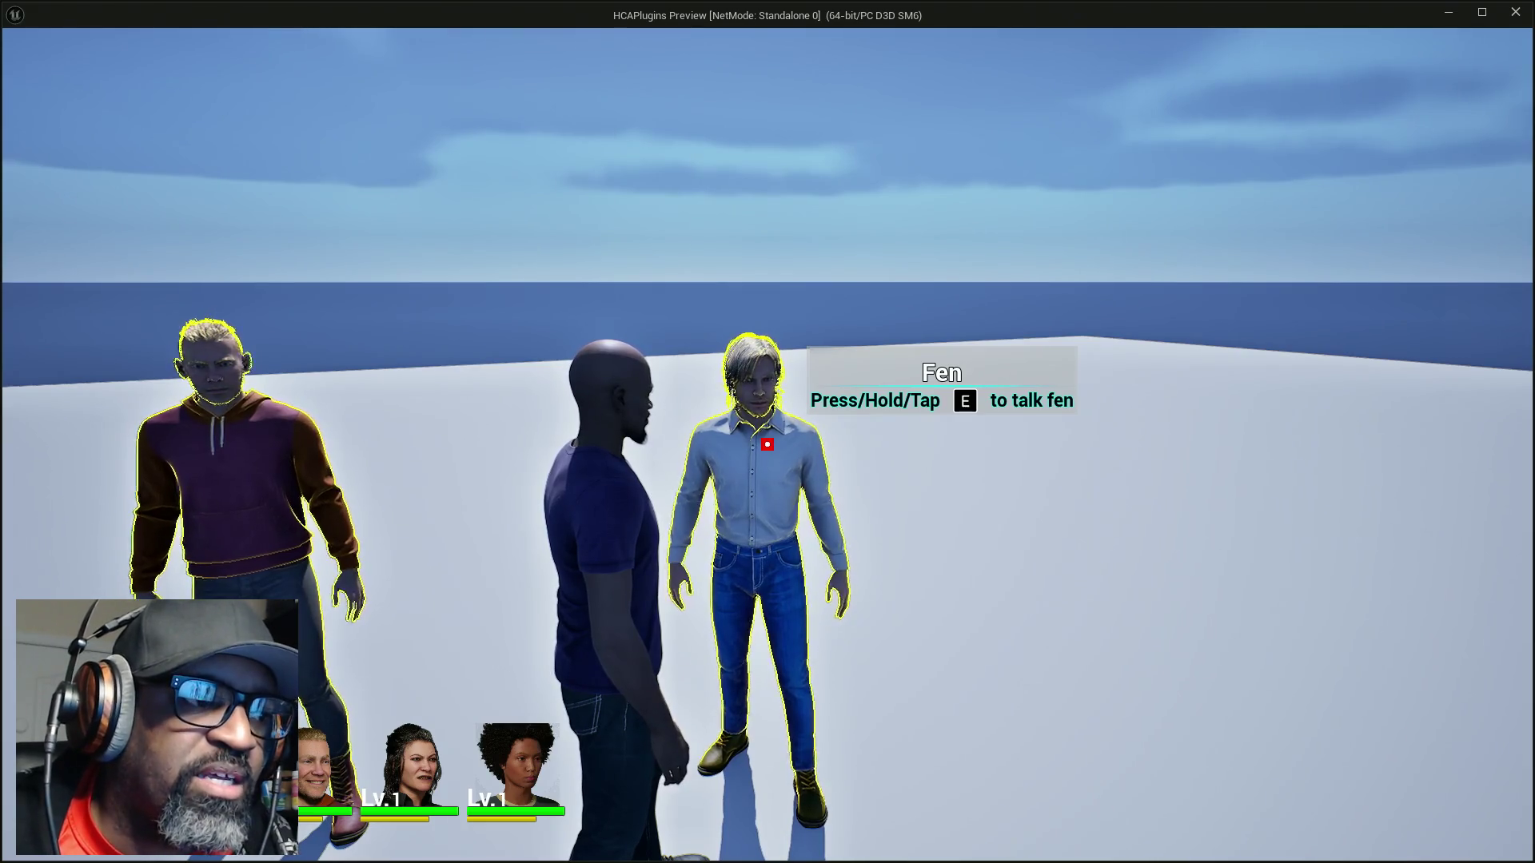
key(w)
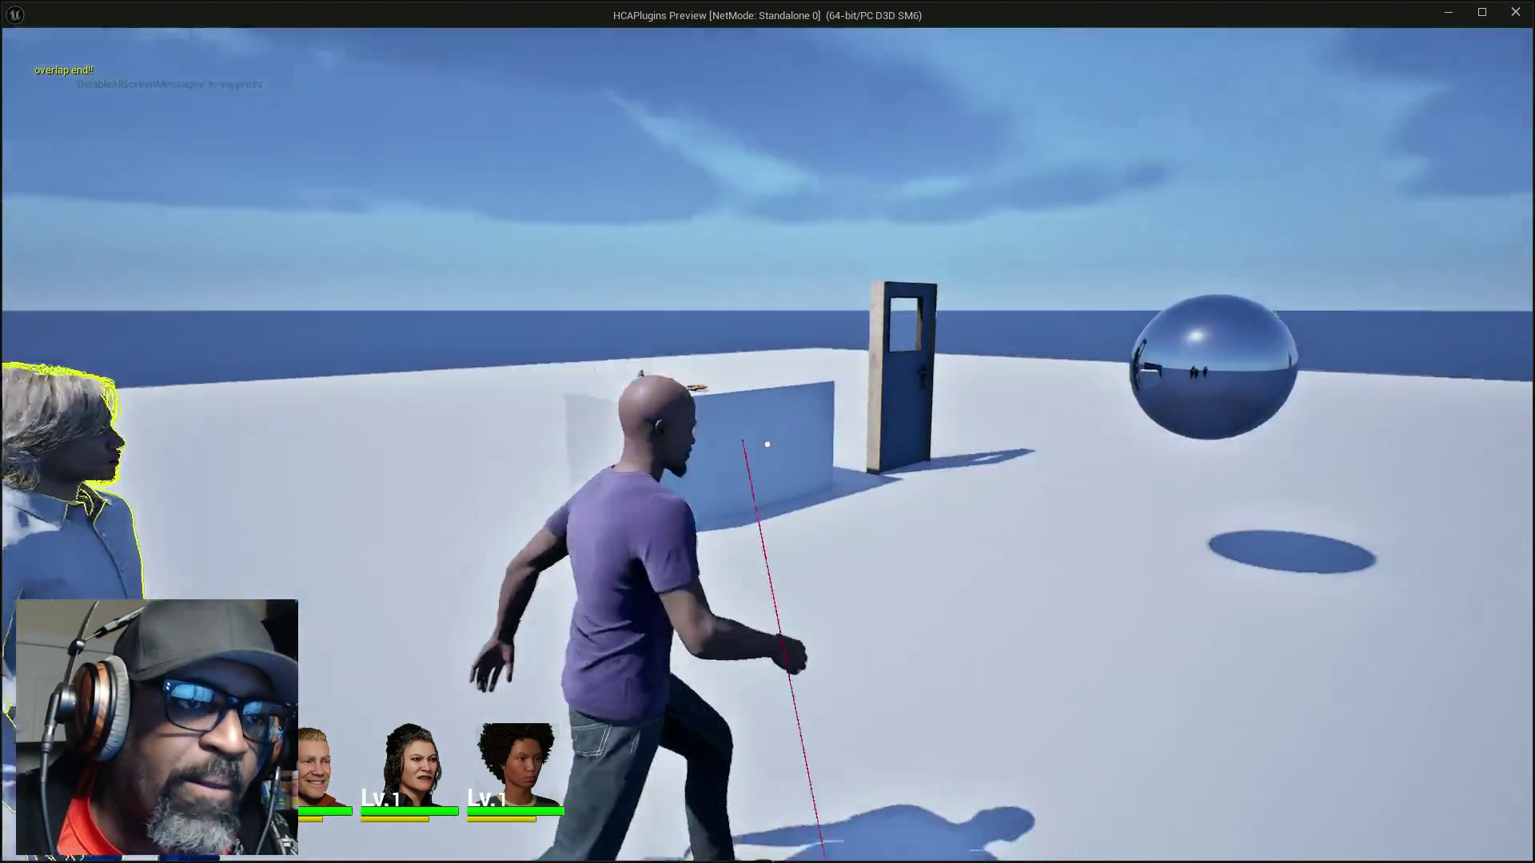
key(w)
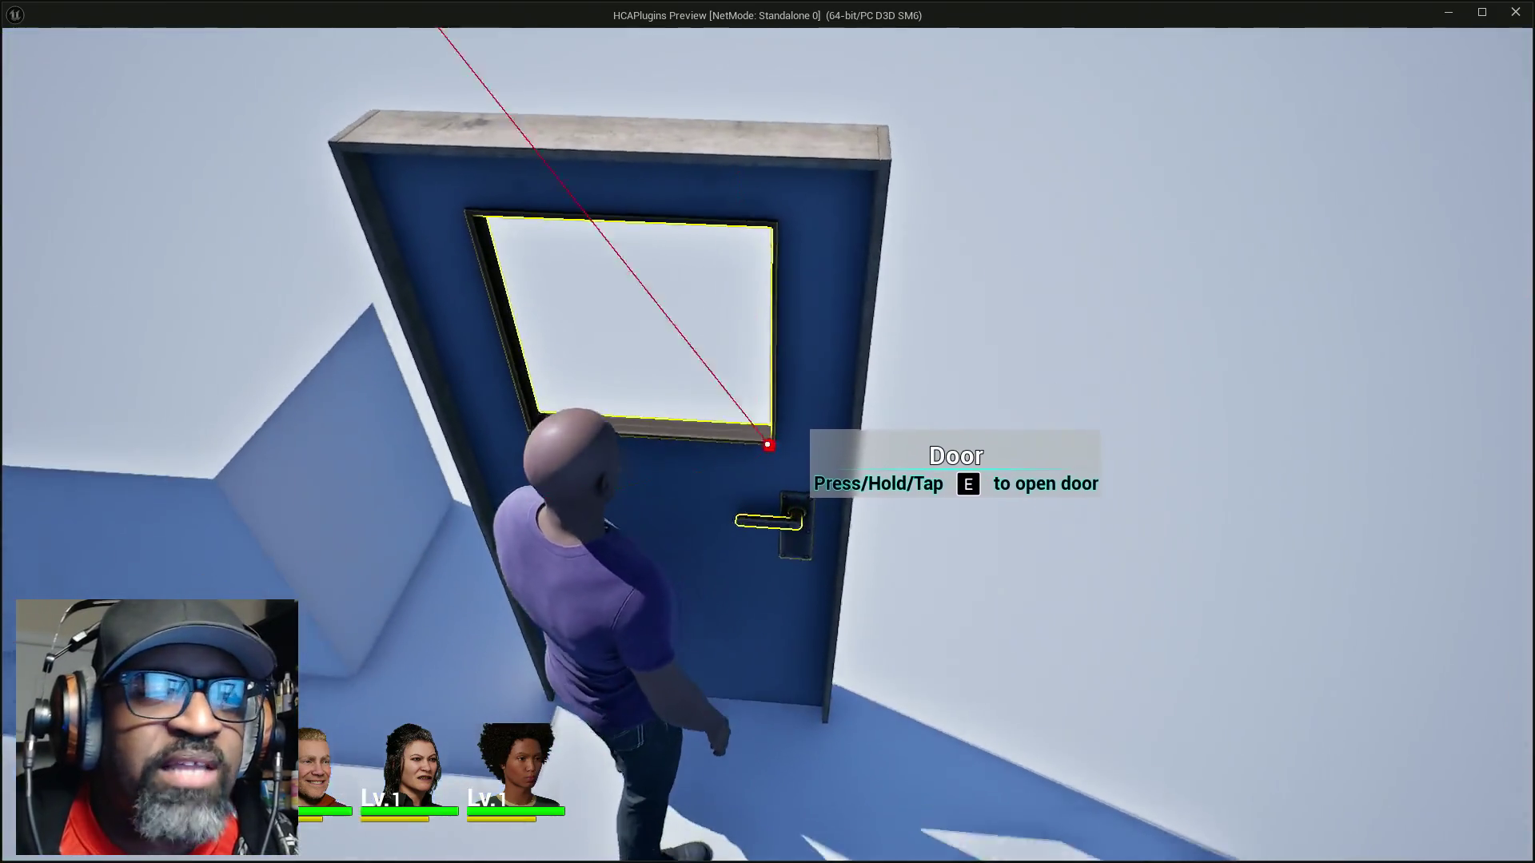
key(w)
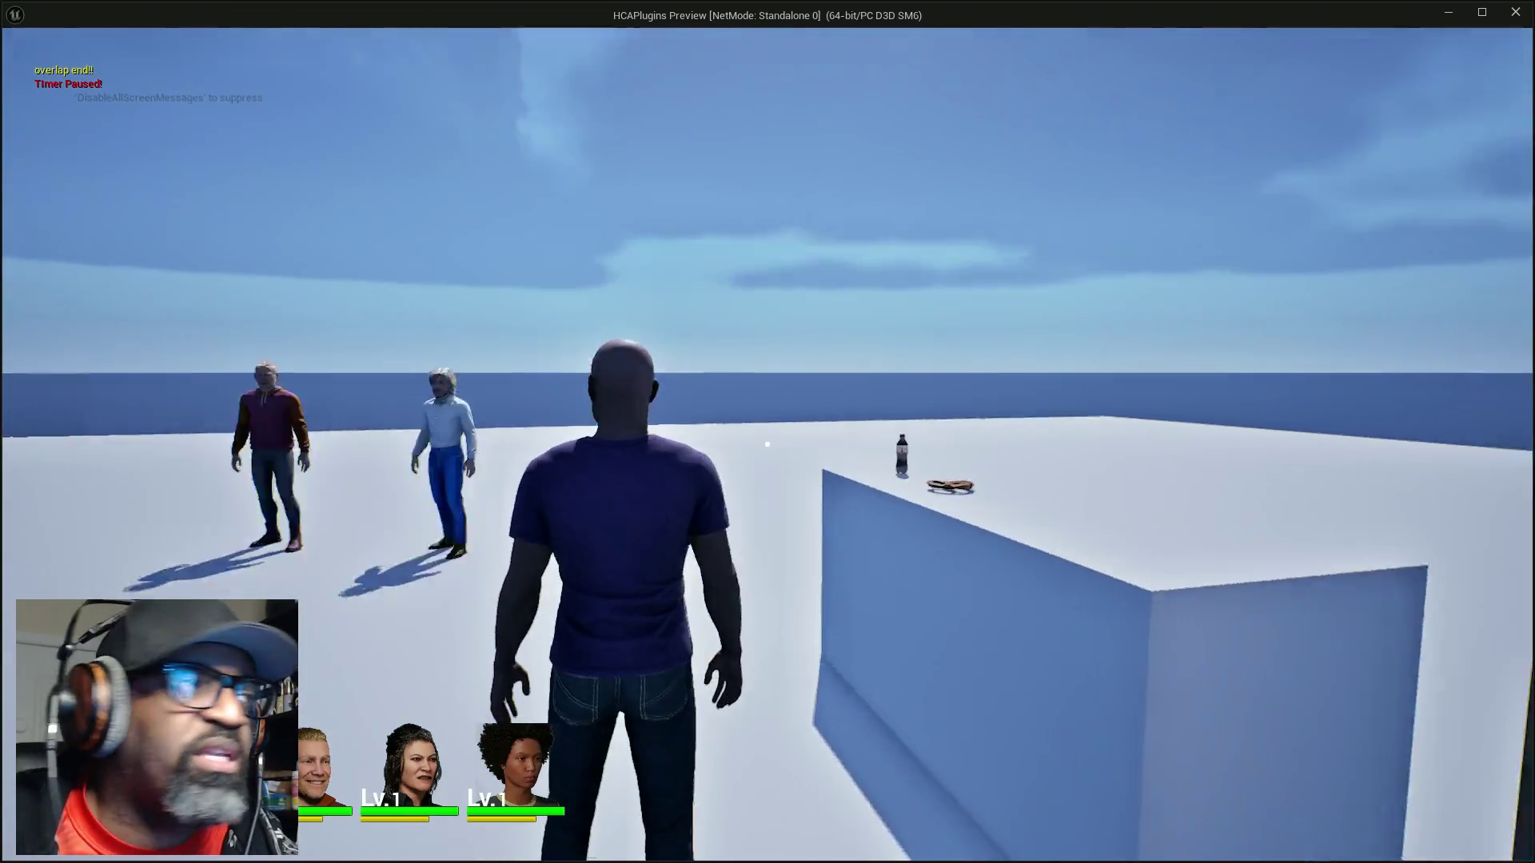
key(Escape)
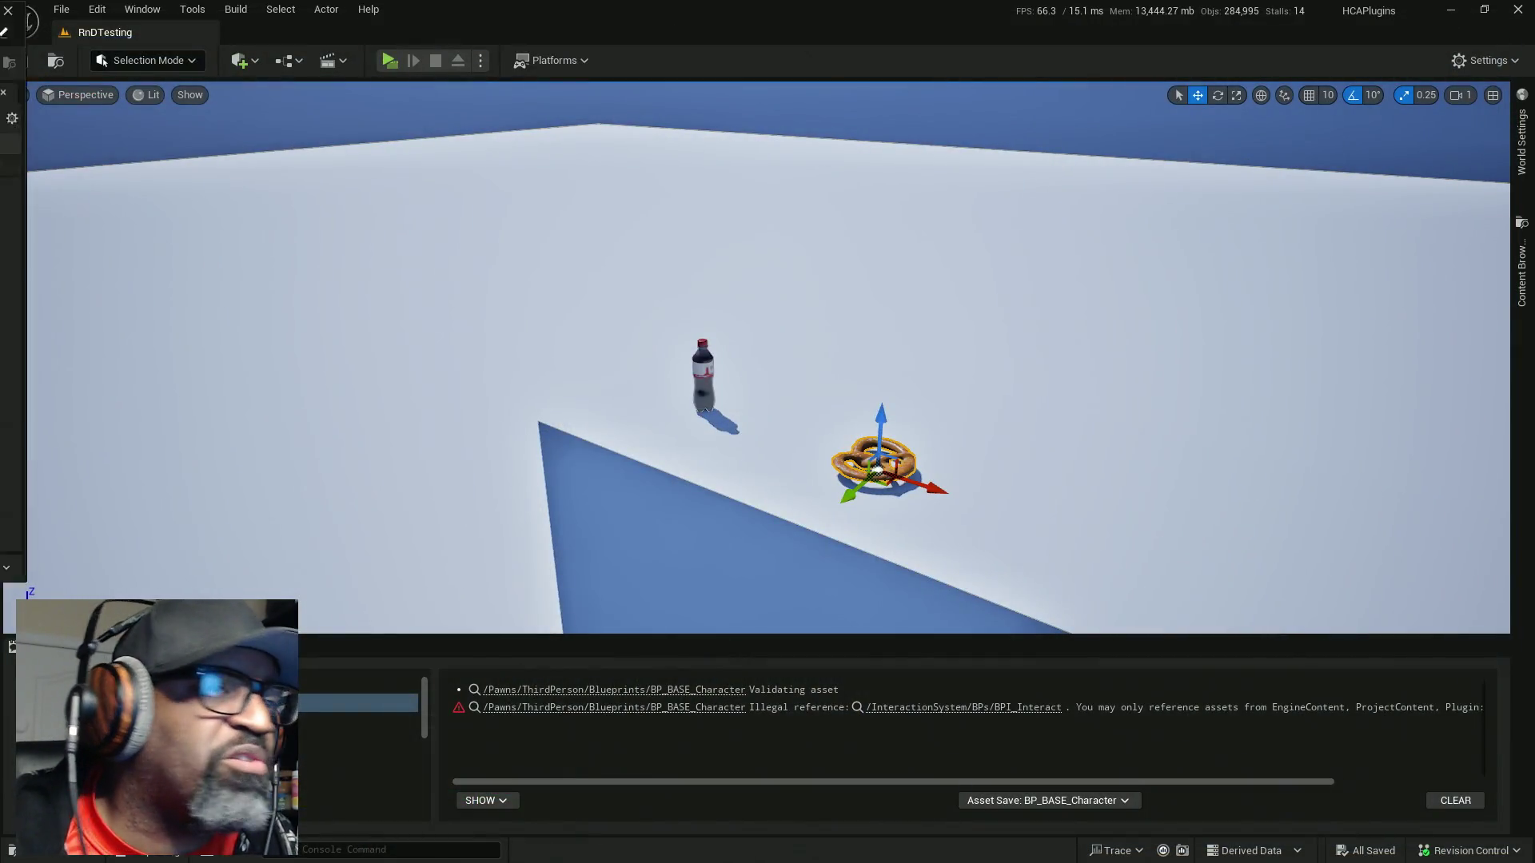
Move AC_ActorOfInterest's Event Graph tab first and close all graph tabs to its right
key(alt+Tab)
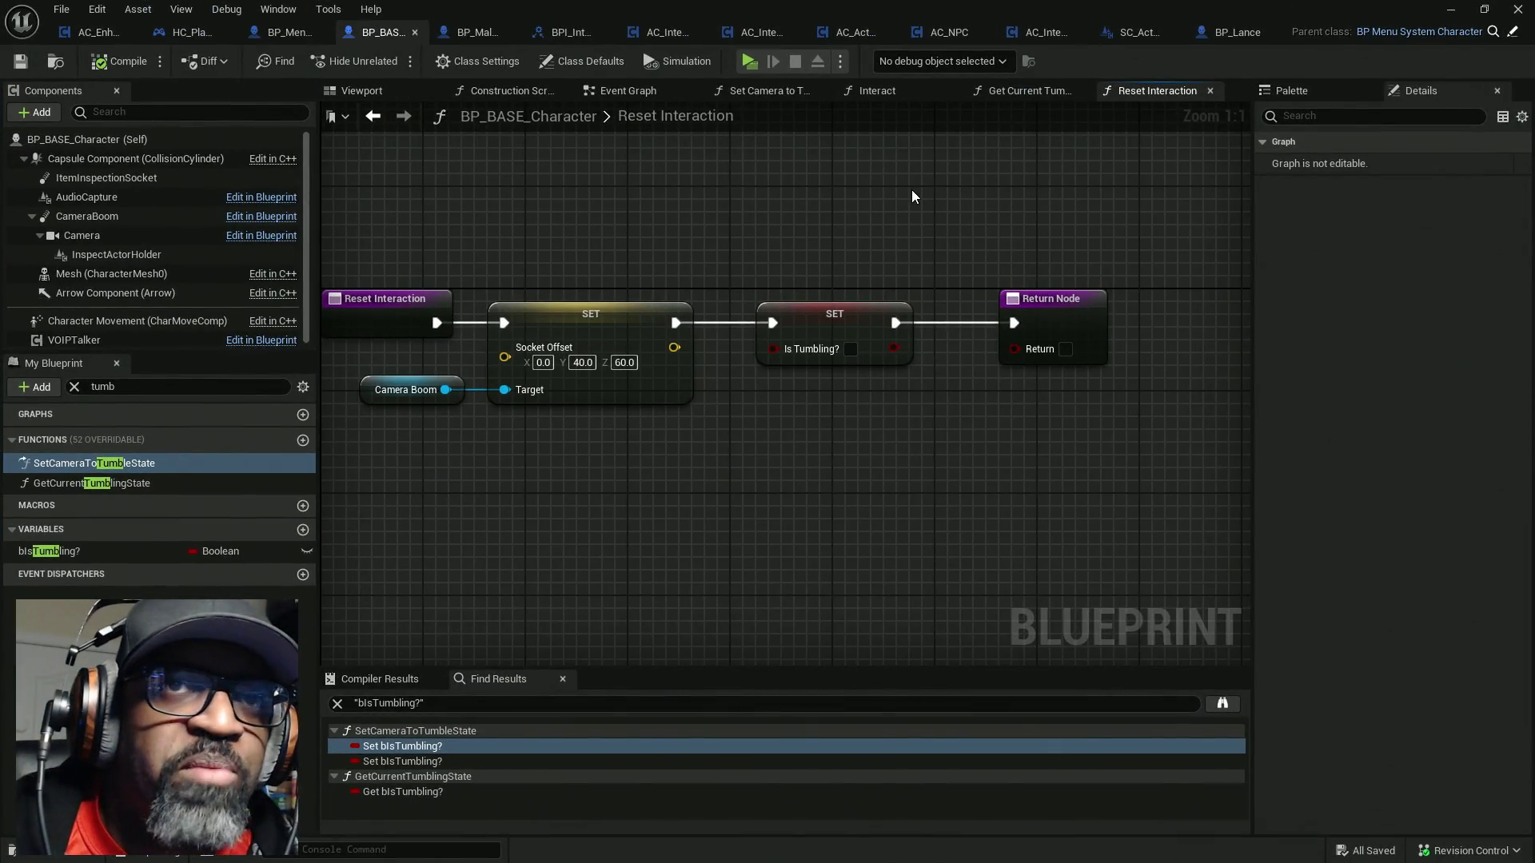
click(1129, 34)
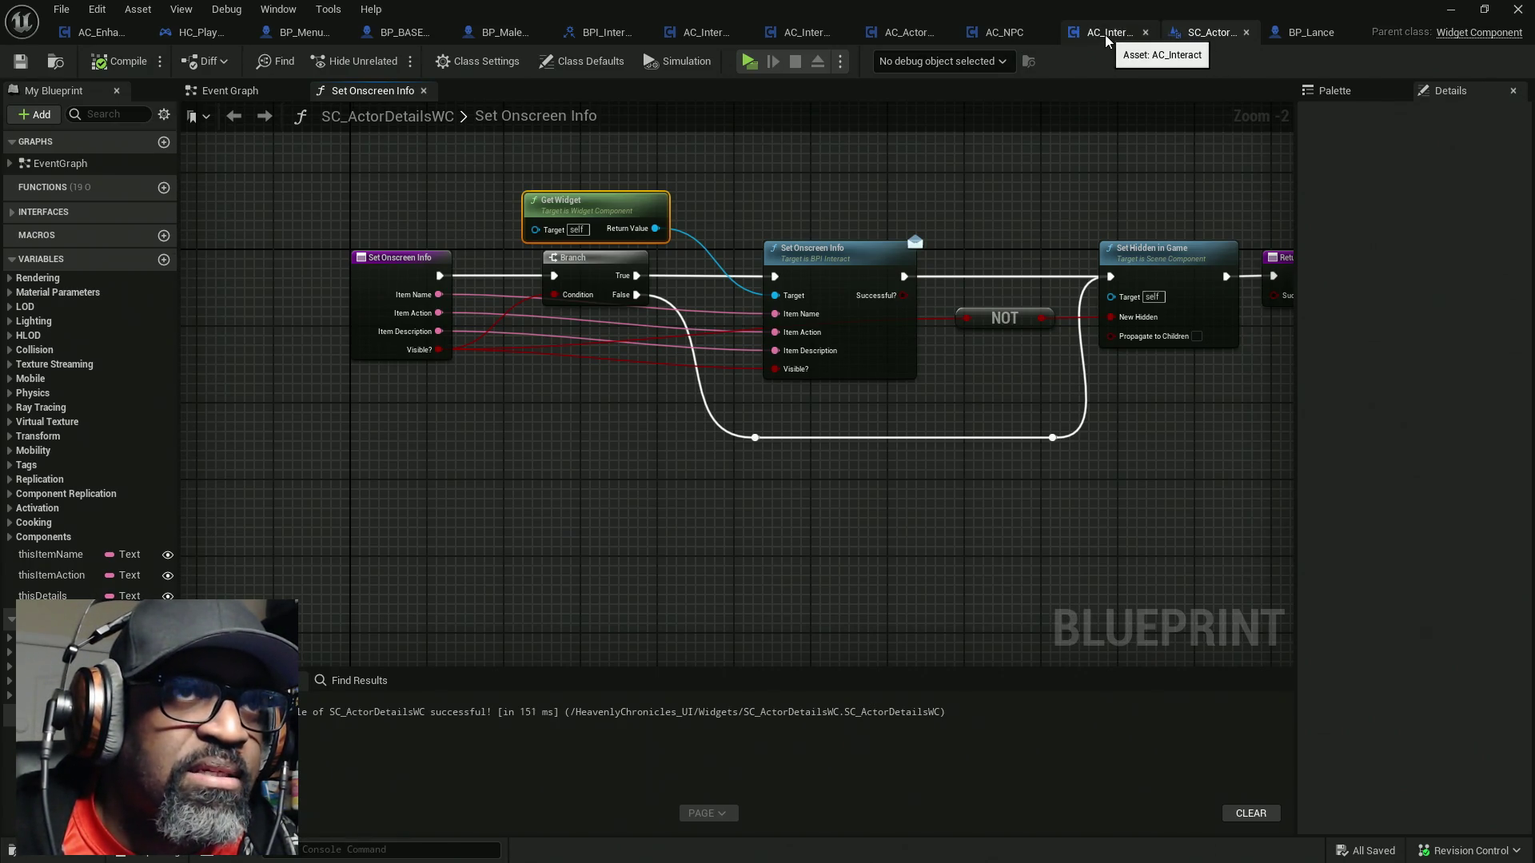
click(908, 35)
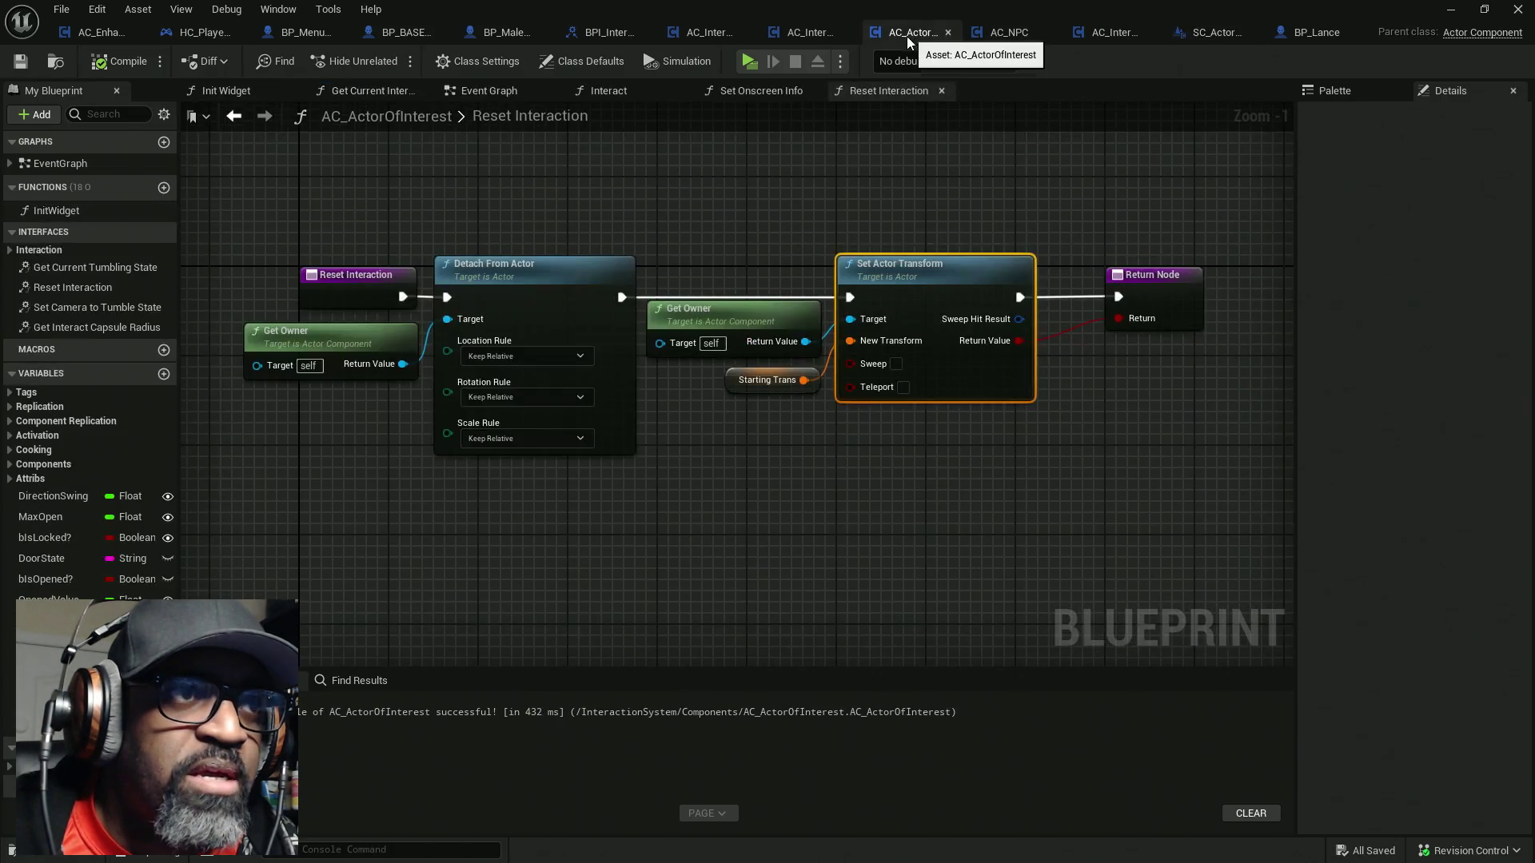
drag(475, 95, 334, 94)
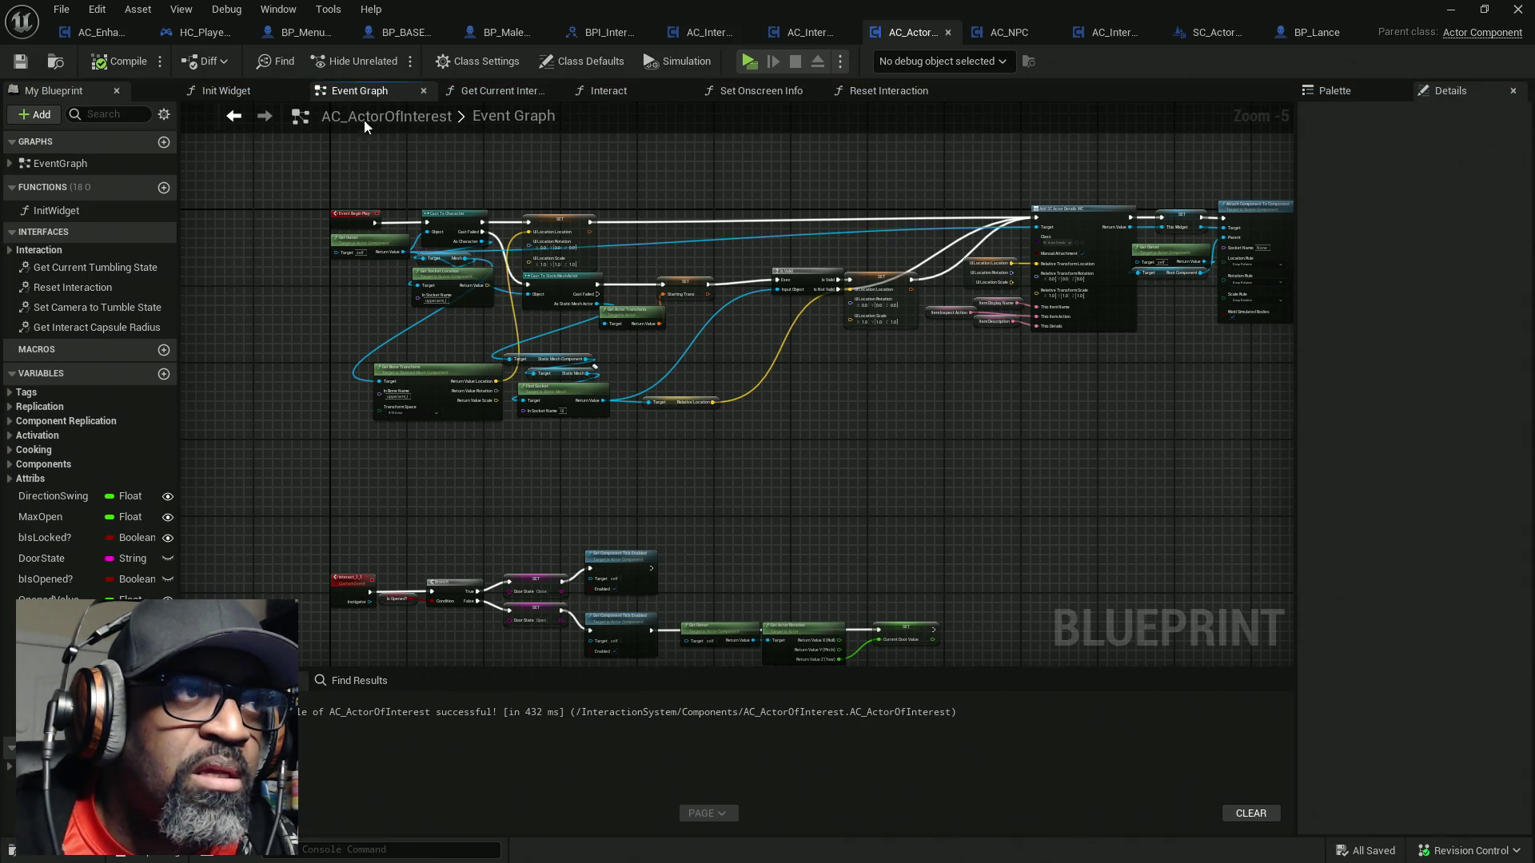
right_click(383, 90)
click(416, 168)
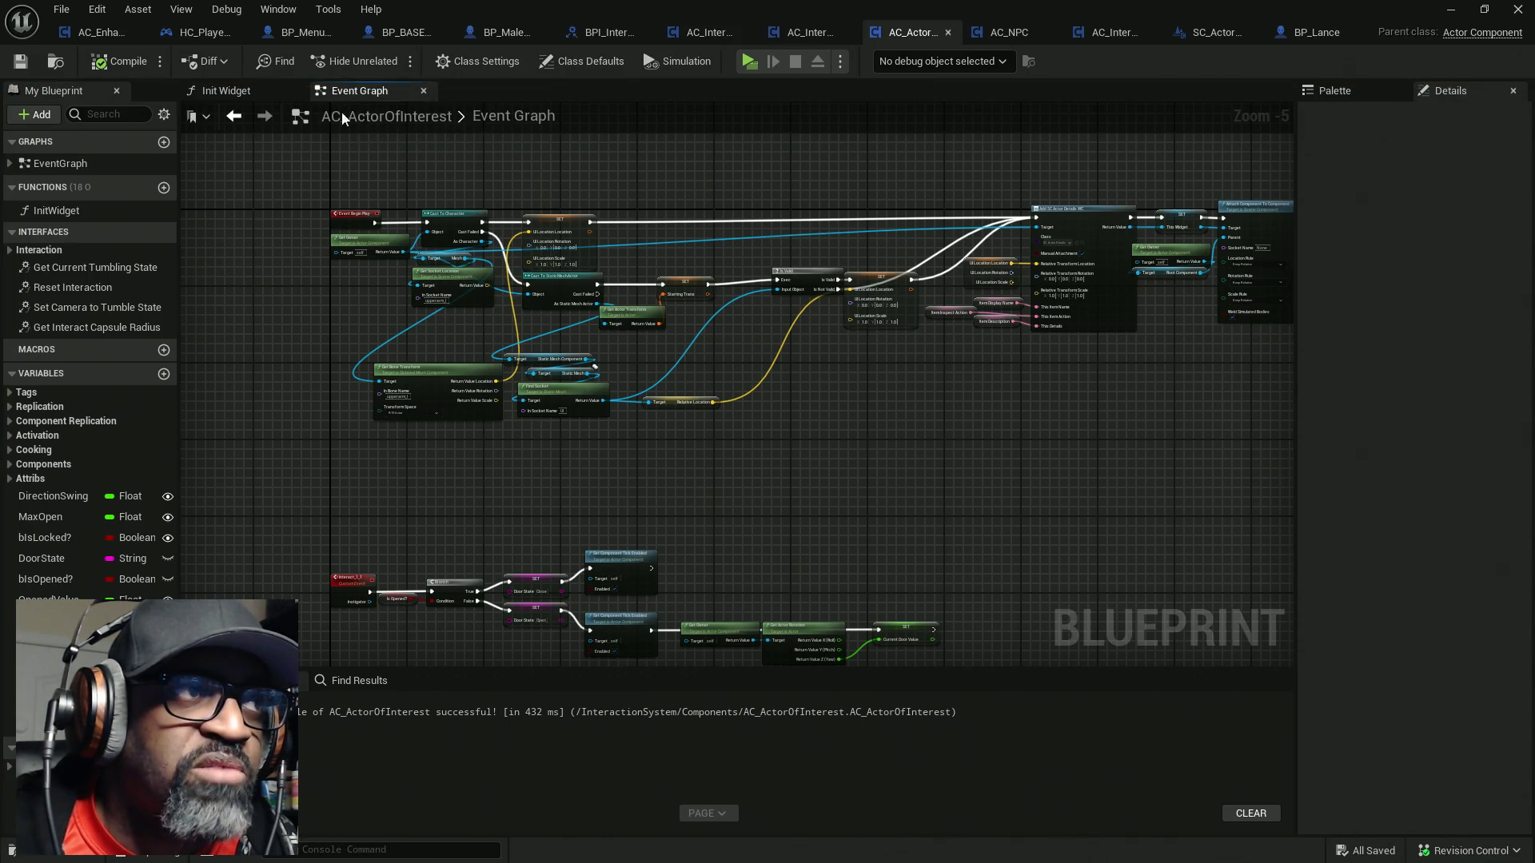
Close the Init Widget tab, leaving the Event Graph, and return to SC_ActorDetailsWC
click(244, 94)
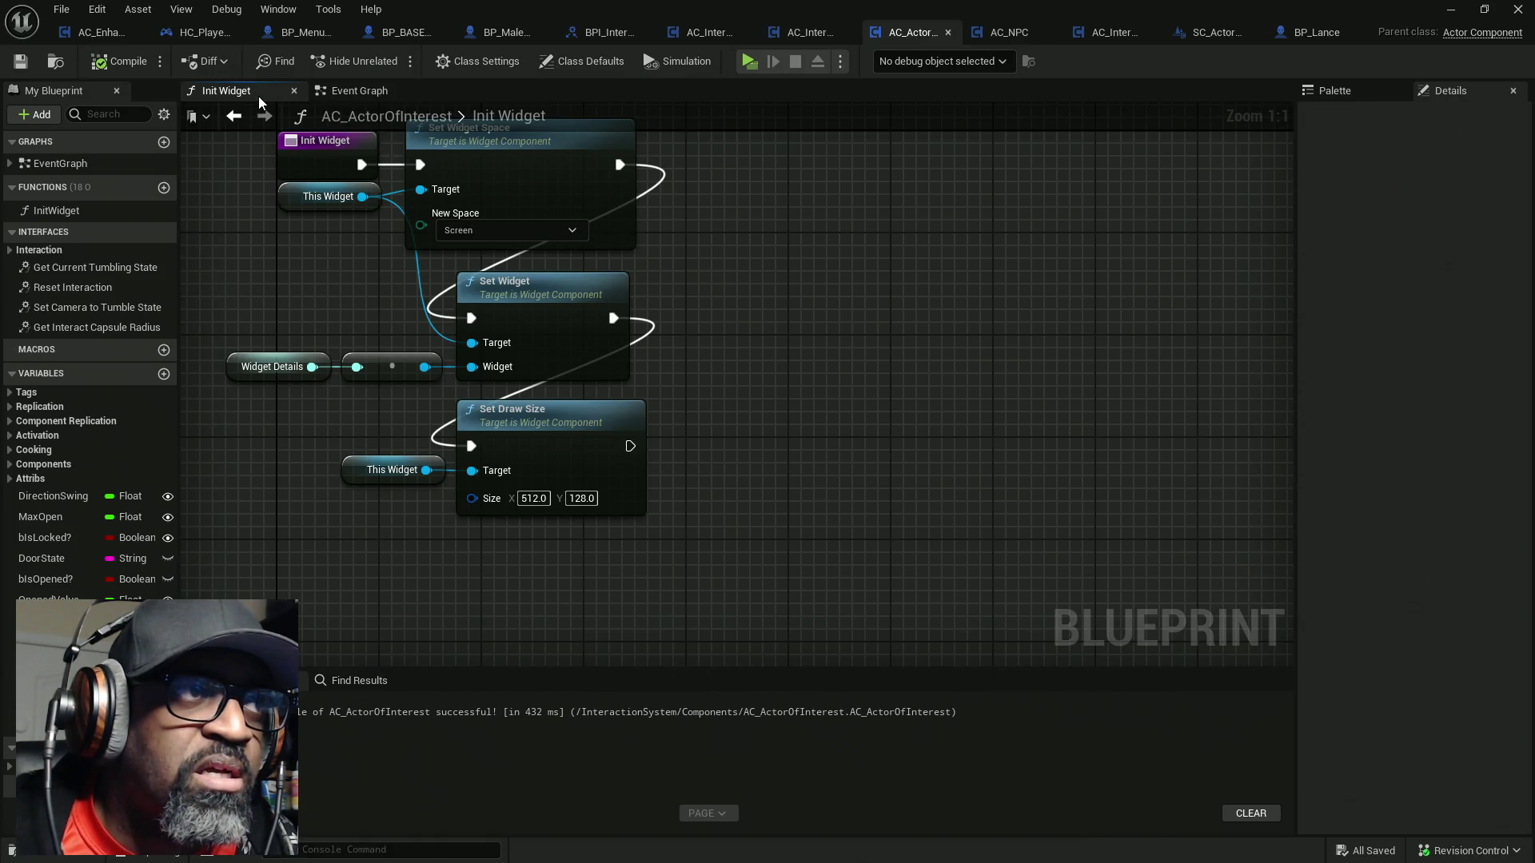
click(294, 90)
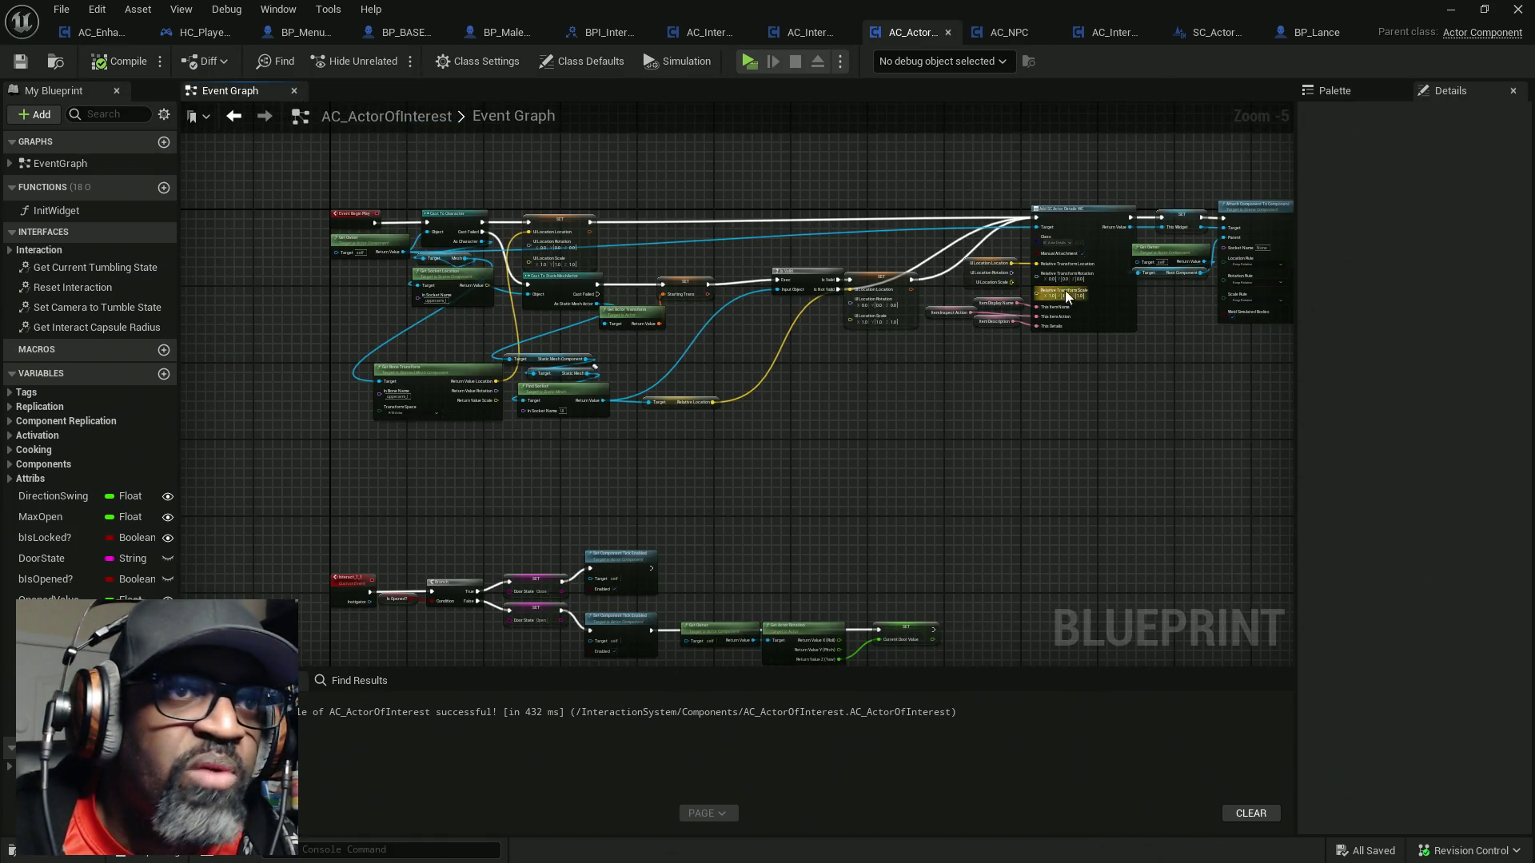
scroll(1057, 295, up, 5)
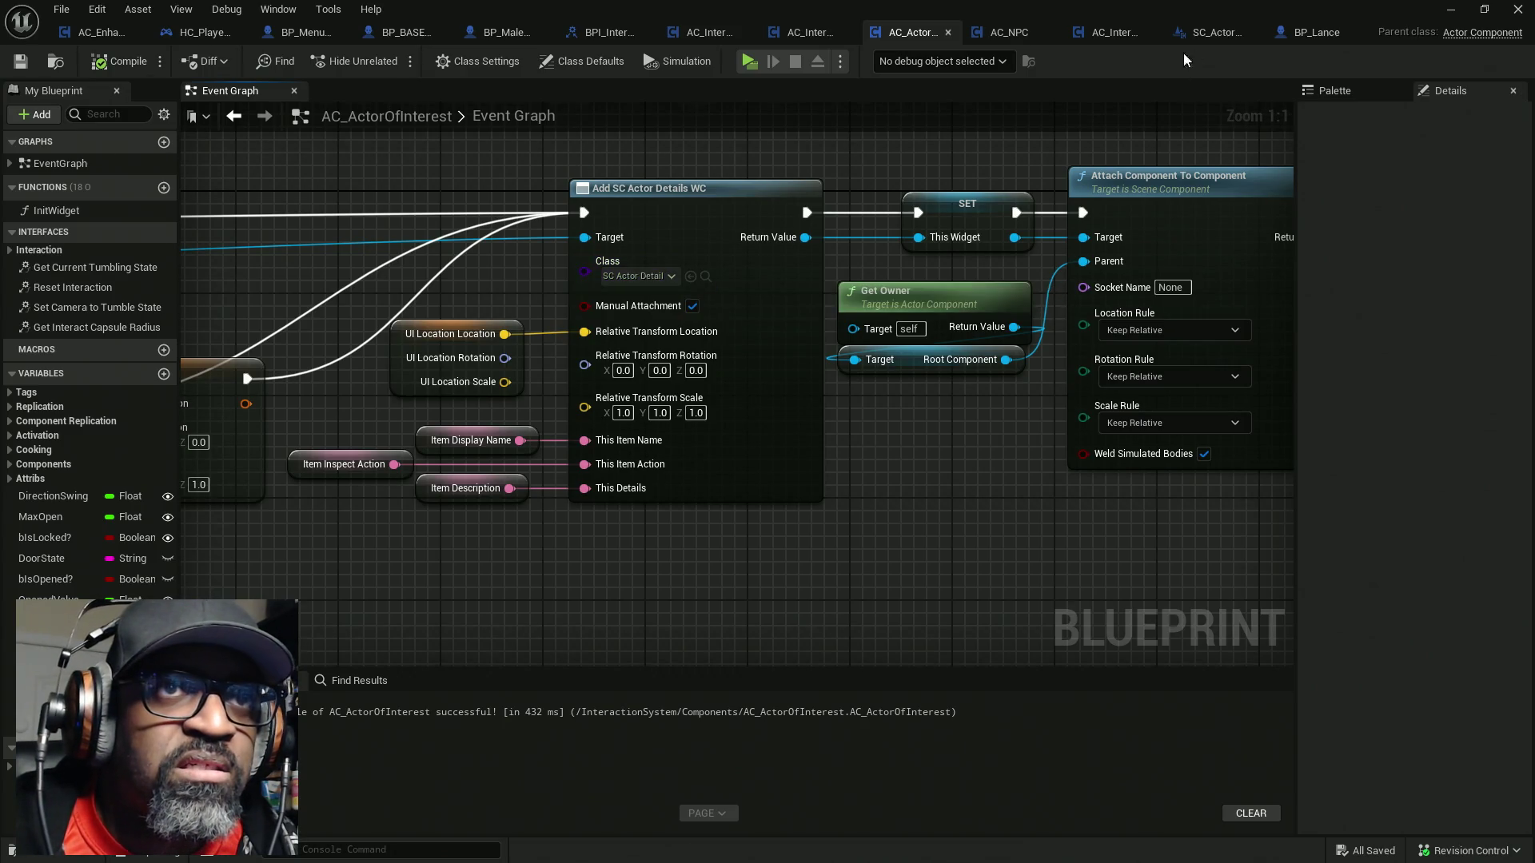
click(1207, 40)
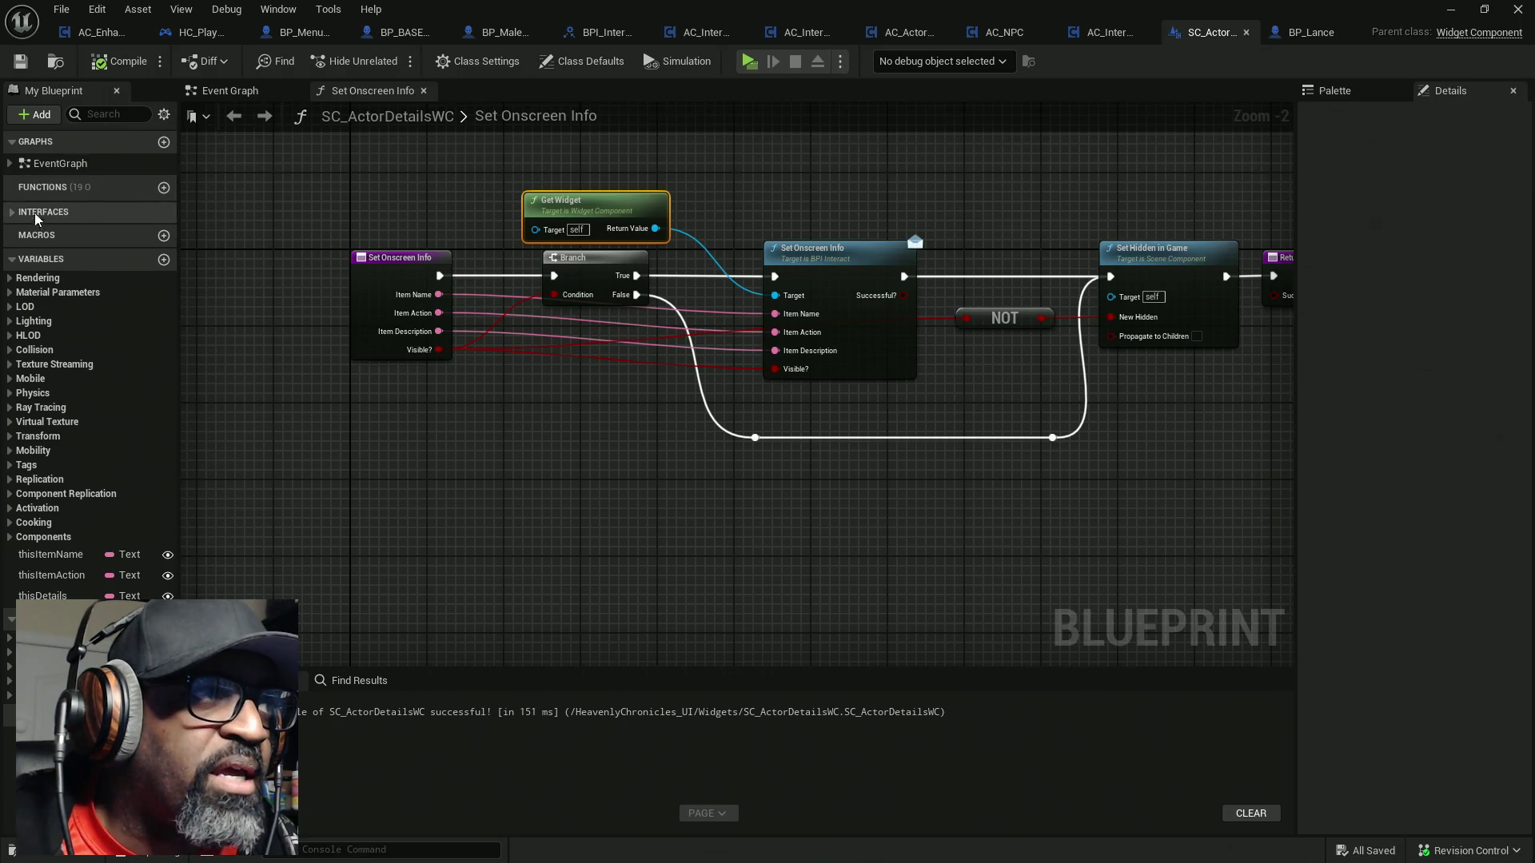
Find the component's Widget Class asset, open W_InteractiveInfo full-screen, and show its Graph view
click(582, 61)
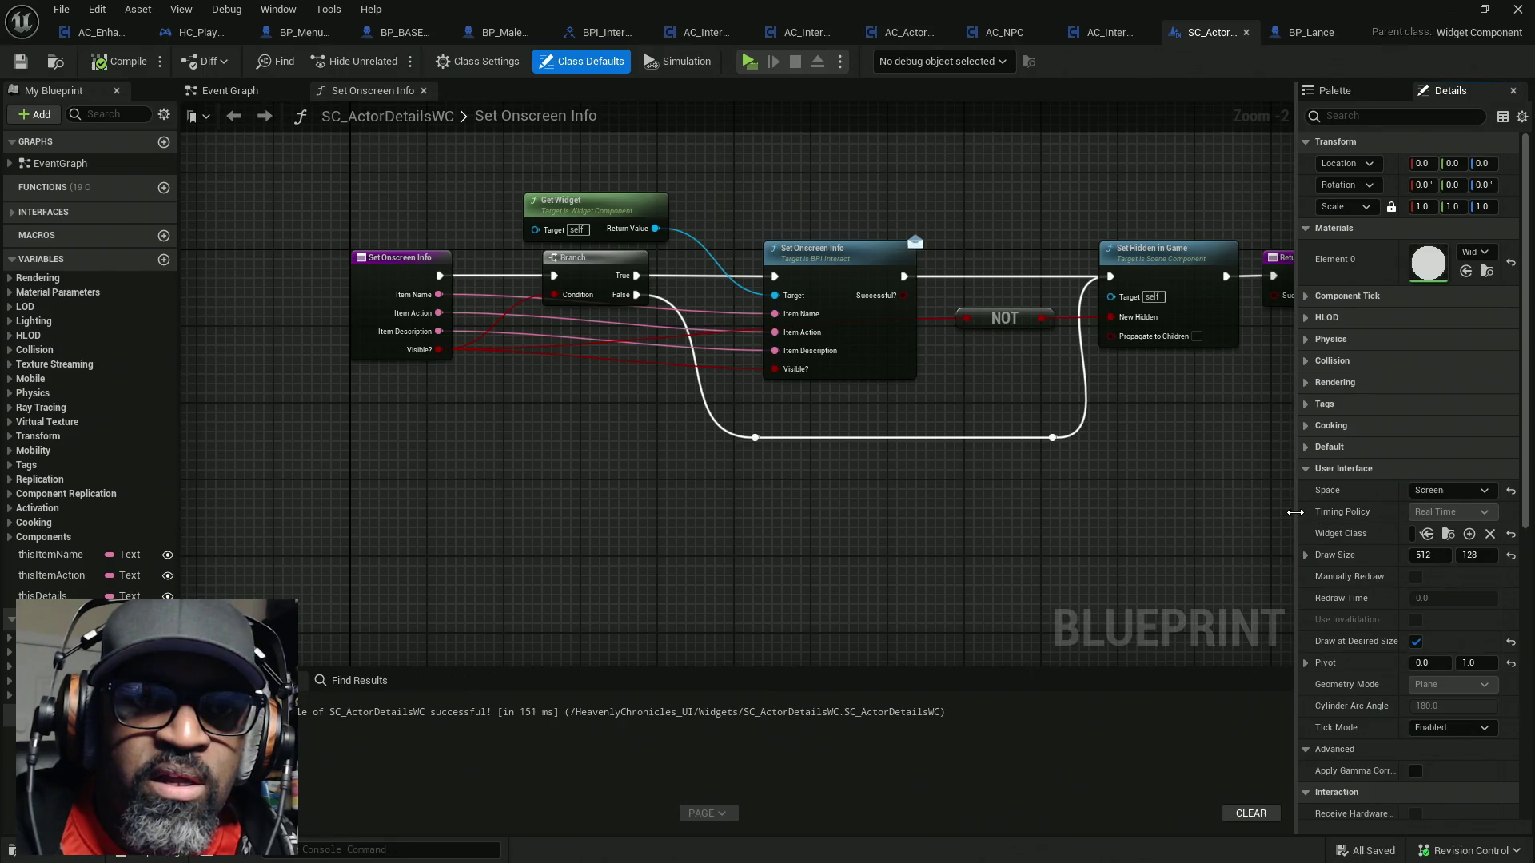
drag(1295, 513, 1072, 513)
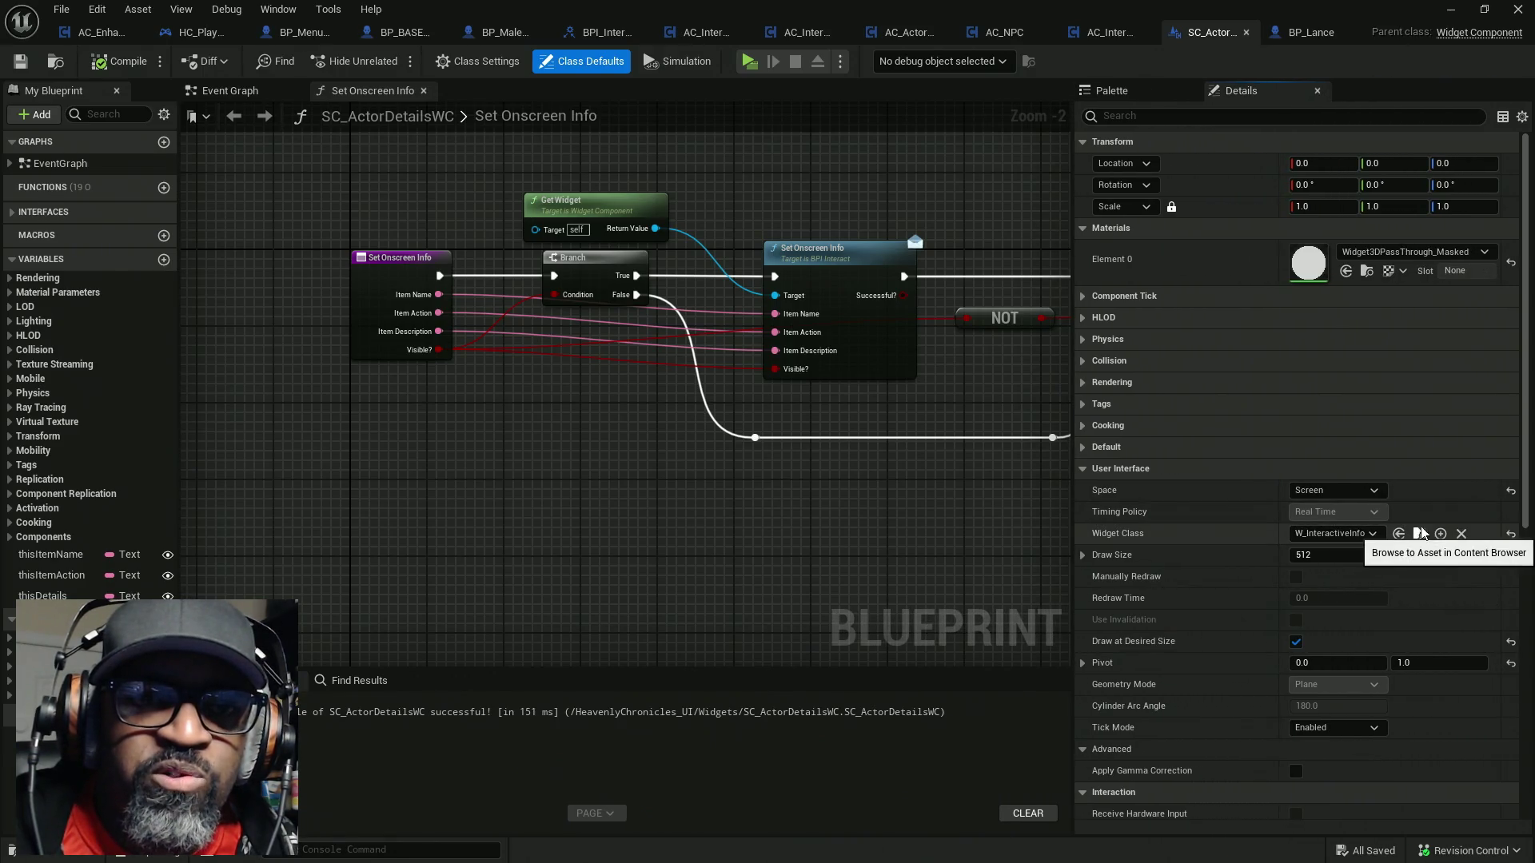
drag(1383, 14, 885, 146)
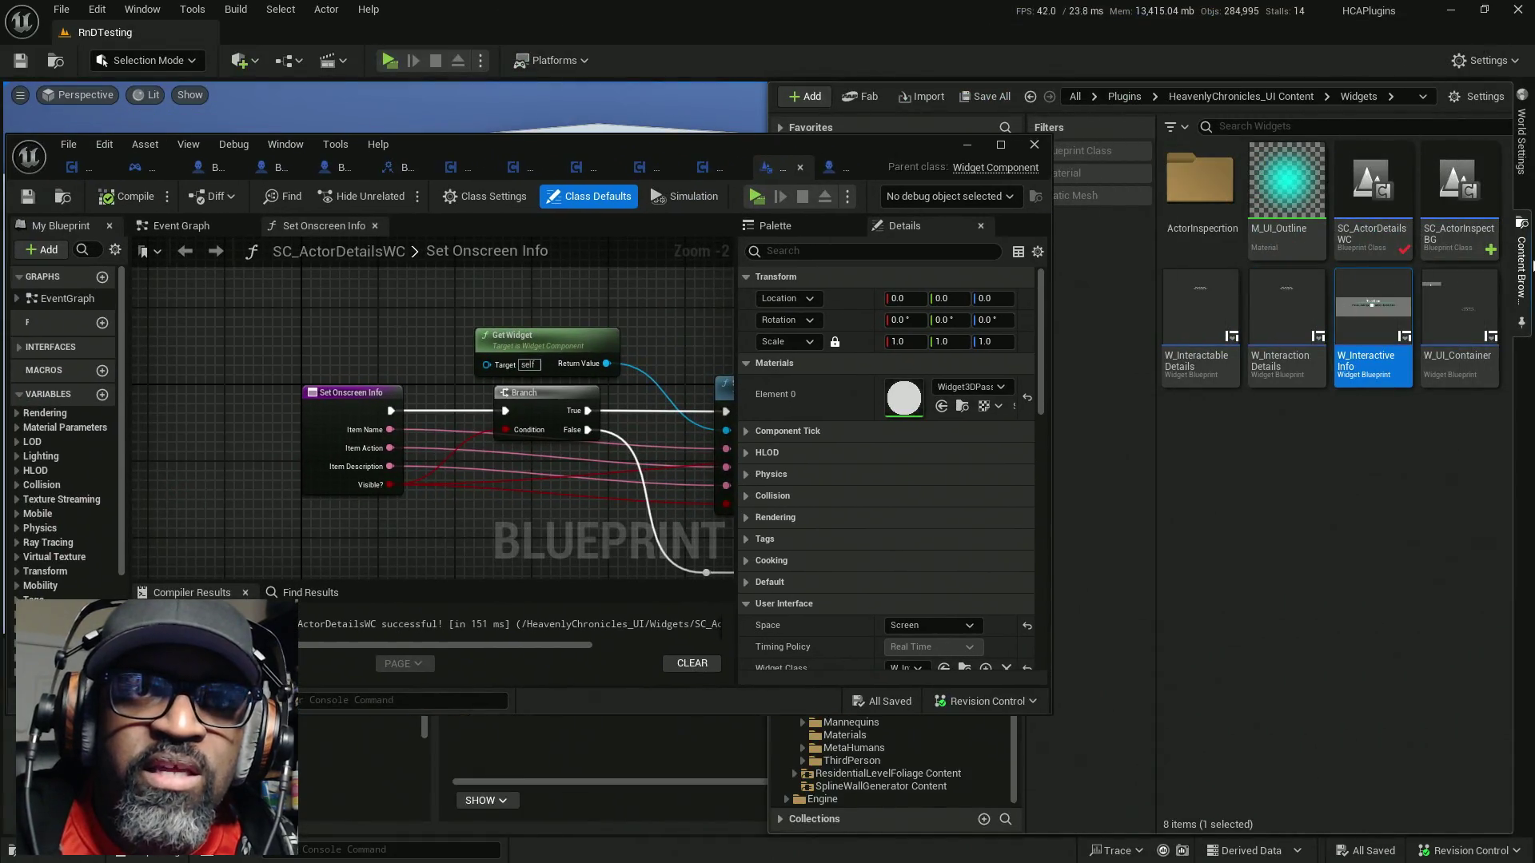
double_click(1370, 310)
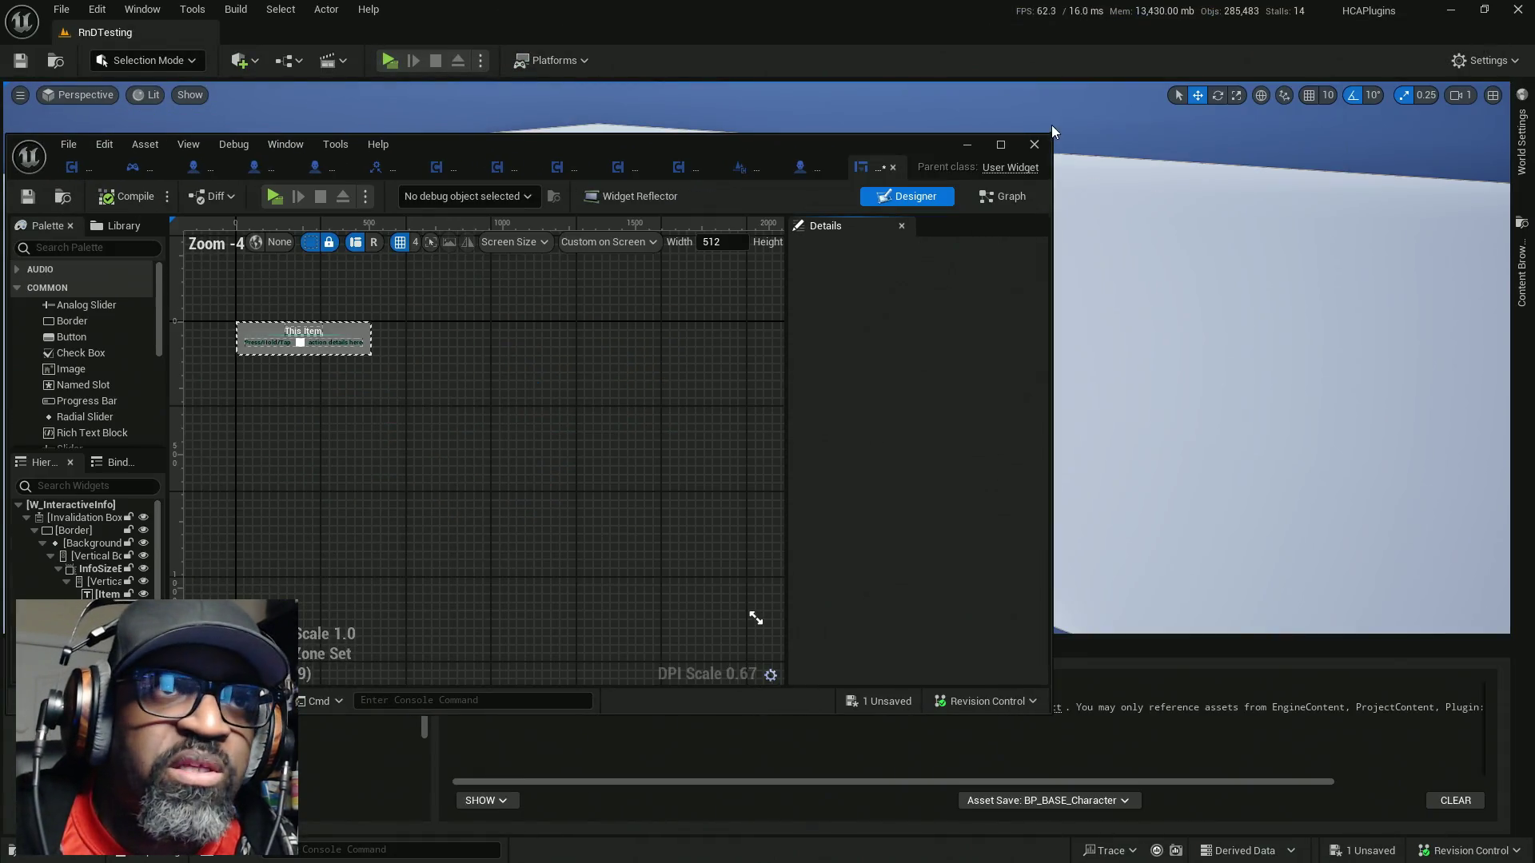
click(999, 145)
click(1471, 60)
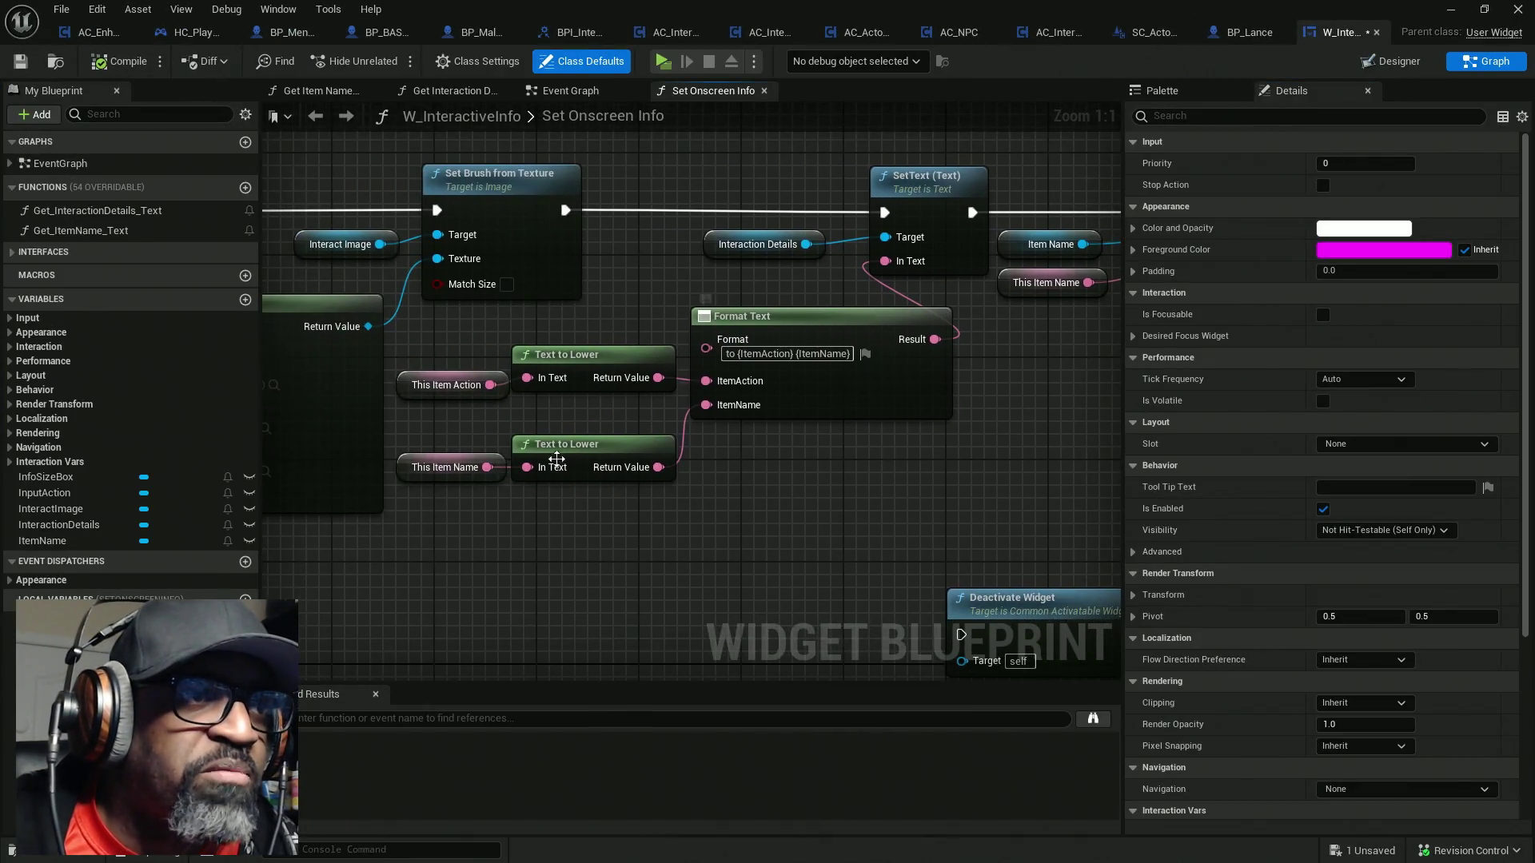
Pan across Set Onscreen Info's Format Text and SetText nodes and select its entry node
scroll(535, 385, down, 4)
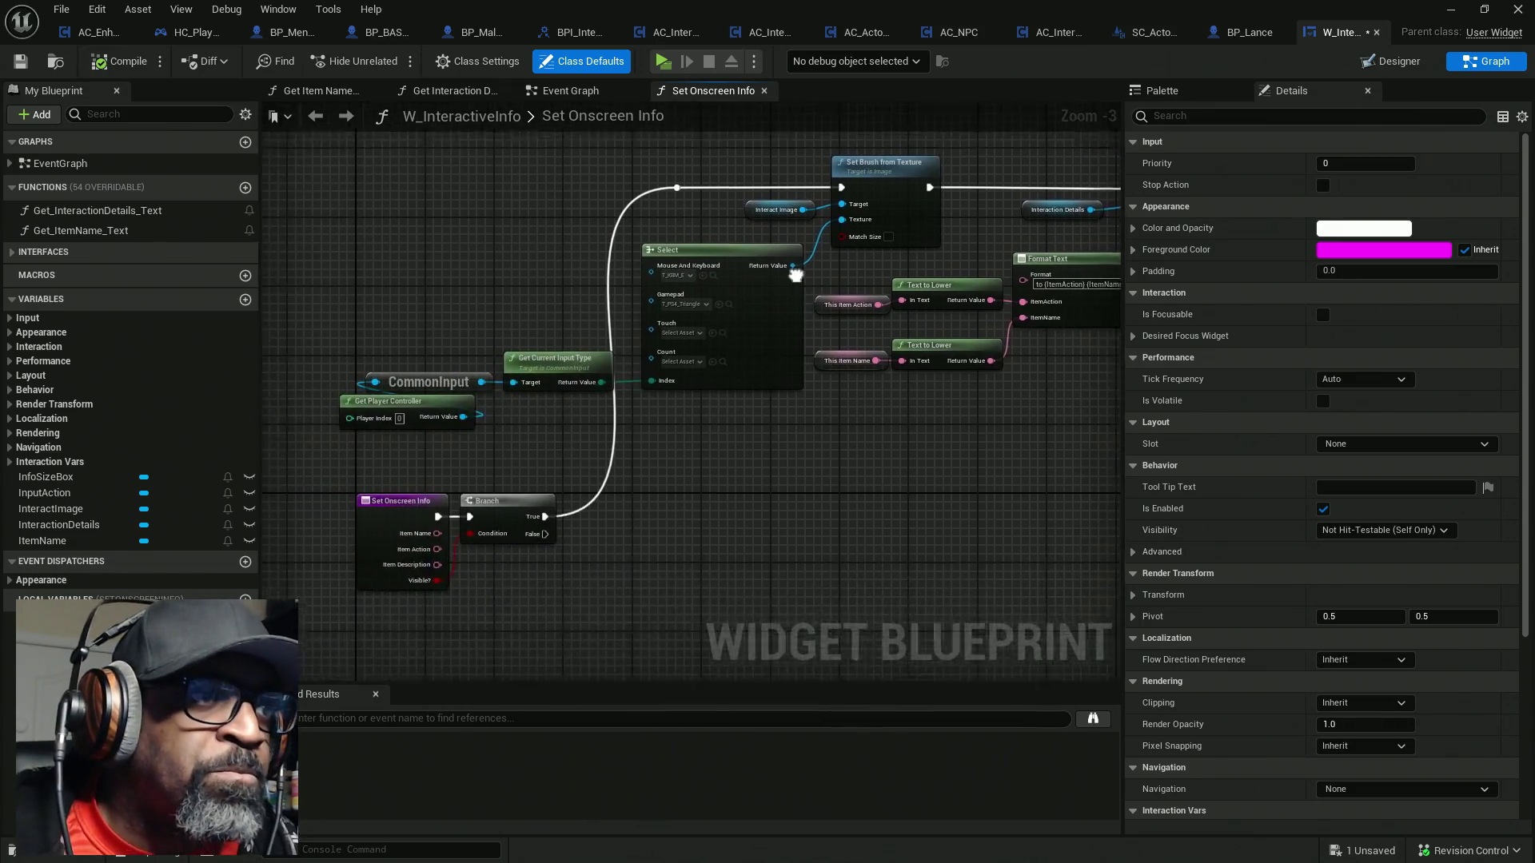
scroll(528, 380, up, 3)
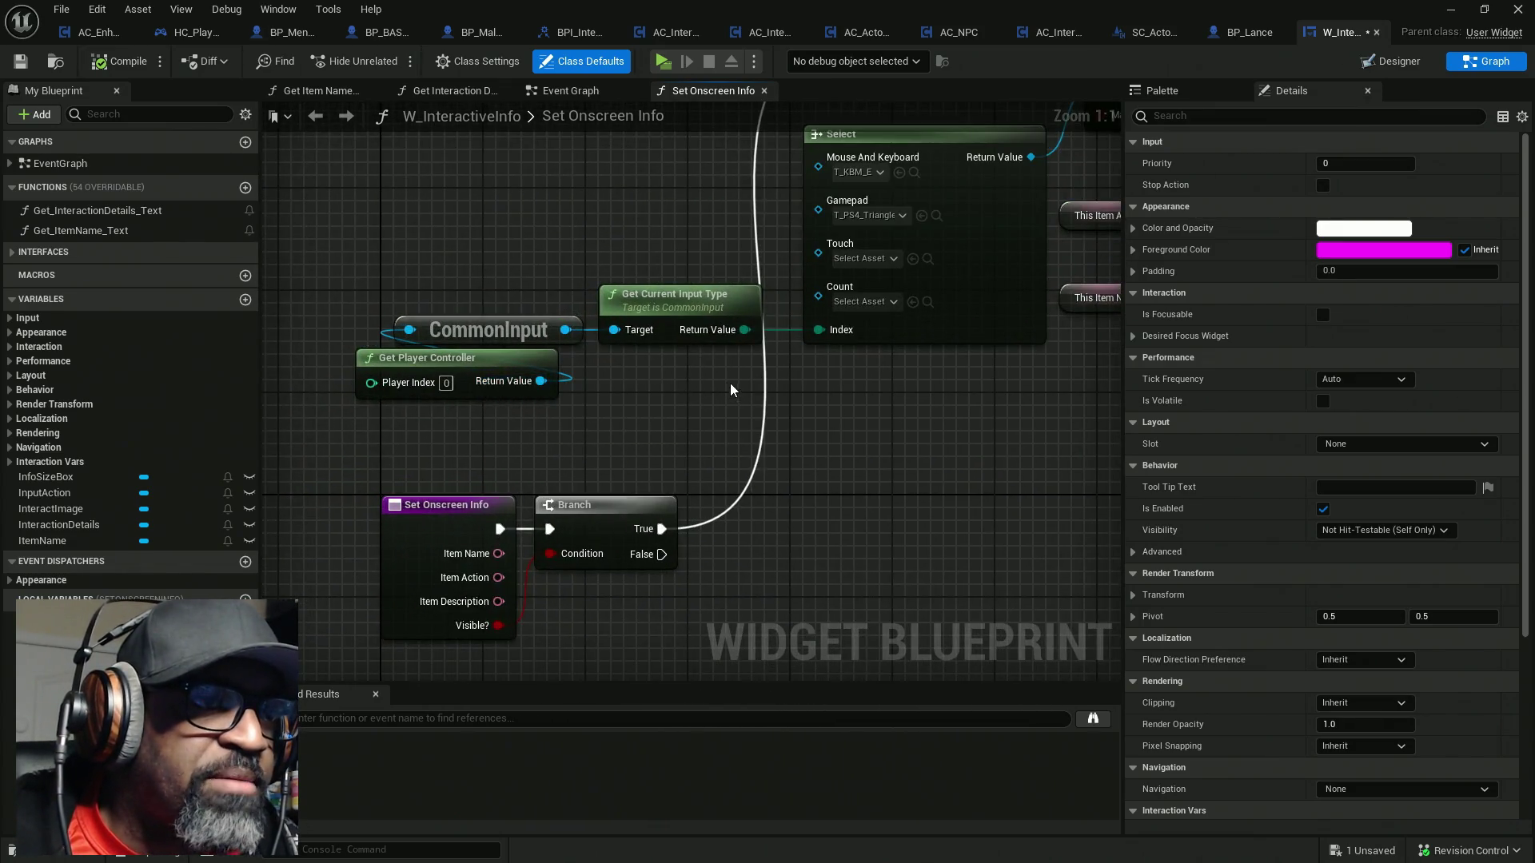
mouse_move(945, 408)
mouse_down()
mouse_move(589, 463)
mouse_move(472, 511)
mouse_move(435, 551)
mouse_up()
drag(727, 520, 603, 519)
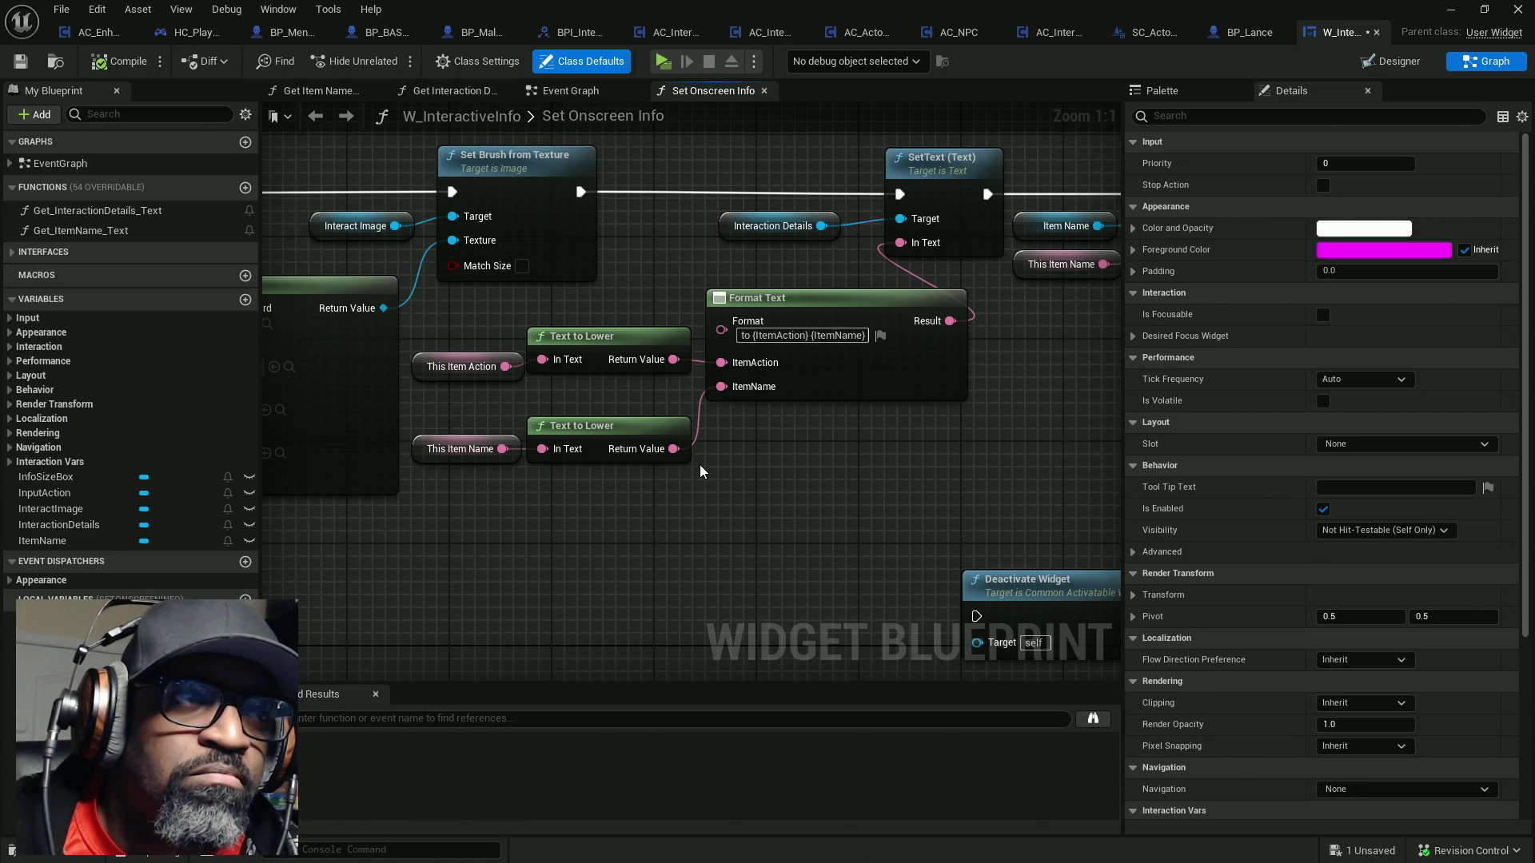
mouse_move(524, 480)
mouse_down()
mouse_move(966, 431)
mouse_move(990, 304)
mouse_up()
drag(627, 520, 672, 468)
mouse_move(413, 364)
mouse_down()
mouse_move(443, 379)
mouse_move(559, 551)
mouse_up()
drag(514, 487, 514, 487)
drag(438, 356, 574, 526)
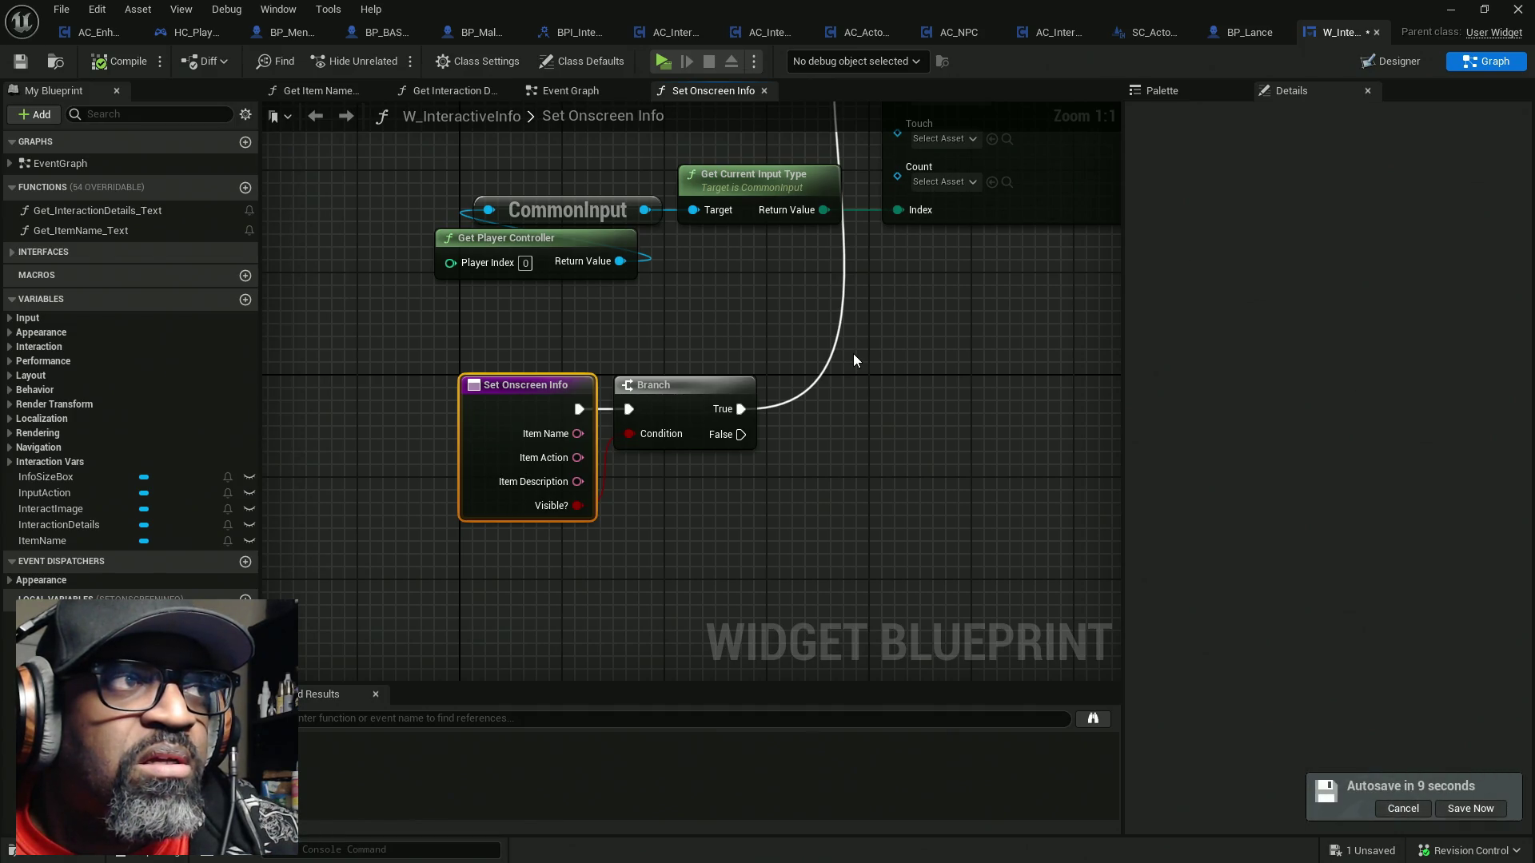
Review the Select and Format Text nodes, reselect the entry node, then open BPI_Interact
mouse_move(908, 348)
mouse_down()
mouse_move(470, 402)
mouse_move(618, 408)
mouse_move(710, 304)
mouse_up()
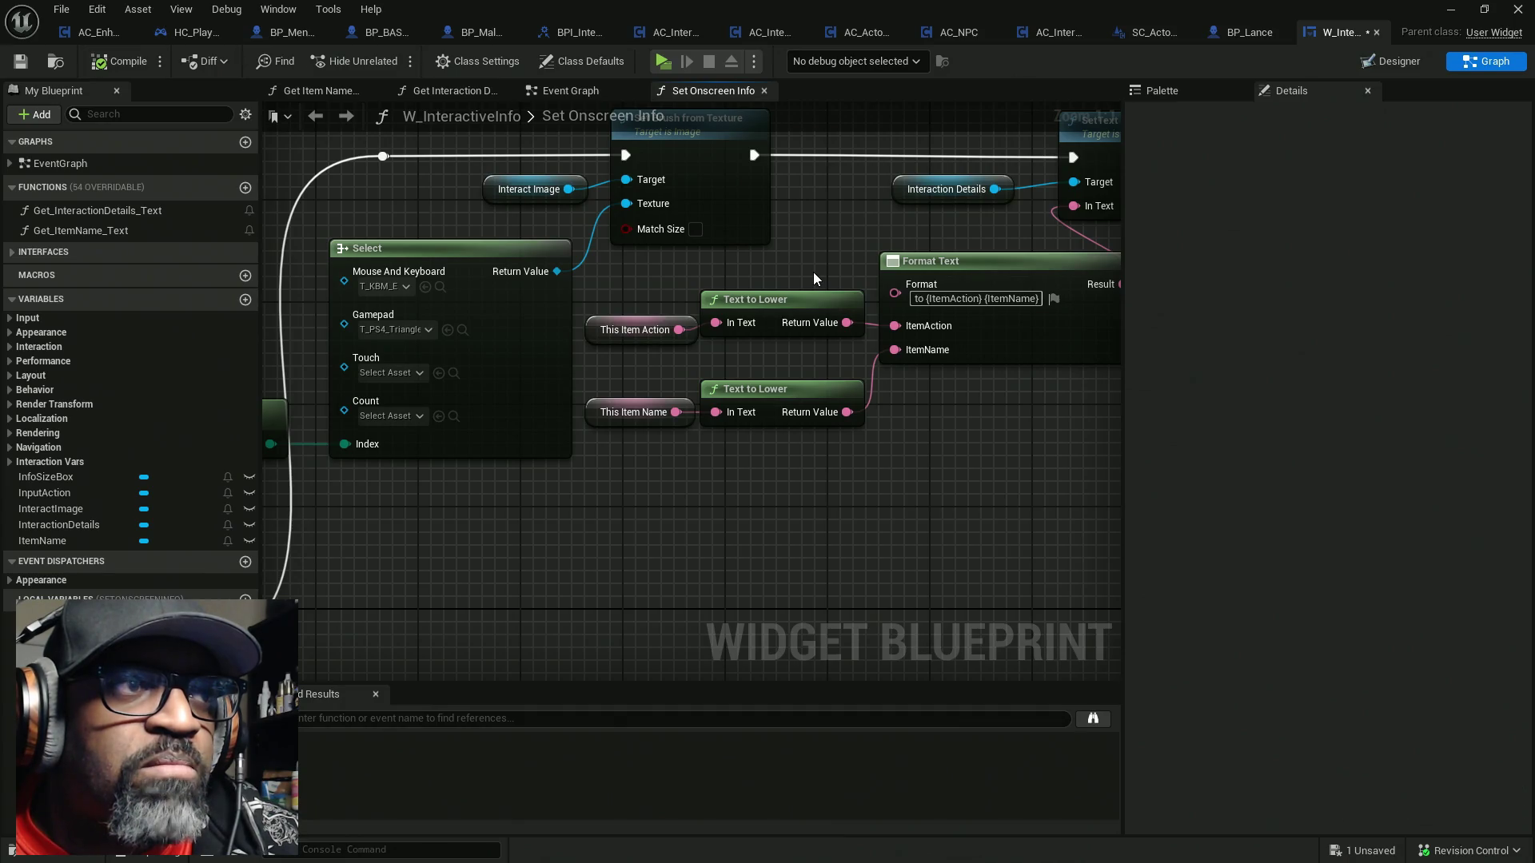
scroll(818, 277, down, 4)
mouse_move(569, 482)
mouse_down()
mouse_move(651, 370)
mouse_move(729, 326)
mouse_up()
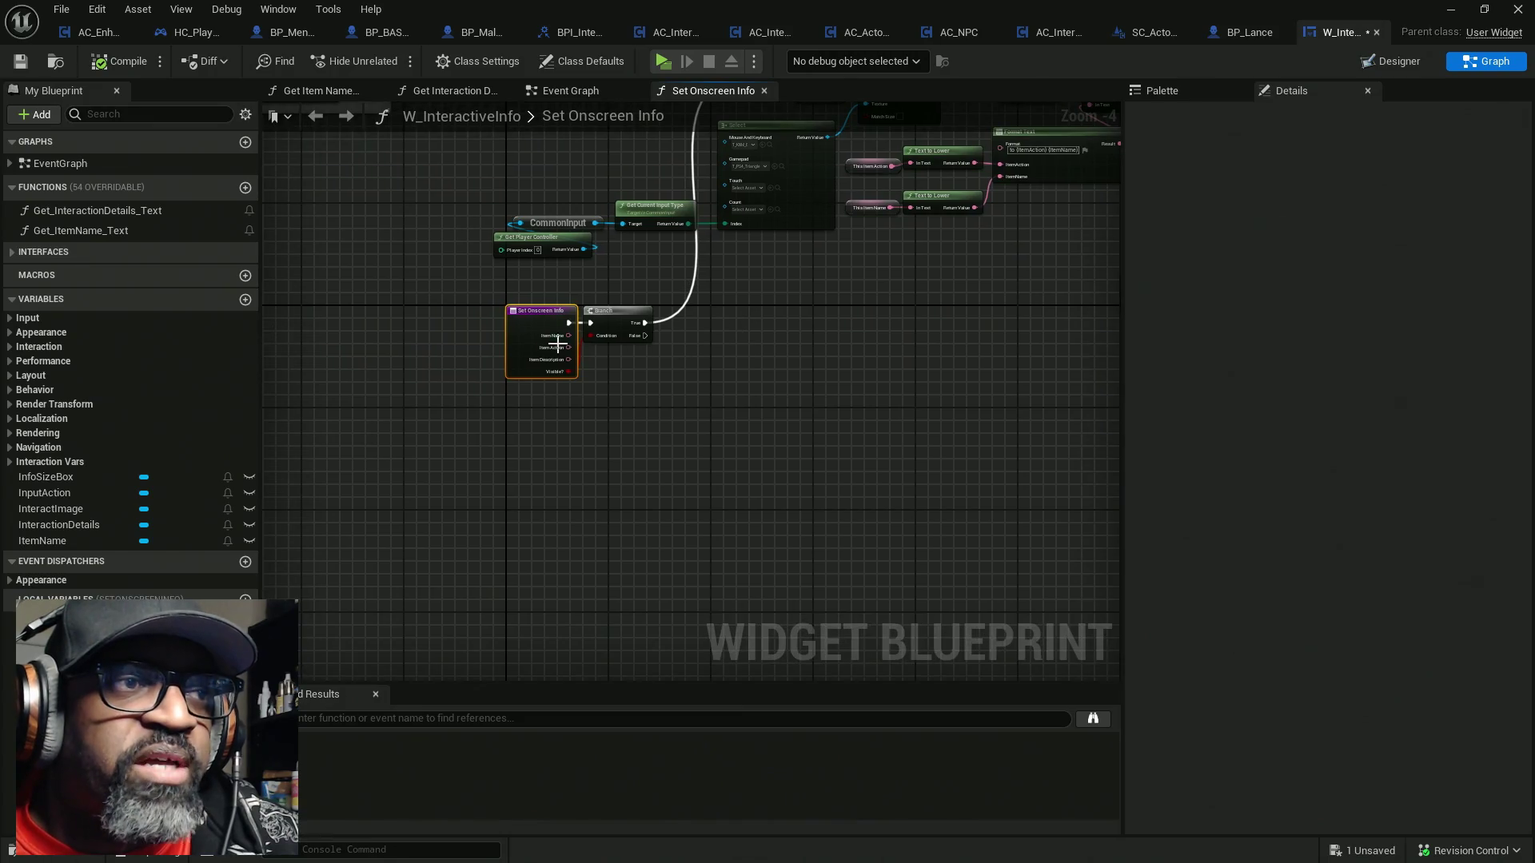
drag(468, 286, 579, 429)
click(582, 31)
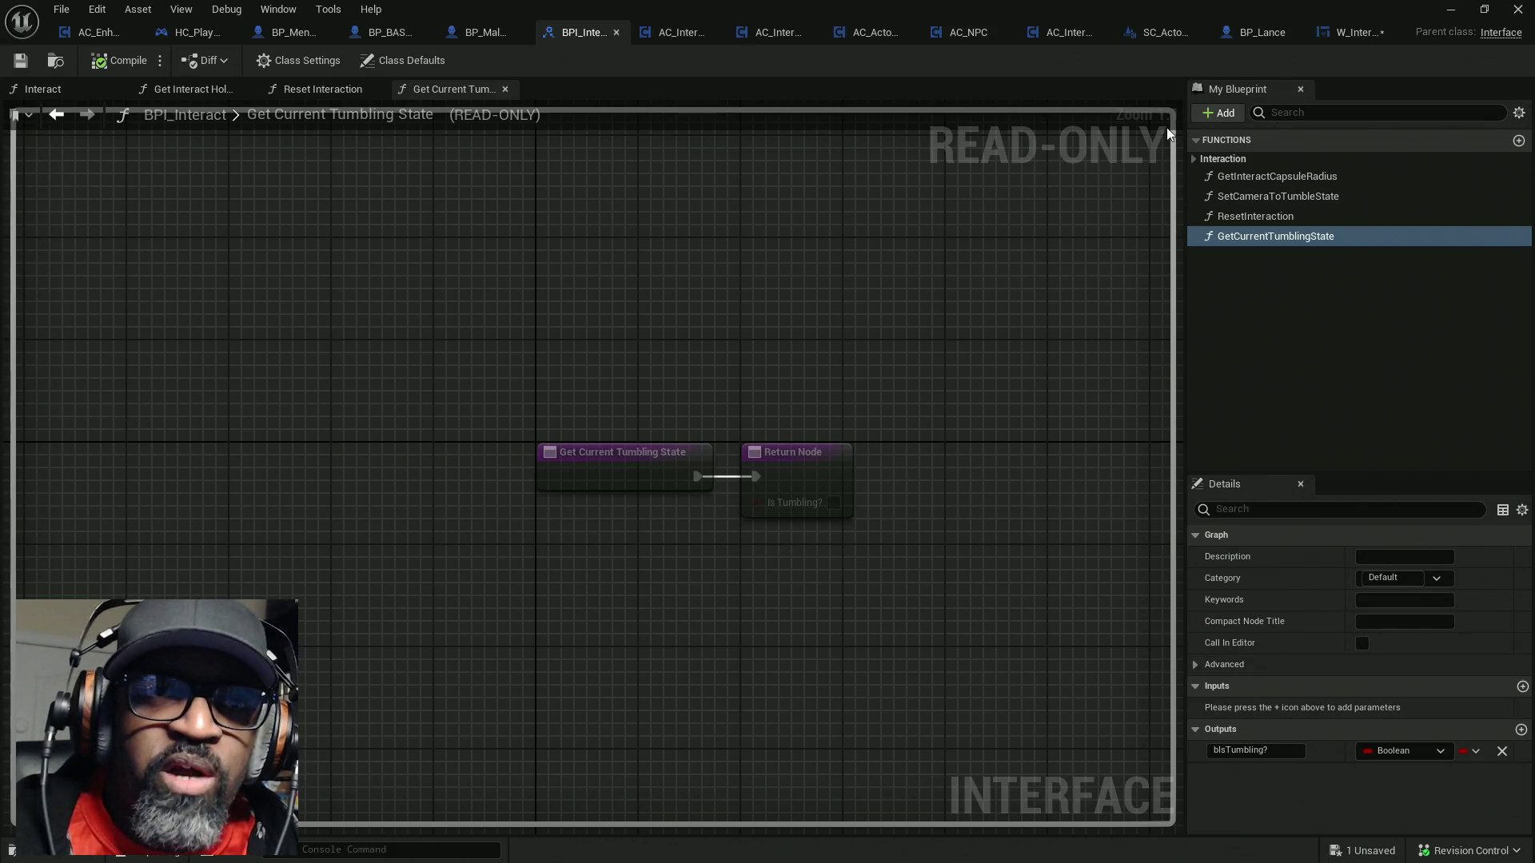
Select SetOnscreenInfo under Interaction and enlarge the Details panel to show its parameters
click(1196, 158)
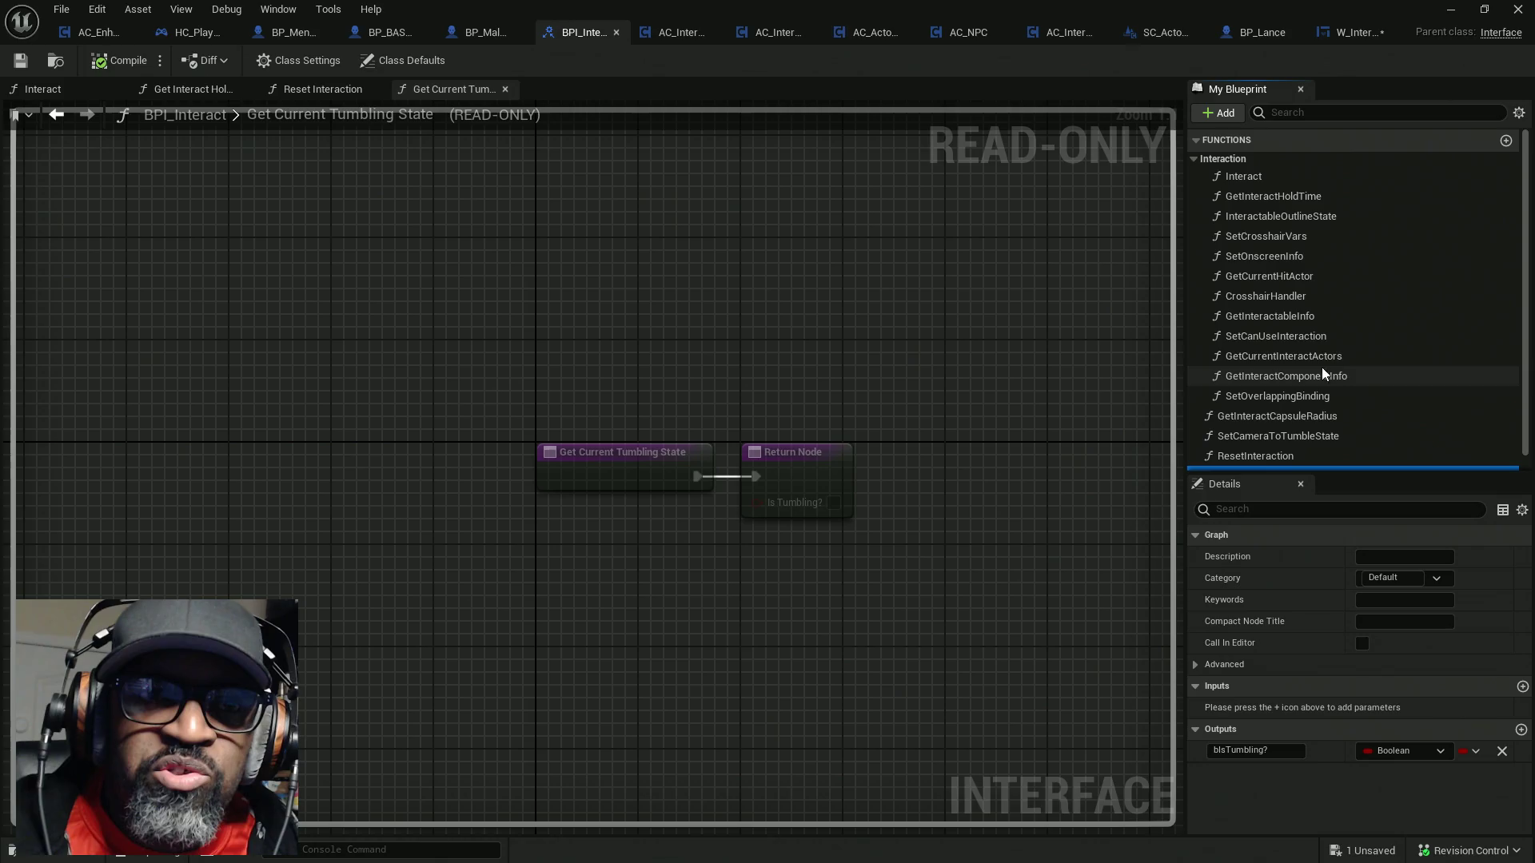
click(1295, 257)
click(1195, 159)
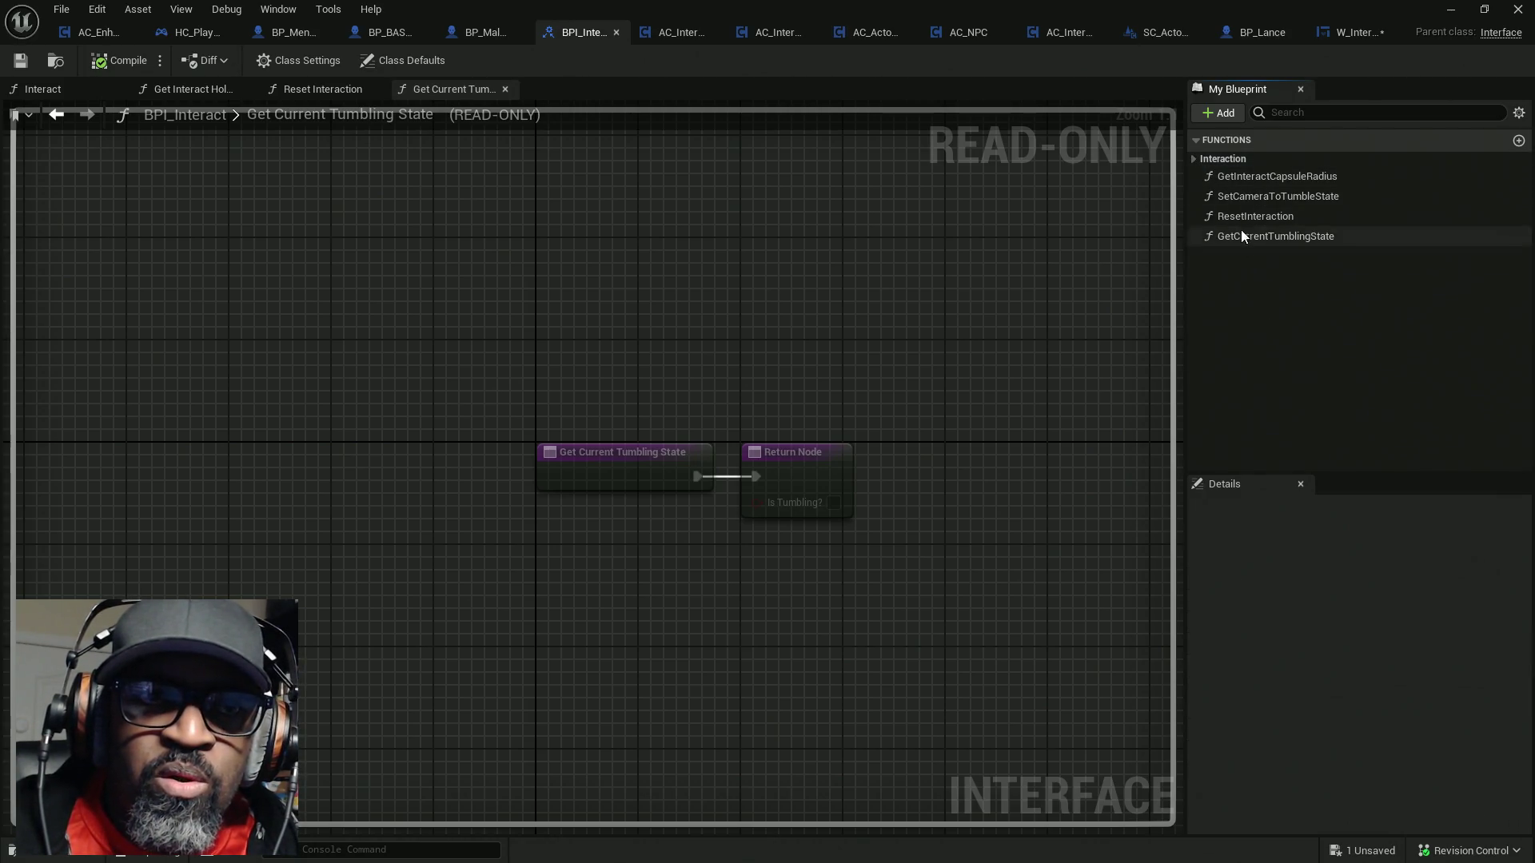
click(1196, 159)
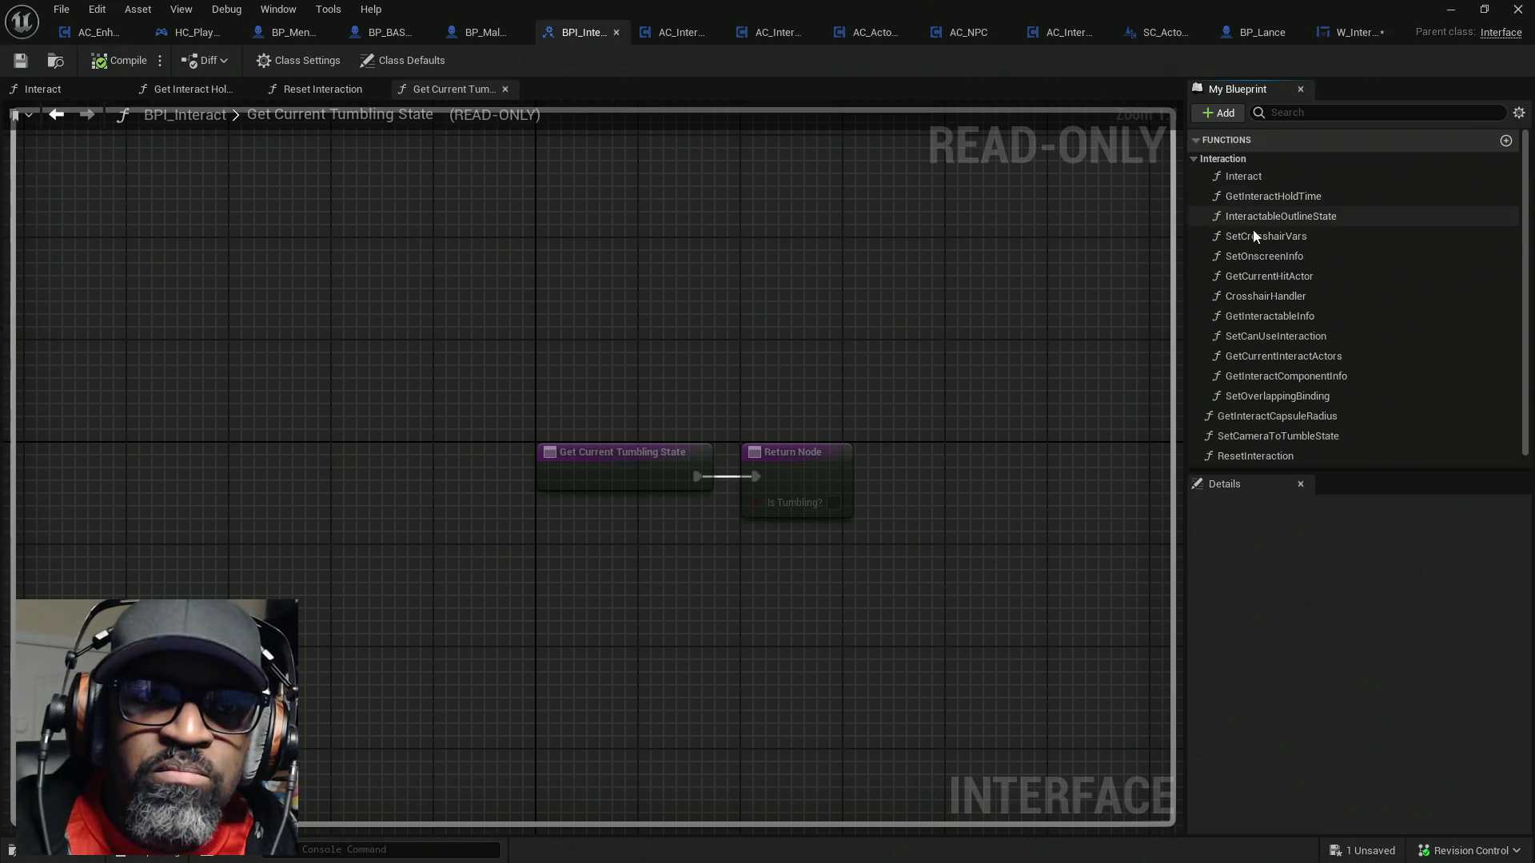
click(1271, 256)
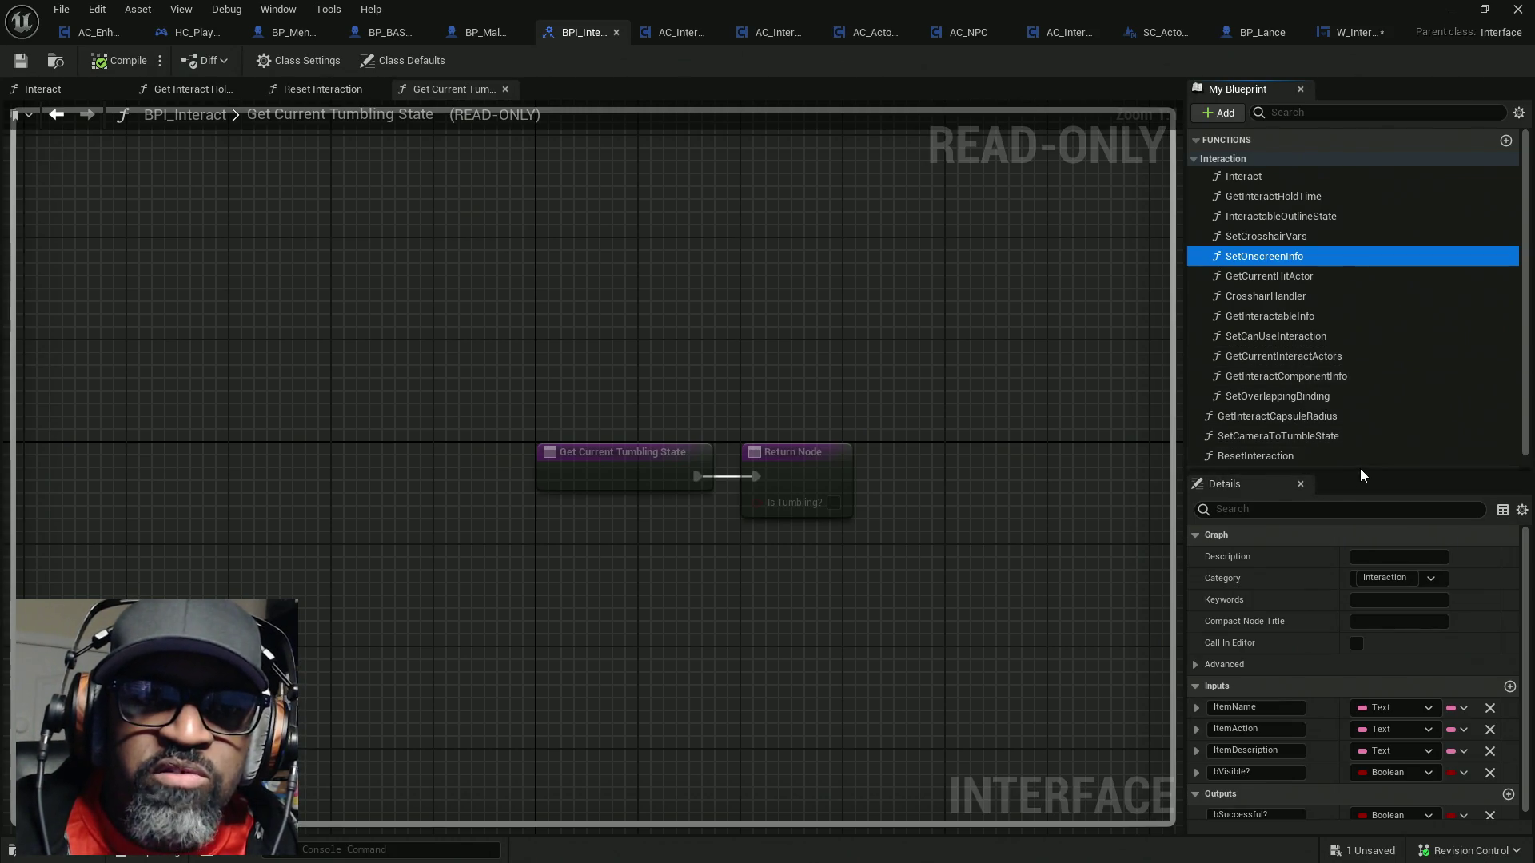
drag(1365, 472, 1367, 295)
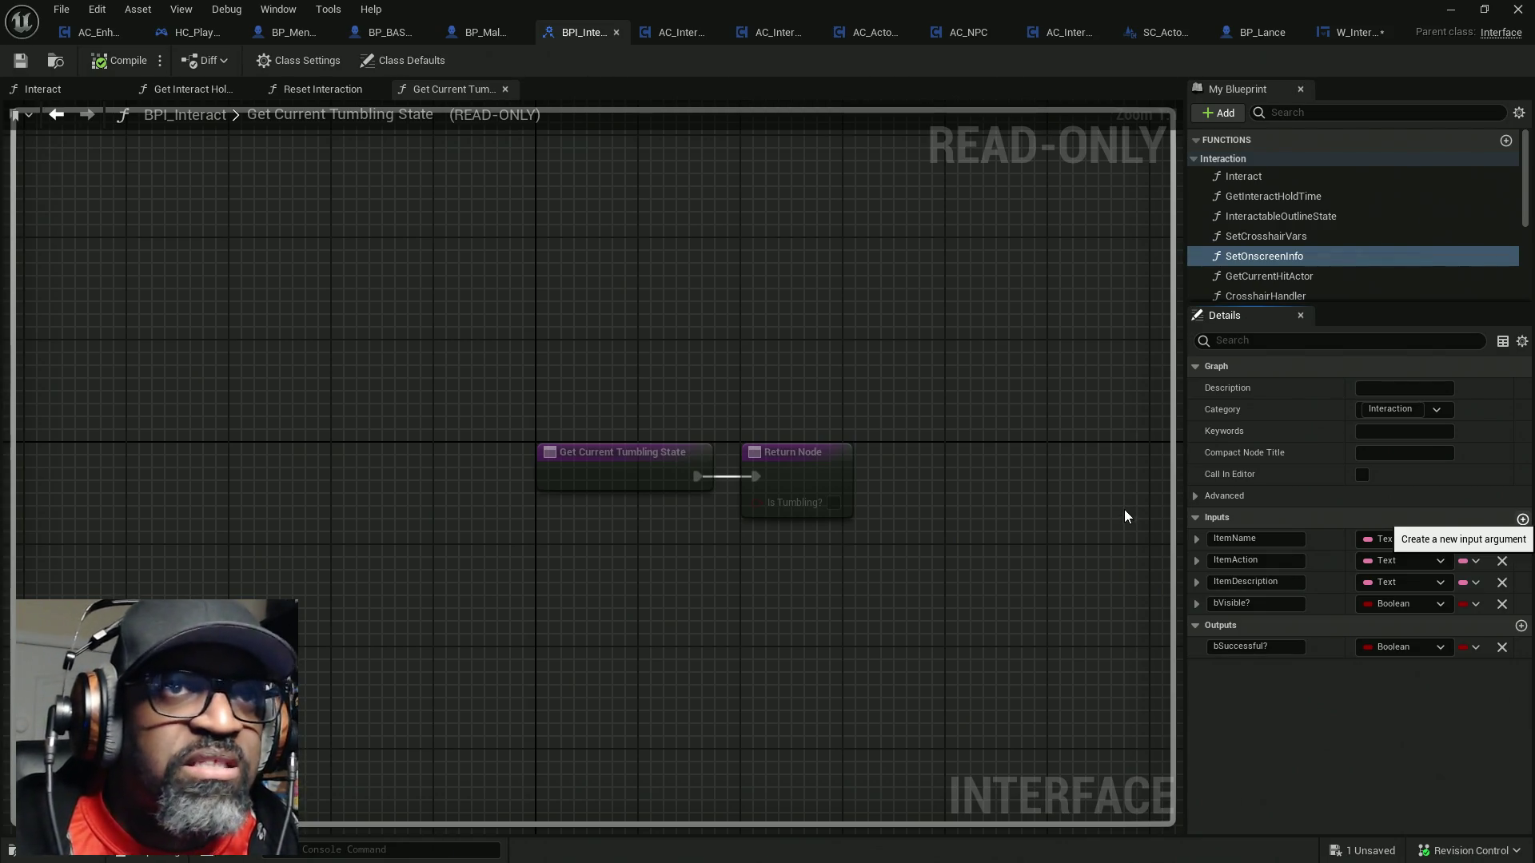
key(alt+Tab)
key(alt+Tab)
key(alt+Tab)
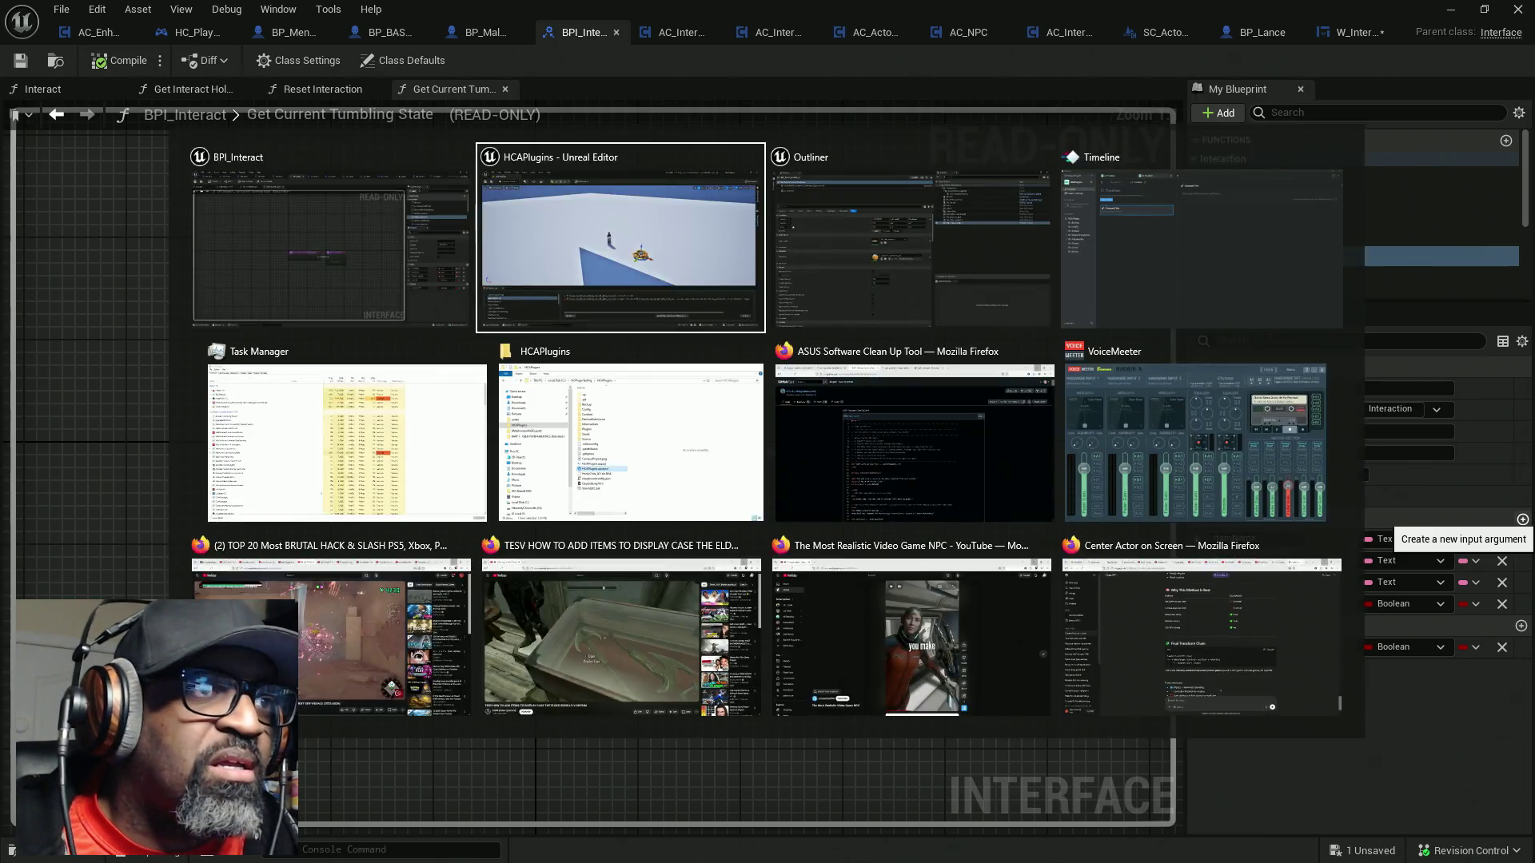
key(Escape)
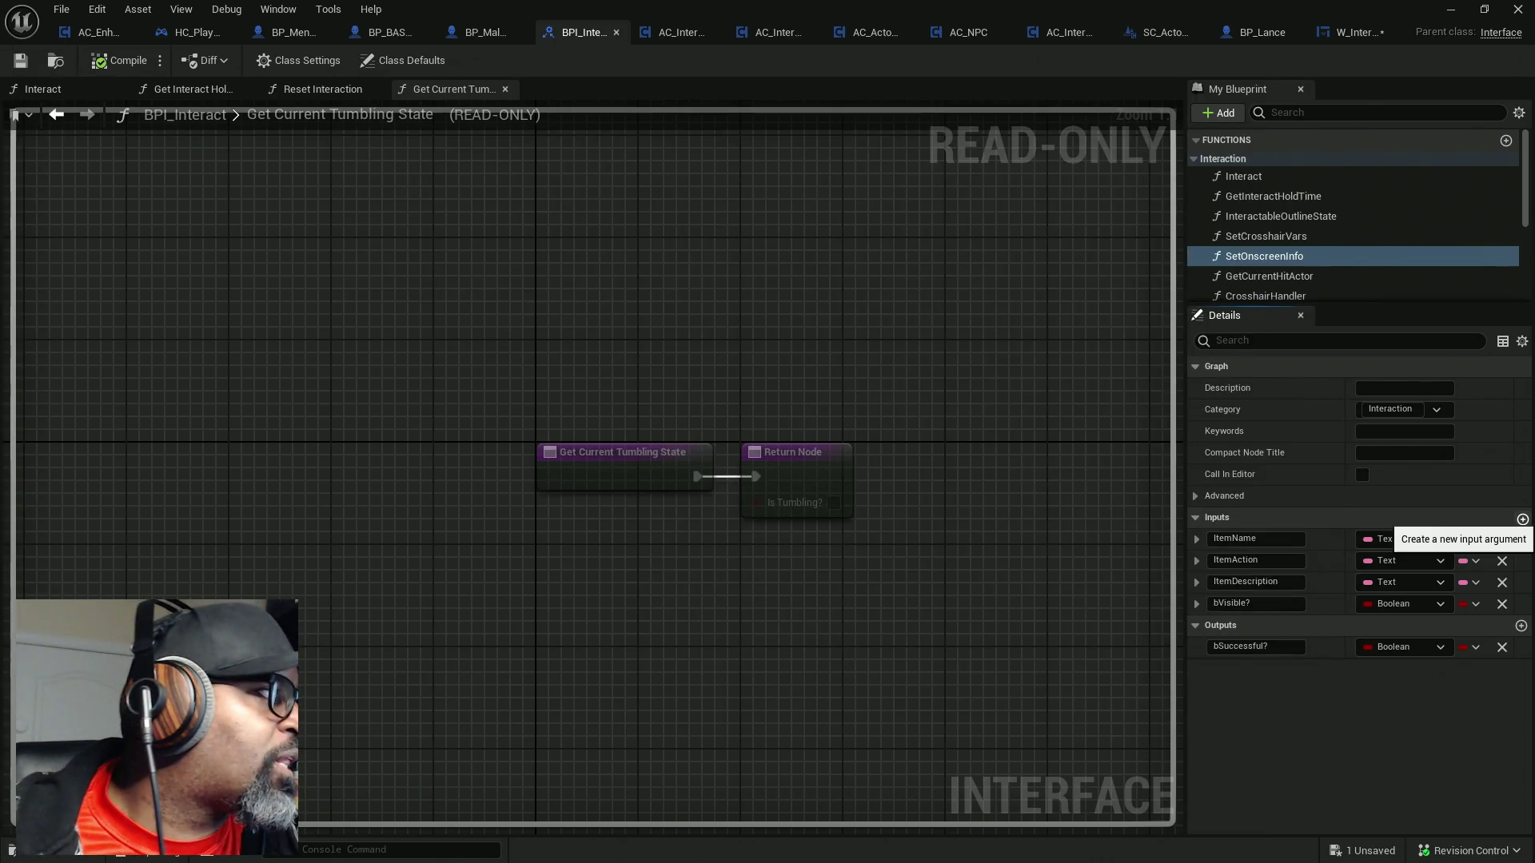
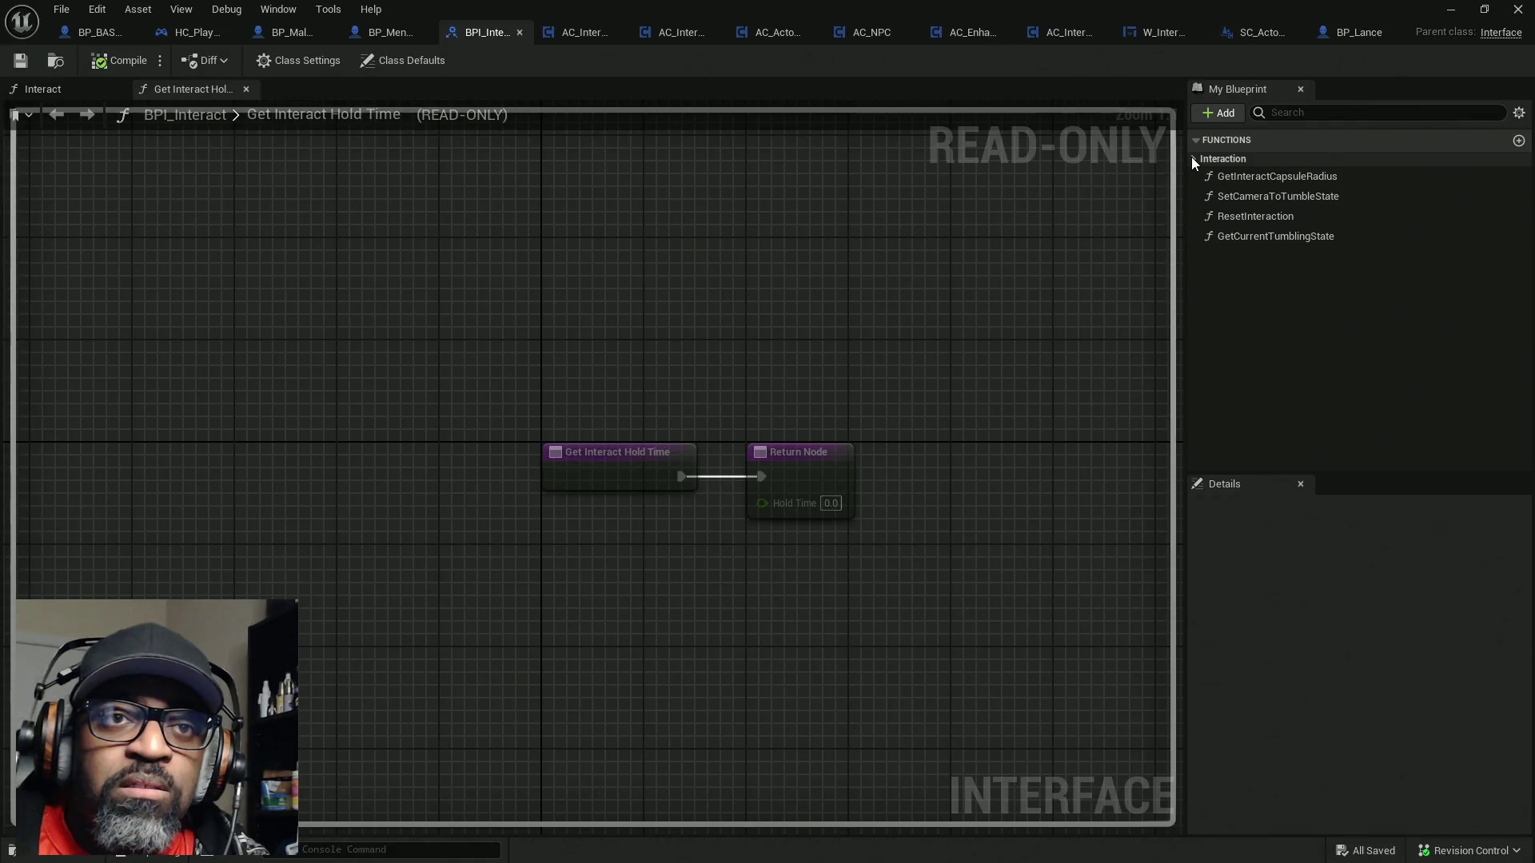
Add an Actor object reference input named instigator to BPI_Interact's SetOnscreenInfo function
click(1194, 158)
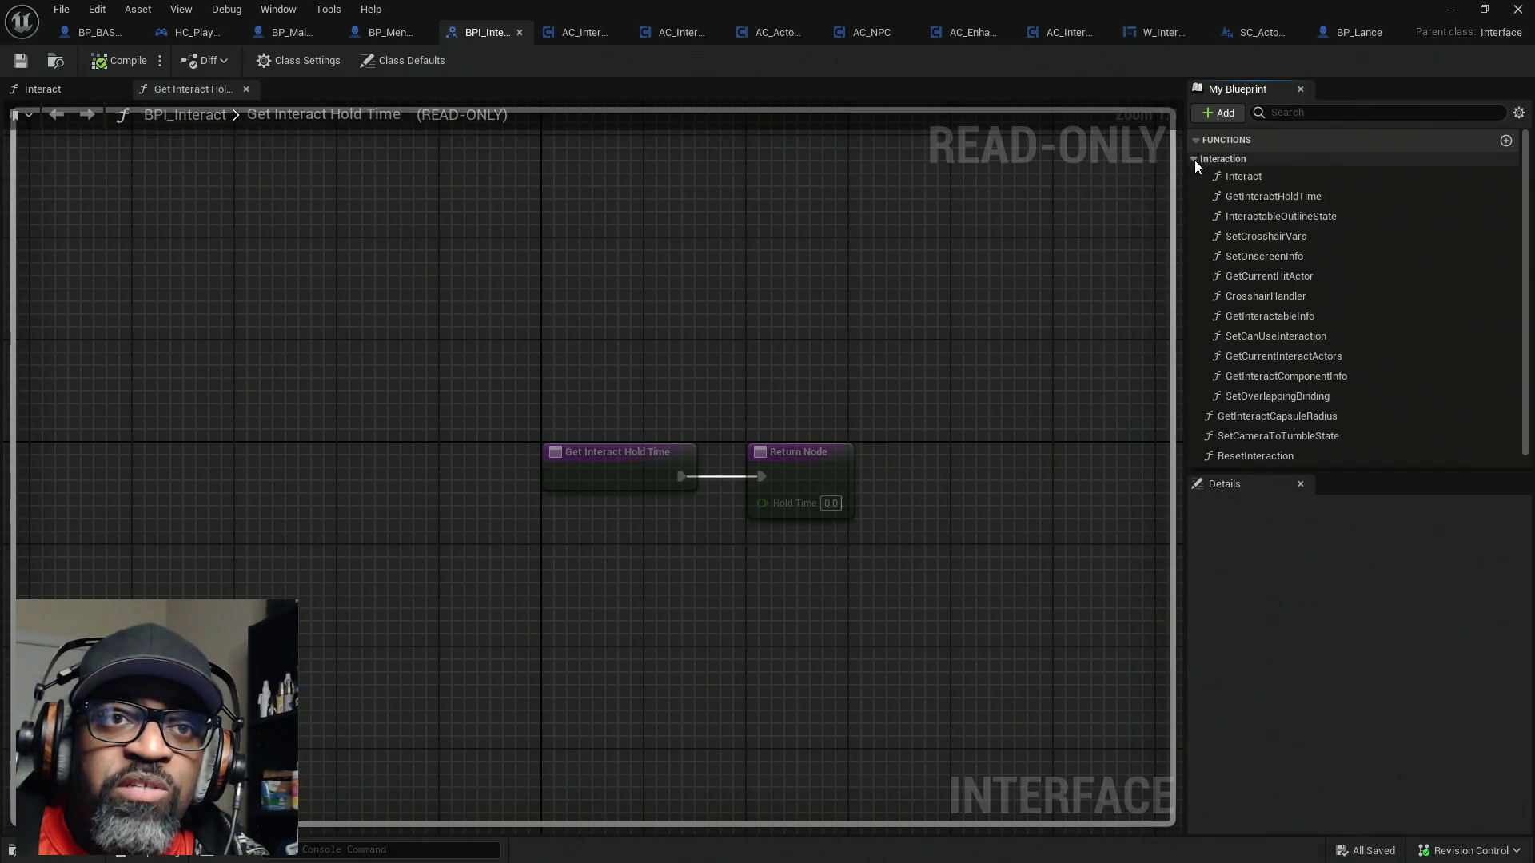
click(1274, 257)
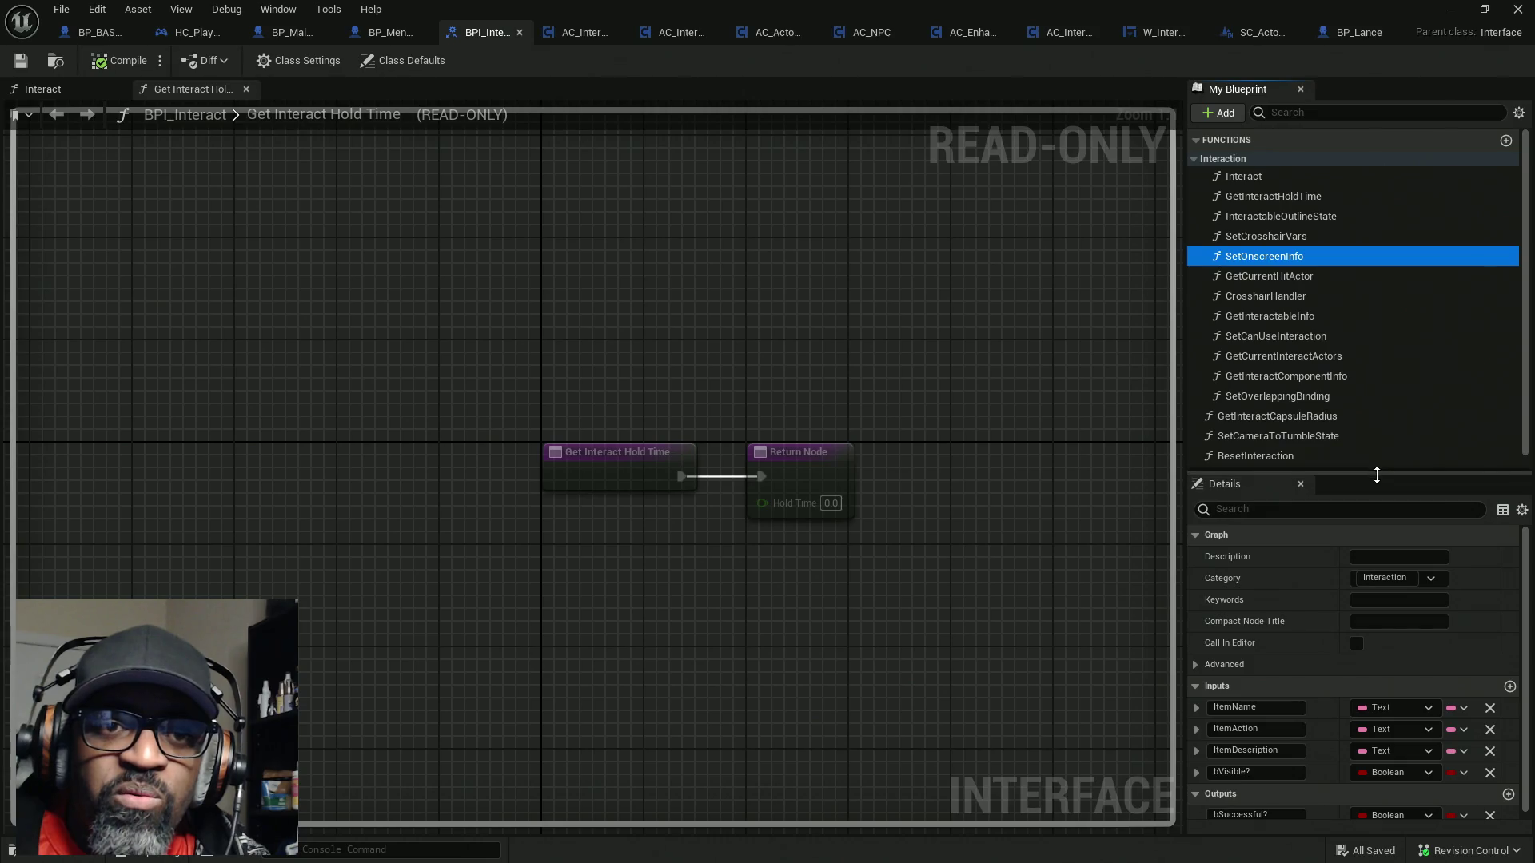
drag(1377, 474, 1390, 303)
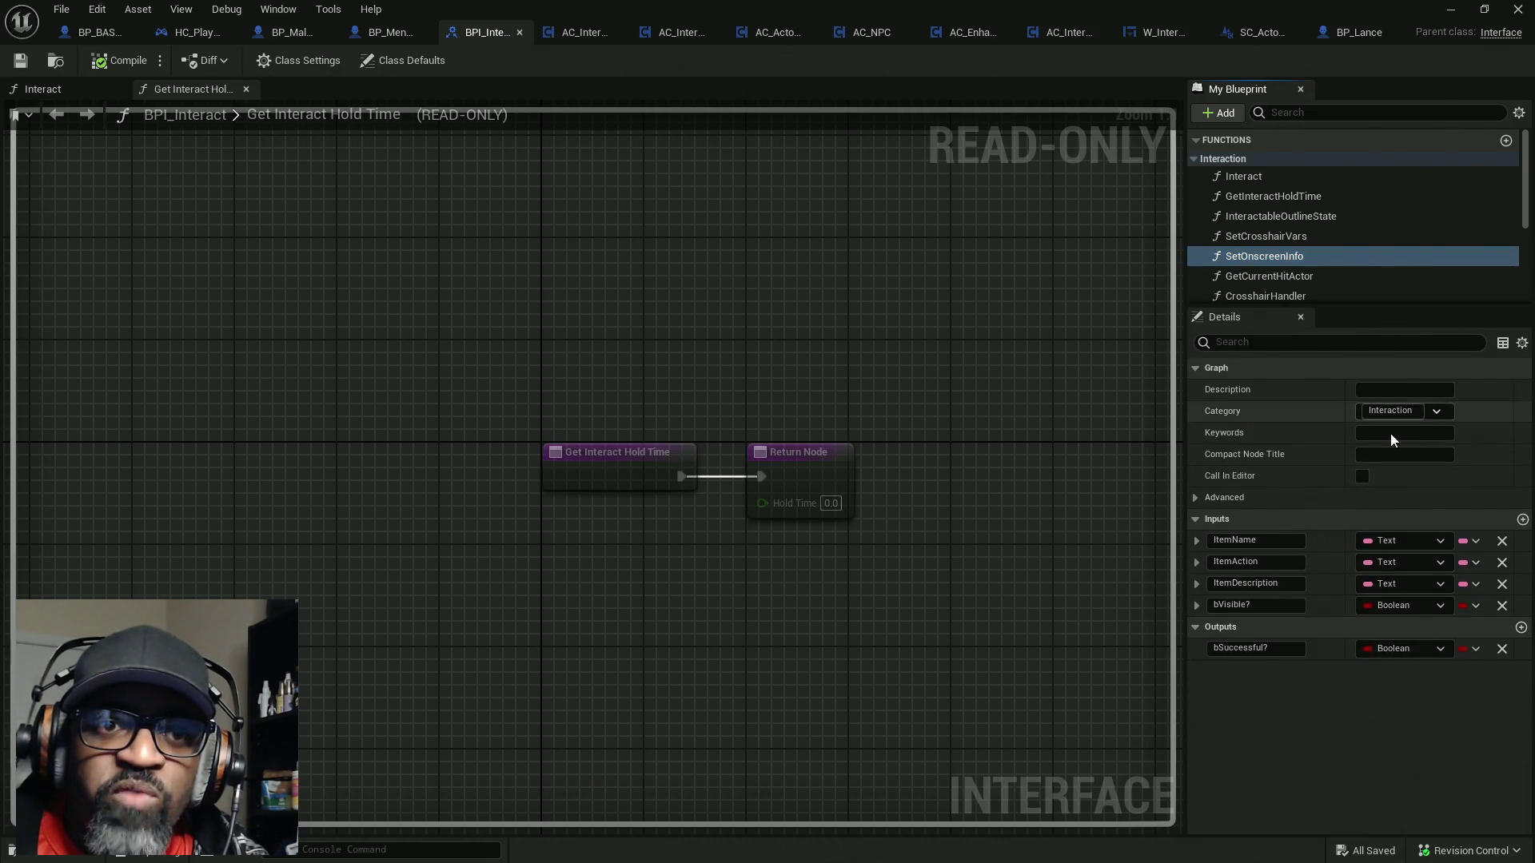
click(1522, 520)
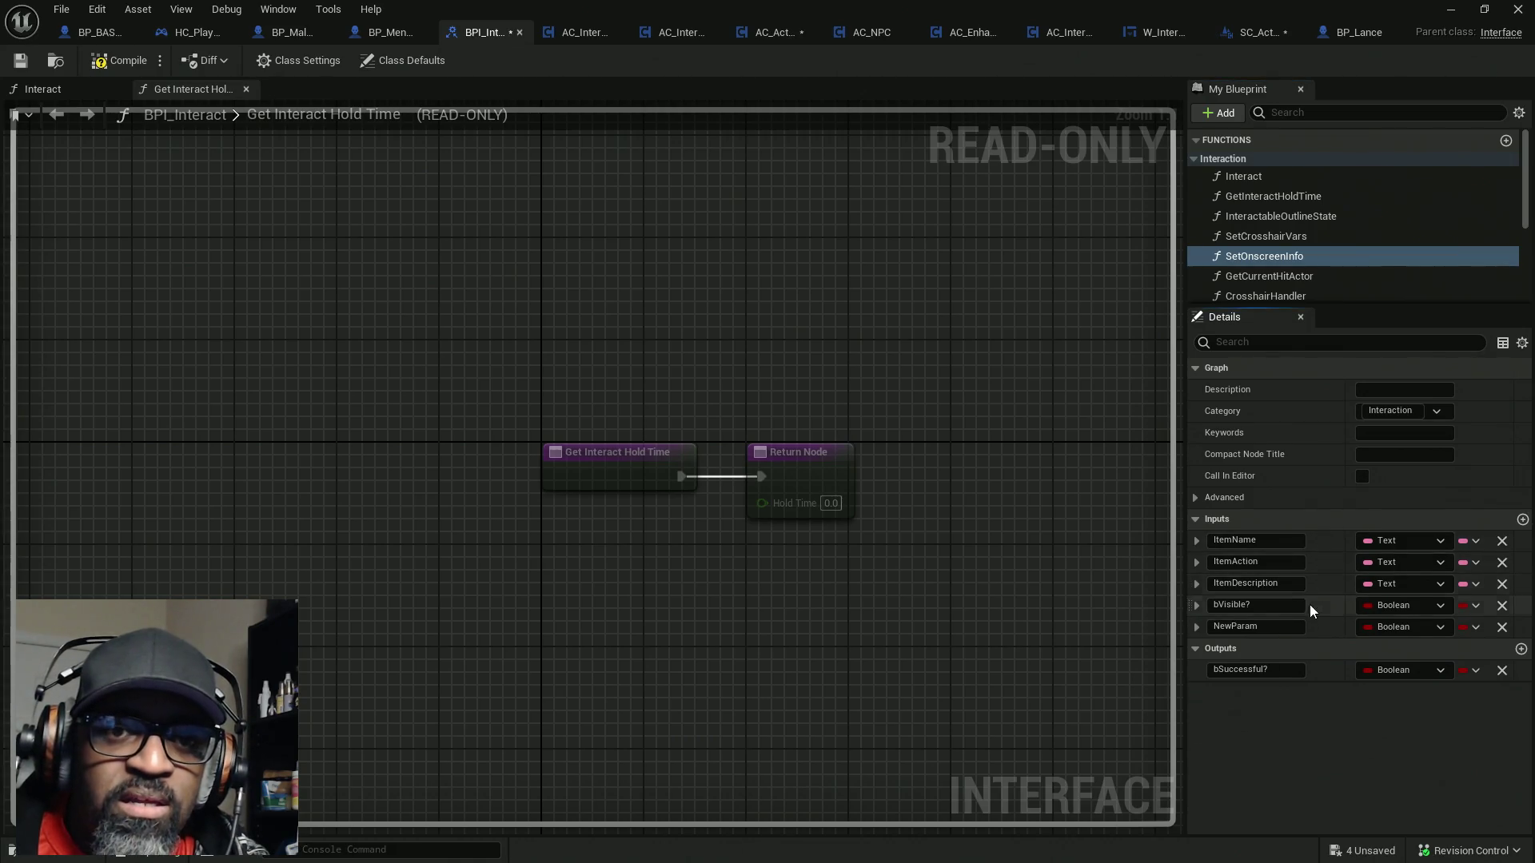
click(1399, 627)
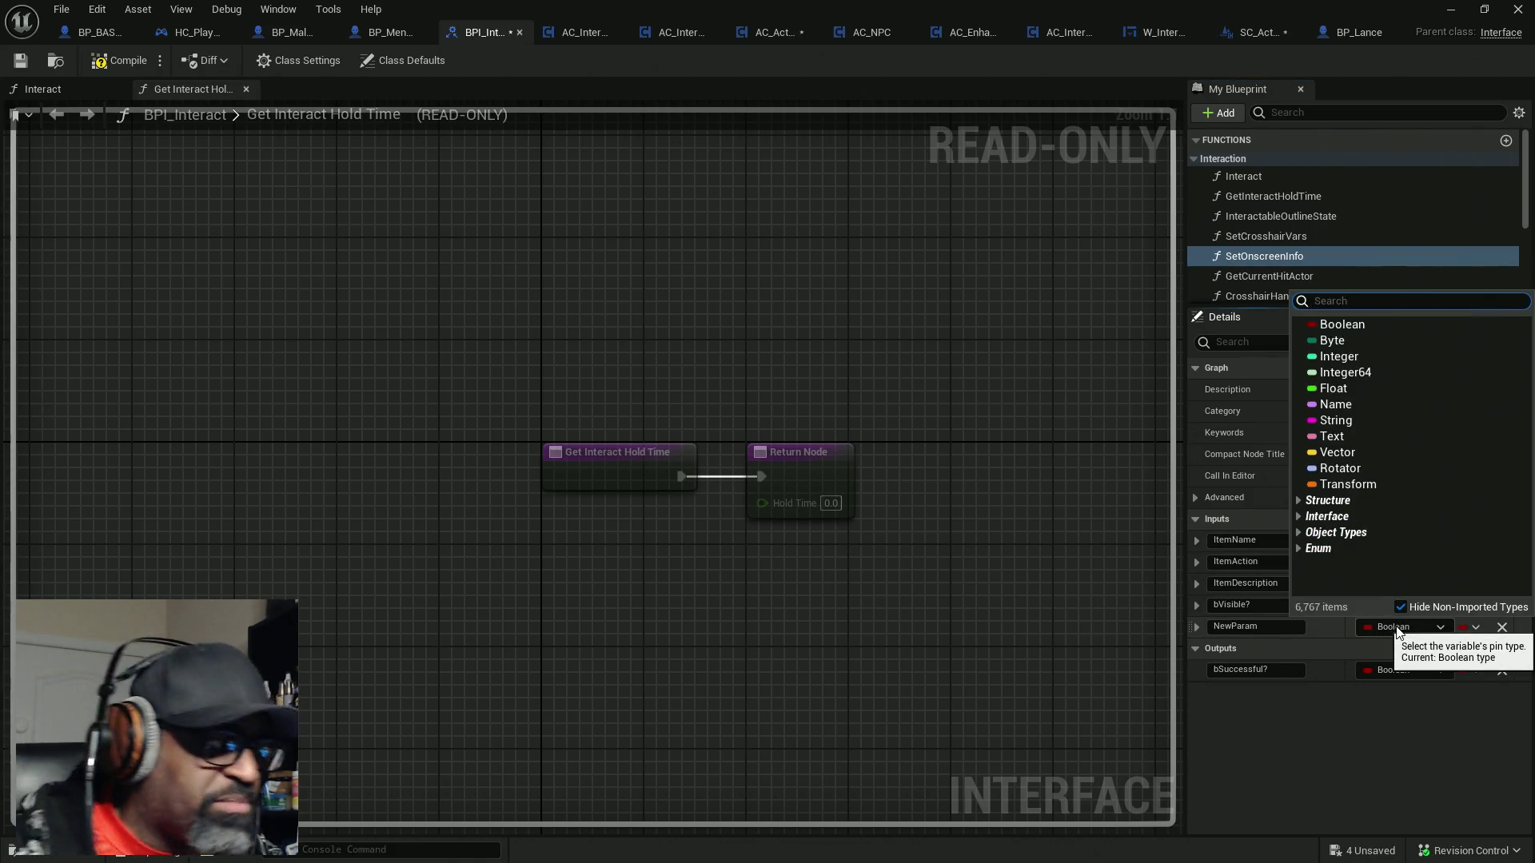
text(actor)
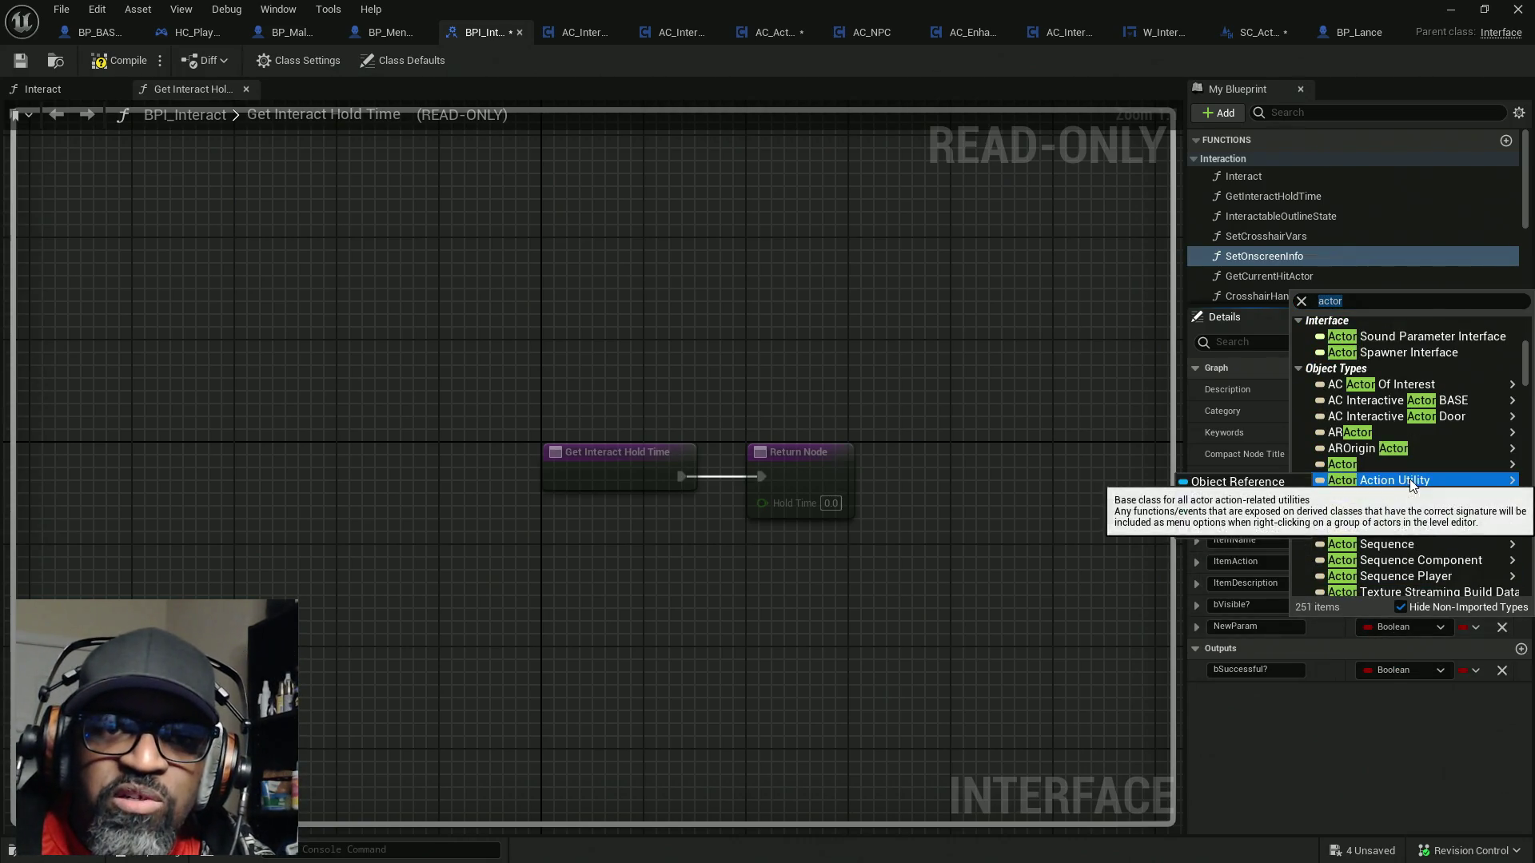
mouse_move(1419, 470)
click(1283, 466)
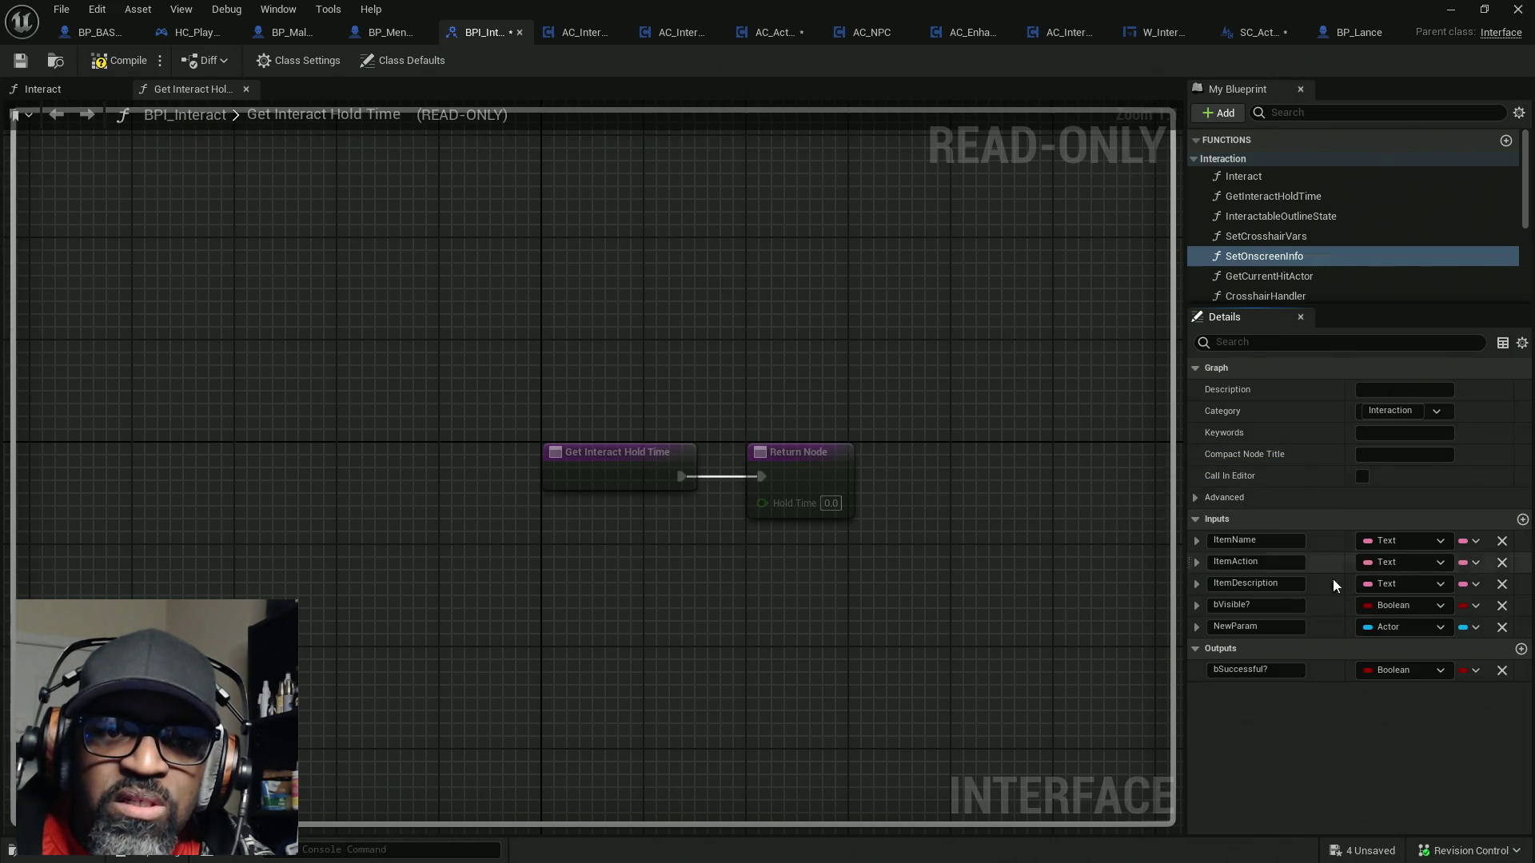
click(1285, 625)
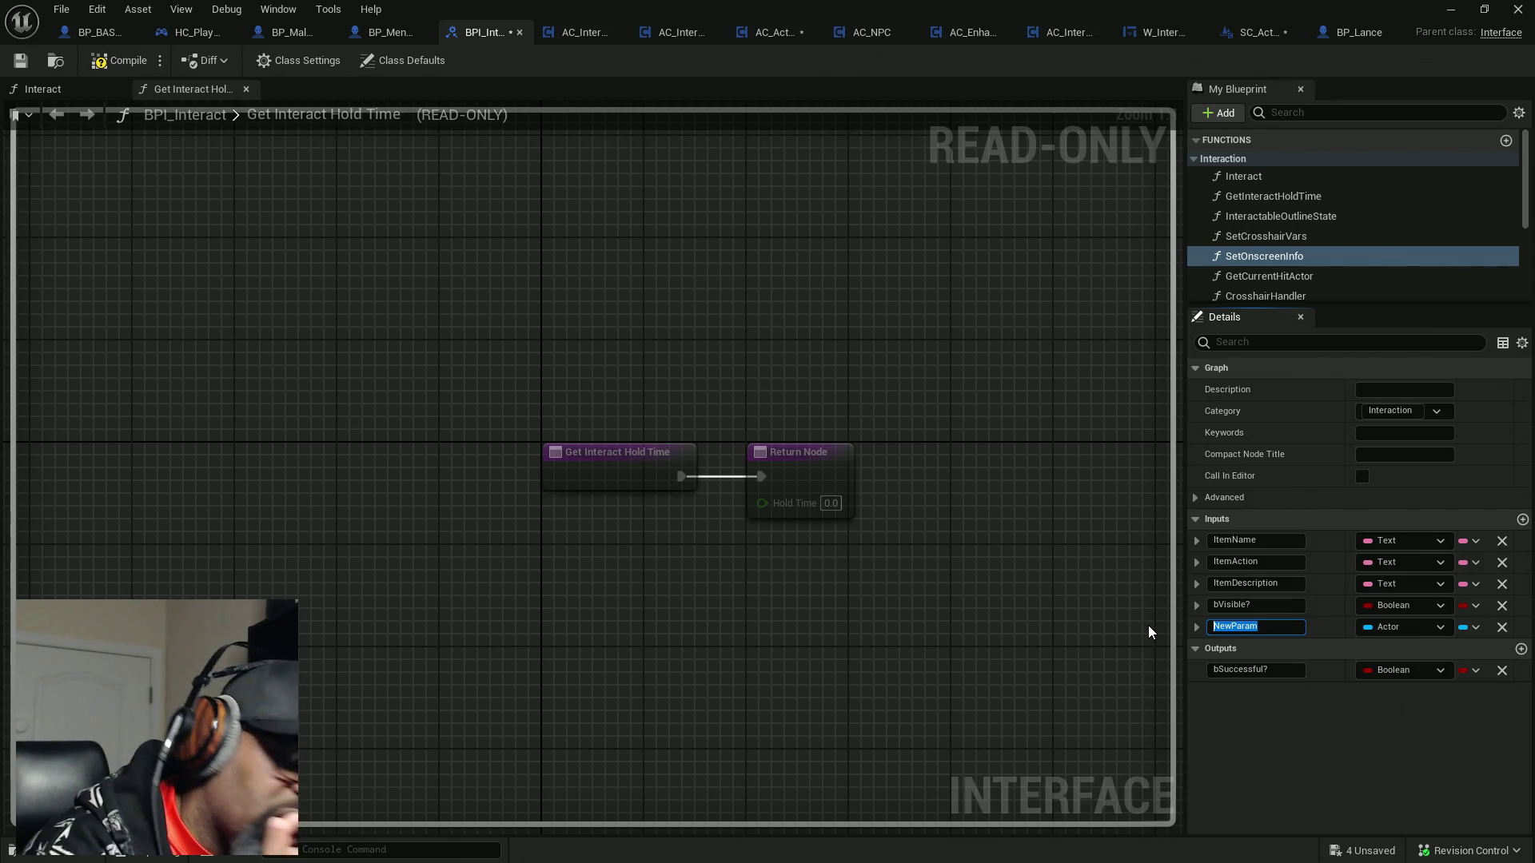
text(insti)
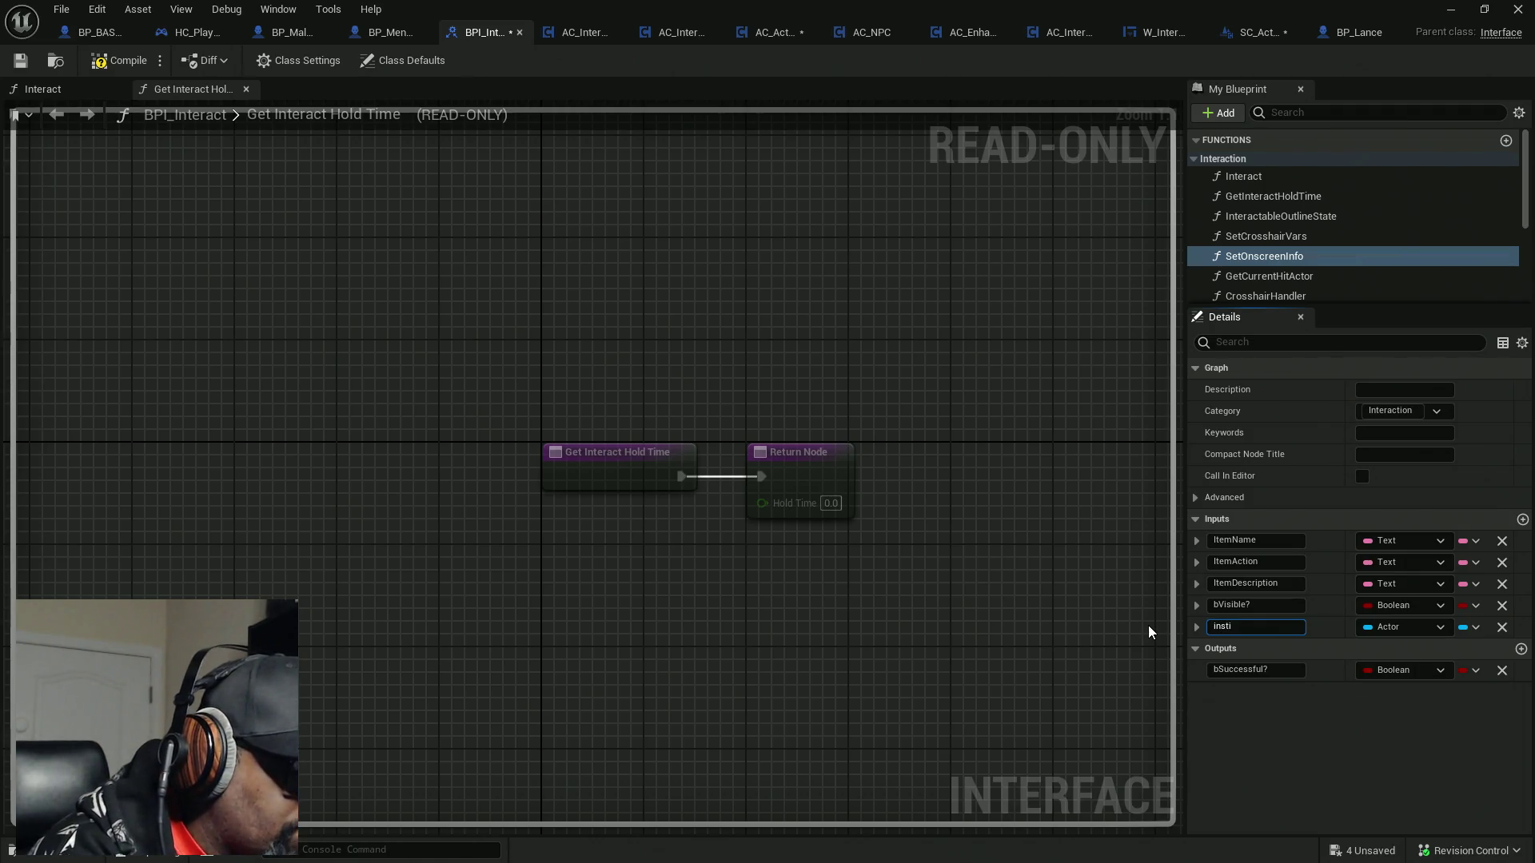
text(gator)
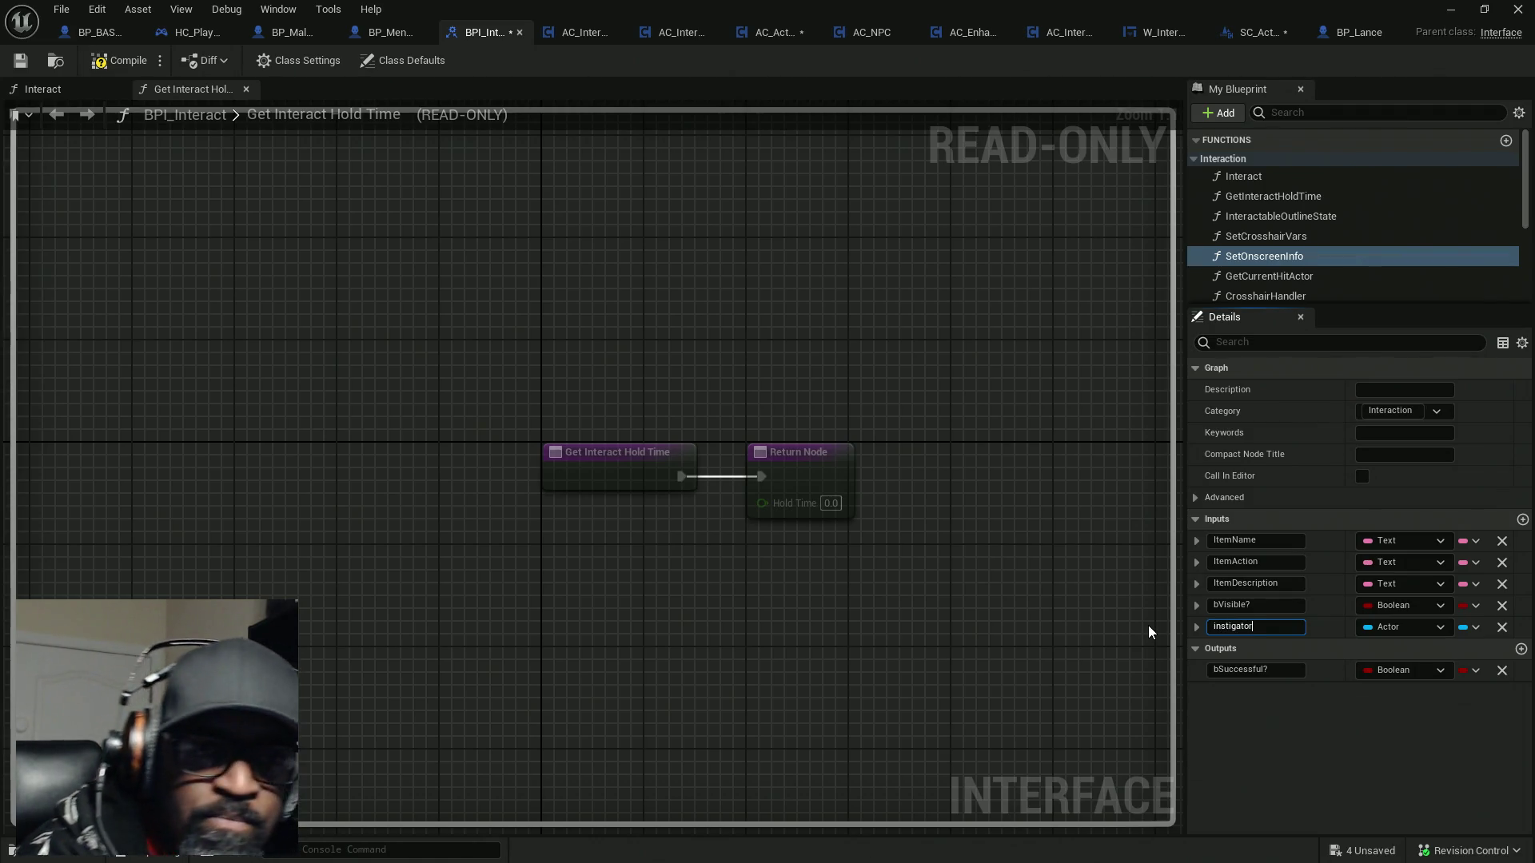
key(Return)
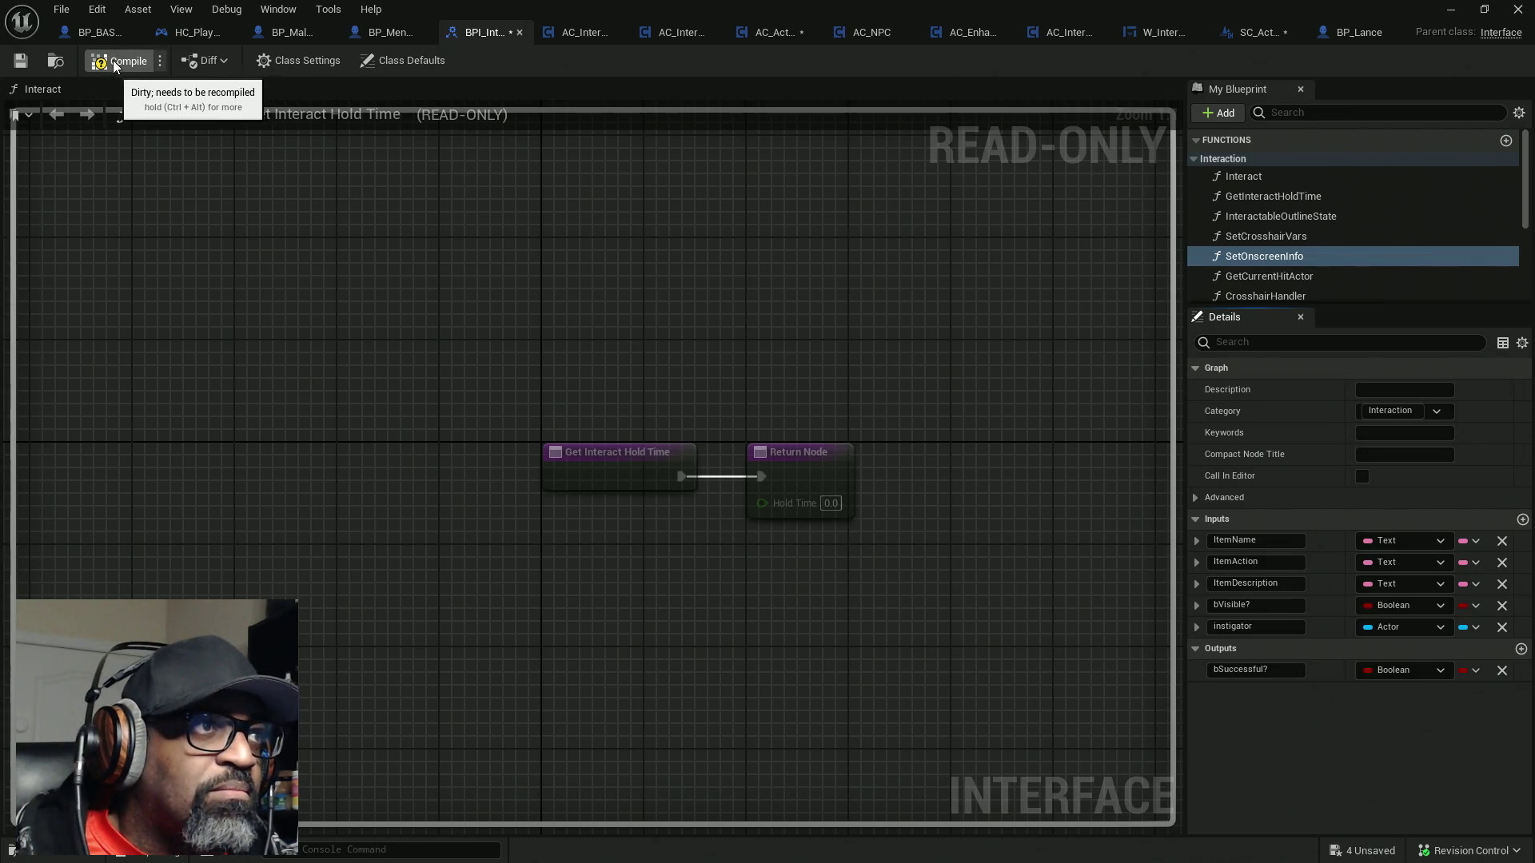
click(96, 33)
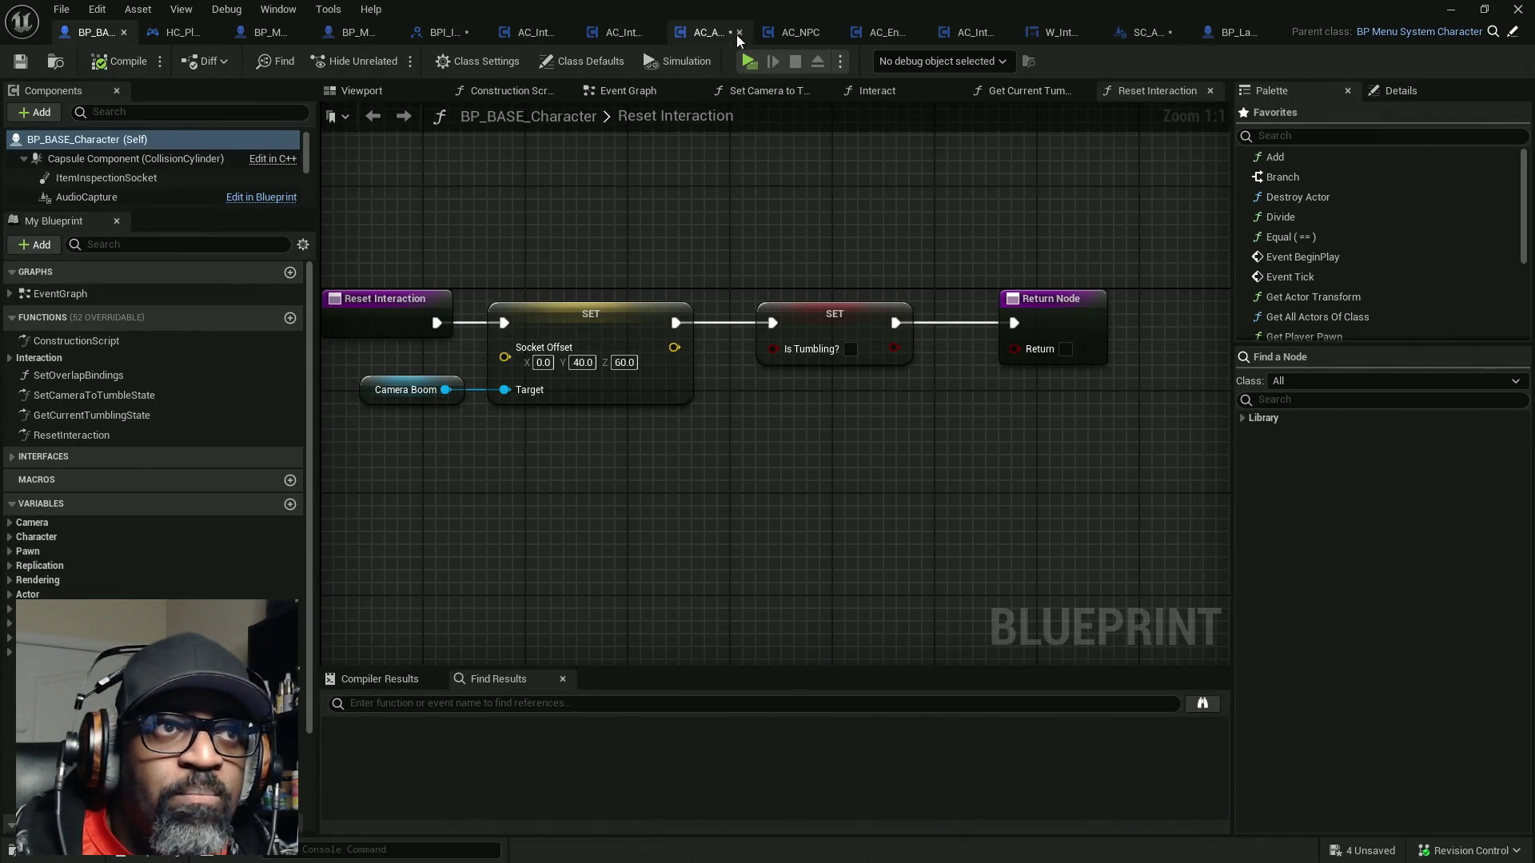
Move the AC_EnhancedInput tab to the front and compare it with HC_PlayerController's event graph
drag(878, 33, 80, 34)
click(168, 46)
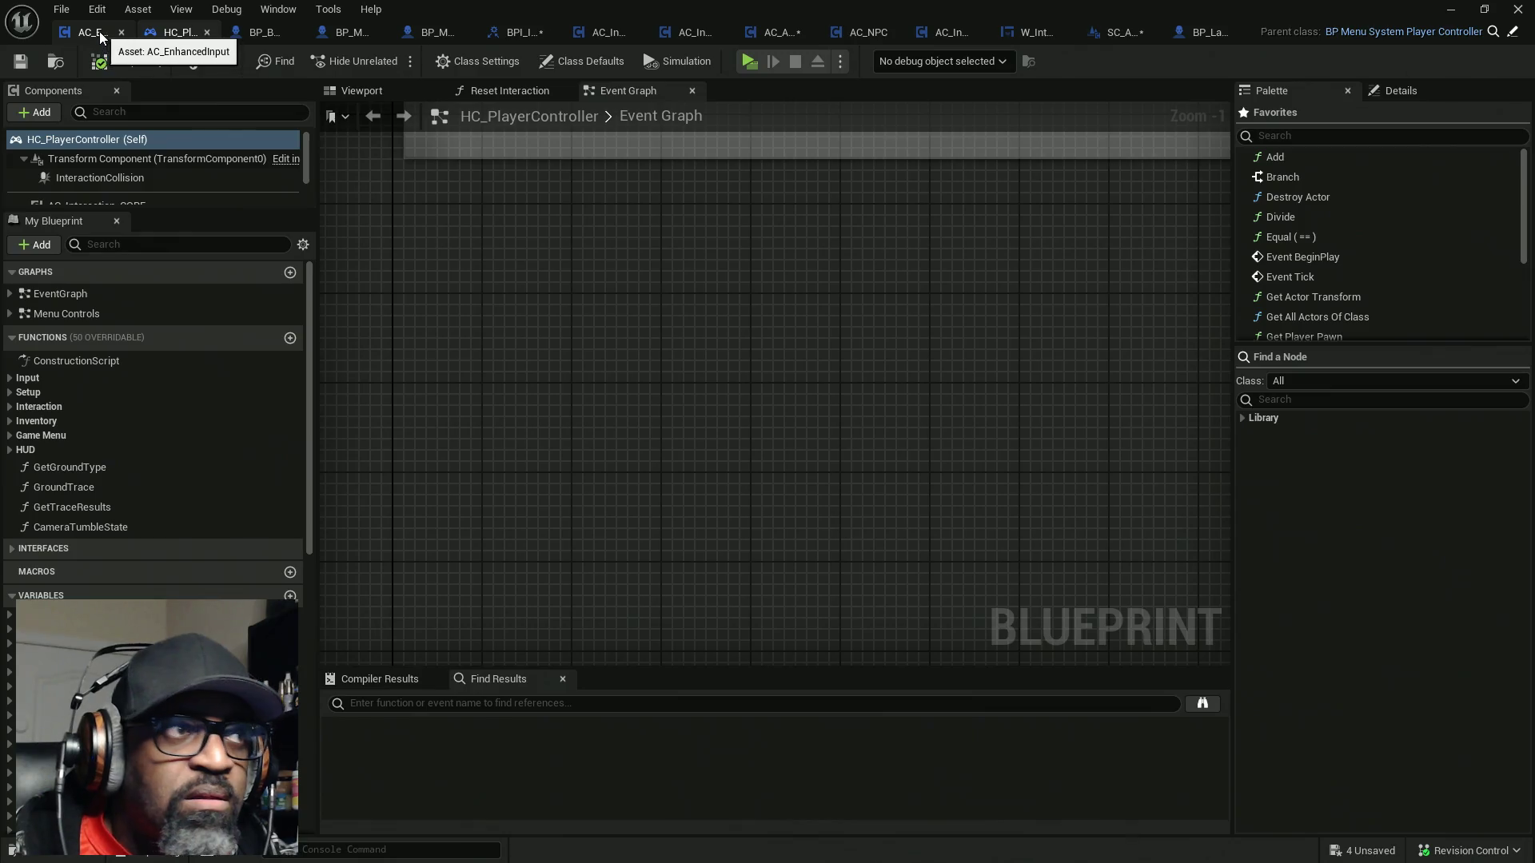
click(100, 36)
click(177, 33)
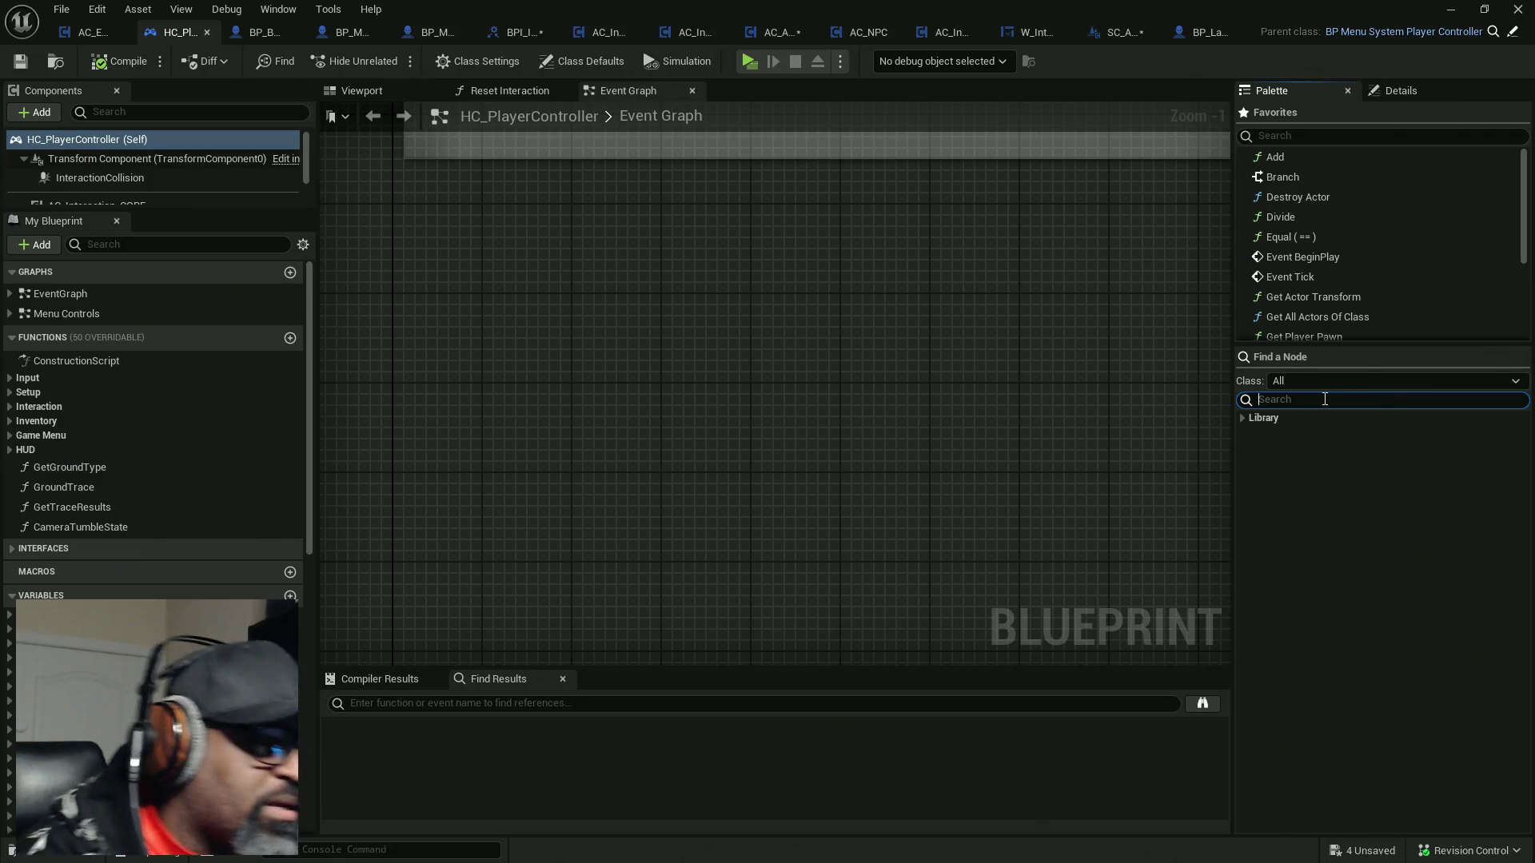
Search nodes for 'force', then trial-place and delete Set members, Add Force and Add Radial Force nodes
text(force)
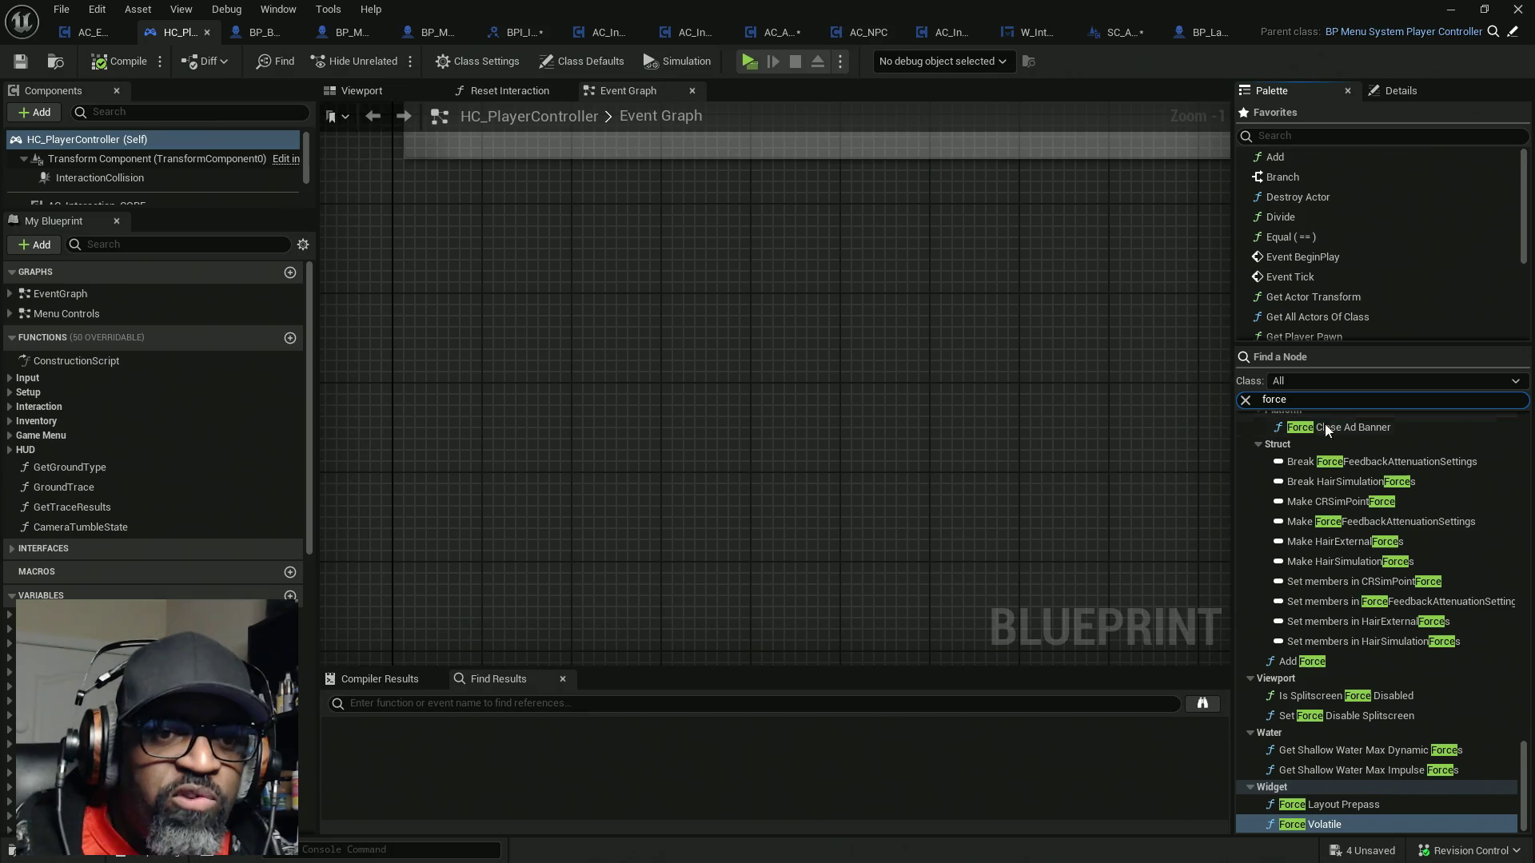
drag(1327, 825, 1327, 830)
scroll(1366, 718, up, 2)
drag(1325, 717, 944, 492)
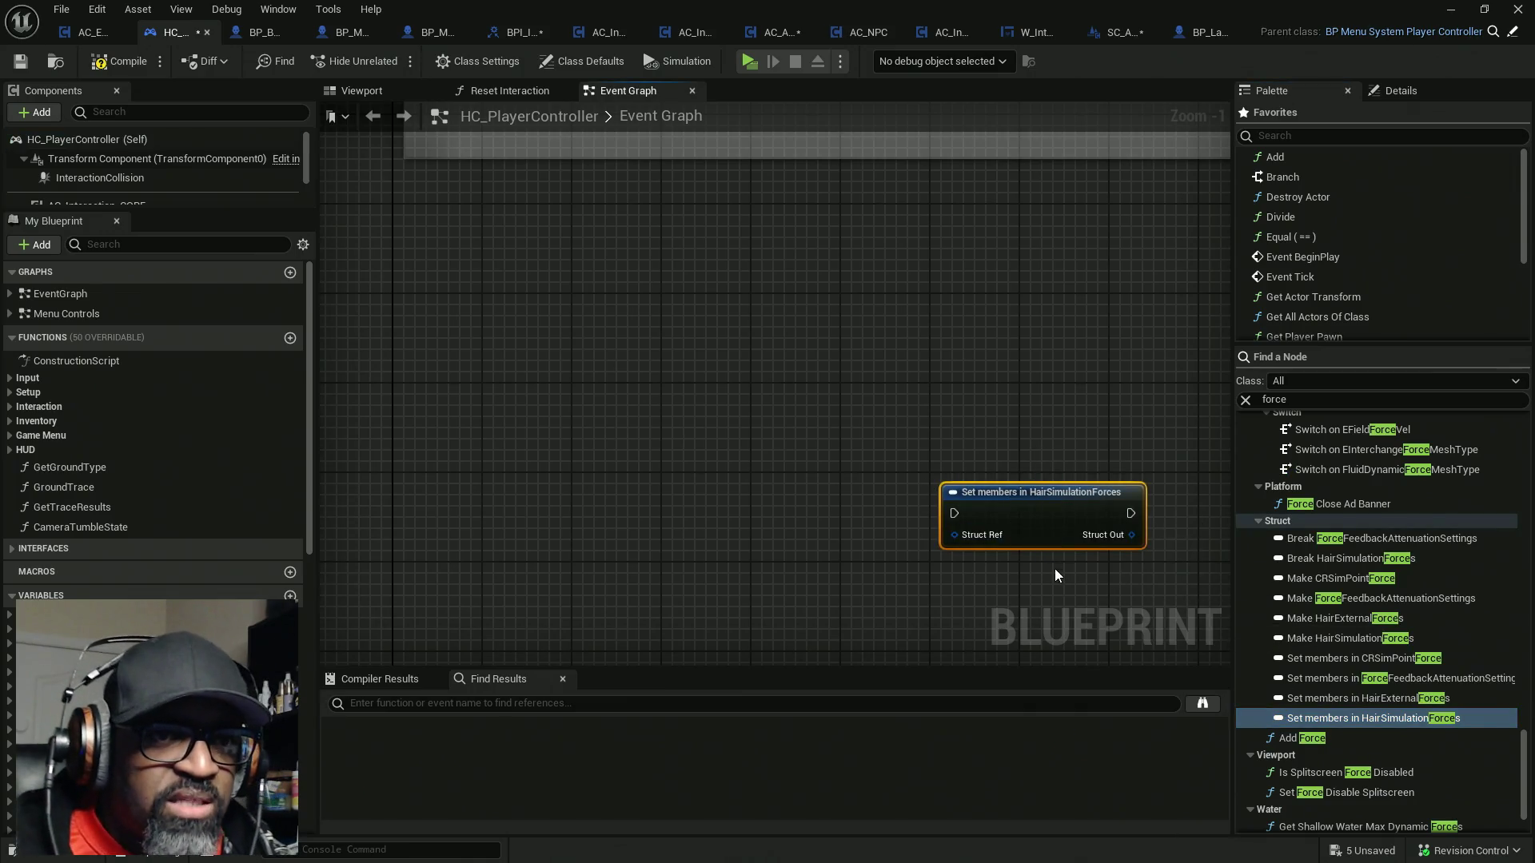
key(Delete)
drag(1307, 737, 929, 456)
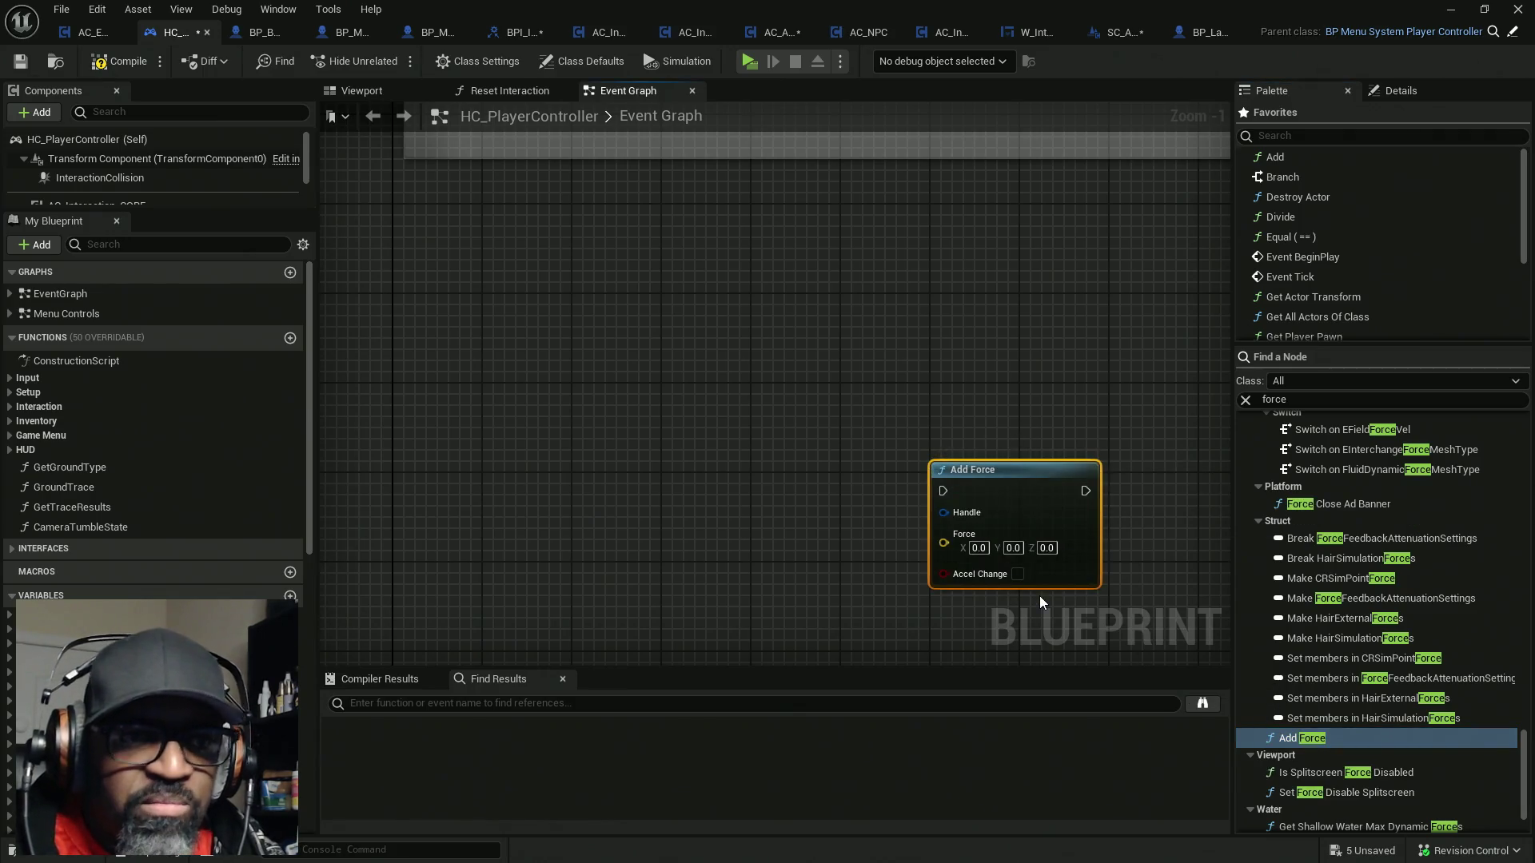
key(Delete)
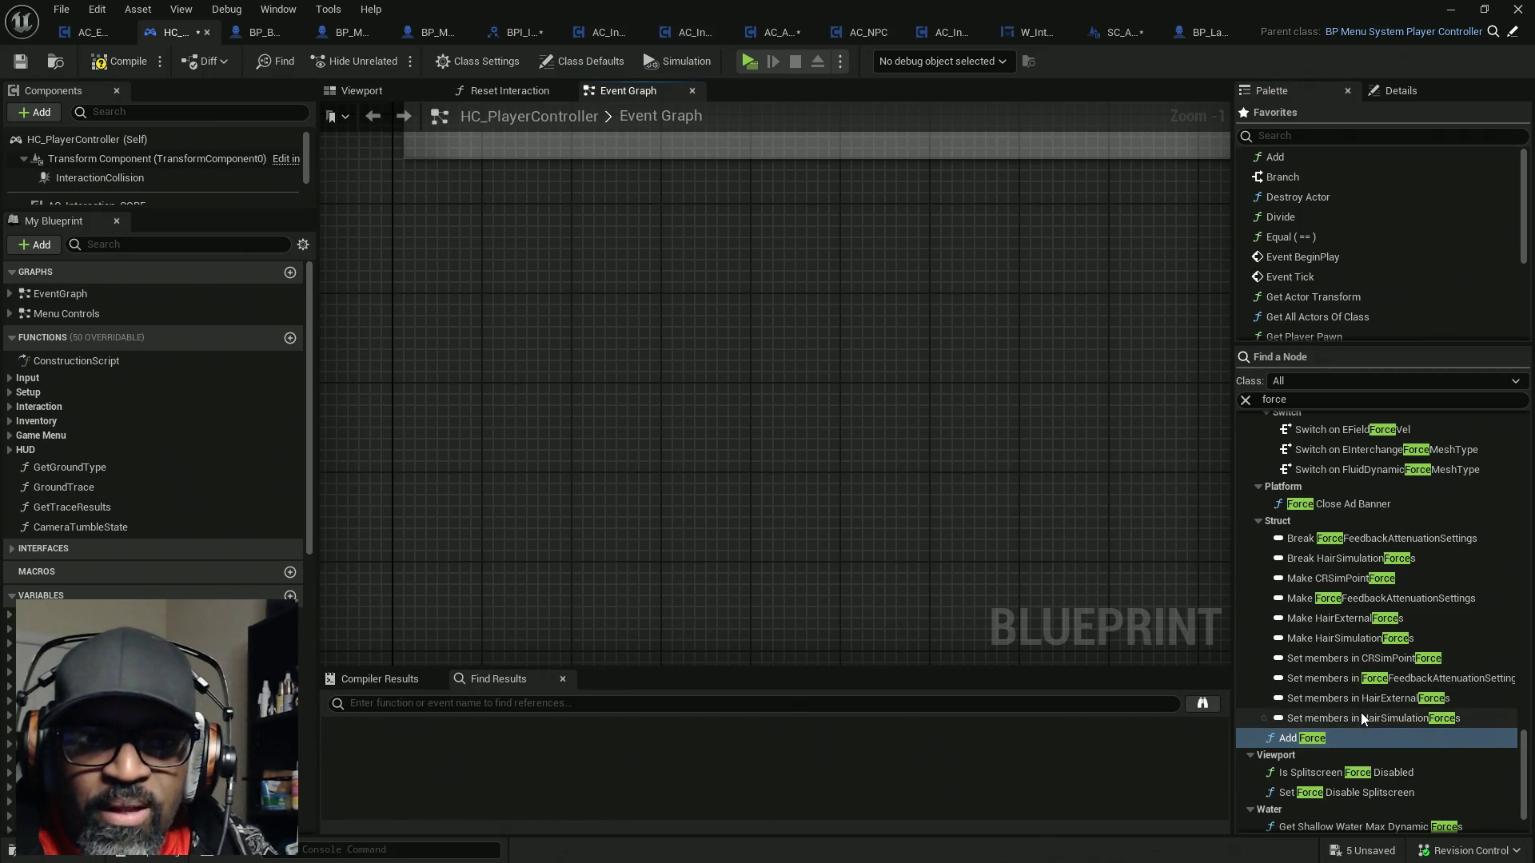
scroll(1367, 712, up, 2)
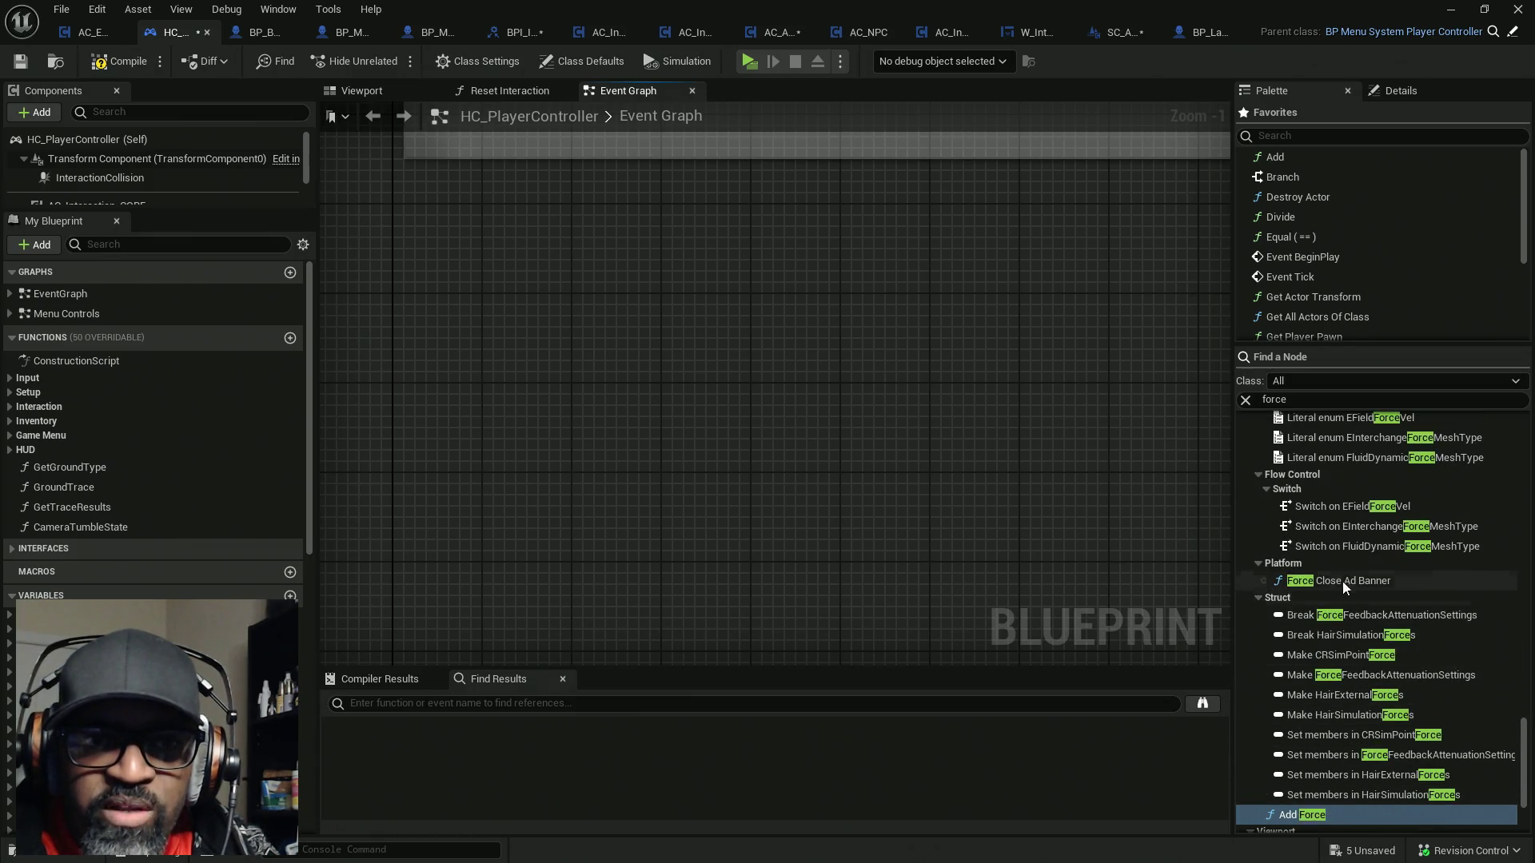
scroll(1343, 591, down, 1)
scroll(1347, 611, up, 8)
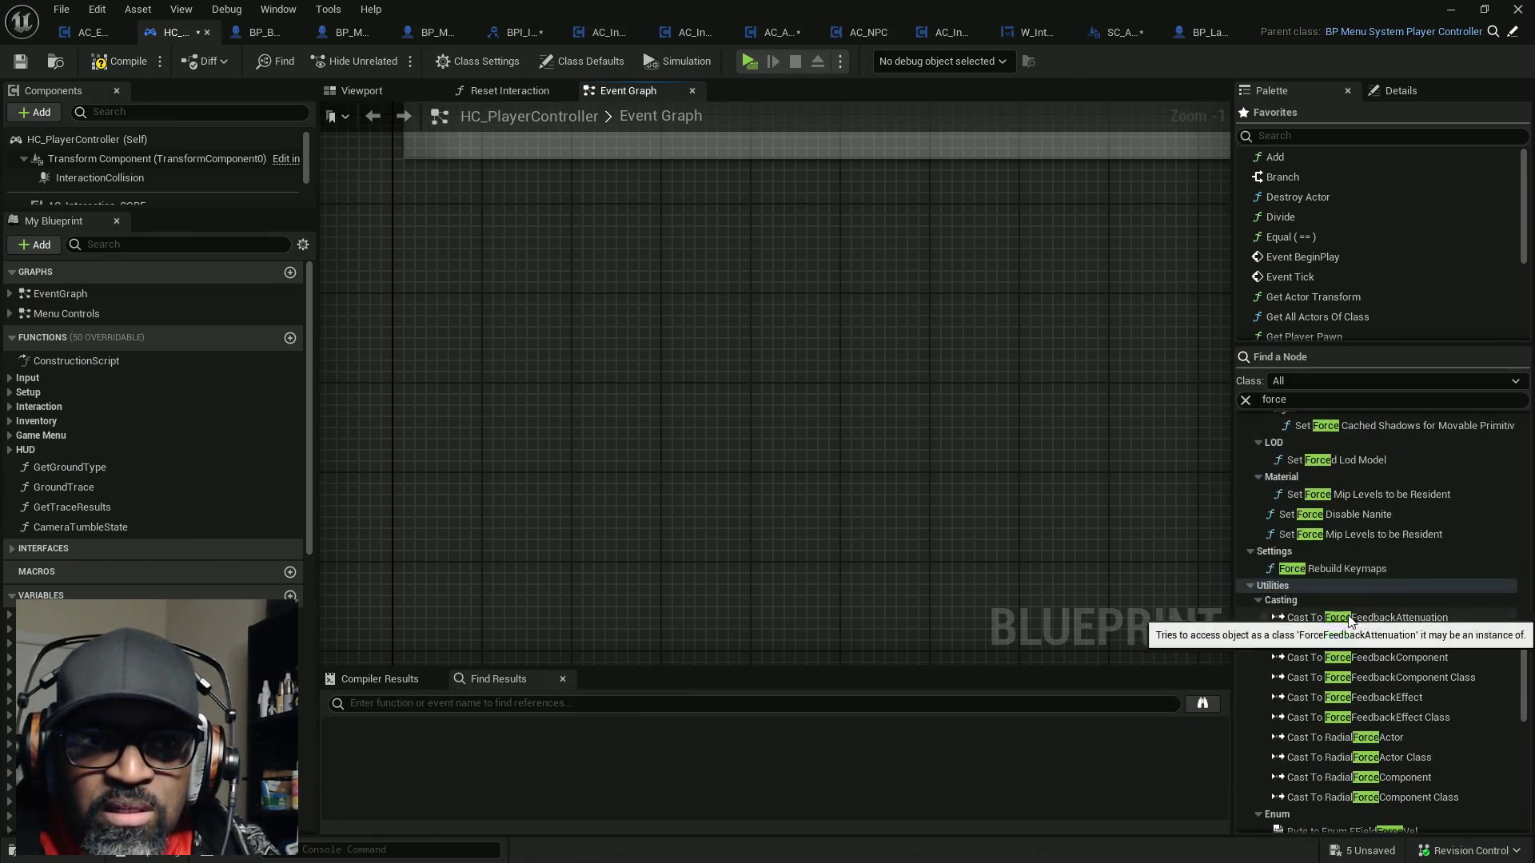
scroll(1334, 640, up, 4)
drag(1327, 517, 914, 472)
drag(1016, 487, 1004, 419)
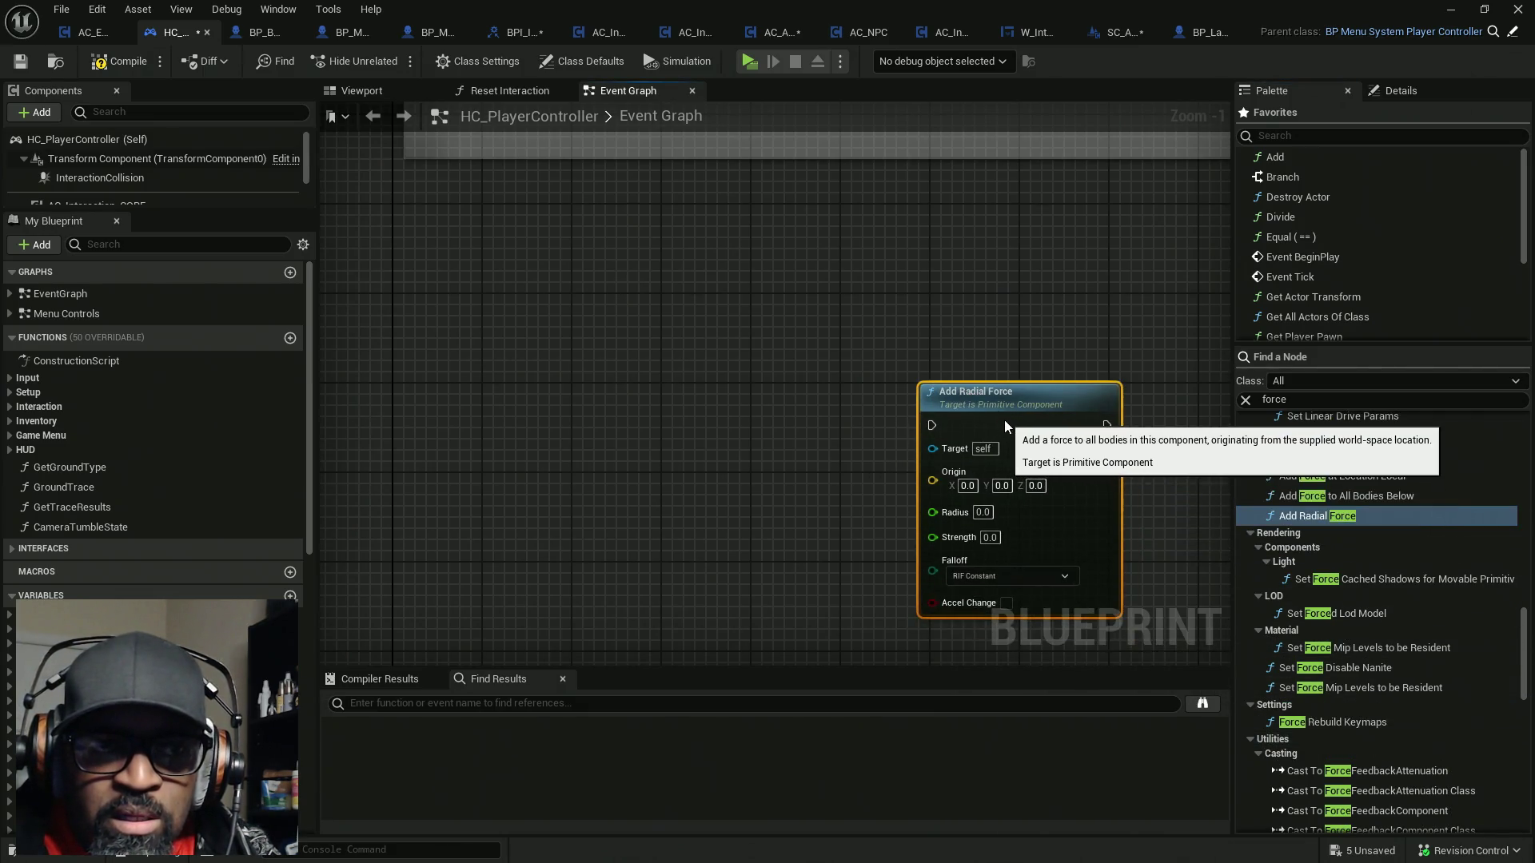
key(Delete)
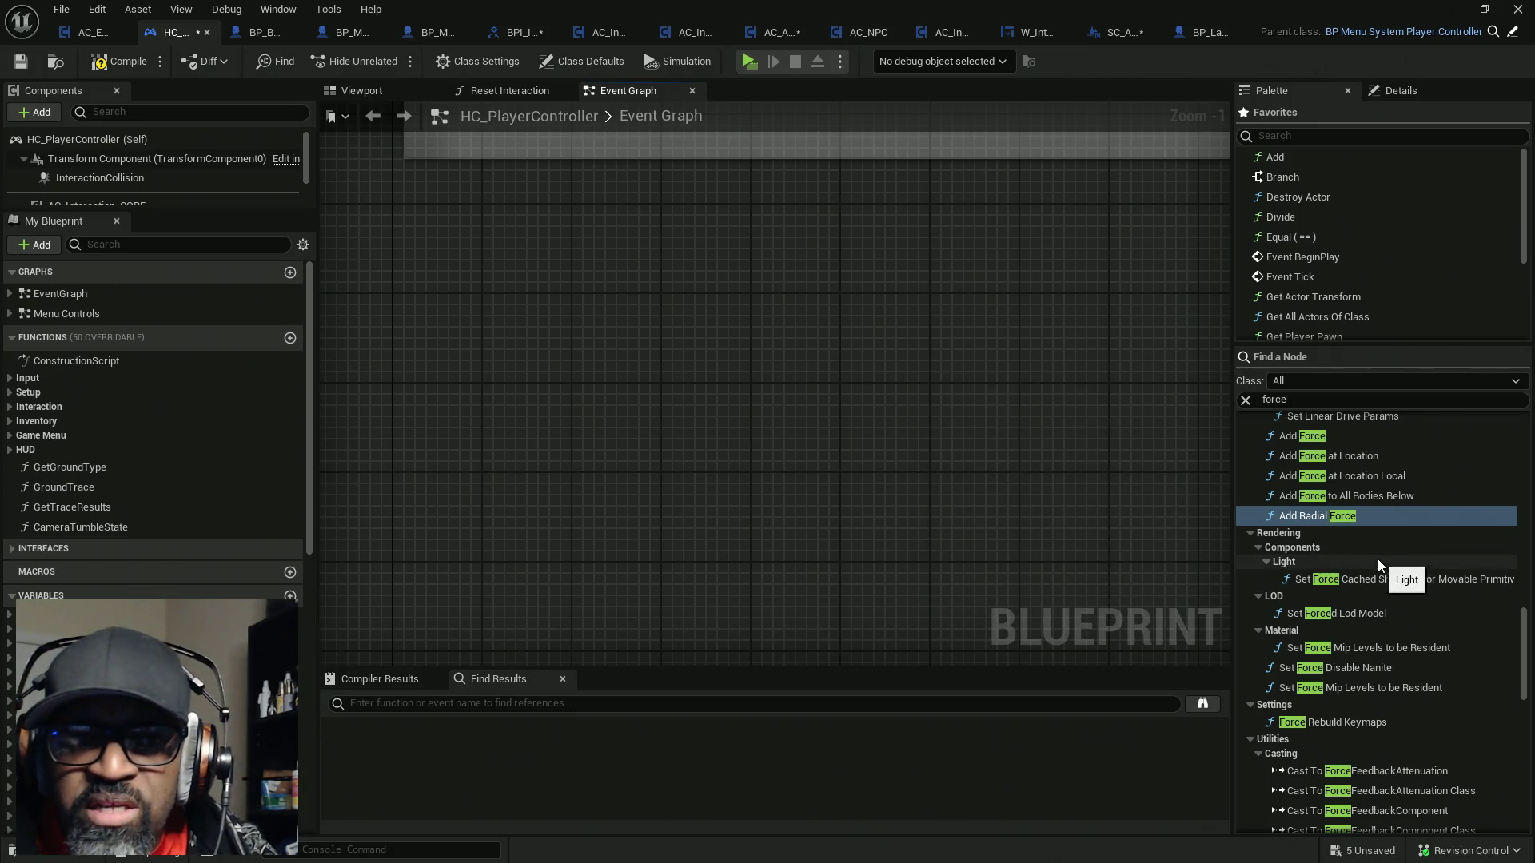
Trial-place and delete Add Force at Location, Add Force, Fire Impulse and Get Constraint Force nodes
scroll(1351, 527, up, 1)
drag(1325, 482, 899, 407)
drag(1305, 472, 1037, 409)
drag(943, 362, 1203, 583)
key(Delete)
scroll(1360, 554, up, 2)
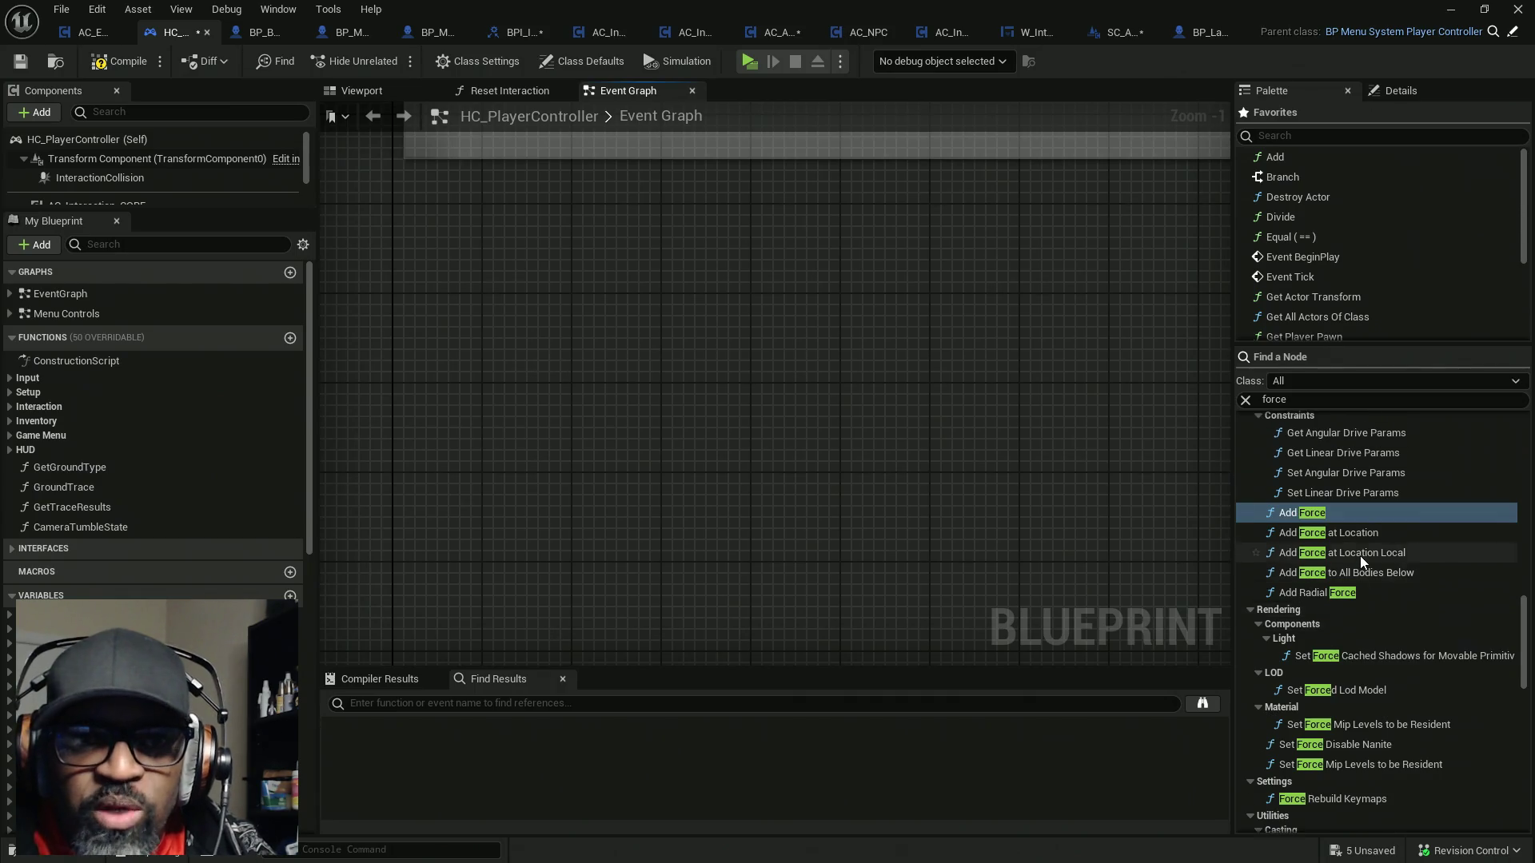
scroll(1359, 554, up, 4)
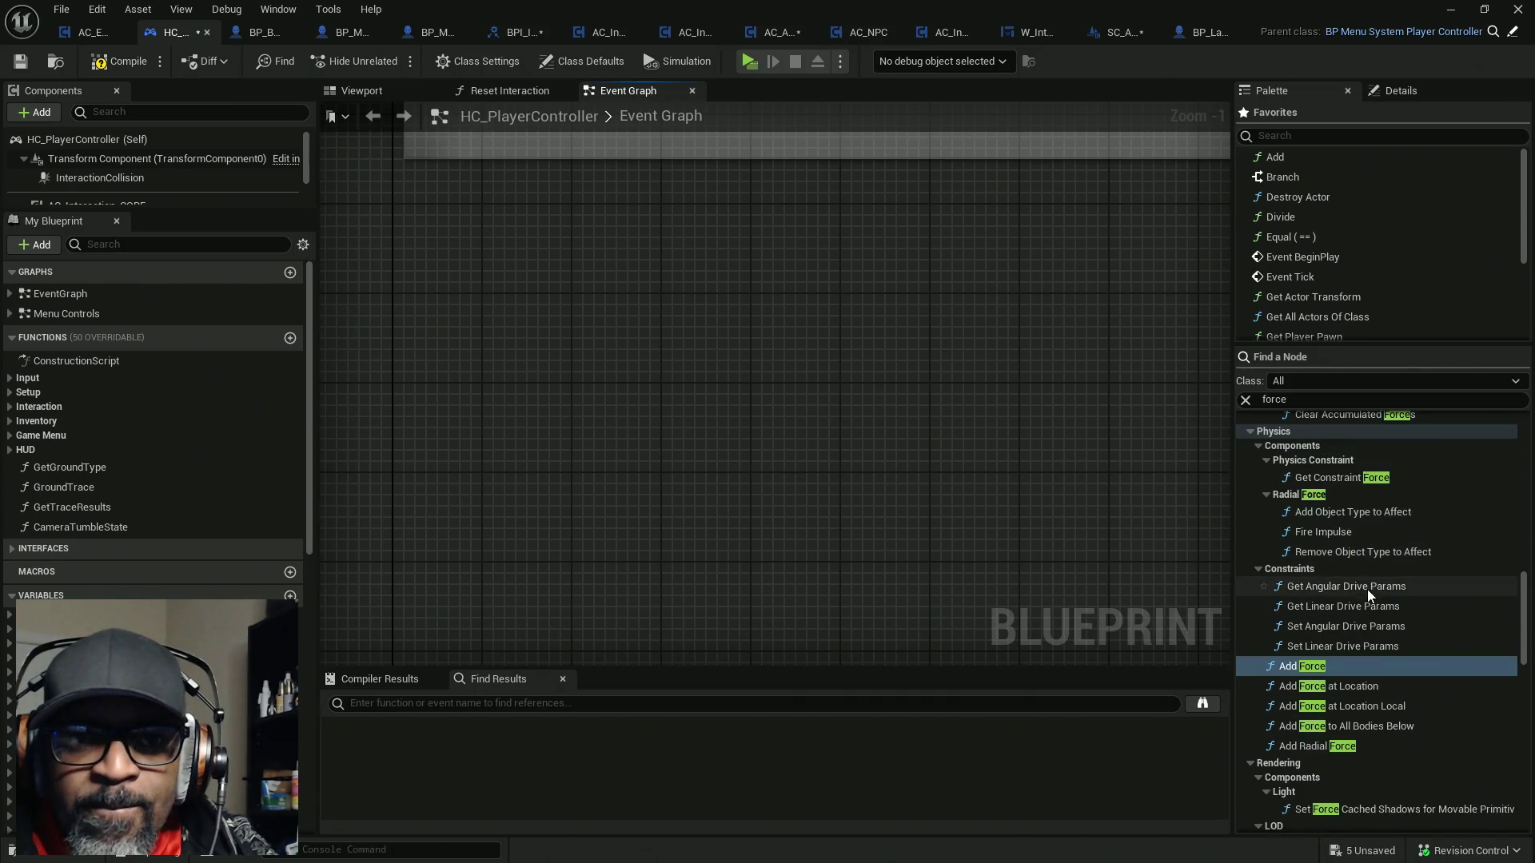
drag(1323, 533, 752, 419)
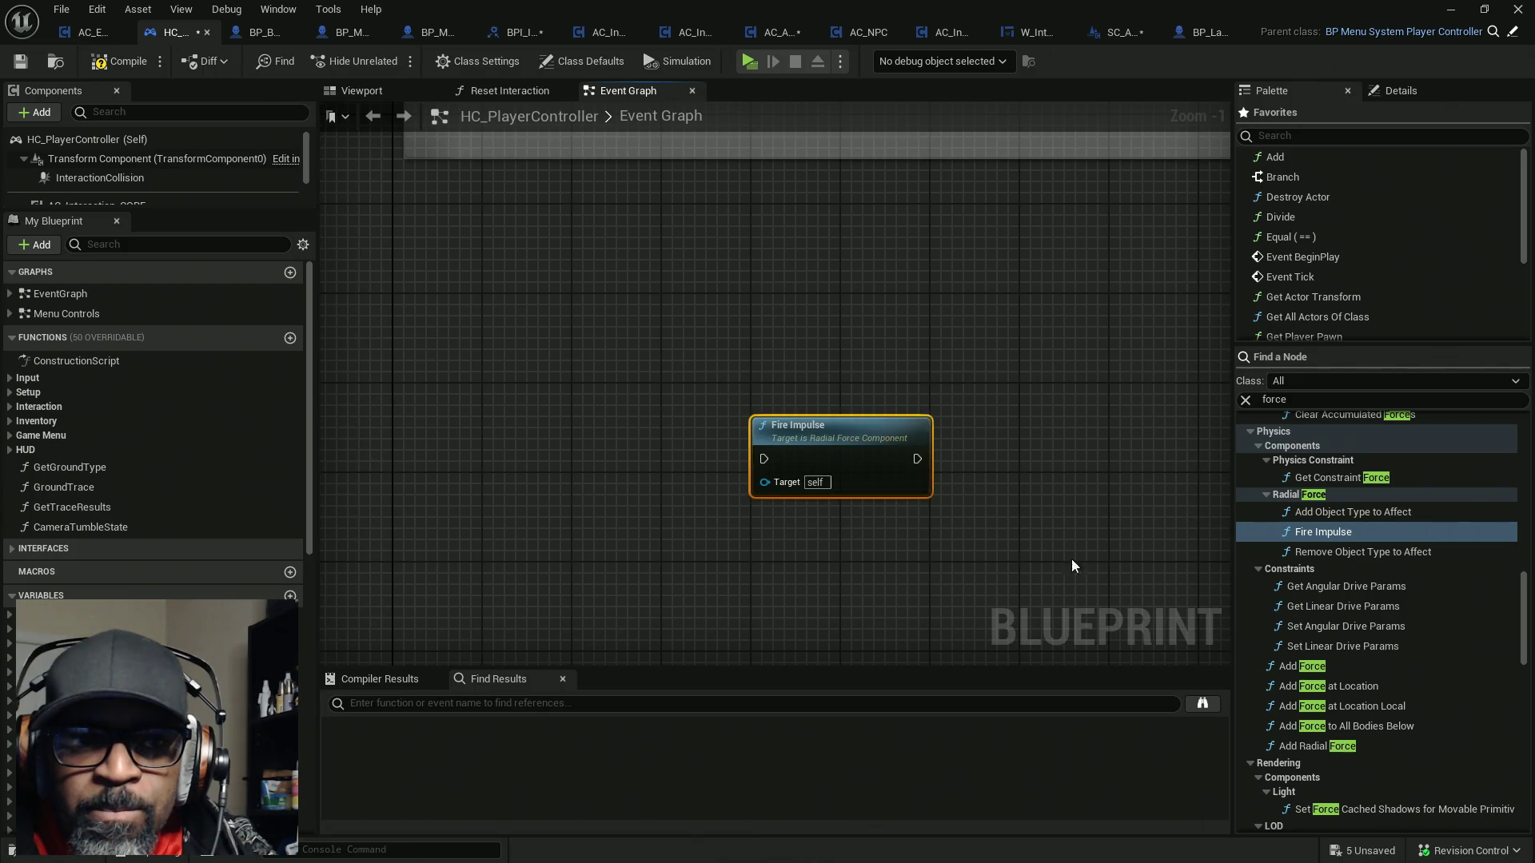
key(Delete)
scroll(1370, 597, up, 2)
scroll(1371, 591, down, 1)
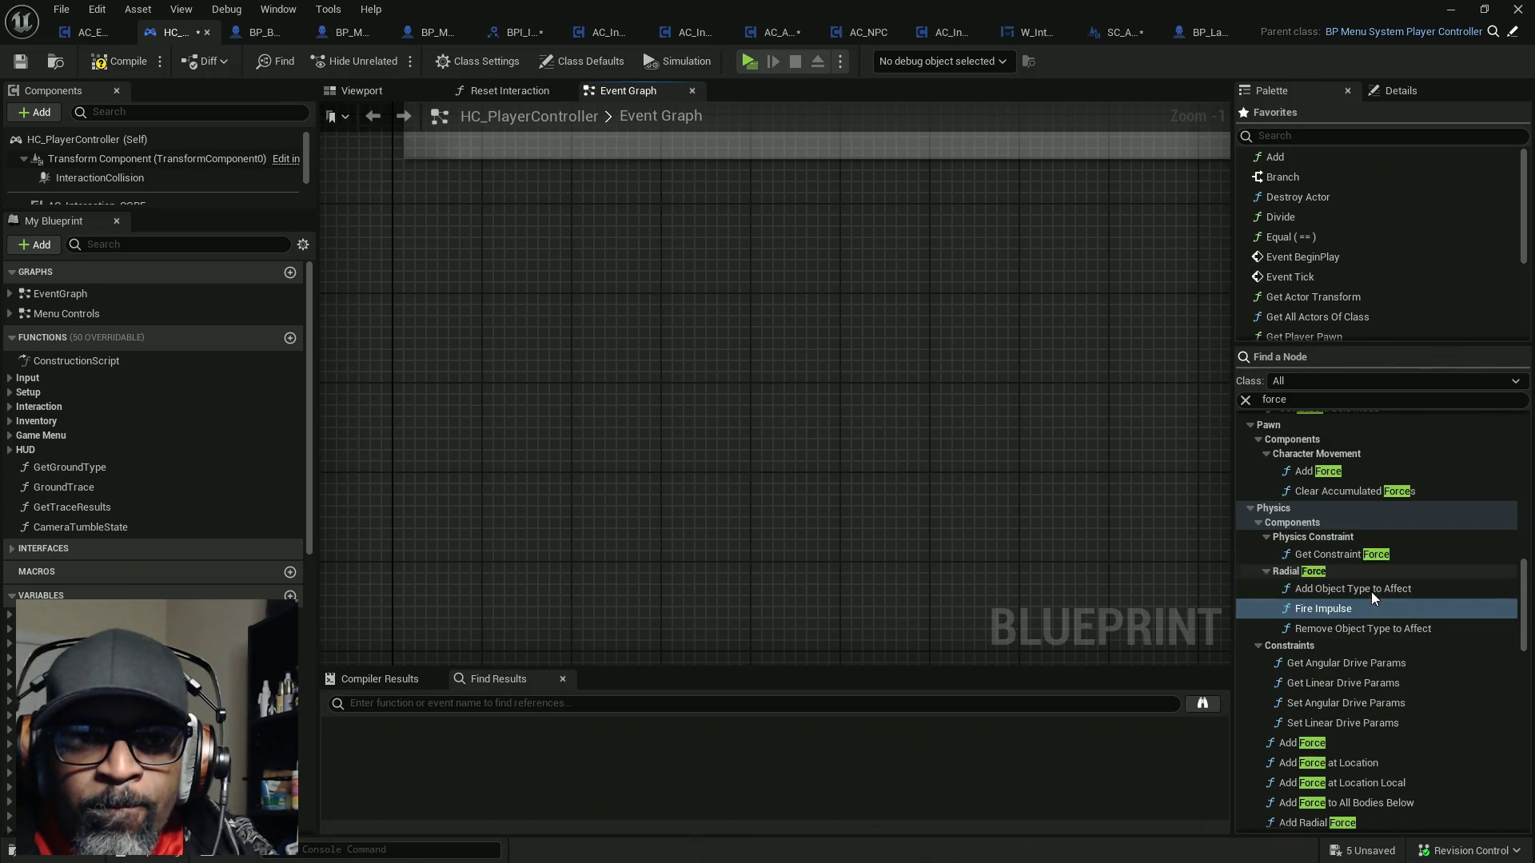
mouse_move(1357, 563)
mouse_down()
mouse_move(700, 434)
mouse_move(723, 439)
mouse_up()
key(Delete)
scroll(1332, 601, up, 1)
drag(1317, 496, 760, 405)
key(Delete)
Save all modified blueprint assets with Ctrl+Shift+S and clear the 'force' node search
scroll(1336, 621, up, 3)
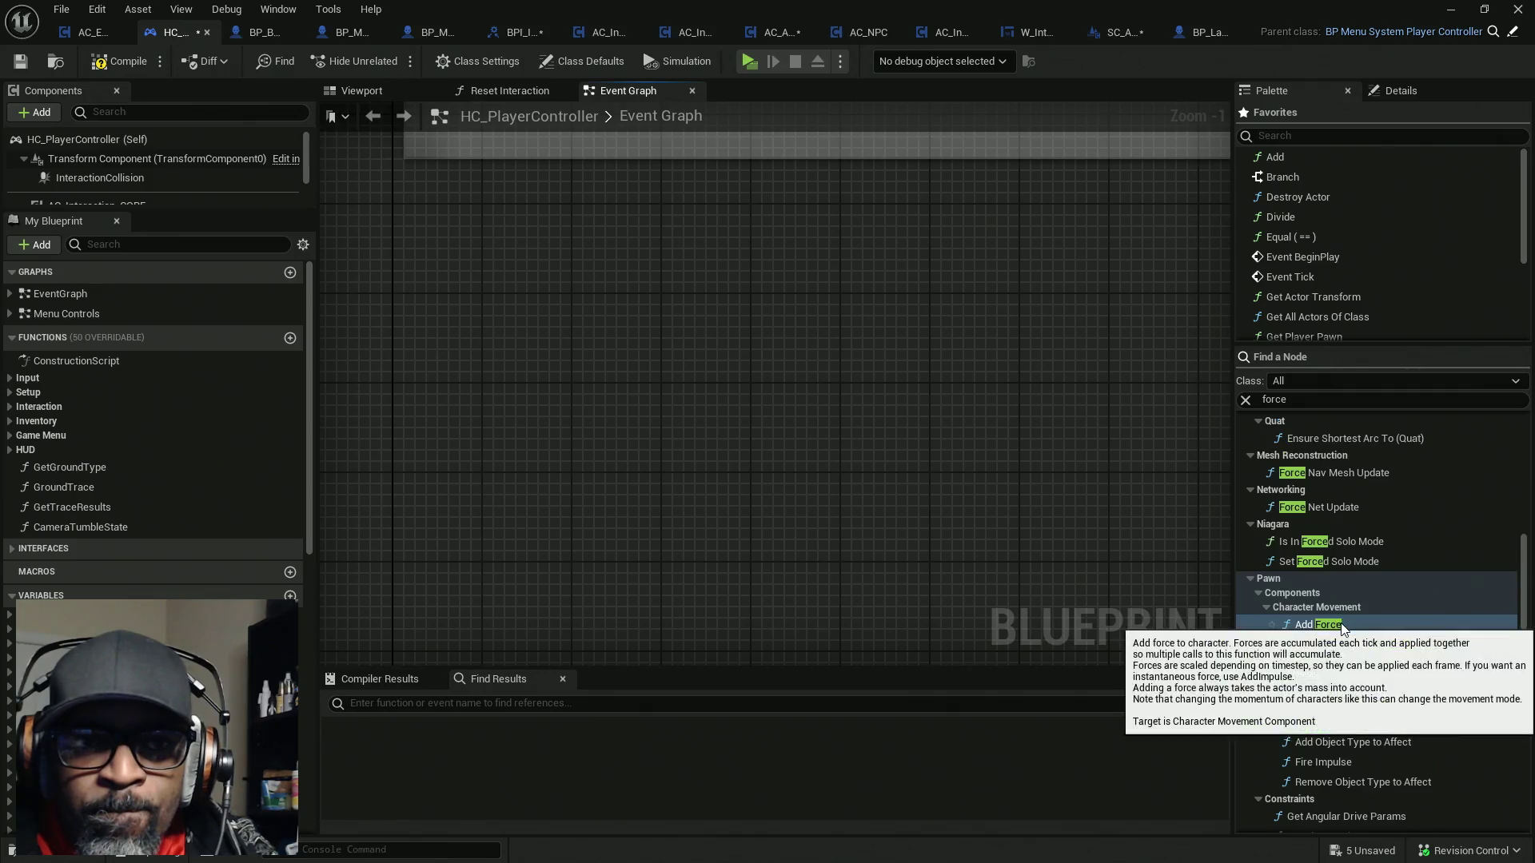
scroll(1335, 608, up, 1)
scroll(1335, 608, up, 3)
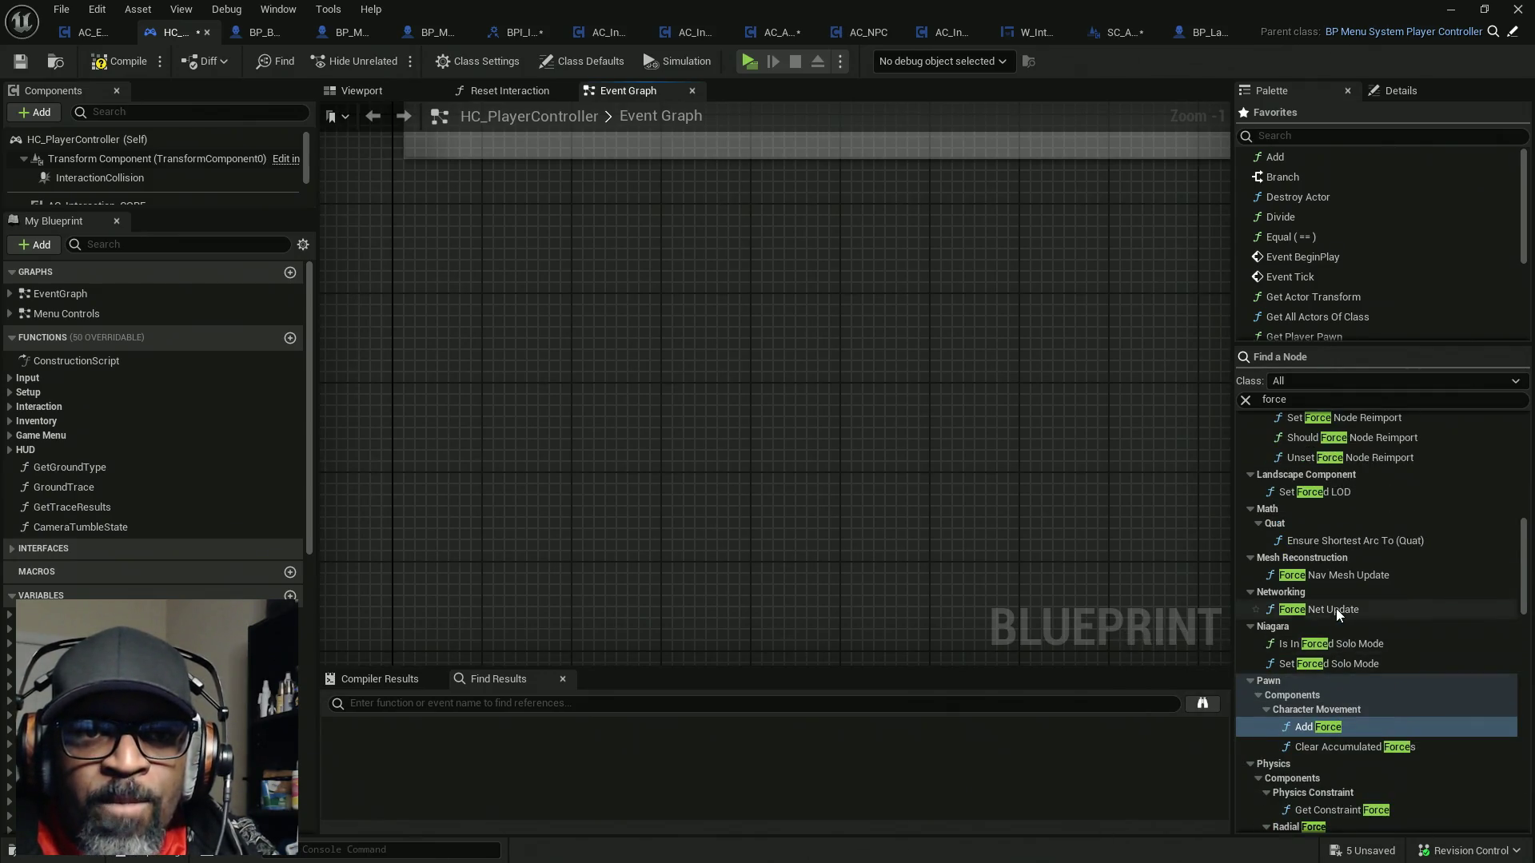
scroll(1336, 609, up, 3)
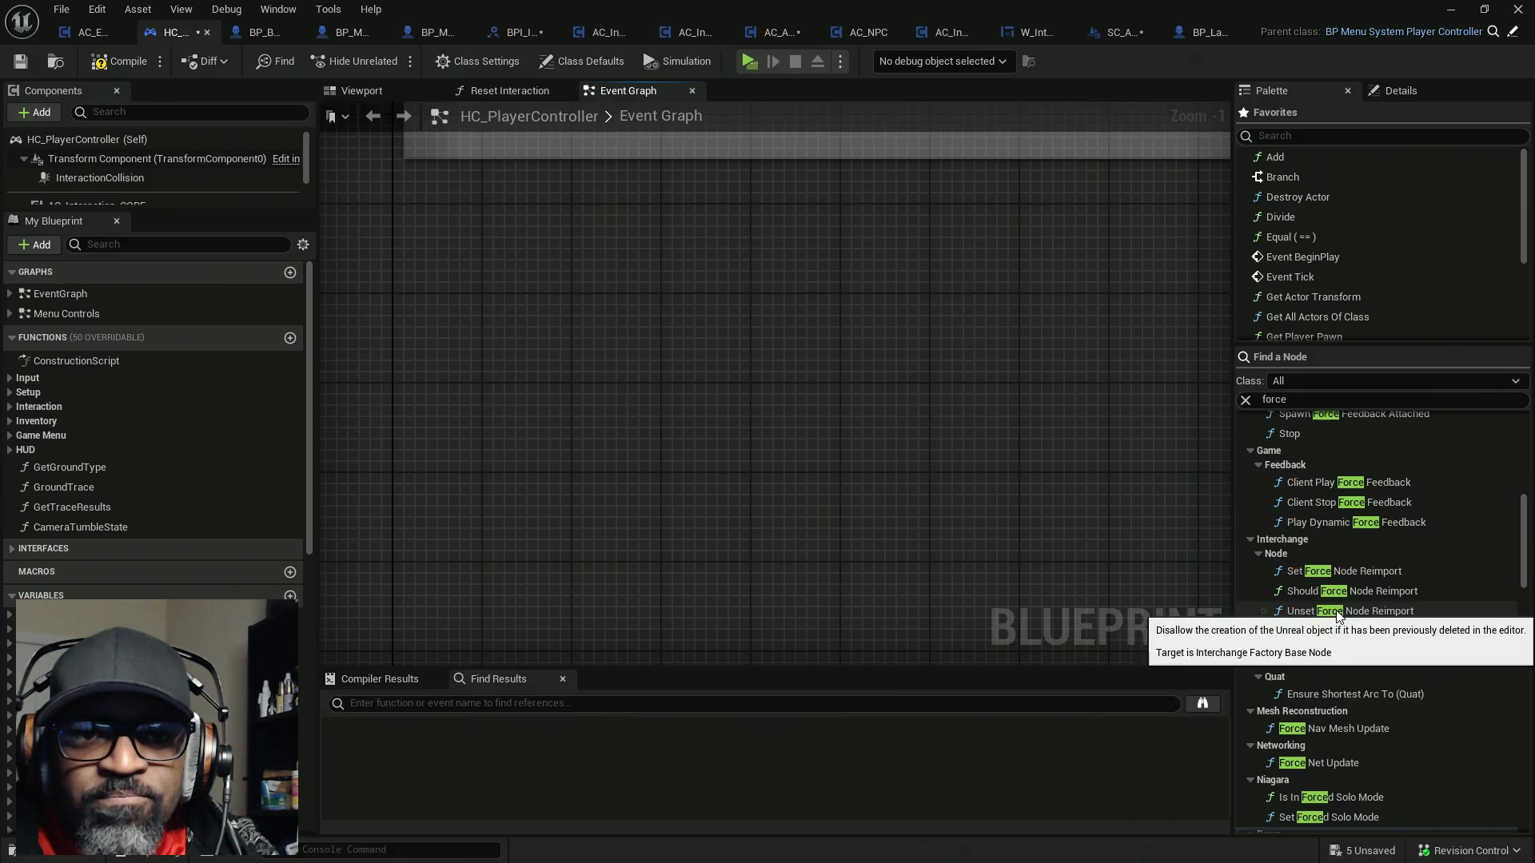
scroll(1338, 614, up, 1)
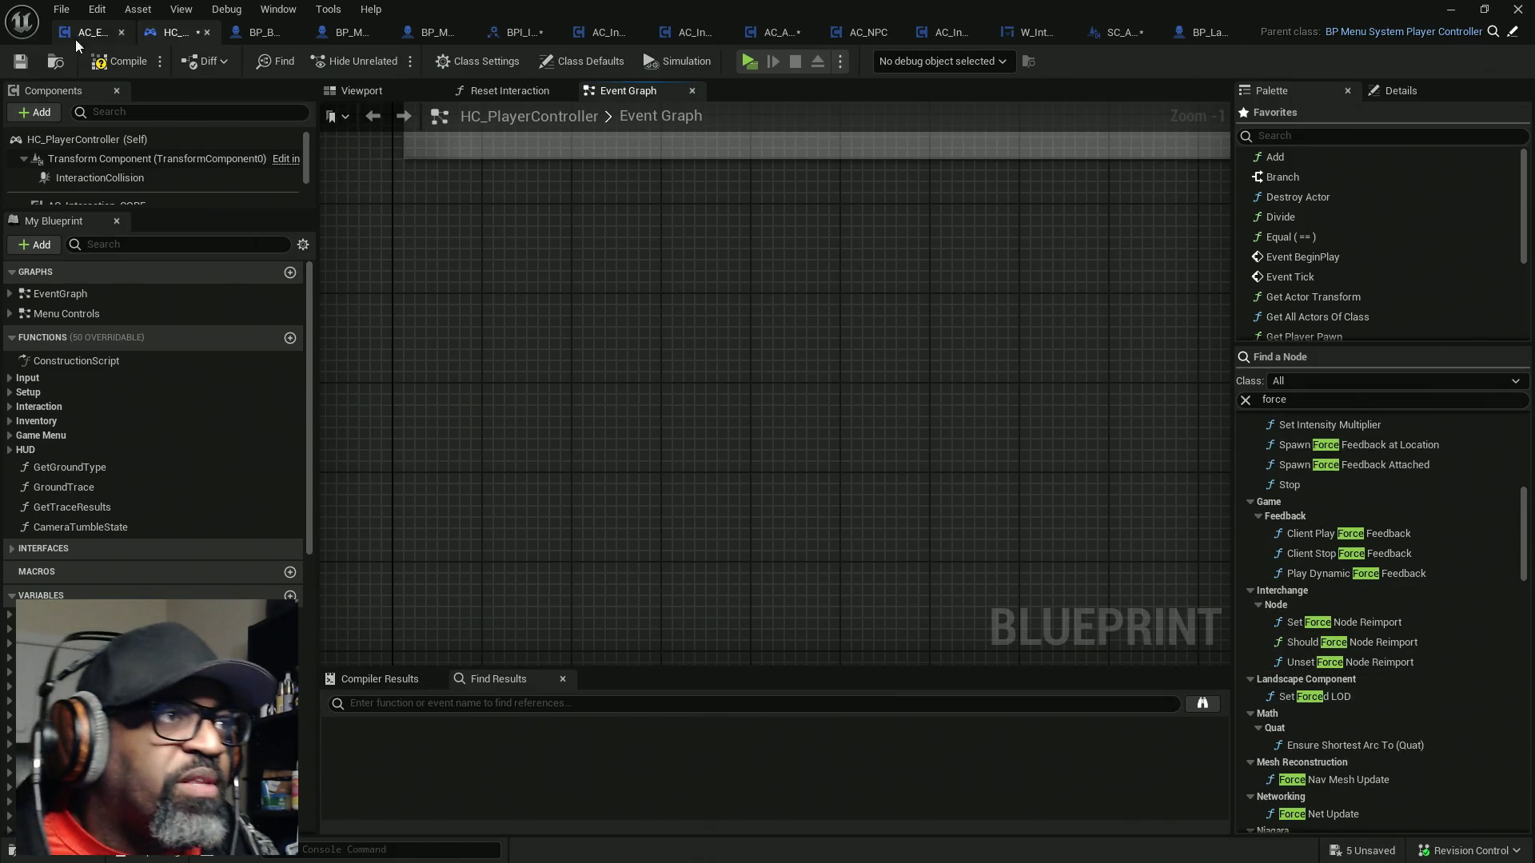
key(ctrl+shift+s)
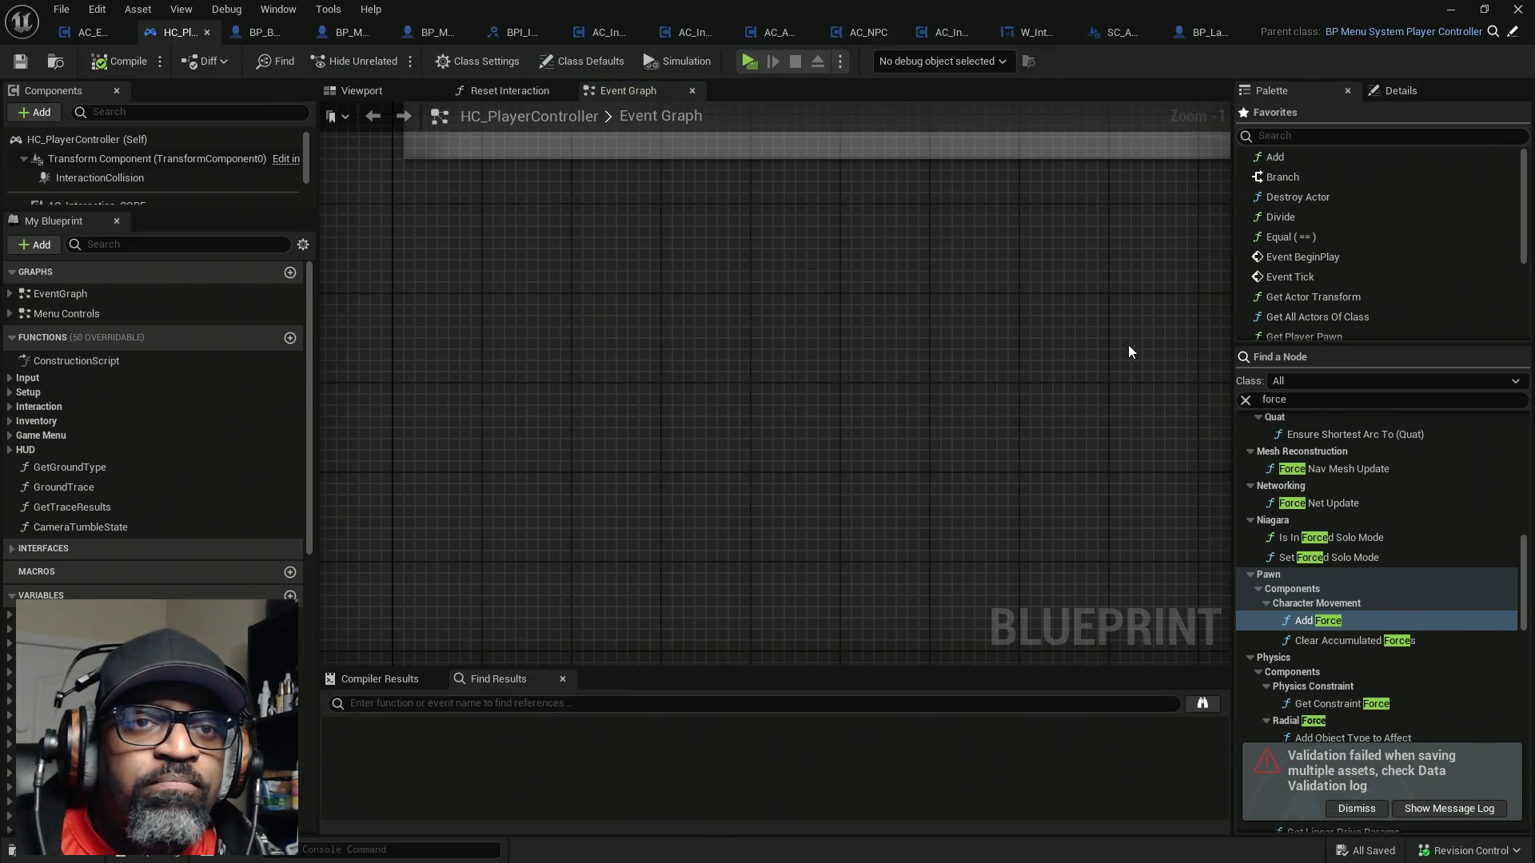
click(1246, 400)
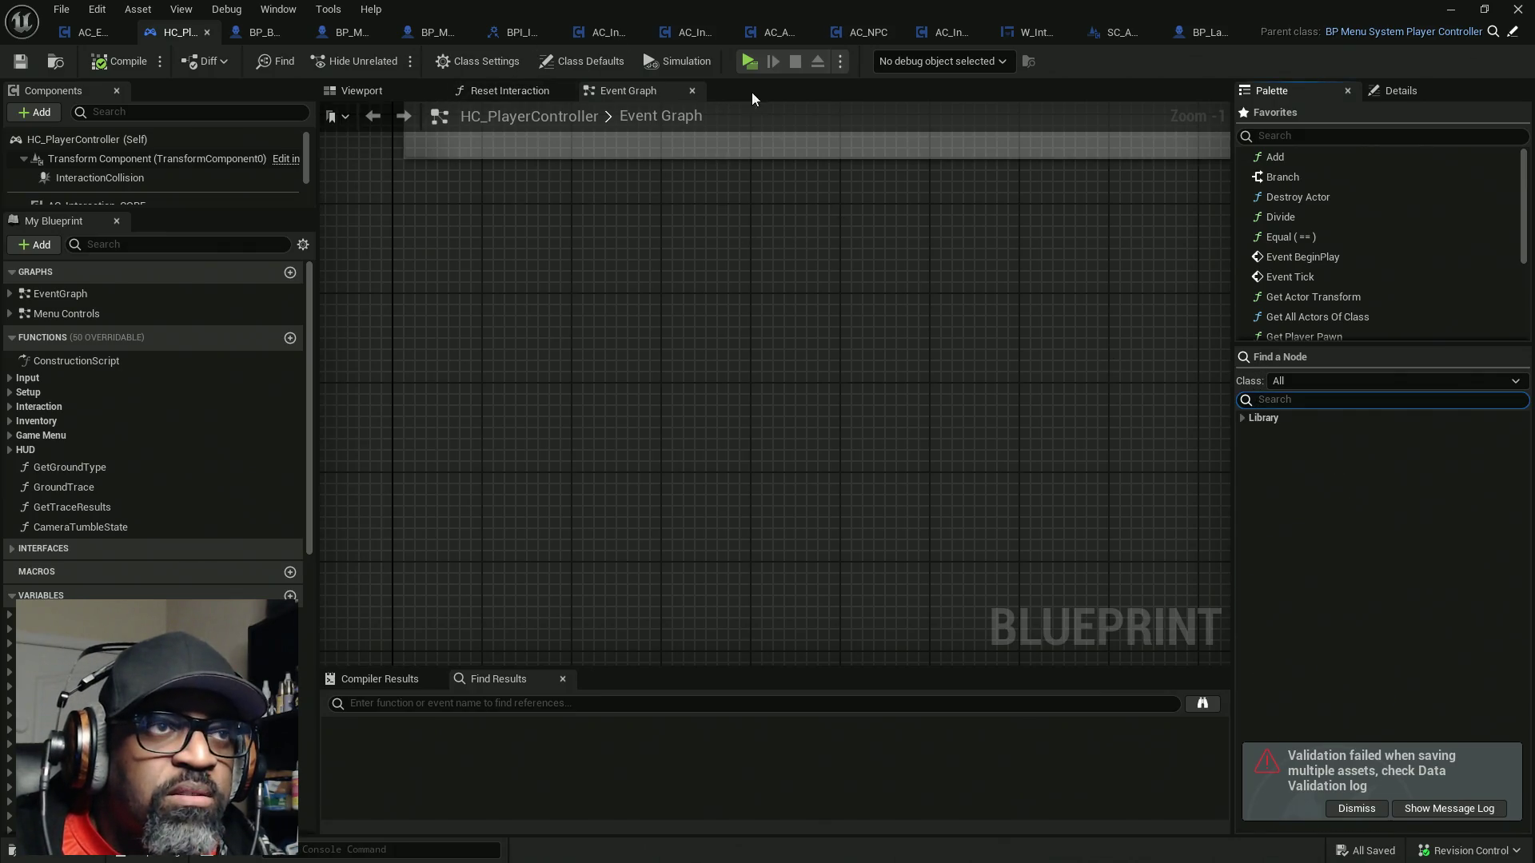
Review BPI_Interact, BP_Lance, AC_EnhancedInput, HC_PlayerController and BP_BASE_Character's class defaults
click(513, 36)
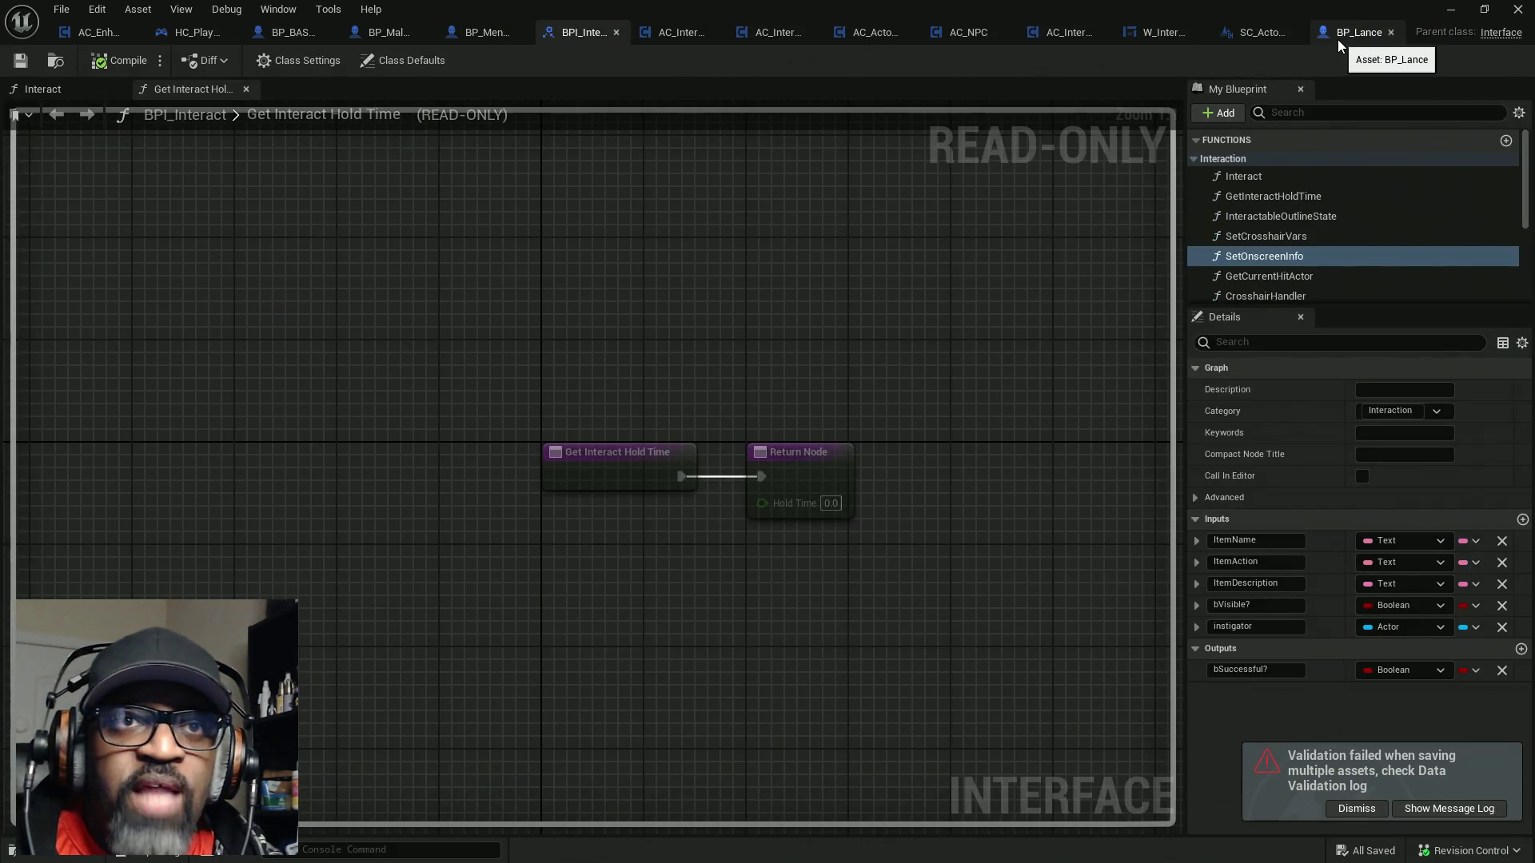
click(1336, 40)
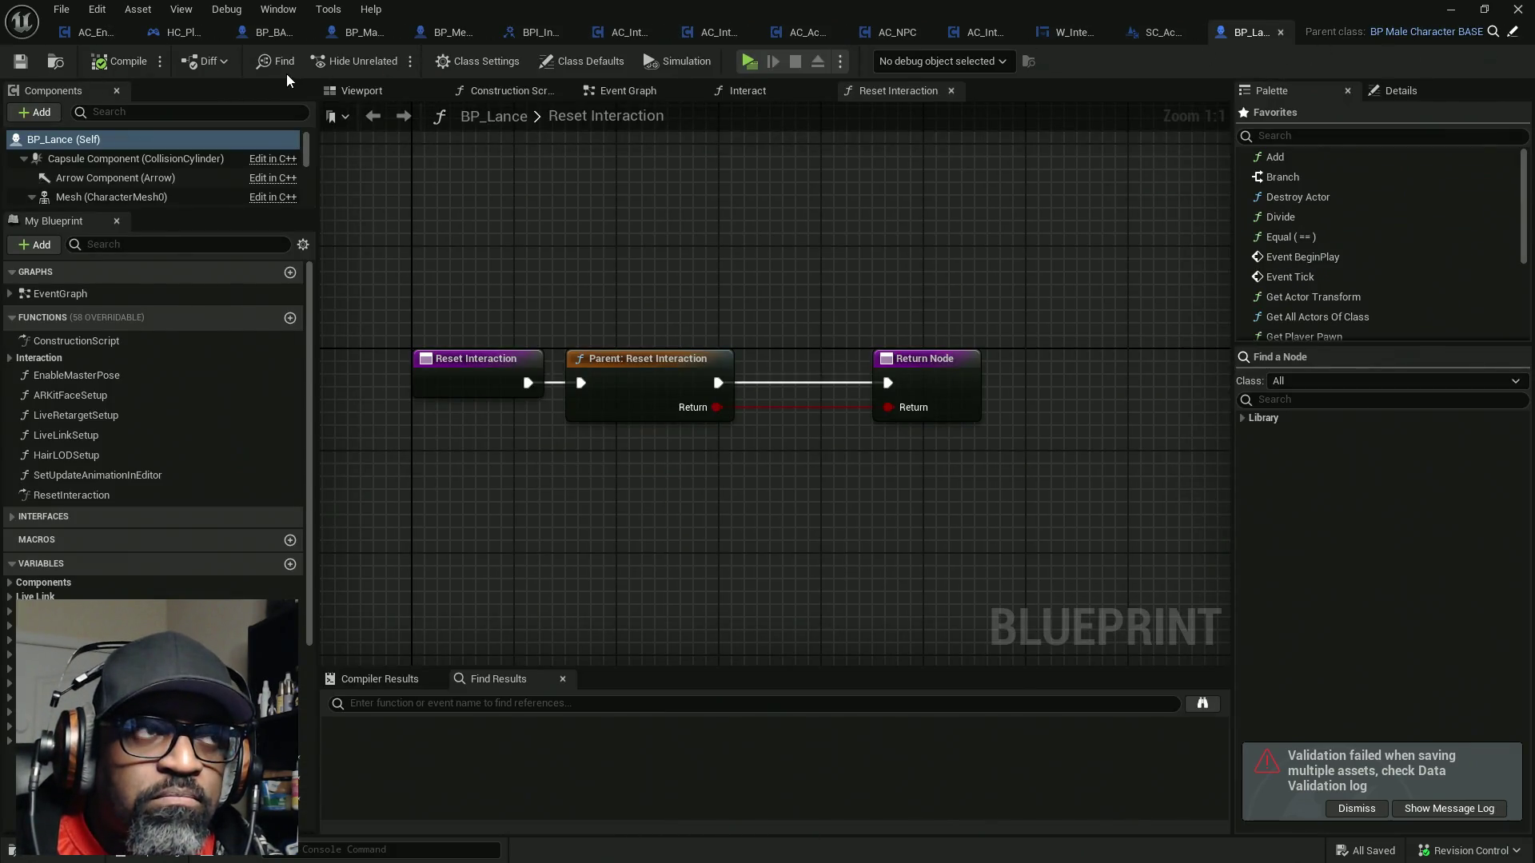
click(101, 38)
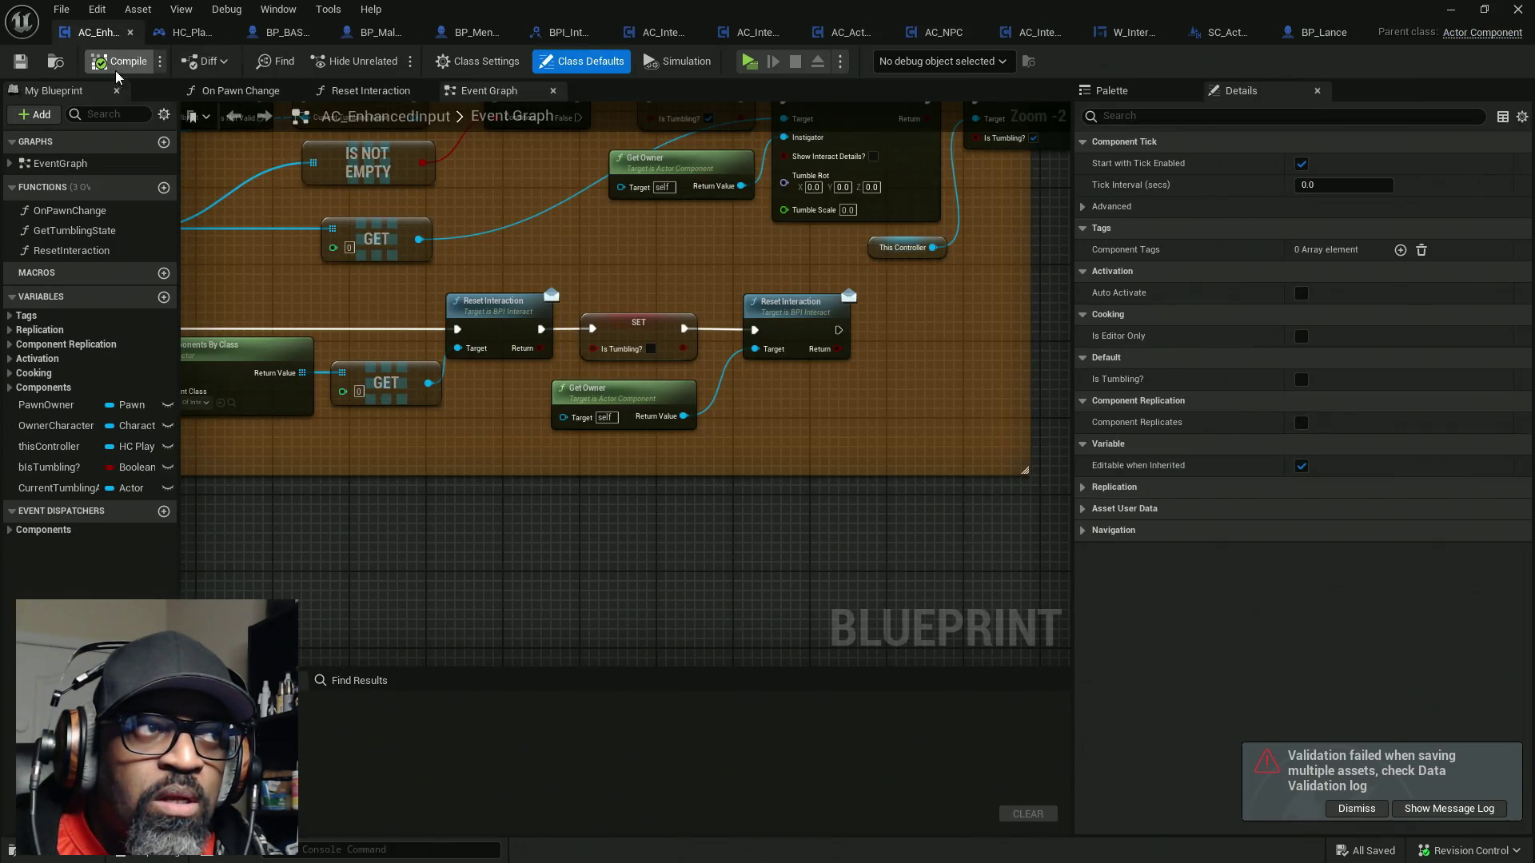
click(177, 33)
click(262, 35)
click(128, 61)
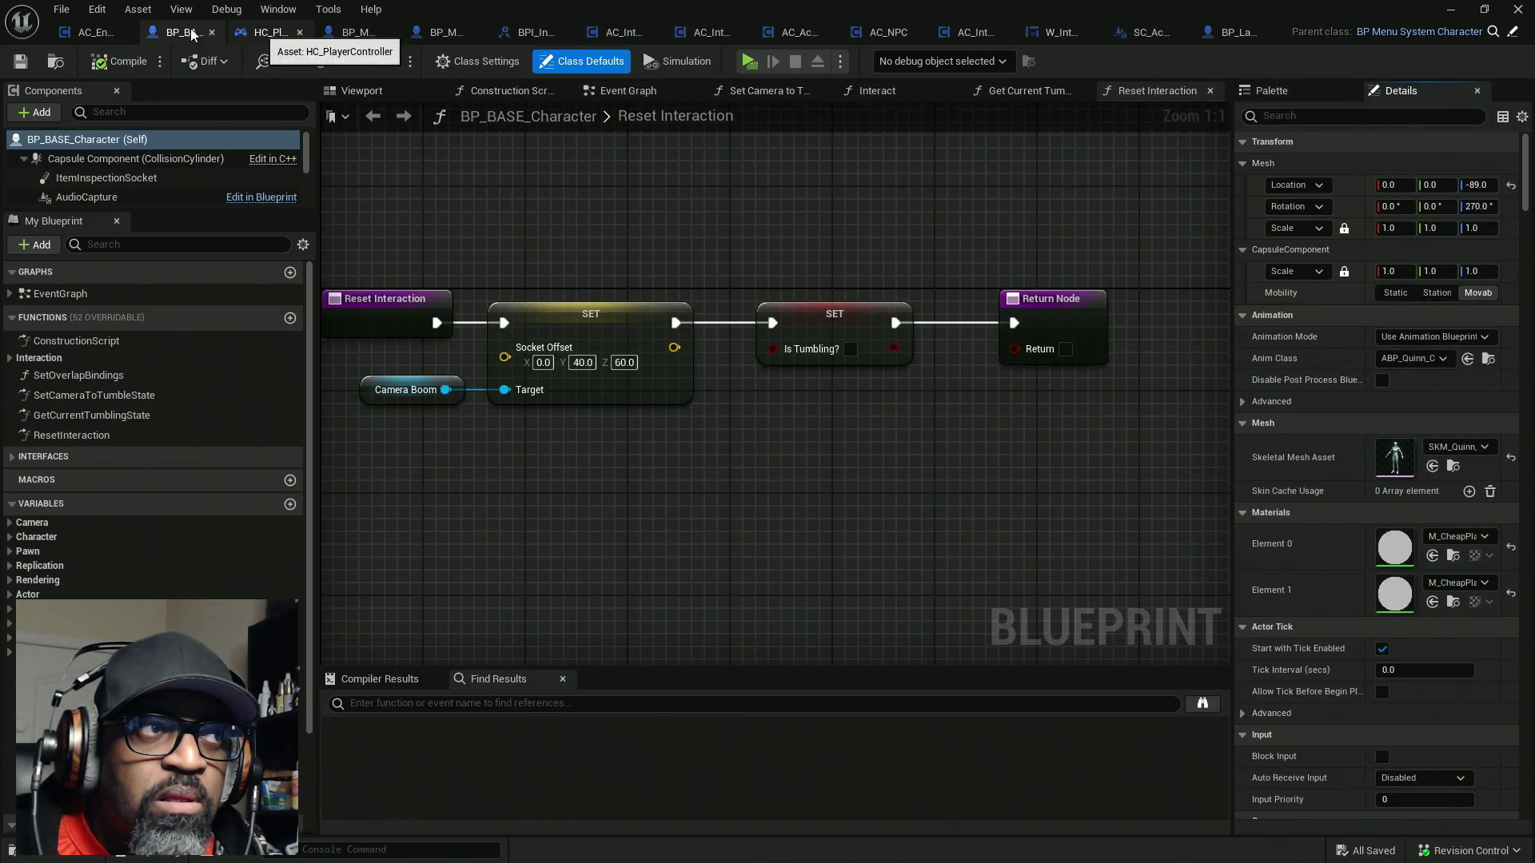
Reorder tabs and review BP_MaleCharacterBASE, BP_MenuSystemCharacter, BPI_Interact and AC_Interaction_CORE's Trace for Interact graph
drag(258, 40, 235, 48)
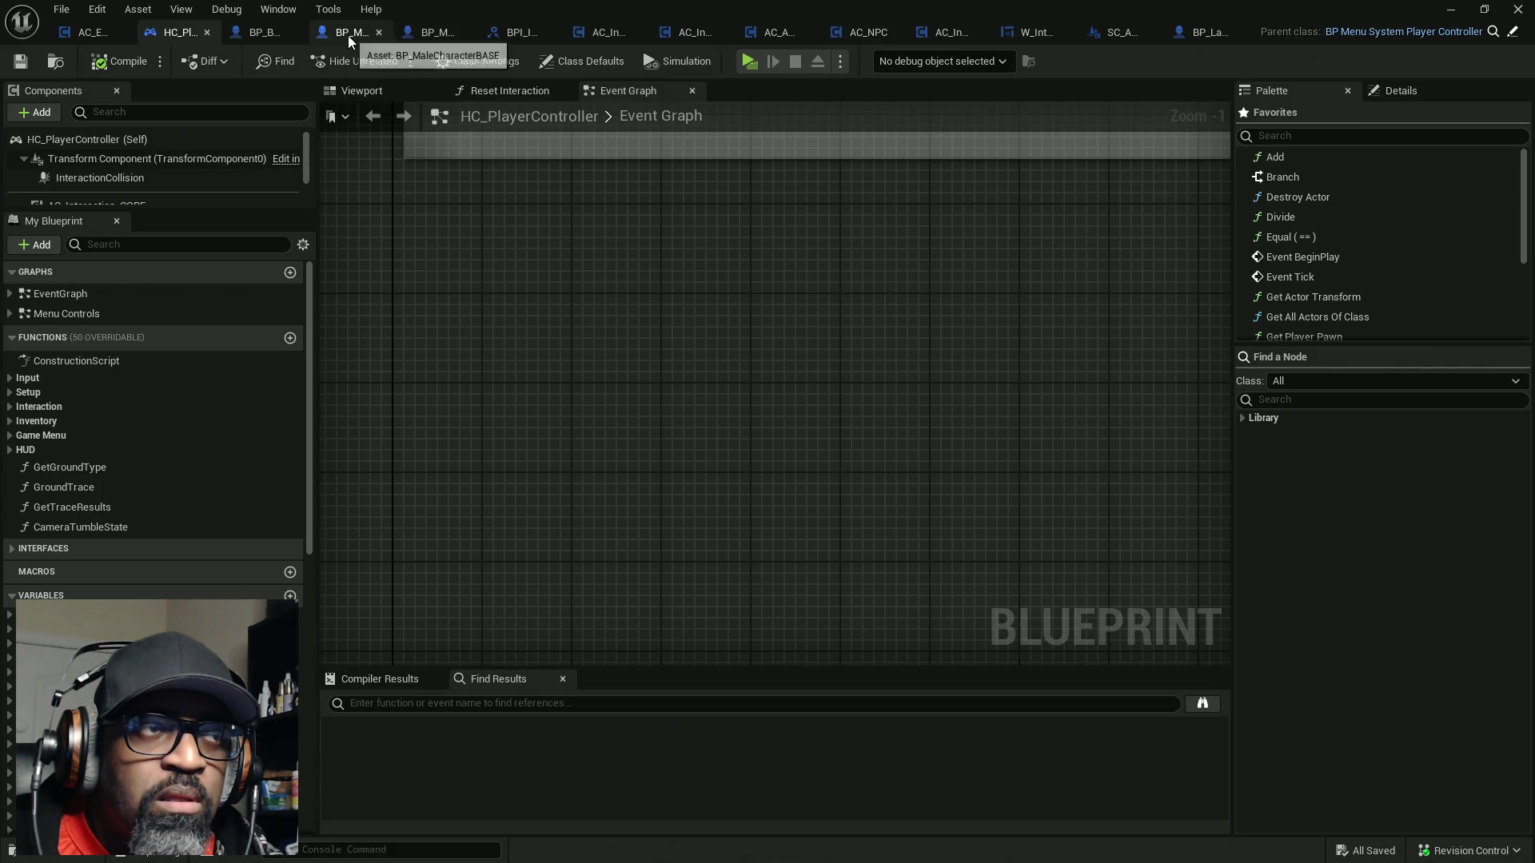
click(340, 40)
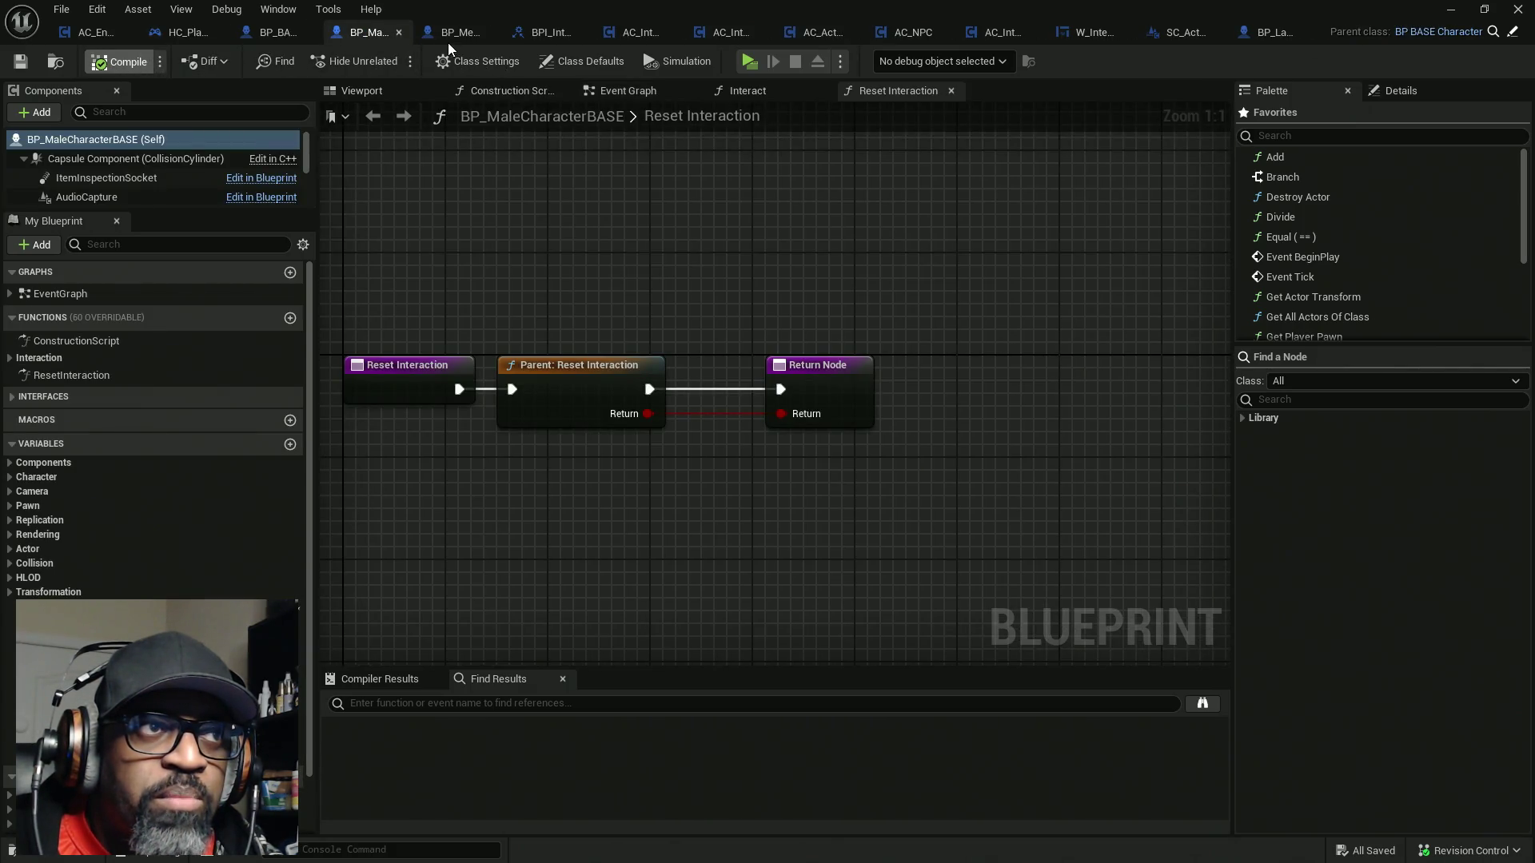
click(454, 35)
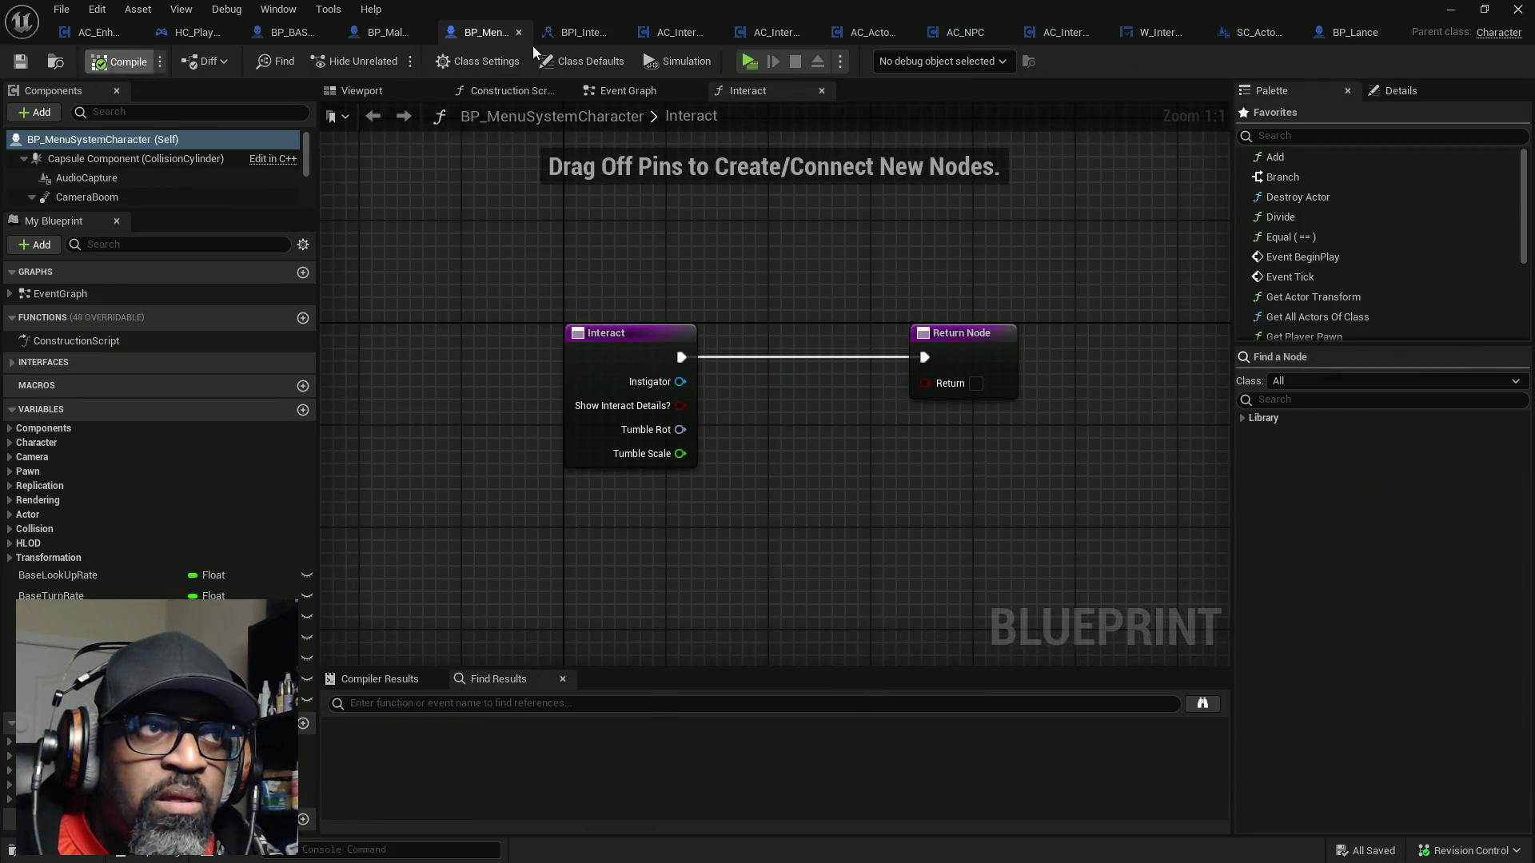
click(560, 61)
click(573, 36)
click(652, 36)
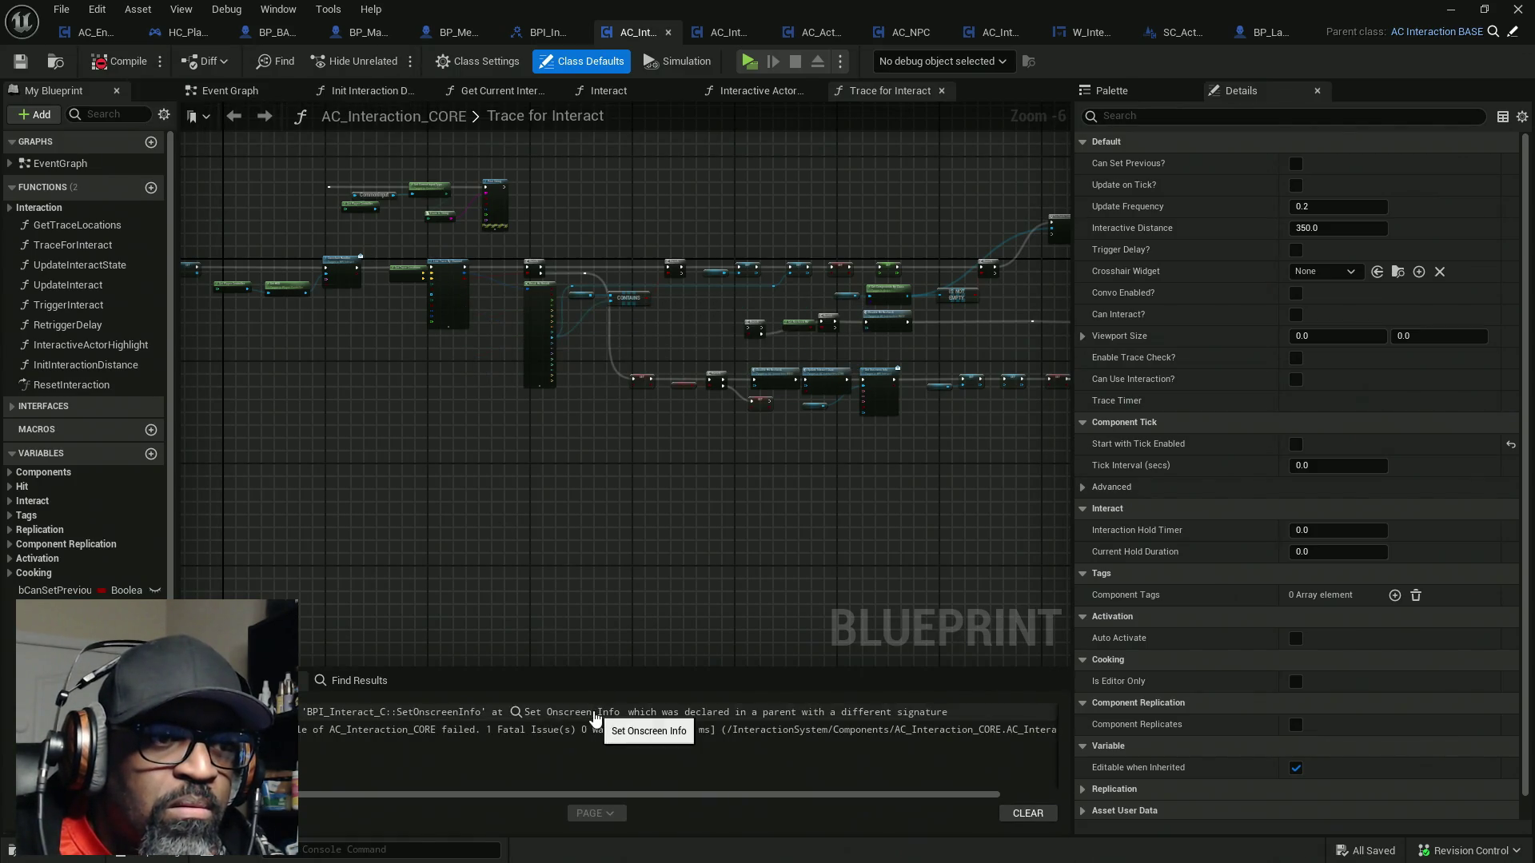
Clear the Set Onscreen Info error by compiling parent AC_Interaction_BASE, then recompiling AC_Interaction_CORE
click(597, 711)
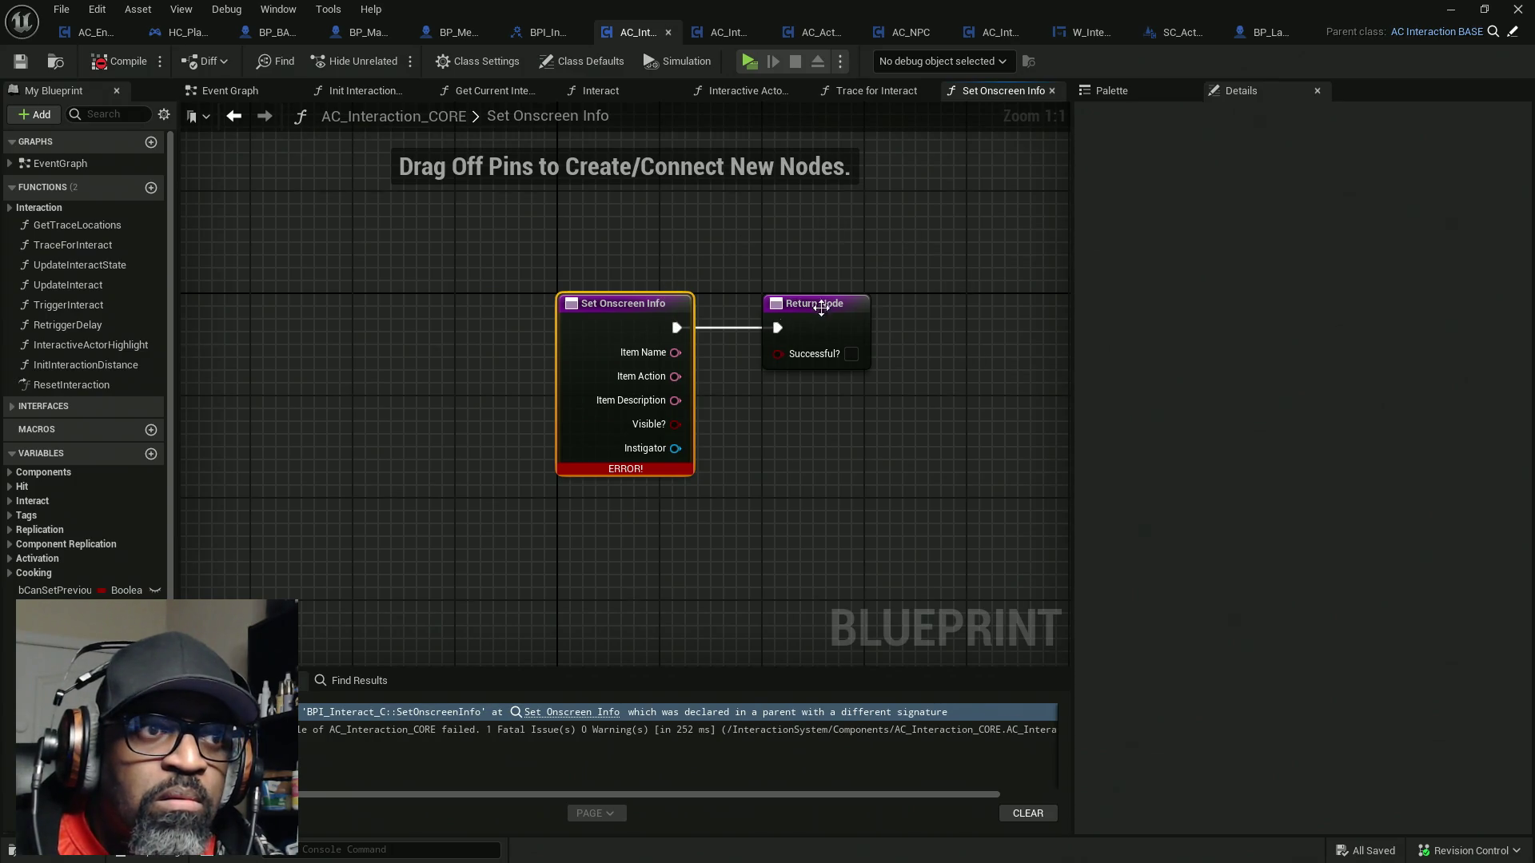
click(1514, 34)
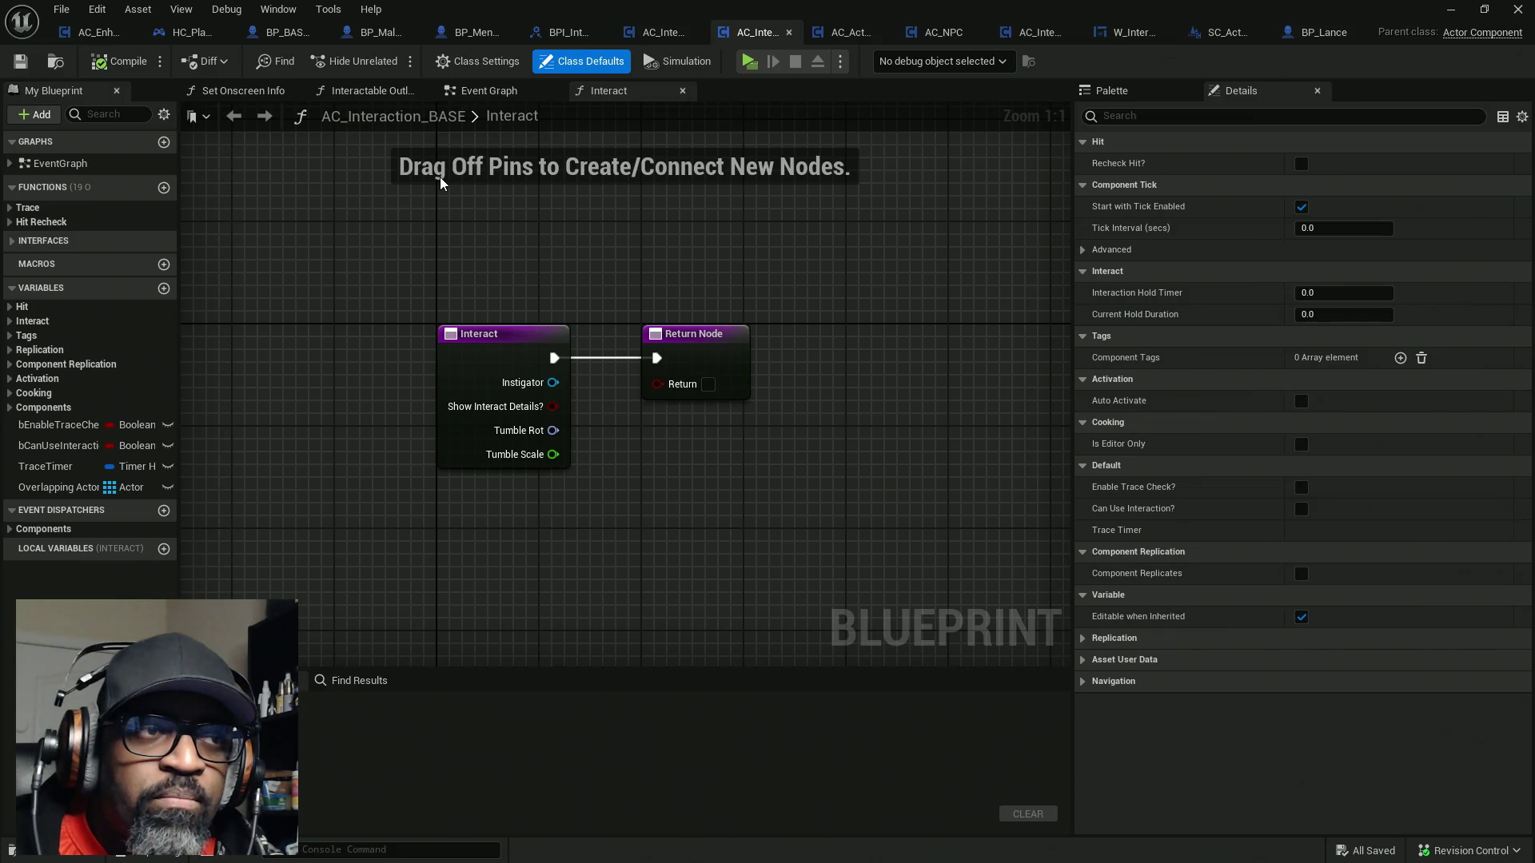
click(124, 64)
click(663, 32)
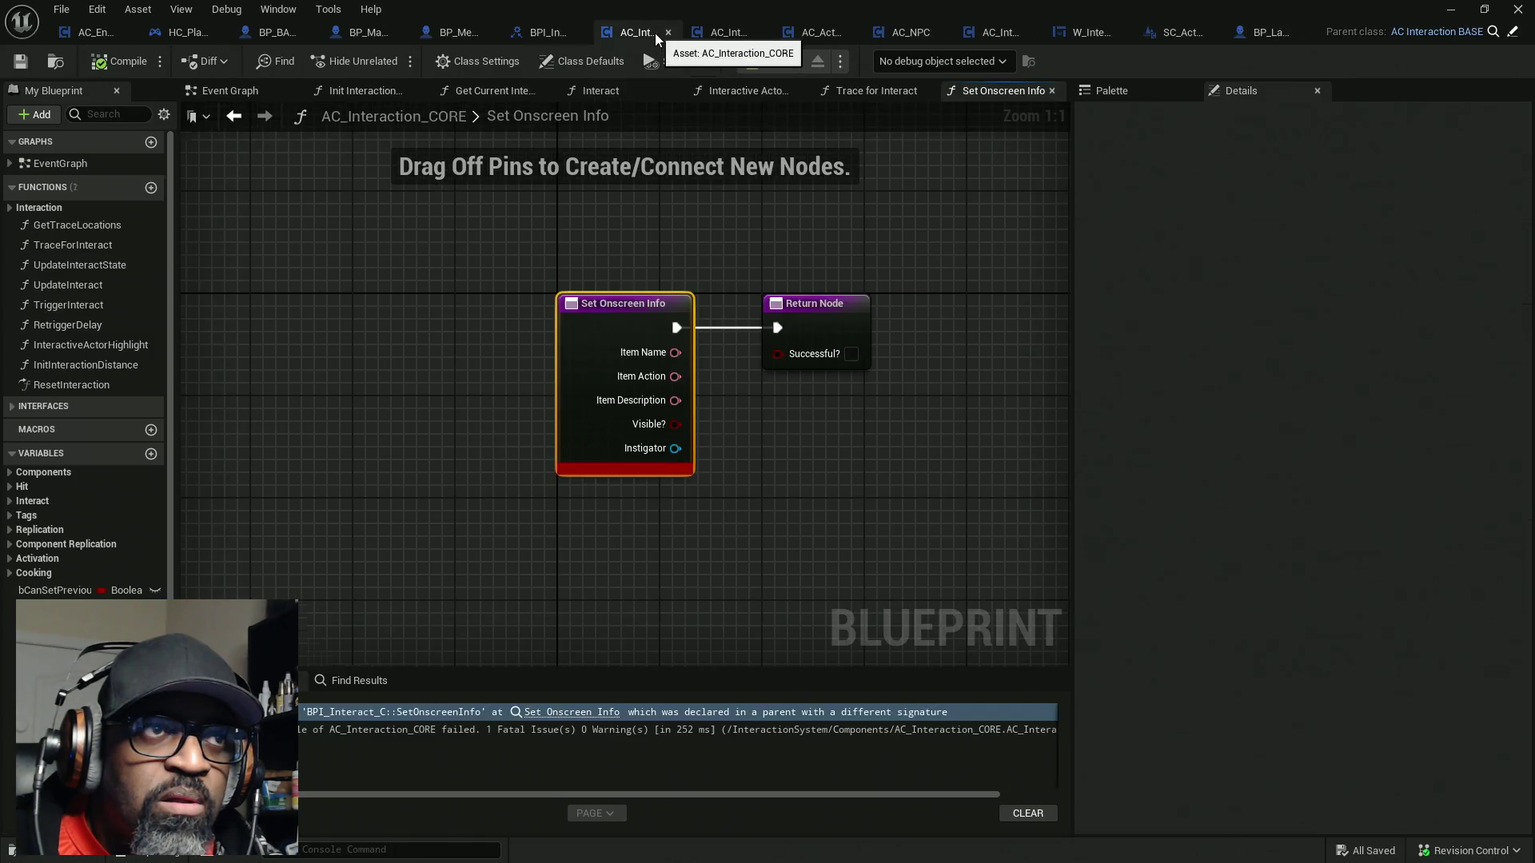
click(103, 64)
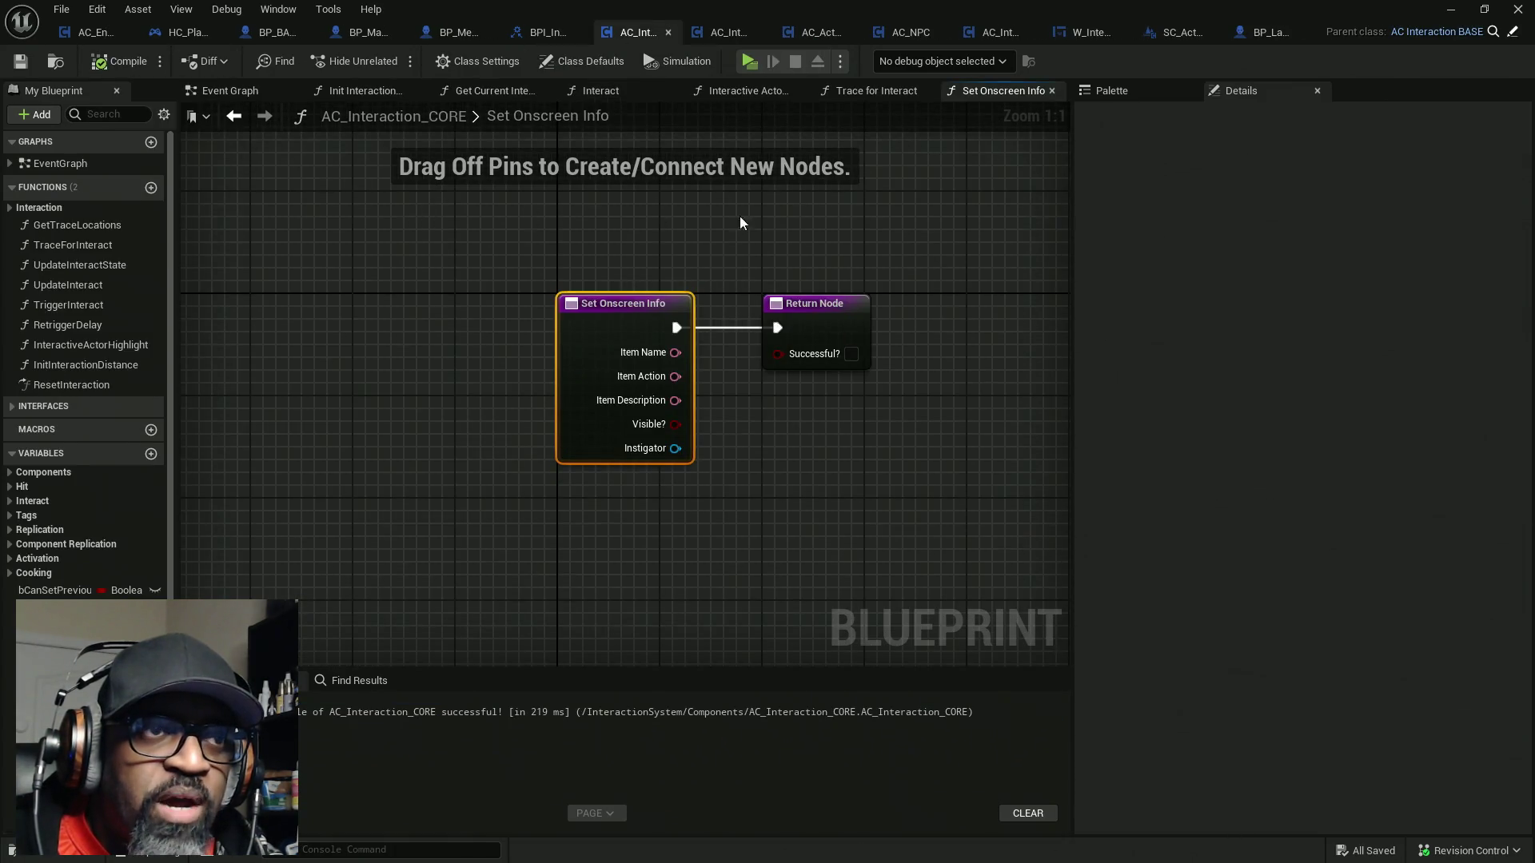
drag(726, 222, 709, 224)
Compile AC_ActorOfInterest, glance at AC_NPC and AC_Interact, then open W_InteractiveInfo's Set Onscreen Info graph
click(819, 32)
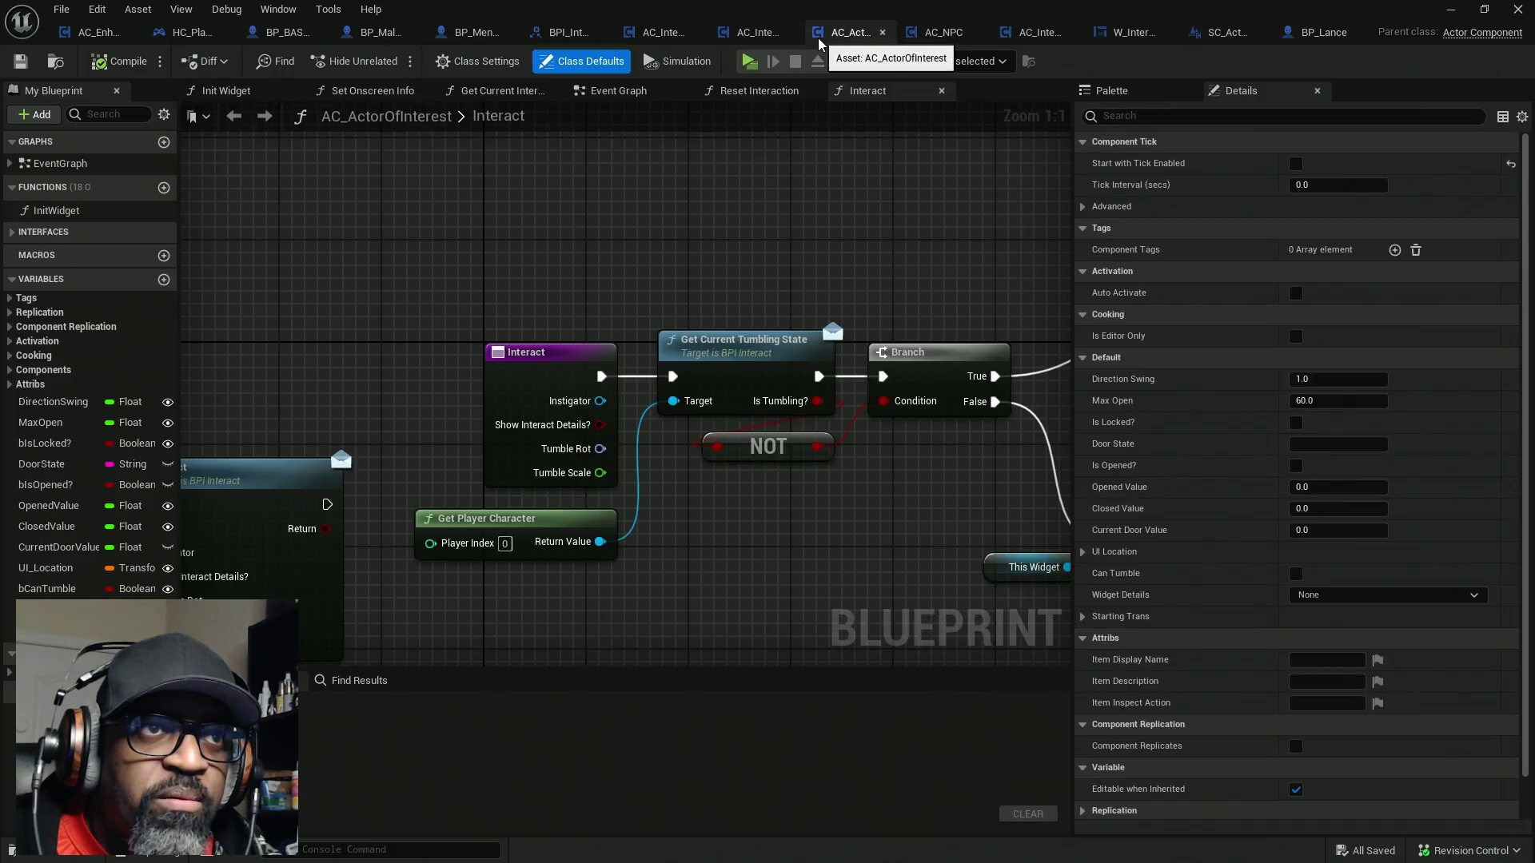
click(120, 61)
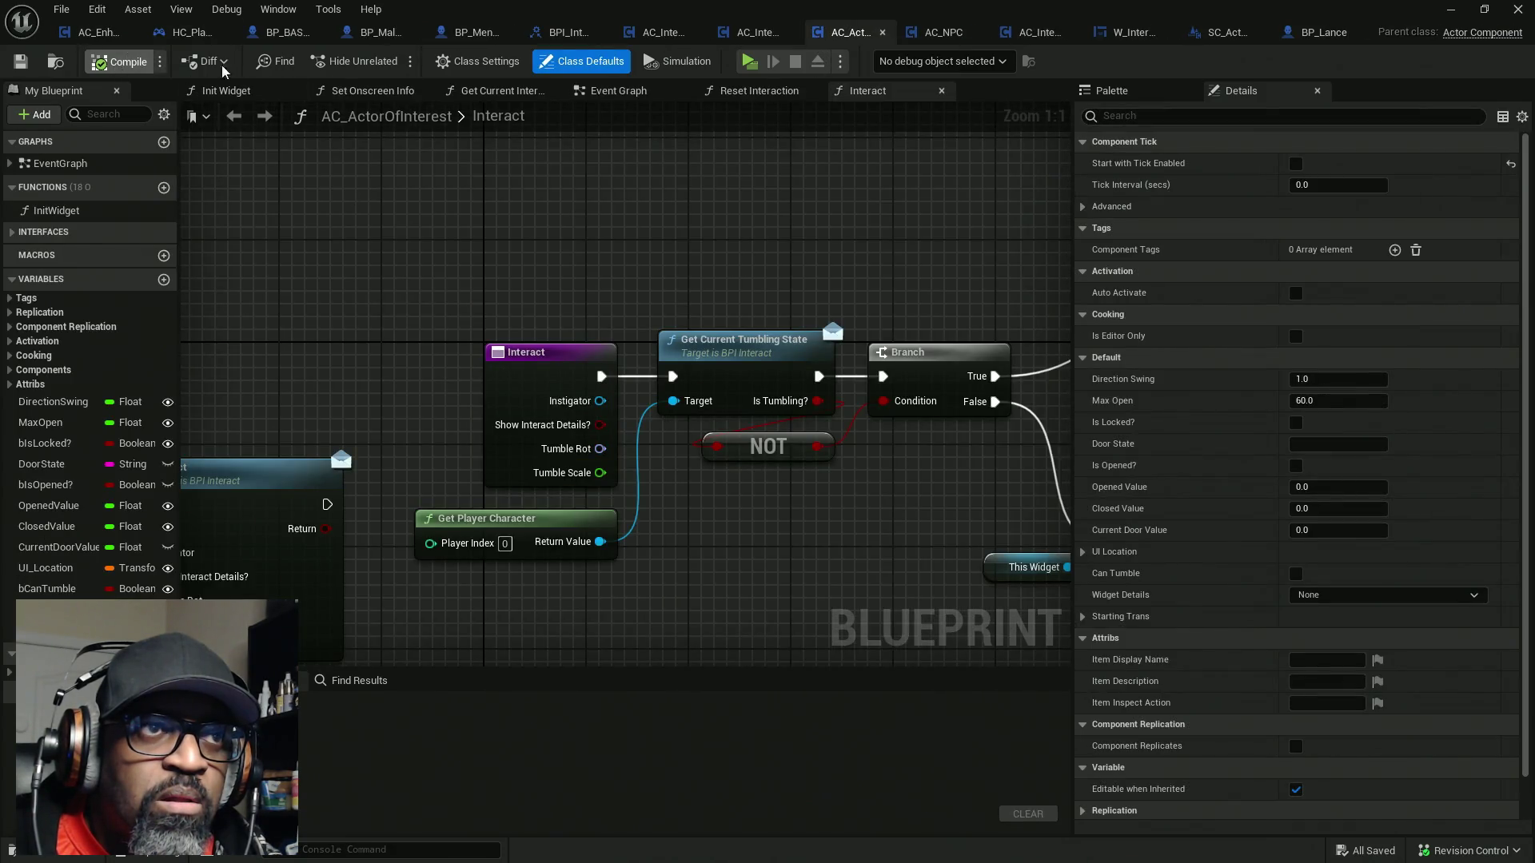
click(931, 48)
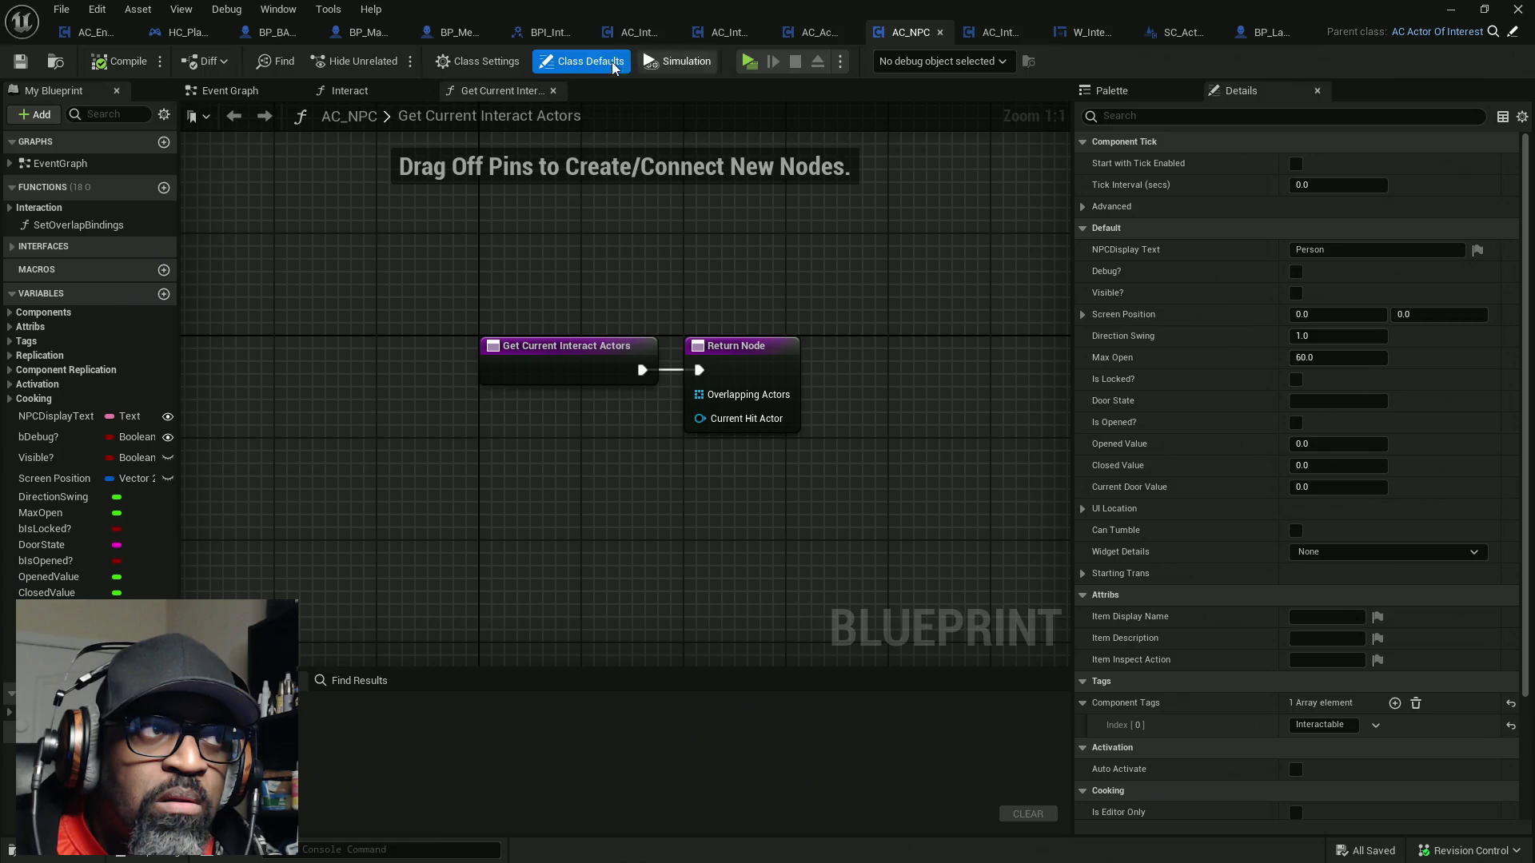
click(997, 46)
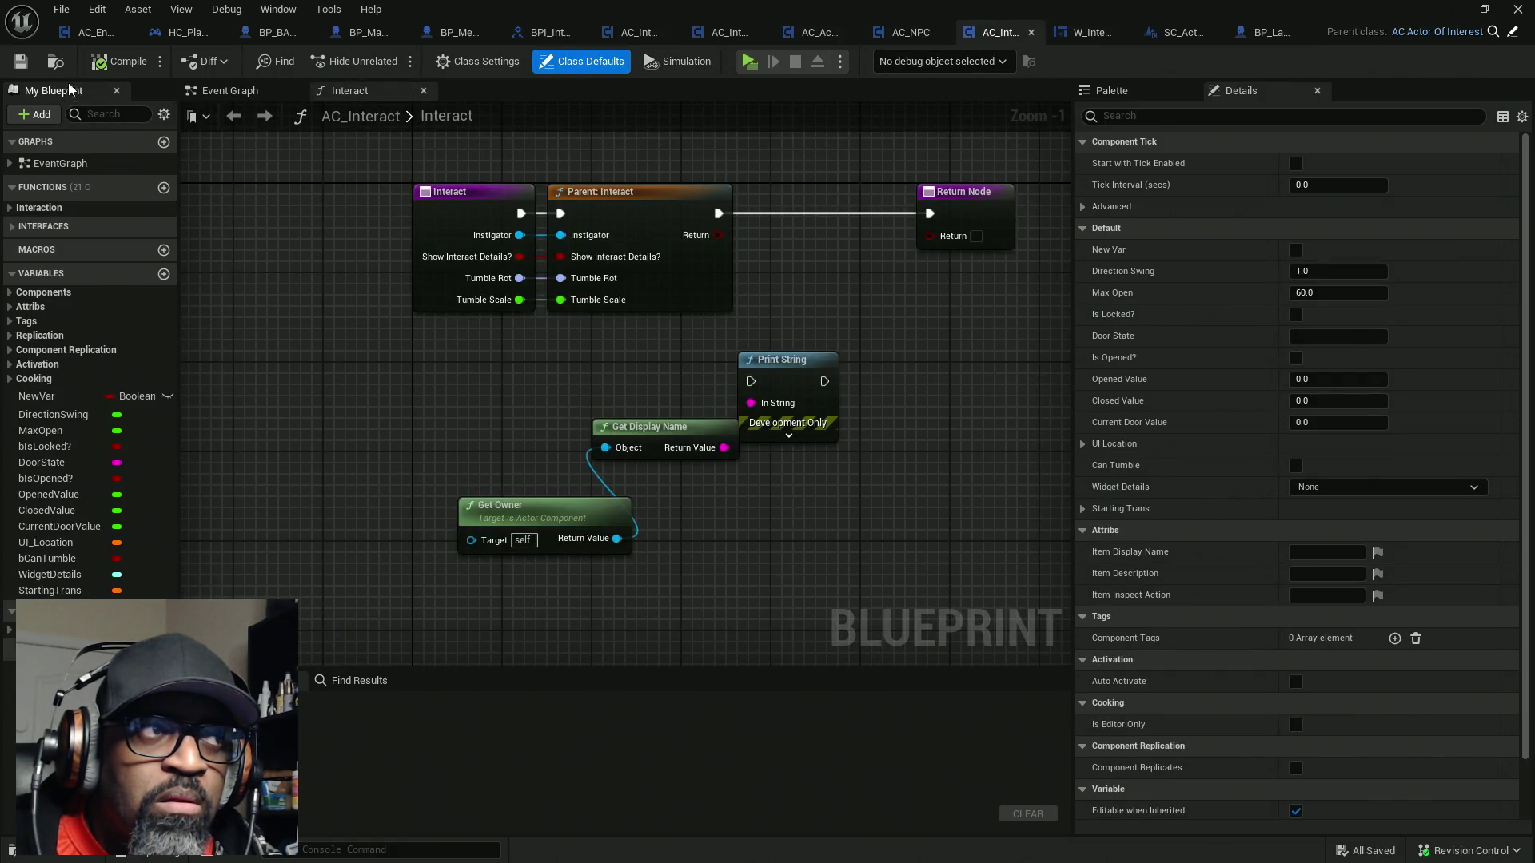
click(1083, 32)
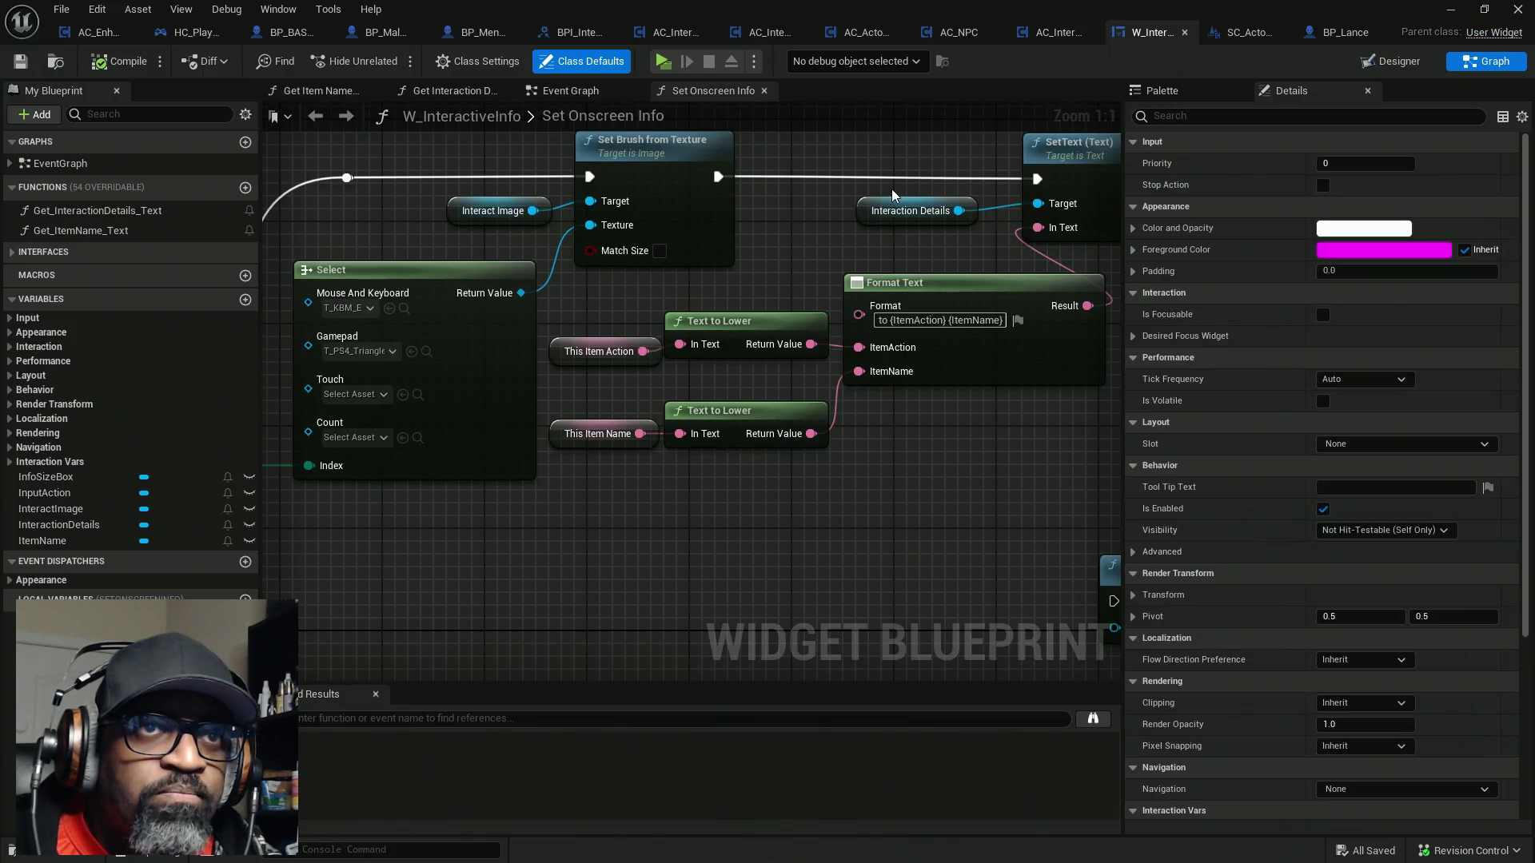
Shift the text nodes right, delete the Deactivate Widget node, and move the entry beside the Branch
drag(560, 549, 973, 371)
mouse_move(535, 550)
mouse_down()
mouse_move(1051, 527)
mouse_move(618, 505)
mouse_up()
scroll(618, 506, down, 3)
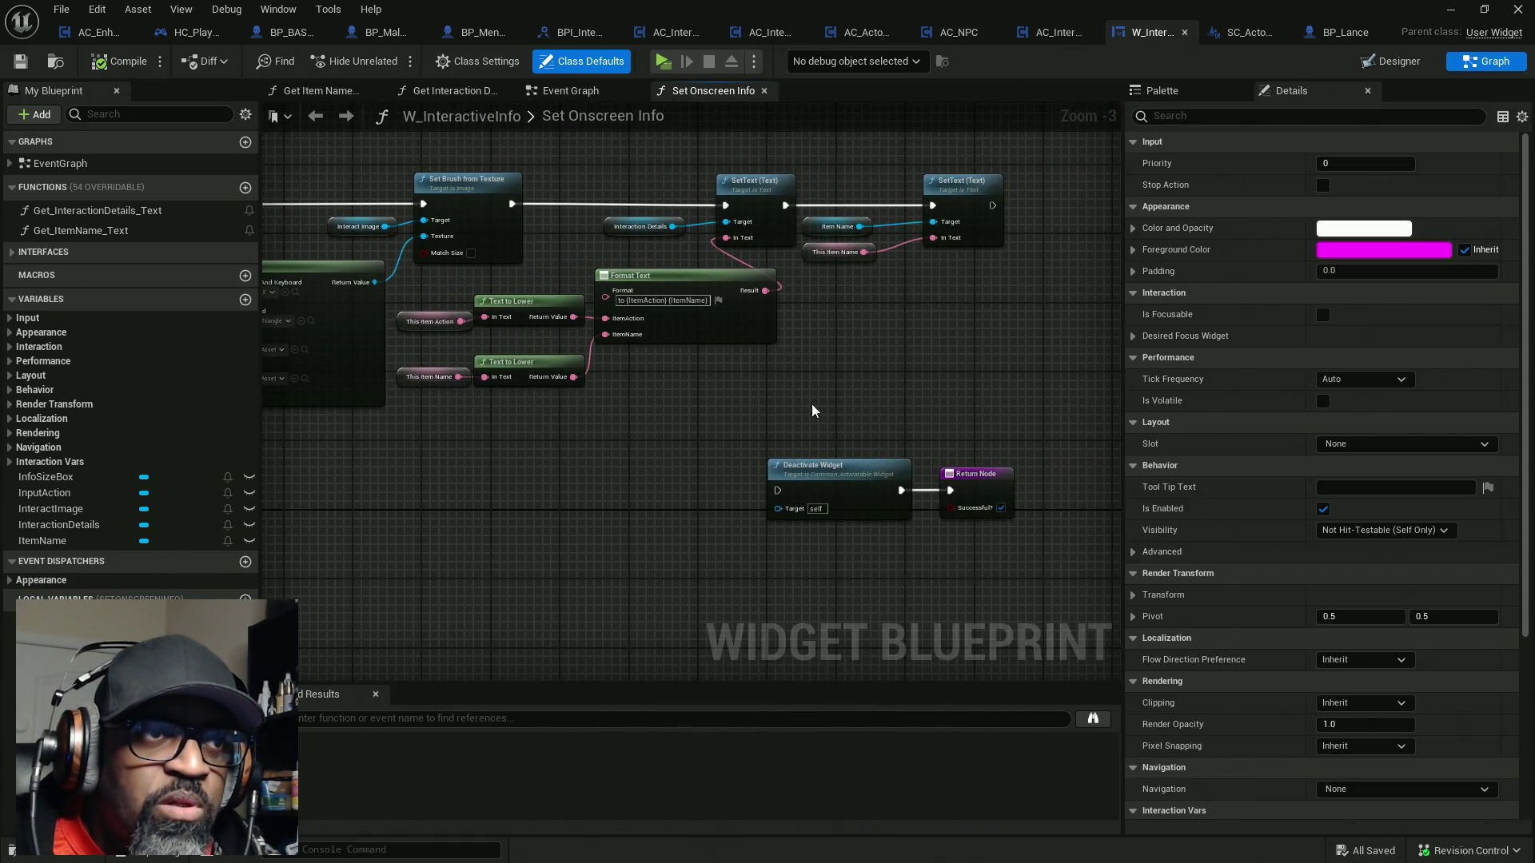
drag(1013, 554, 597, 209)
drag(549, 417, 452, 309)
mouse_move(569, 338)
mouse_down()
mouse_move(647, 296)
mouse_move(914, 299)
mouse_up()
mouse_move(901, 398)
mouse_down()
mouse_move(635, 360)
mouse_move(804, 447)
mouse_up()
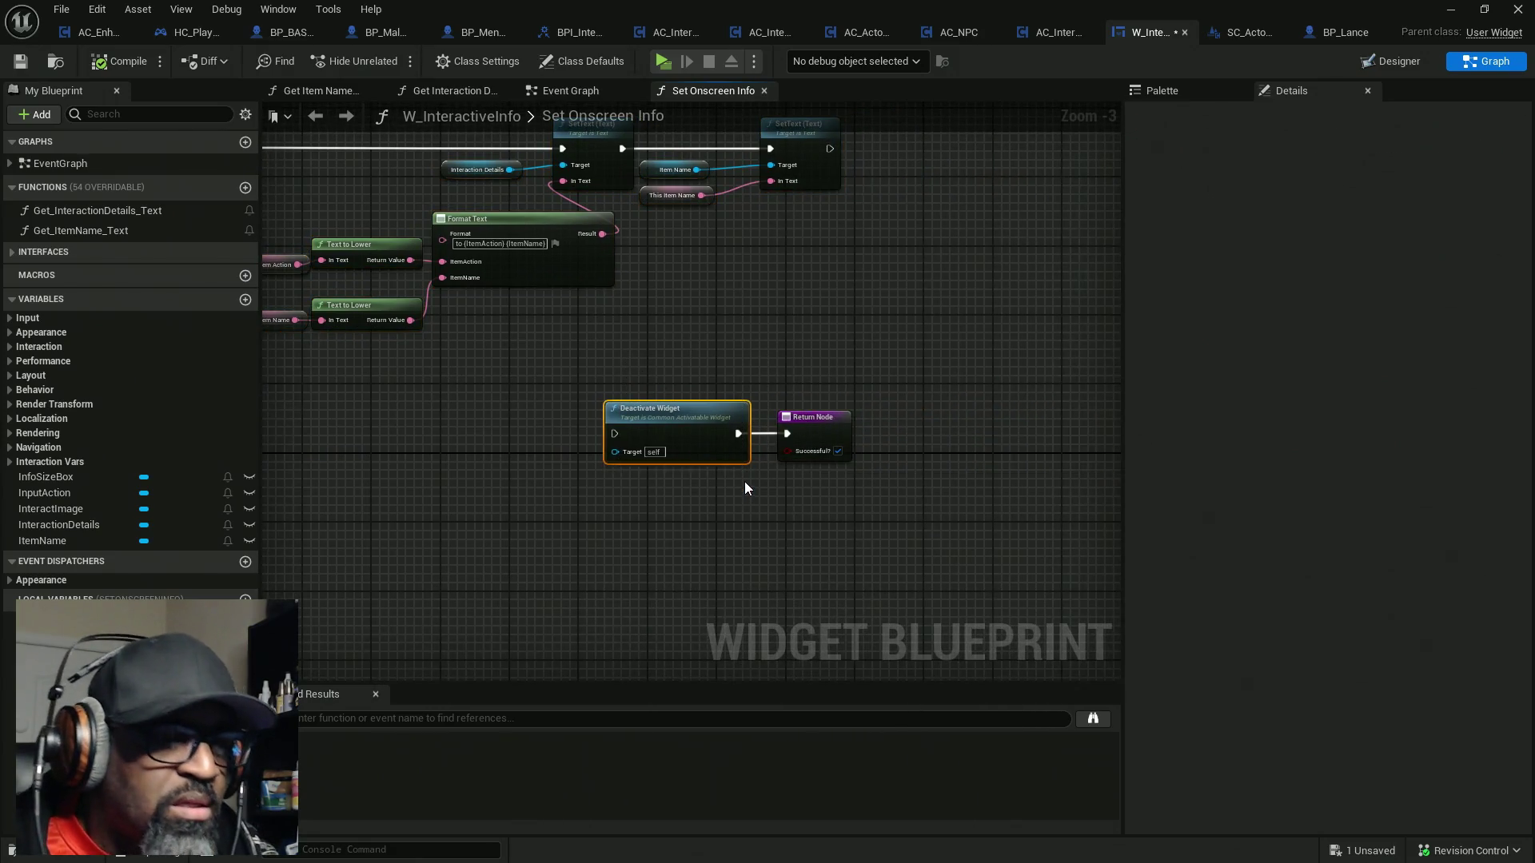
key(Delete)
drag(596, 440, 870, 438)
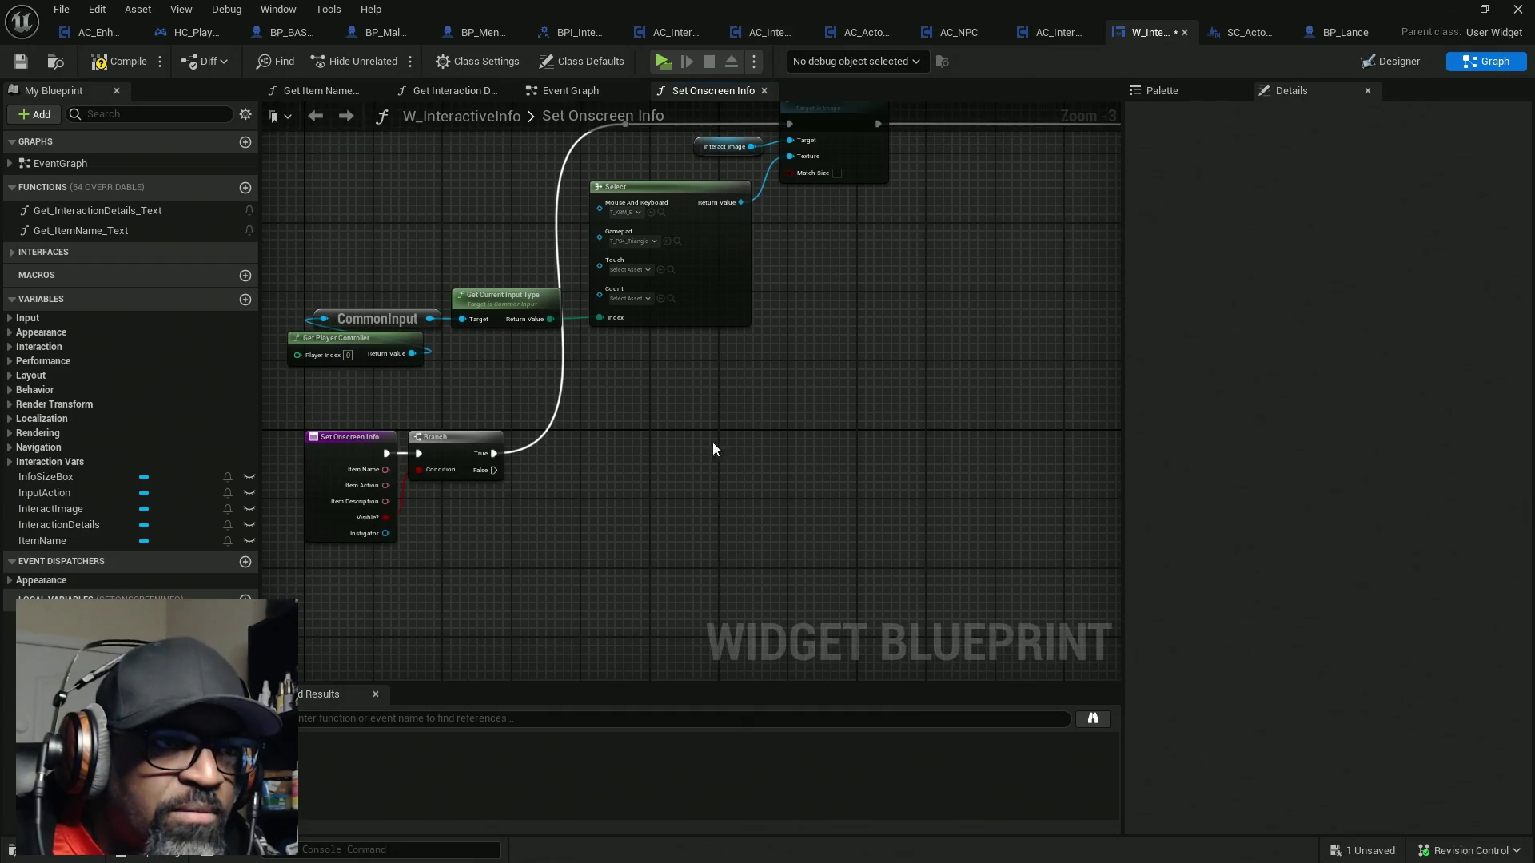
mouse_move(436, 535)
mouse_down()
mouse_move(986, 338)
mouse_move(385, 489)
mouse_move(439, 526)
mouse_move(814, 457)
mouse_move(883, 424)
mouse_up()
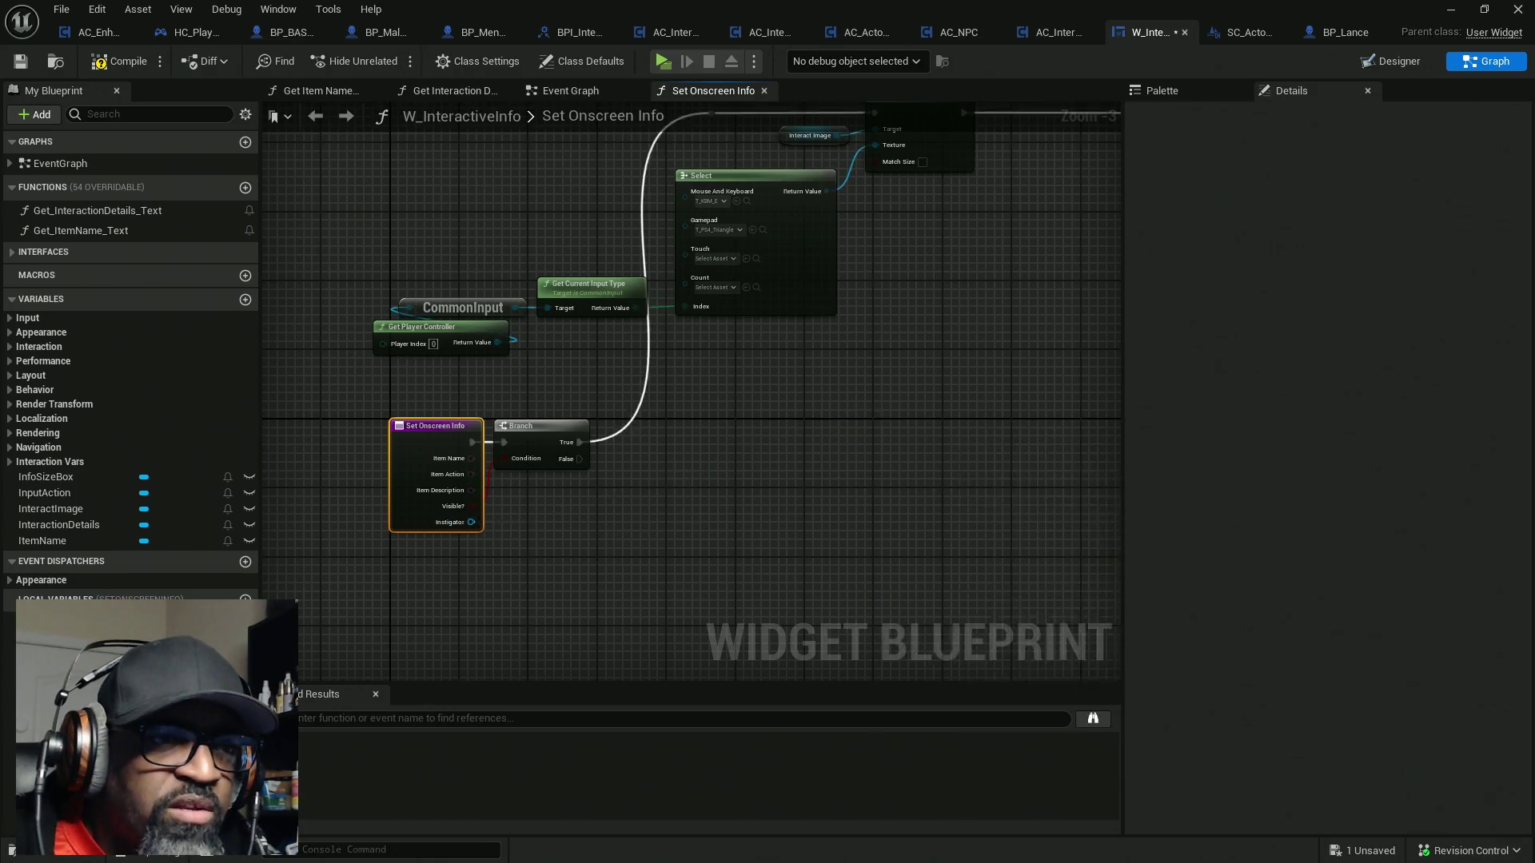
Add a Get Instigator node between Set Brush and Format Text
drag(751, 381, 551, 454)
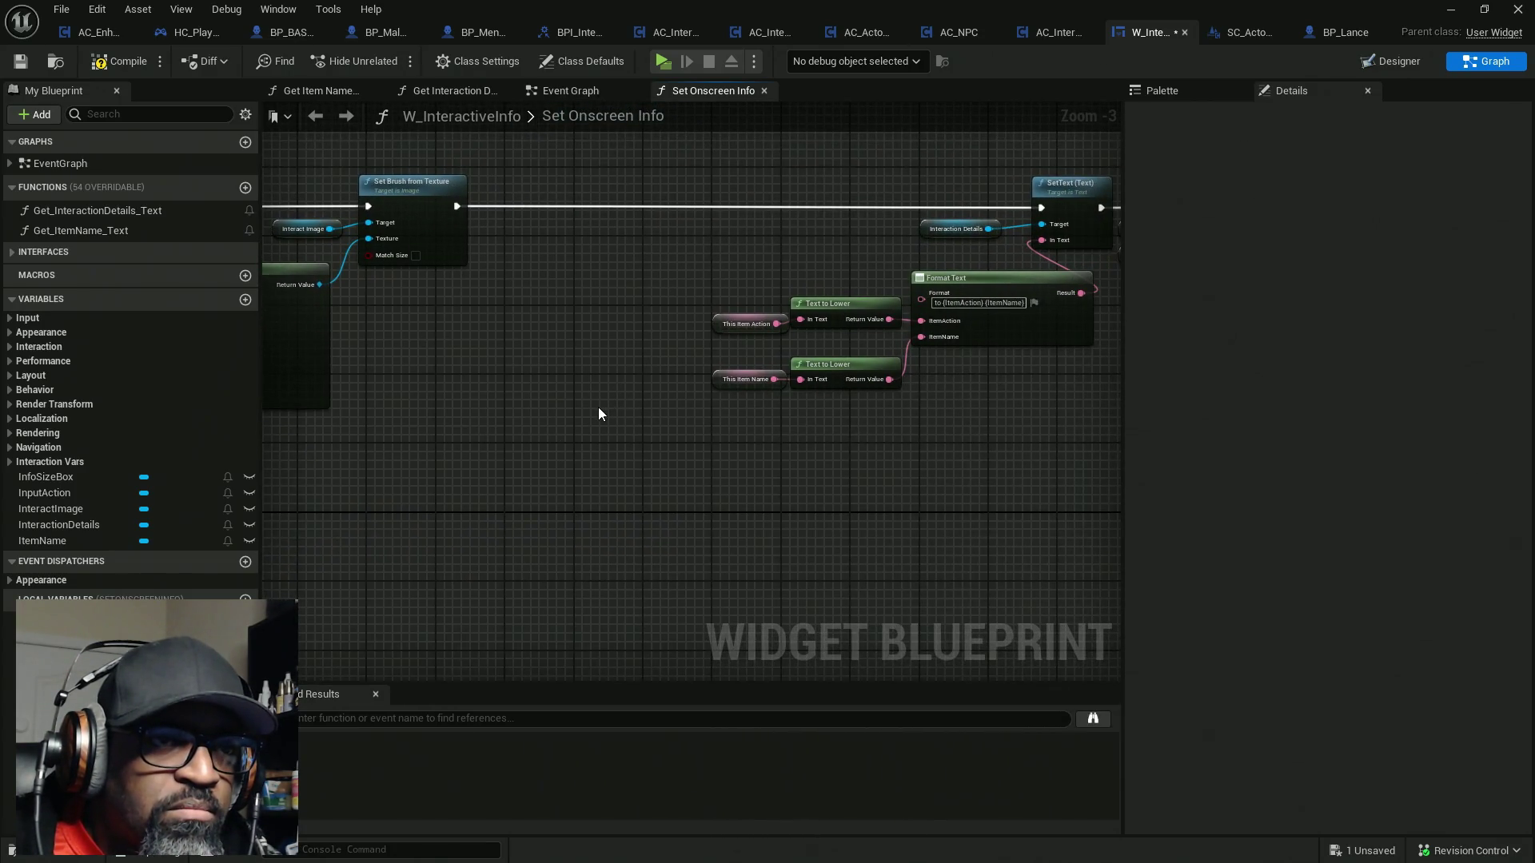
right_click(599, 407)
text(get instig)
key(Return)
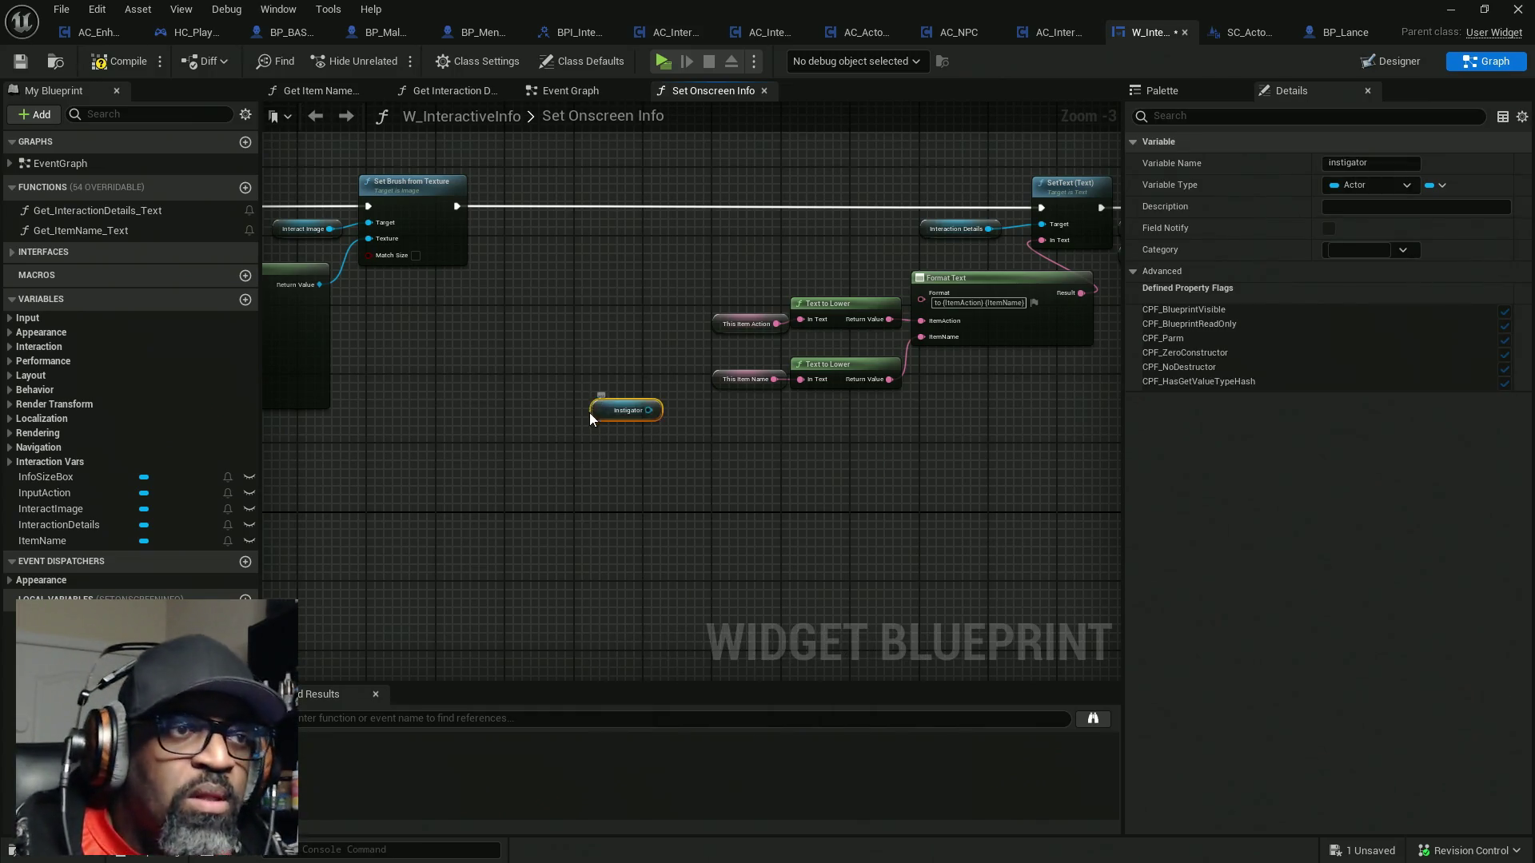
Cast Instigator to StaticMeshActor and run Set Brush from Texture's execution into the cast
mouse_move(603, 404)
mouse_down()
mouse_move(496, 254)
mouse_move(578, 237)
mouse_up()
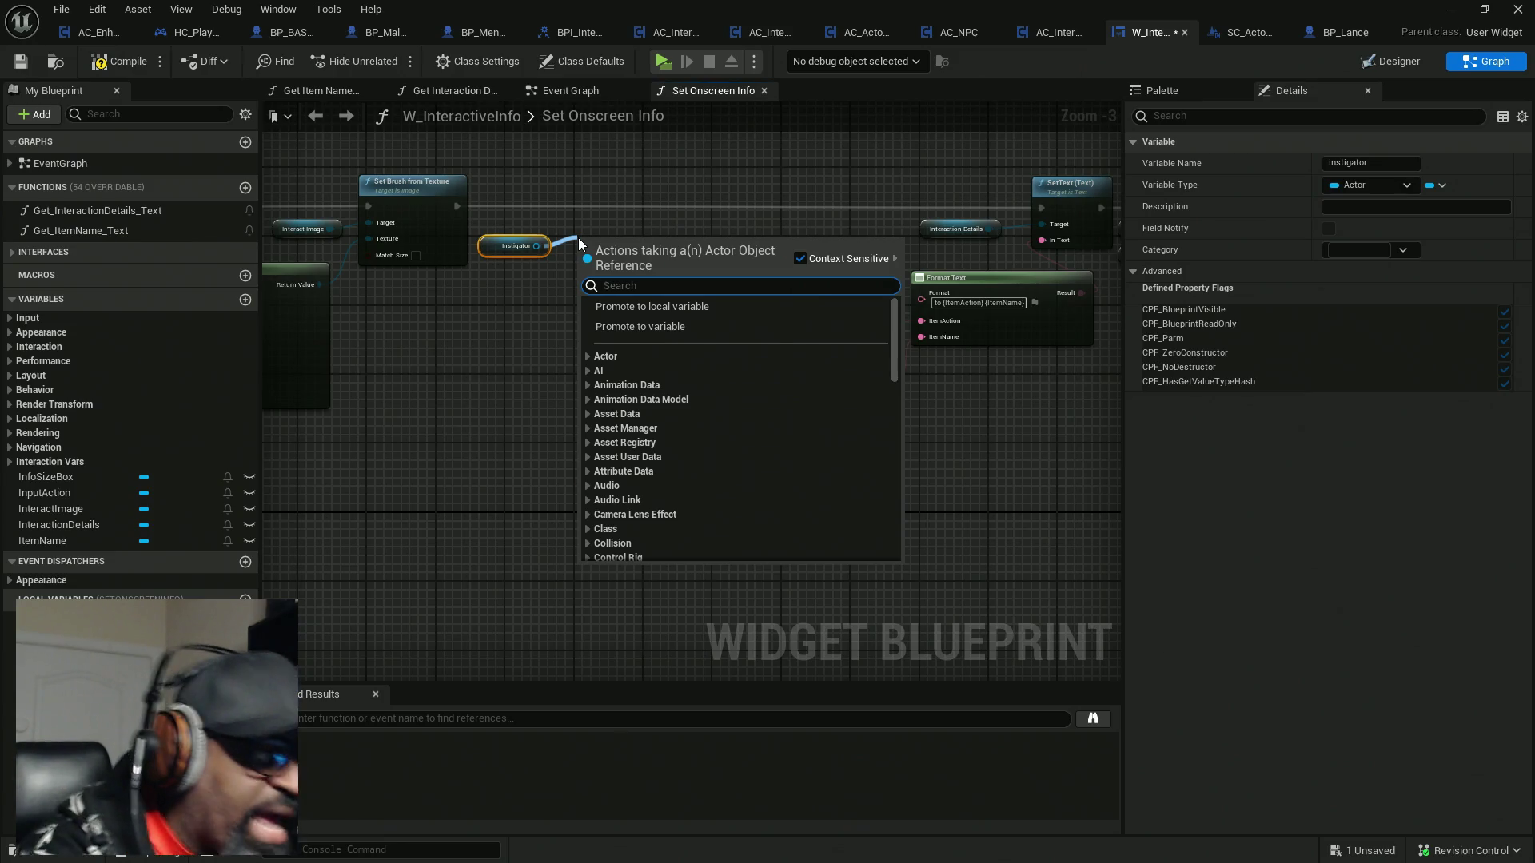
text(cast)
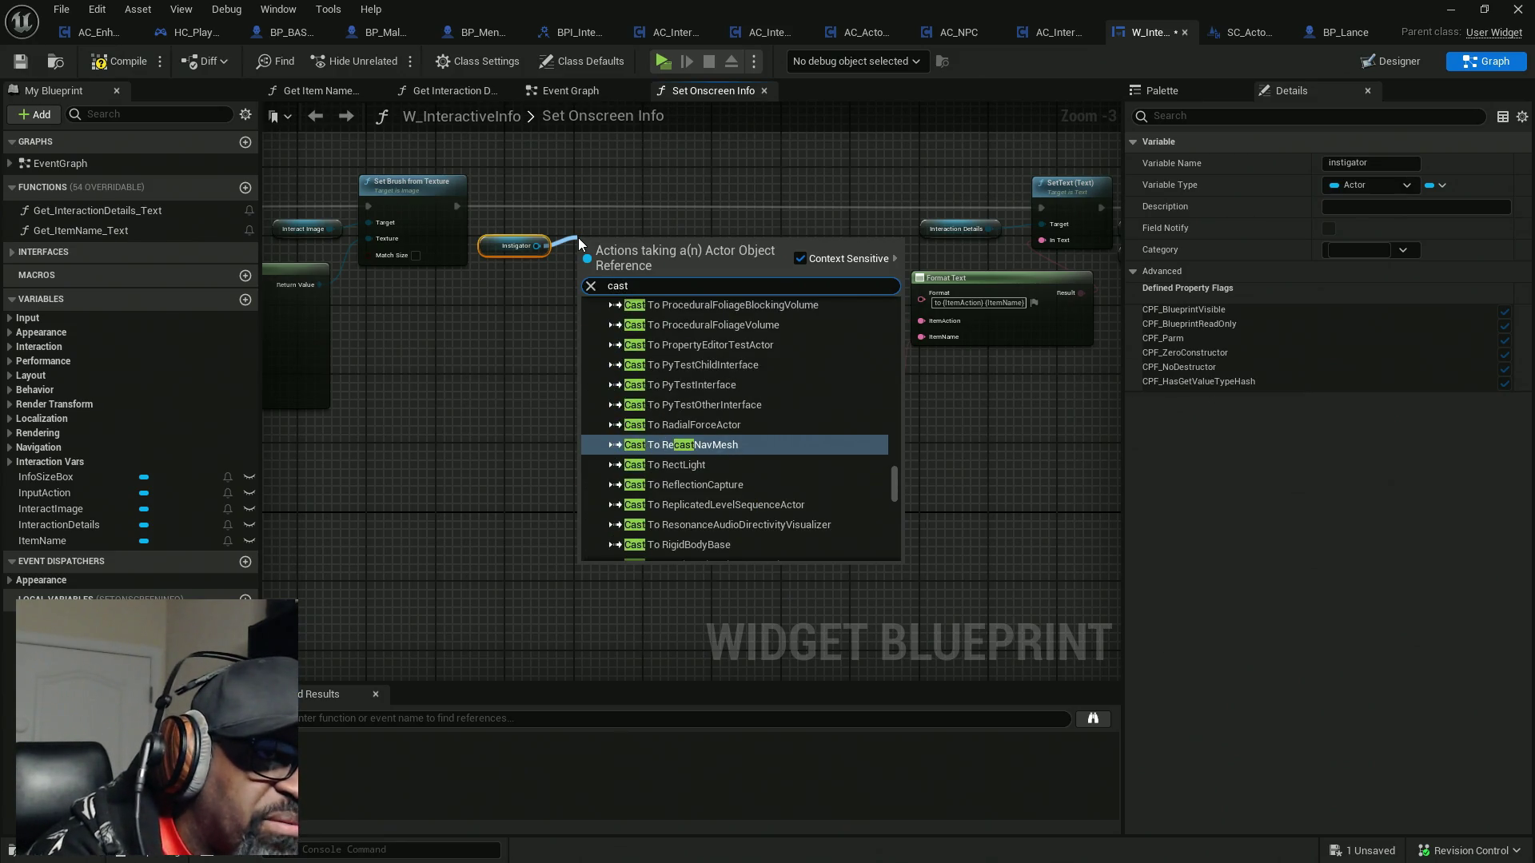
text(to s)
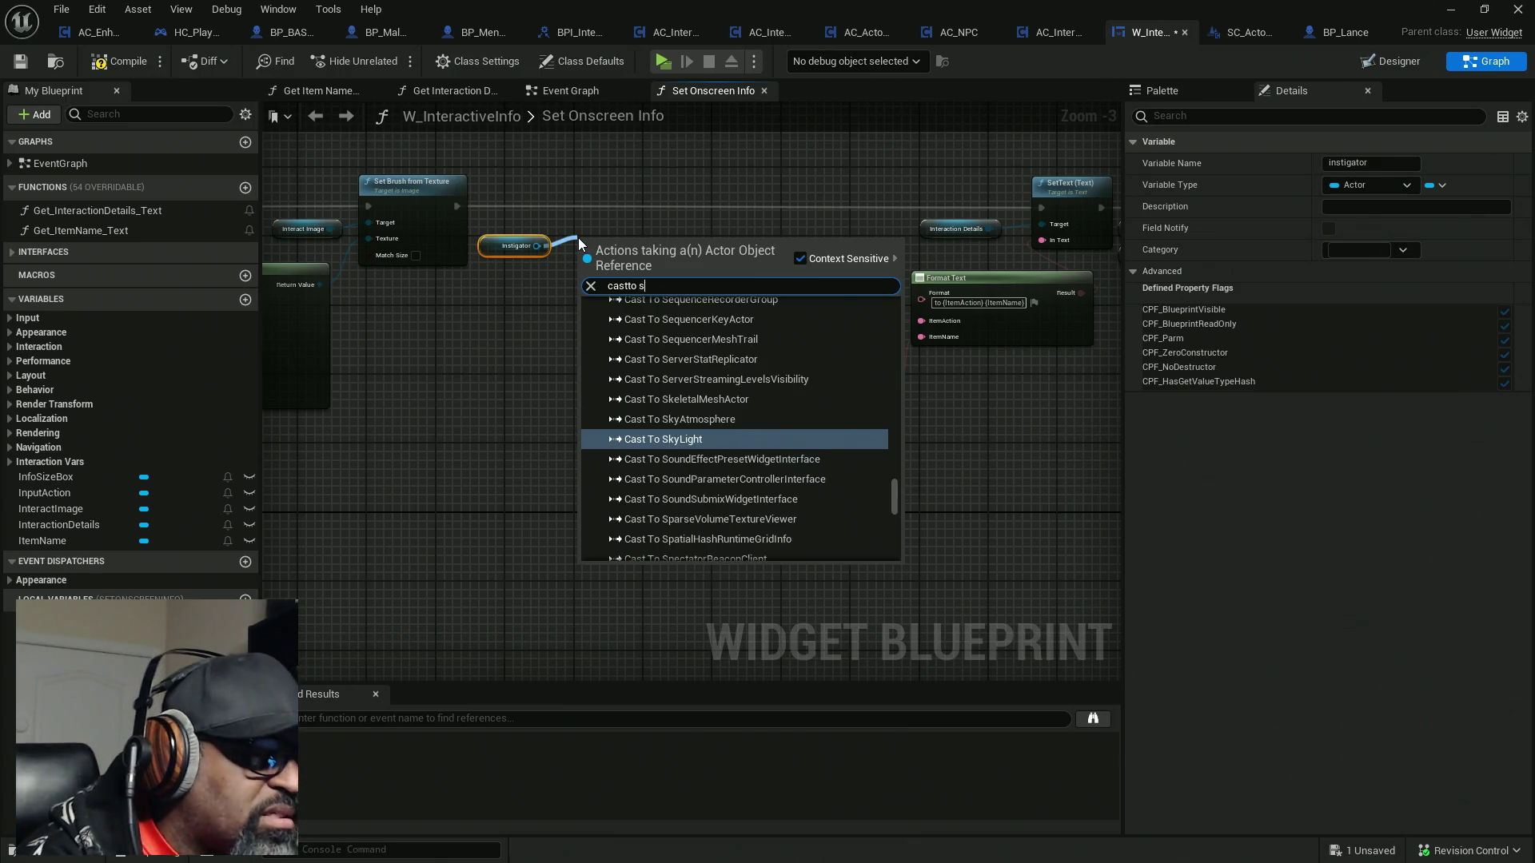
text(t)
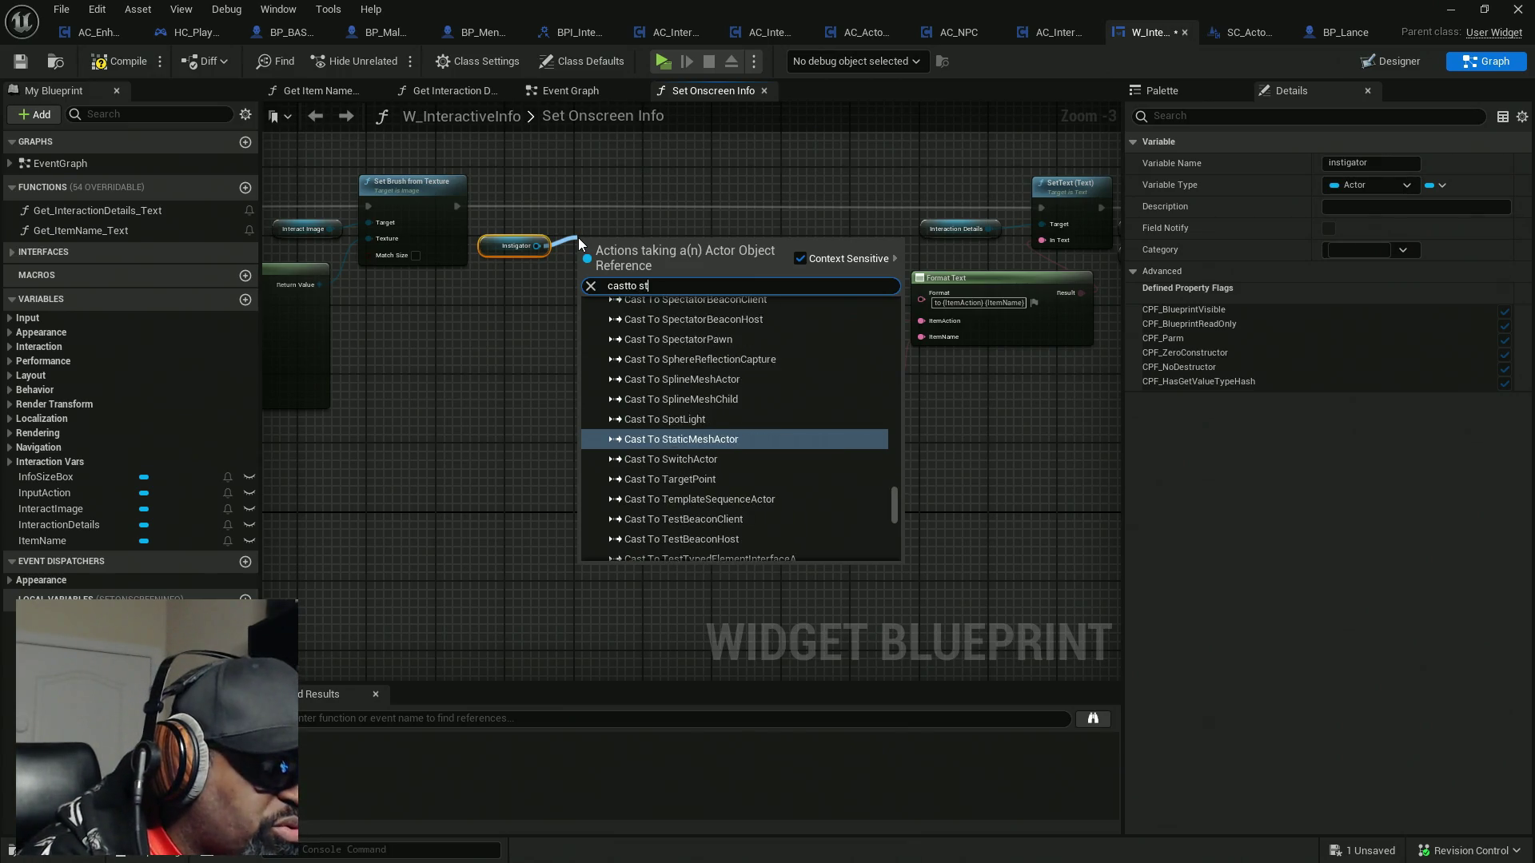
text(aticmesh)
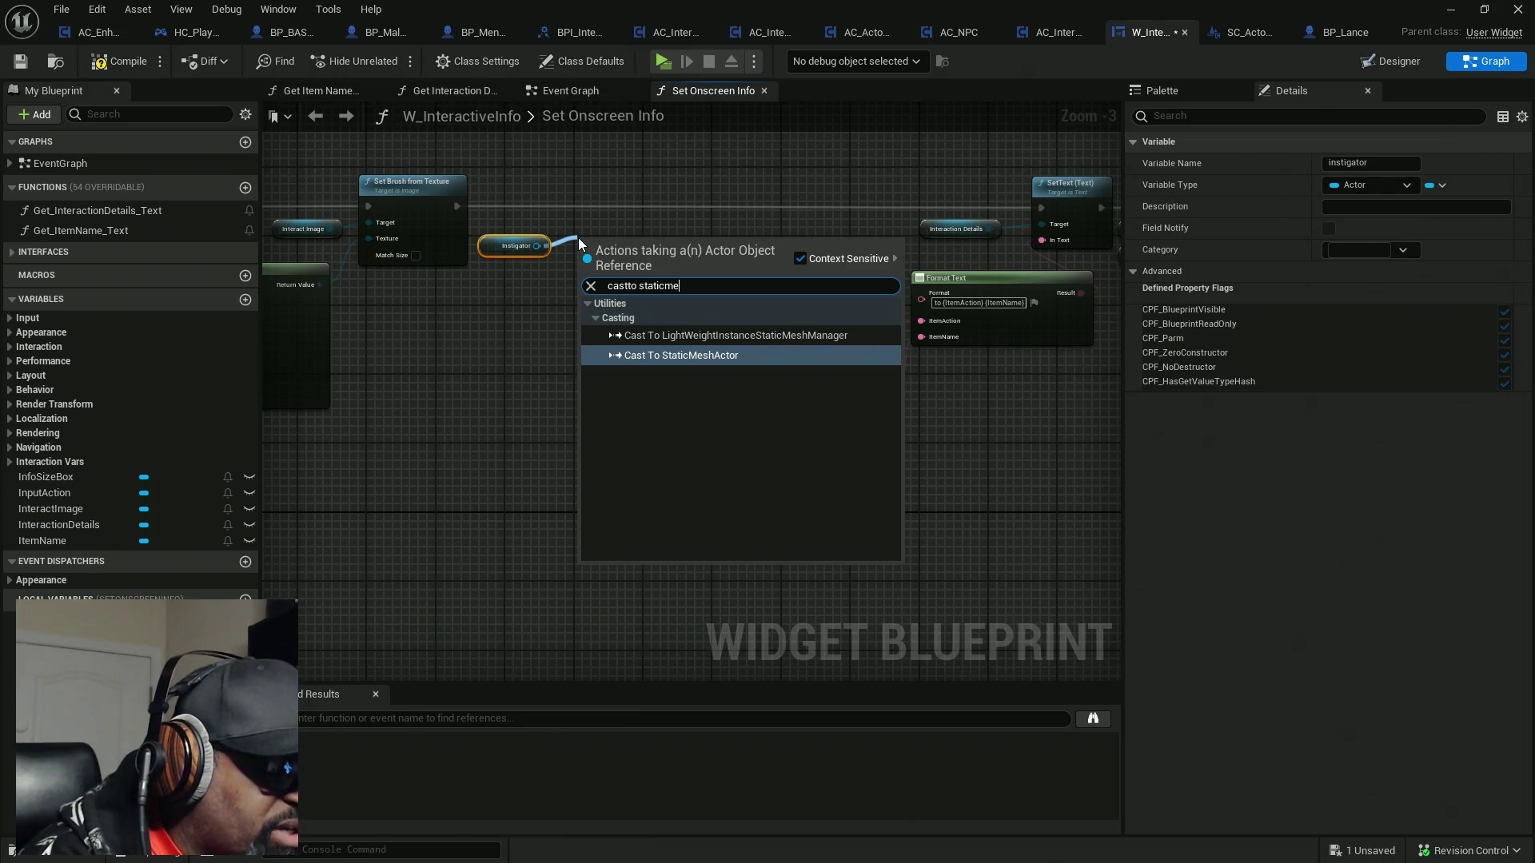
key(Return)
scroll(592, 252, up, 1)
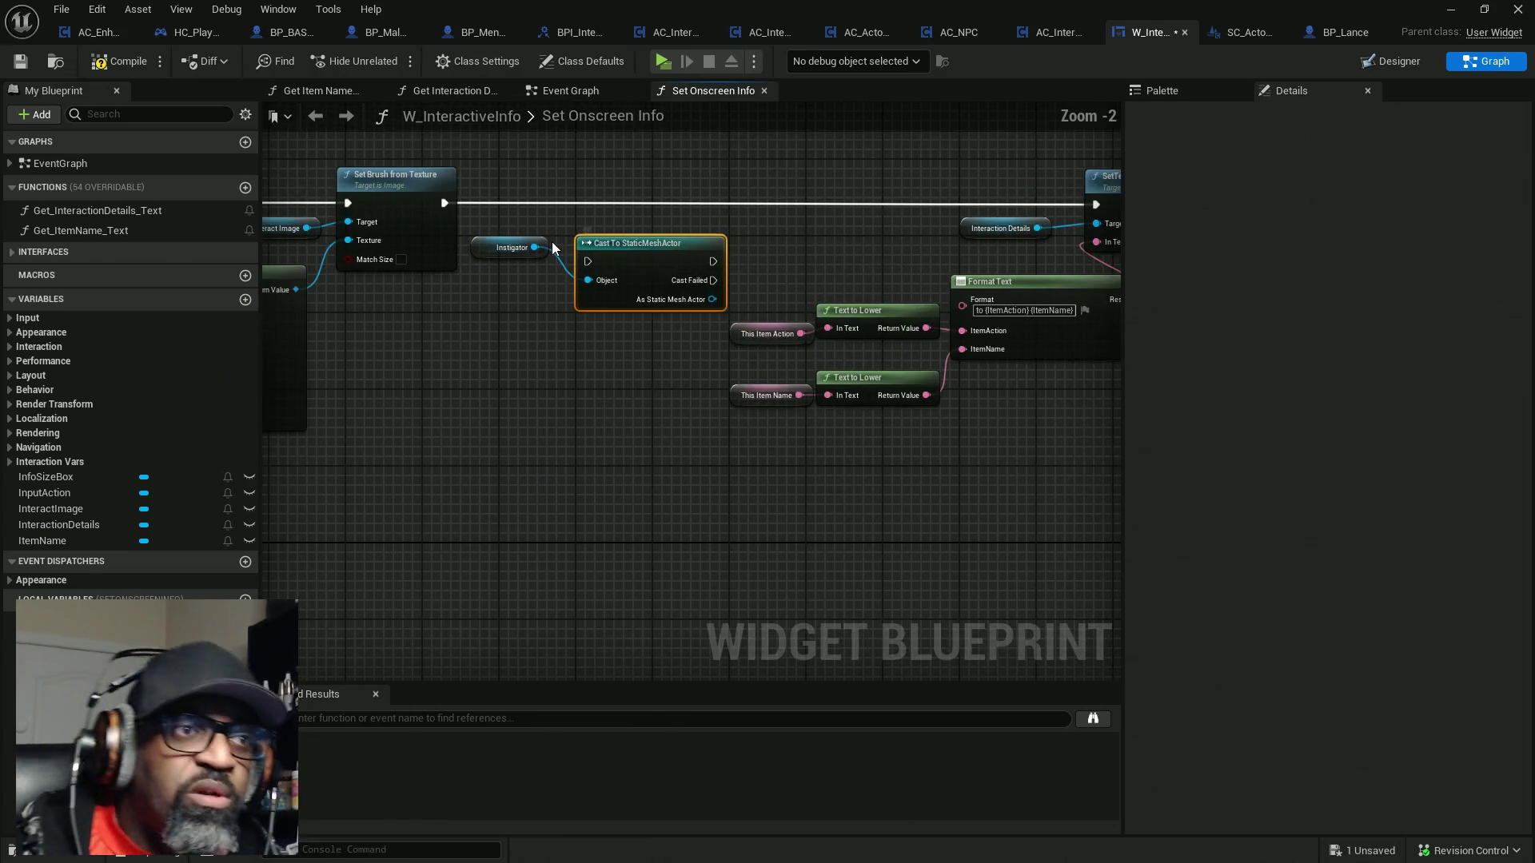
drag(598, 259, 444, 203)
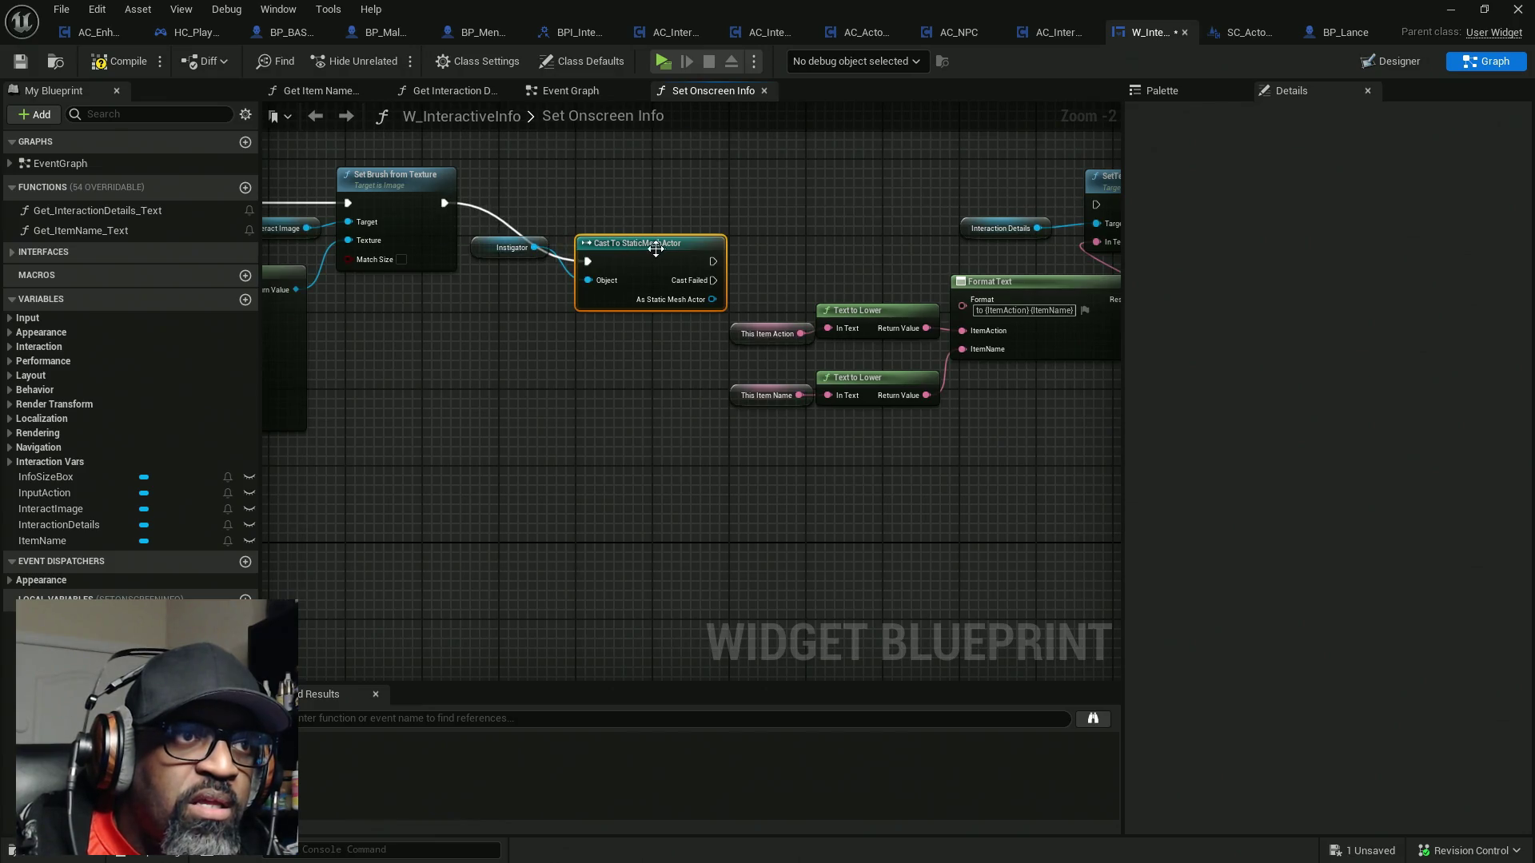
drag(659, 266, 649, 217)
Connect the cast's success output into SetText and shift the text nodes to the right
drag(693, 328, 510, 321)
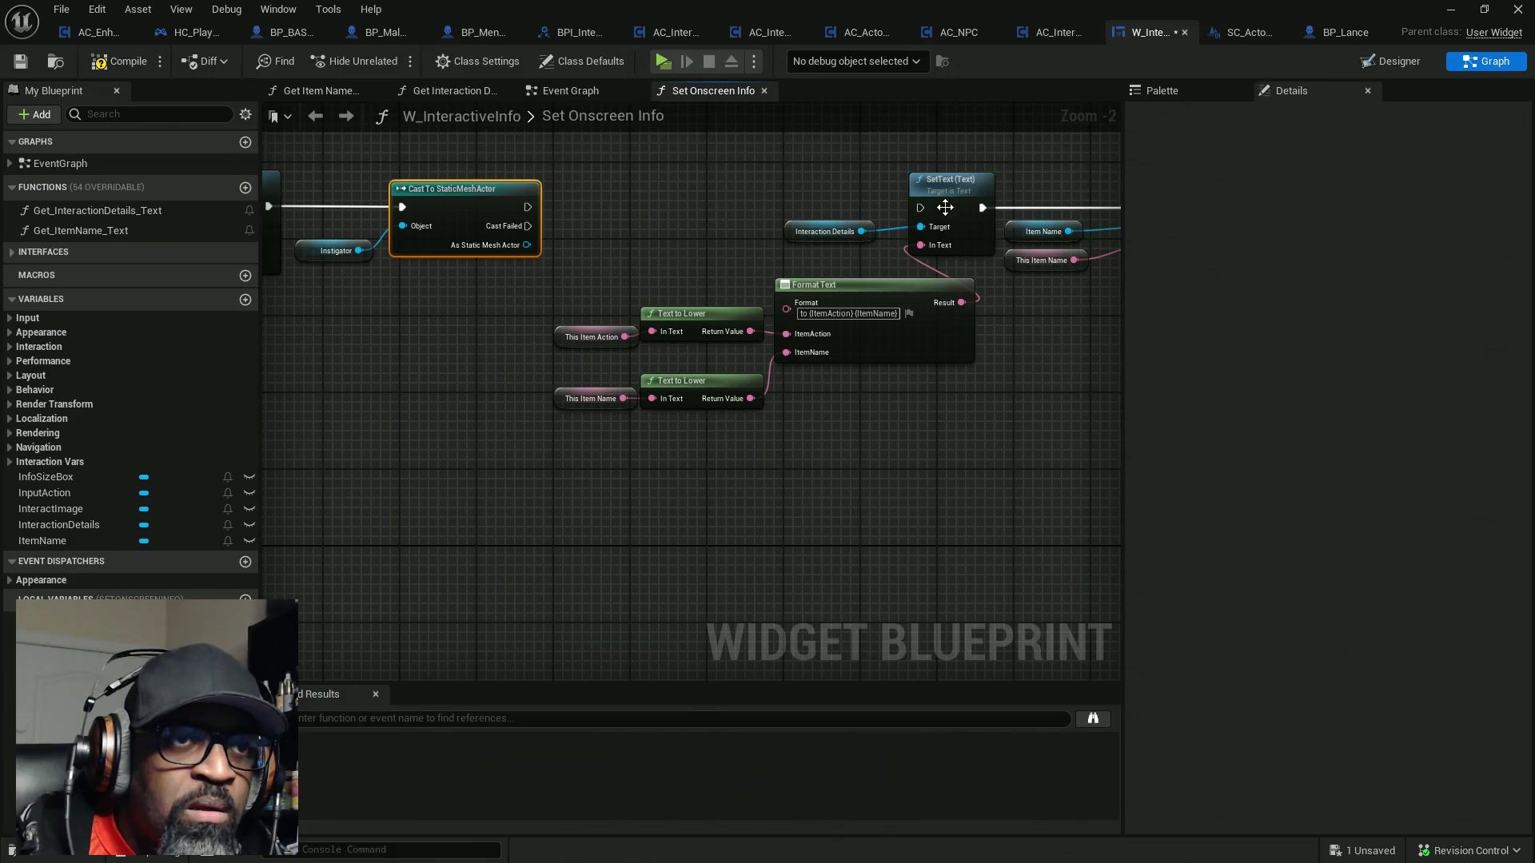
mouse_move(921, 208)
mouse_down()
mouse_move(583, 226)
mouse_move(527, 207)
mouse_up()
drag(845, 271, 564, 270)
scroll(564, 276, down, 3)
mouse_move(846, 199)
mouse_down()
mouse_move(420, 356)
mouse_move(439, 355)
mouse_up()
drag(597, 308, 721, 309)
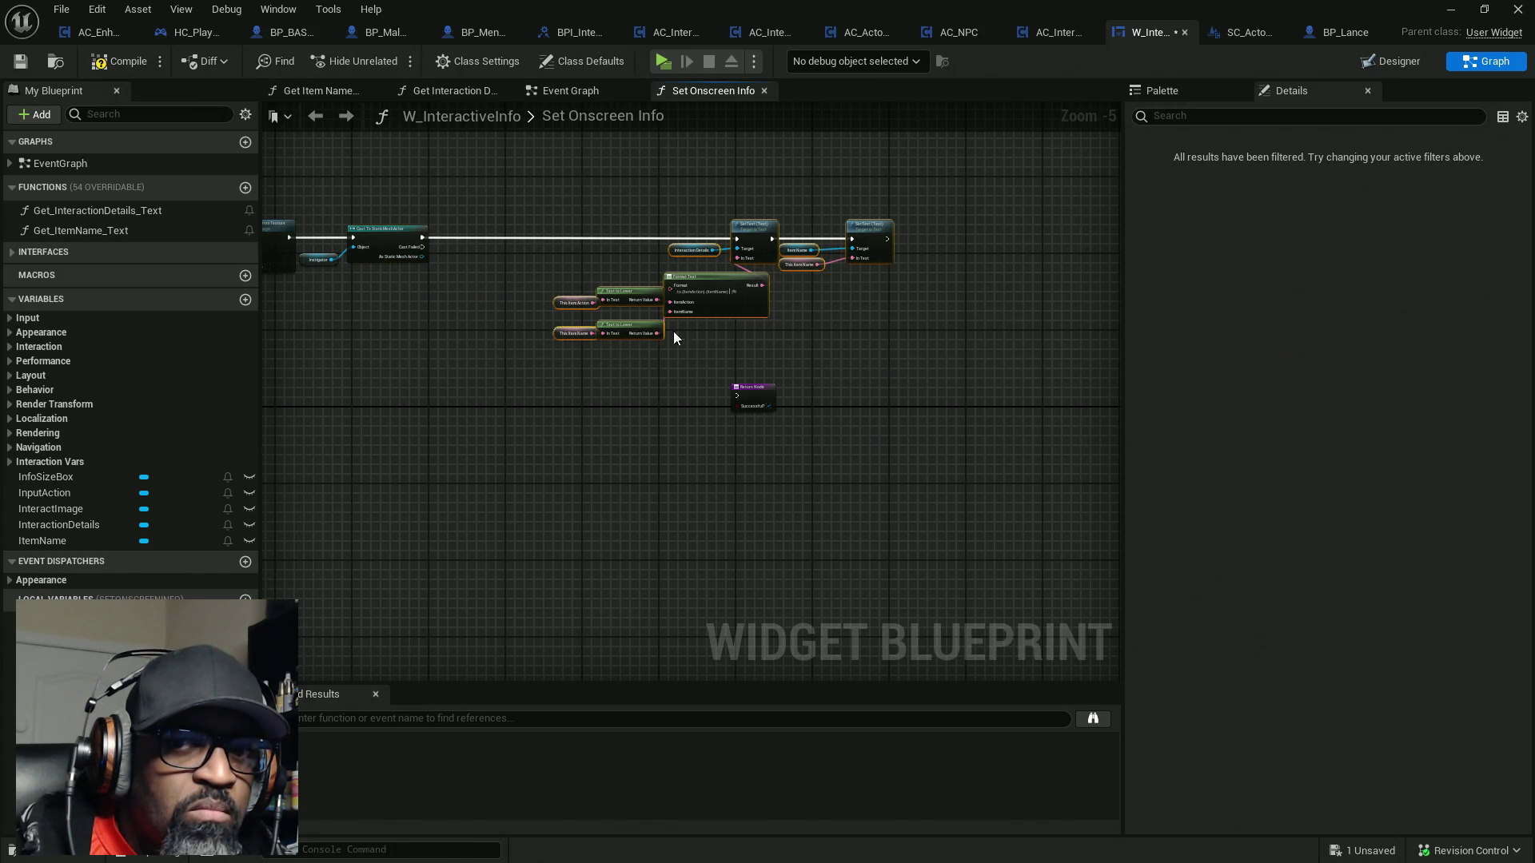
scroll(504, 336, up, 3)
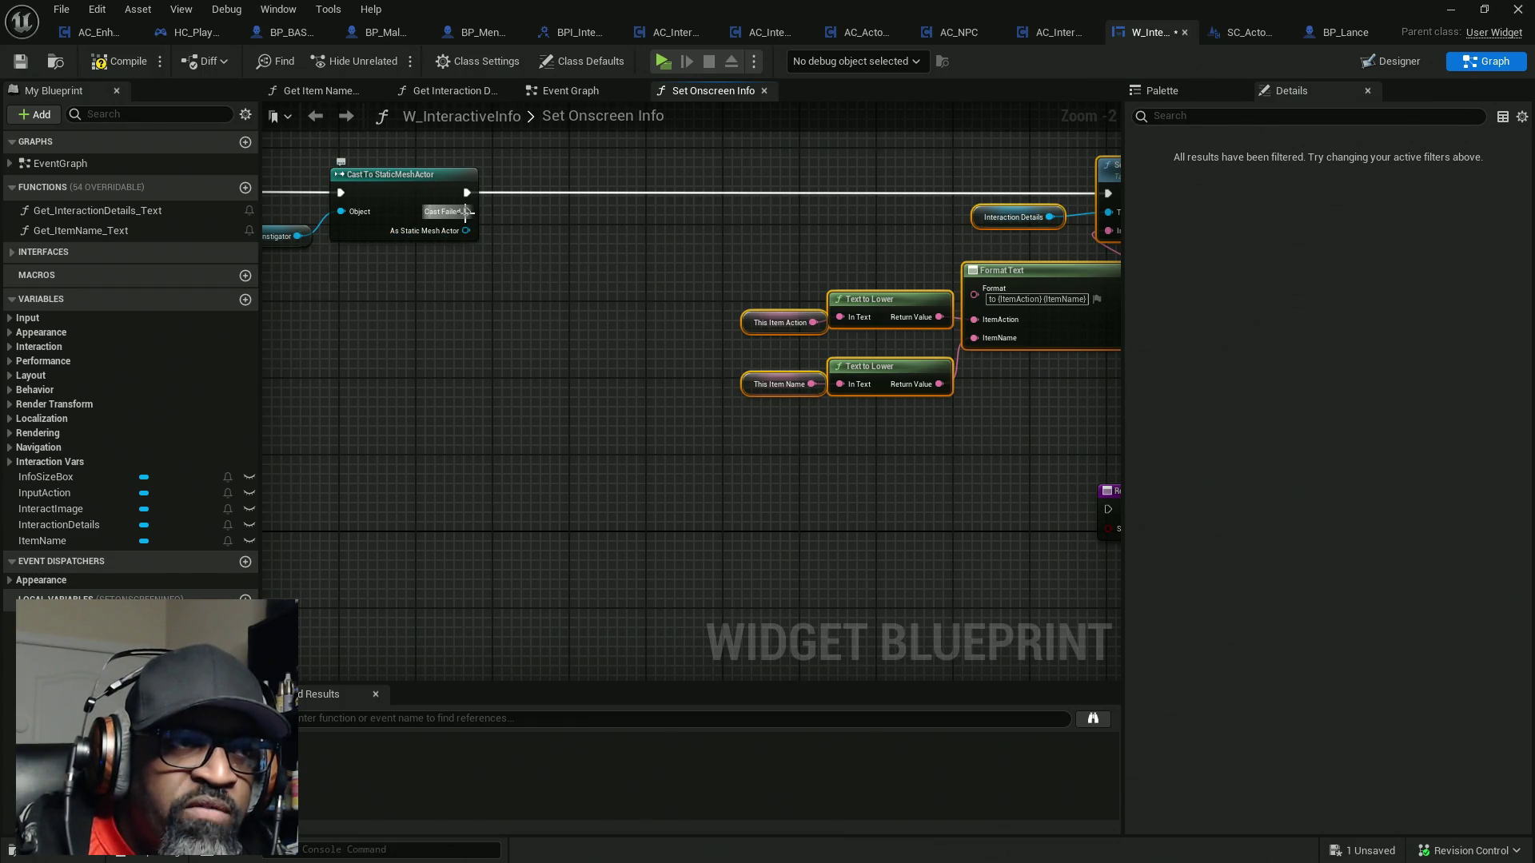
Add a Cast To Character node off the StaticMeshActor cast's Cast Failed pin
mouse_move(466, 211)
mouse_down()
mouse_move(493, 213)
mouse_move(536, 283)
mouse_up()
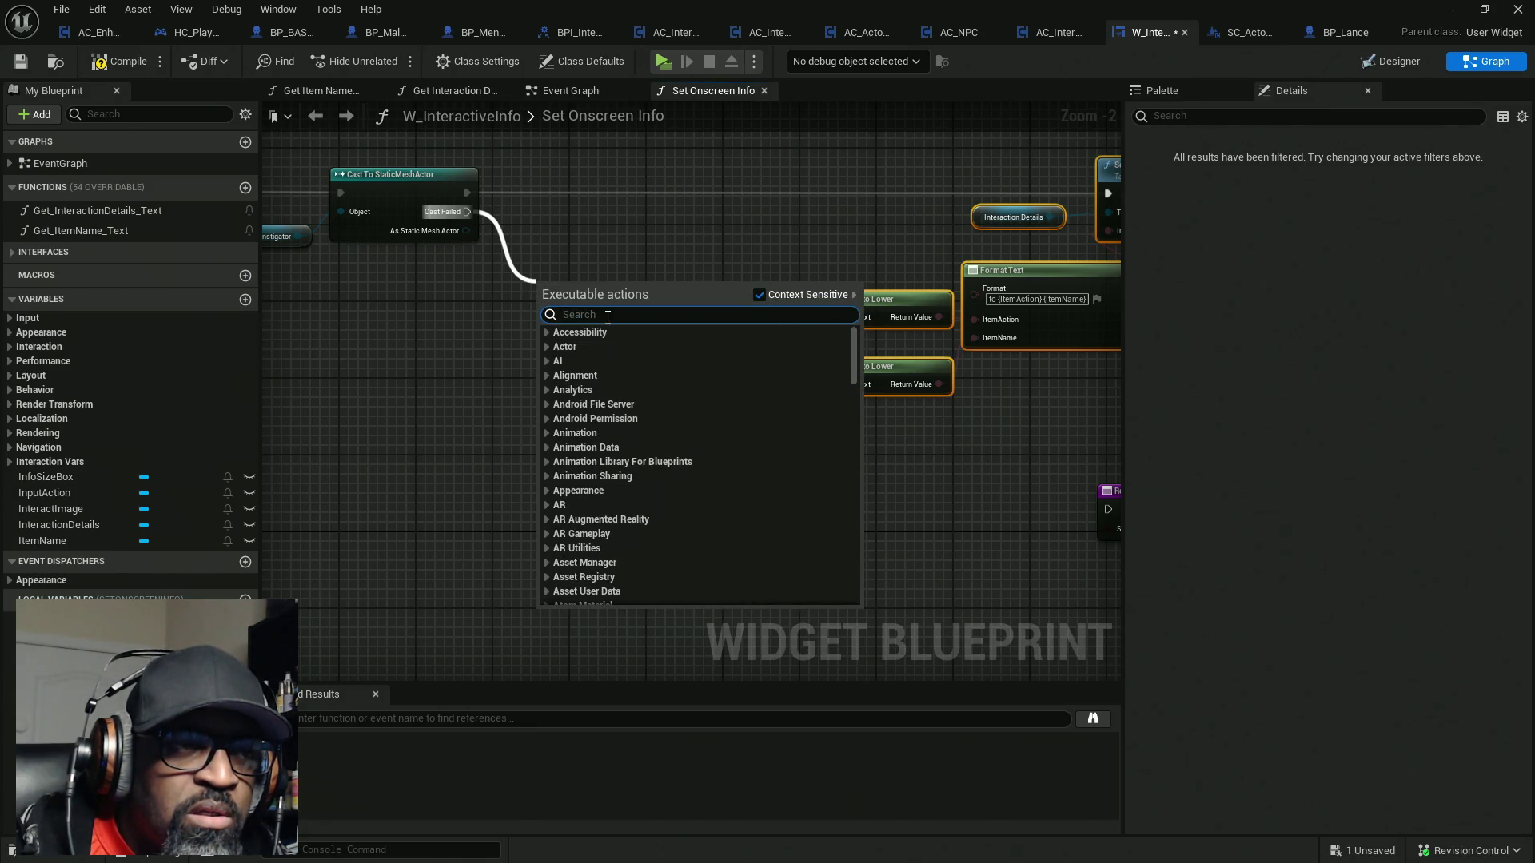
text(casto)
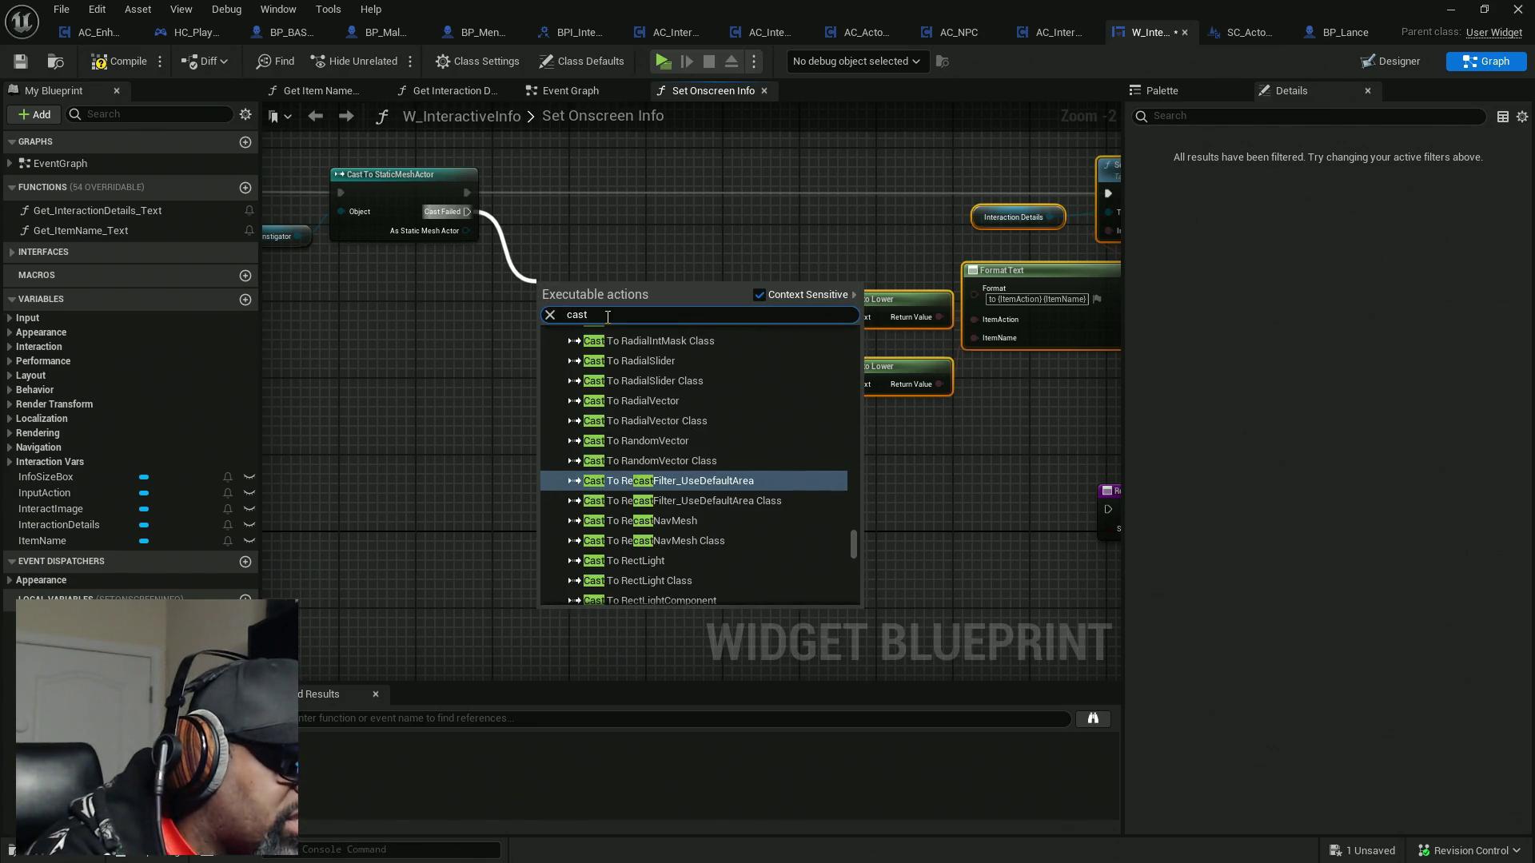
key(BackSpace)
text(tio)
key(BackSpace)
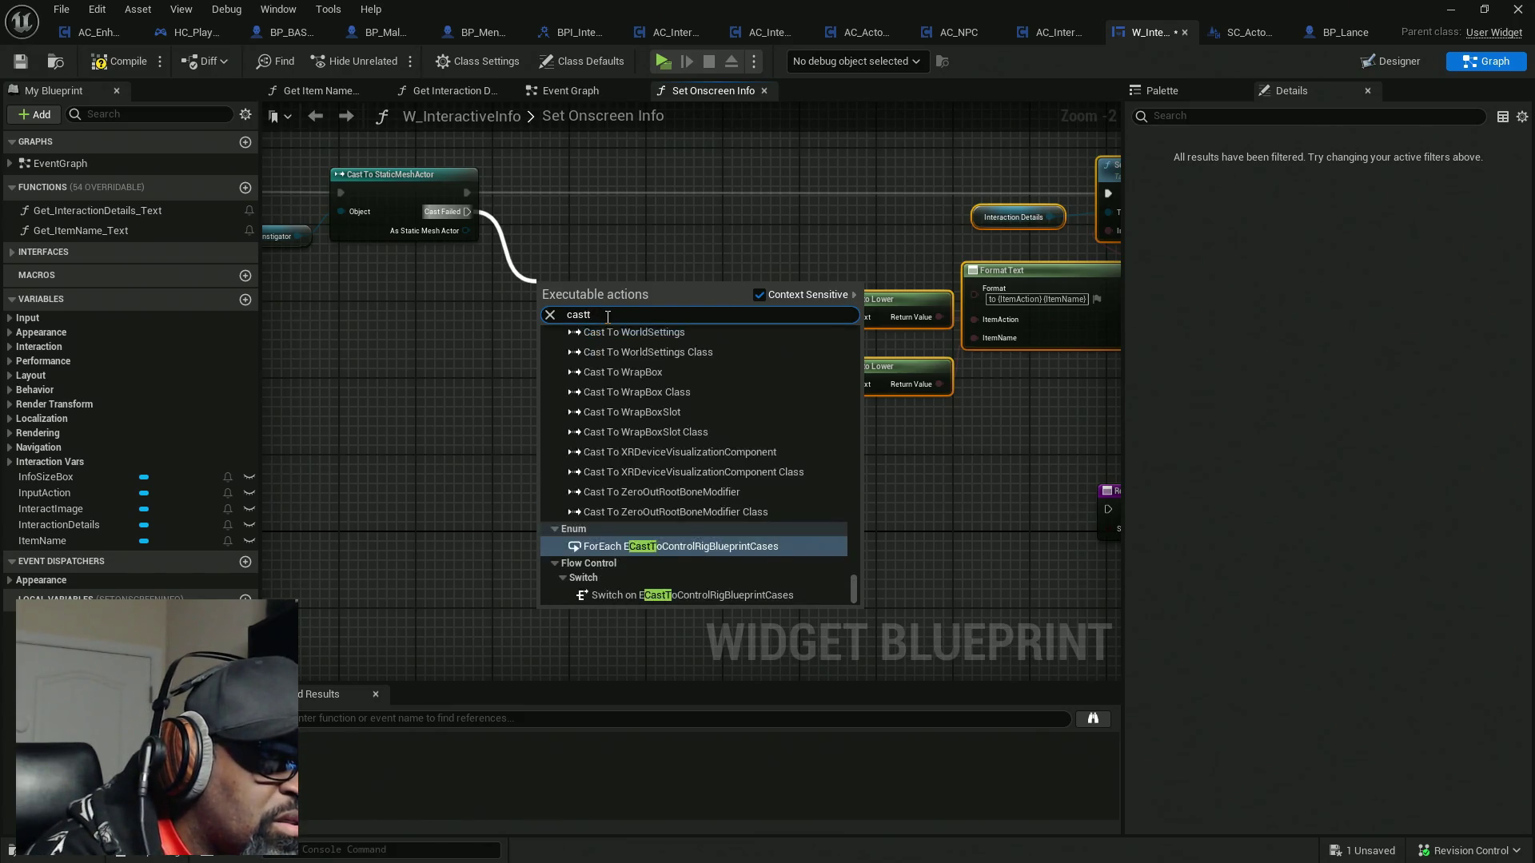
text(o)
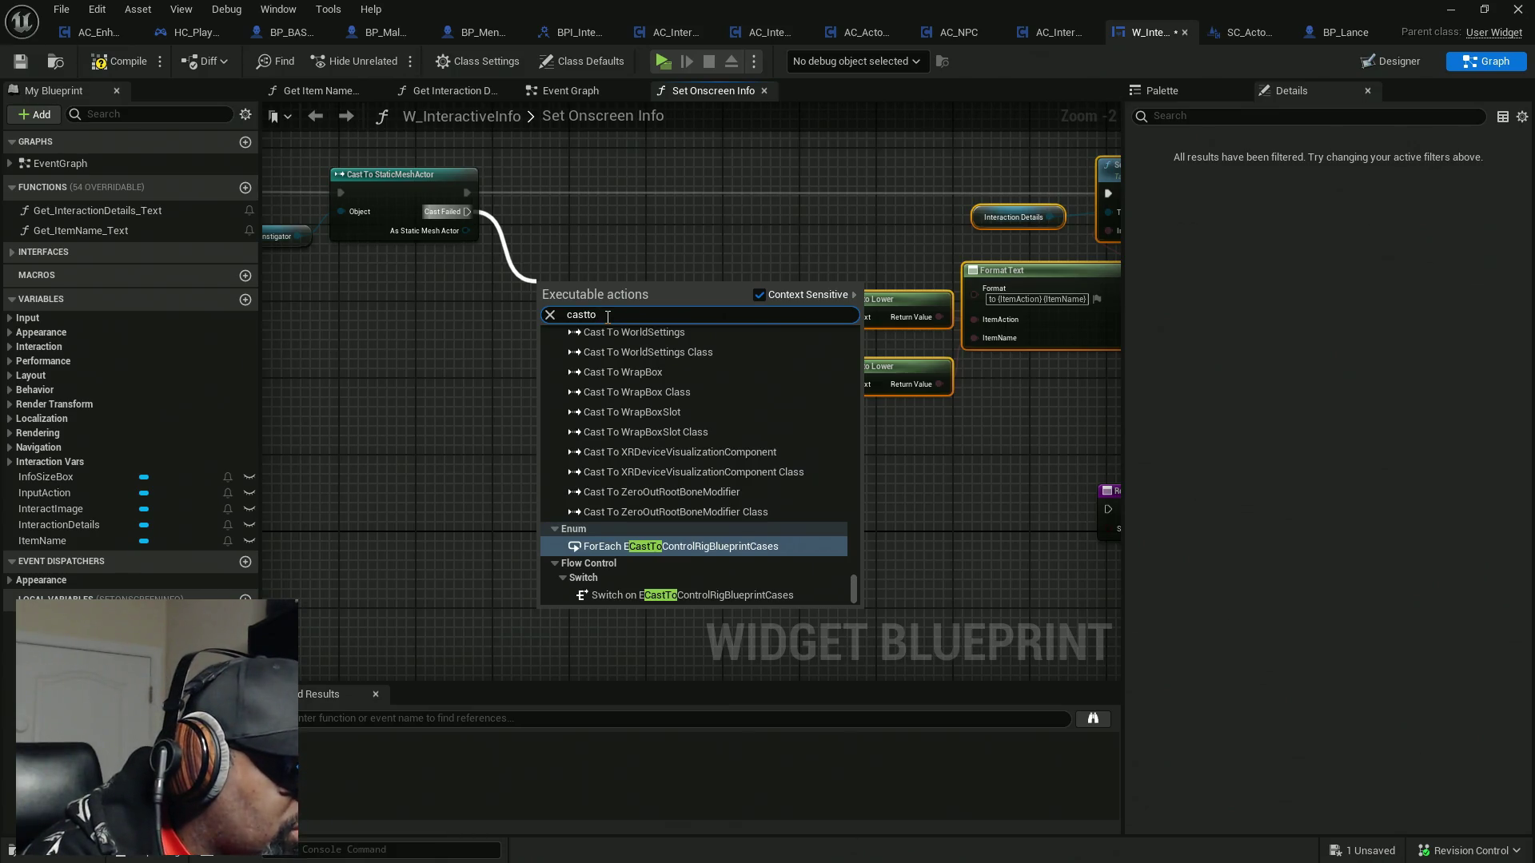
text(charact)
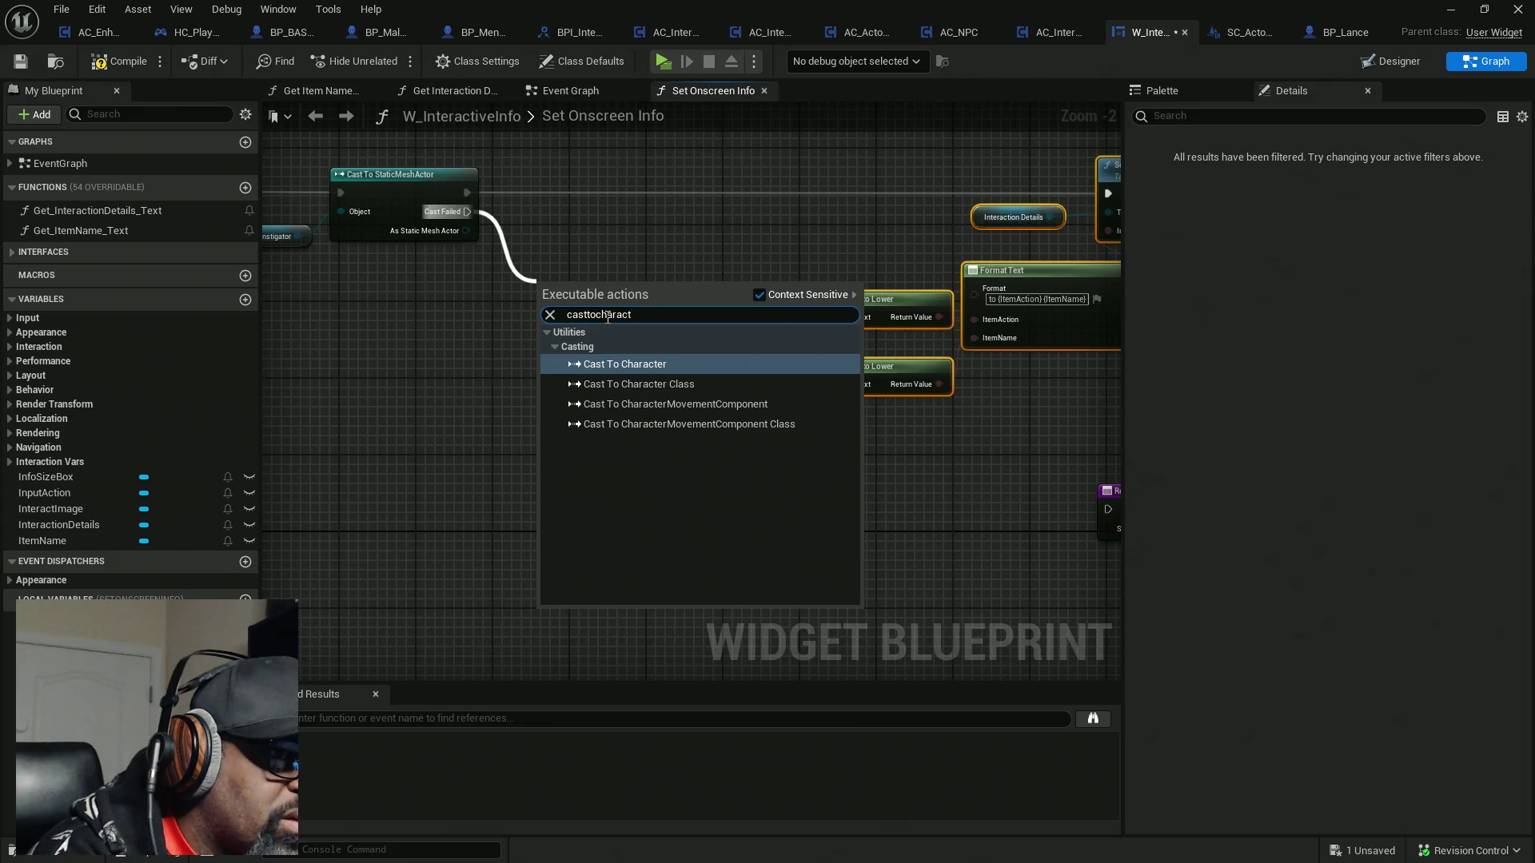
key(Return)
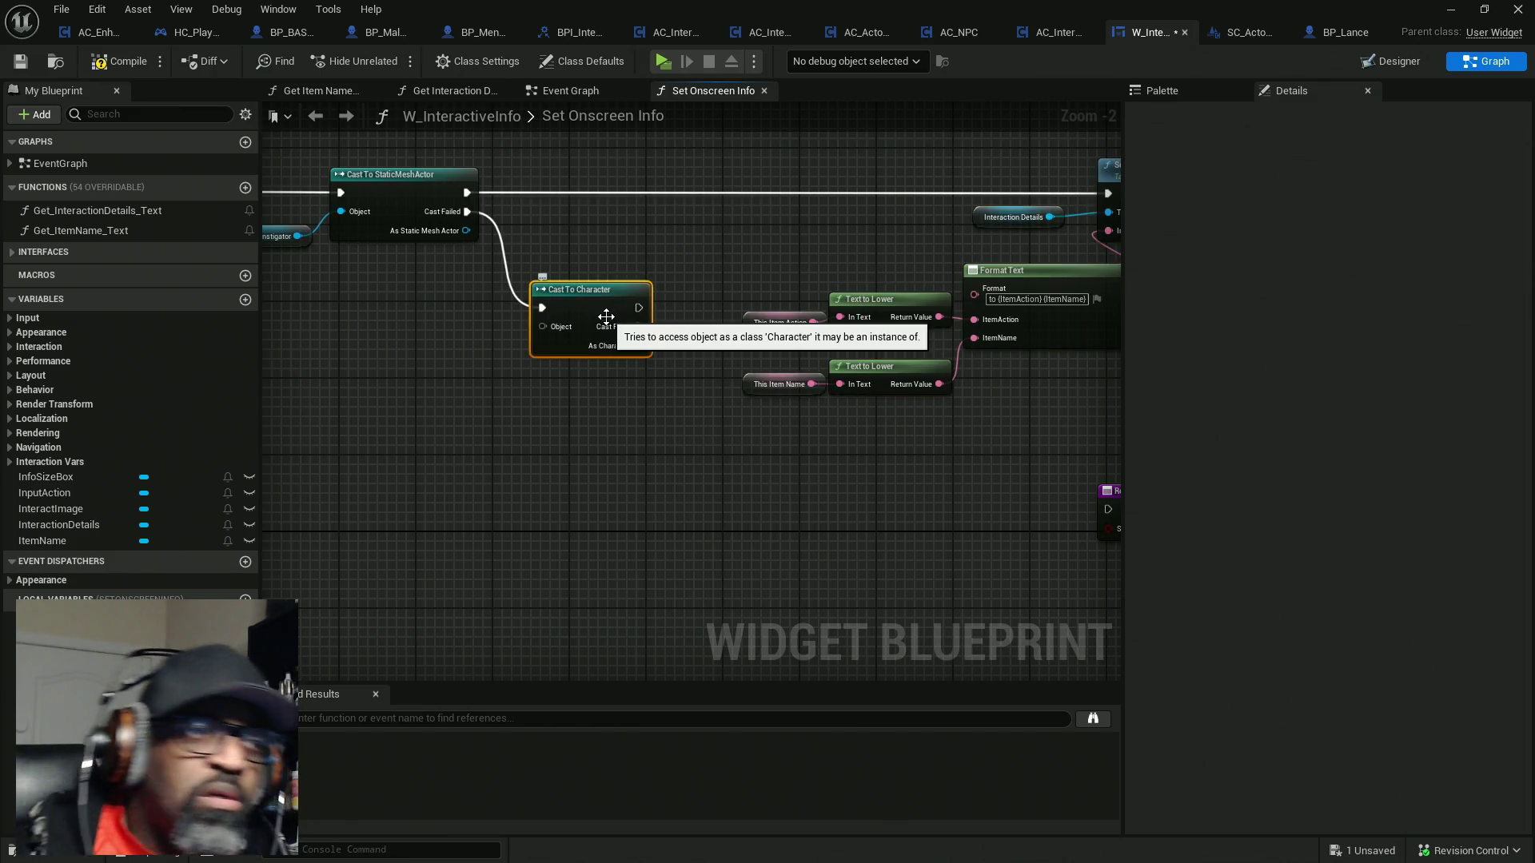
Feed a pasted Instigator getter into Cast To Character, align both getters, then compile and save
mouse_move(468, 357)
mouse_down()
mouse_move(567, 357)
mouse_move(642, 327)
mouse_move(611, 339)
mouse_up()
click(387, 238)
key(ctrl+c)
key(ctrl+v)
drag(719, 380, 560, 326)
key(q)
click(391, 238)
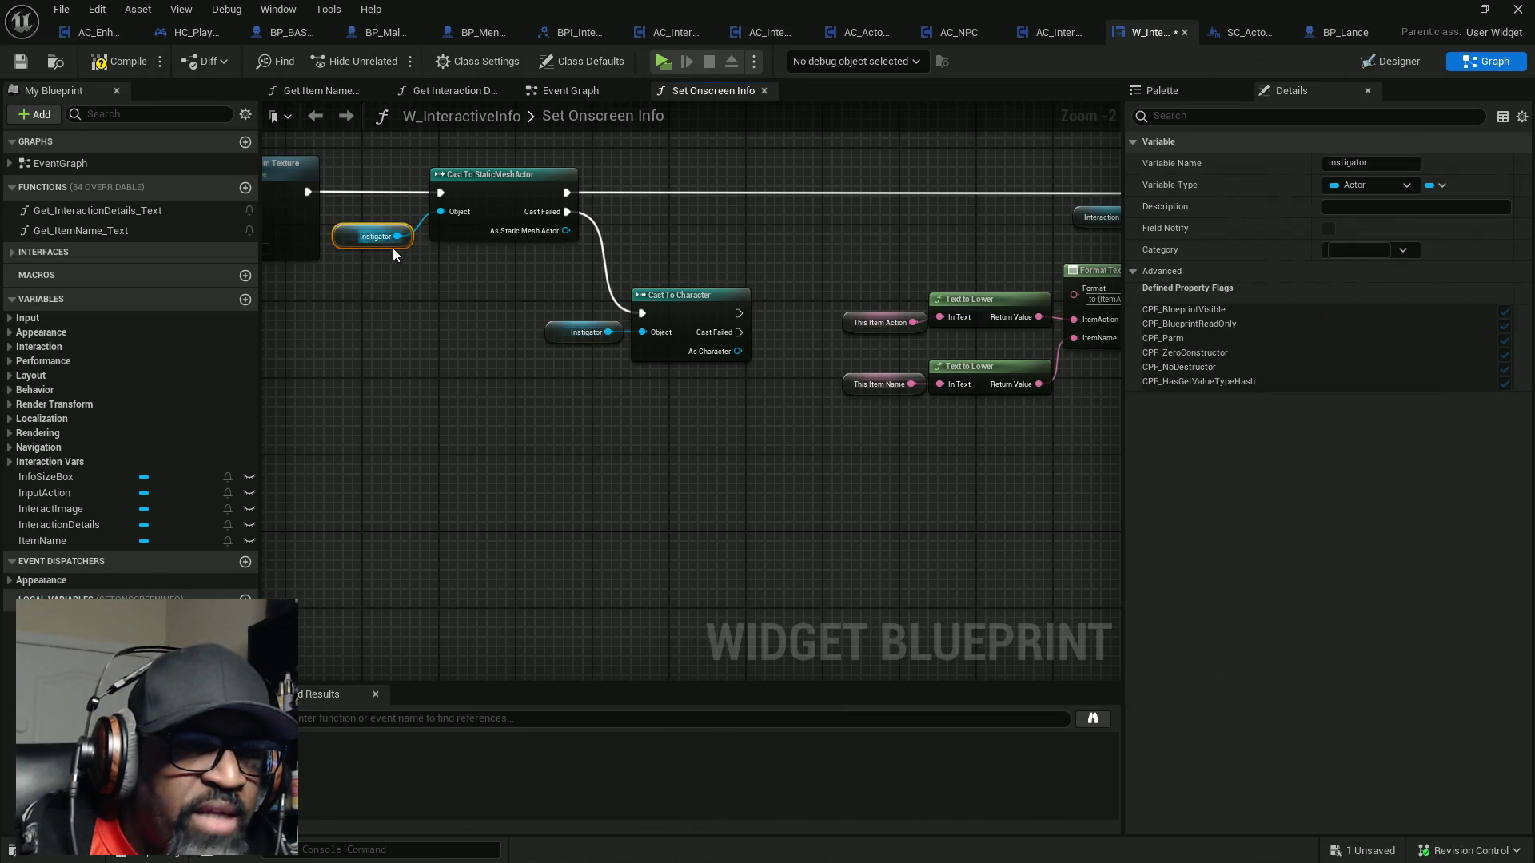
drag(391, 238, 401, 231)
key(q)
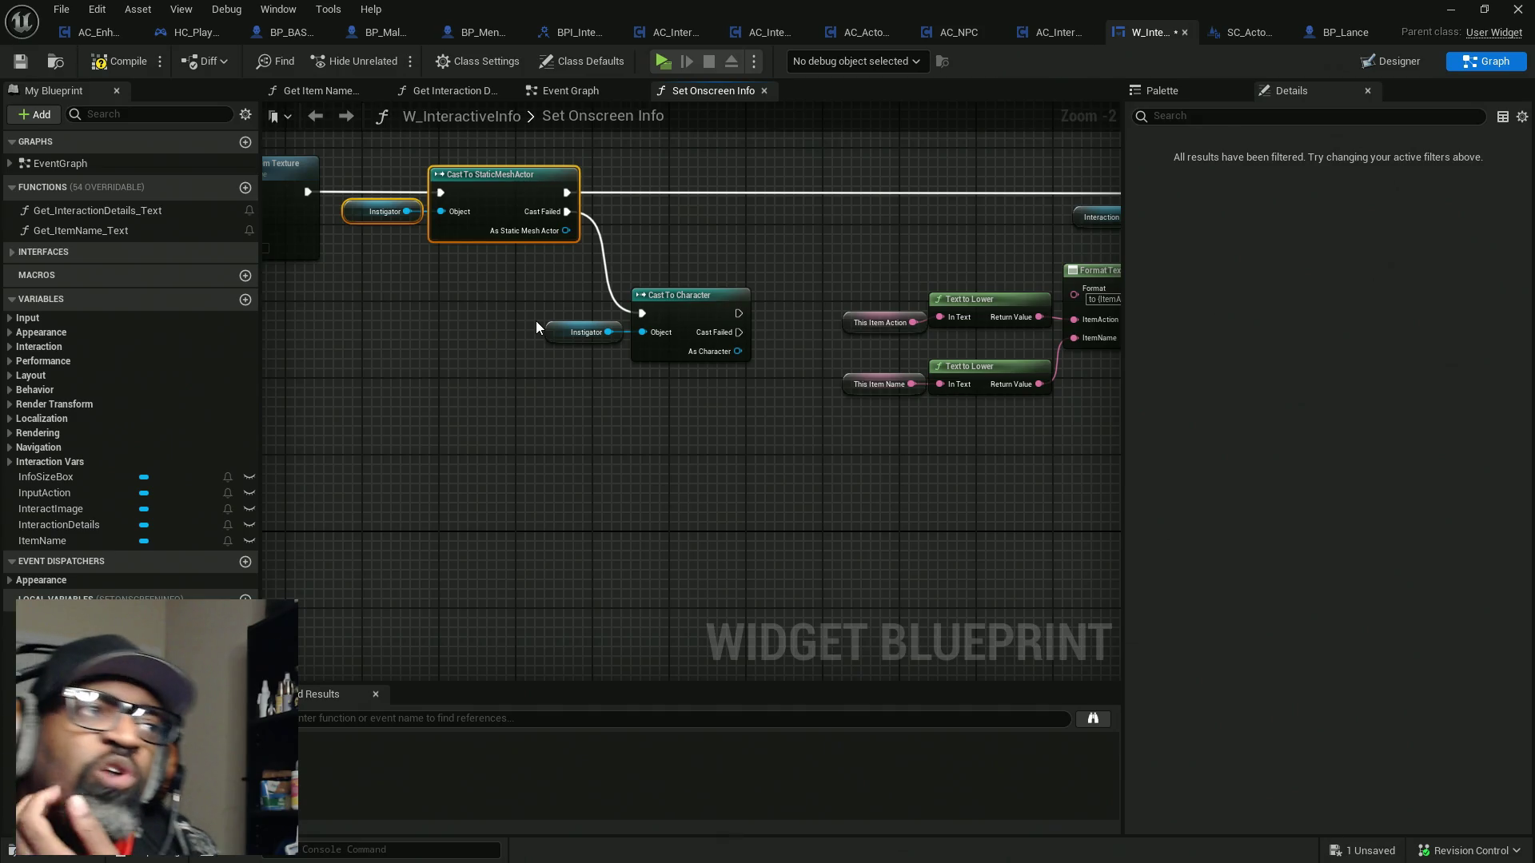
click(109, 65)
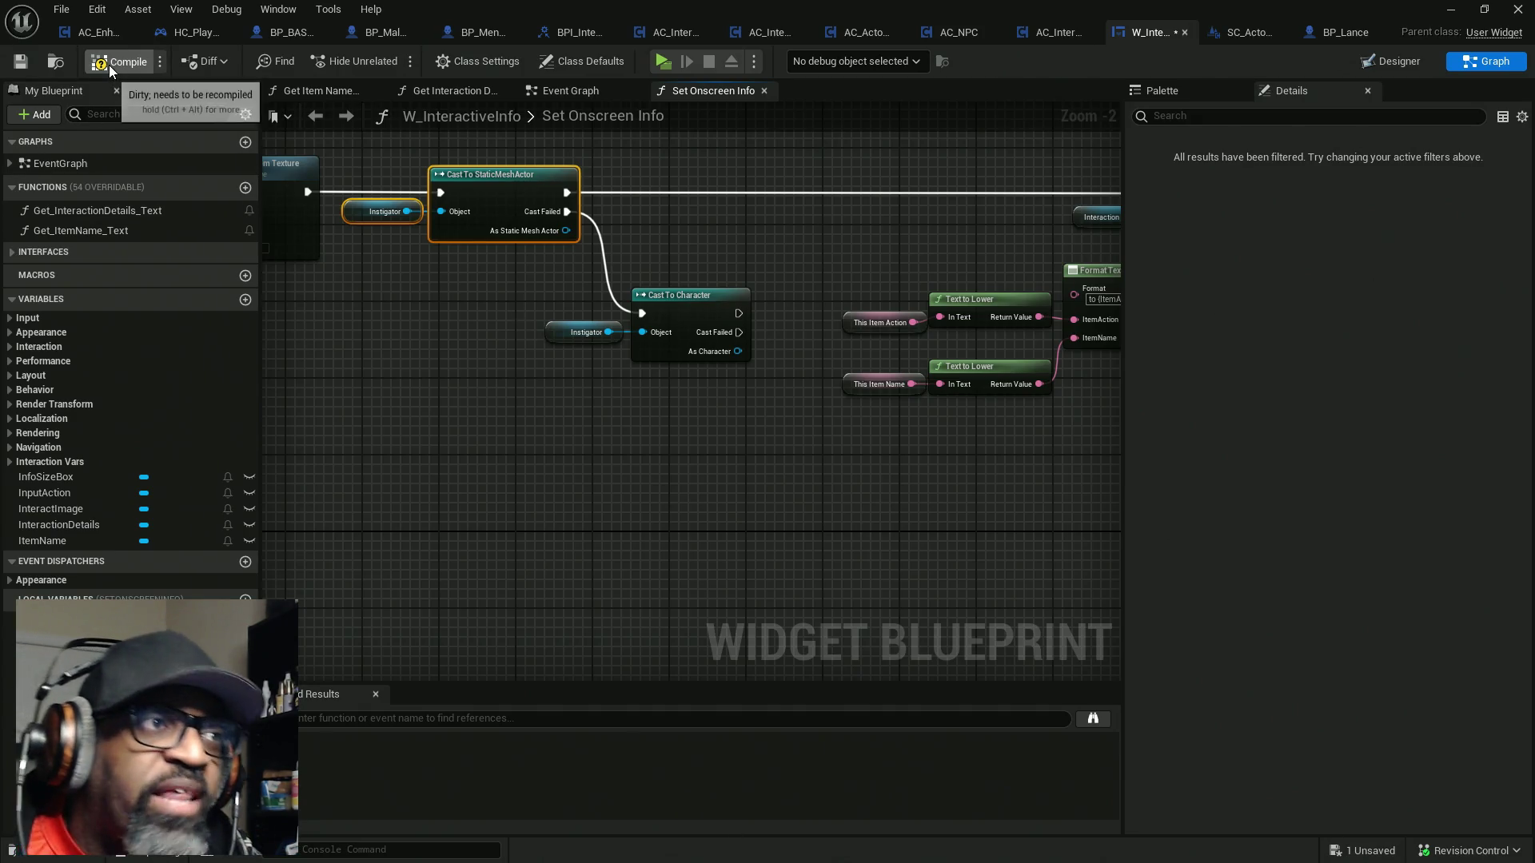
key(ctrl+s)
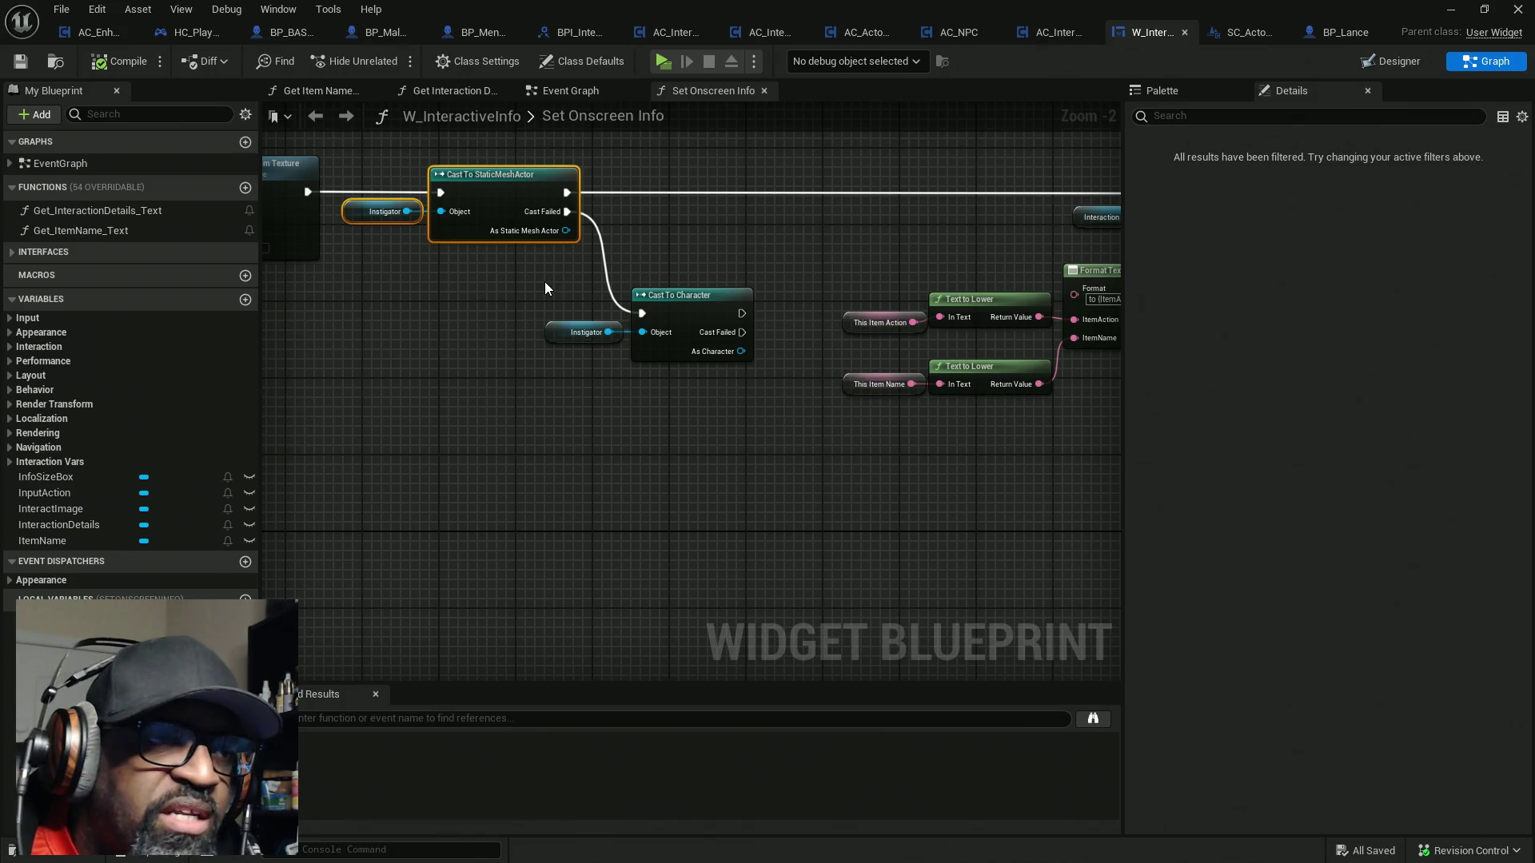
Move the Text to Lower nodes and their variables left to make room beside Format Text
drag(736, 250, 616, 387)
mouse_move(699, 363)
mouse_down()
mouse_move(466, 374)
mouse_move(977, 207)
mouse_up()
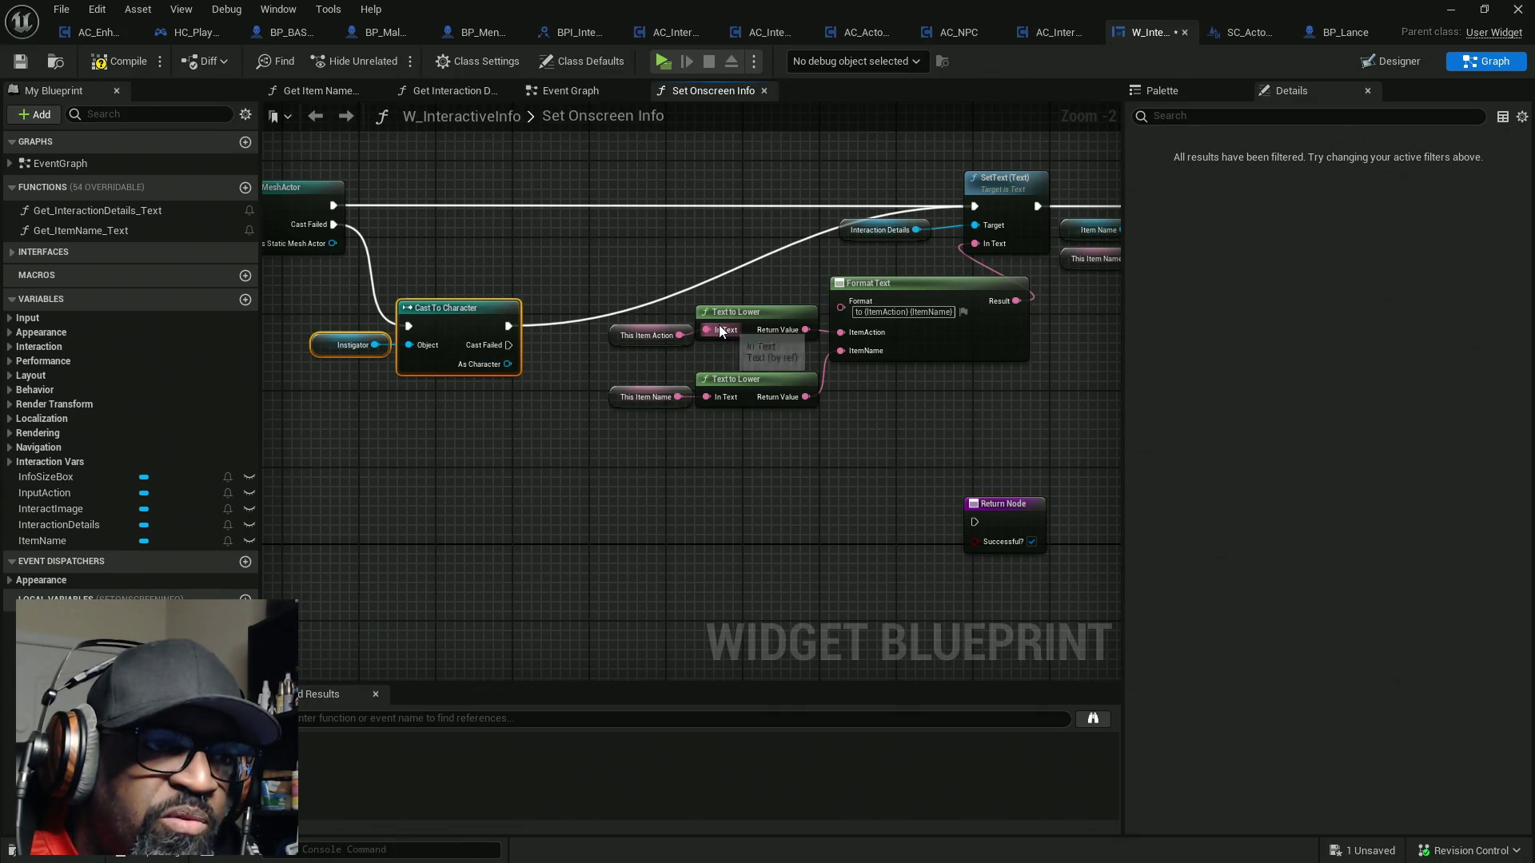
drag(643, 280, 765, 416)
drag(745, 319, 727, 440)
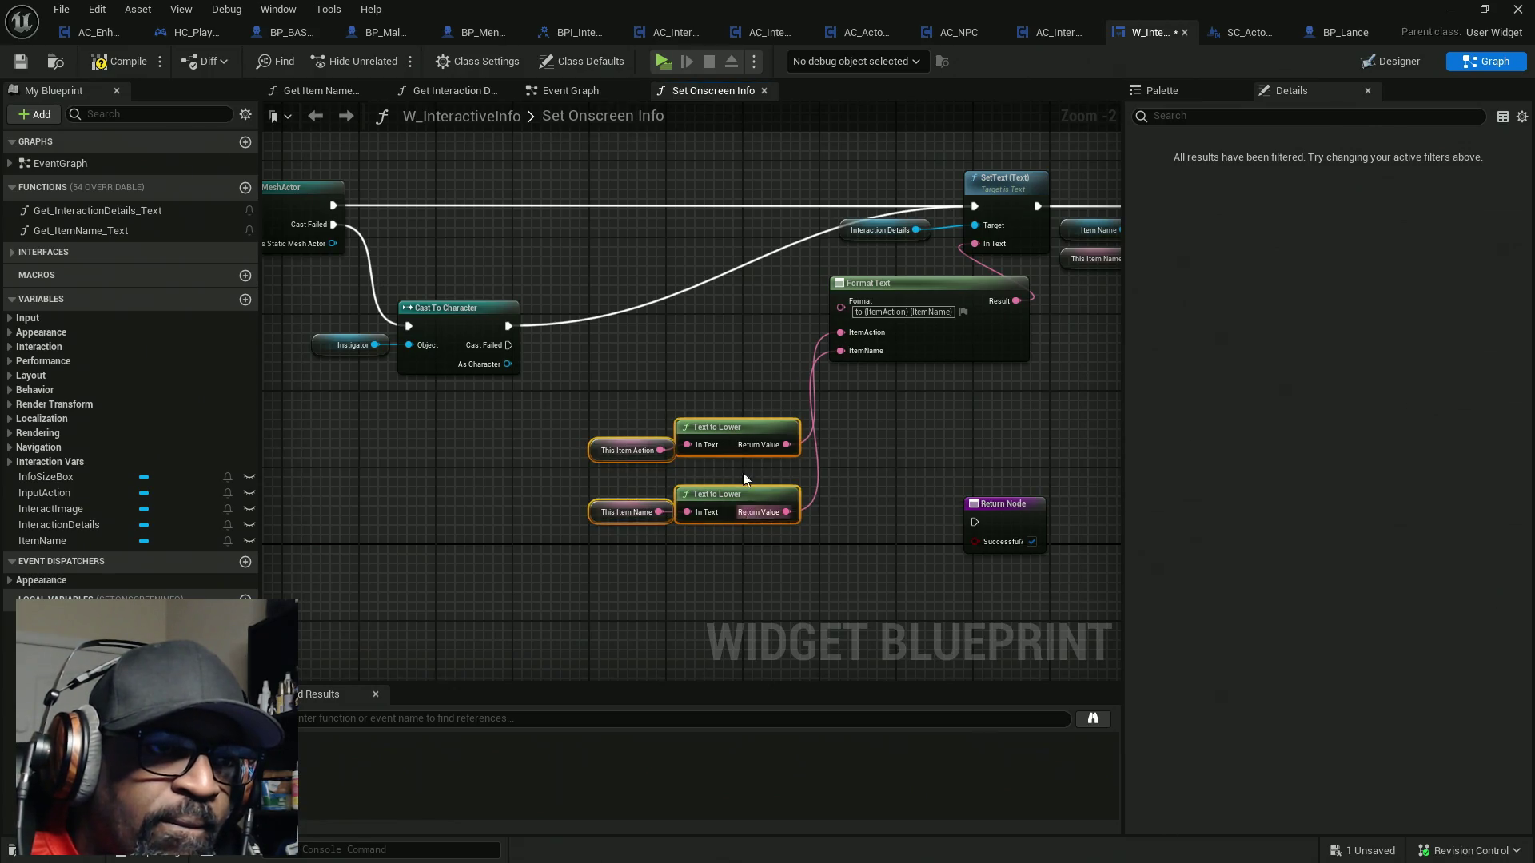
drag(737, 434, 661, 434)
Add a Select node feeding Format Text's ItemAction and paste a second Select beneath it
drag(840, 332, 790, 329)
text(selec)
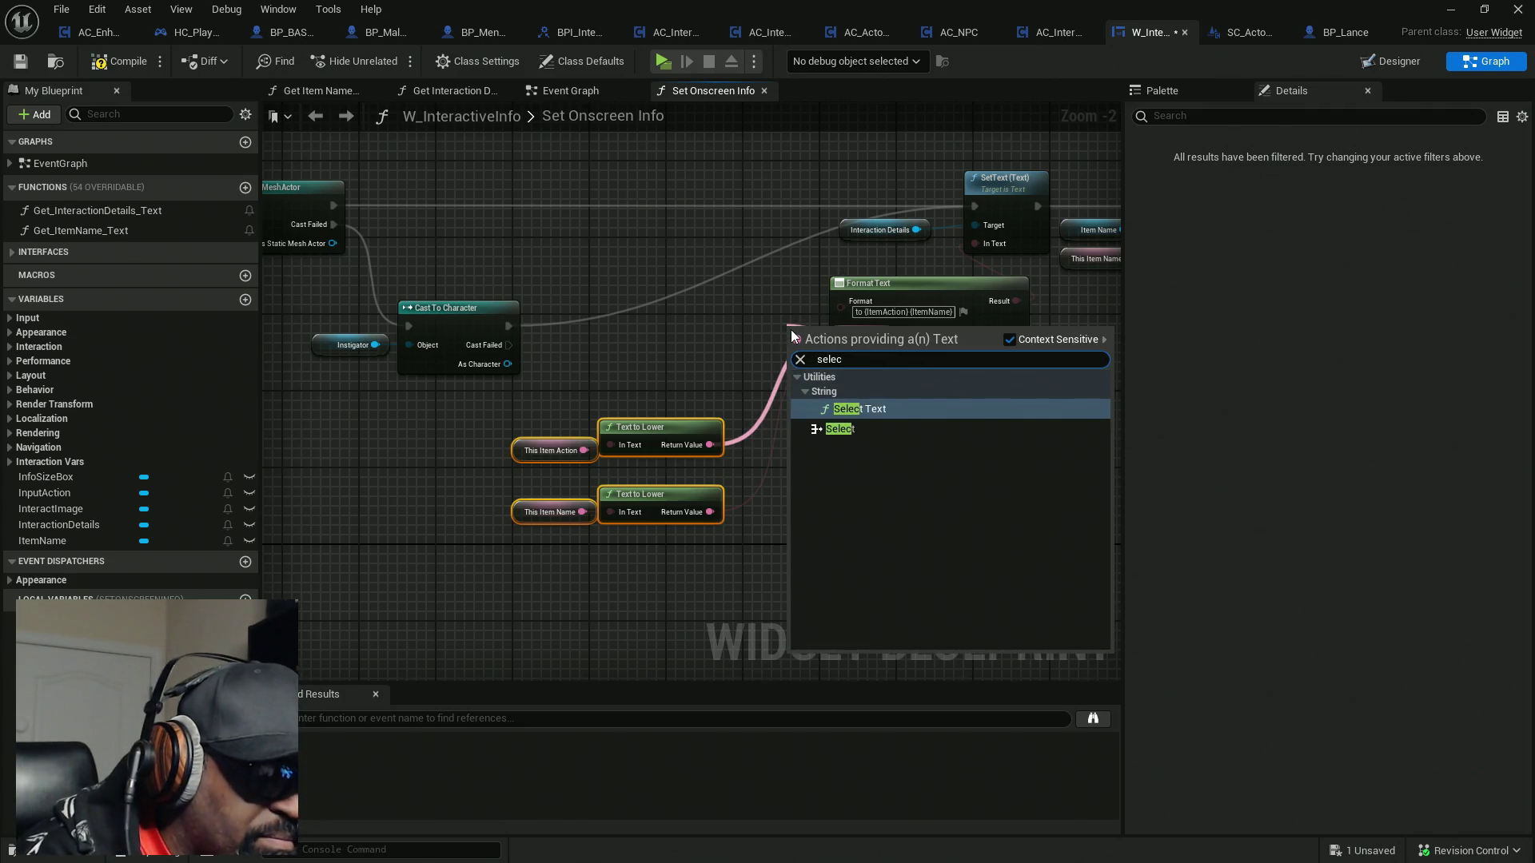
key(Down)
key(Return)
mouse_move(903, 368)
mouse_down()
mouse_move(754, 344)
mouse_move(737, 358)
mouse_up()
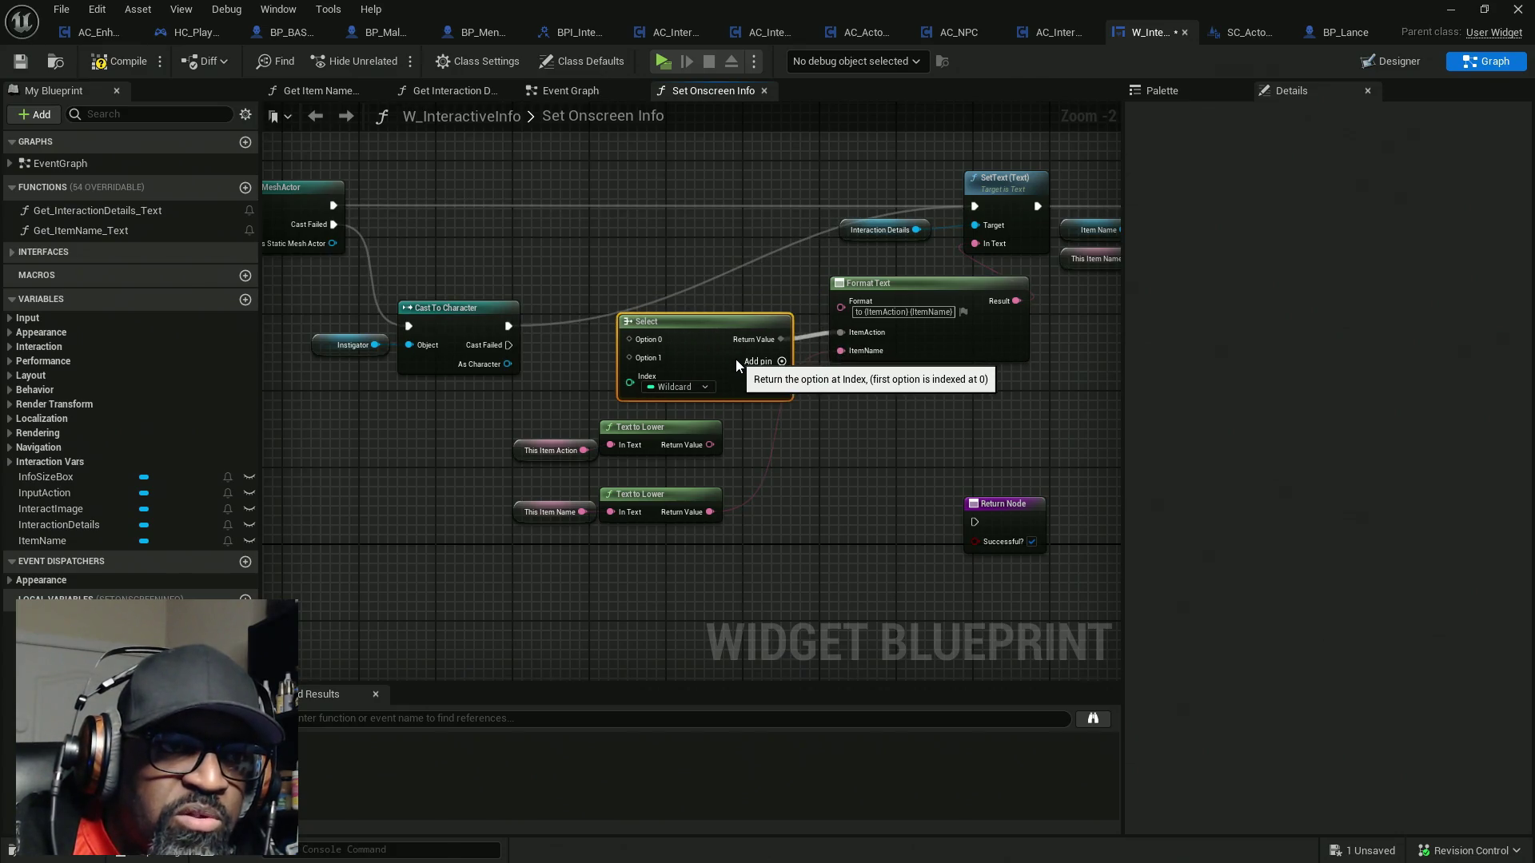
drag(720, 444, 748, 401)
key(ctrl+c)
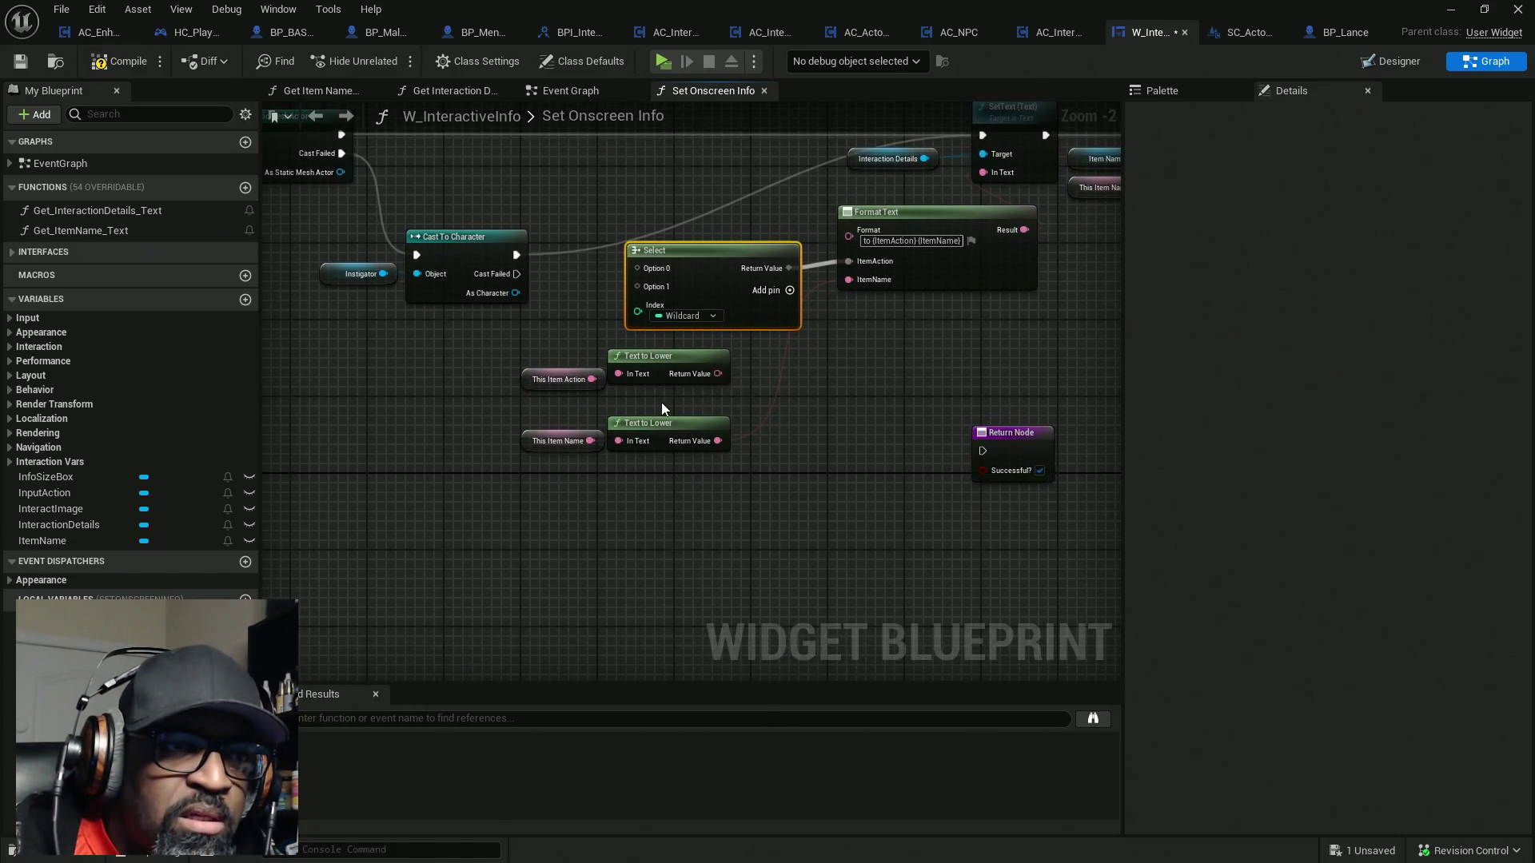
key(ctrl+v)
mouse_move(751, 455)
mouse_down()
mouse_move(628, 422)
mouse_move(520, 348)
mouse_up()
drag(676, 376, 542, 376)
mouse_move(884, 480)
mouse_down()
mouse_move(721, 369)
mouse_move(789, 364)
mouse_move(868, 280)
mouse_up()
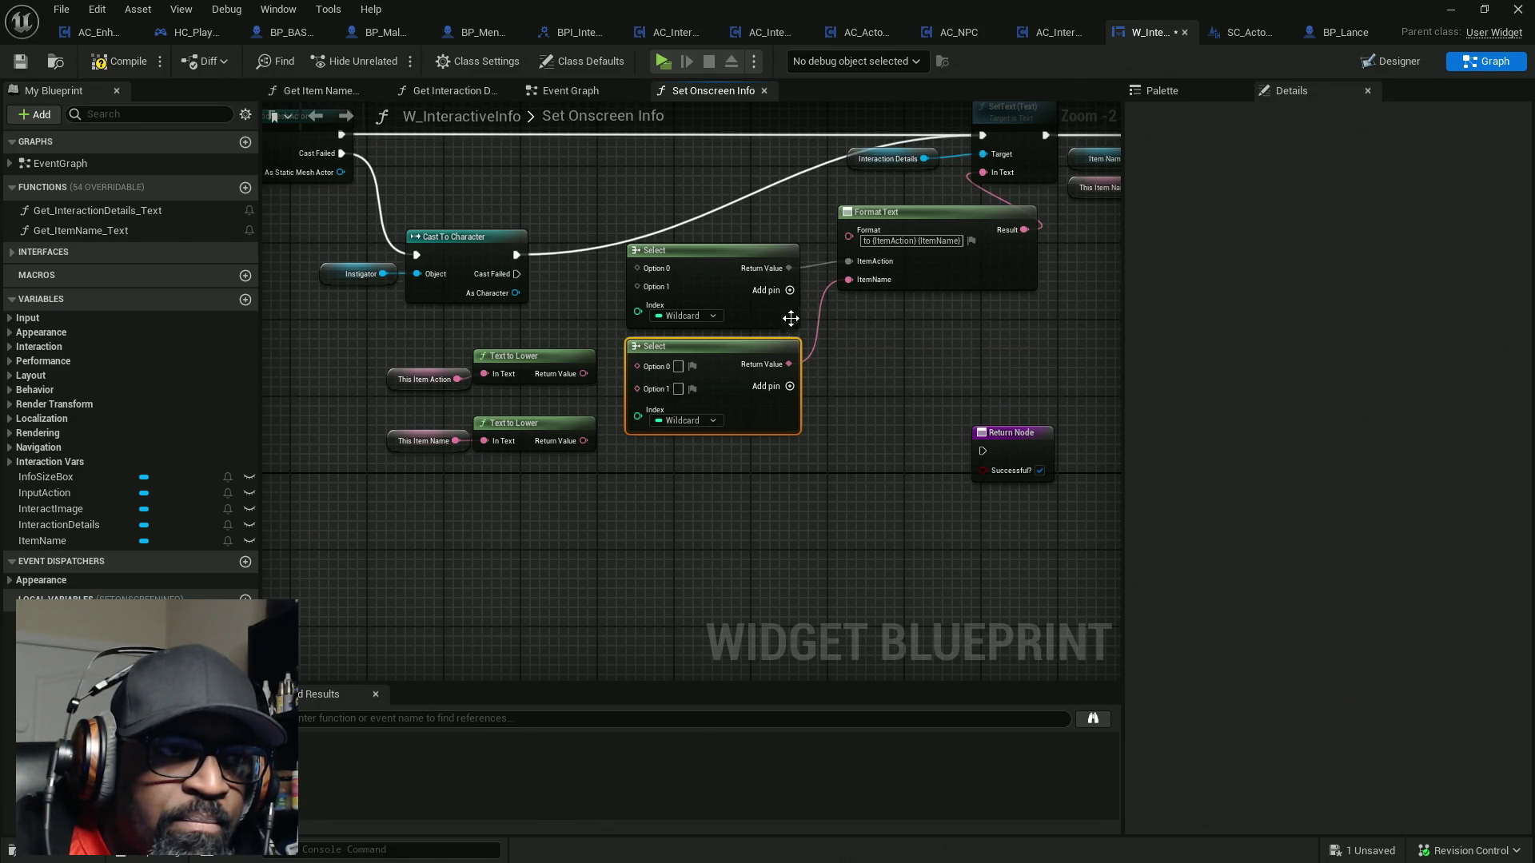
Add an Is Valid check on As Character driving both Select nodes' Index inputs
scroll(837, 368, up, 2)
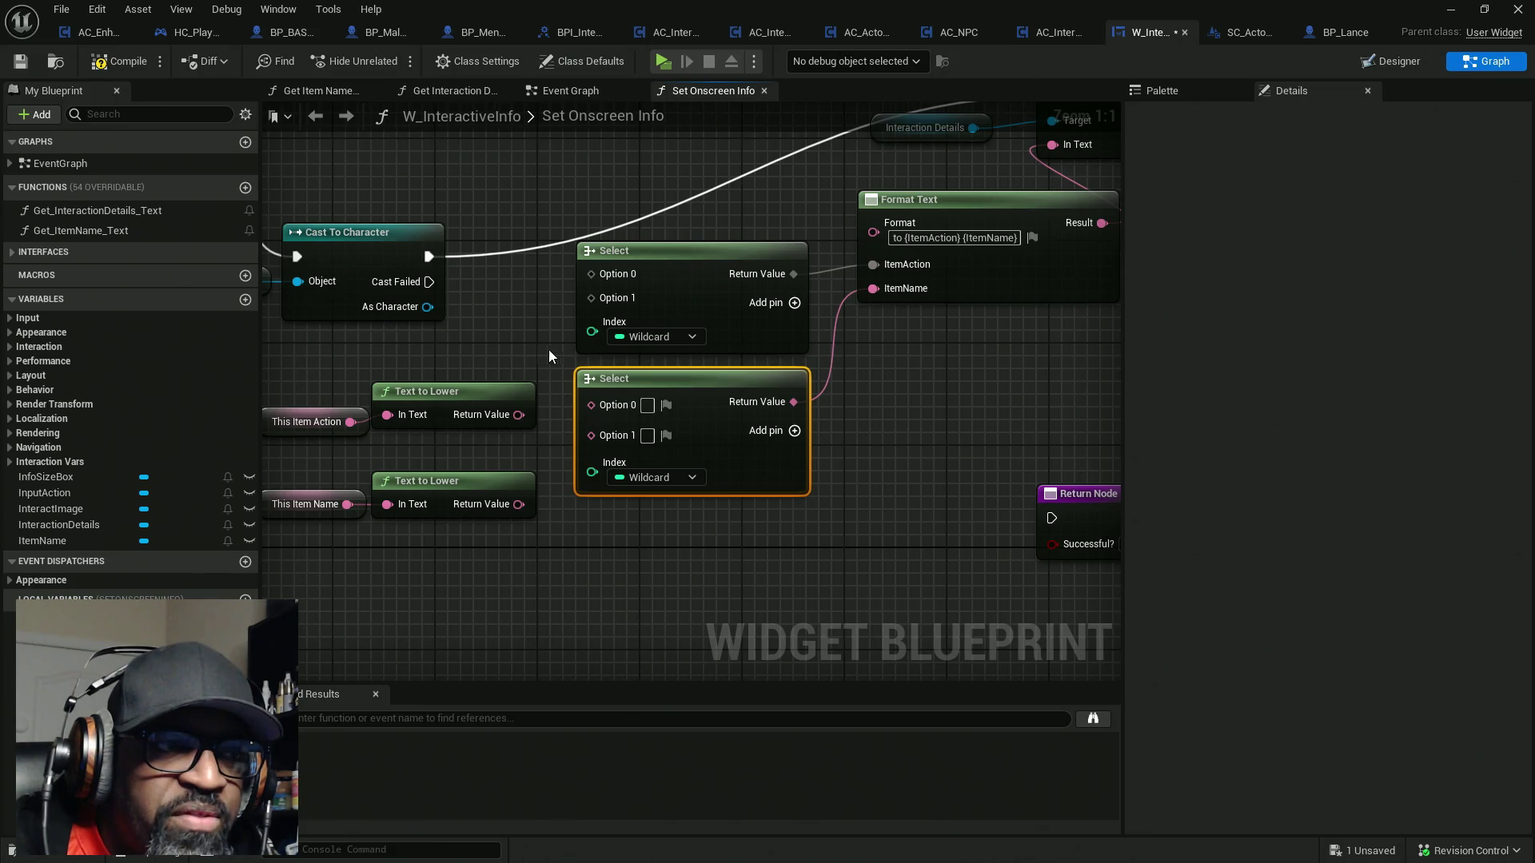
drag(545, 351, 646, 344)
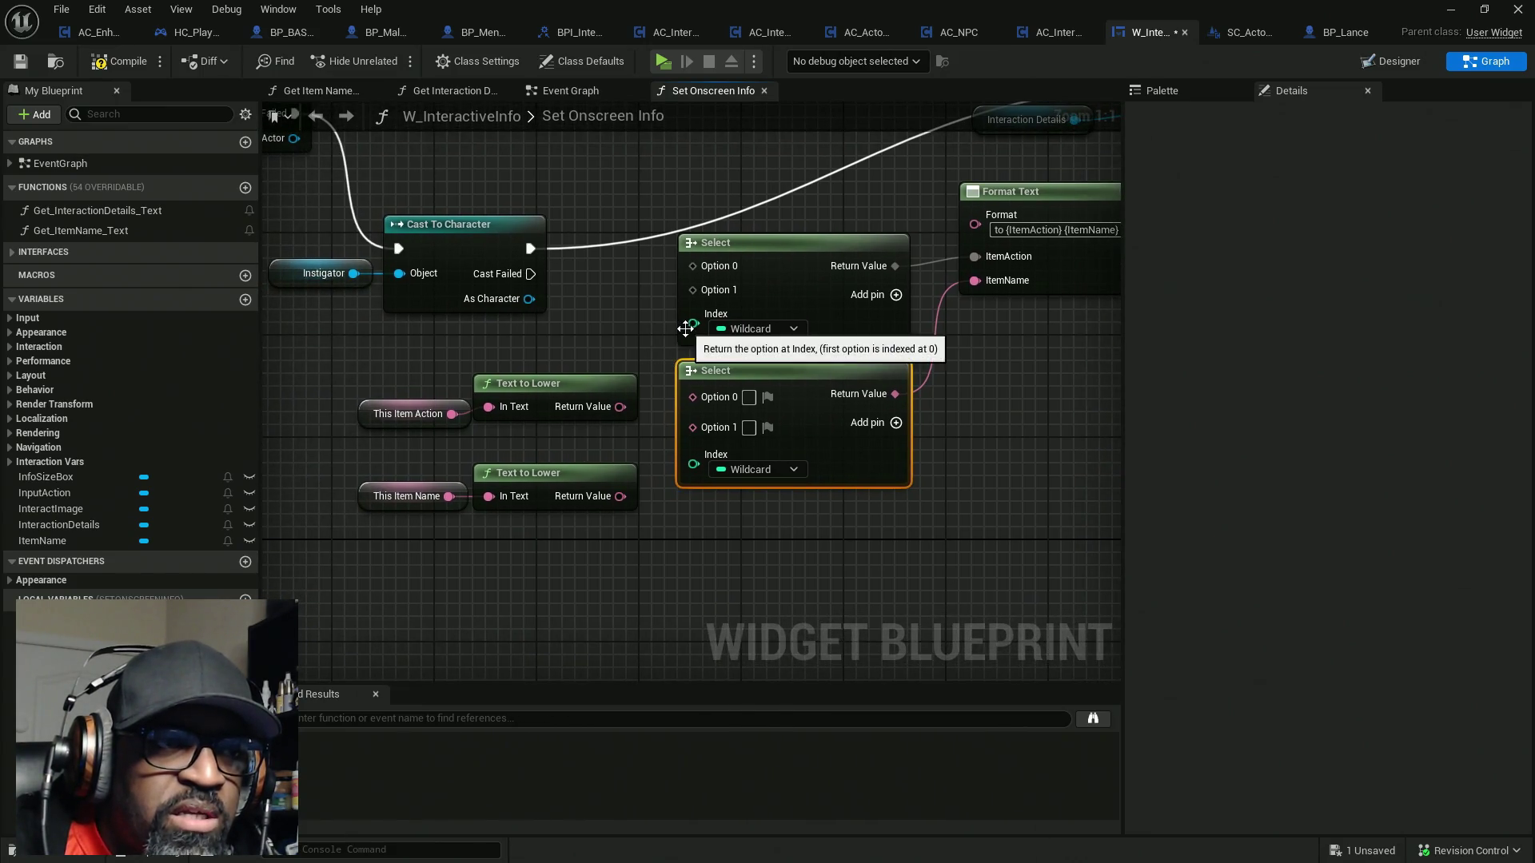
drag(428, 362, 558, 540)
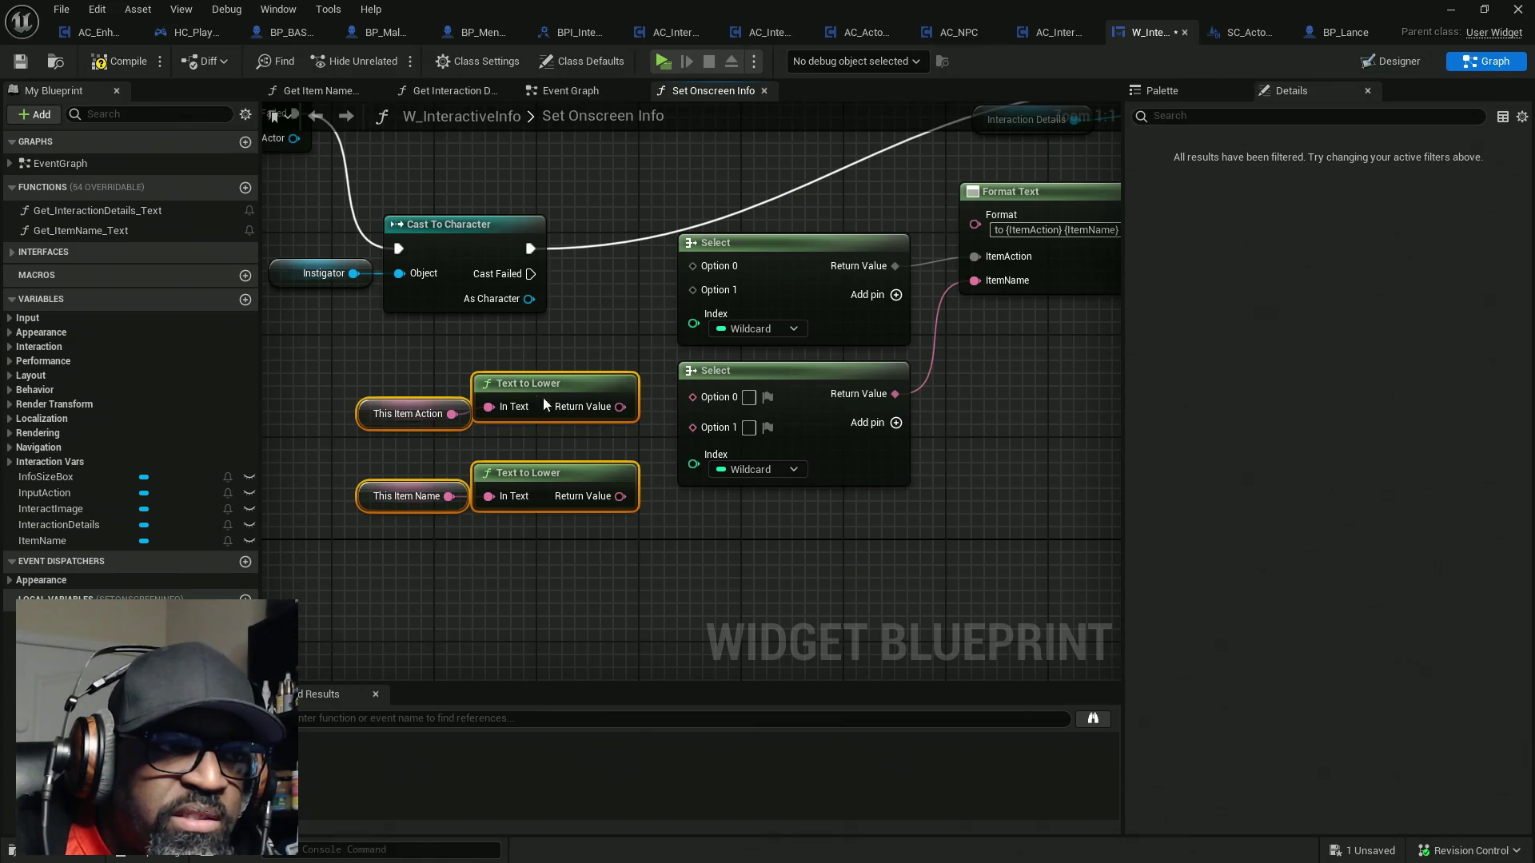
drag(528, 384, 528, 486)
drag(527, 299, 439, 359)
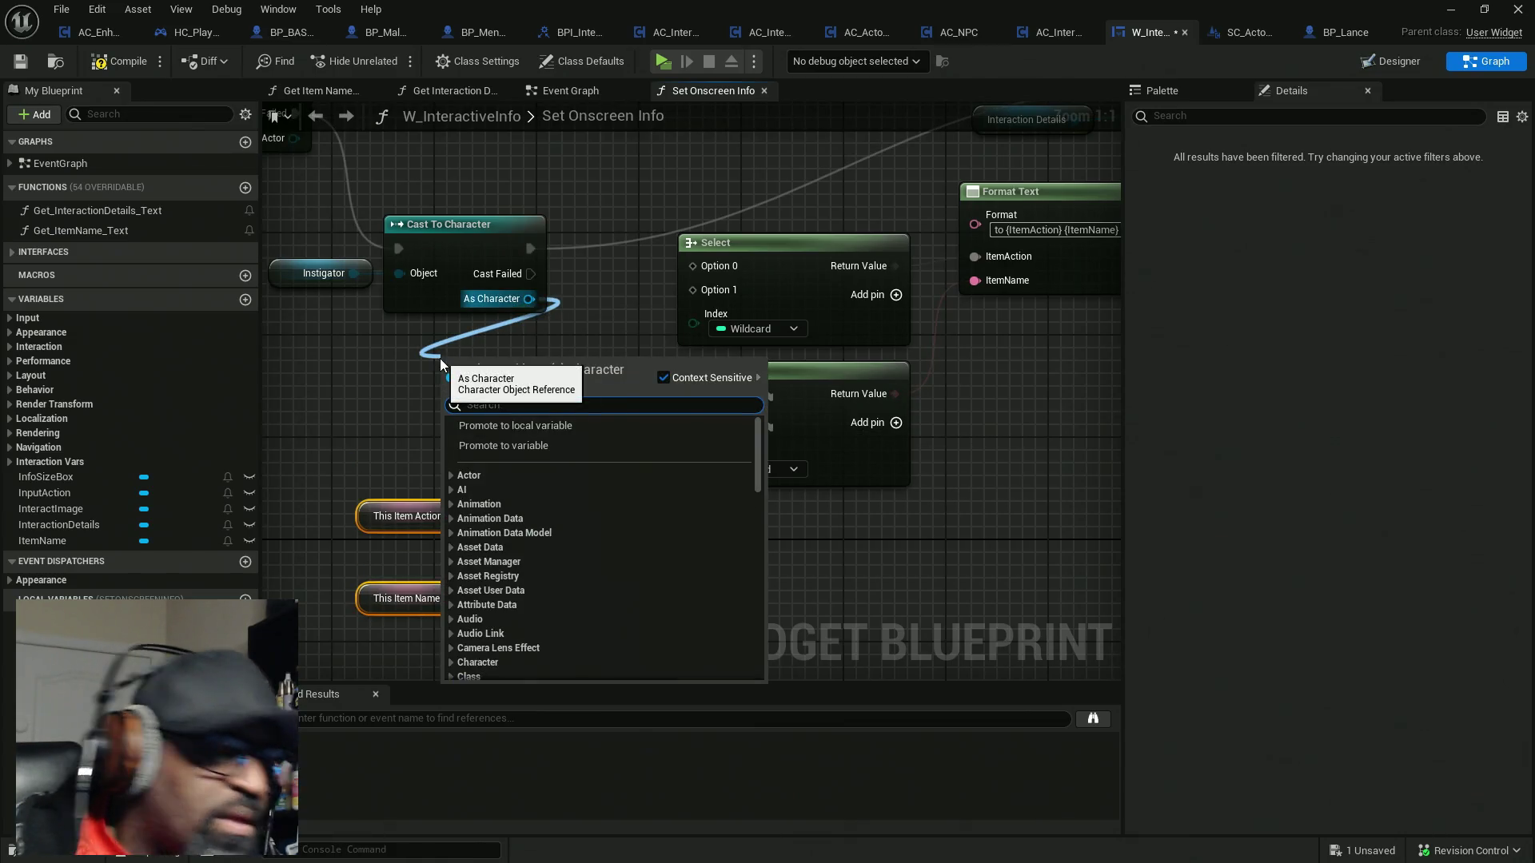
text(isvalid)
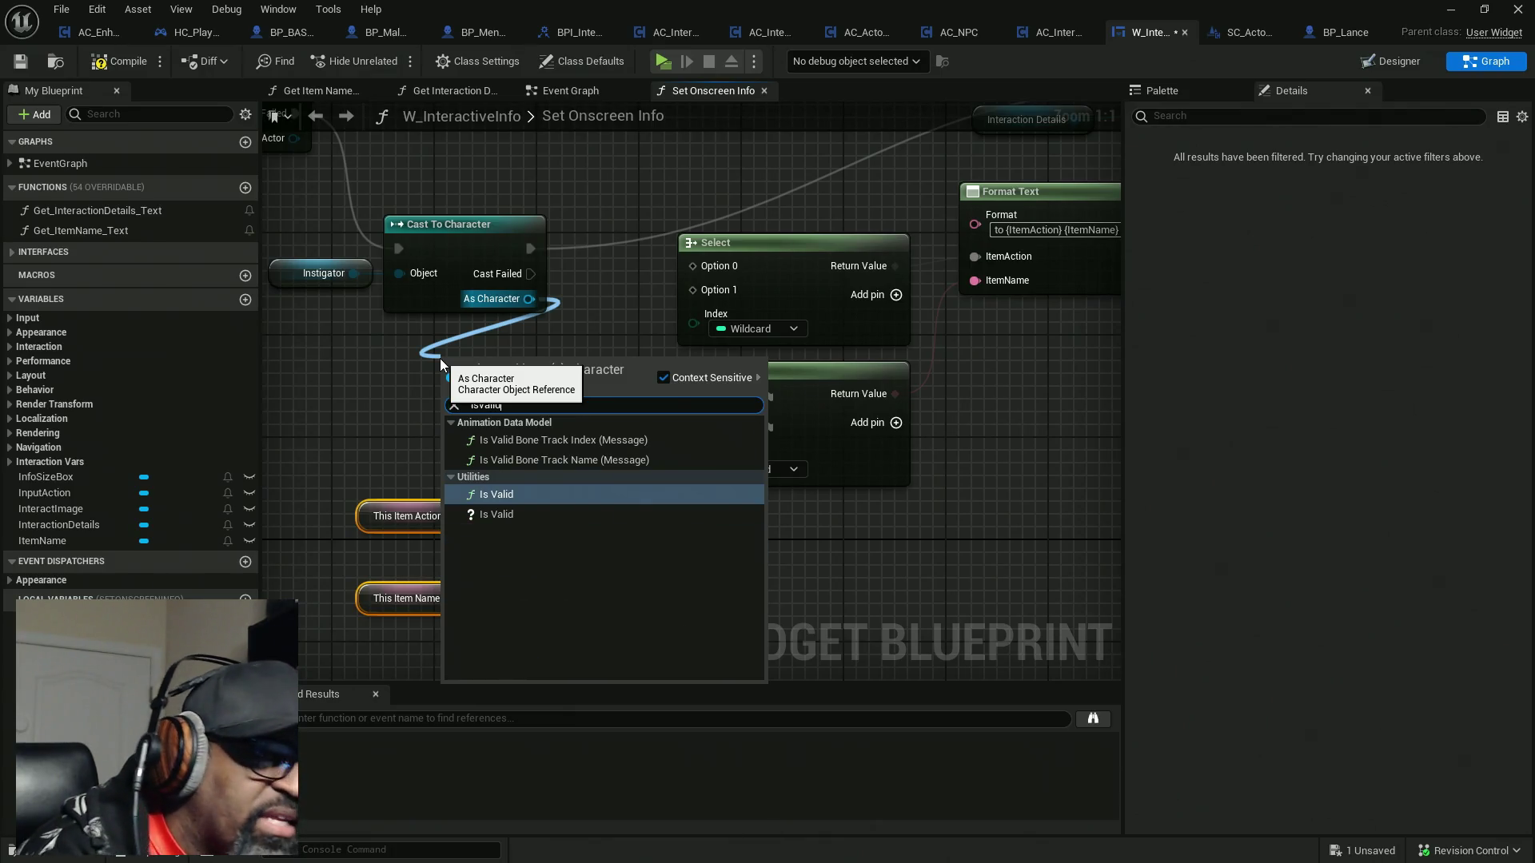
click(503, 494)
mouse_move(530, 362)
mouse_down()
mouse_move(492, 349)
mouse_move(694, 465)
mouse_up()
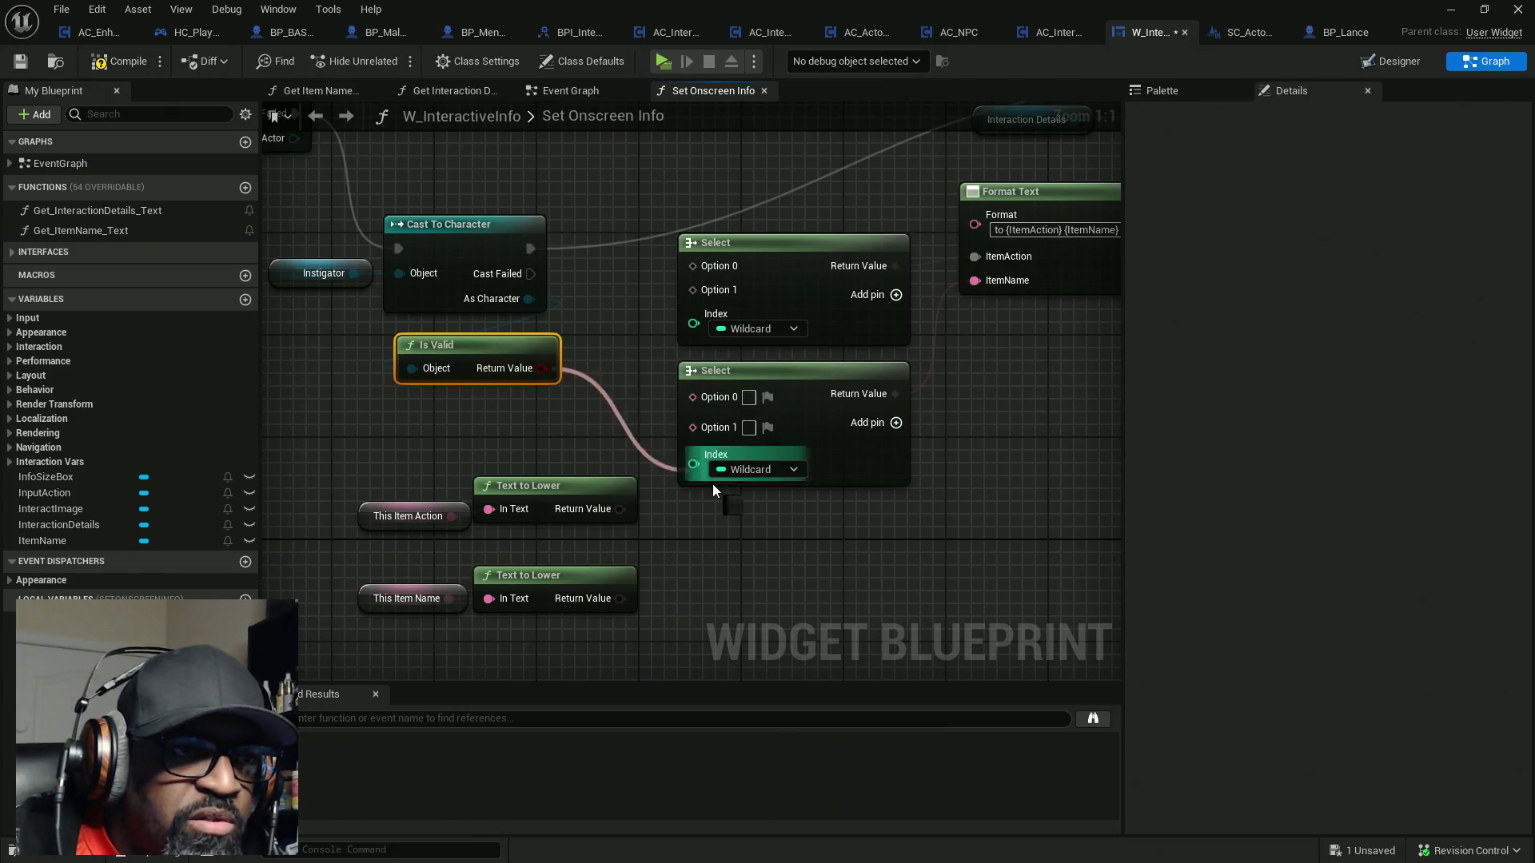
mouse_move(693, 324)
mouse_down()
mouse_move(526, 376)
mouse_move(540, 368)
mouse_up()
drag(480, 344, 390, 421)
Wire This Item Action and its lowercased text into the upper Select node
drag(626, 295, 698, 370)
drag(815, 419, 917, 420)
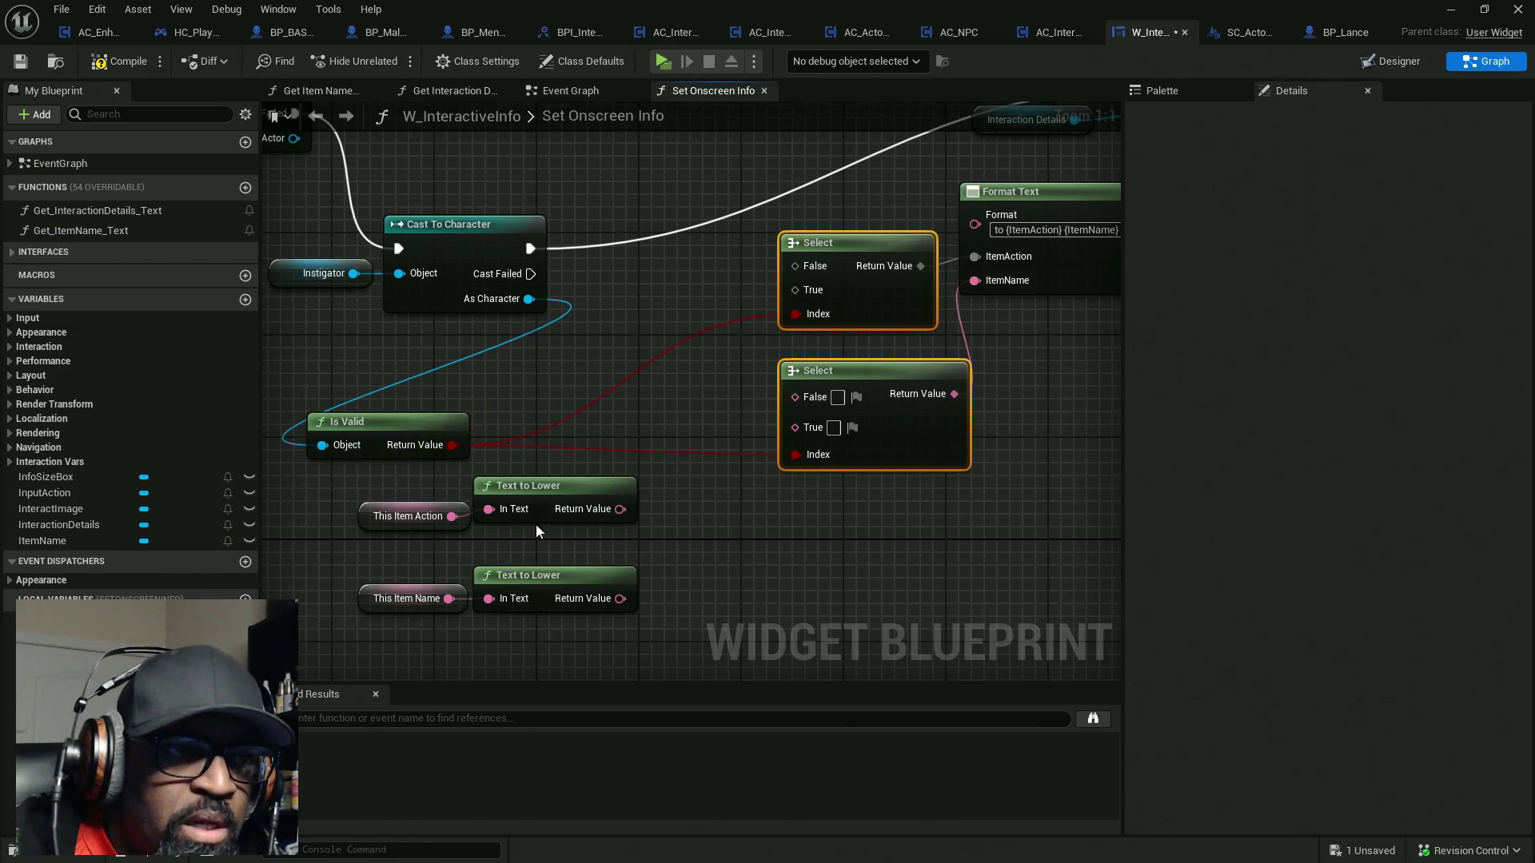
mouse_move(621, 509)
mouse_down()
mouse_move(752, 289)
mouse_move(799, 291)
mouse_up()
click(559, 502)
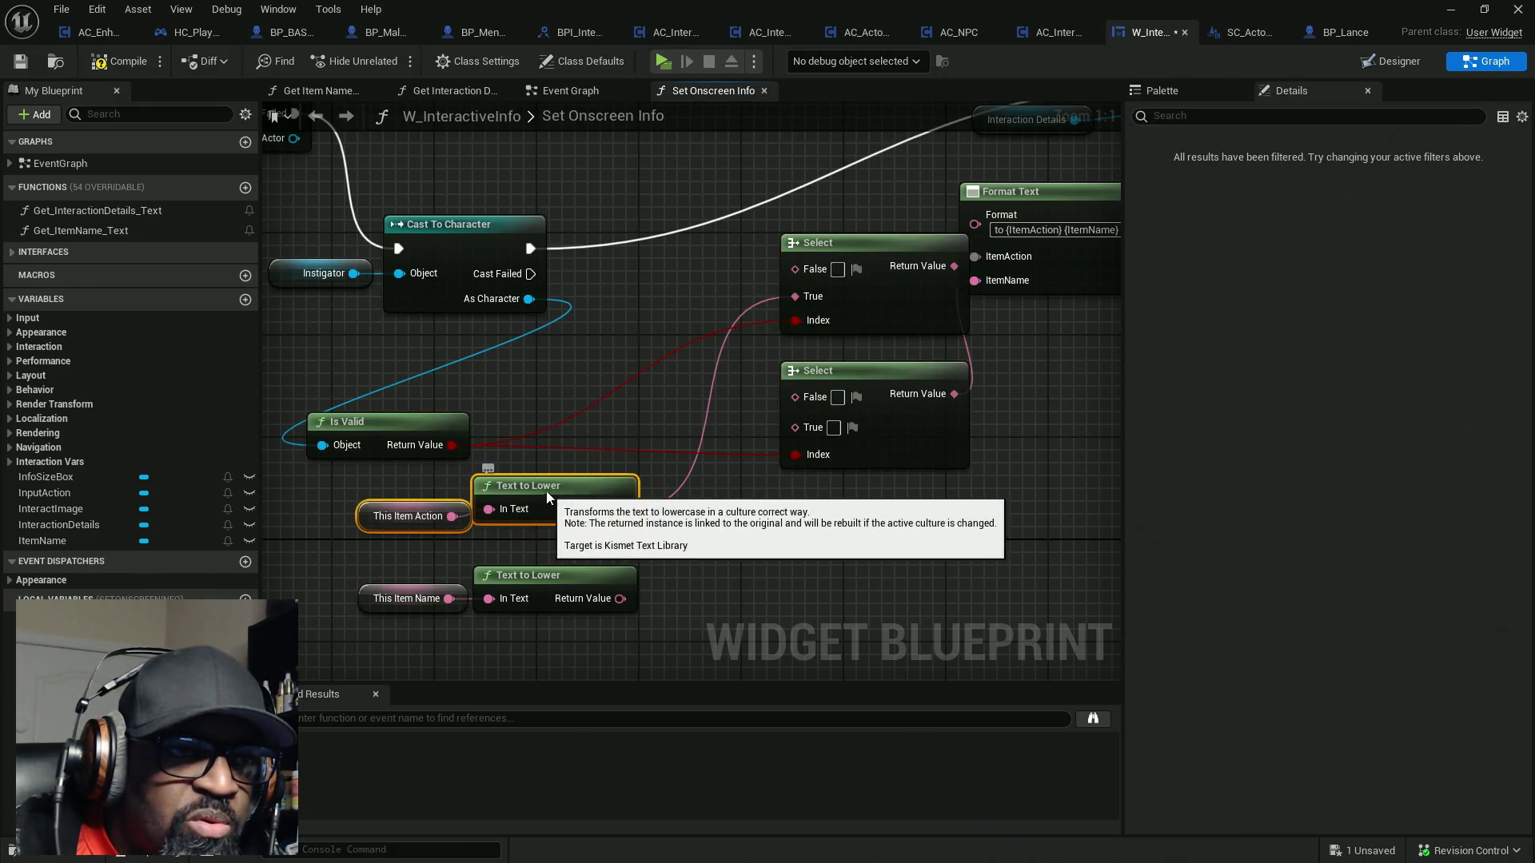
click(626, 440)
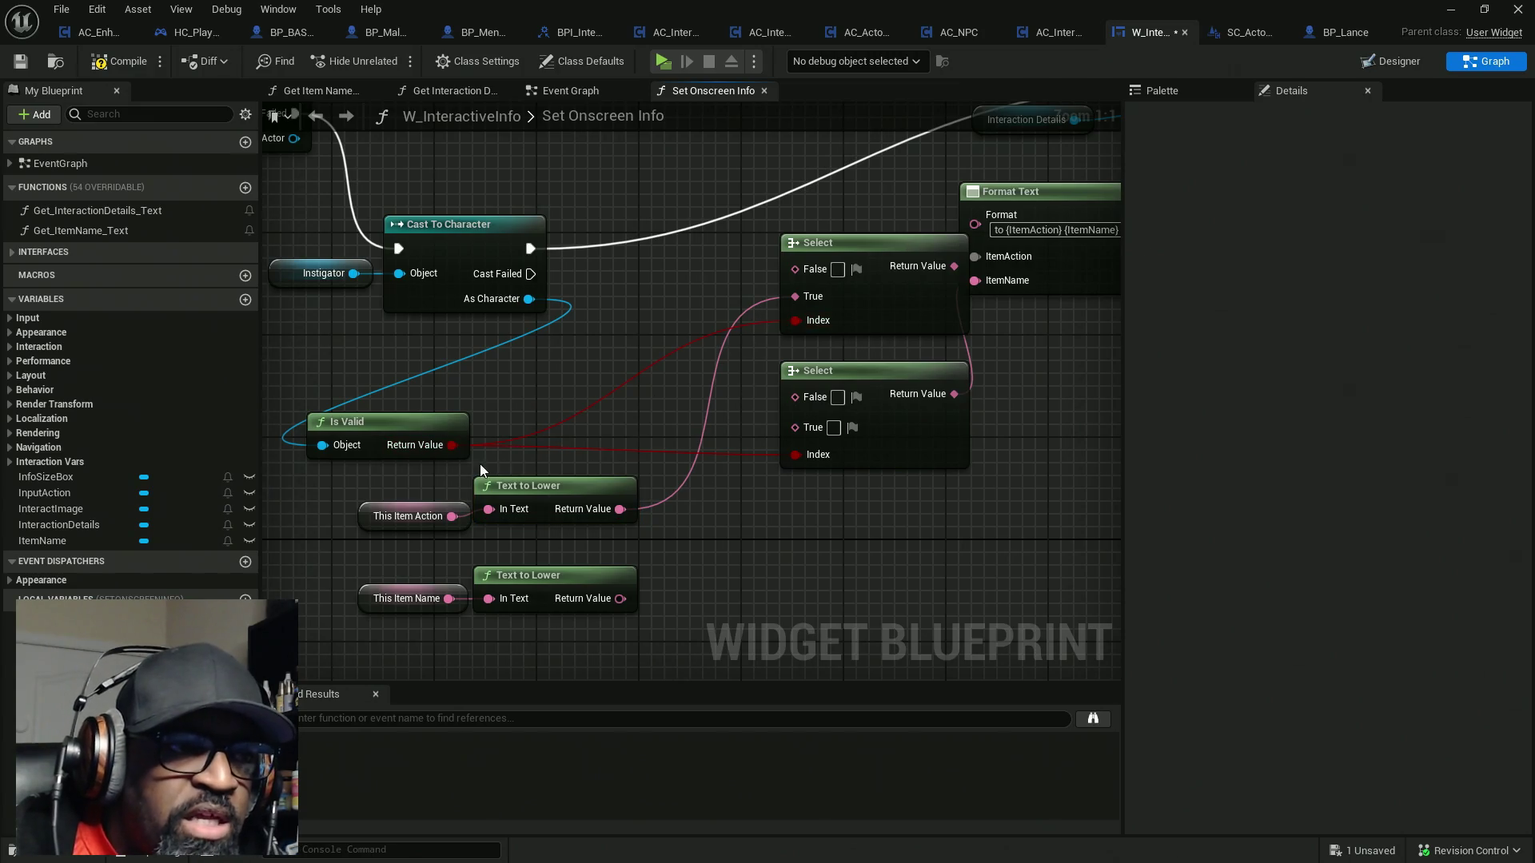
drag(452, 516, 808, 296)
mouse_move(620, 510)
mouse_down()
mouse_move(756, 296)
mouse_move(804, 269)
mouse_up()
mouse_move(432, 470)
mouse_down()
mouse_move(608, 532)
mouse_move(644, 349)
mouse_move(670, 304)
mouse_move(659, 320)
mouse_up()
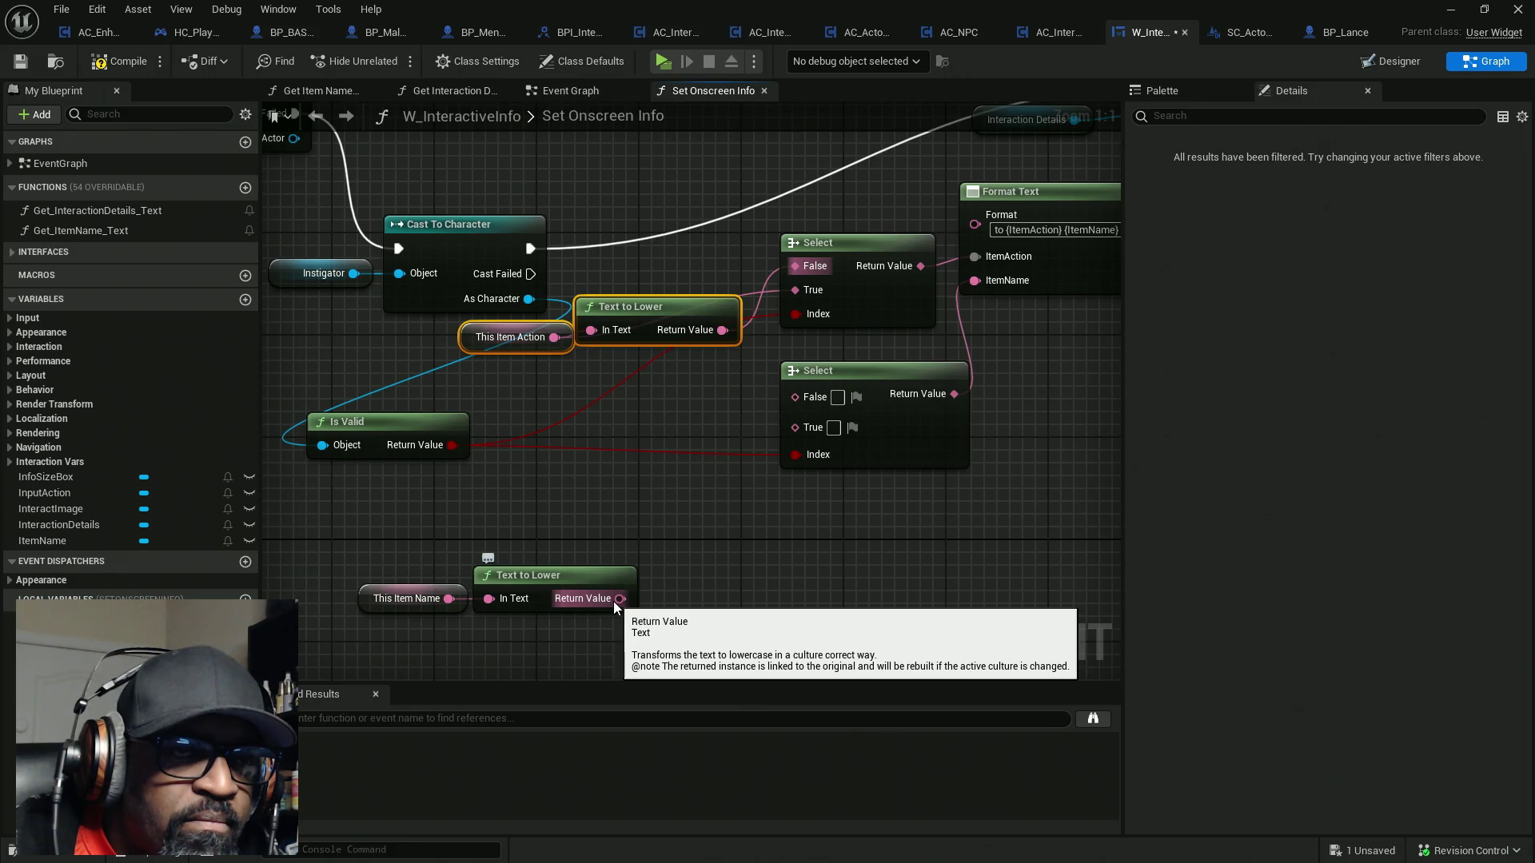
Break Cast To Character's exec link to SetText and delete both Select nodes
scroll(637, 516, down, 2)
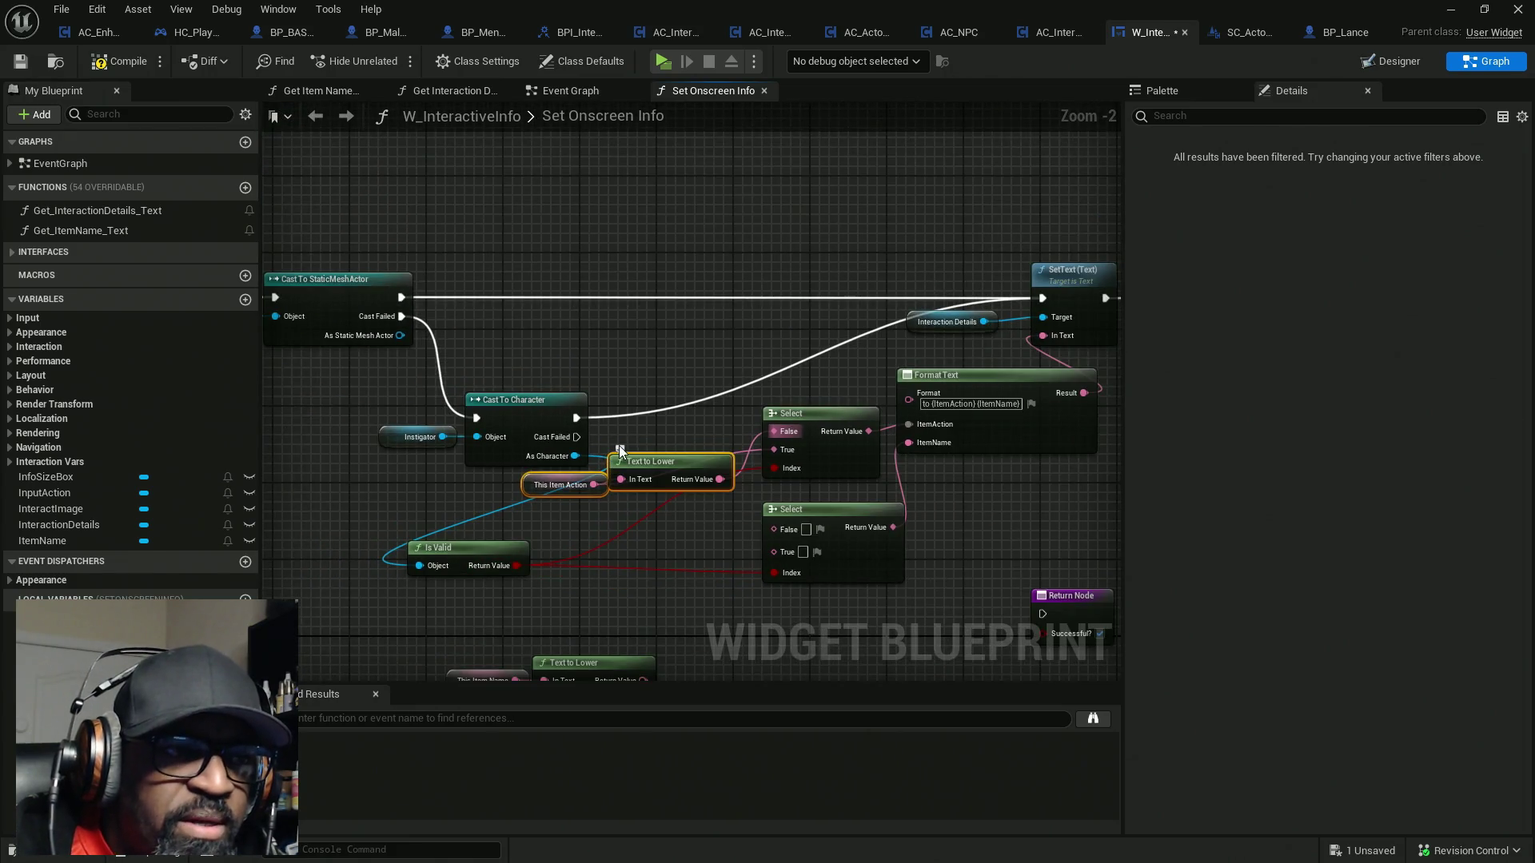
alt+click(577, 418)
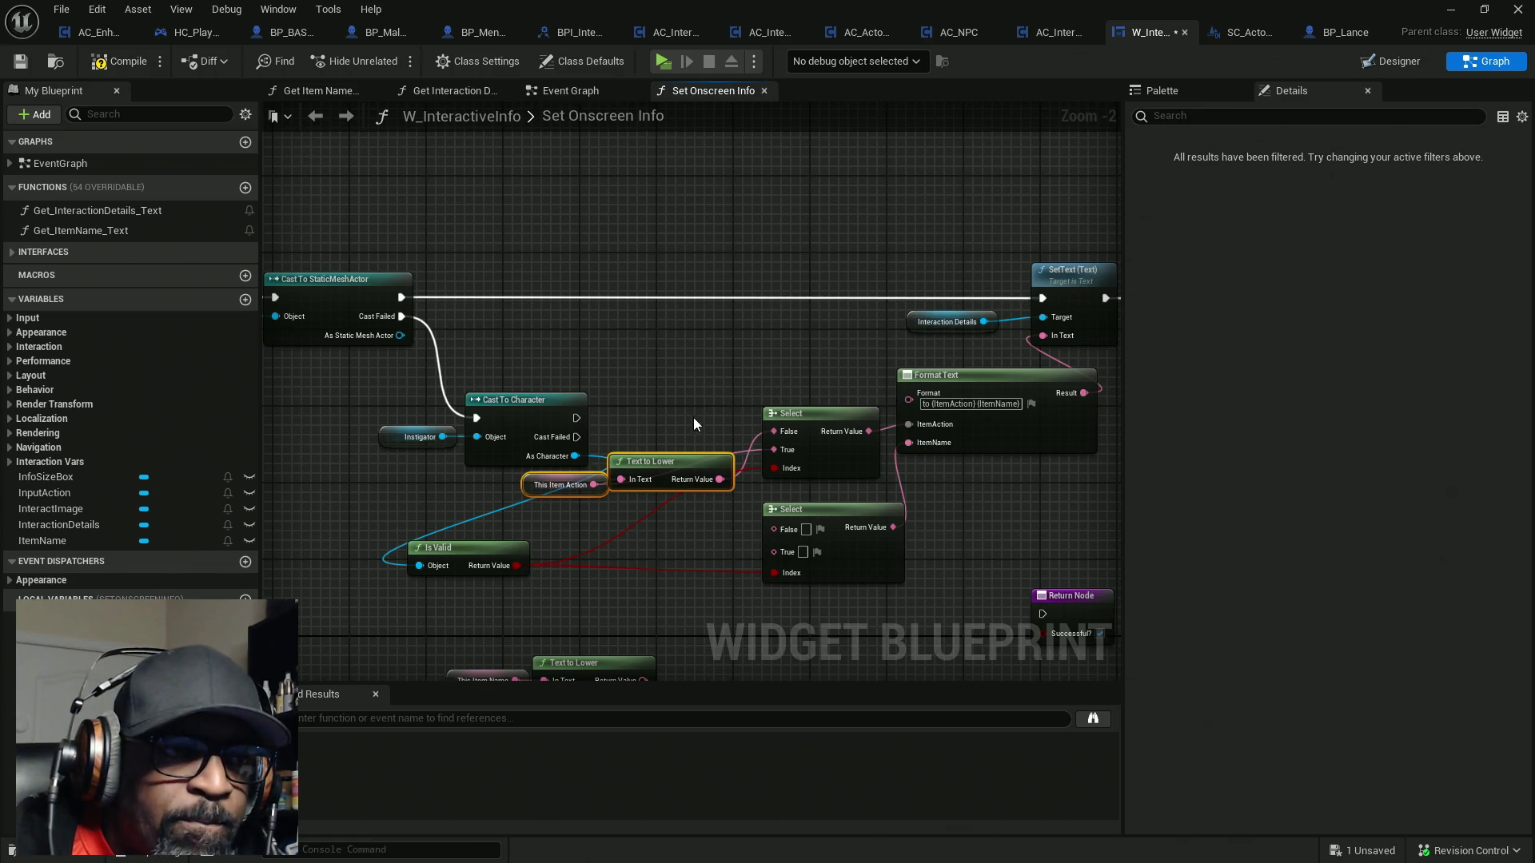
mouse_move(737, 464)
mouse_down()
mouse_move(635, 428)
mouse_move(544, 438)
mouse_move(637, 428)
mouse_up()
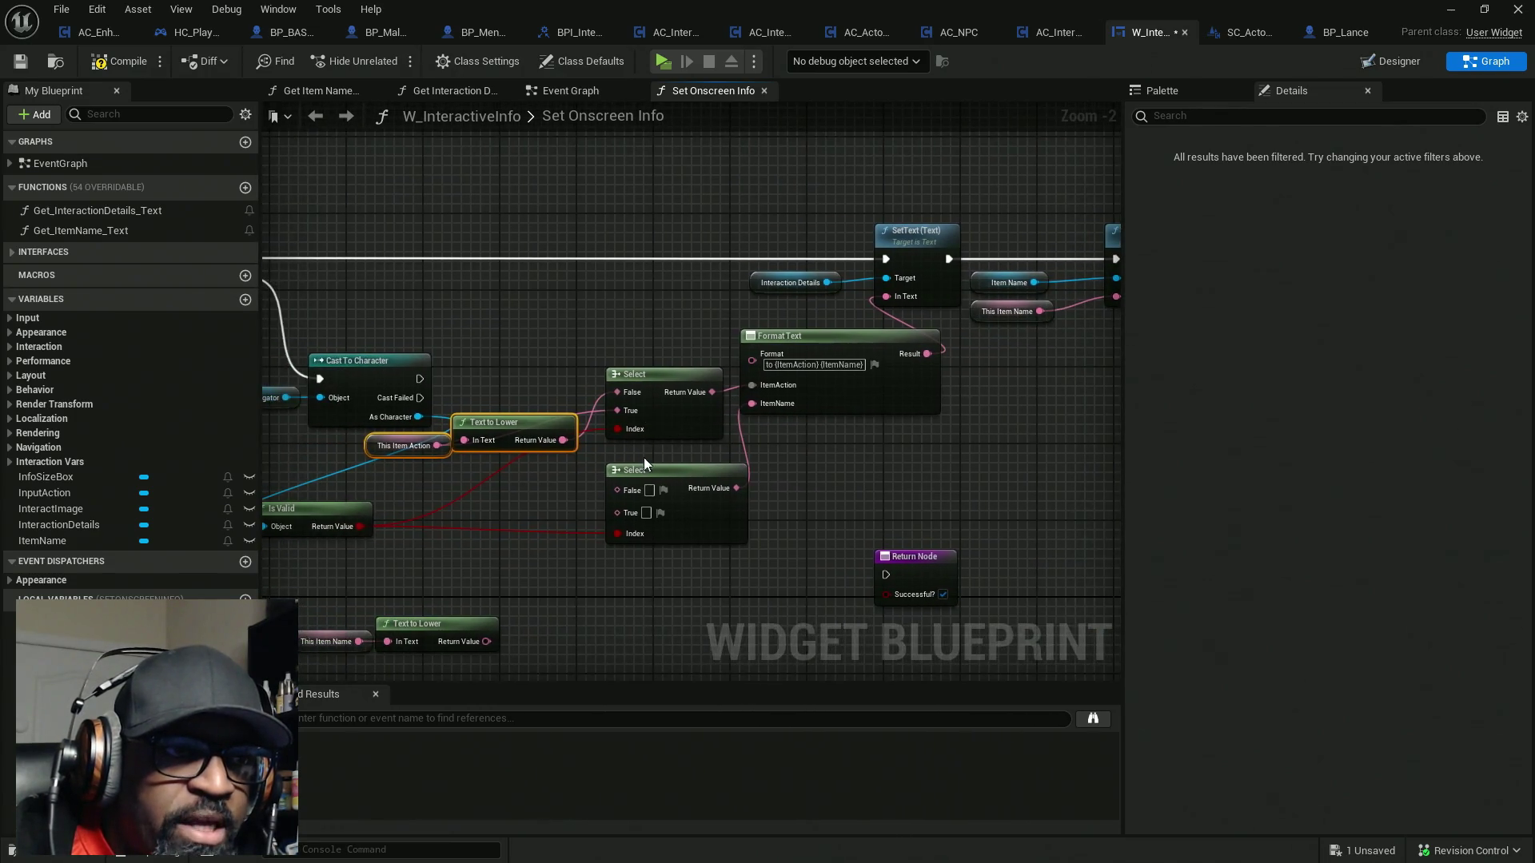
drag(390, 469, 512, 417)
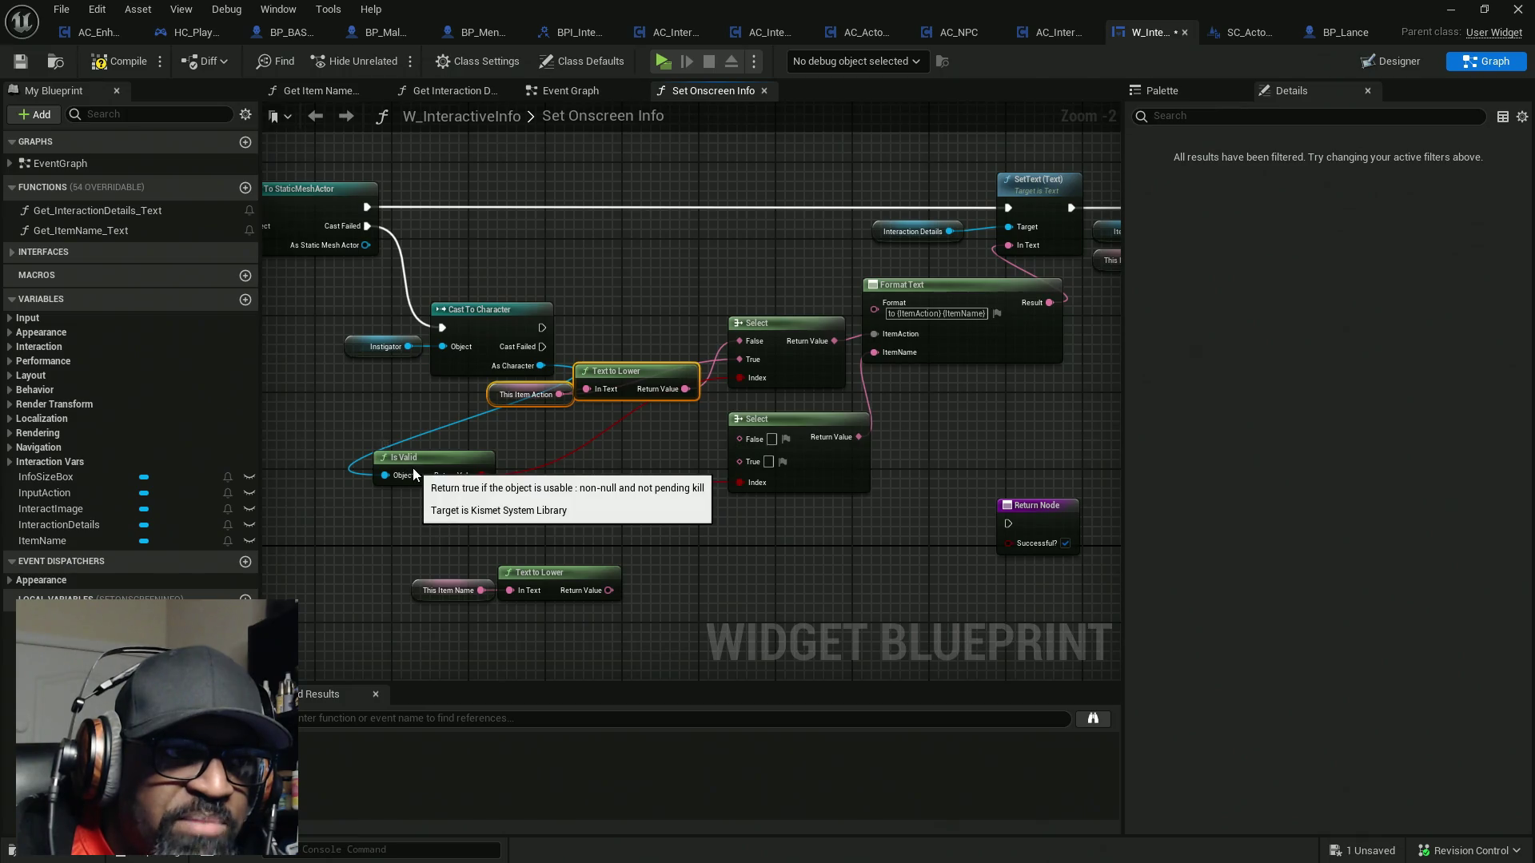
drag(416, 476, 475, 447)
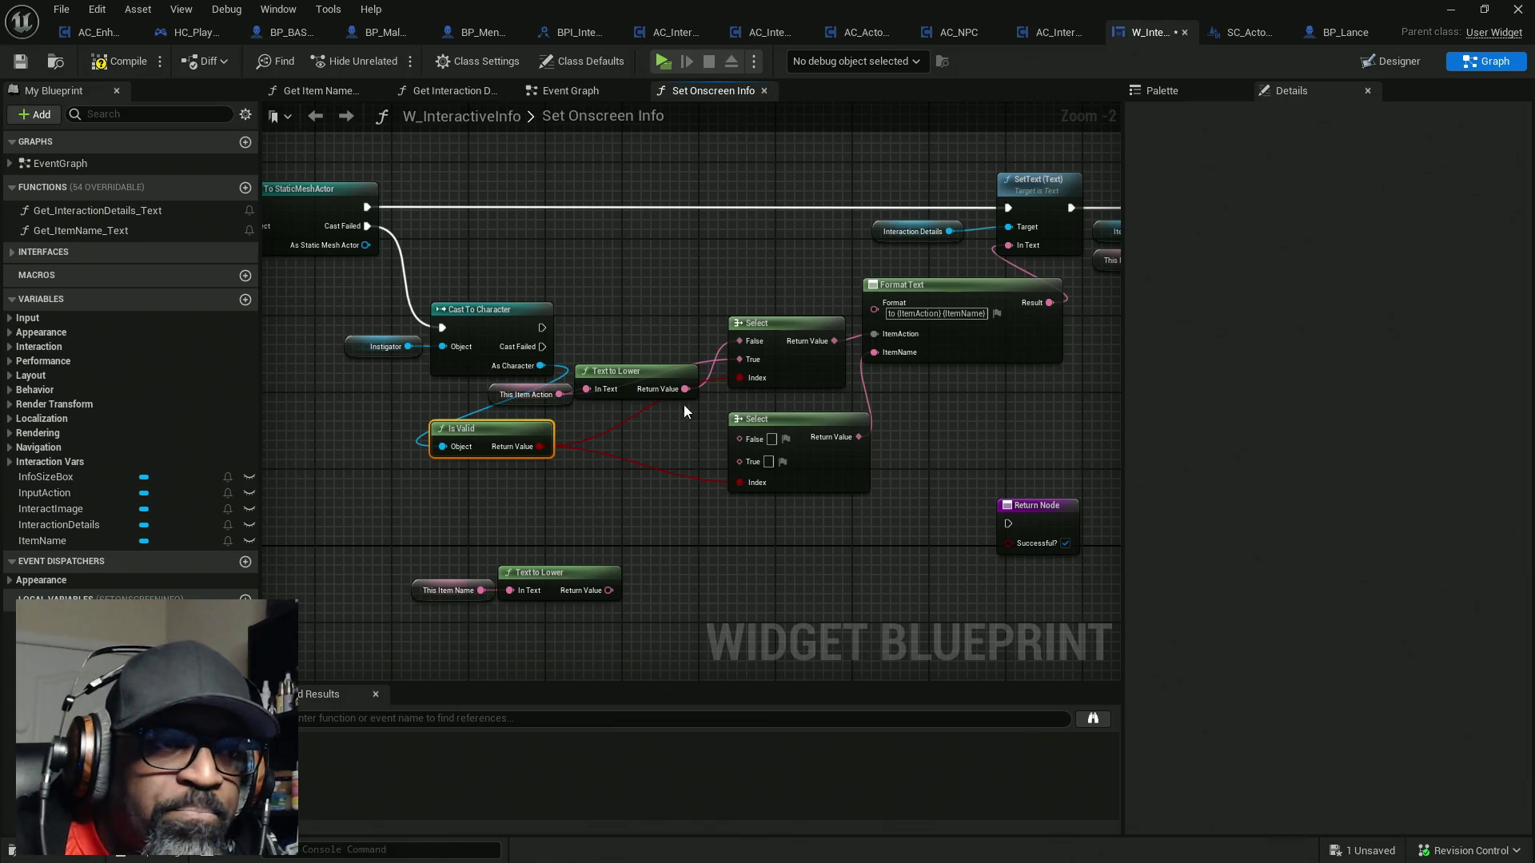
drag(777, 301, 788, 477)
key(Delete)
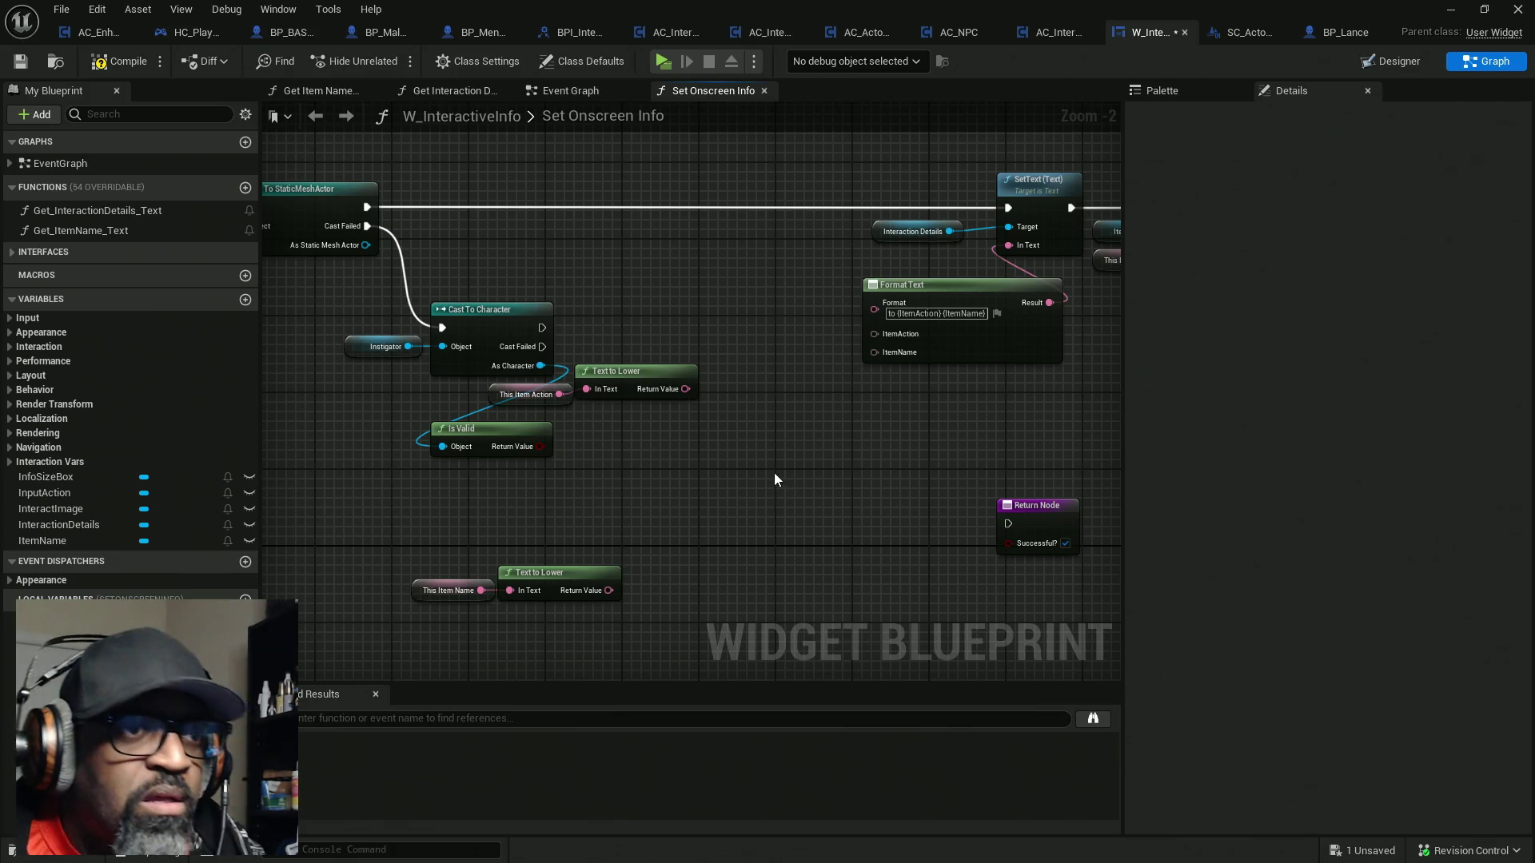
Move the item name and item action Text to Lower pairs next to Format Text
mouse_move(439, 546)
mouse_down()
mouse_move(512, 595)
mouse_move(731, 467)
mouse_up()
click(699, 395)
drag(699, 395, 470, 366)
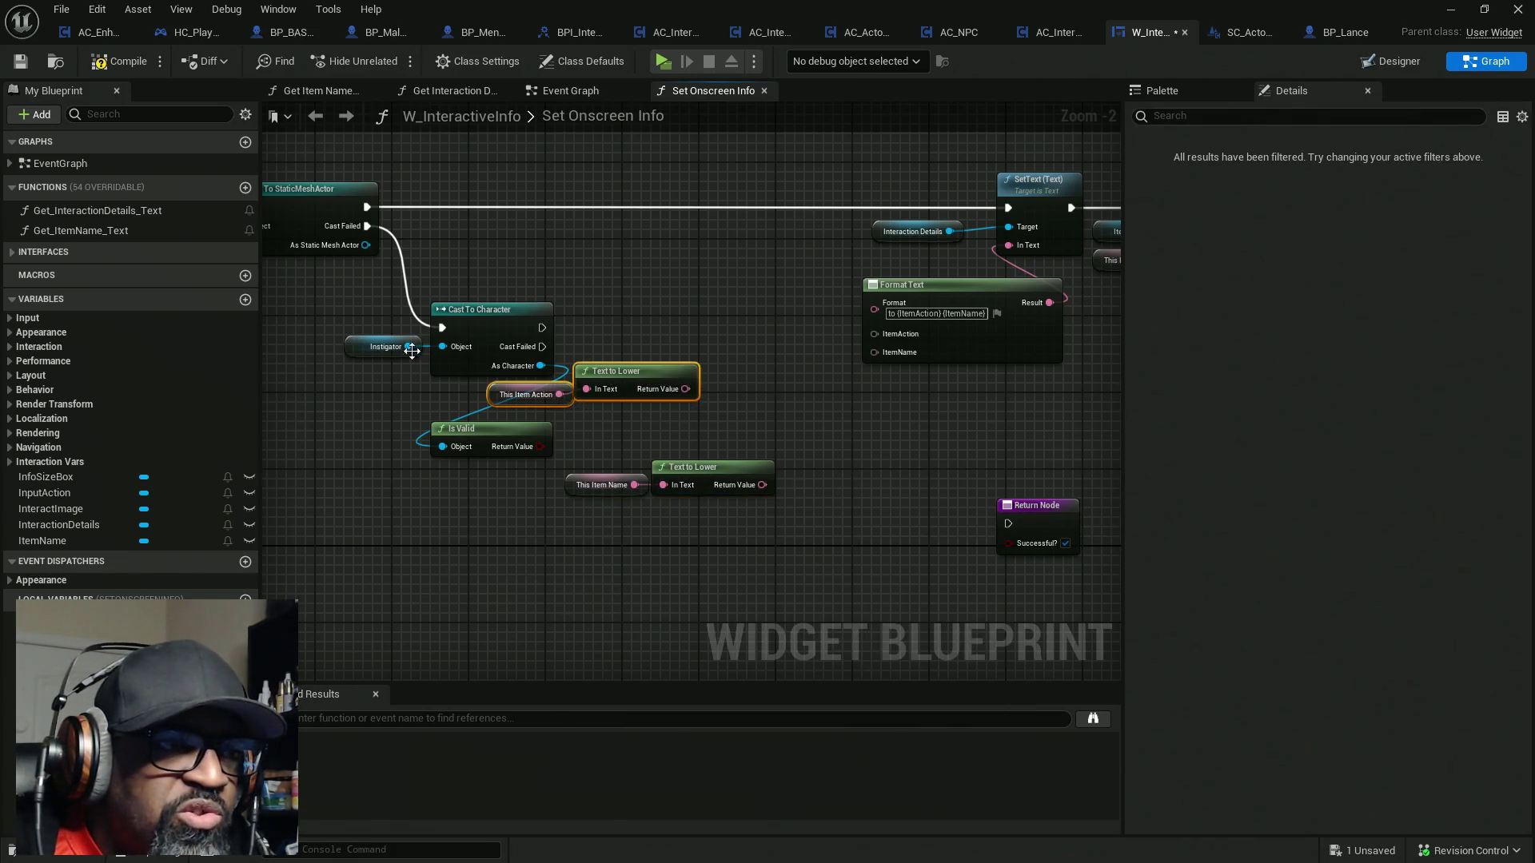
drag(607, 368, 674, 404)
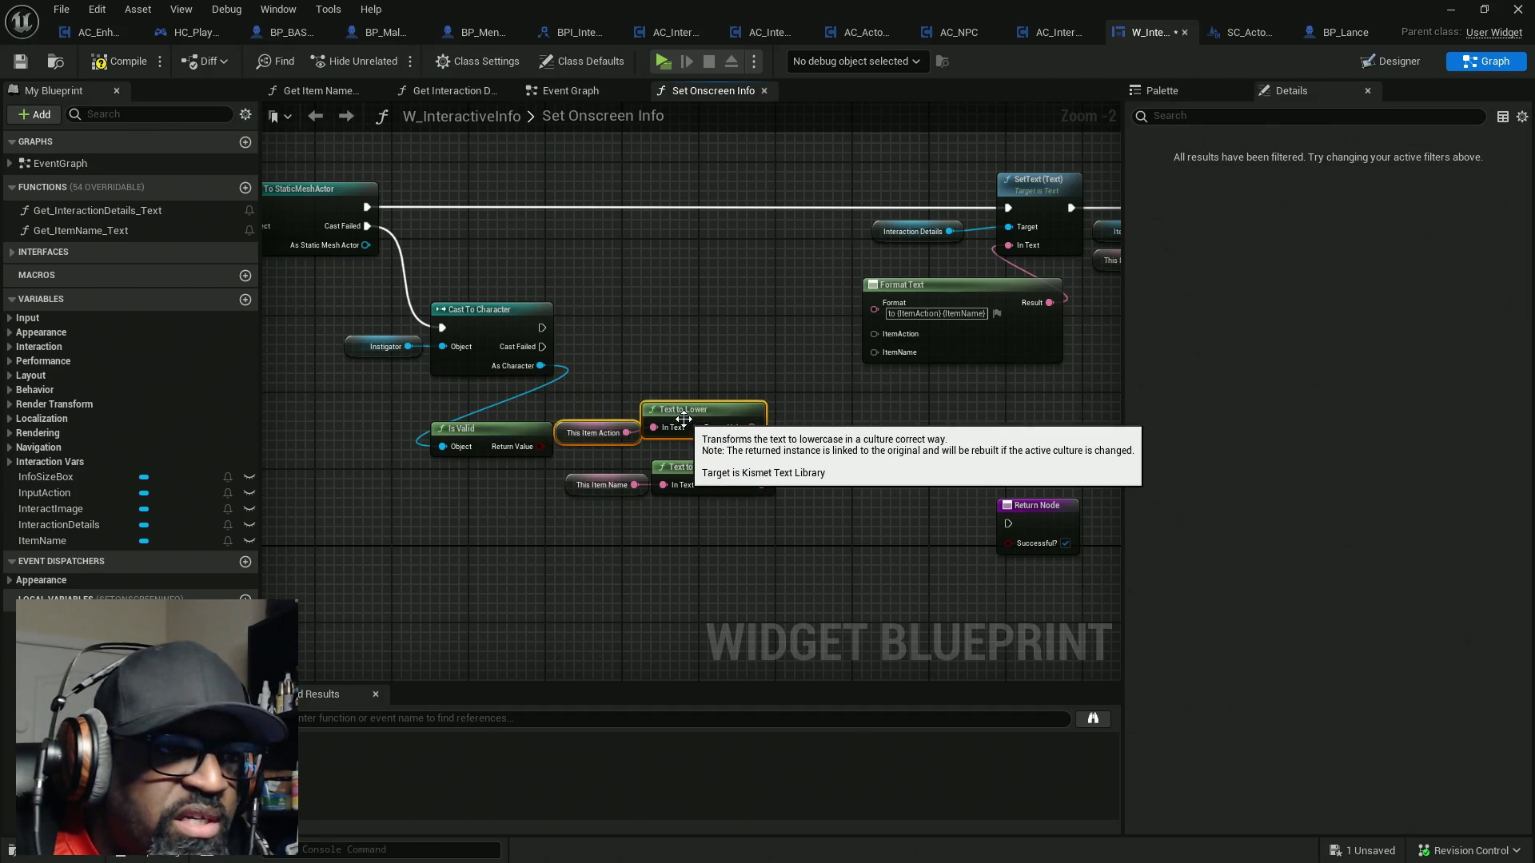
drag(718, 526, 620, 462)
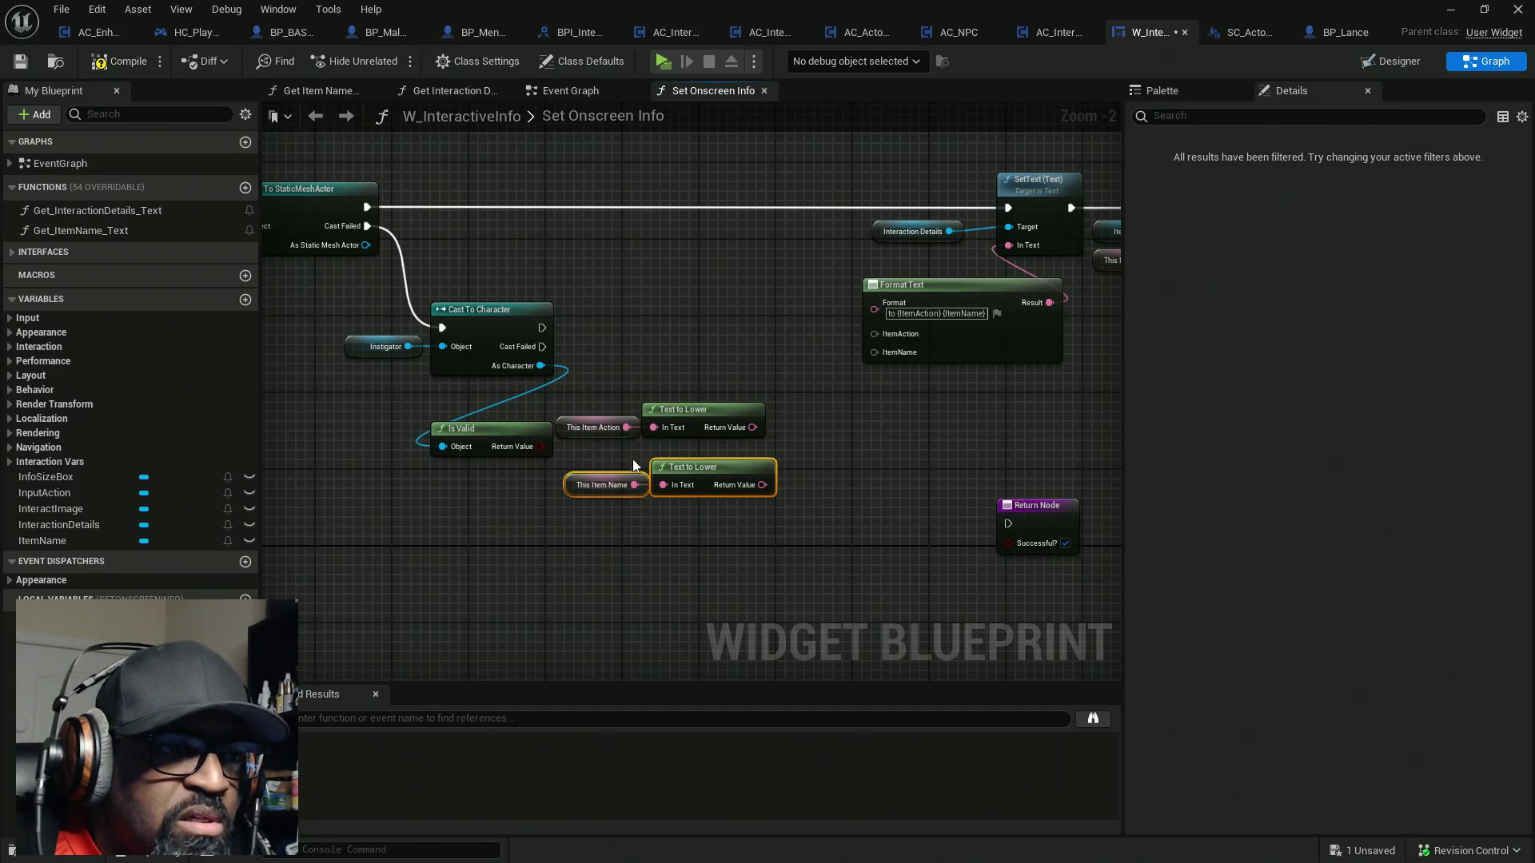
scroll(702, 439, up, 2)
drag(577, 359, 792, 443)
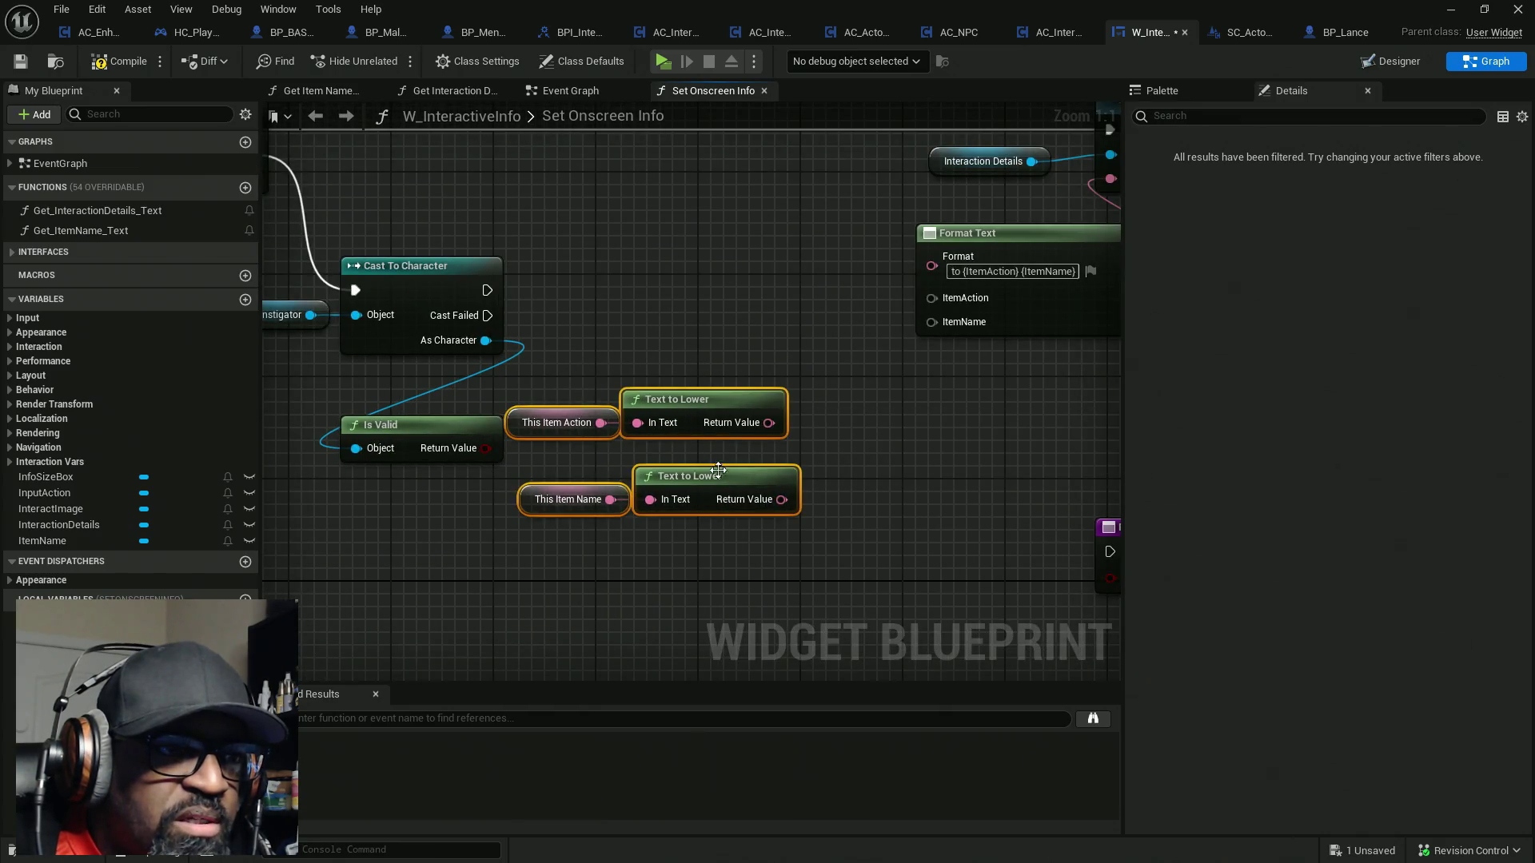
mouse_move(703, 395)
mouse_down()
mouse_move(771, 306)
mouse_move(931, 298)
mouse_move(858, 397)
mouse_up()
scroll(856, 400, down, 2)
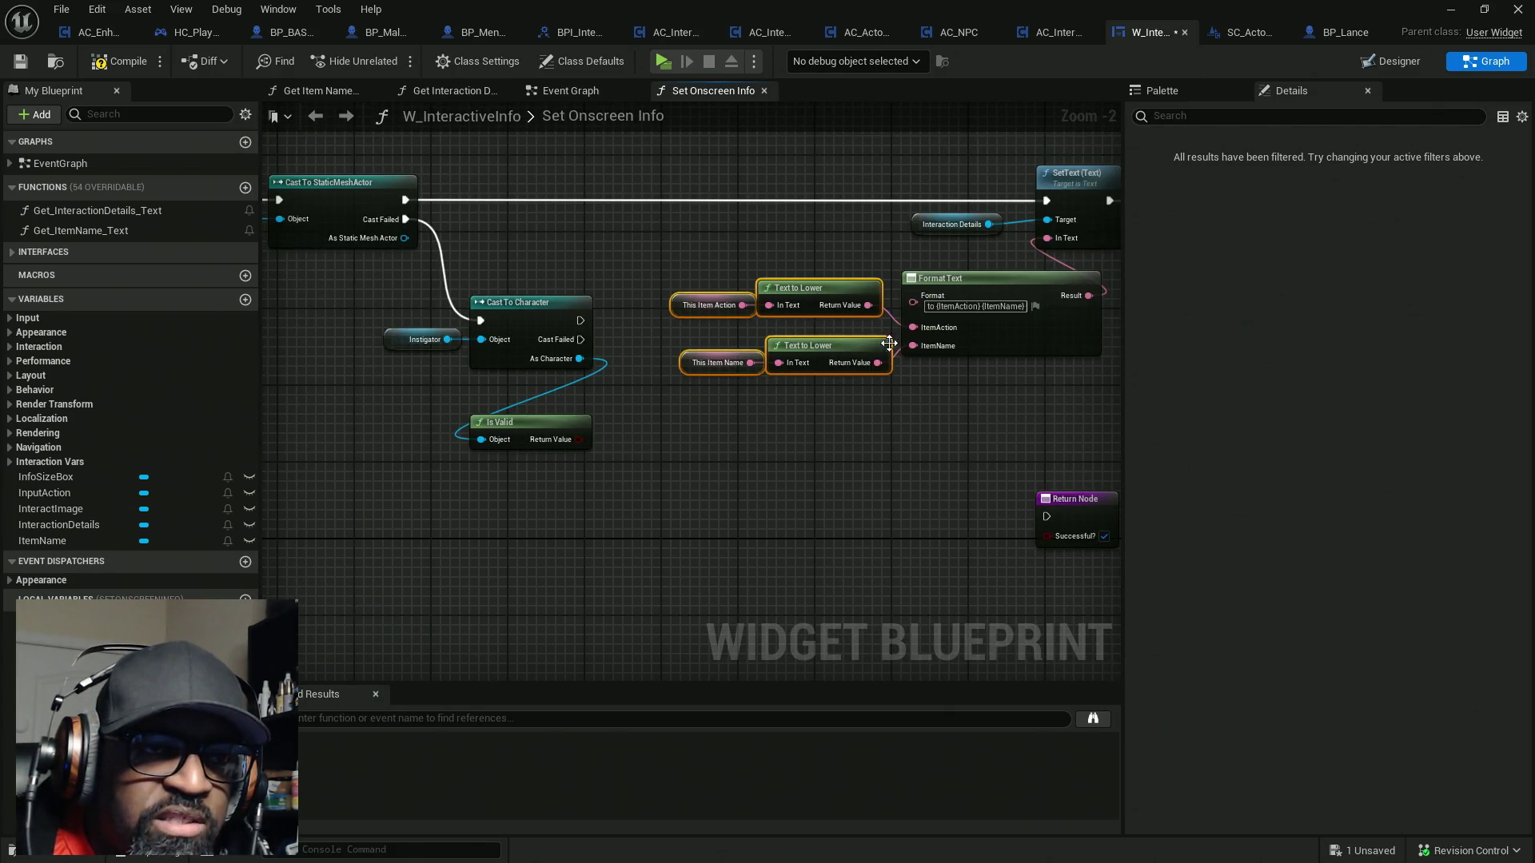
scroll(818, 294, down, 2)
Duplicate the Text to Lower, Format Text and SetText node group
drag(942, 238, 498, 452)
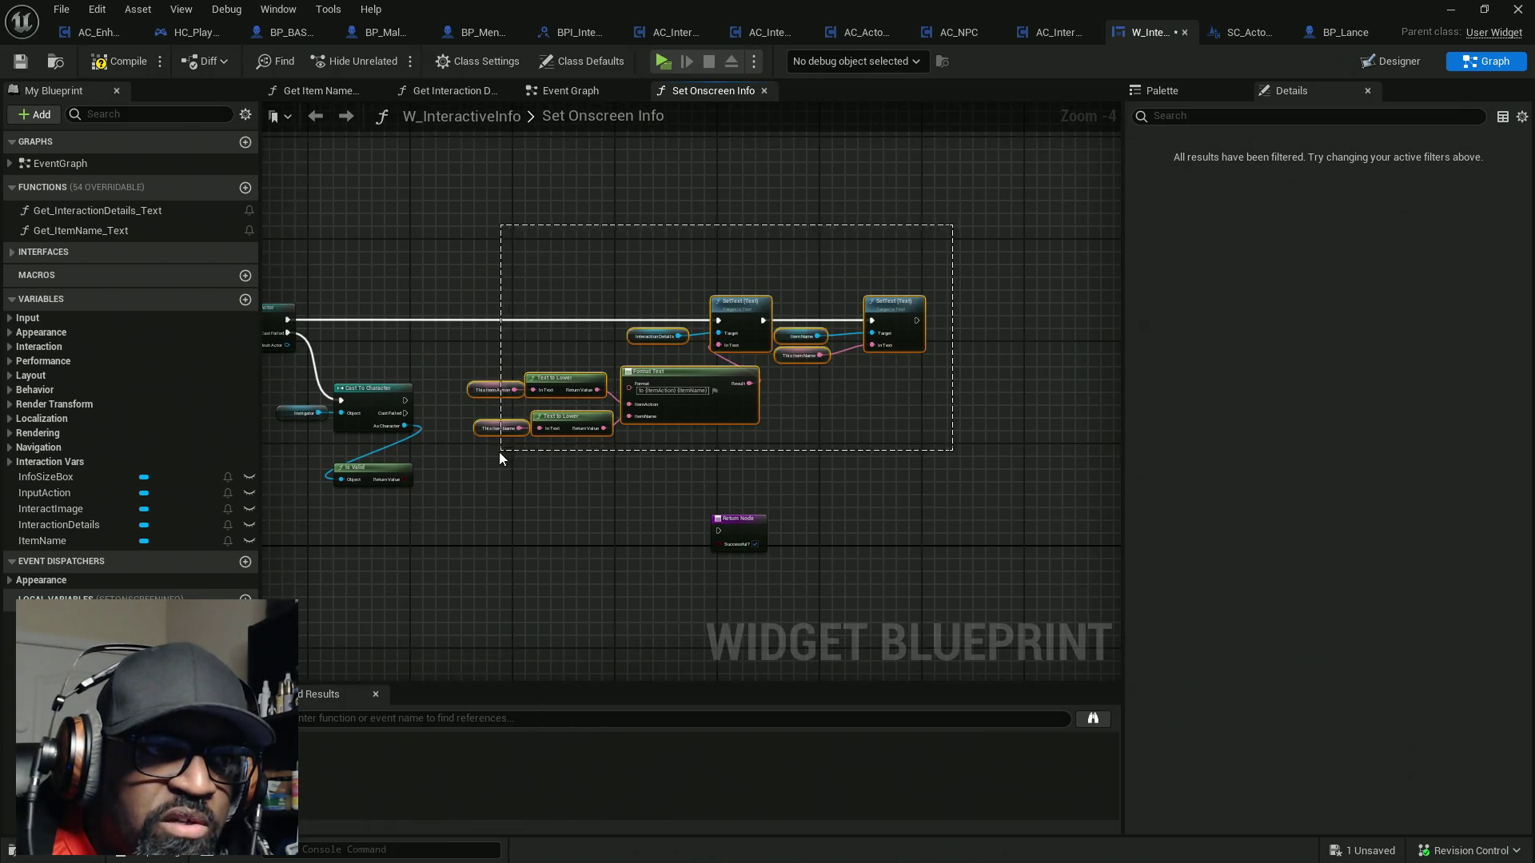
drag(712, 406, 675, 242)
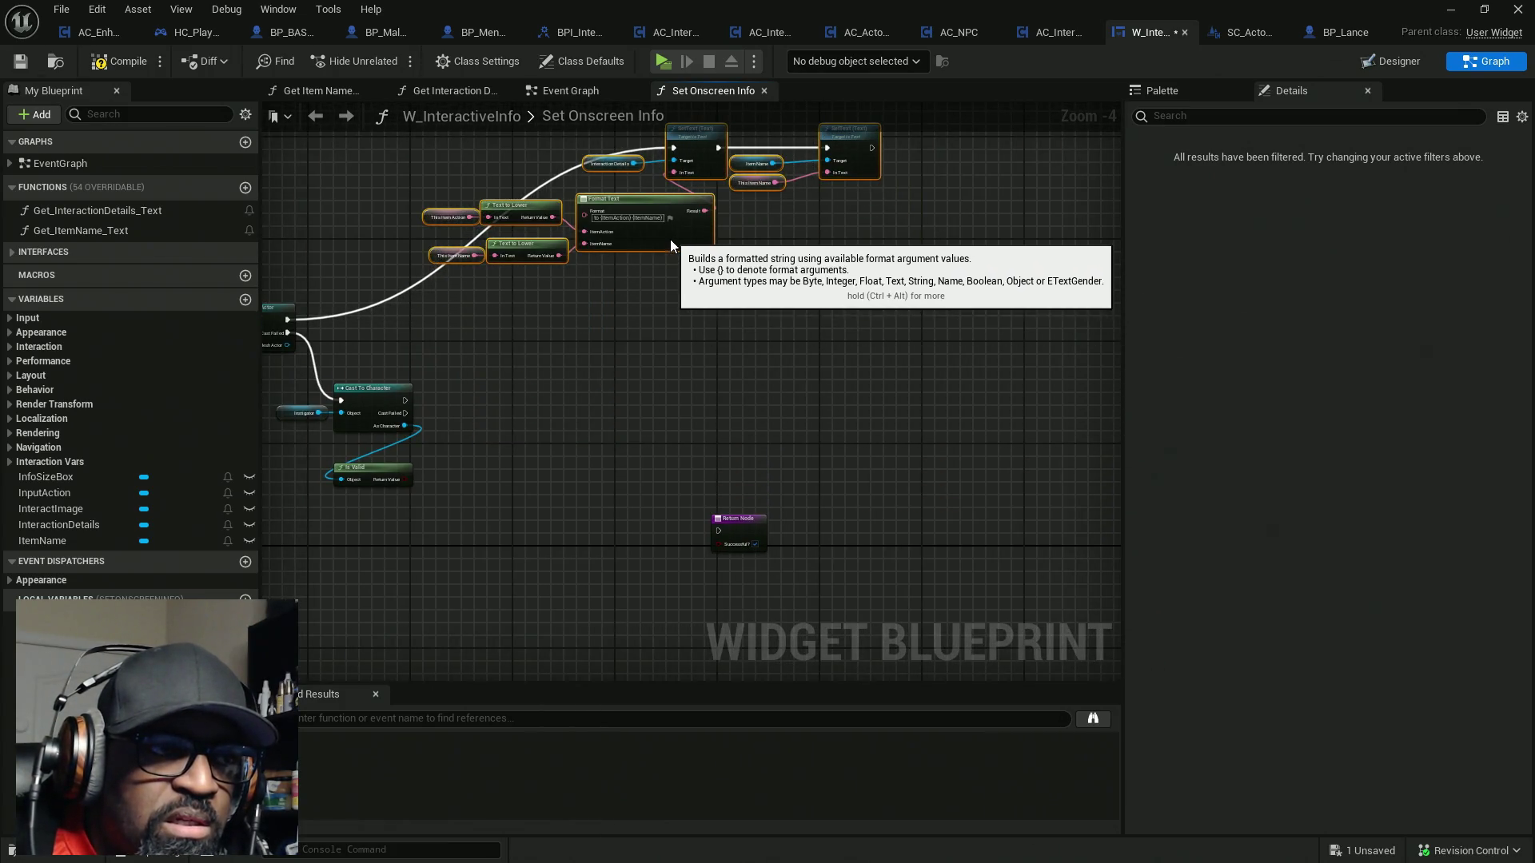
click(760, 478)
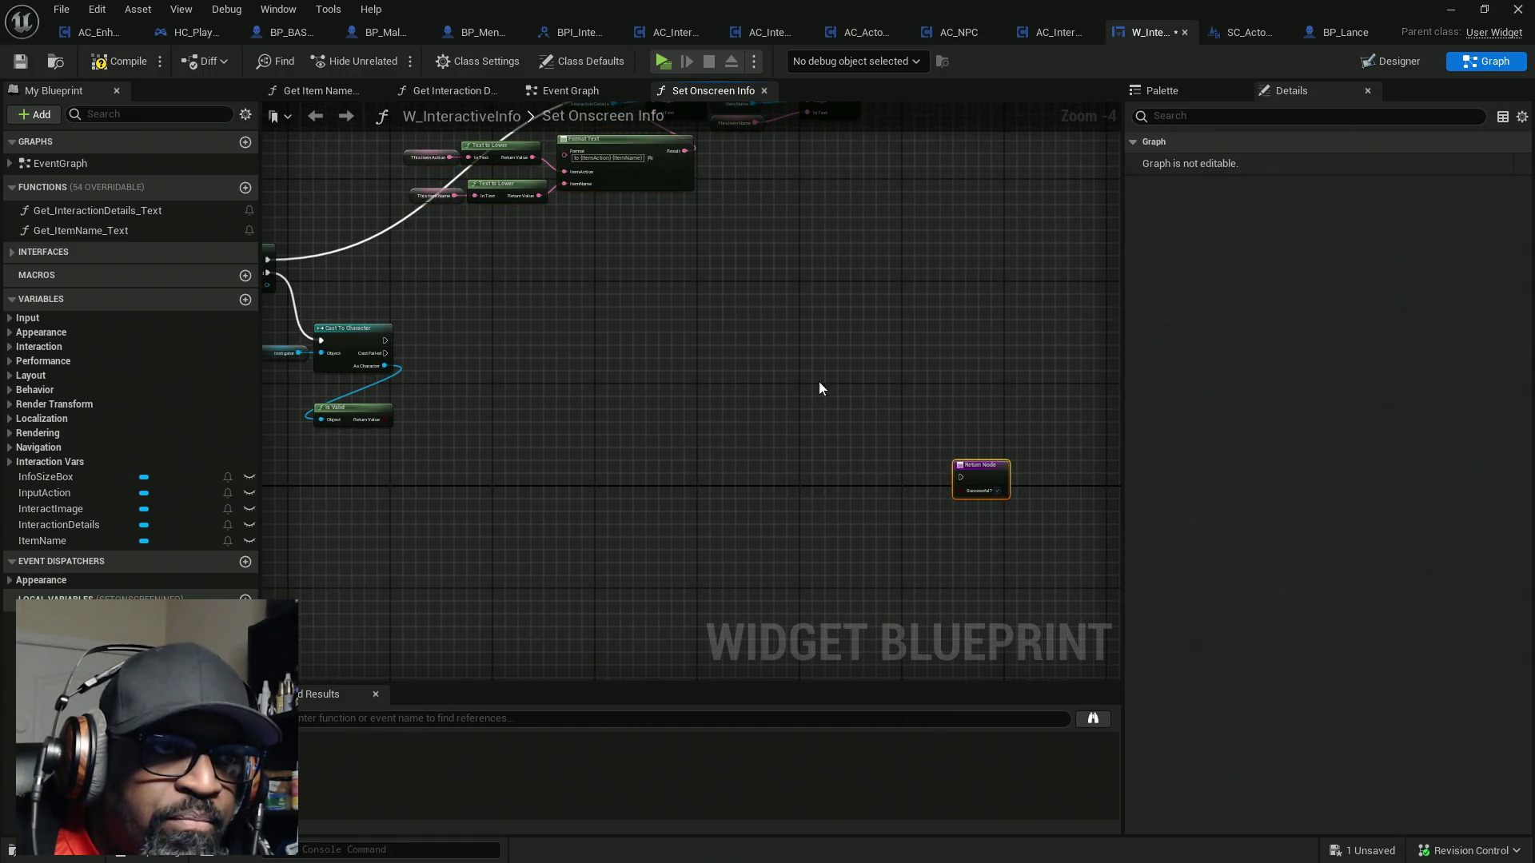
drag(918, 404, 473, 158)
key(ctrl+c)
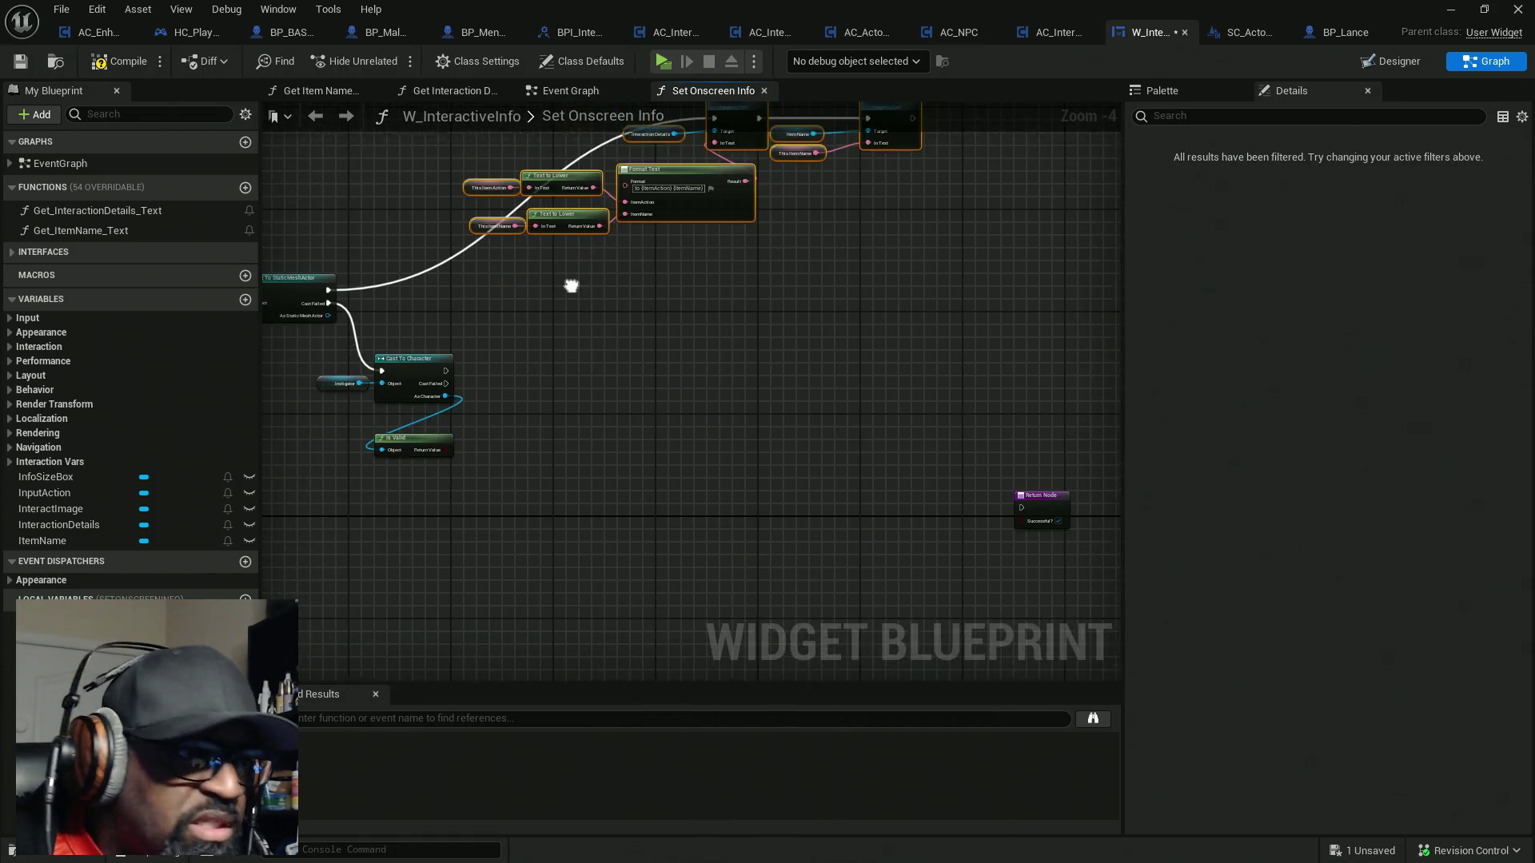
key(ctrl+v)
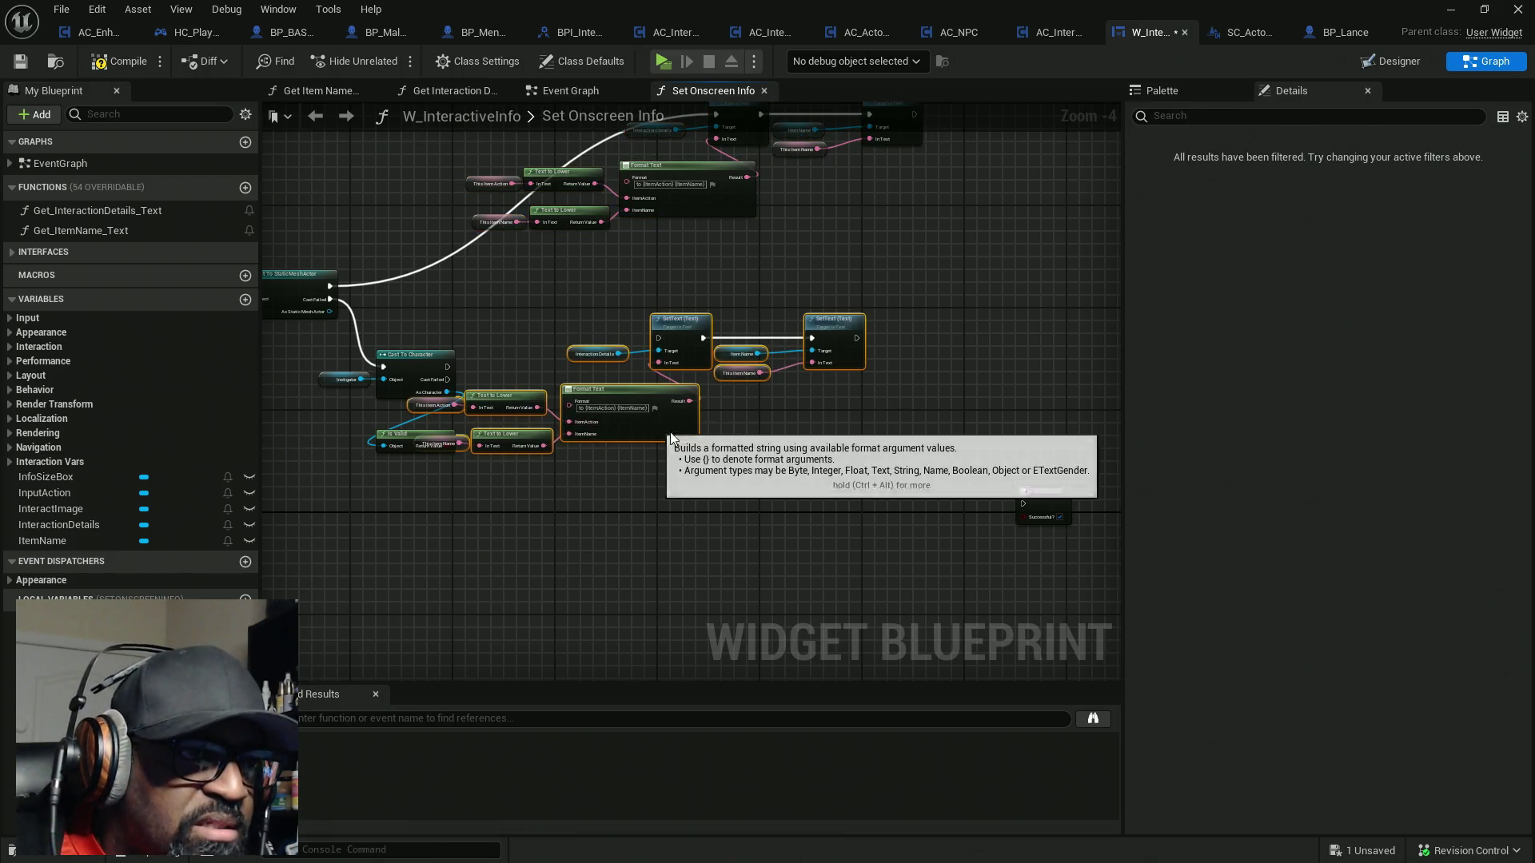
drag(666, 433, 698, 471)
Run the pasted SetText from Cast To Character and delete the Is Valid node
drag(448, 367, 692, 376)
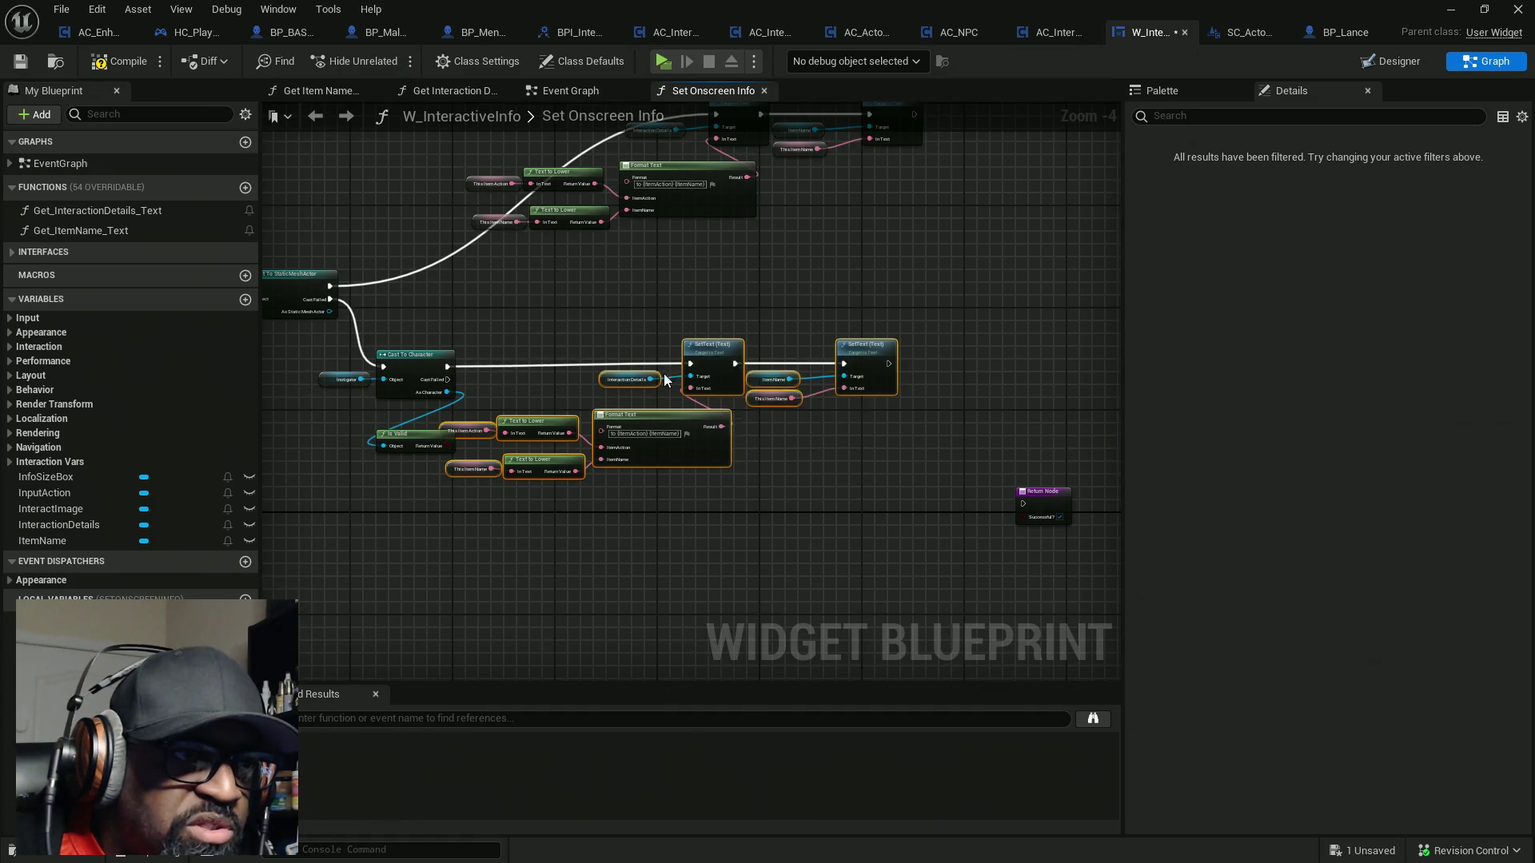
scroll(416, 444, up, 3)
click(383, 432)
key(Delete)
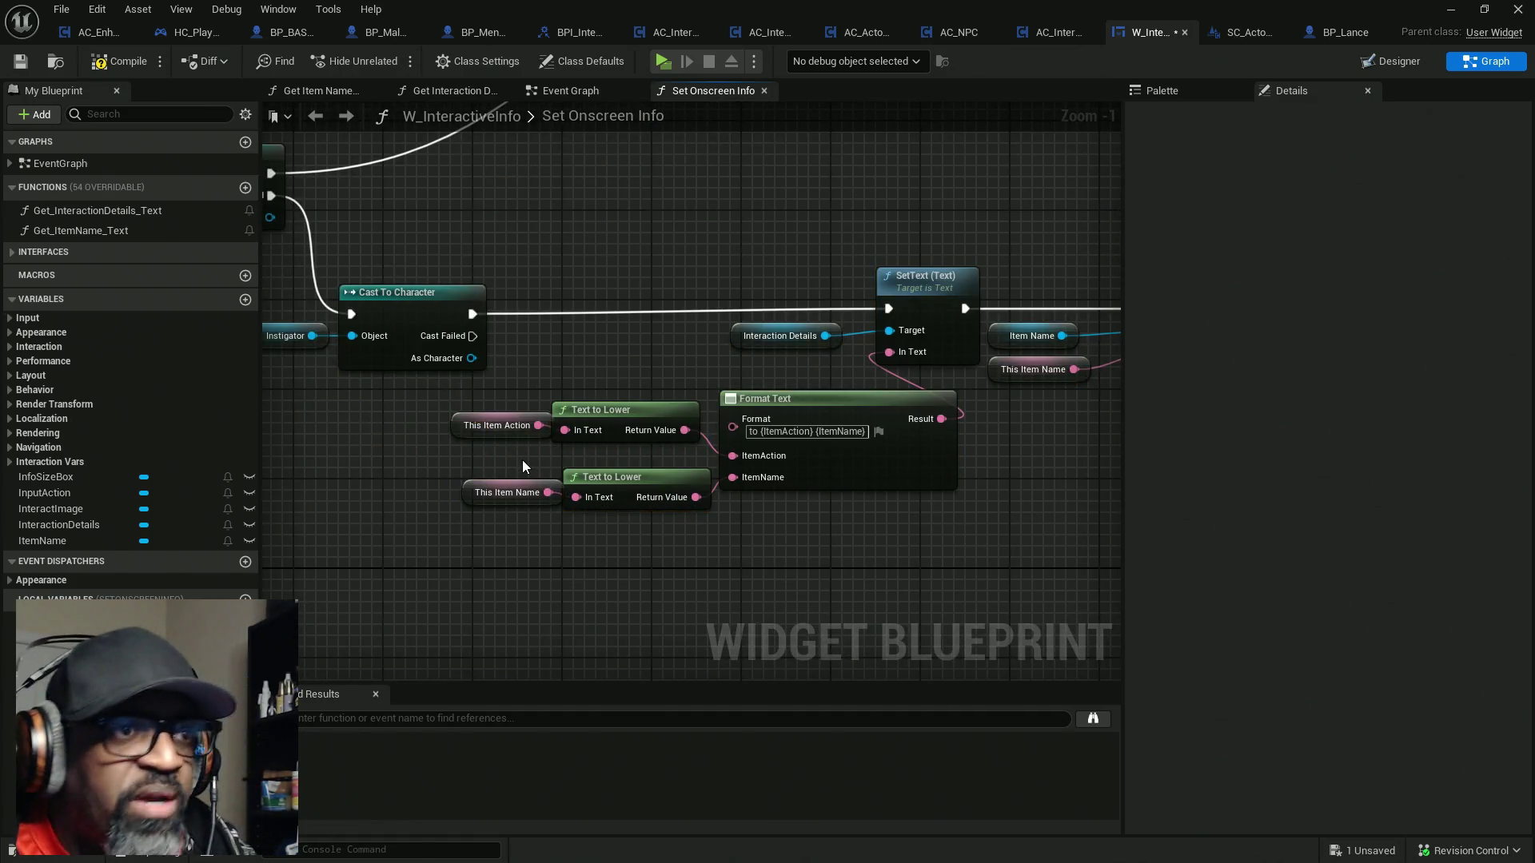
Try wiring item action and name straight into Format Text, then undo to restore Text to Lower
drag(745, 458, 538, 425)
drag(548, 493, 738, 483)
mouse_move(708, 392)
mouse_down()
mouse_move(654, 550)
mouse_move(455, 405)
mouse_move(621, 459)
mouse_up()
key(Delete)
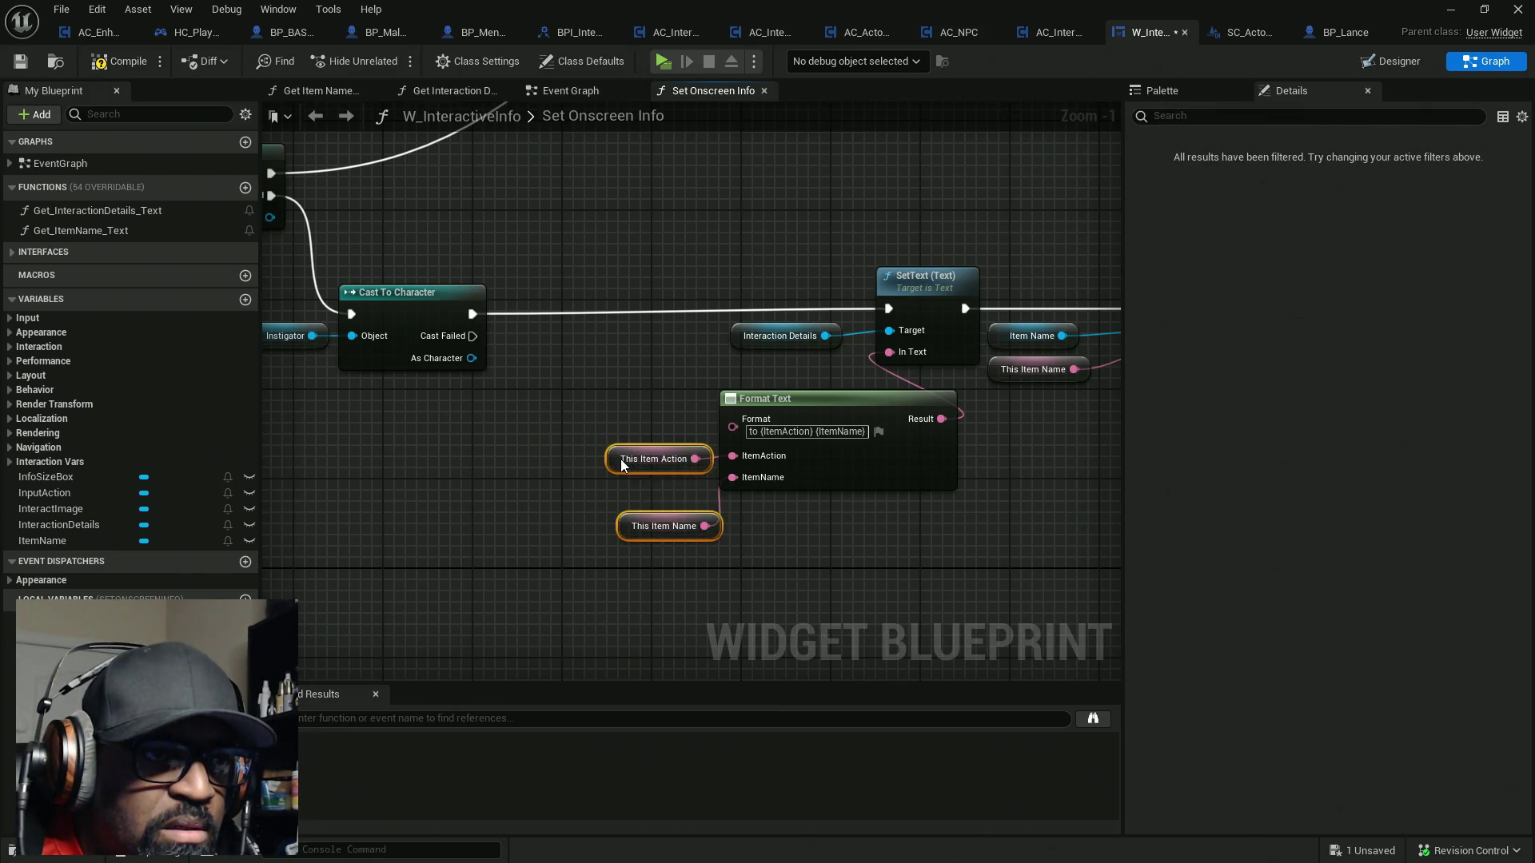
click(619, 497)
drag(633, 524, 620, 492)
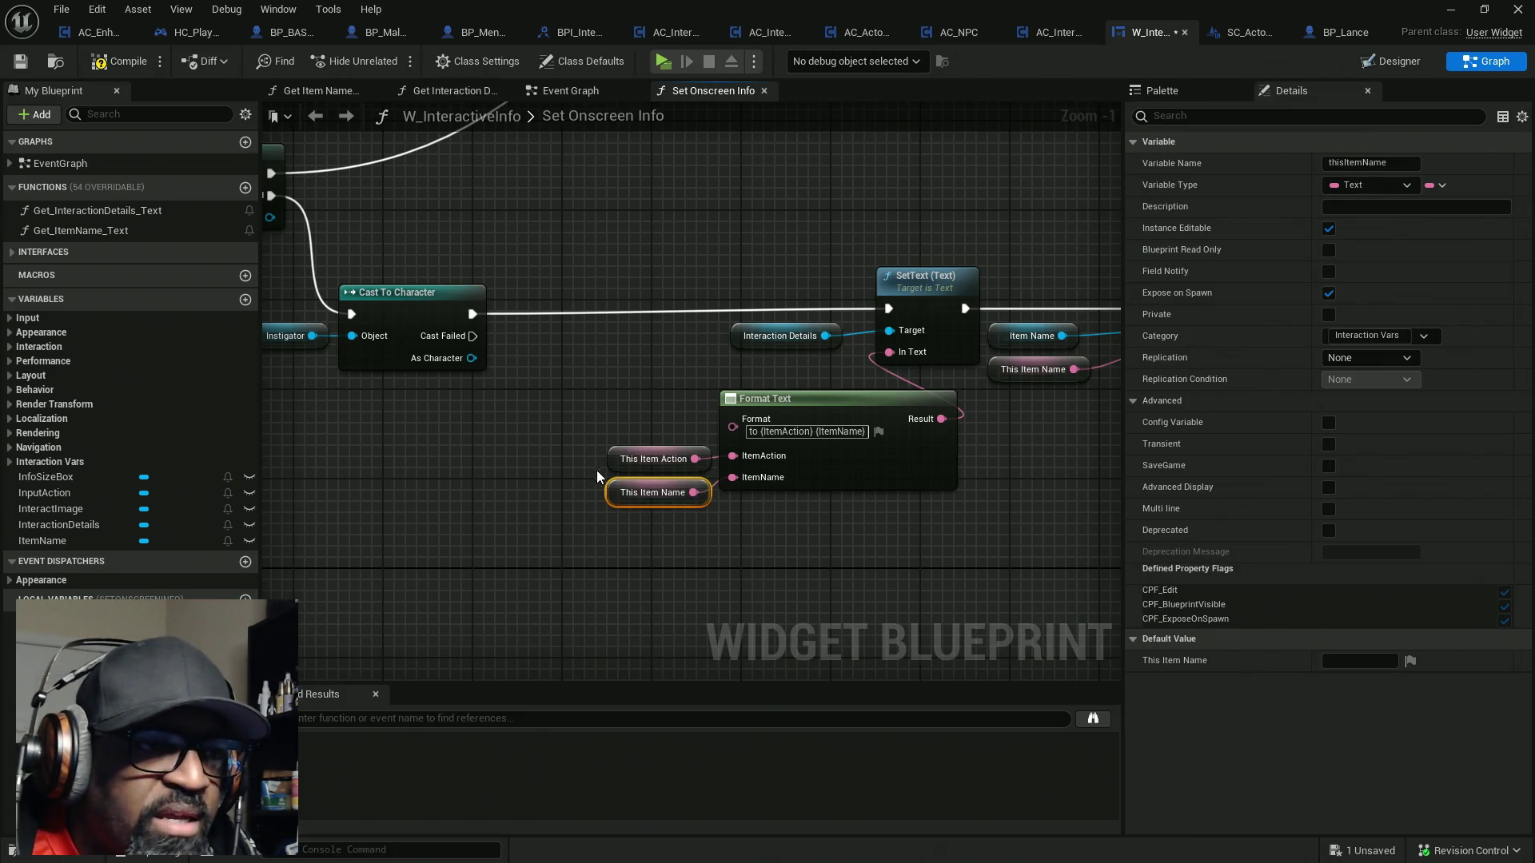
key(Delete)
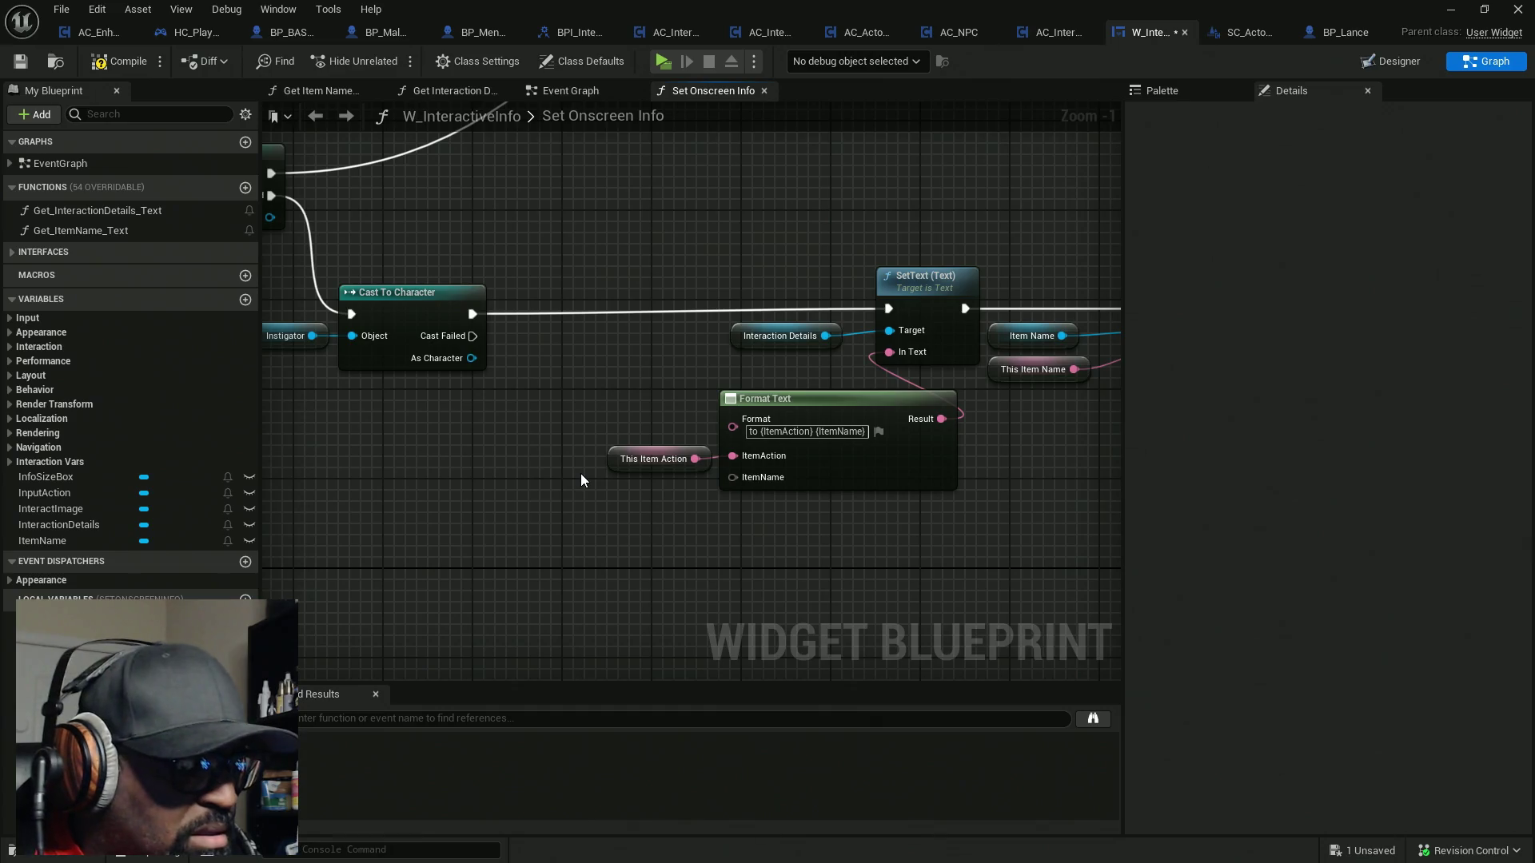
key(ctrl+z)
key(ctrl+z)
key(ctrl+z)
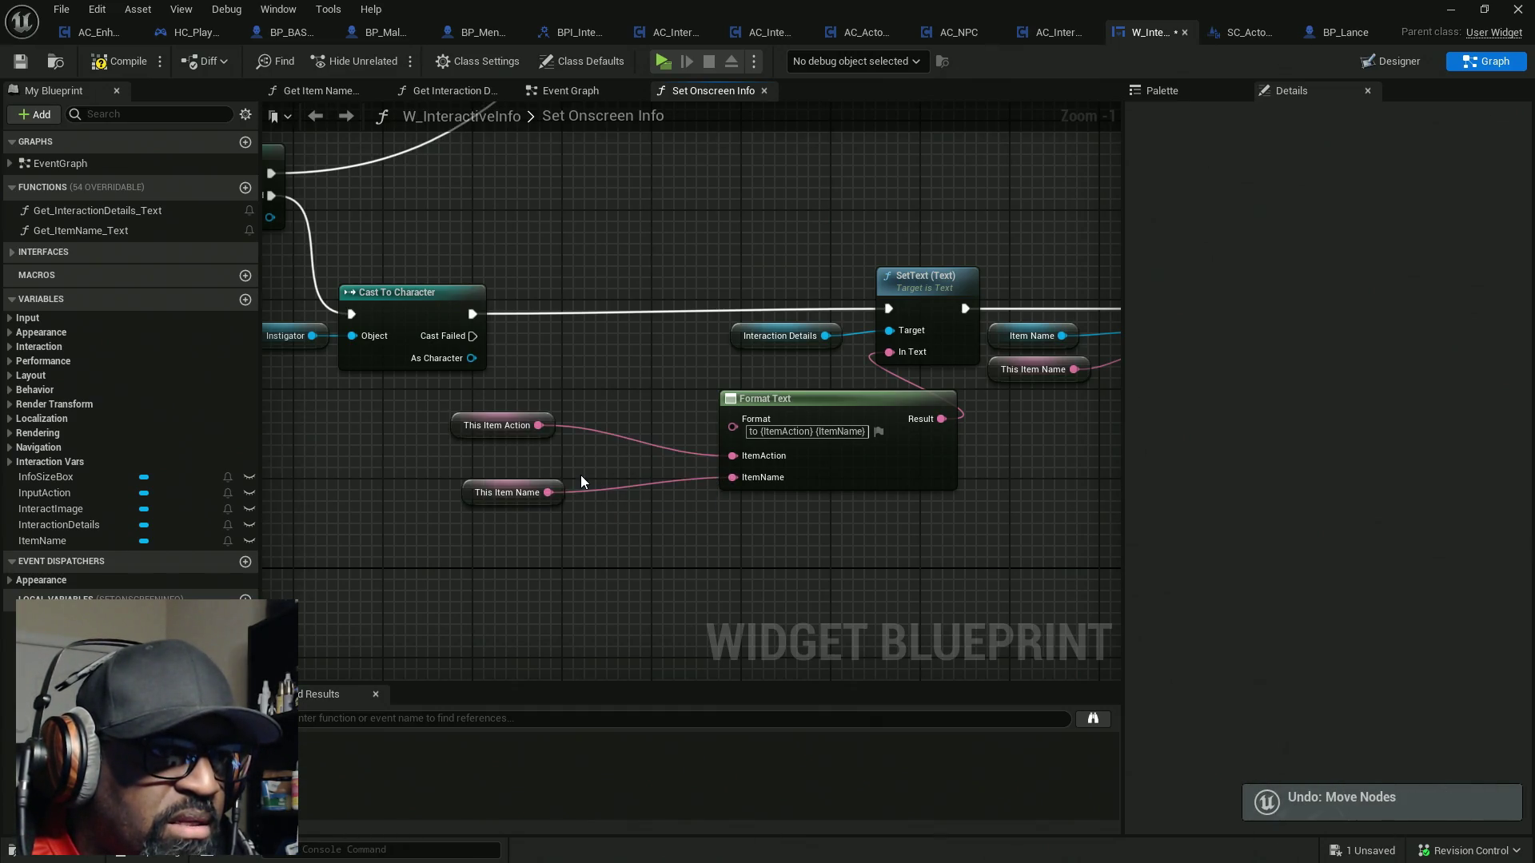
key(ctrl+z)
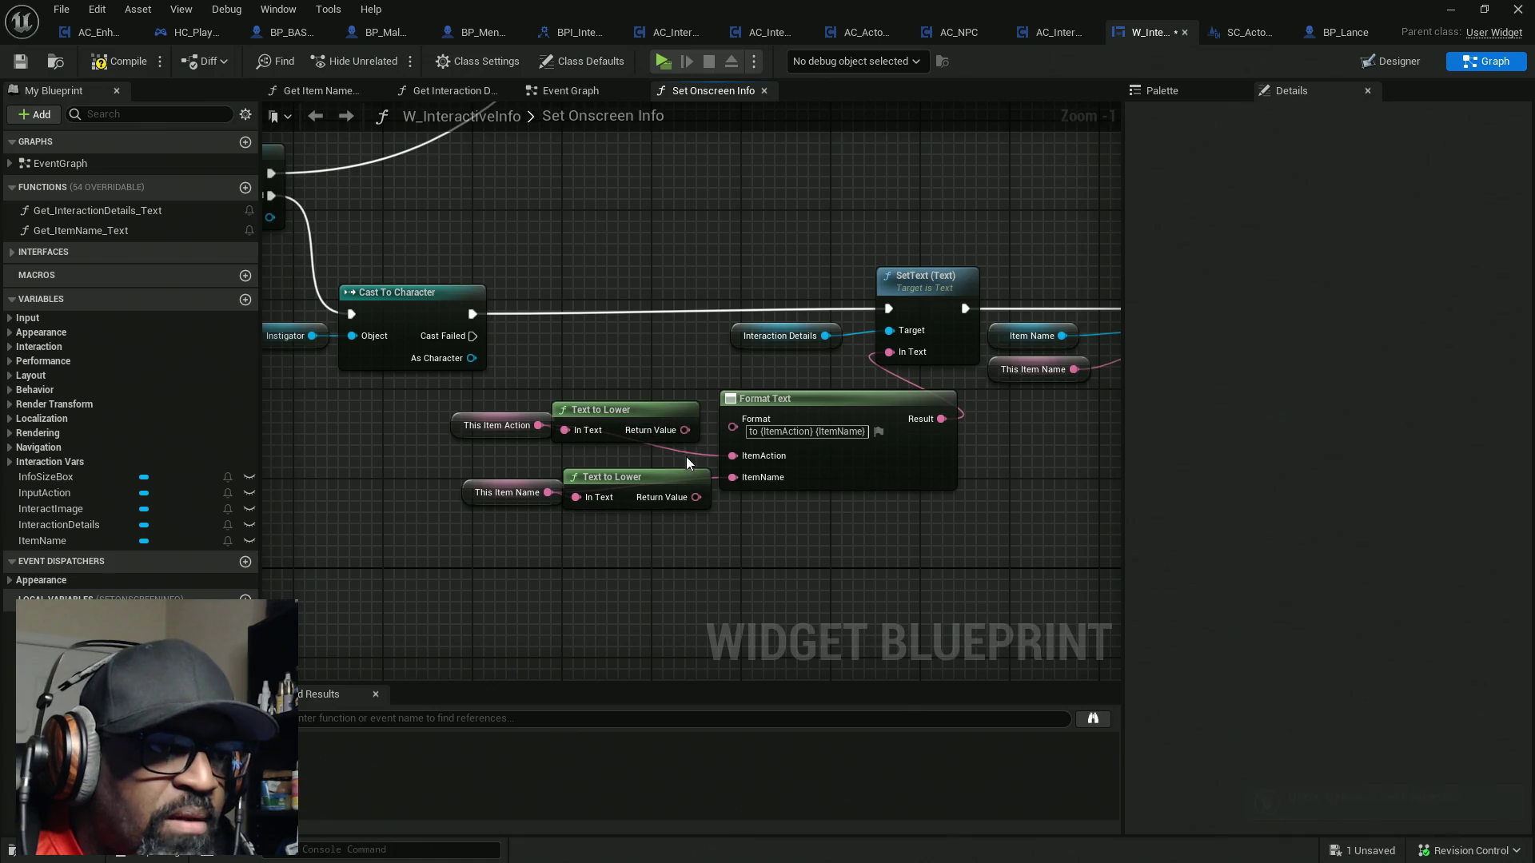
Lowercase only the item action into ItemAction, feed This Item Name directly, and compile
drag(684, 430, 734, 456)
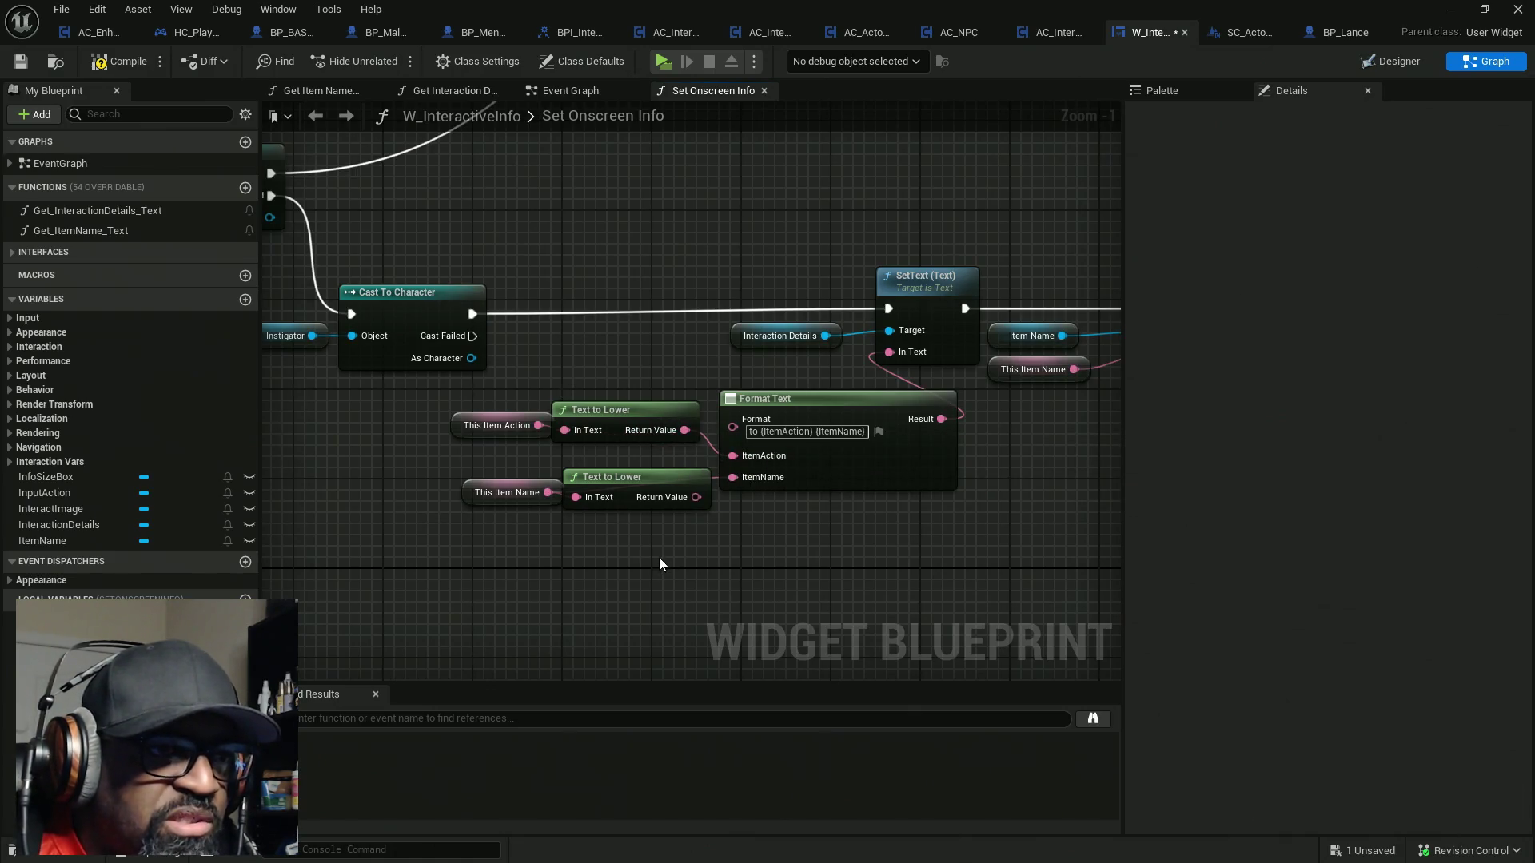
click(639, 484)
key(Delete)
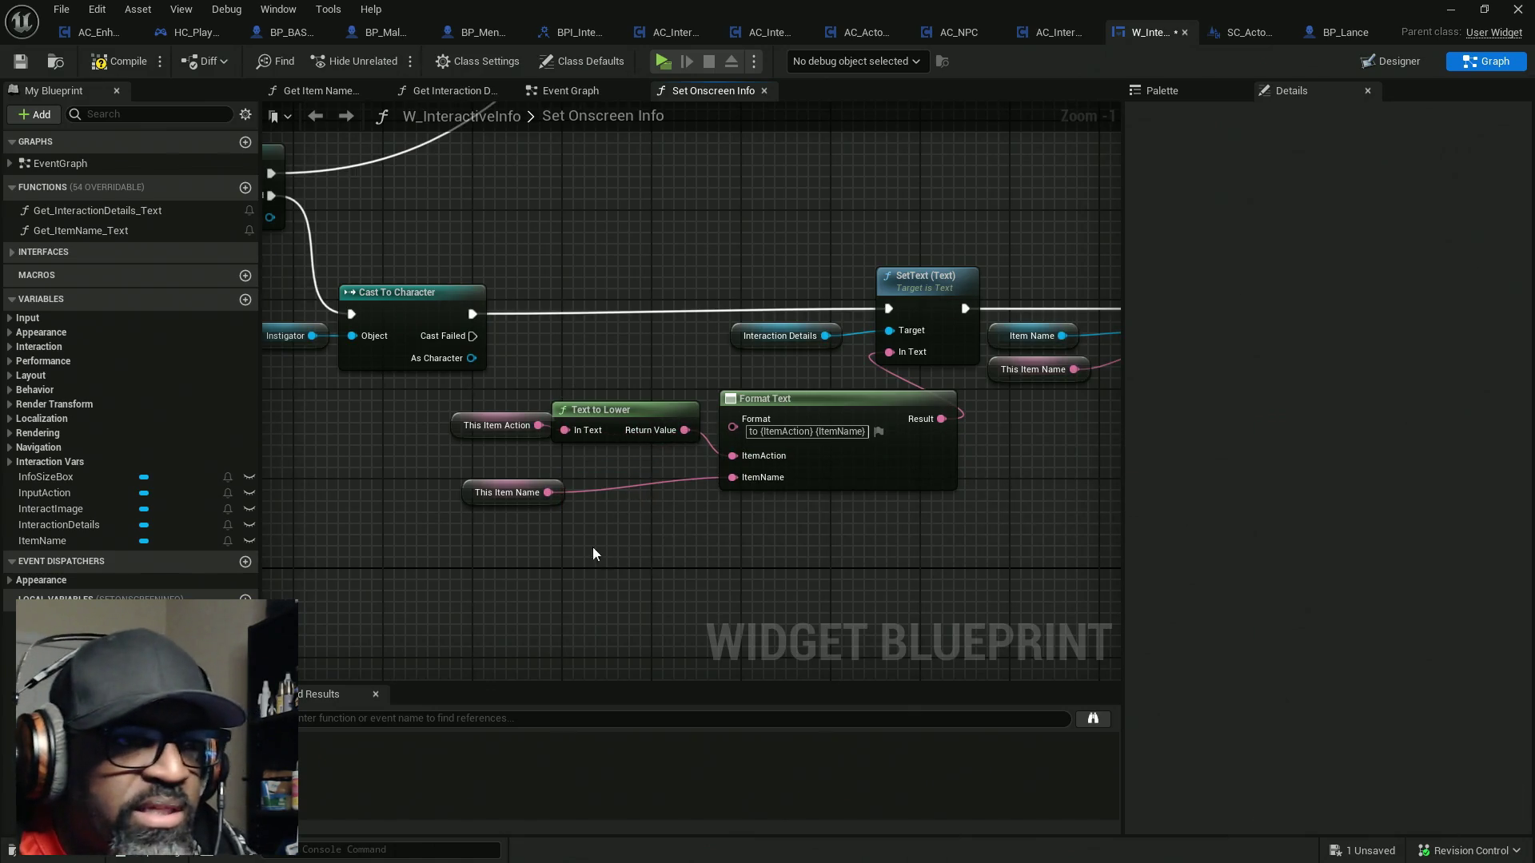
drag(475, 500, 609, 489)
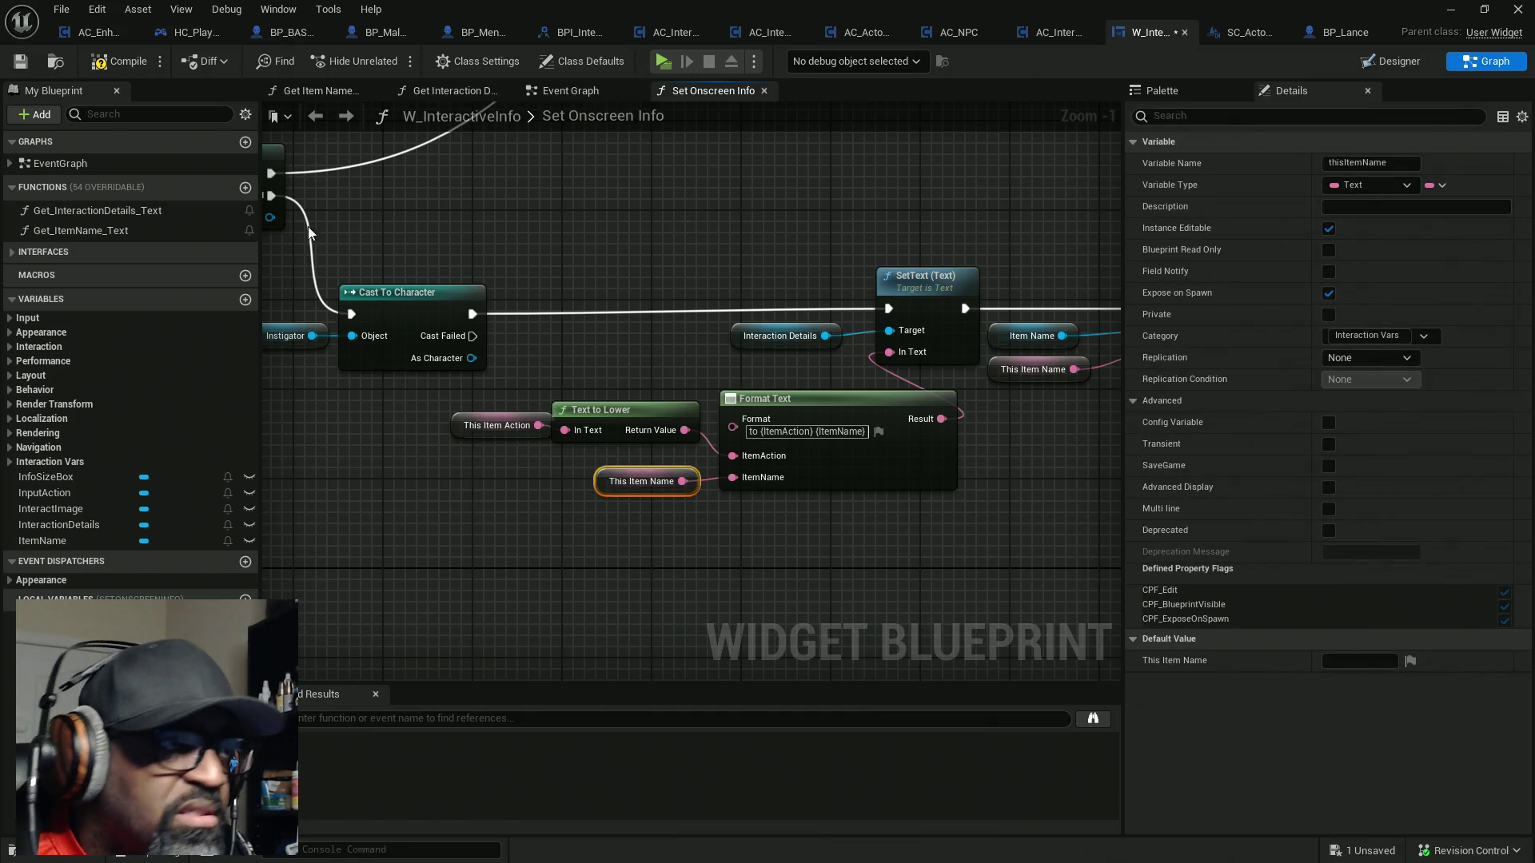
click(113, 64)
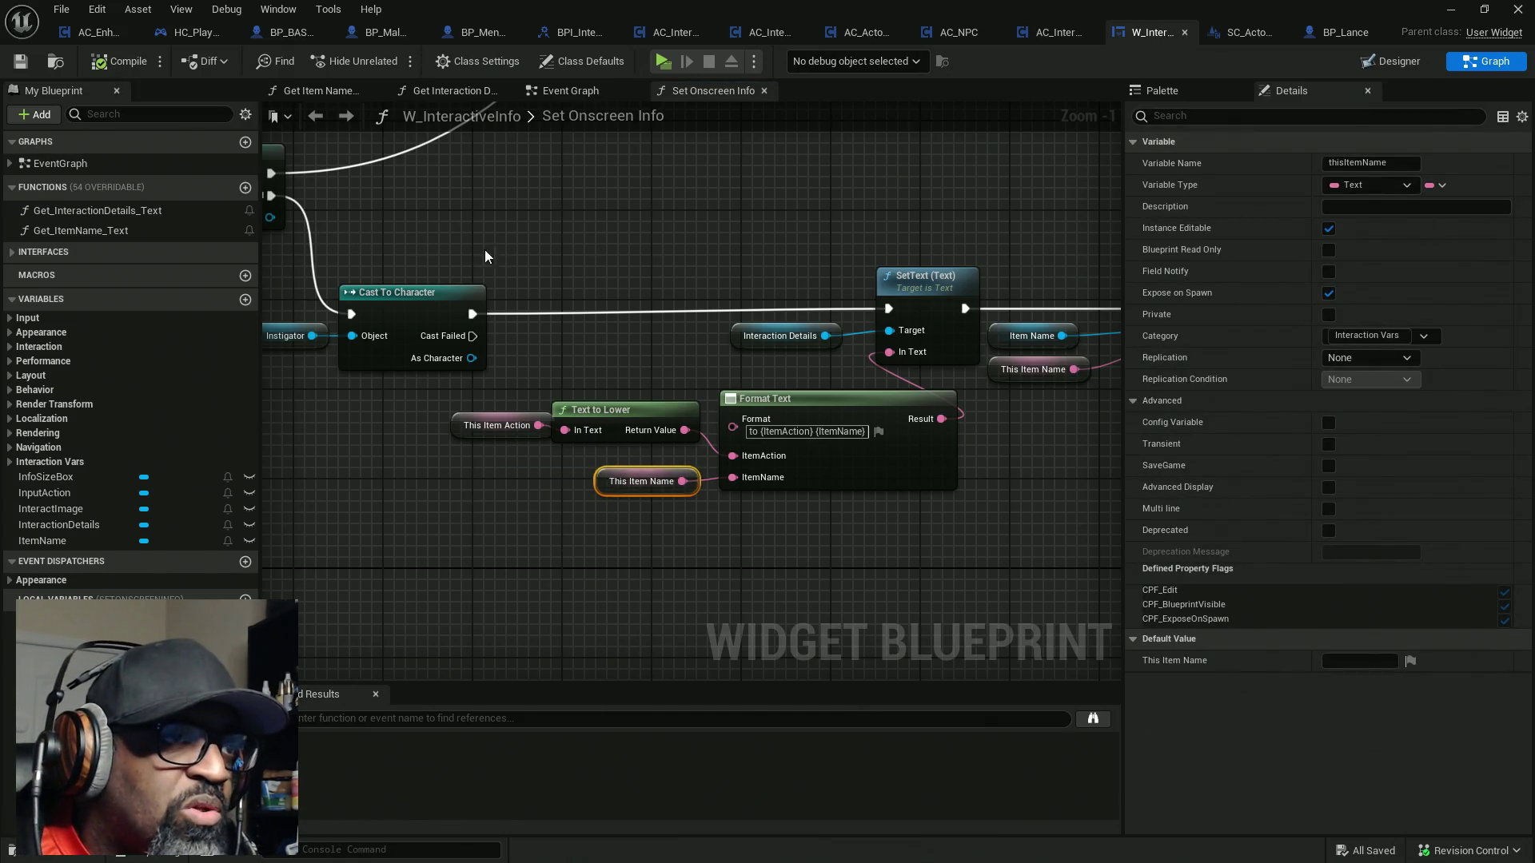
scroll(503, 245, down, 2)
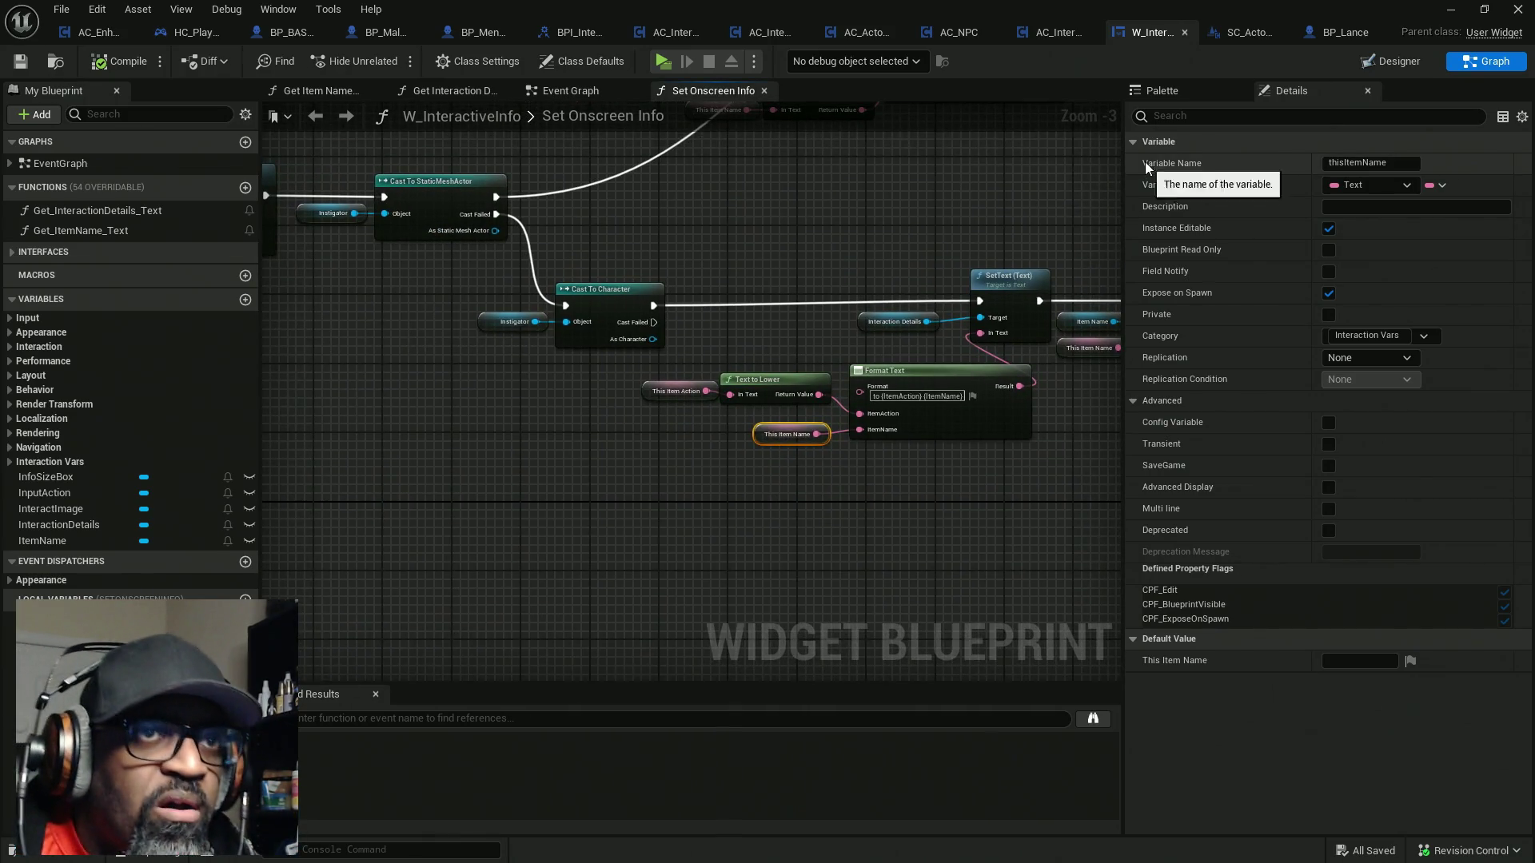
click(1235, 37)
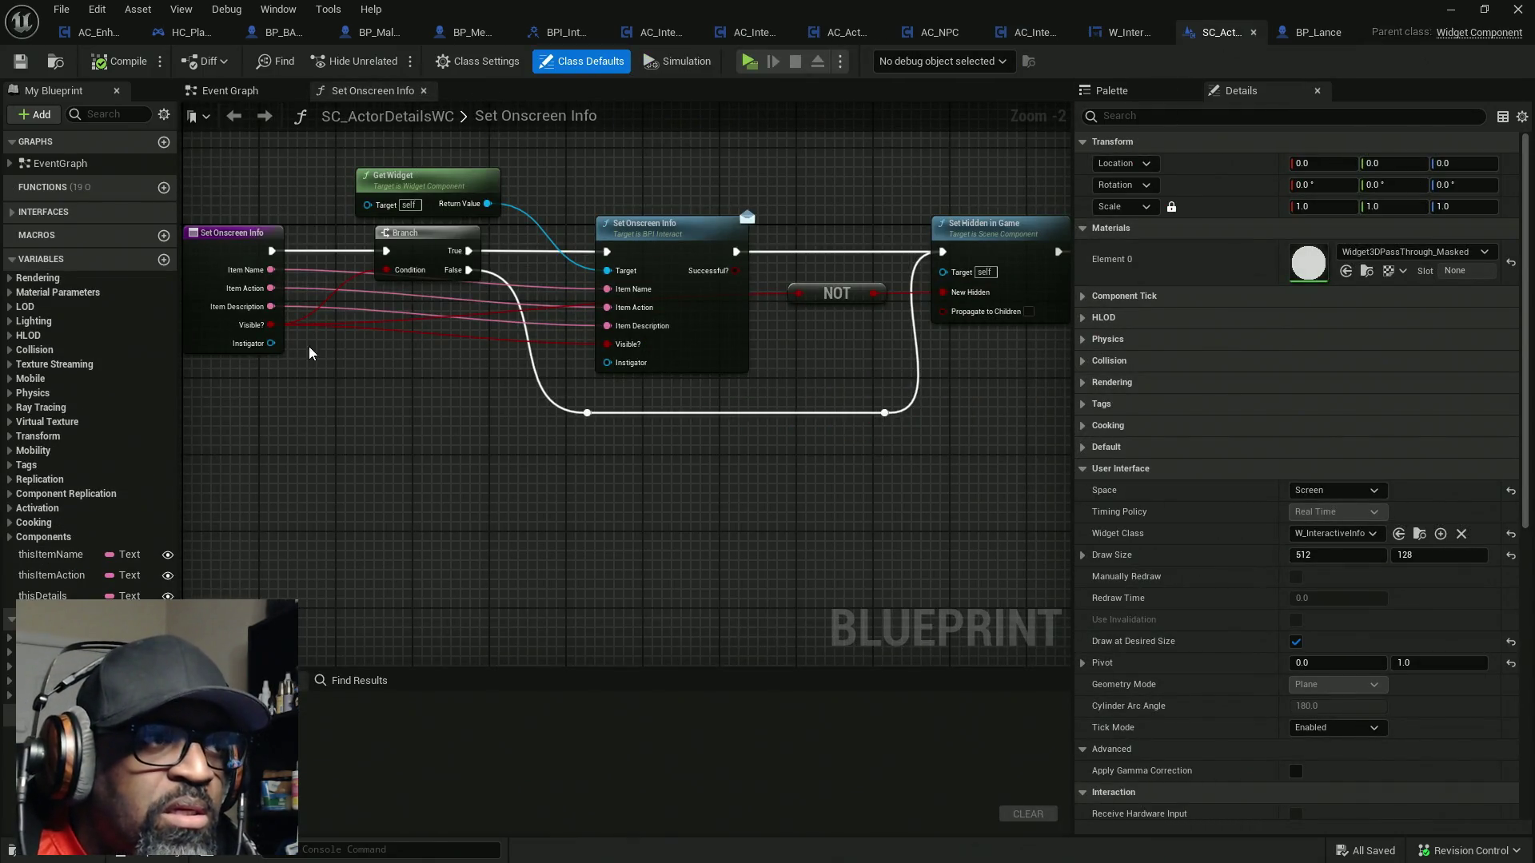
Wire a Get Instigator node into Set Onscreen Info's Instigator, then compile and save SC_ActorDetailsWC
drag(620, 364, 534, 364)
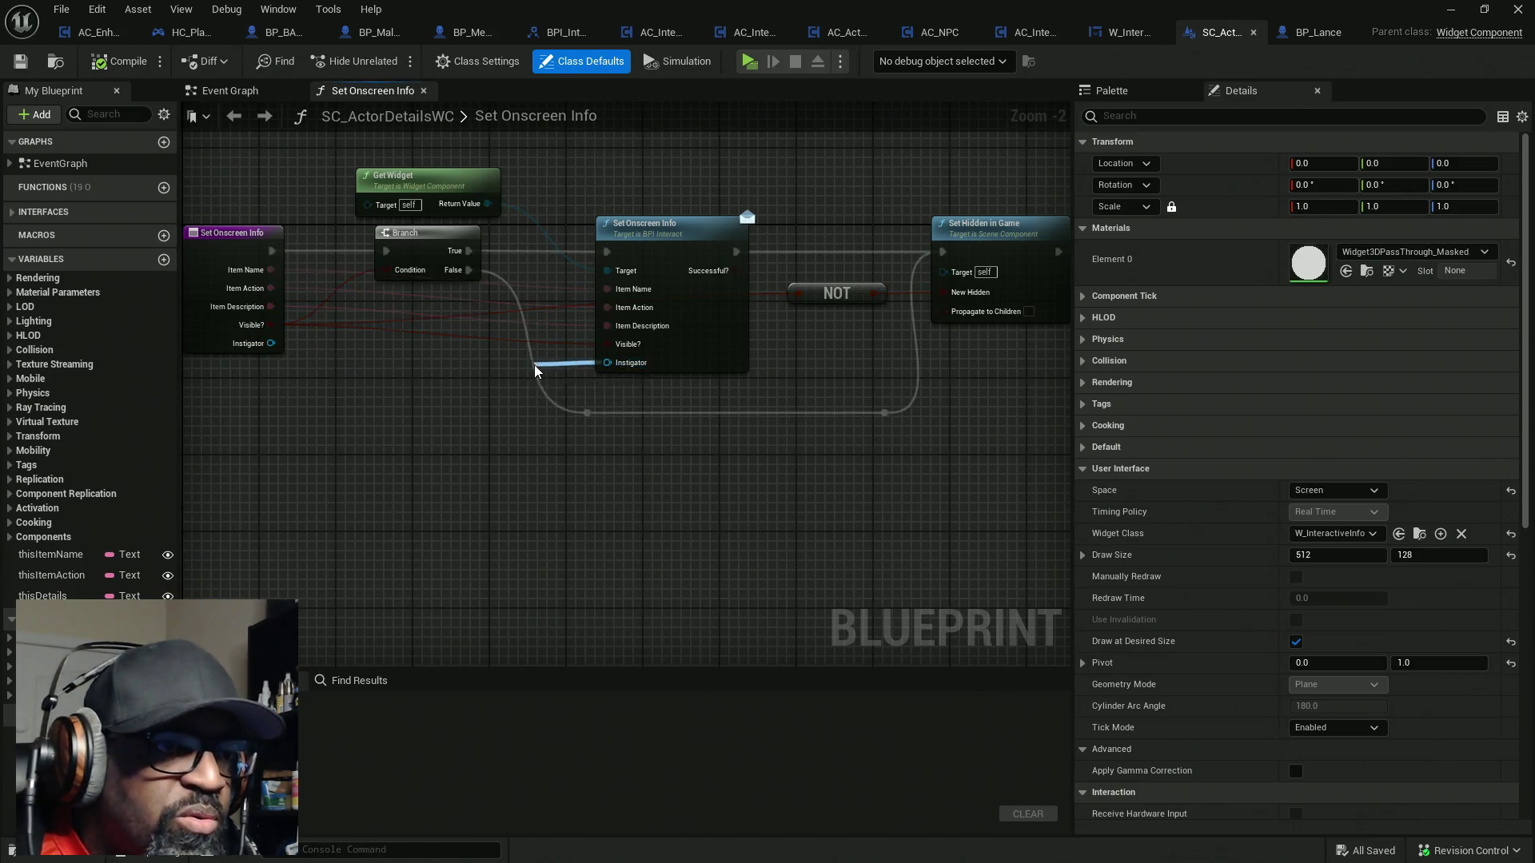
text(get instigat)
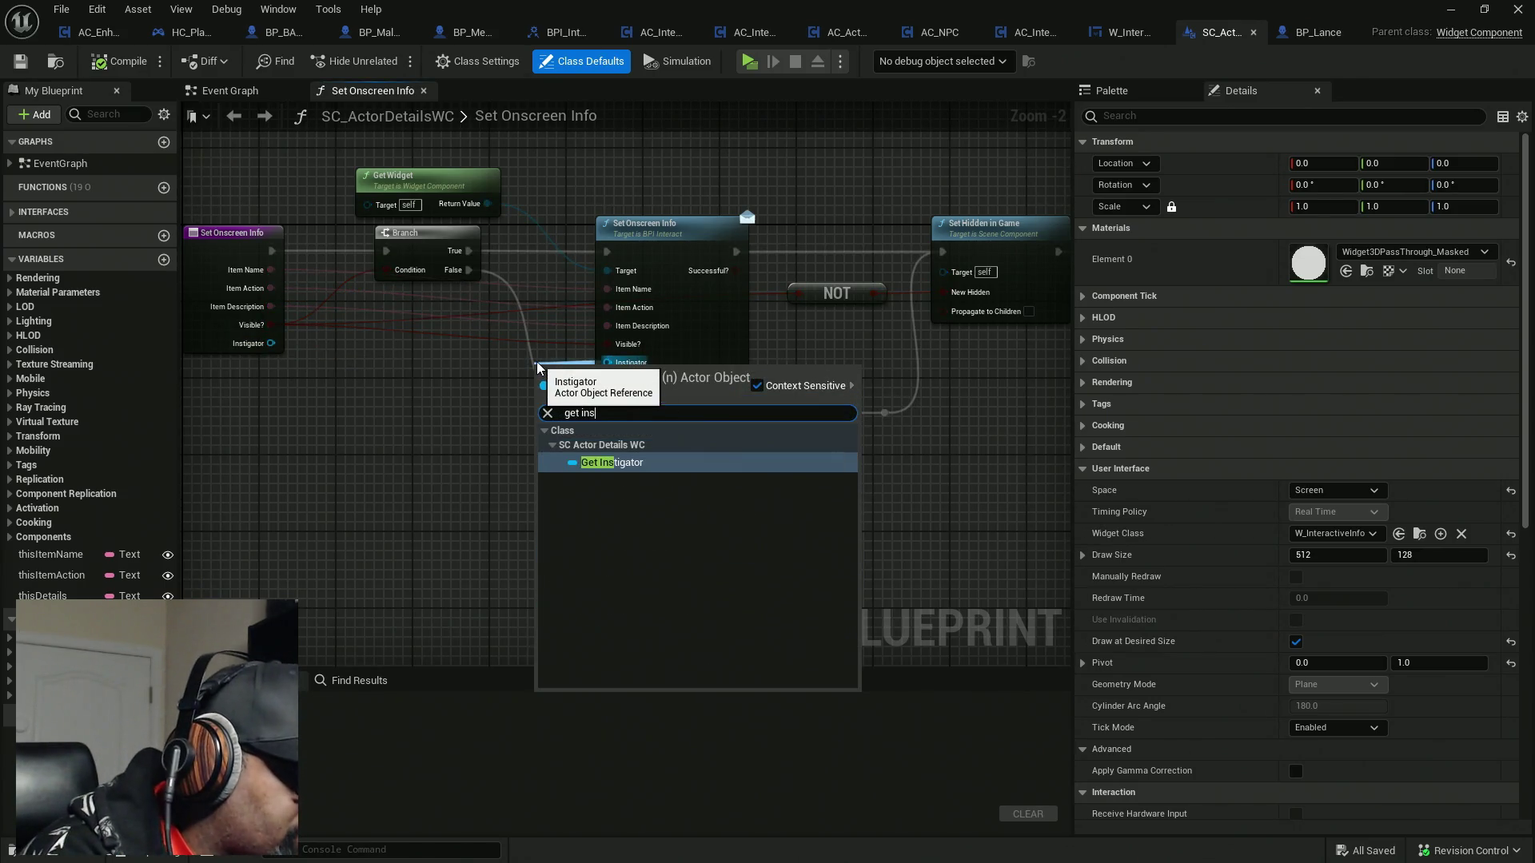
key(Return)
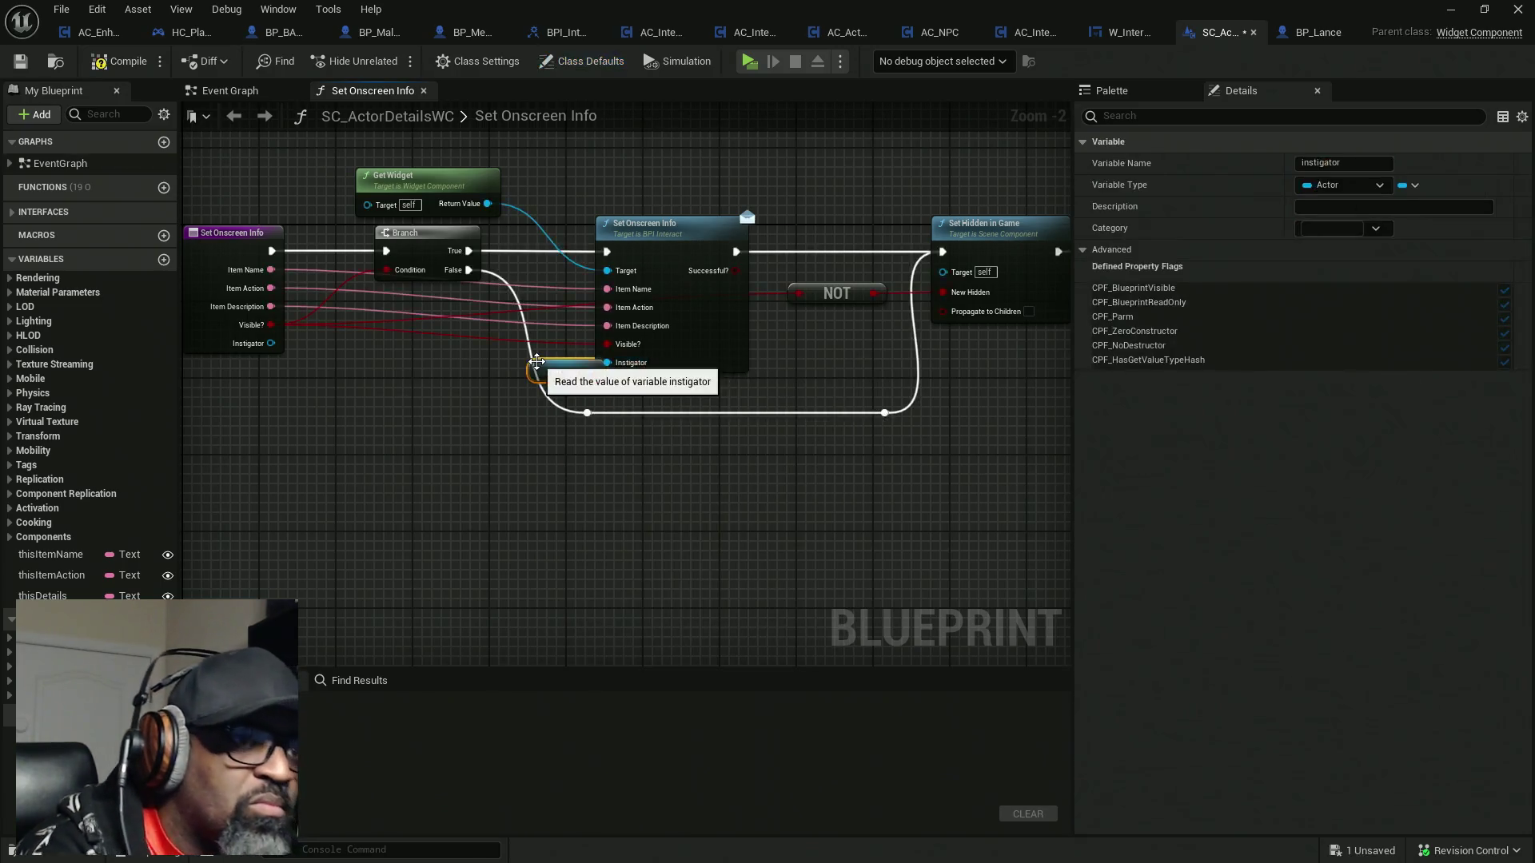
drag(536, 362, 461, 369)
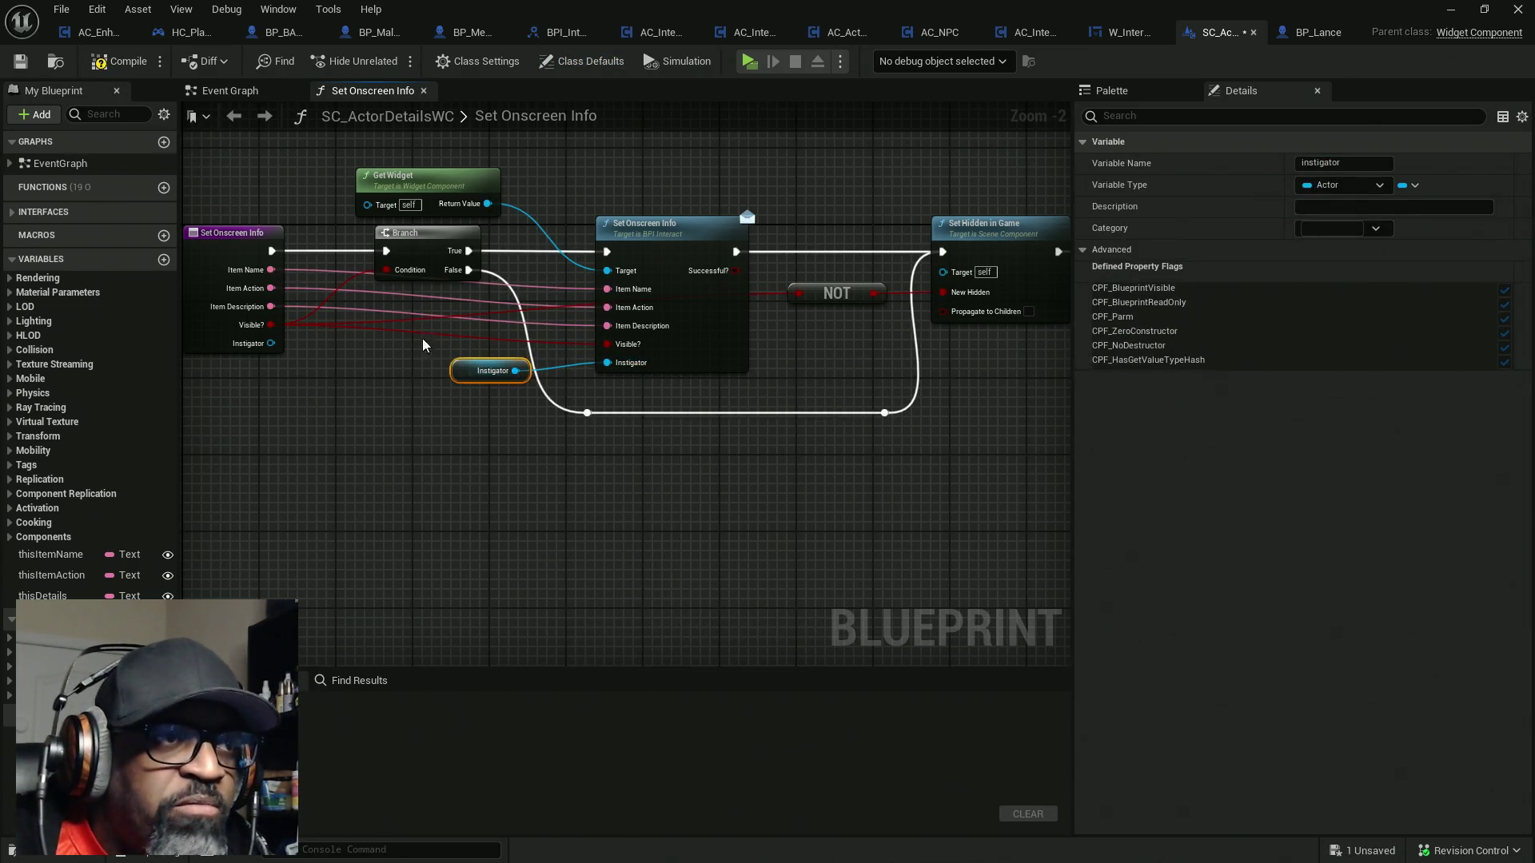
click(116, 67)
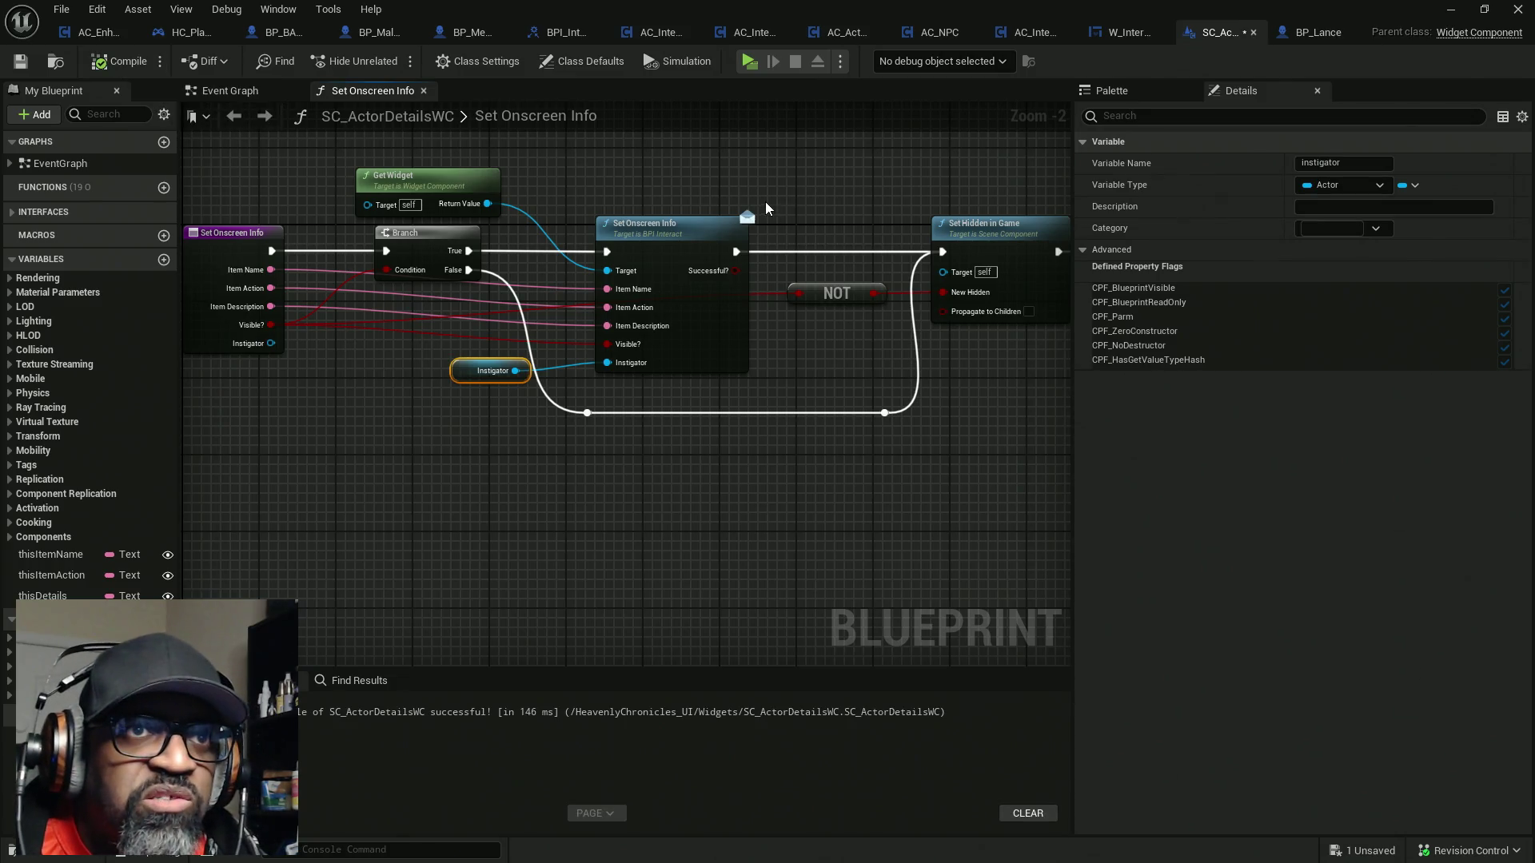
key(ctrl+s)
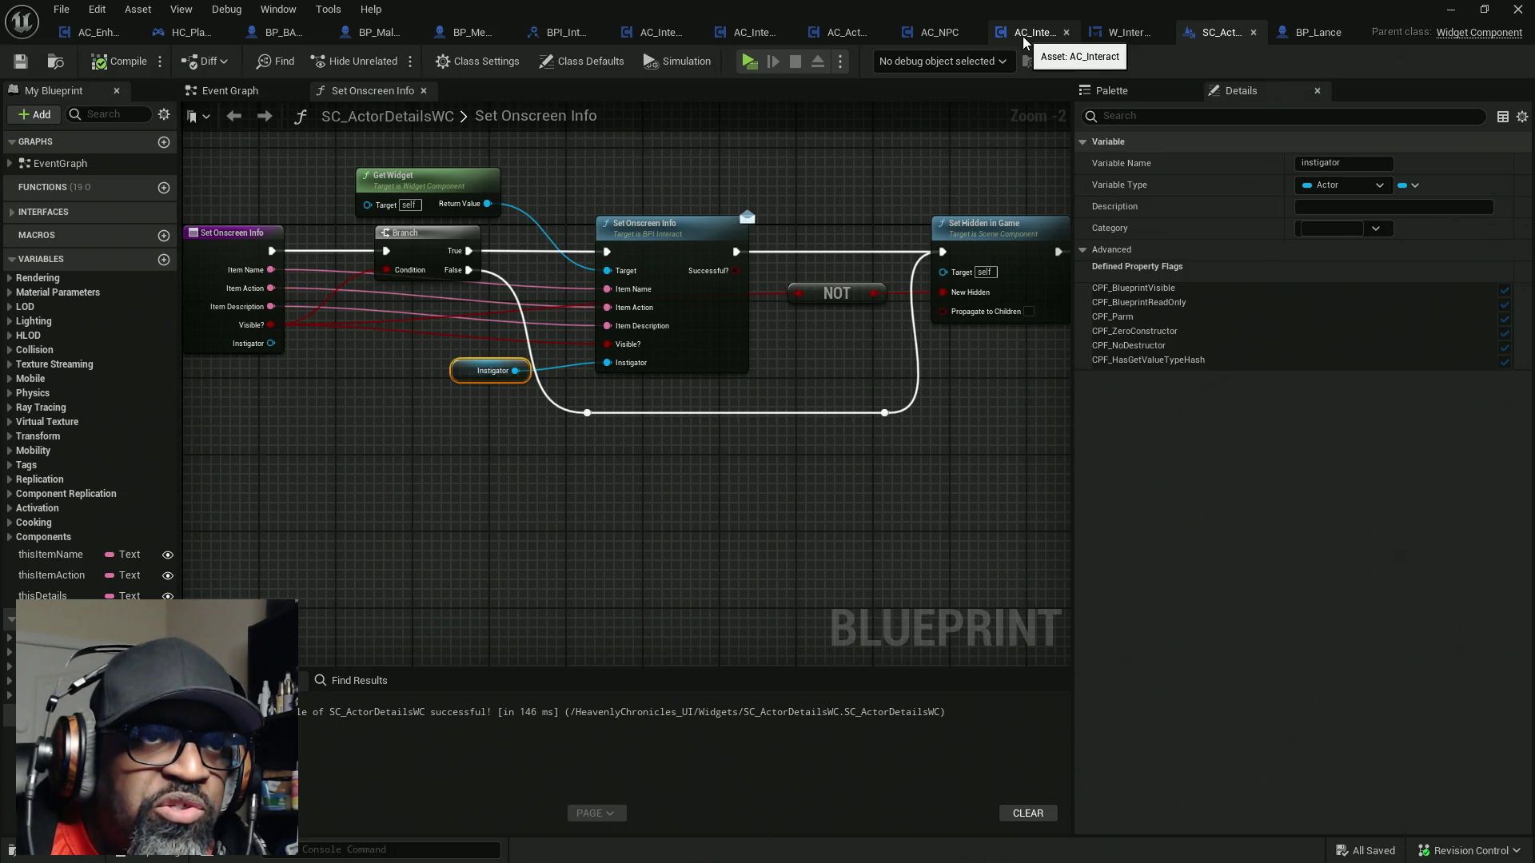
click(834, 37)
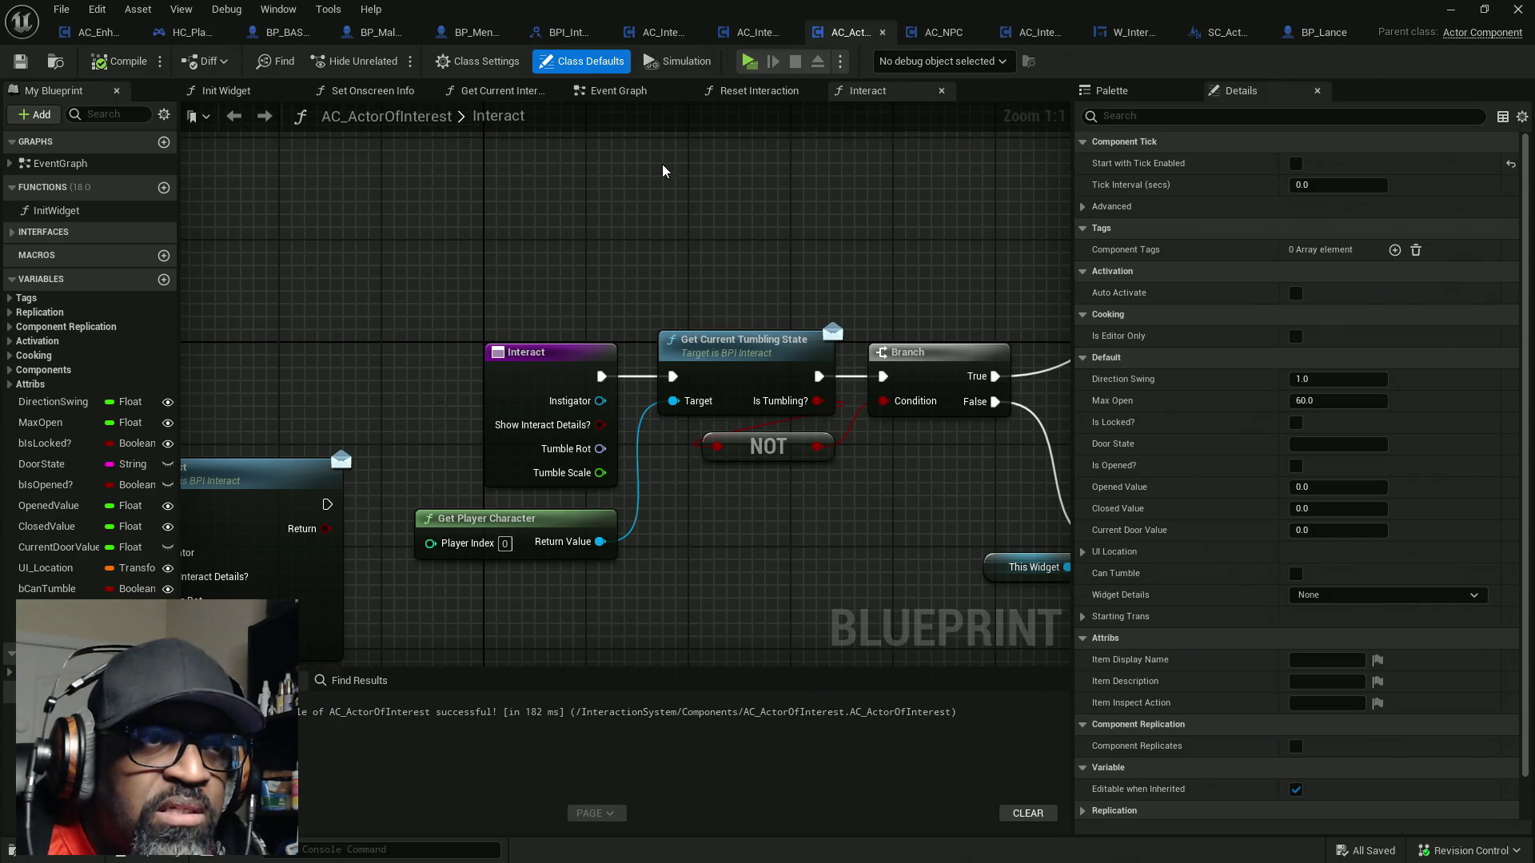
Connect a Get Owner node to Instigator in AC_ActorOfInterest's Set Onscreen Info, then compile and save
click(372, 91)
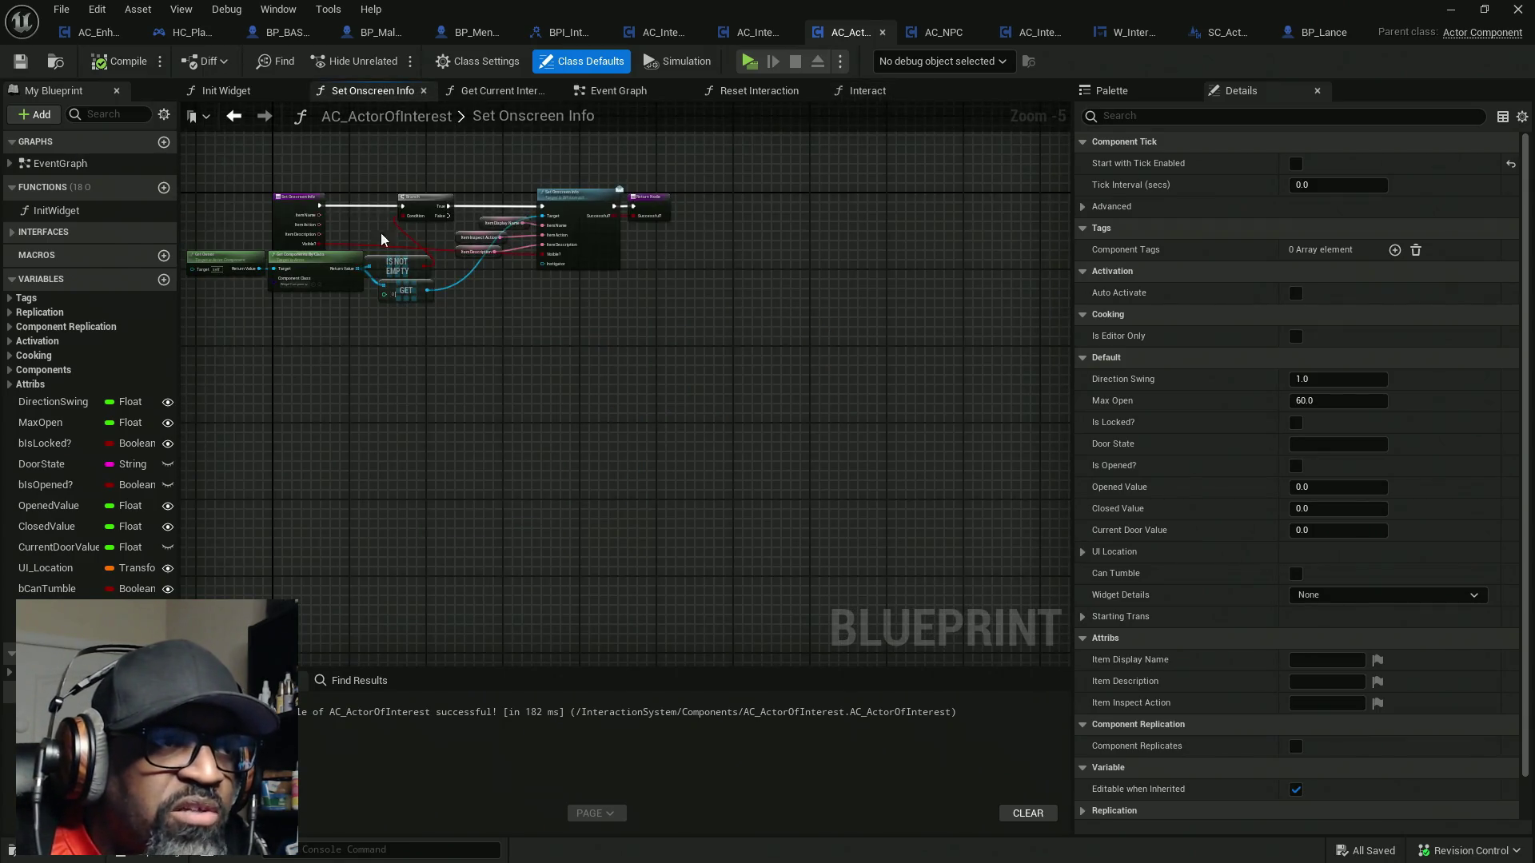
scroll(313, 300, up, 2)
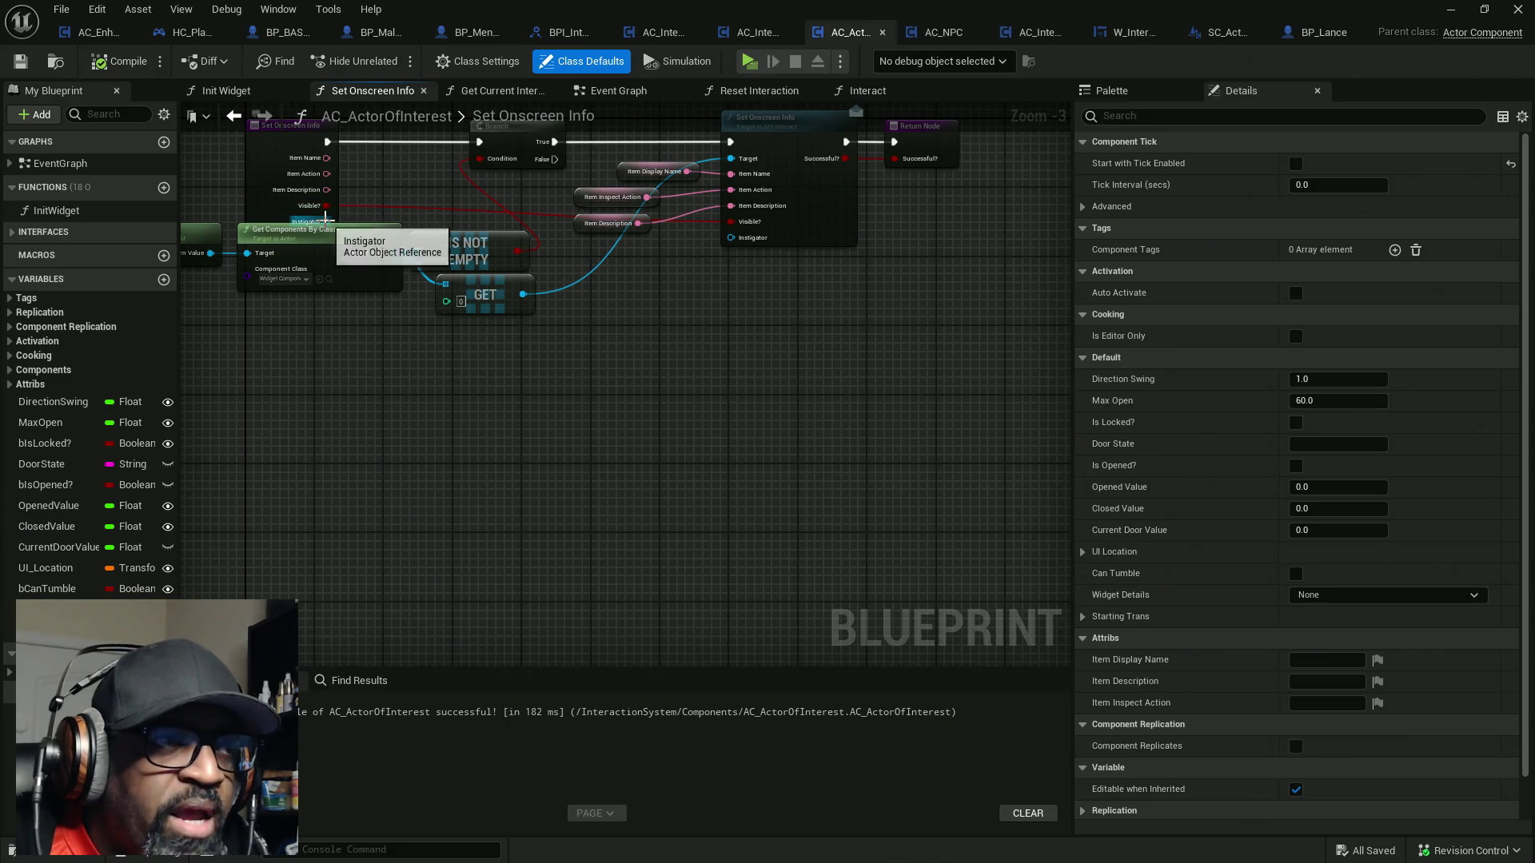
drag(326, 217, 399, 436)
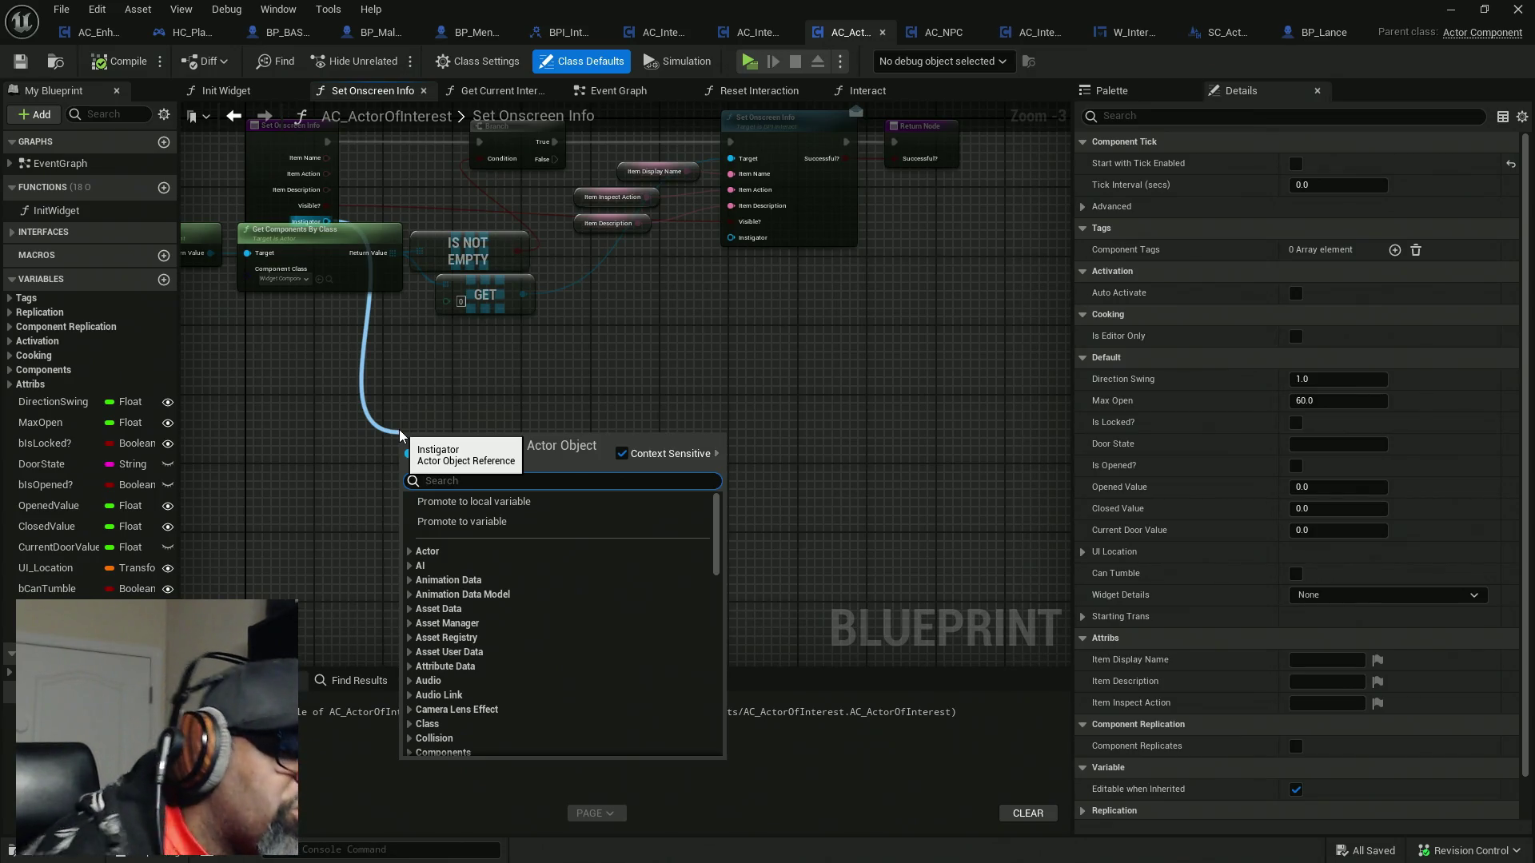
key(Escape)
right_click(481, 408)
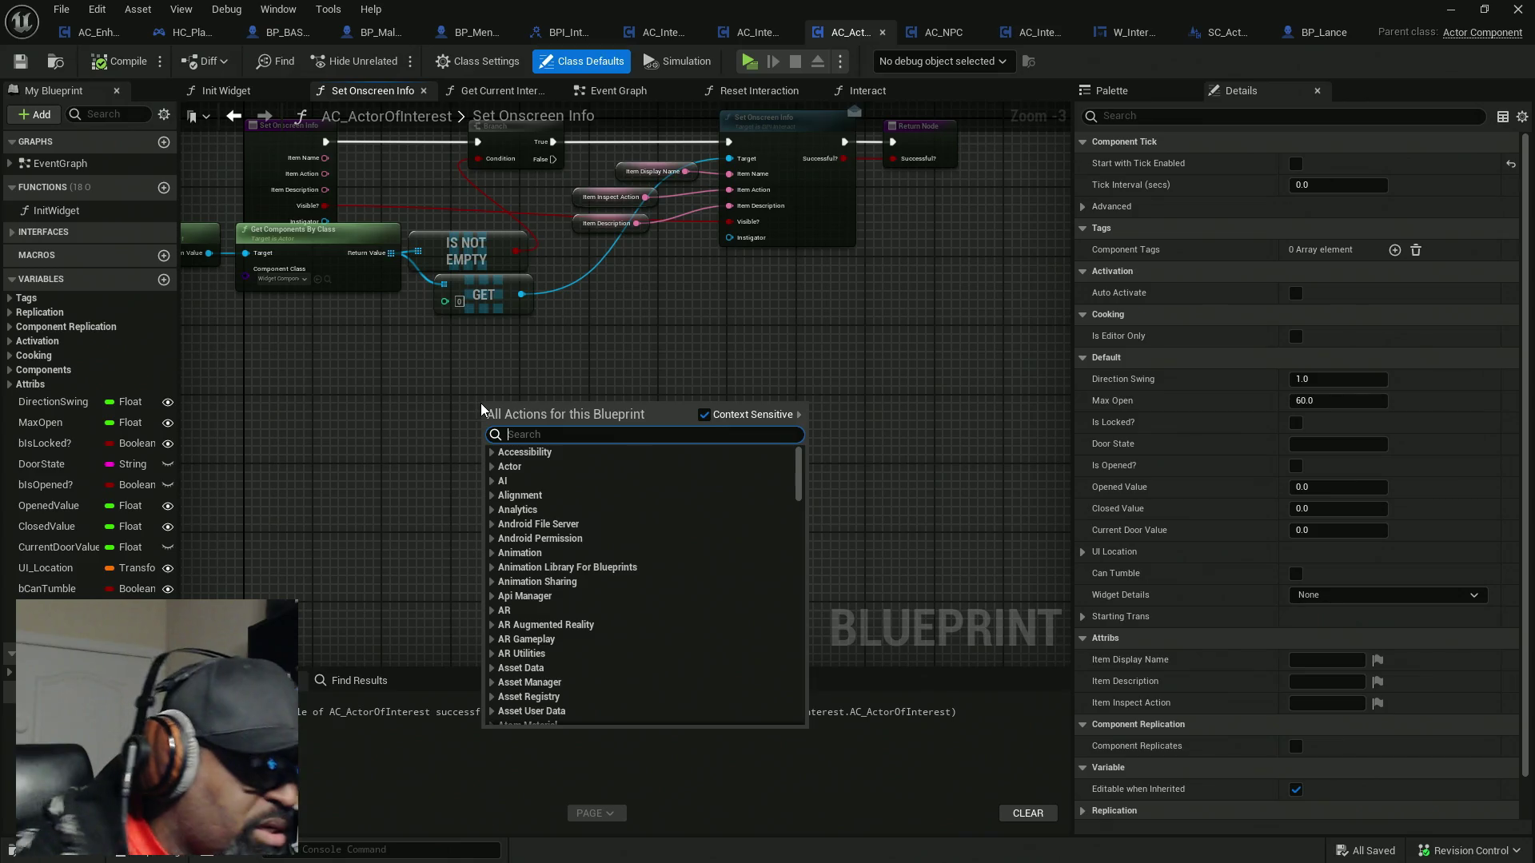
text(get owner)
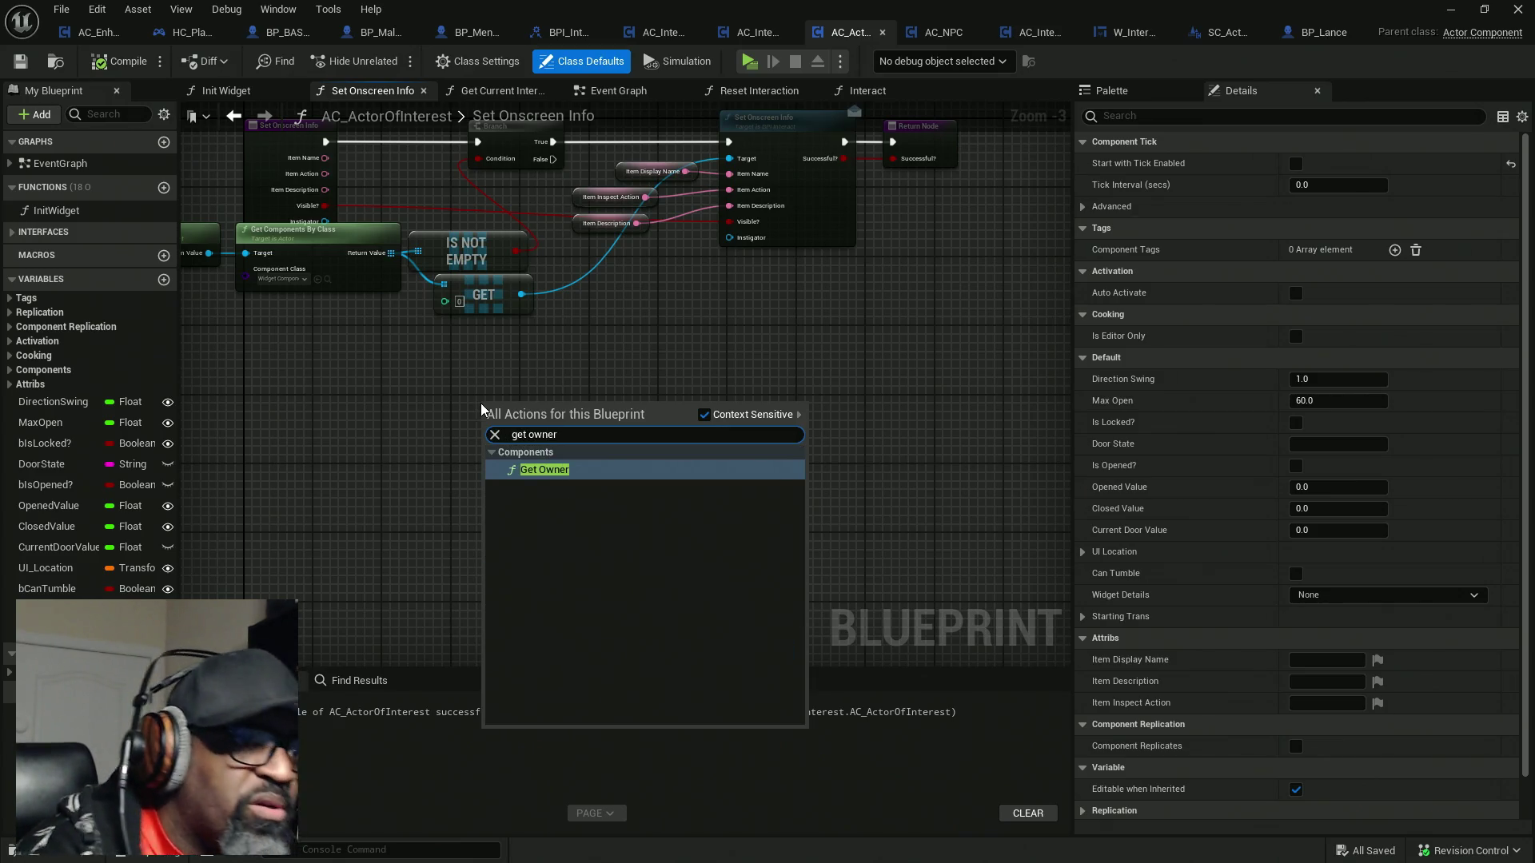
click(591, 468)
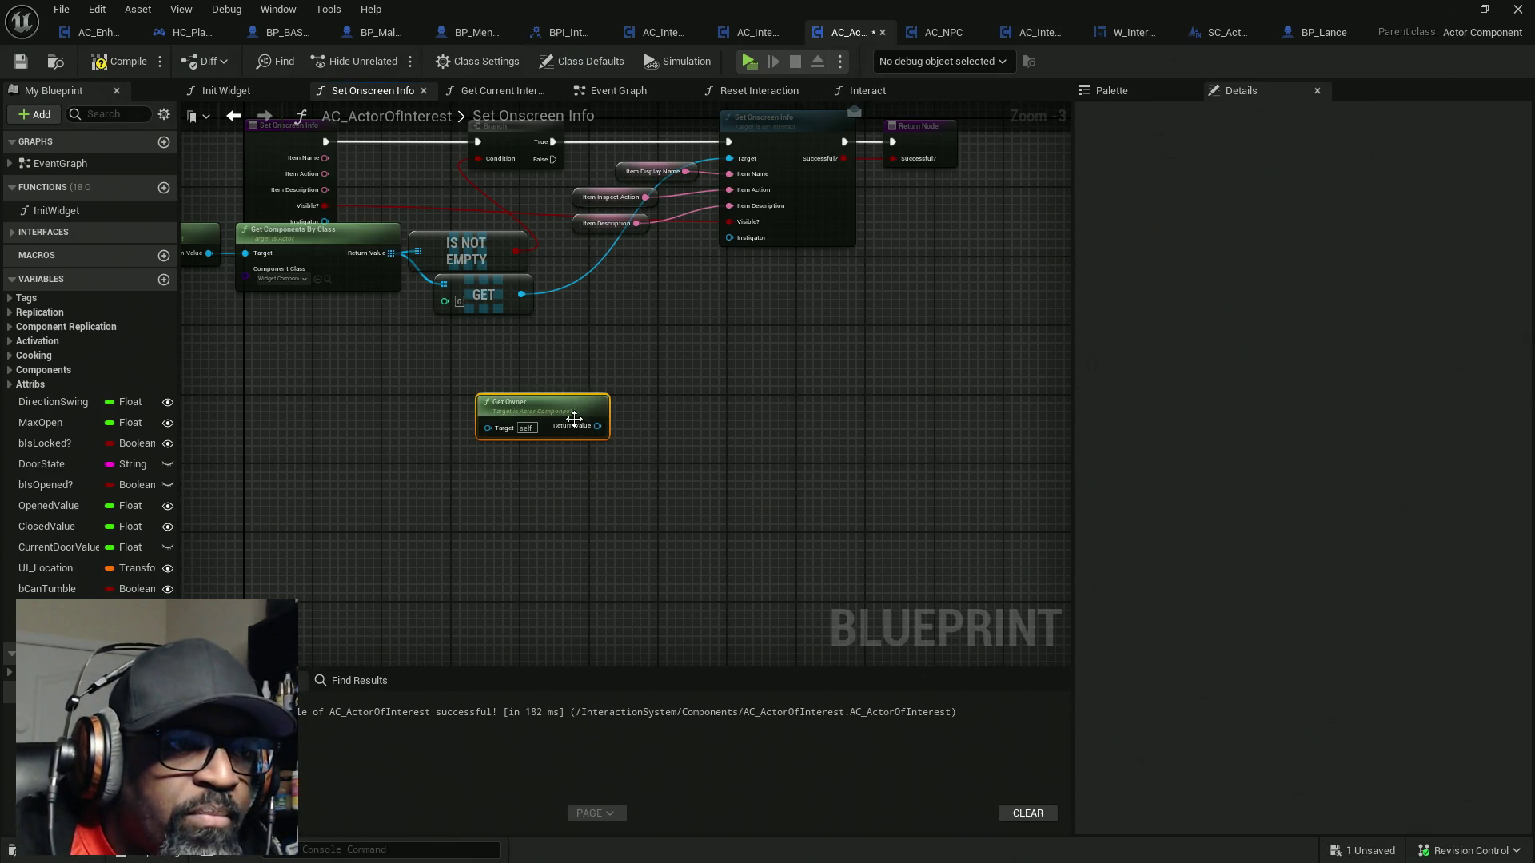
mouse_move(572, 416)
mouse_down()
mouse_move(556, 382)
mouse_move(728, 238)
mouse_up()
mouse_move(560, 376)
mouse_down()
mouse_move(651, 285)
mouse_move(654, 256)
mouse_up()
click(103, 64)
key(ctrl+s)
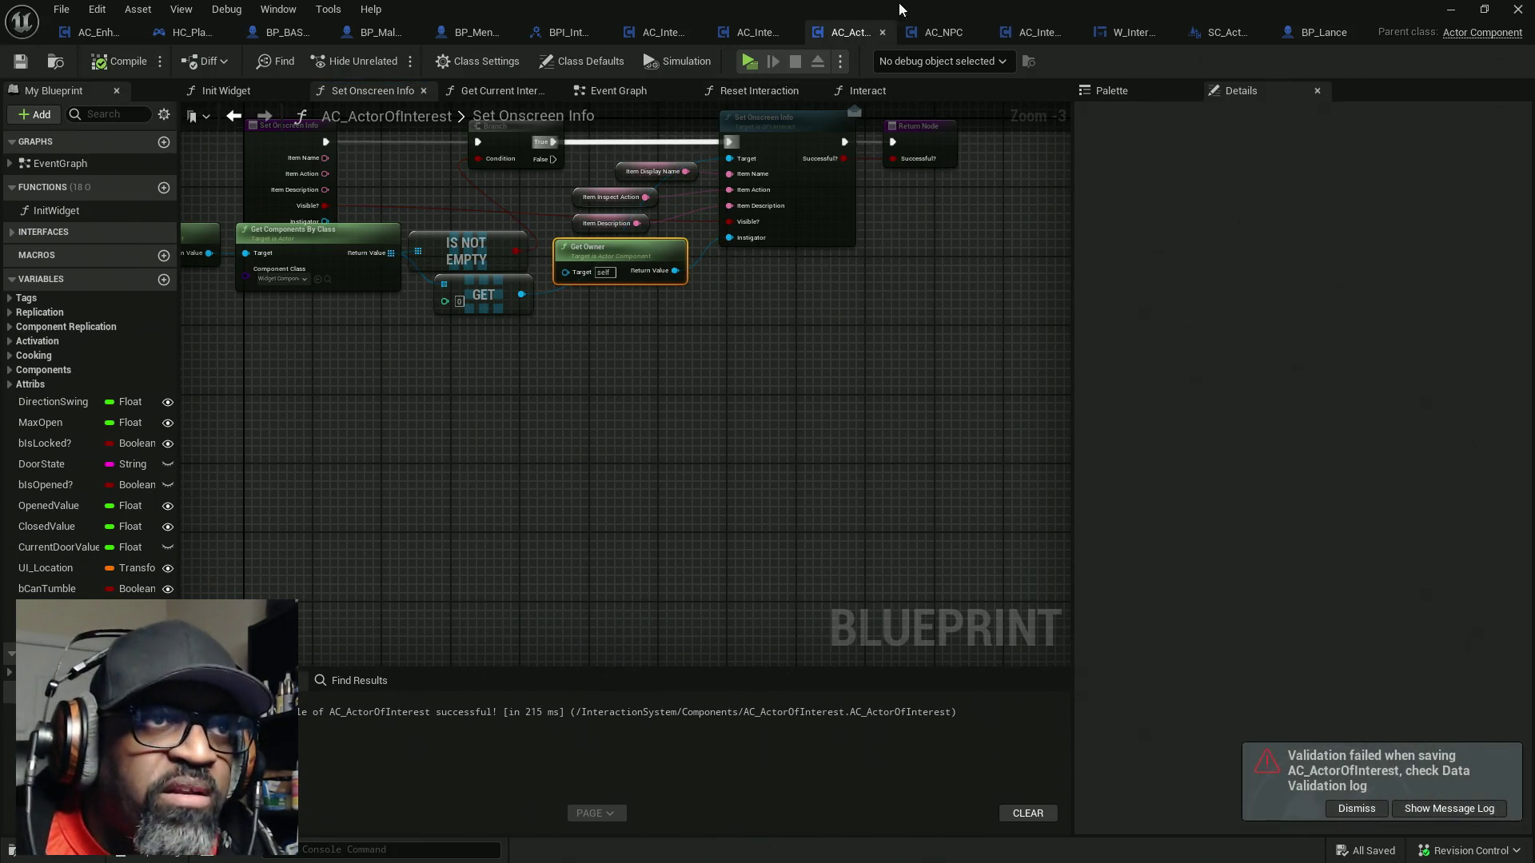
key(super+Down)
key(super+Down)
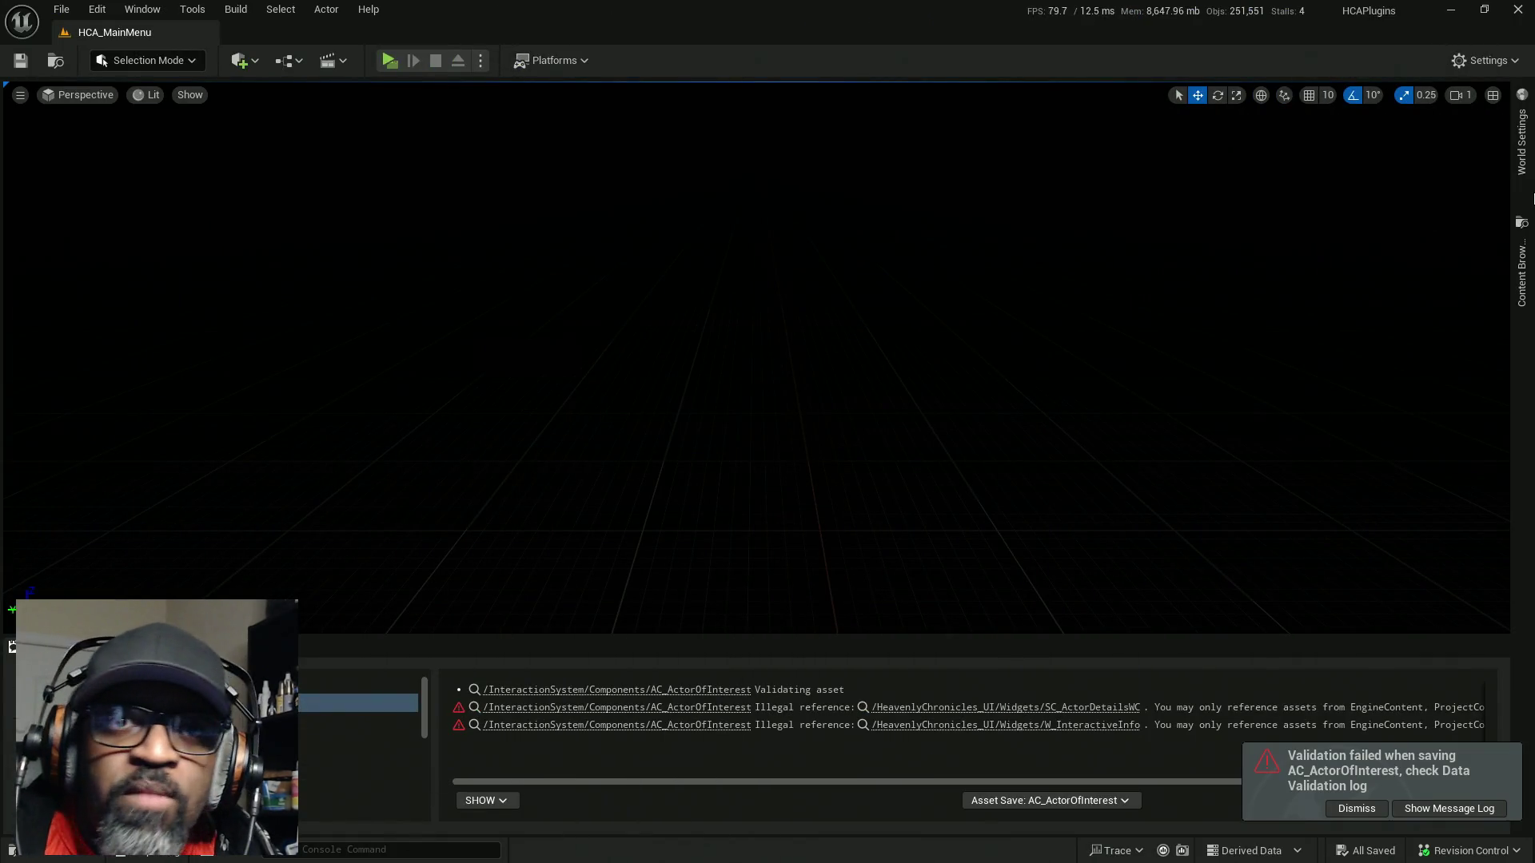
In the Content Browser, go to Downtown_West > Maps and load the RnDTesting level
click(1521, 264)
mouse_move(1181, 254)
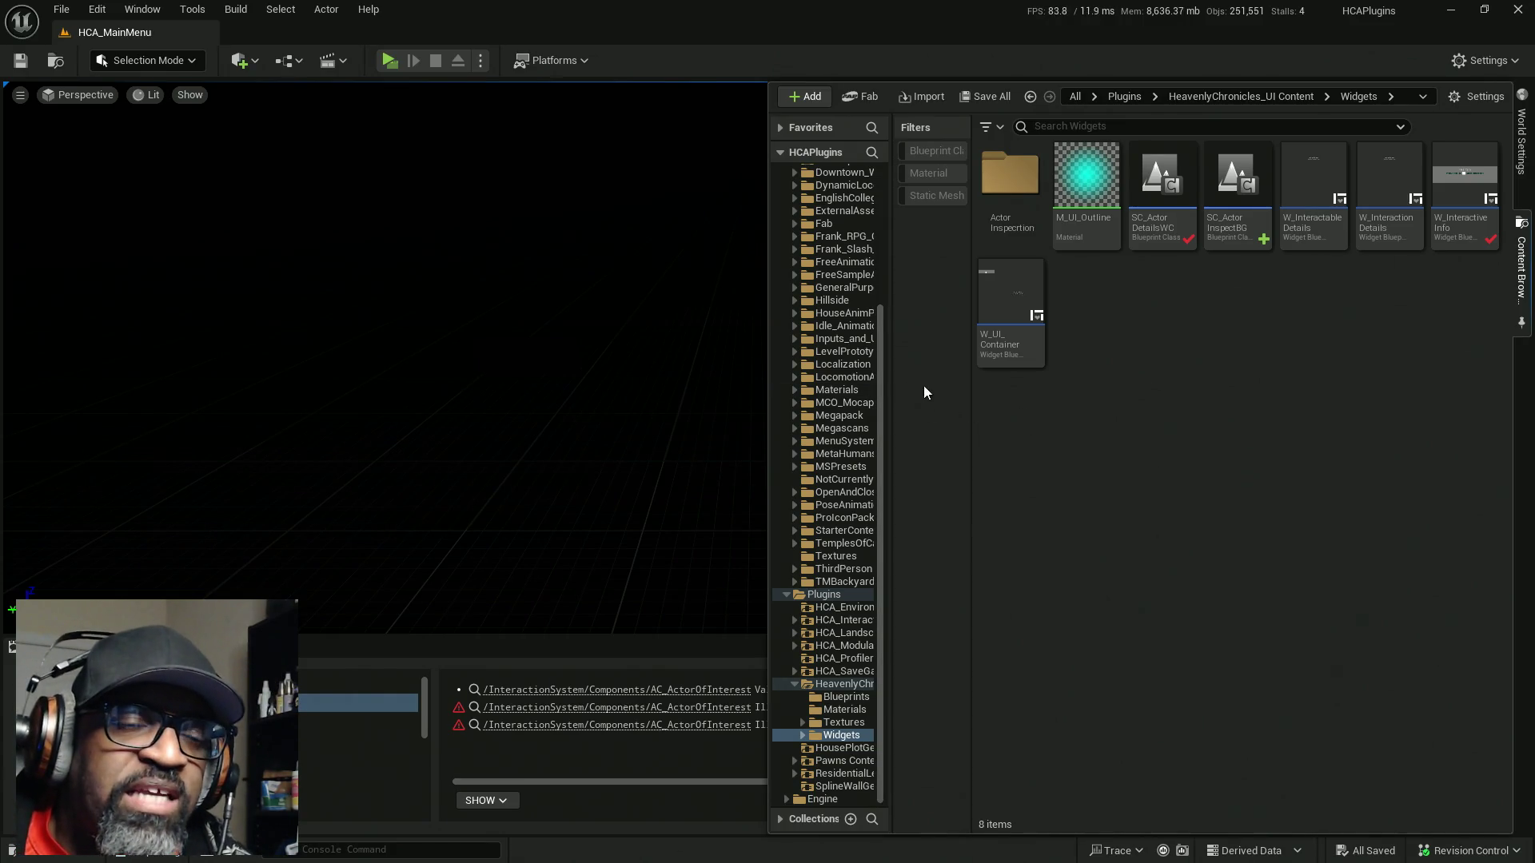
drag(970, 395, 1037, 400)
mouse_move(884, 400)
mouse_down()
mouse_move(948, 398)
mouse_move(949, 236)
mouse_move(943, 302)
mouse_up()
click(865, 315)
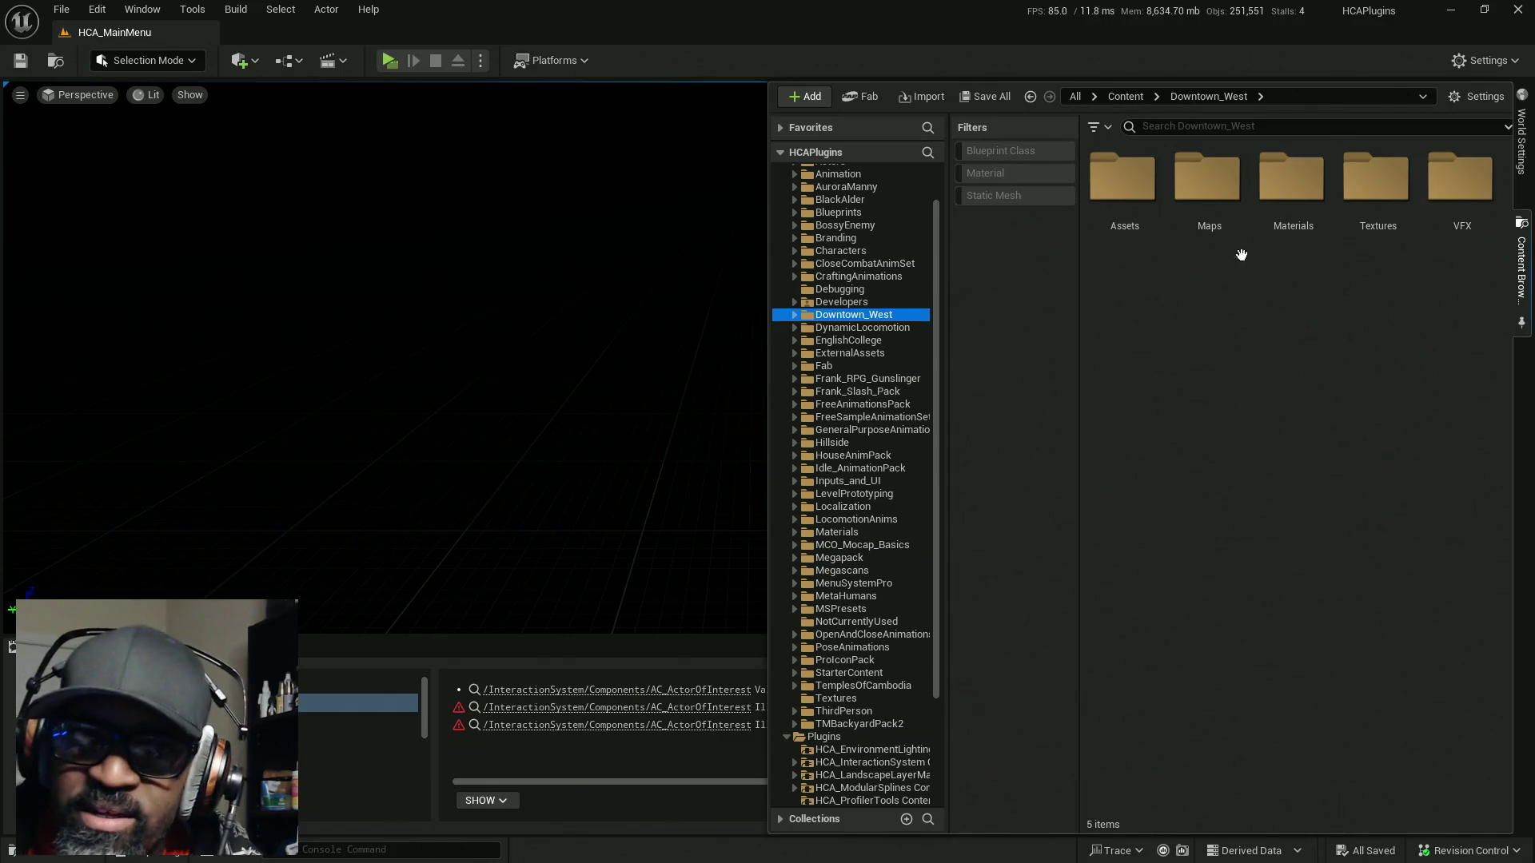
double_click(1206, 180)
double_click(1129, 318)
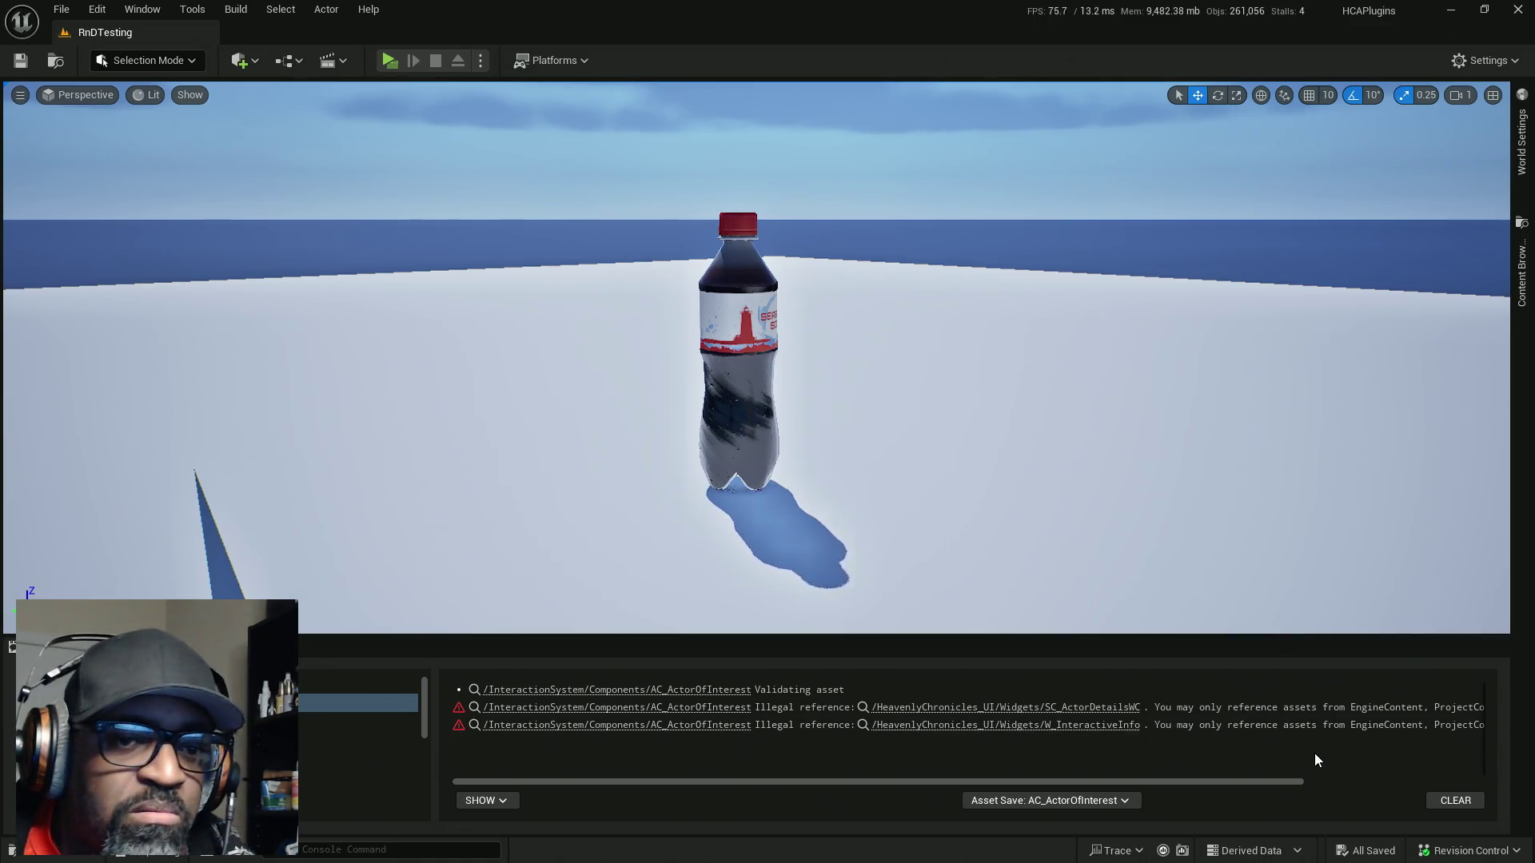
click(1449, 800)
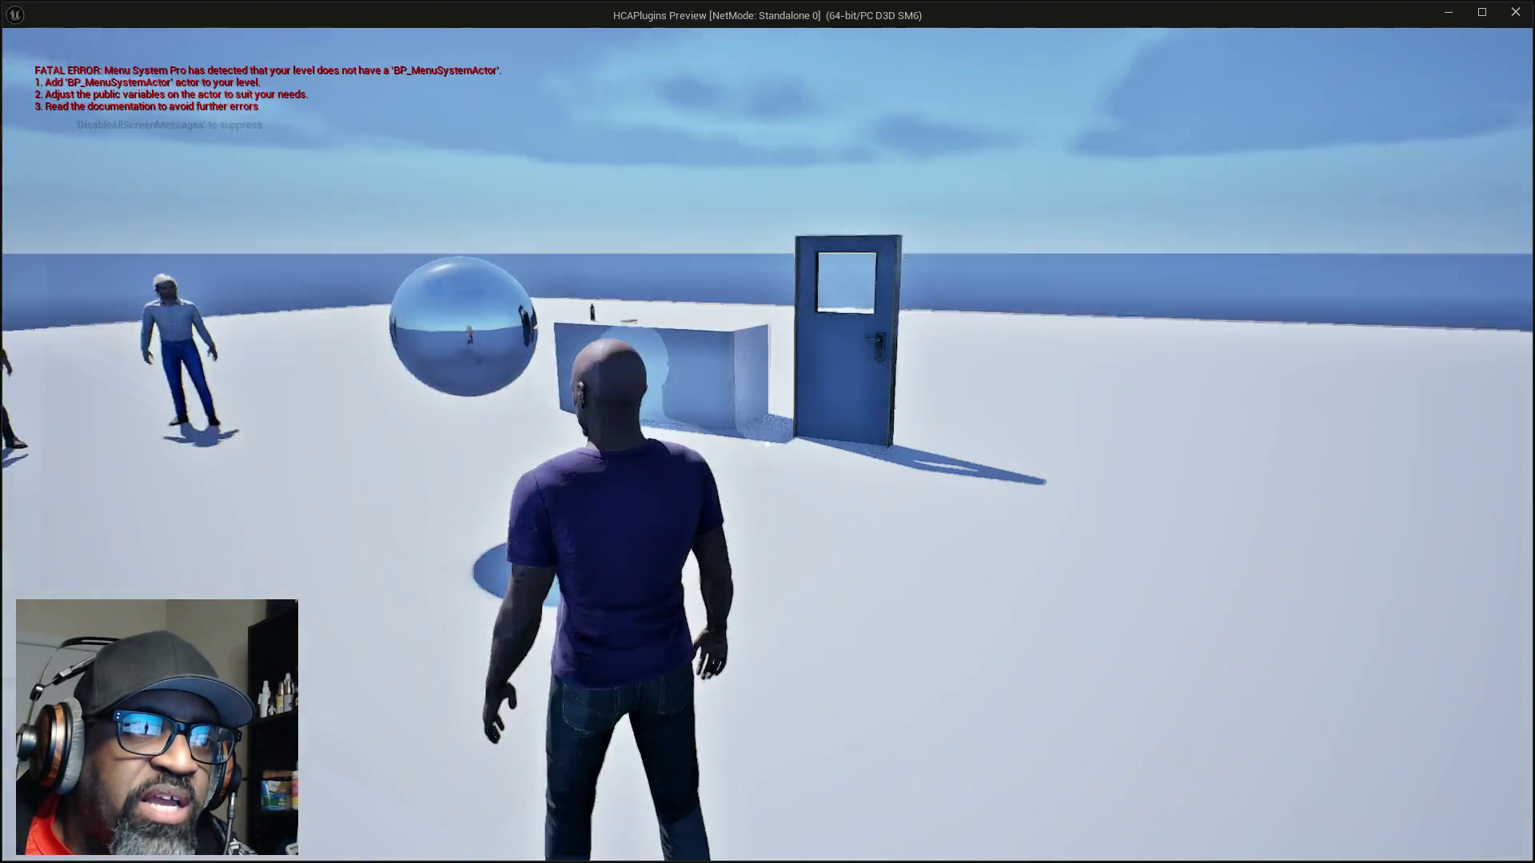
Walk the character forward to the door to bring up its 'Door' prompt
key(w)
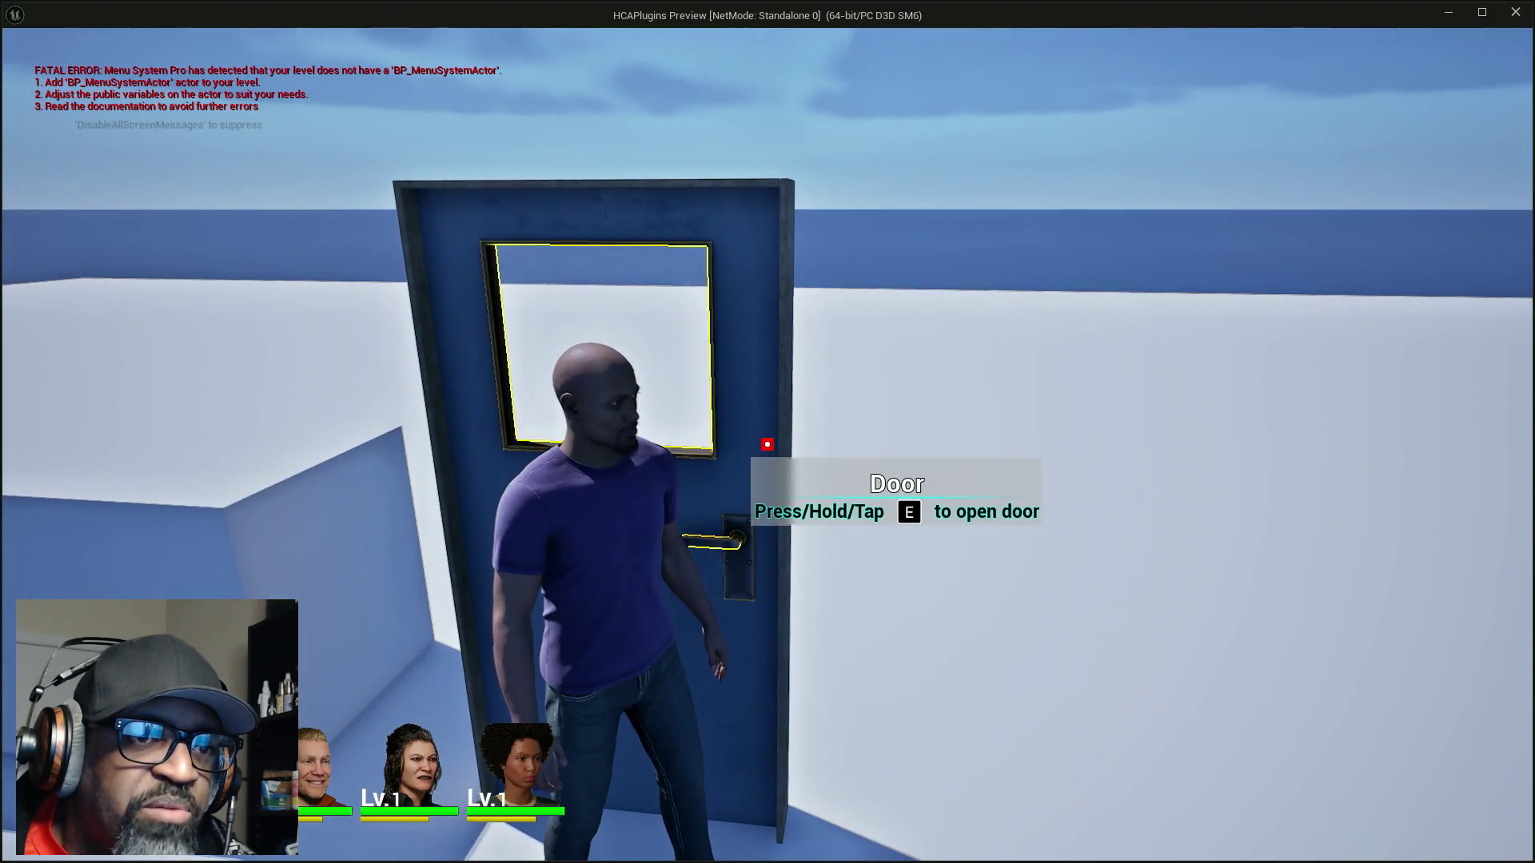
Open the door, visit the pretzel and NPCs Fen and Styopa to check their prompts, then exit play
key(e)
key(w)
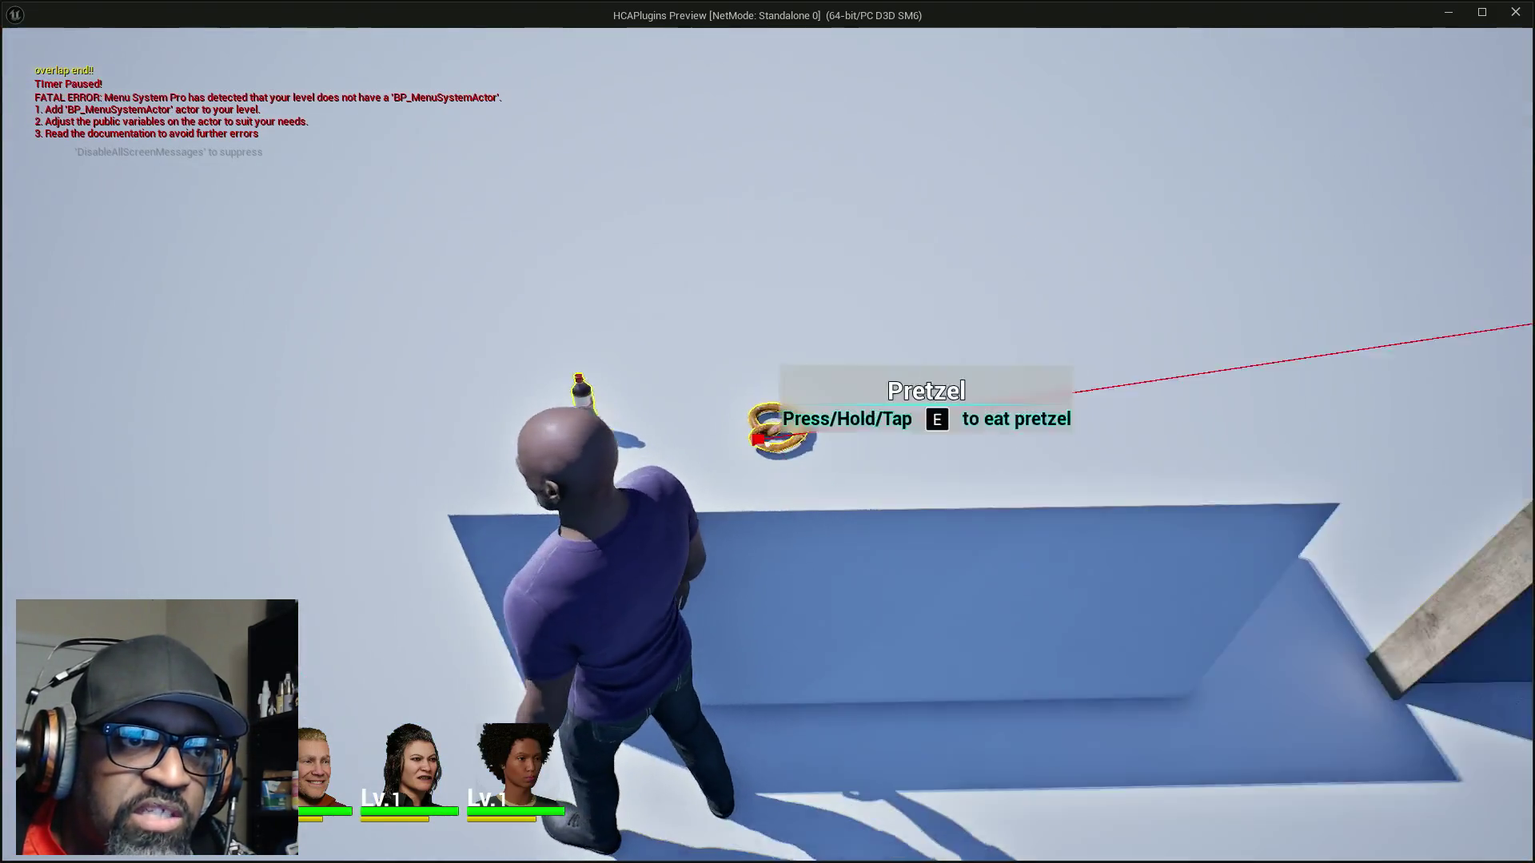
key(w)
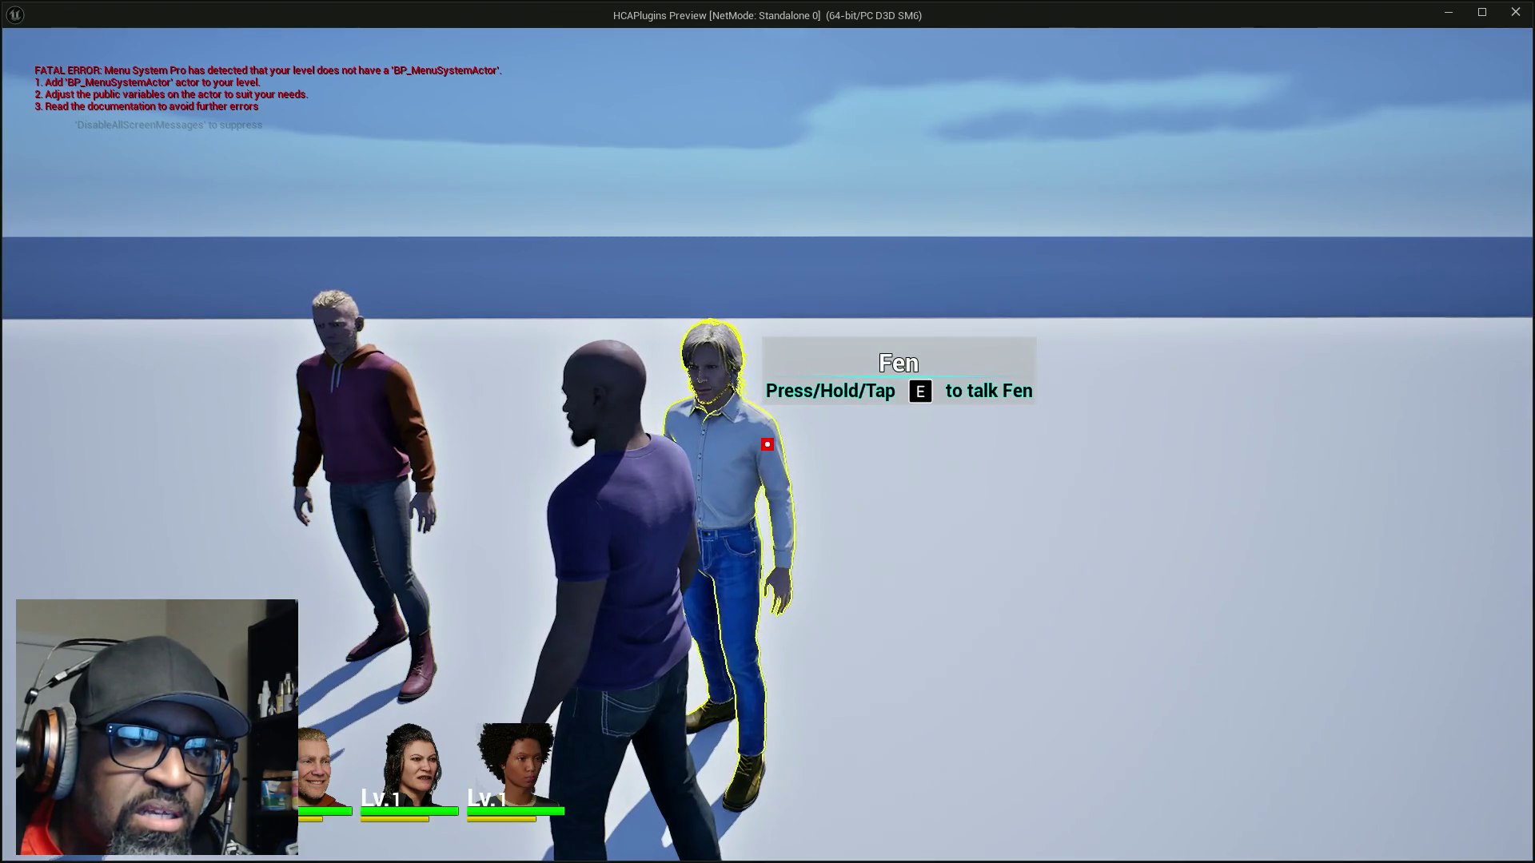
key(w)
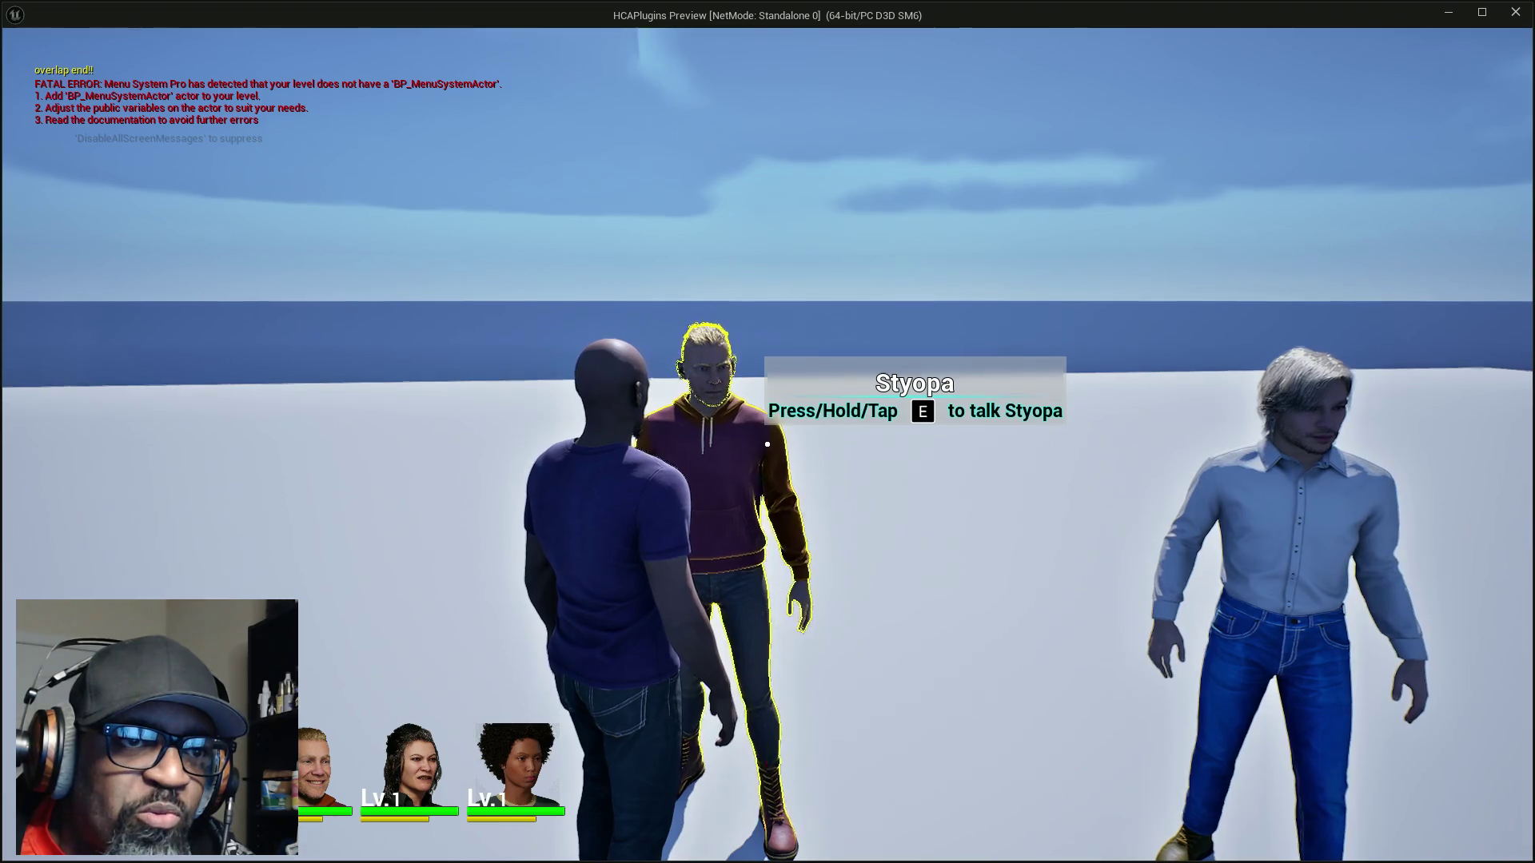
key(w)
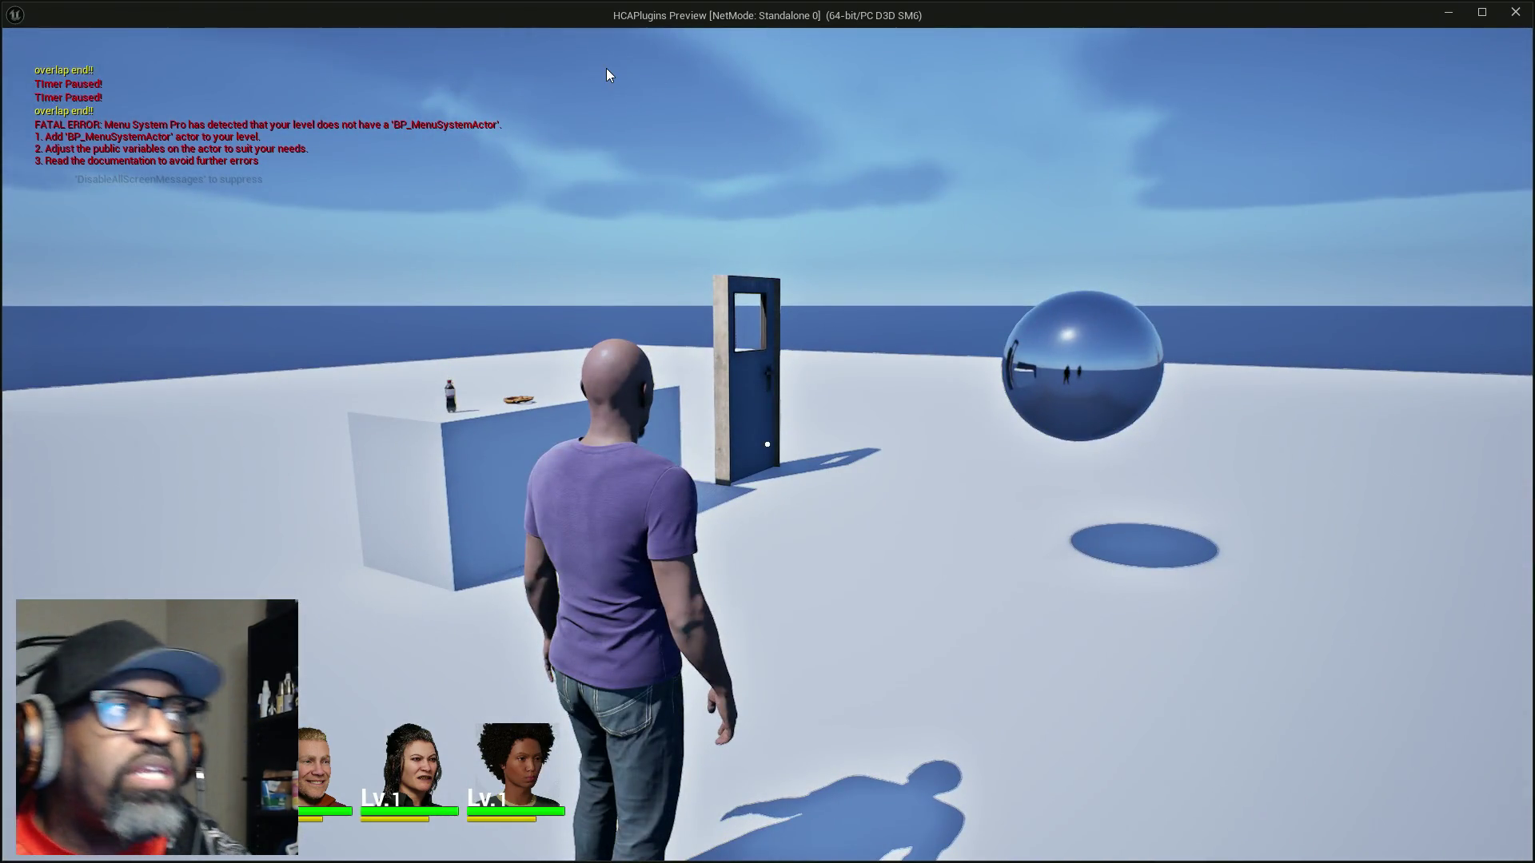
key(Escape)
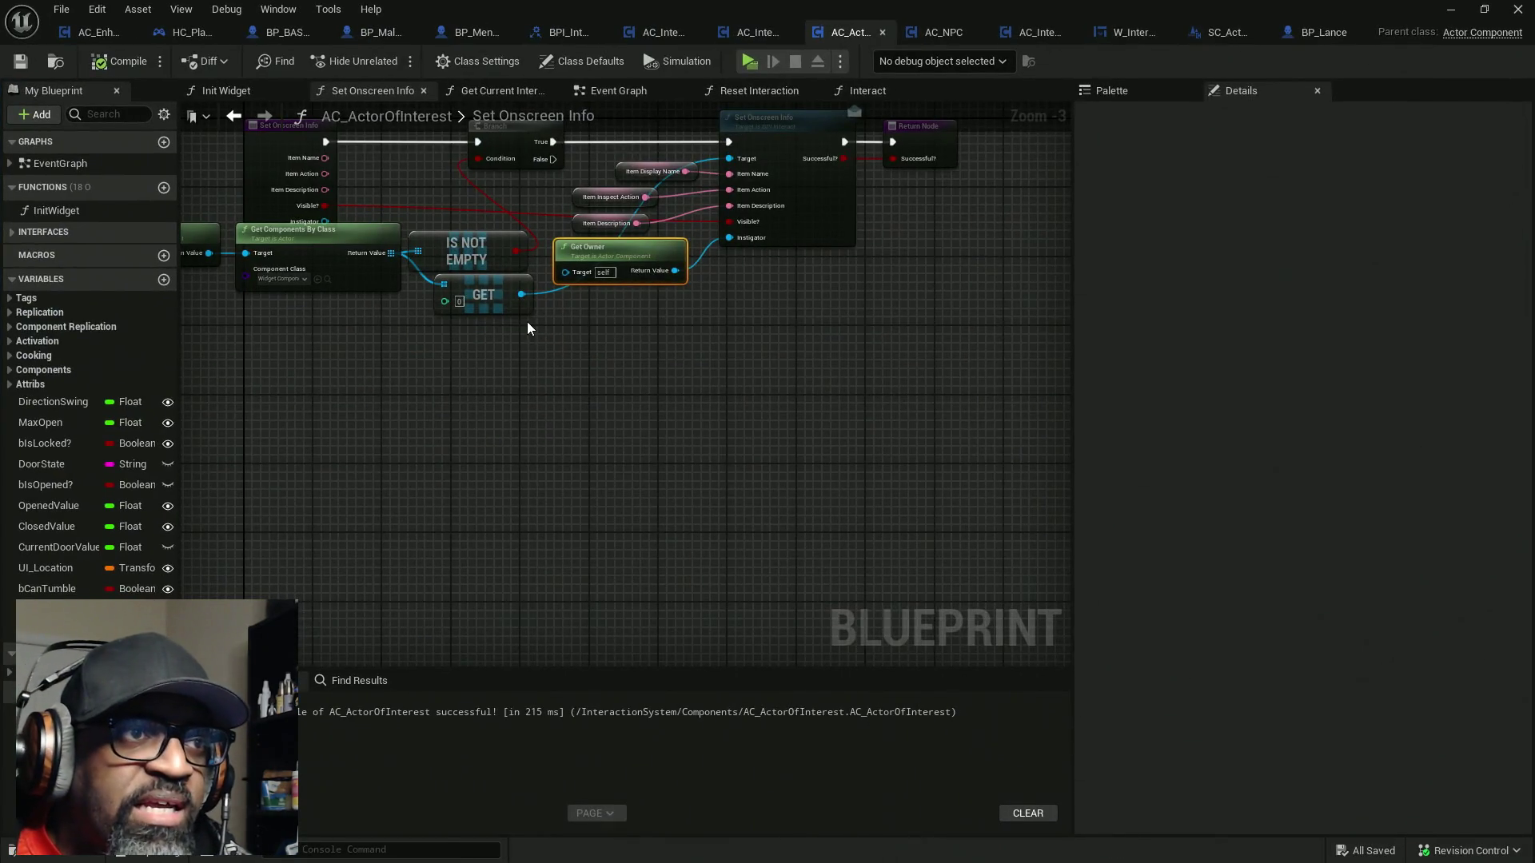
Pan AC_ActorOfInterest's graph, then open SC_ActorDetailsWC's Event Graph
drag(526, 321, 630, 380)
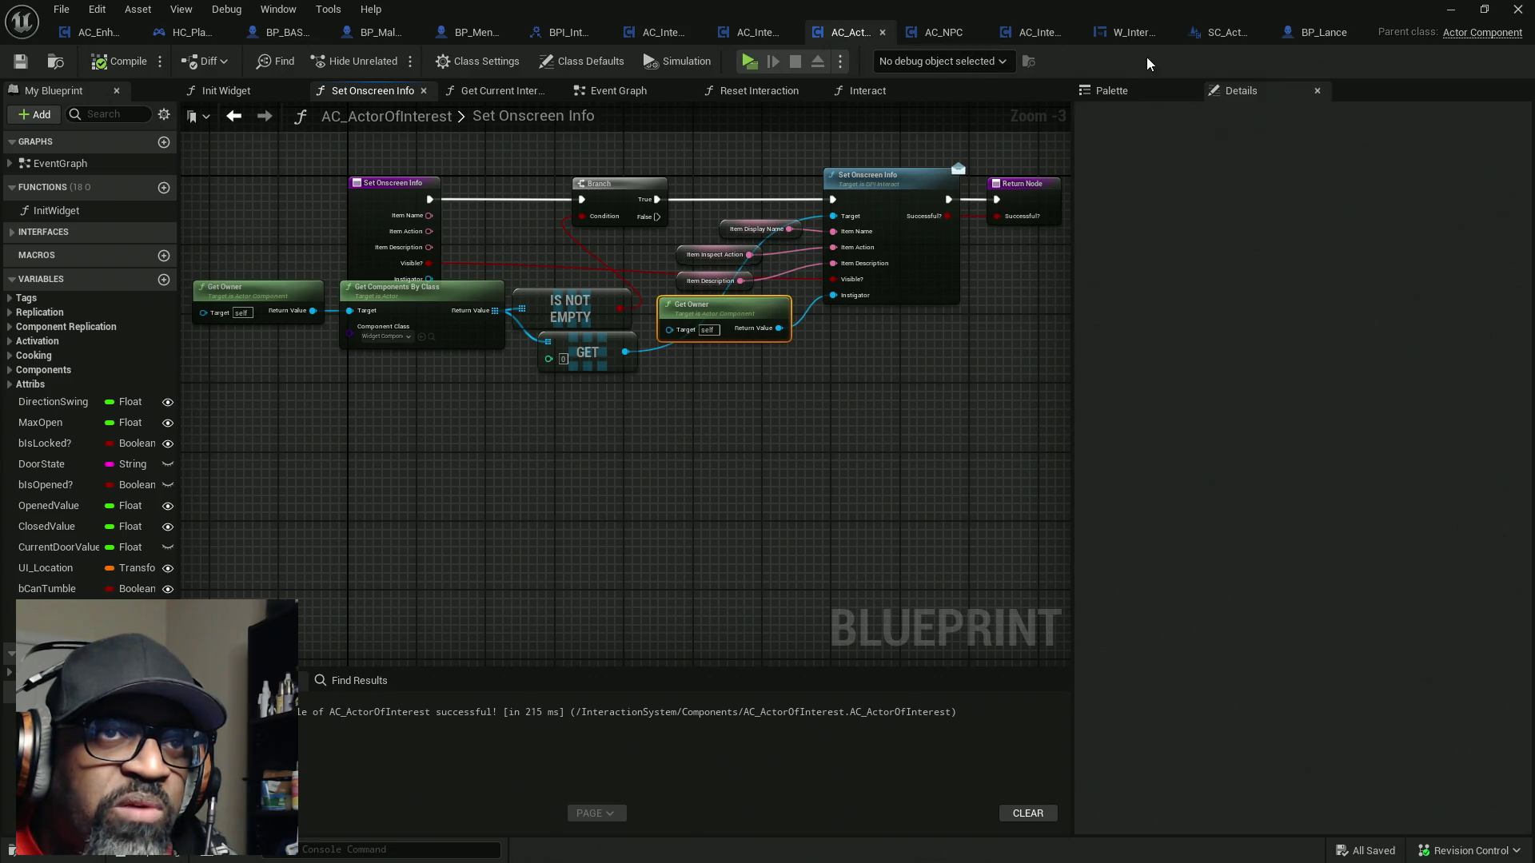
click(1225, 34)
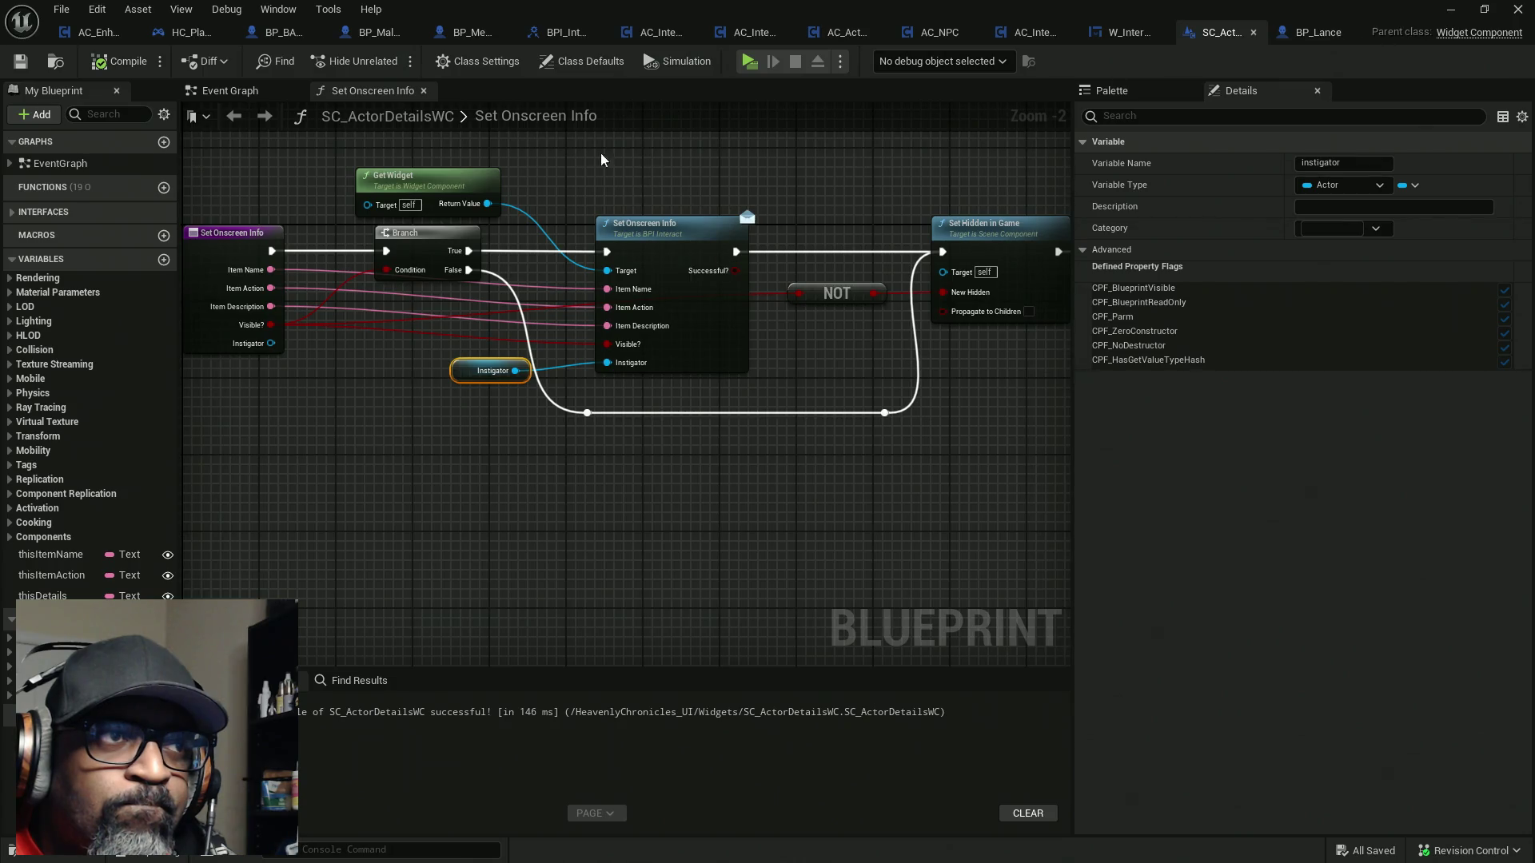
click(241, 92)
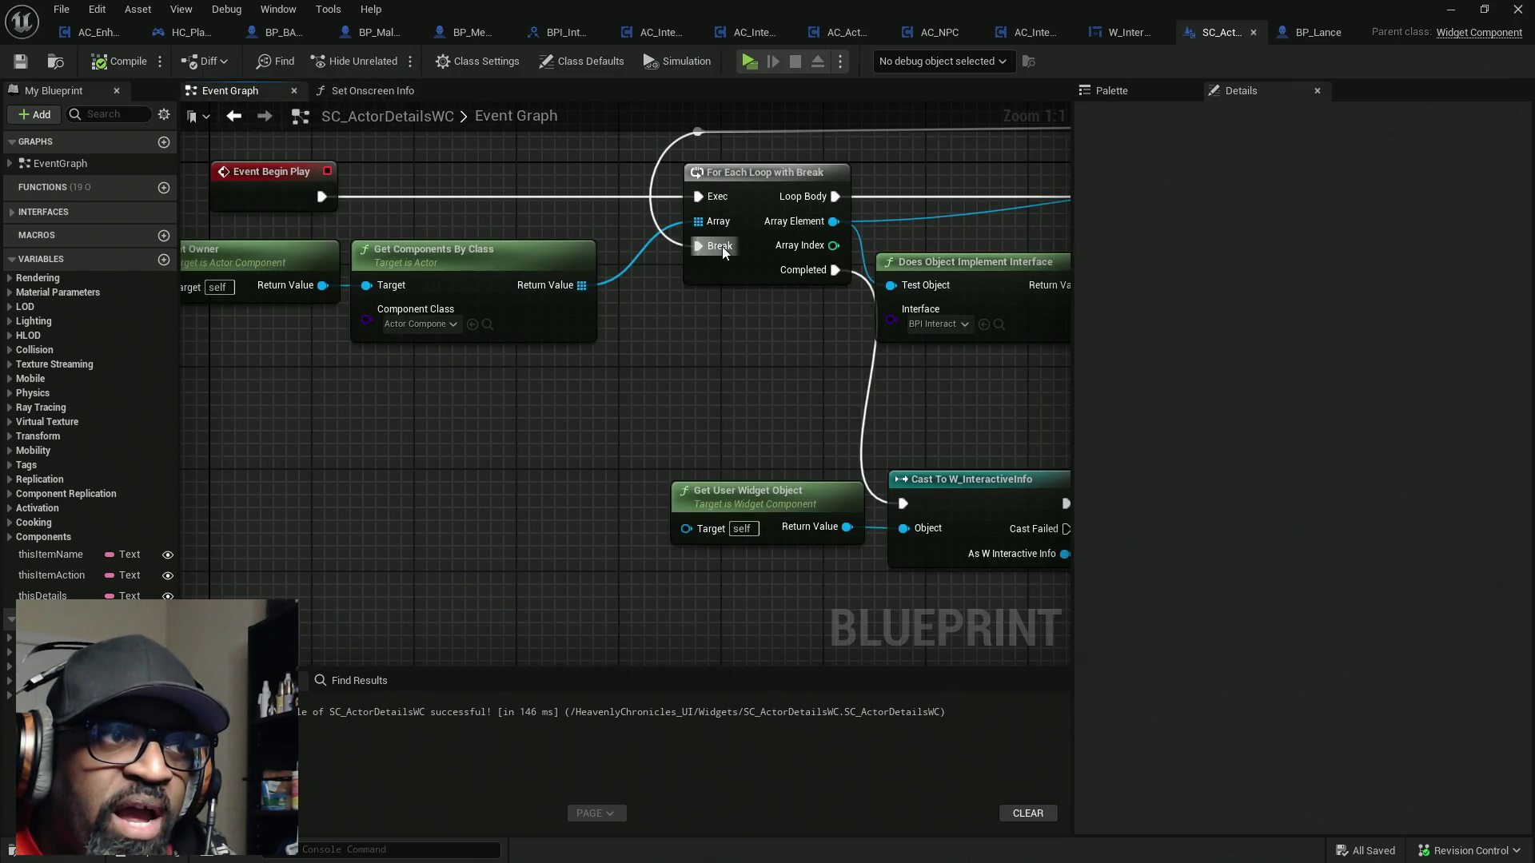
scroll(722, 246, down, 4)
drag(541, 319, 644, 510)
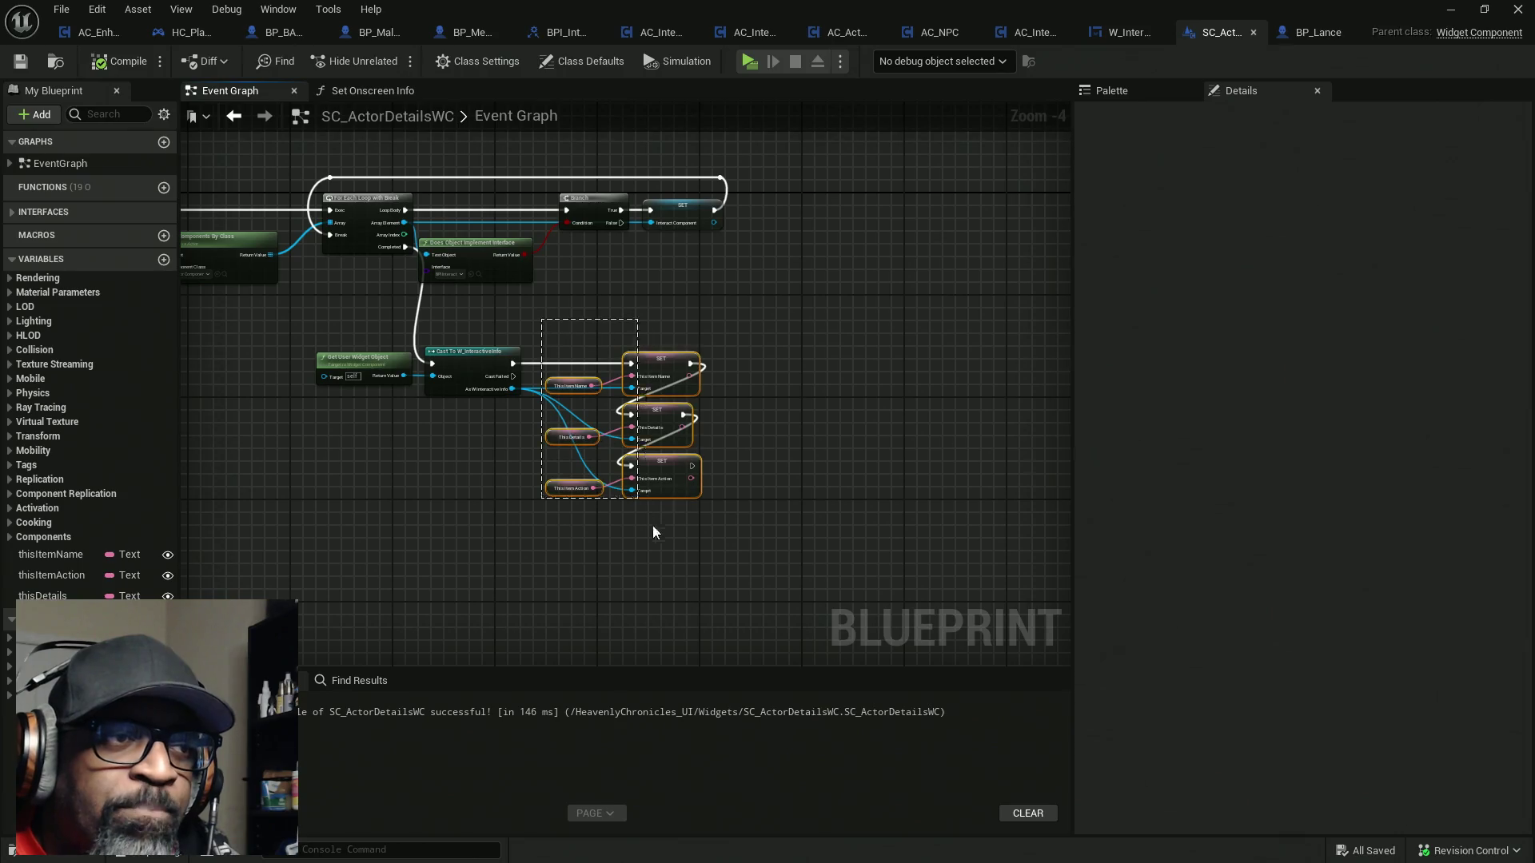
scroll(432, 415, up, 4)
mouse_move(445, 231)
mouse_down()
mouse_move(486, 278)
mouse_move(574, 472)
mouse_up()
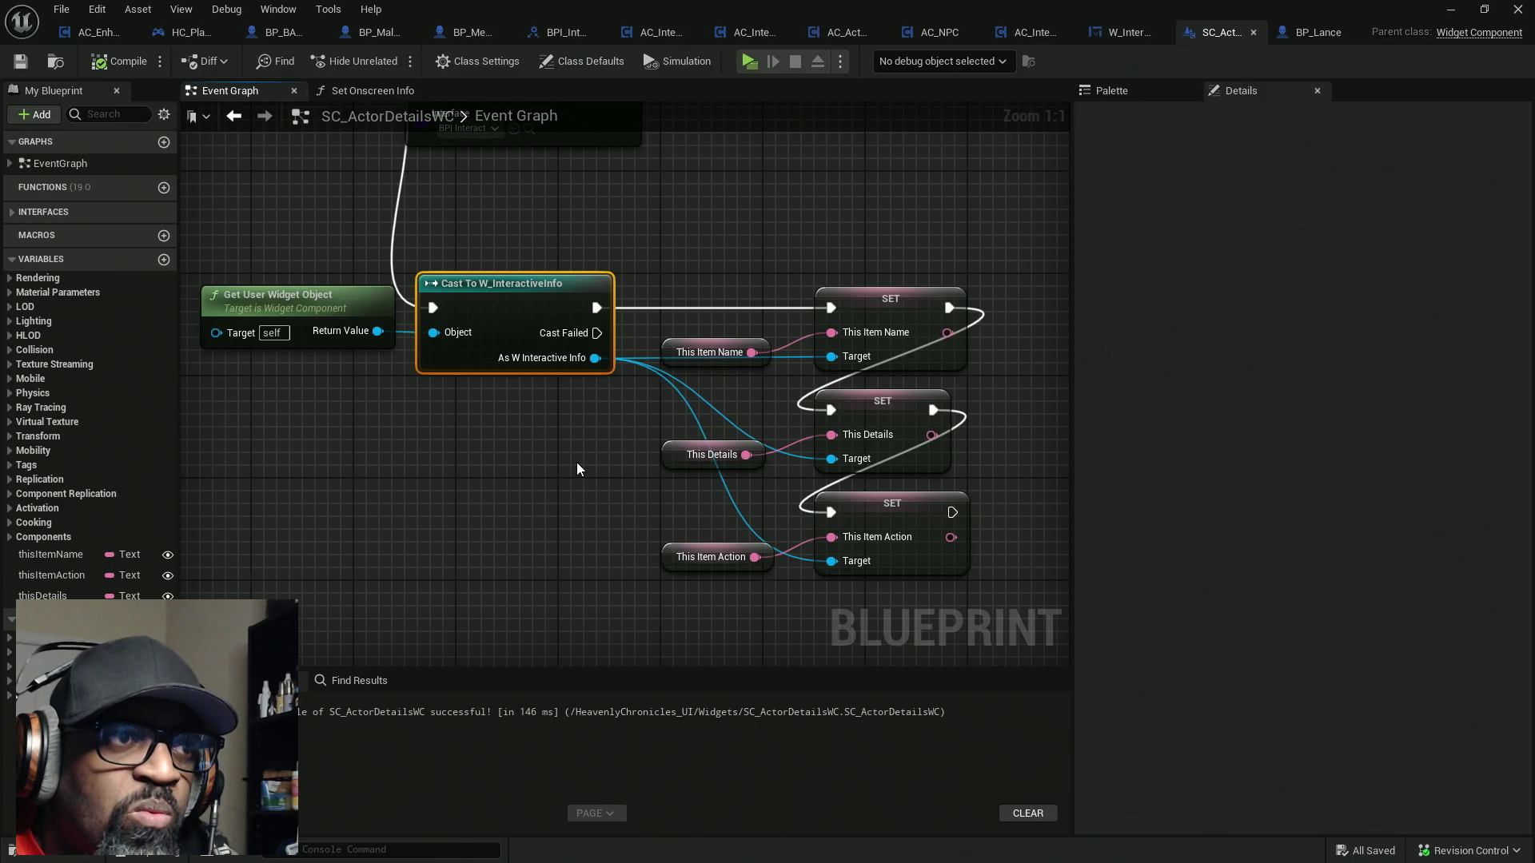
click(375, 332)
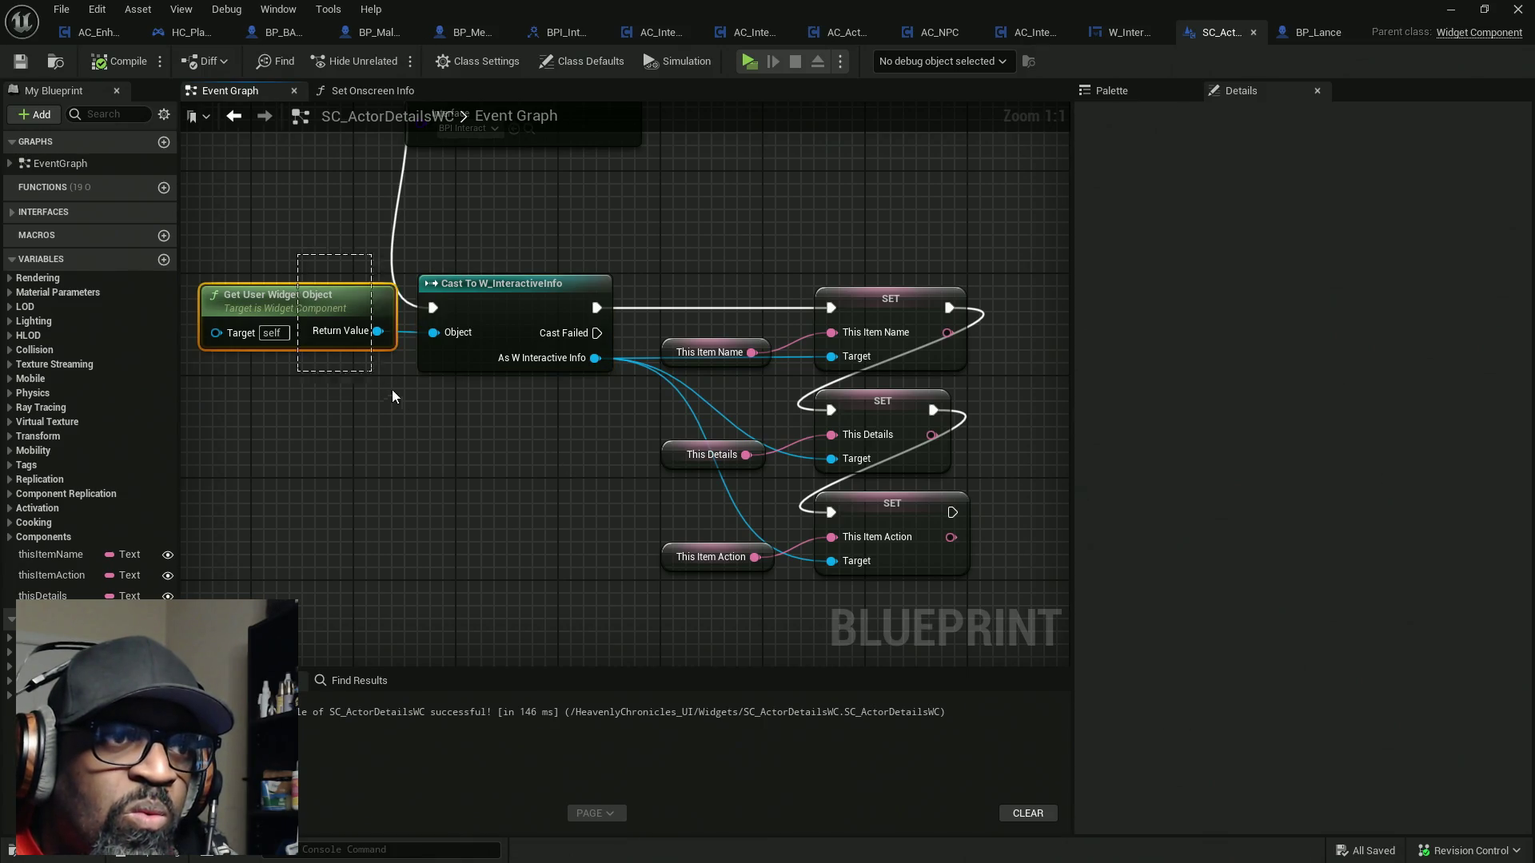
click(736, 281)
drag(735, 282, 959, 569)
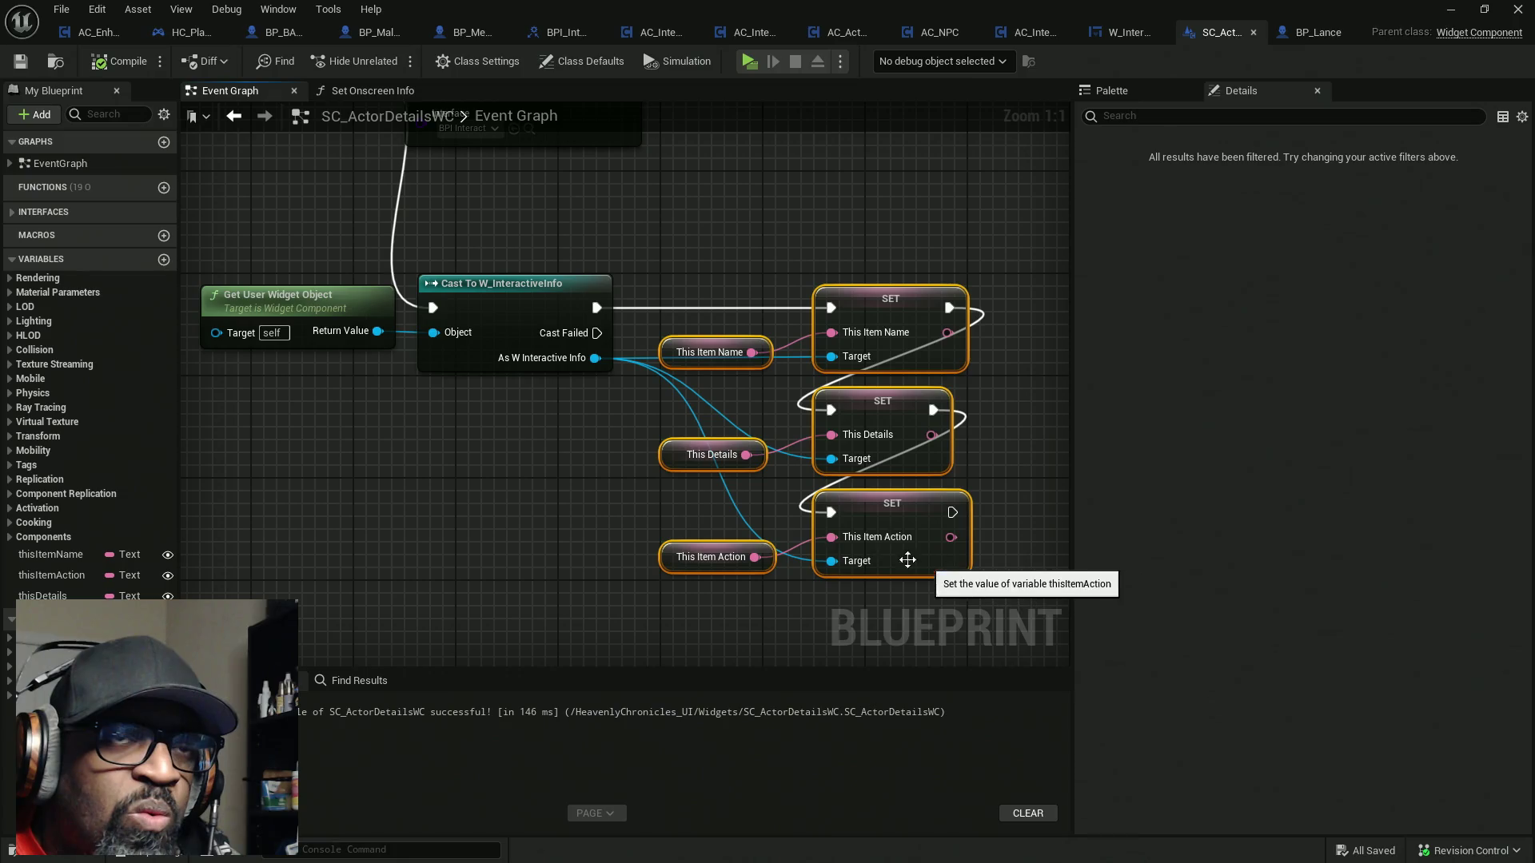
drag(558, 493, 714, 450)
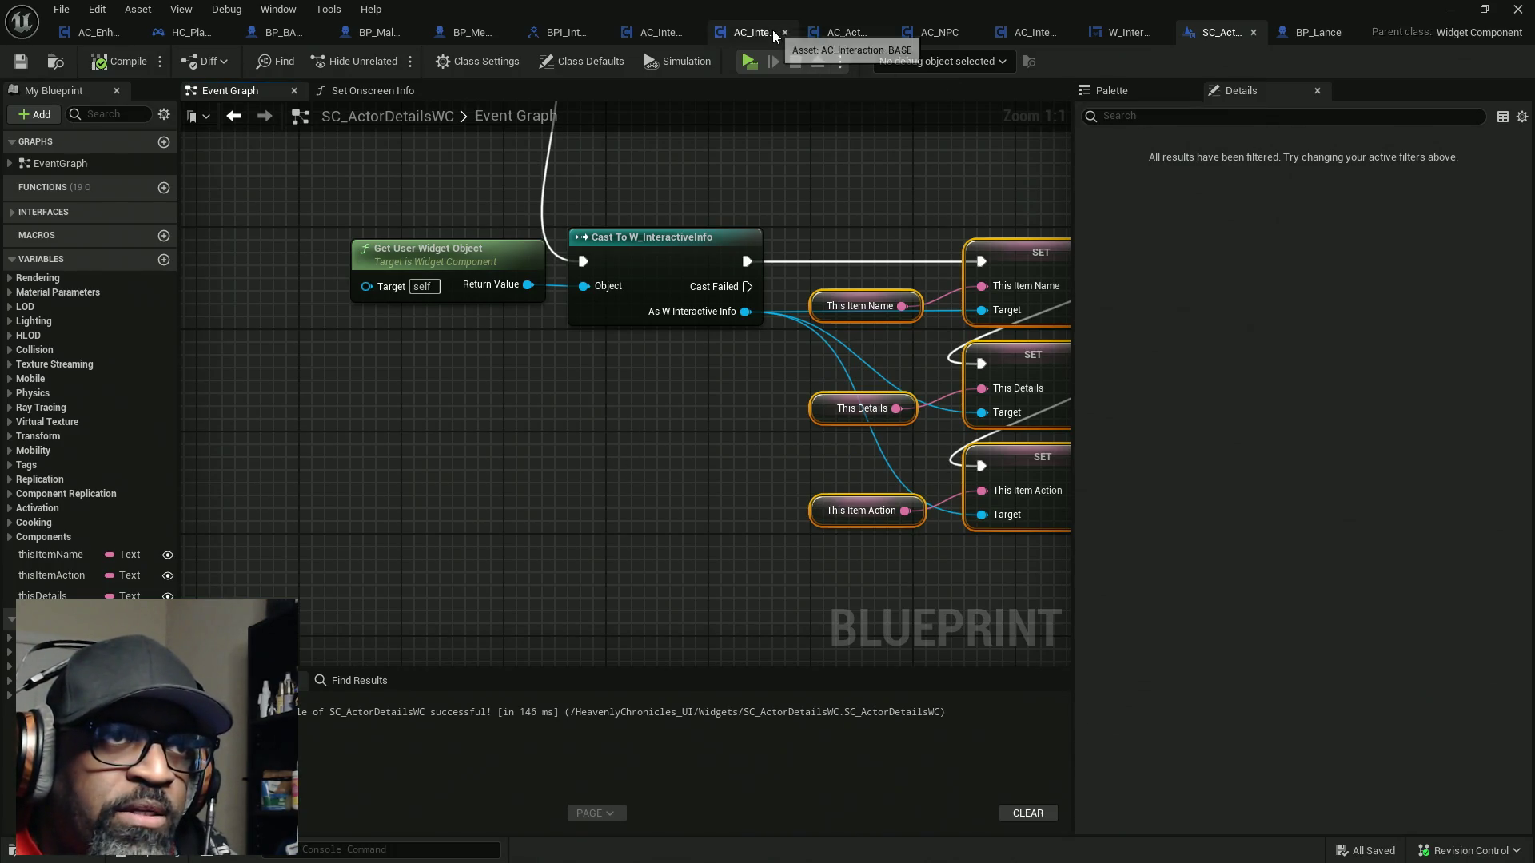
In AC_ActorOfInterest's Event Graph, pan along the chain to the Add SC Actor Details WC node
click(850, 36)
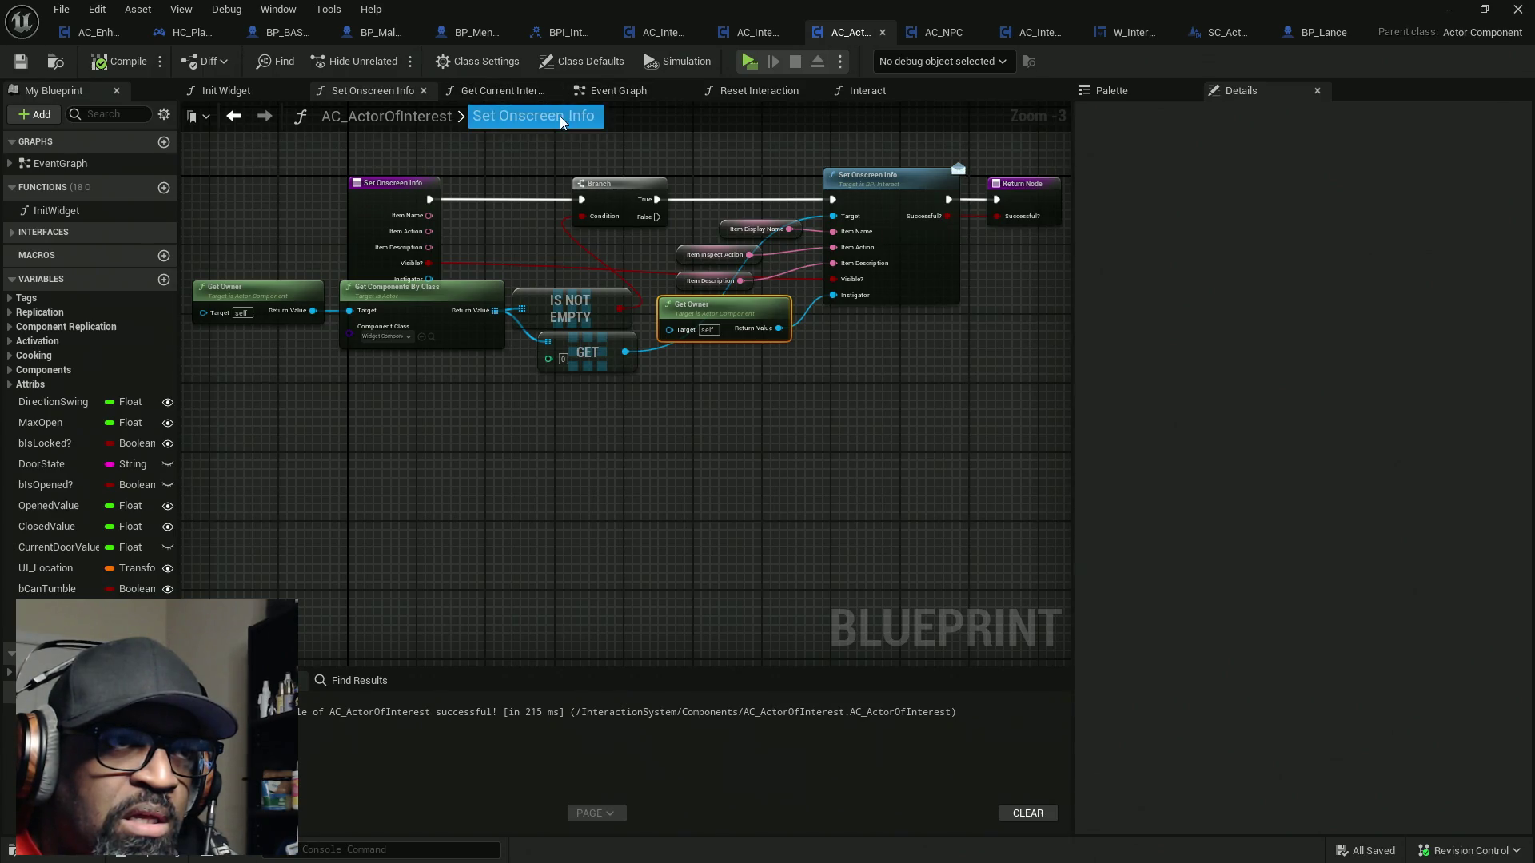
drag(622, 94, 247, 102)
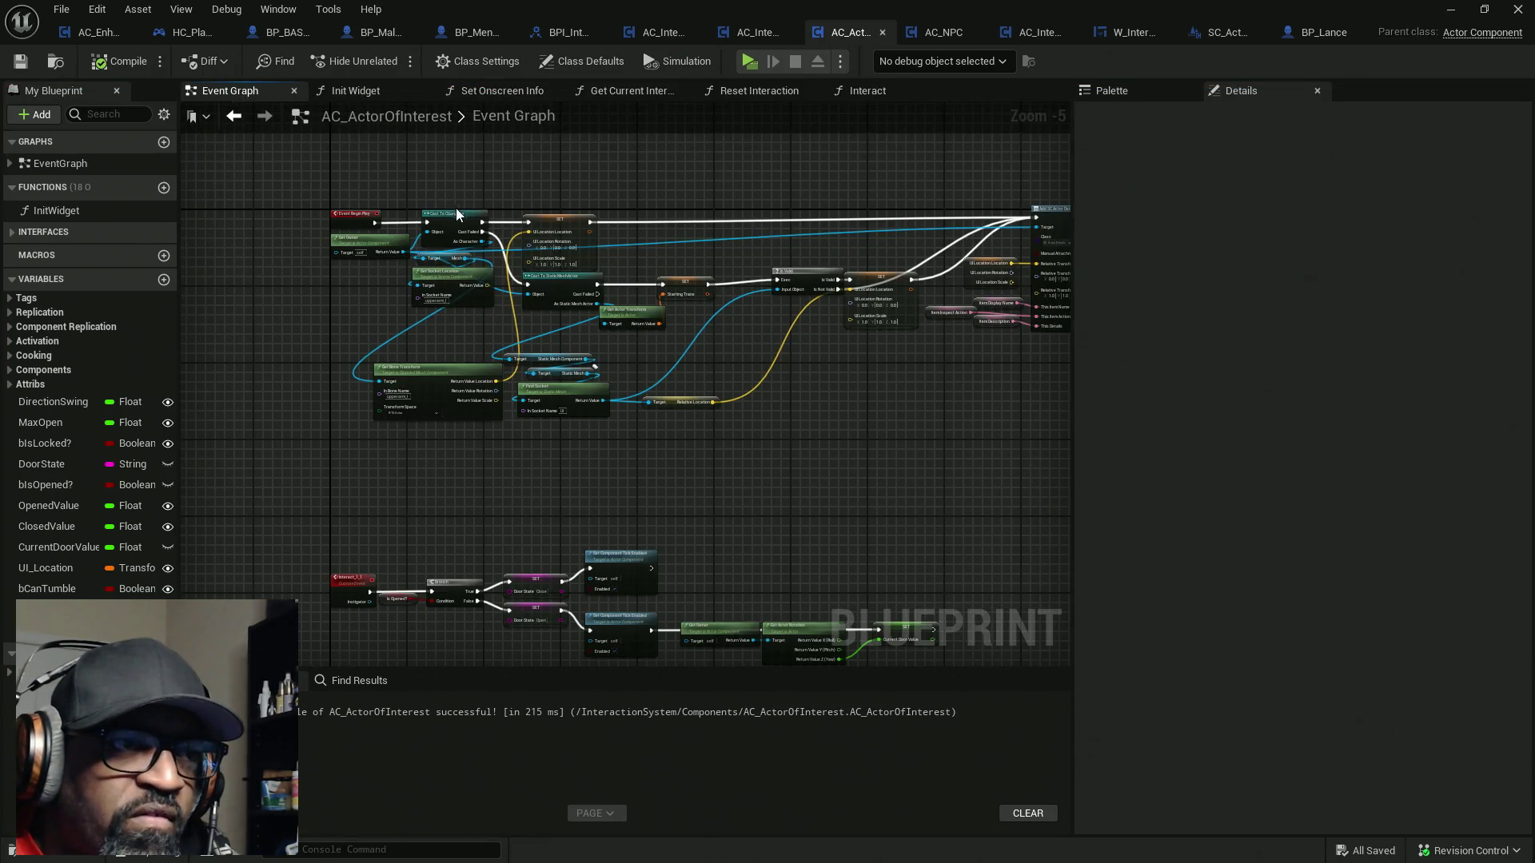
scroll(369, 263, up, 4)
drag(667, 248, 617, 264)
mouse_move(616, 415)
mouse_down()
mouse_move(583, 301)
mouse_move(598, 324)
mouse_move(567, 404)
mouse_up()
drag(542, 346, 336, 331)
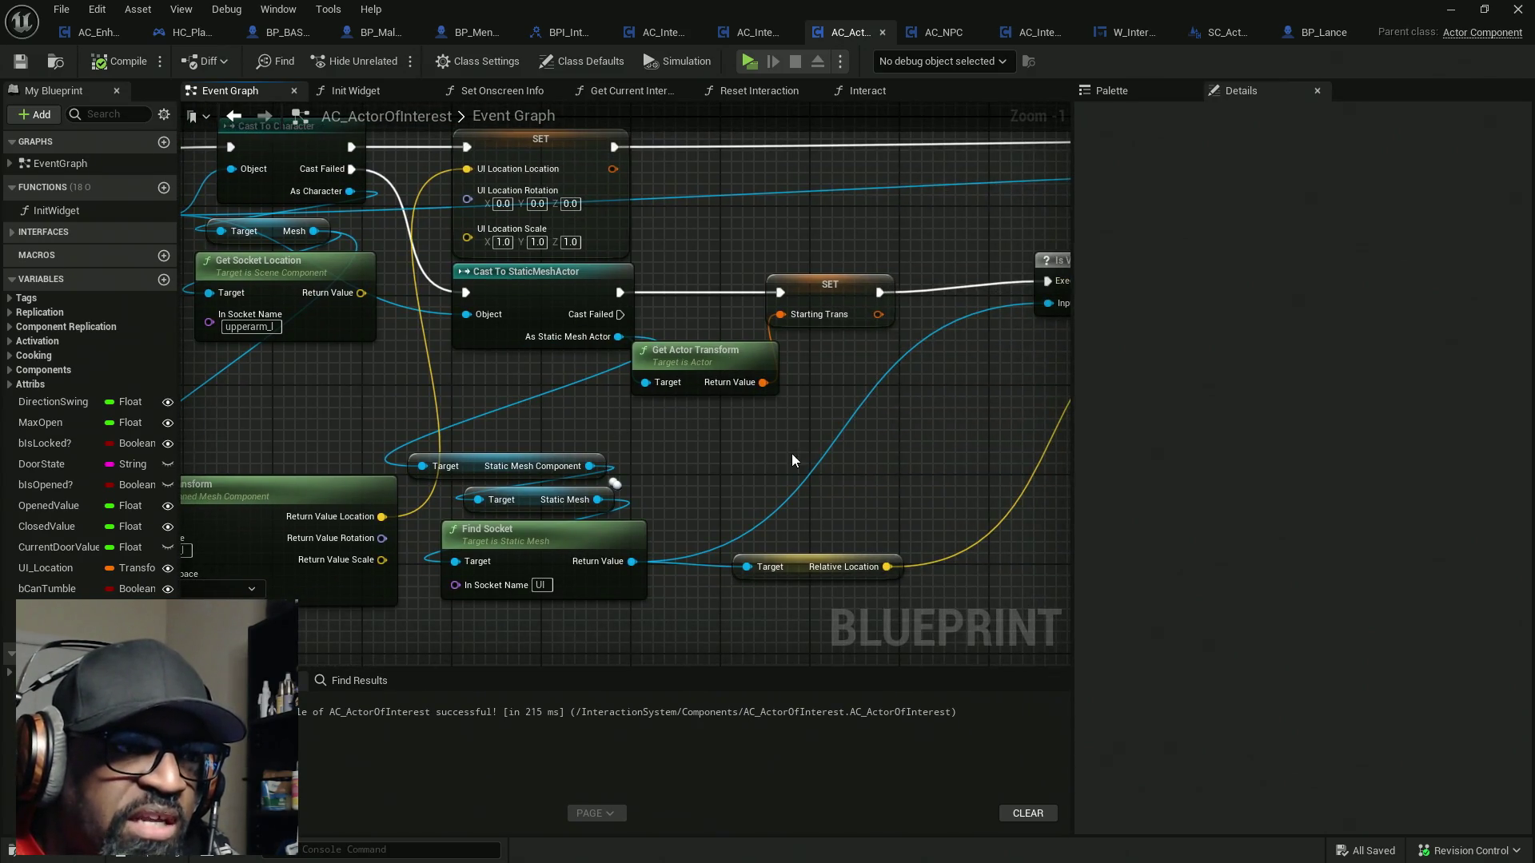
mouse_move(842, 467)
mouse_down()
mouse_move(867, 455)
mouse_move(314, 452)
mouse_up()
click(356, 284)
drag(752, 451, 333, 463)
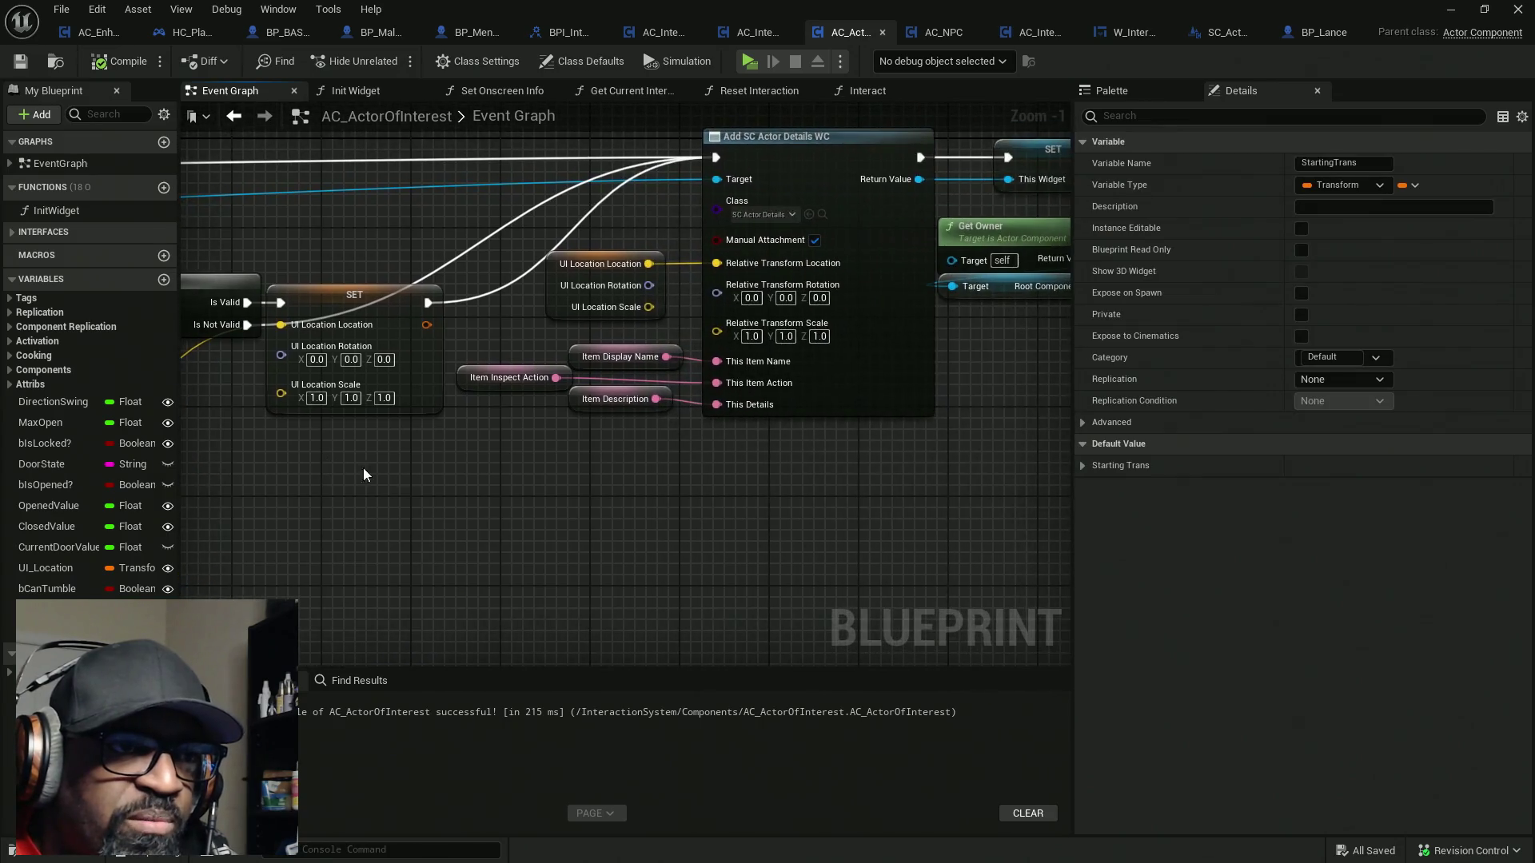
drag(531, 476, 505, 513)
Save AC_ActorOfInterest and list the BPs folder assets in the level editor
drag(503, 264, 849, 516)
mouse_move(951, 459)
mouse_down()
mouse_move(256, 487)
mouse_move(610, 501)
mouse_move(521, 487)
mouse_move(499, 534)
mouse_move(822, 506)
mouse_move(695, 521)
mouse_move(595, 272)
mouse_move(774, 462)
mouse_move(798, 515)
mouse_up()
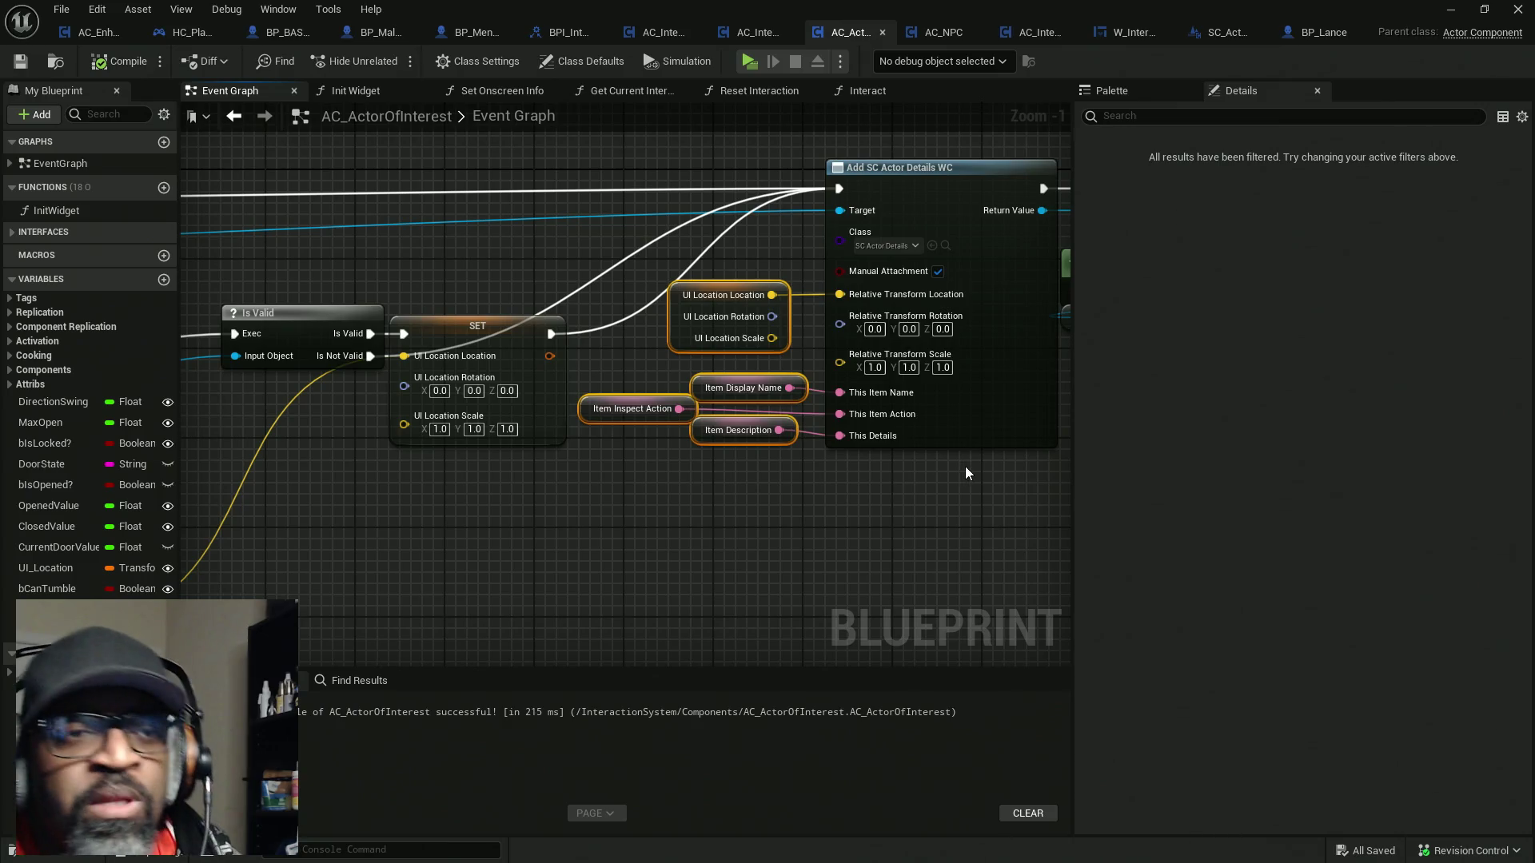
click(986, 344)
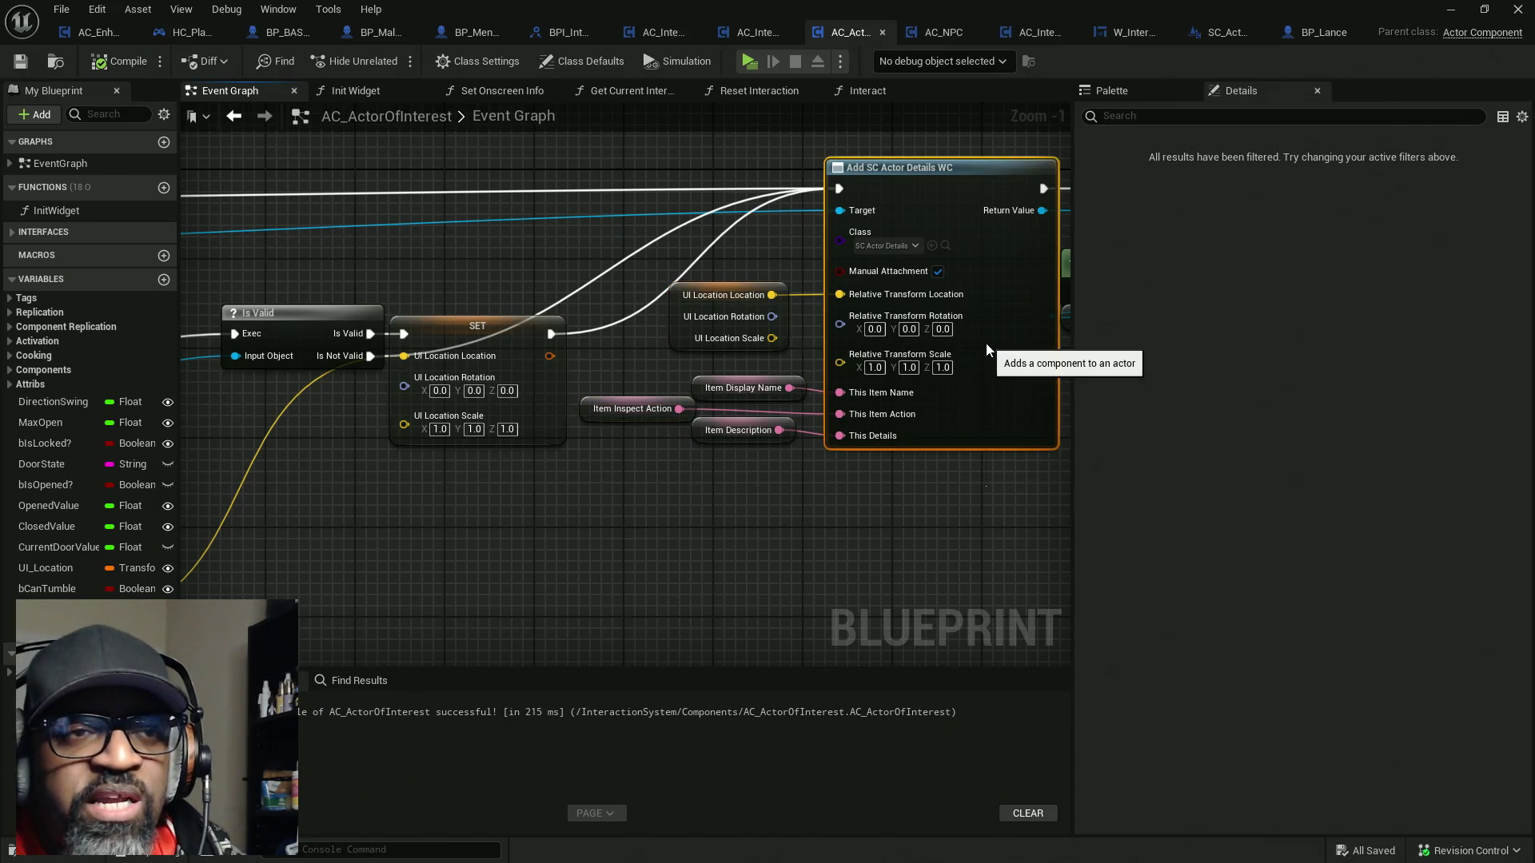
drag(998, 484, 988, 336)
mouse_move(1021, 558)
mouse_down()
mouse_move(976, 358)
mouse_move(971, 390)
mouse_move(979, 340)
mouse_move(999, 440)
mouse_move(988, 420)
mouse_up()
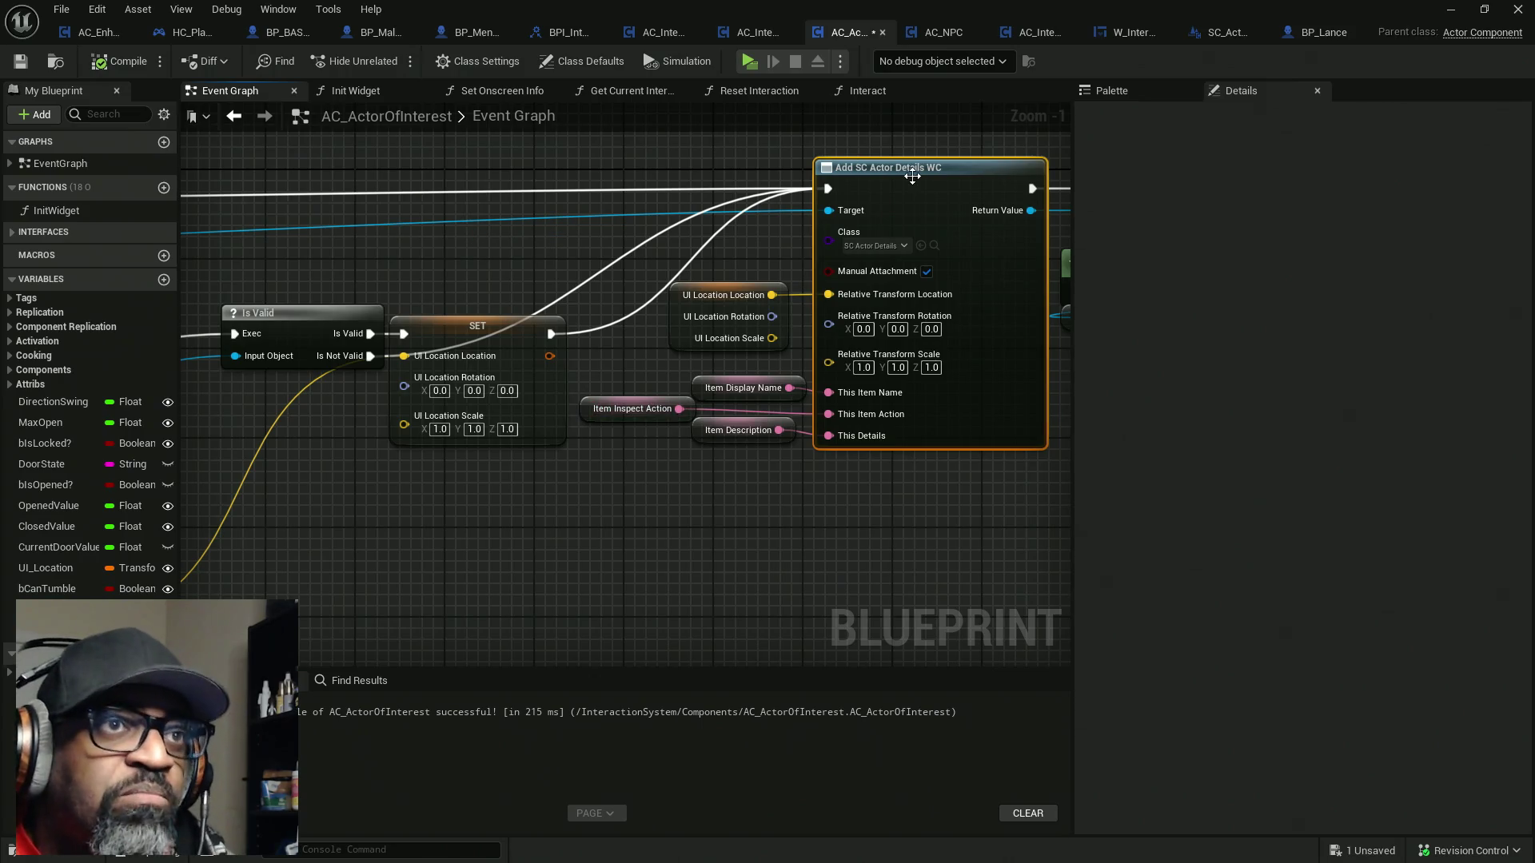
key(ctrl+s)
click(60, 64)
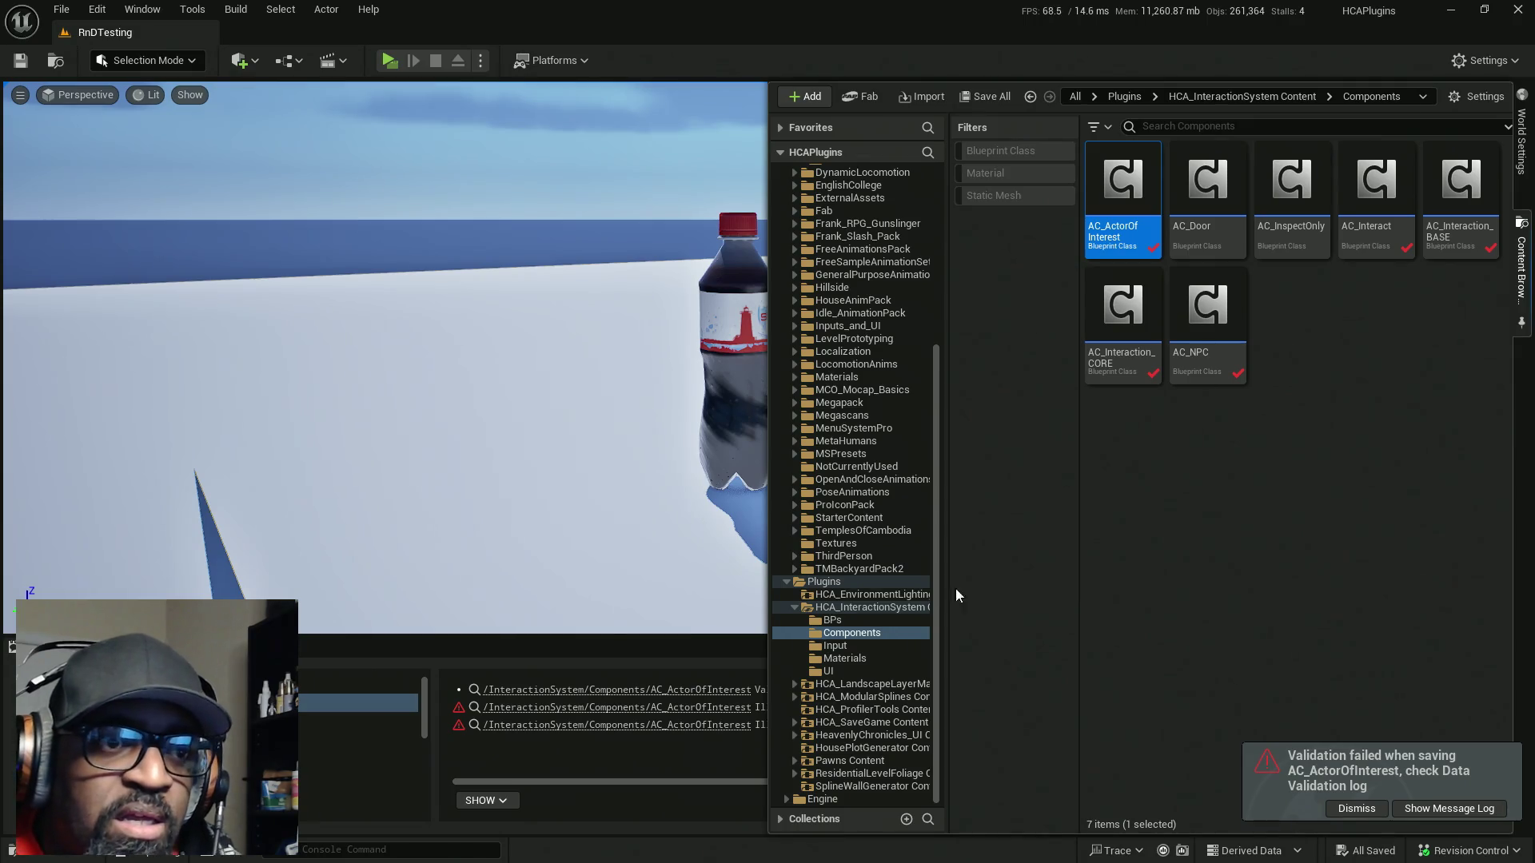
click(861, 620)
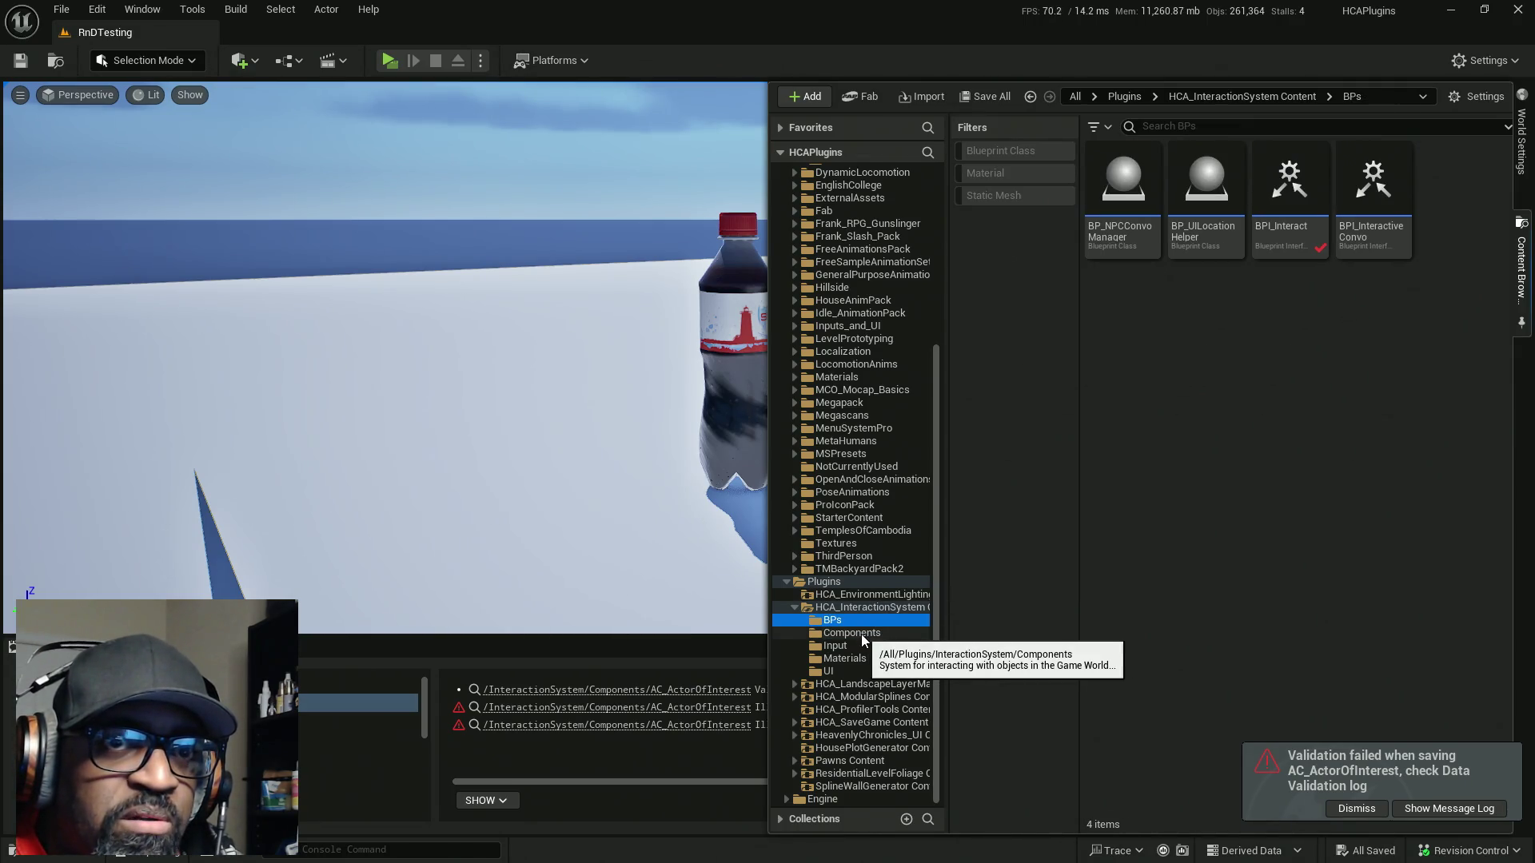
Create a new Enumeration asset named E_InteractInputType in the BPs folder
click(861, 633)
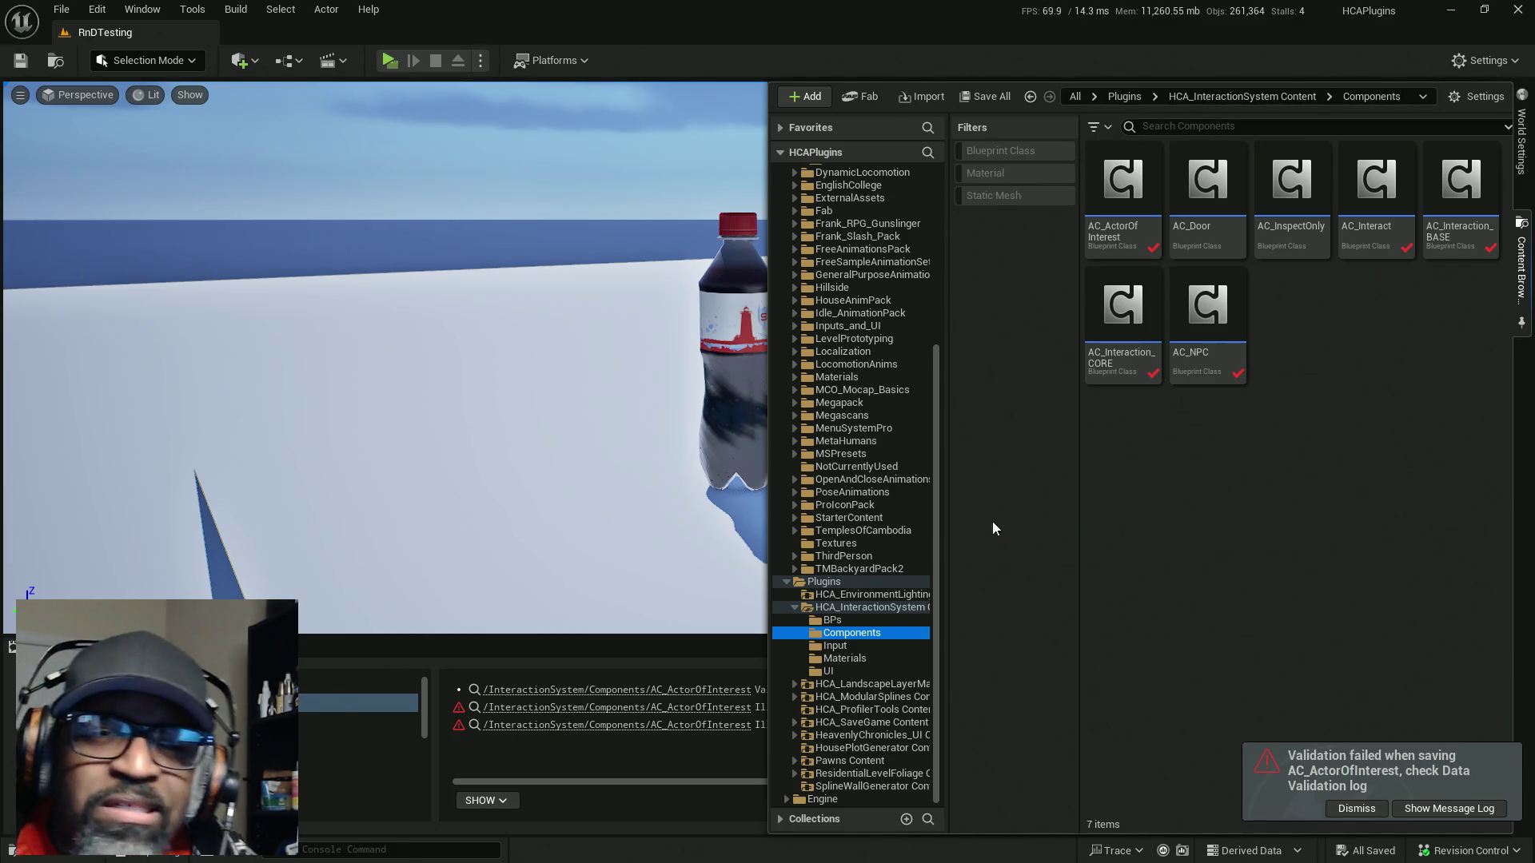
click(849, 620)
right_click(1205, 344)
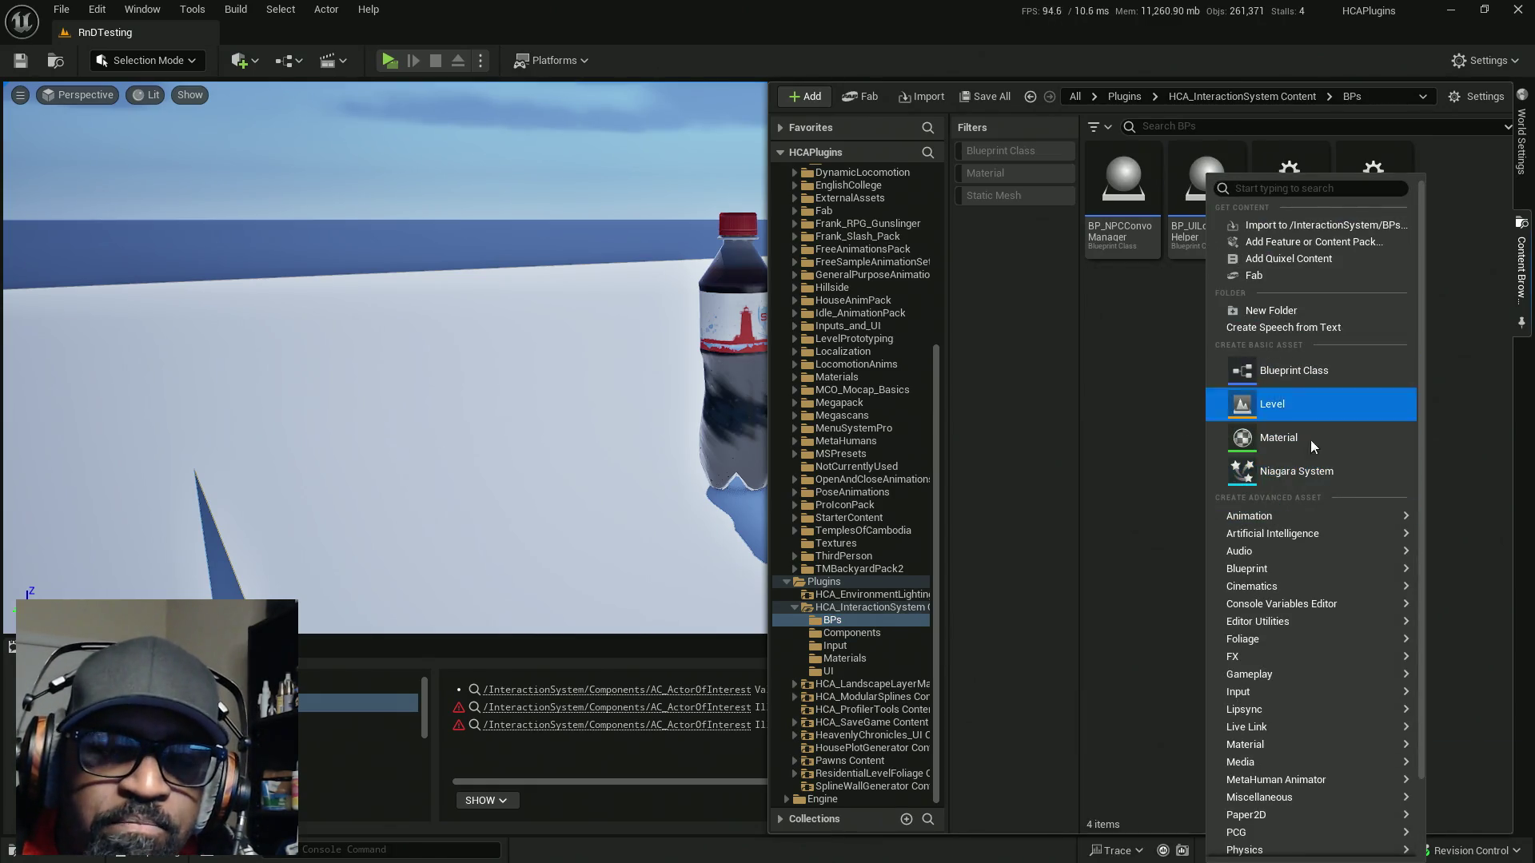
mouse_move(1295, 657)
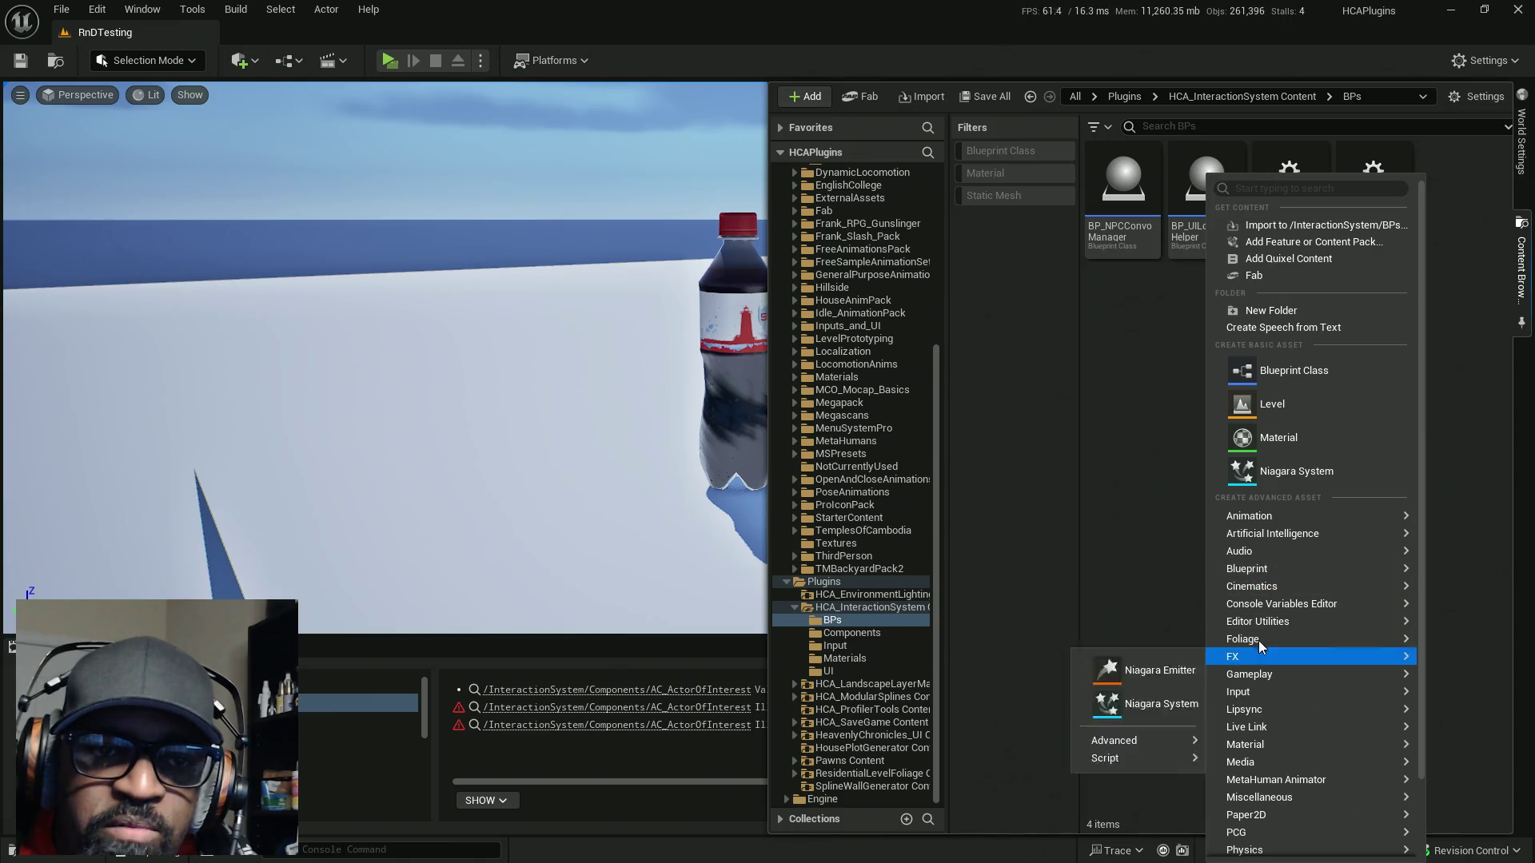
mouse_move(1259, 569)
click(1111, 714)
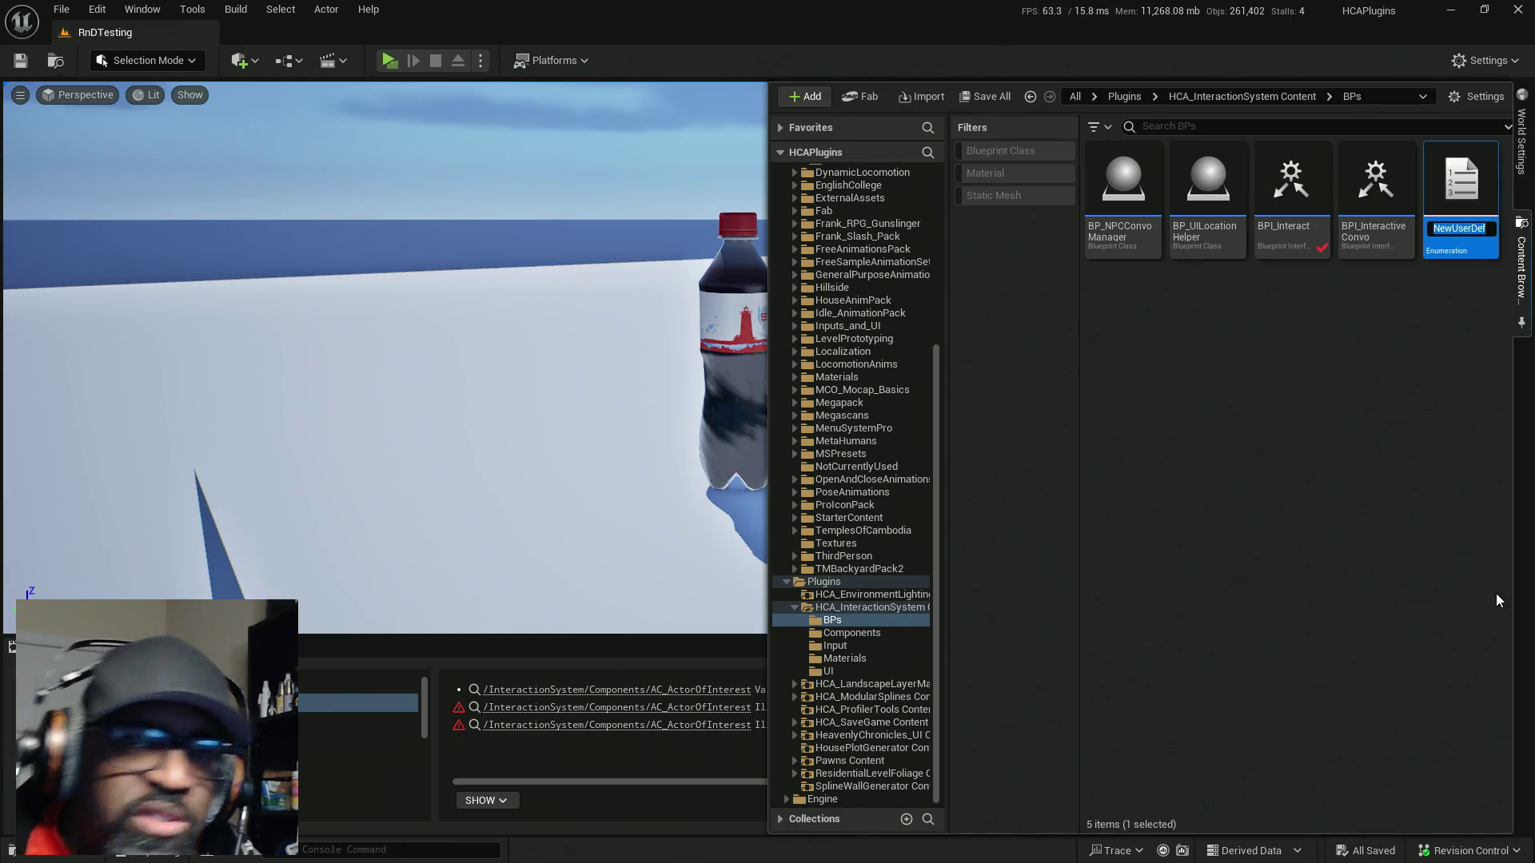
text(E_)
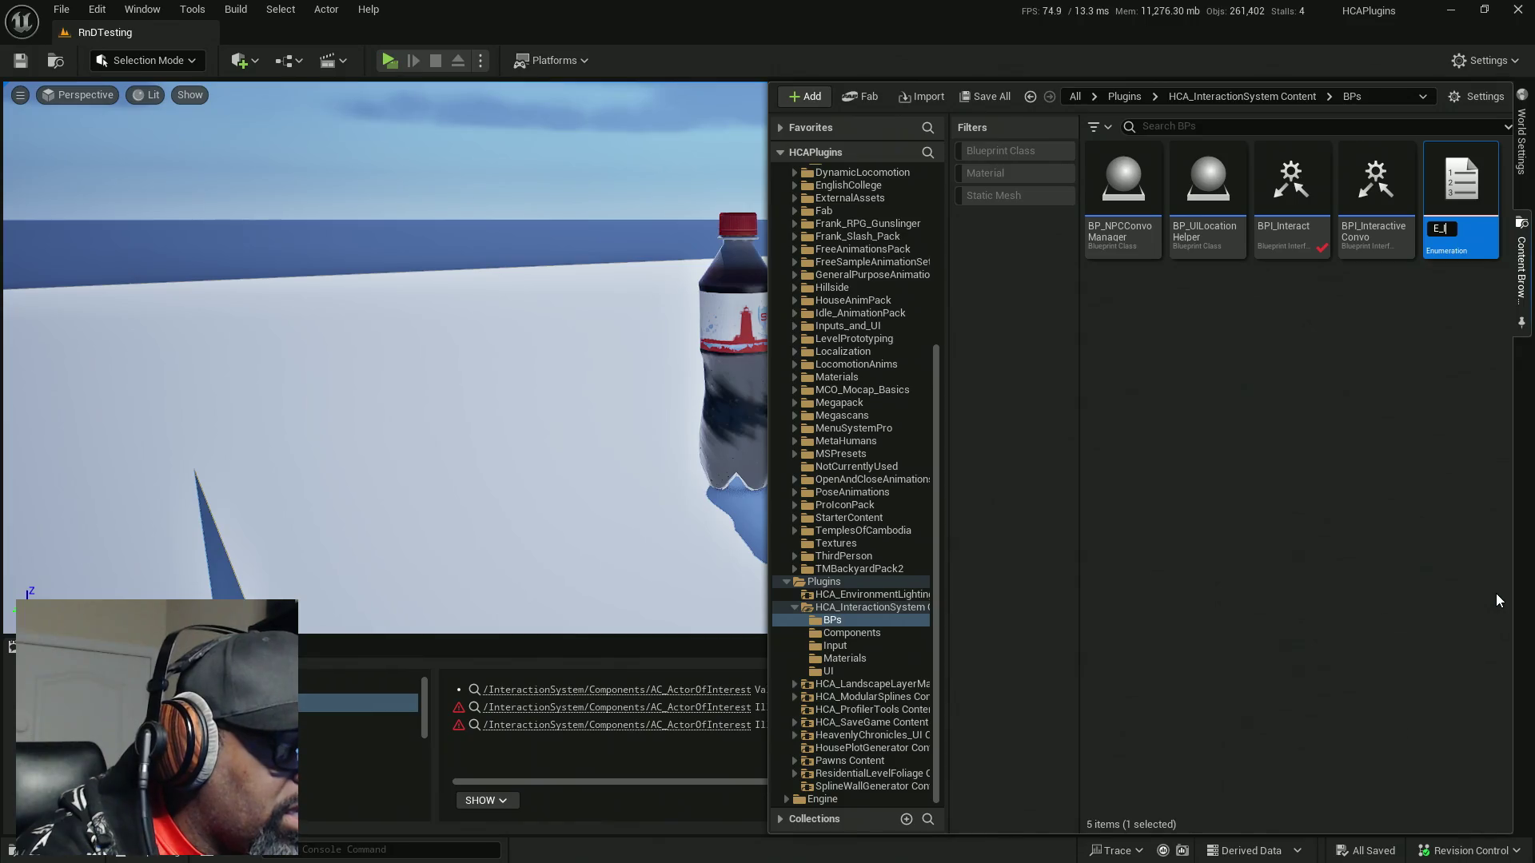
text(InteractIn)
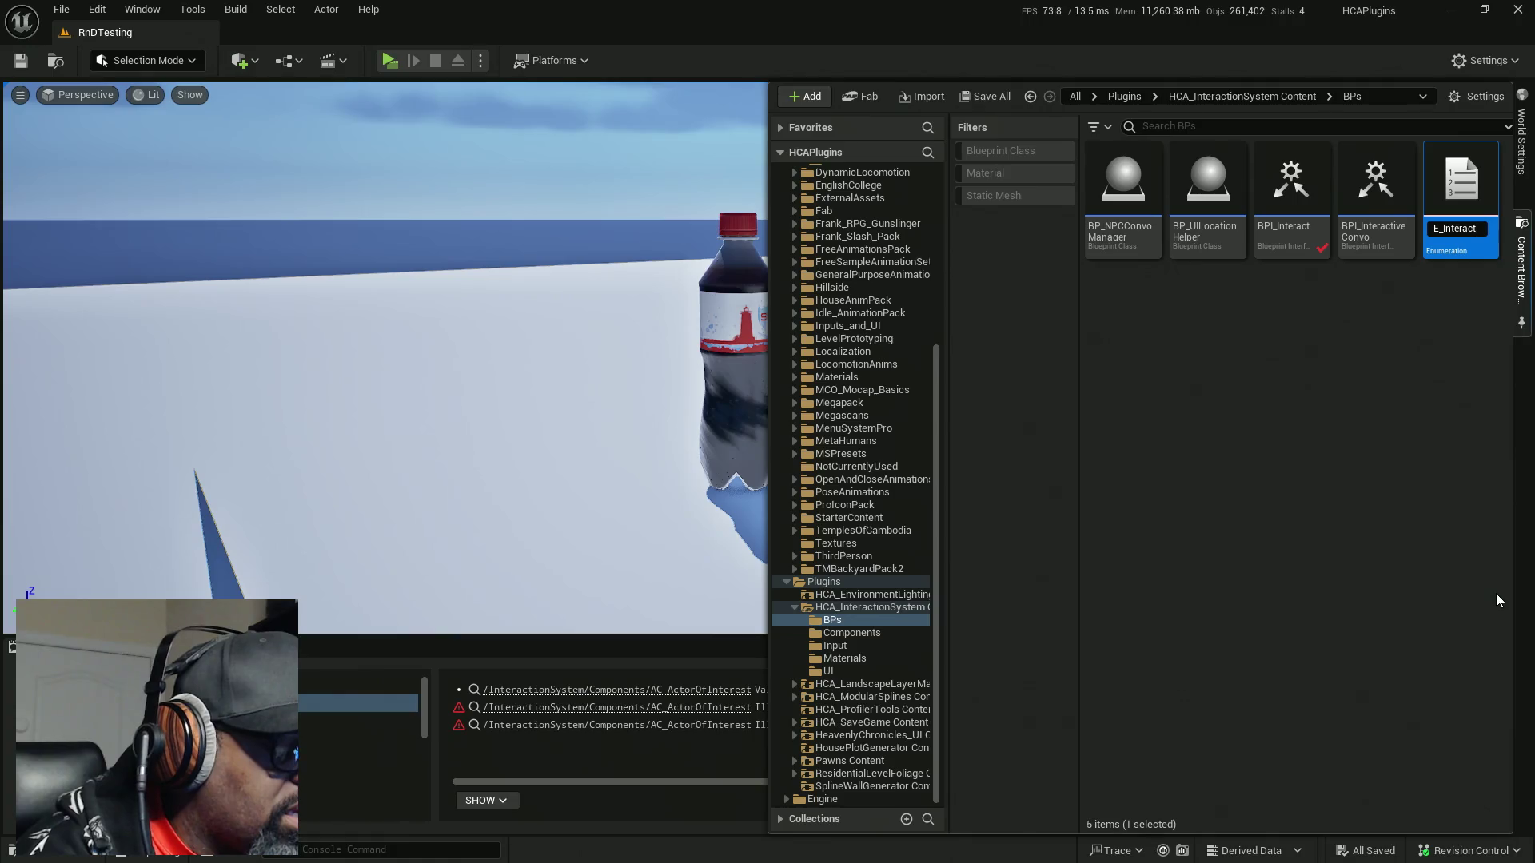
text(putType)
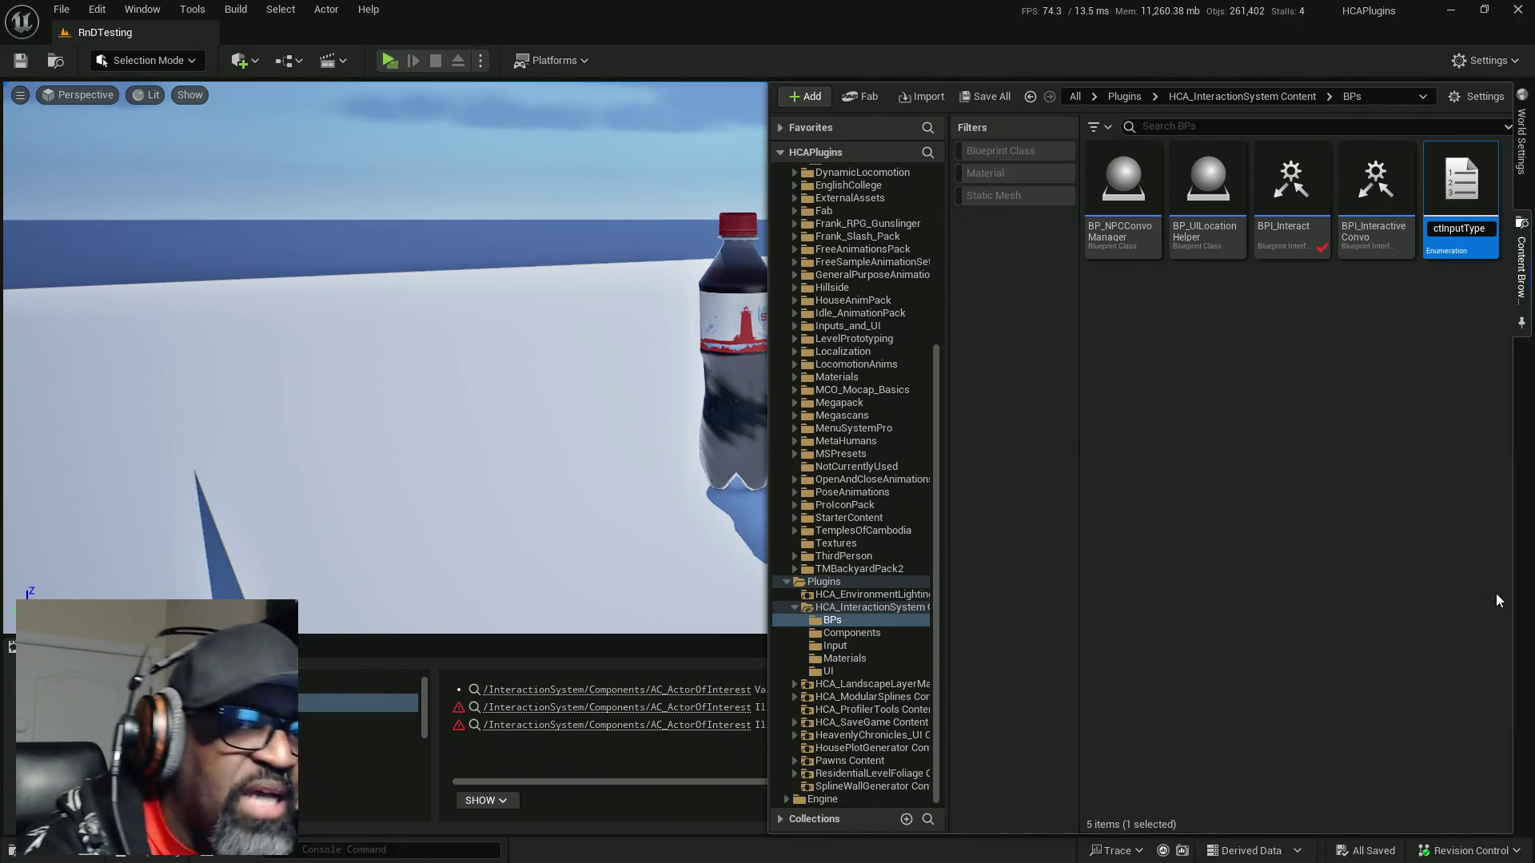
key(Return)
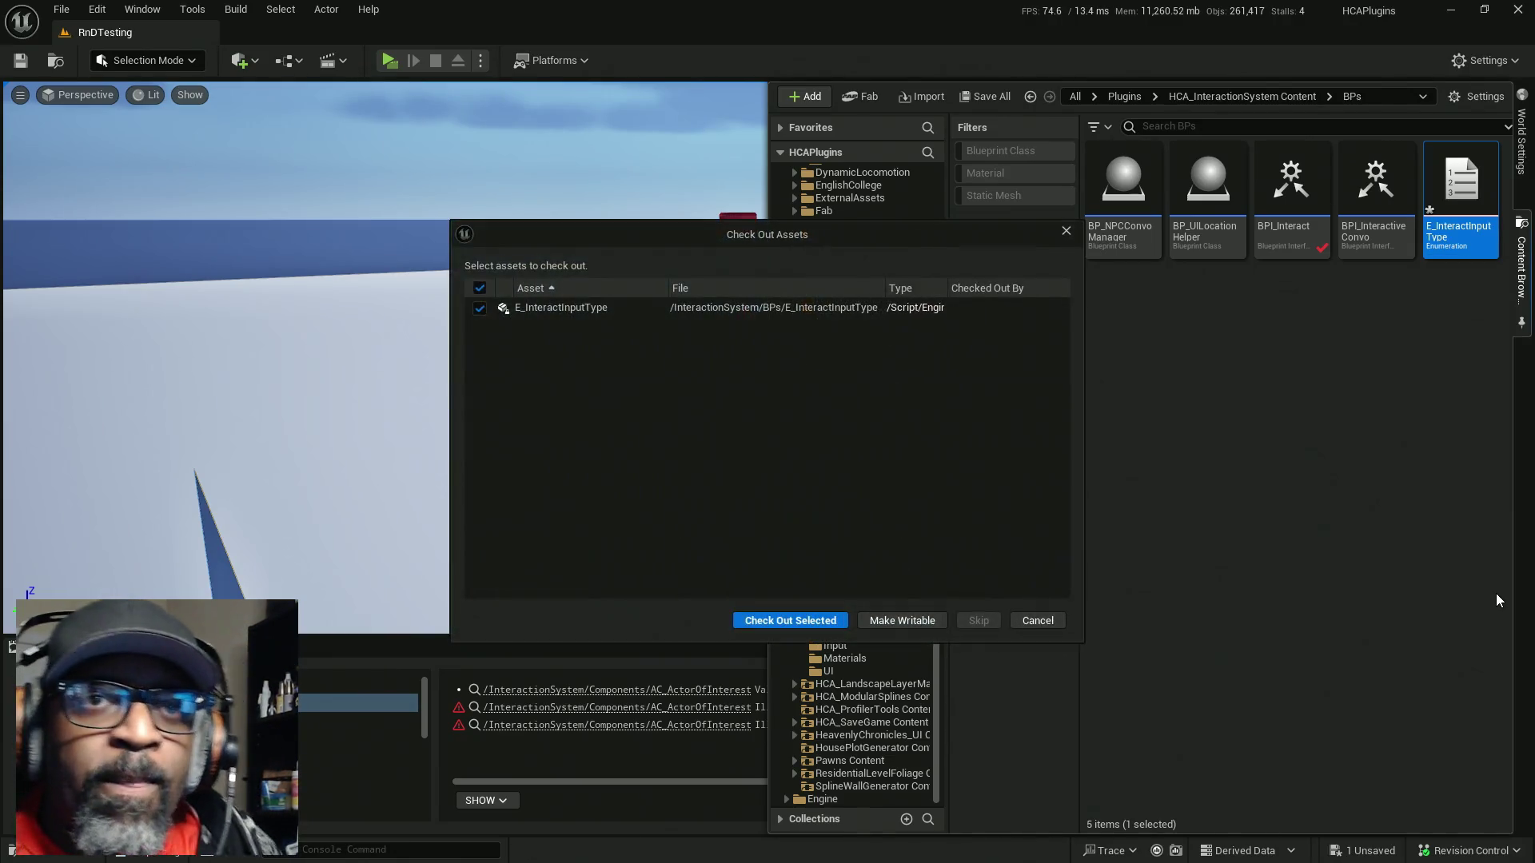
Check out E_InteractInputType and open it in the enum editor
click(828, 619)
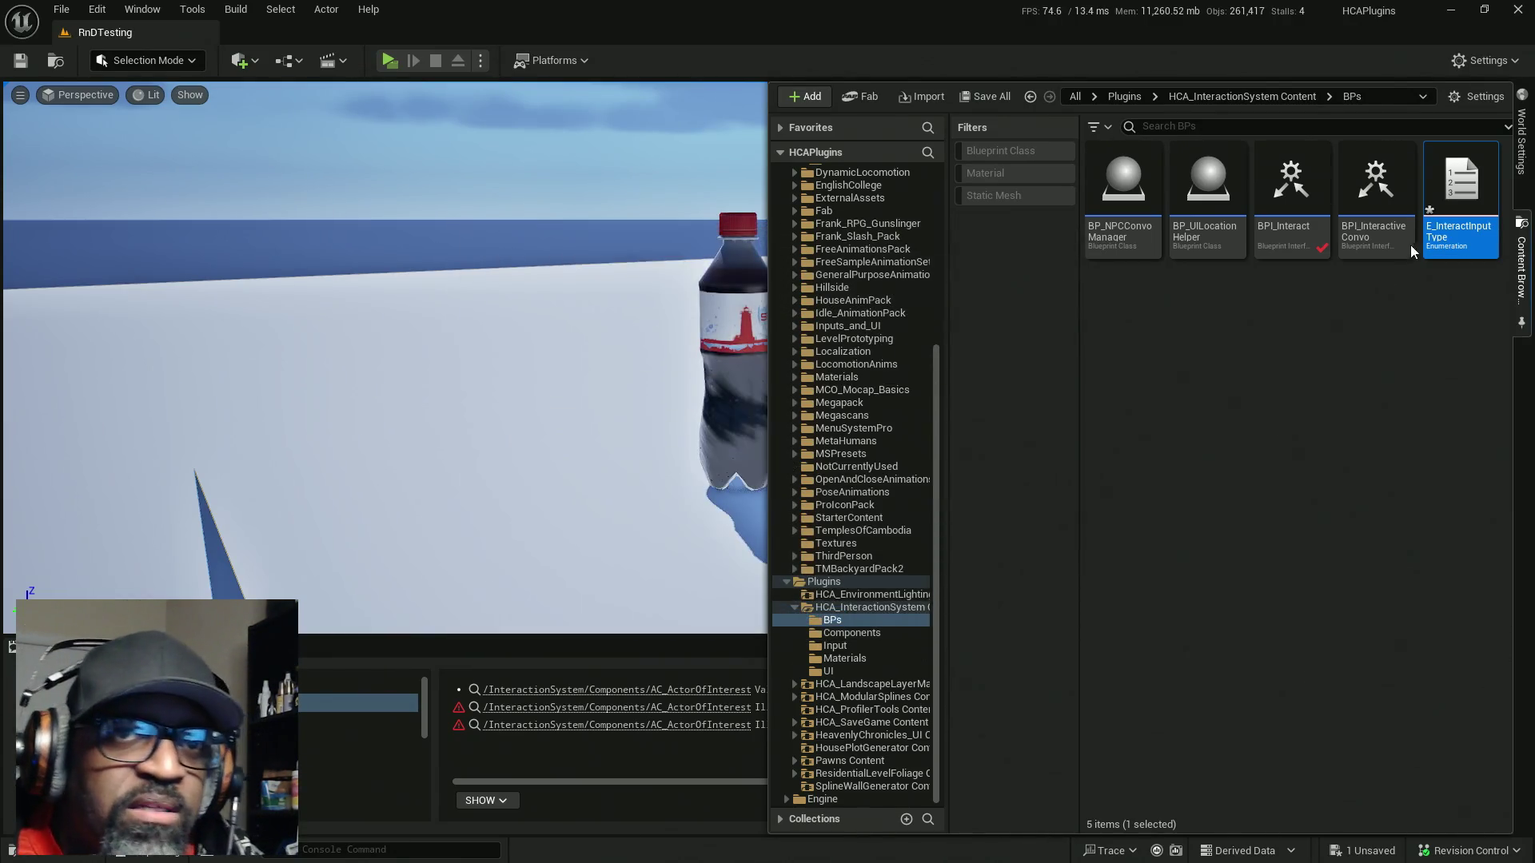
click(1142, 344)
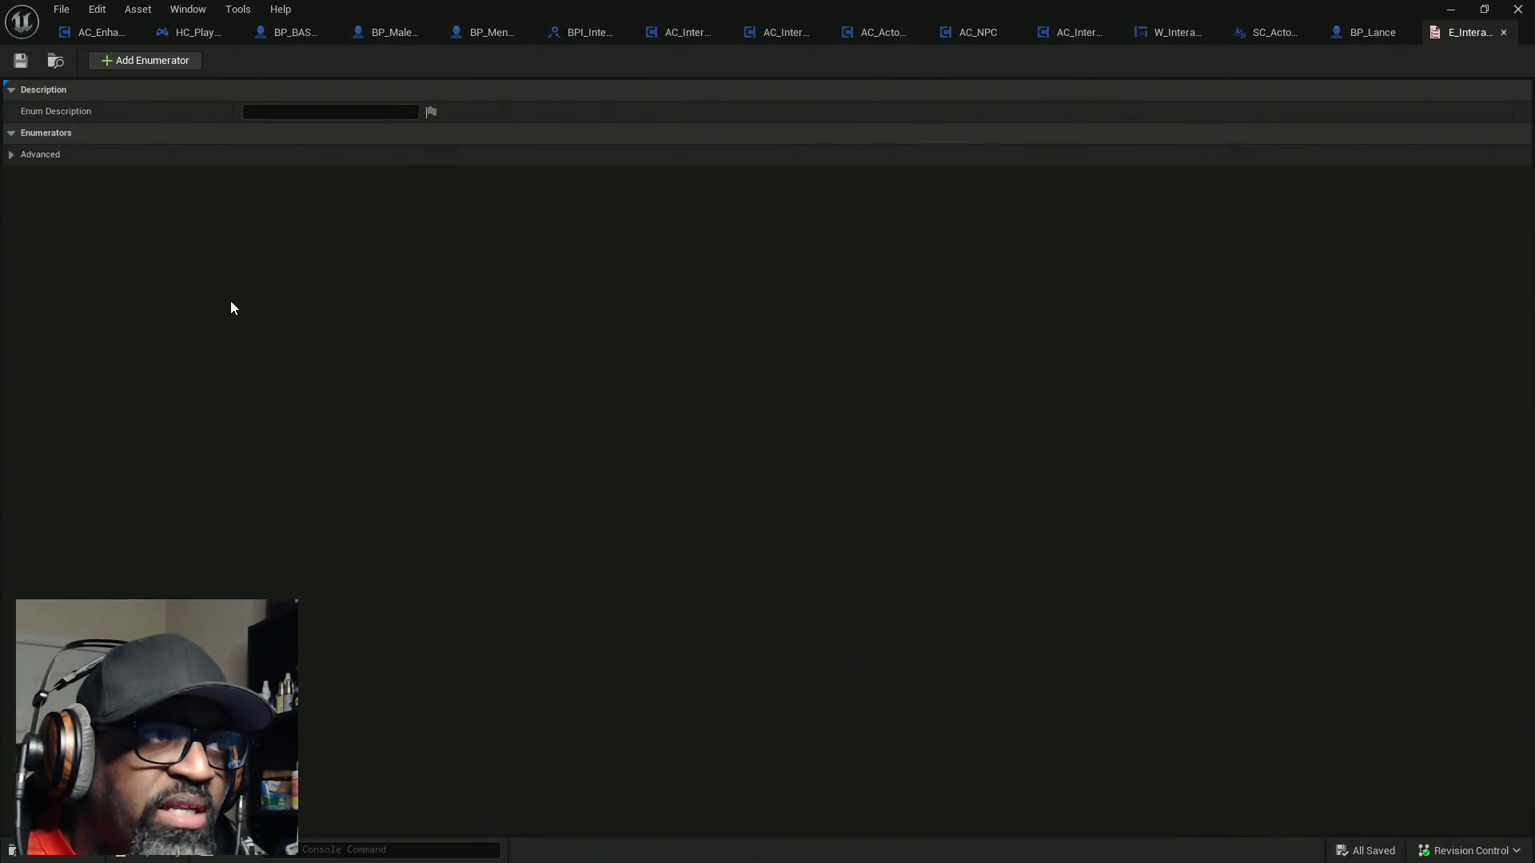
click(27, 154)
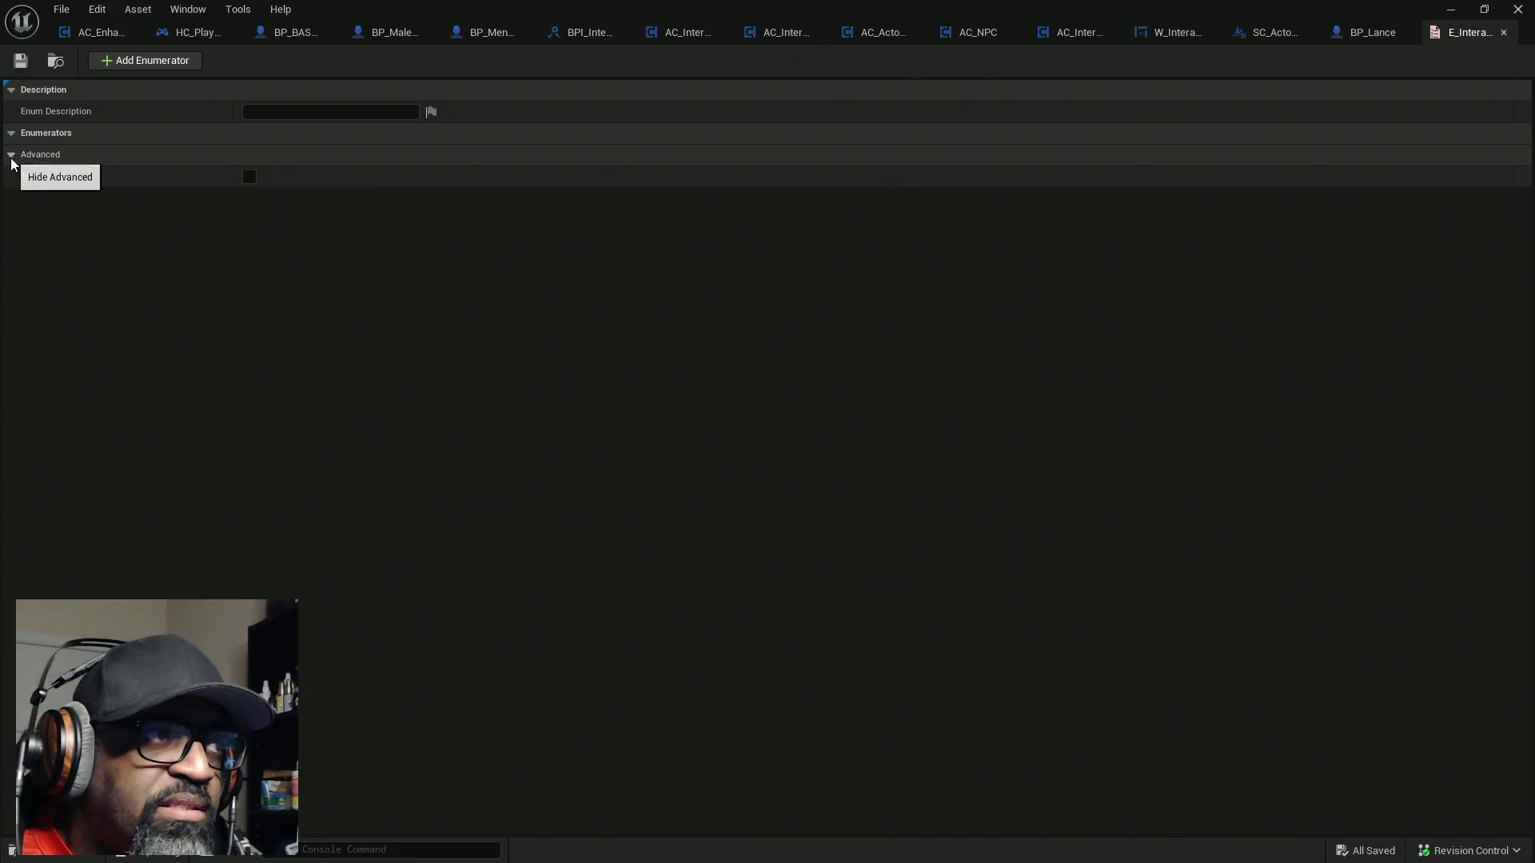
Add three enumerators named Press, Tap and Hold
click(146, 69)
click(397, 155)
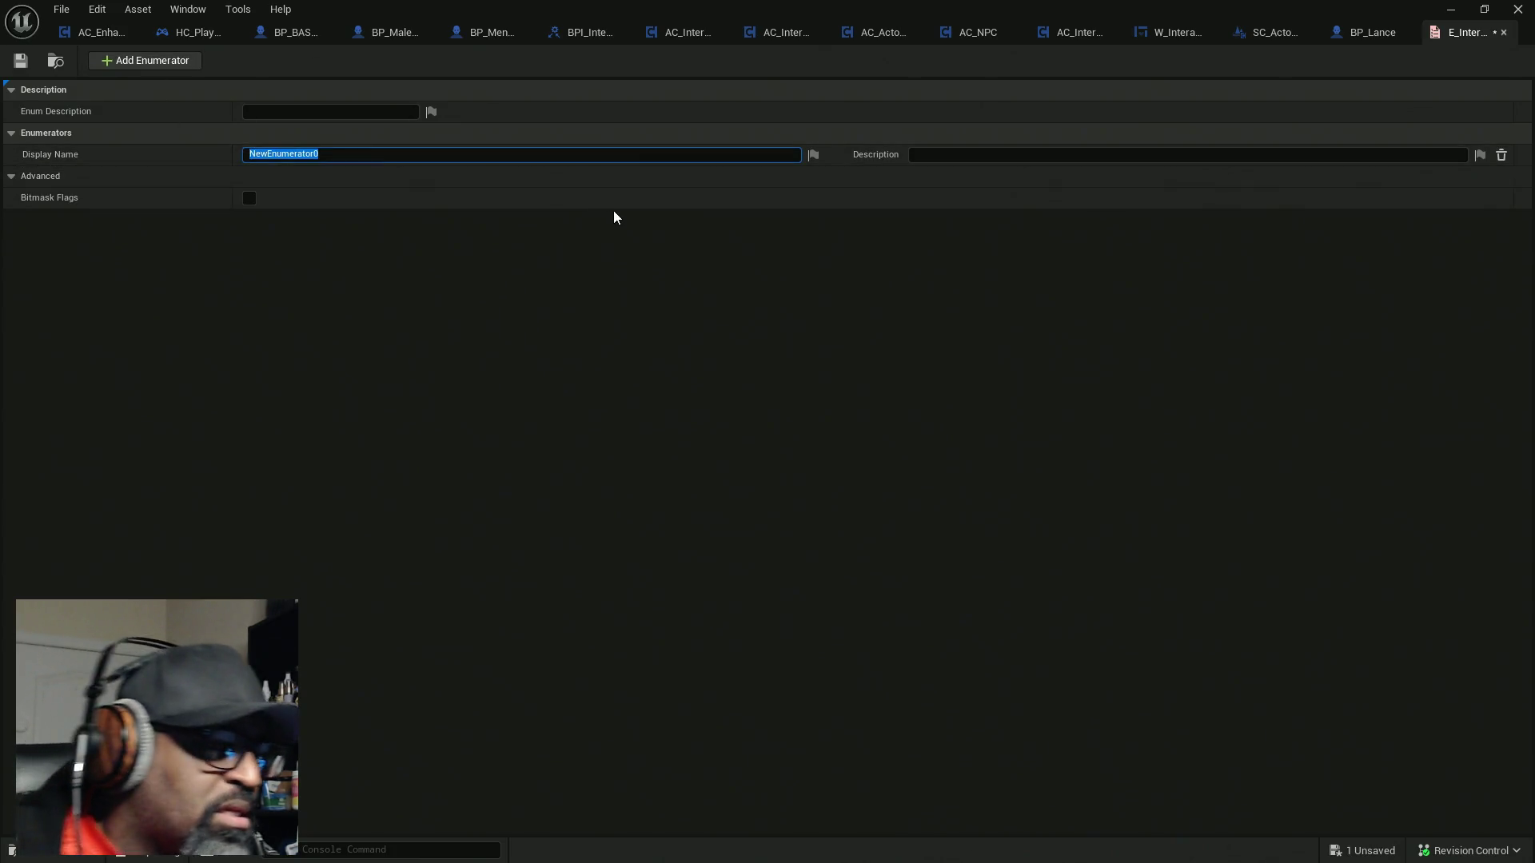
text(Press)
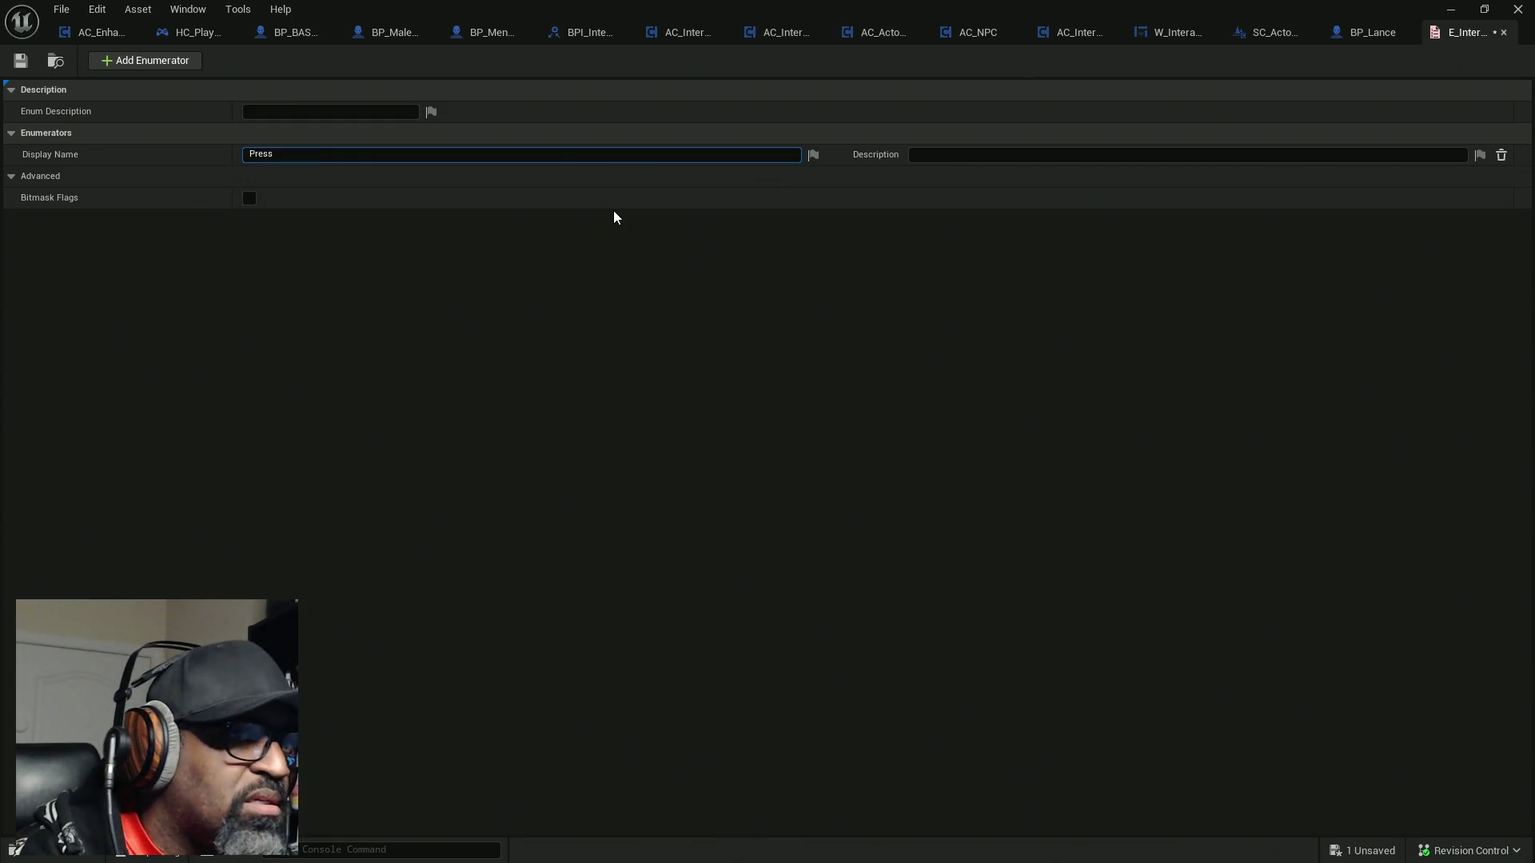
key(Return)
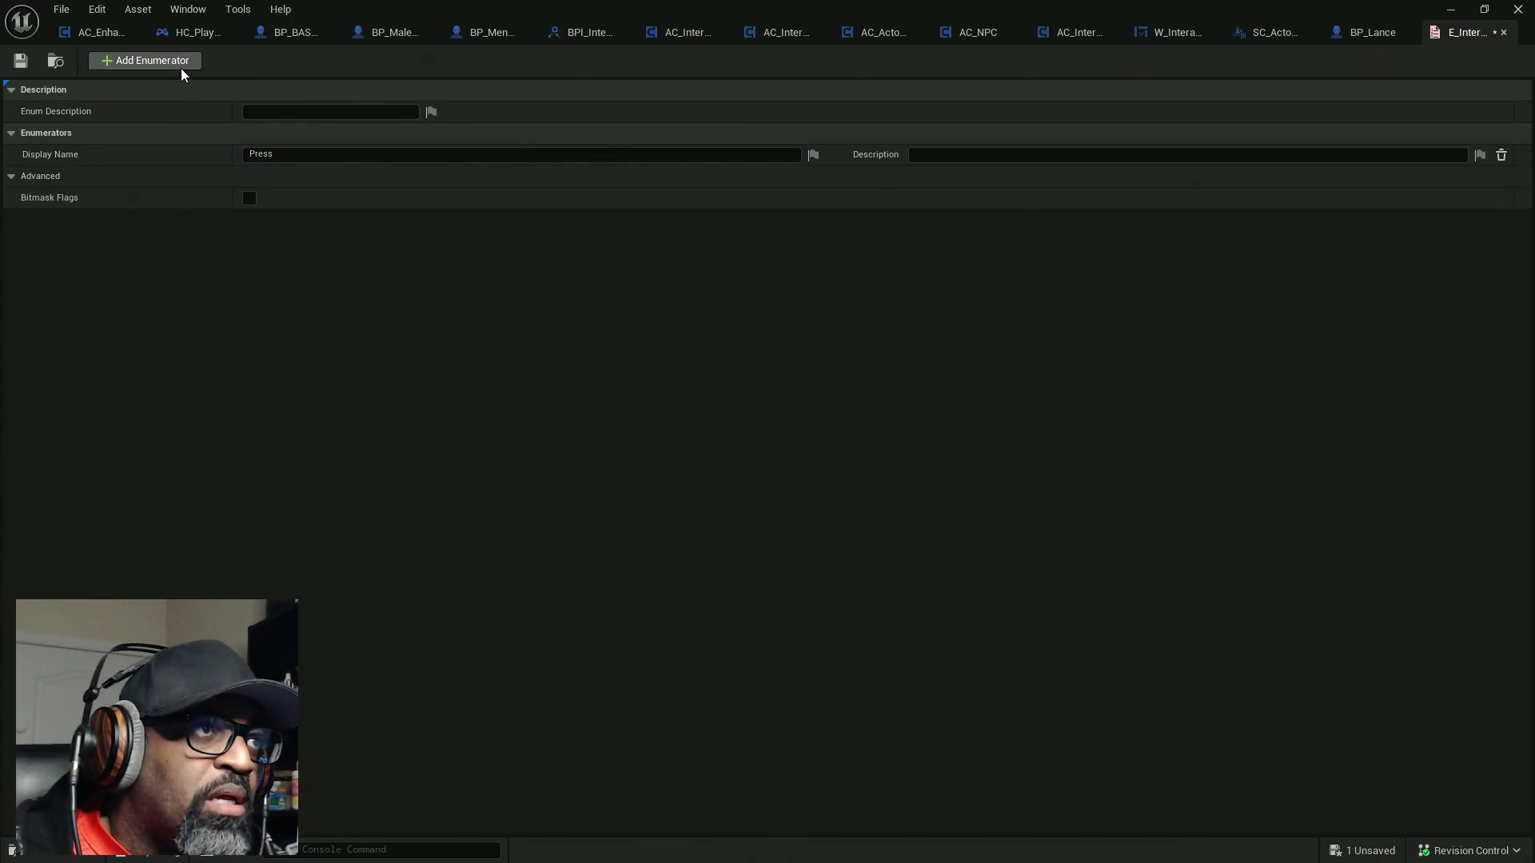
click(184, 64)
double_click(292, 174)
text(T)
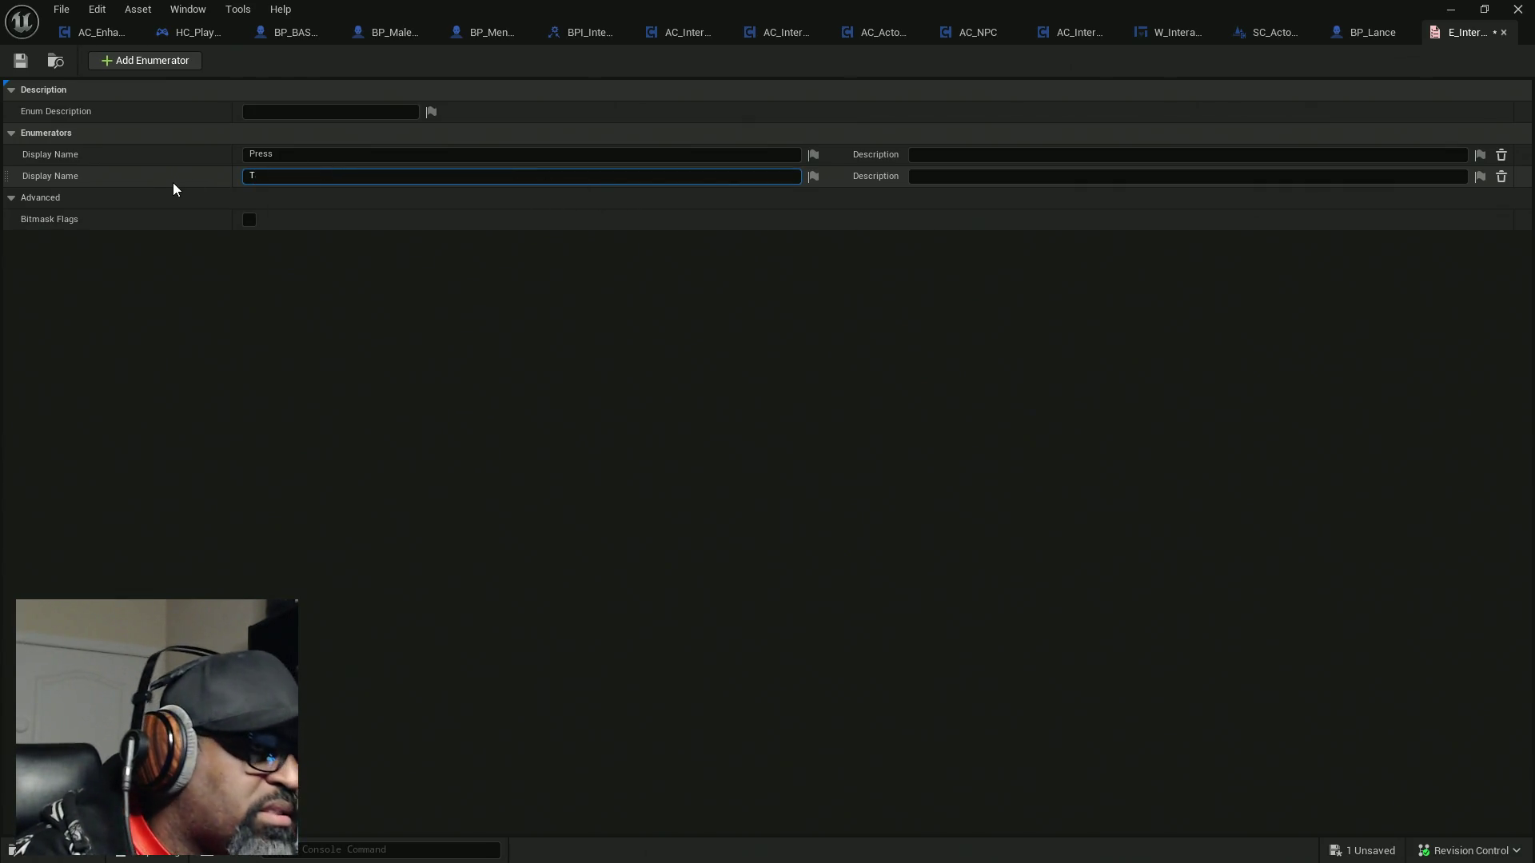
key(Return)
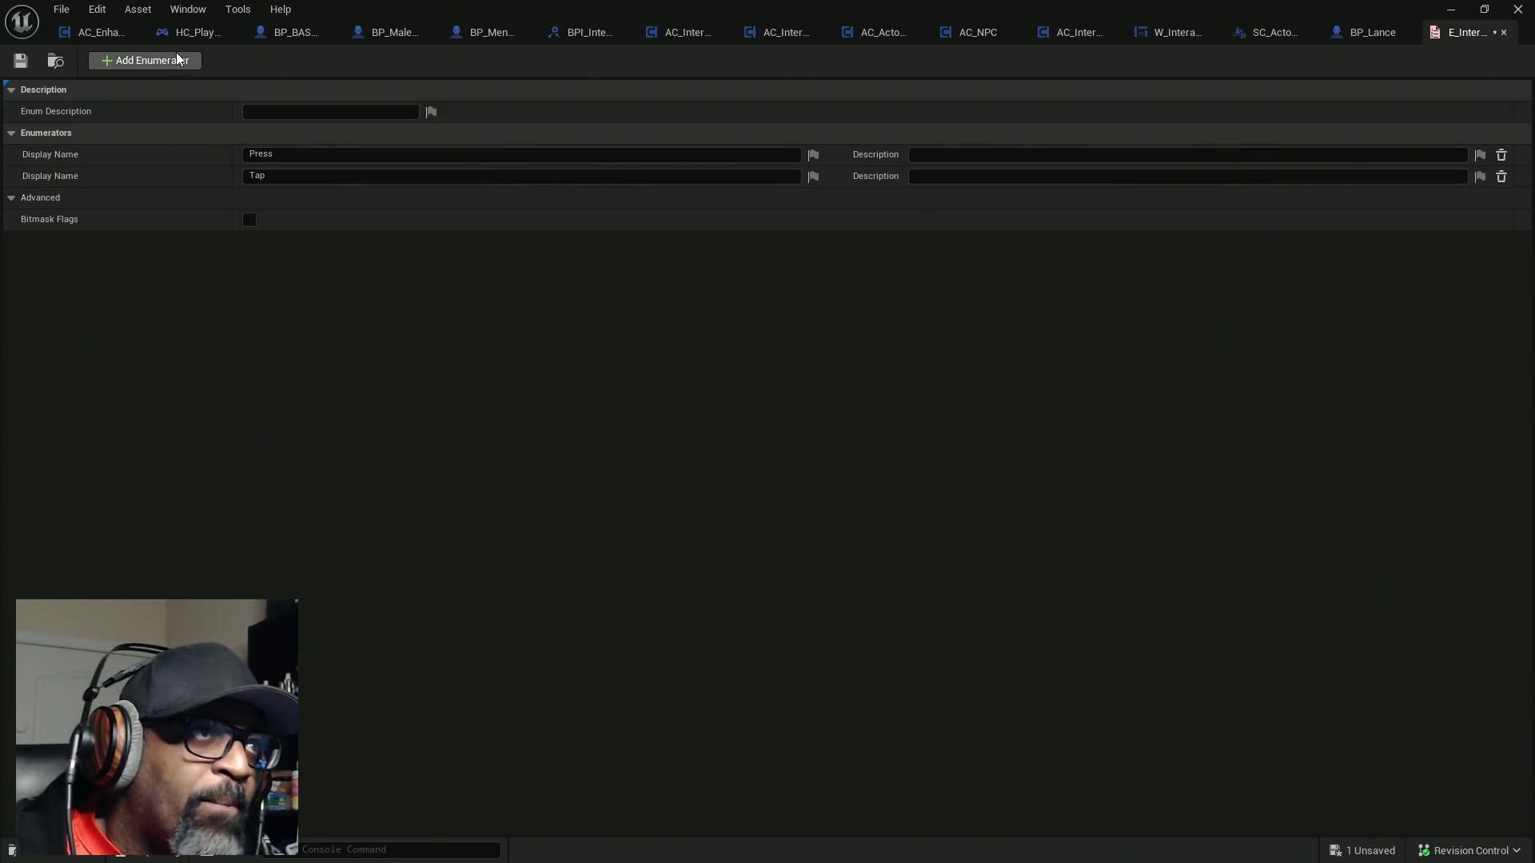
click(179, 61)
double_click(310, 197)
text(Hold)
key(Return)
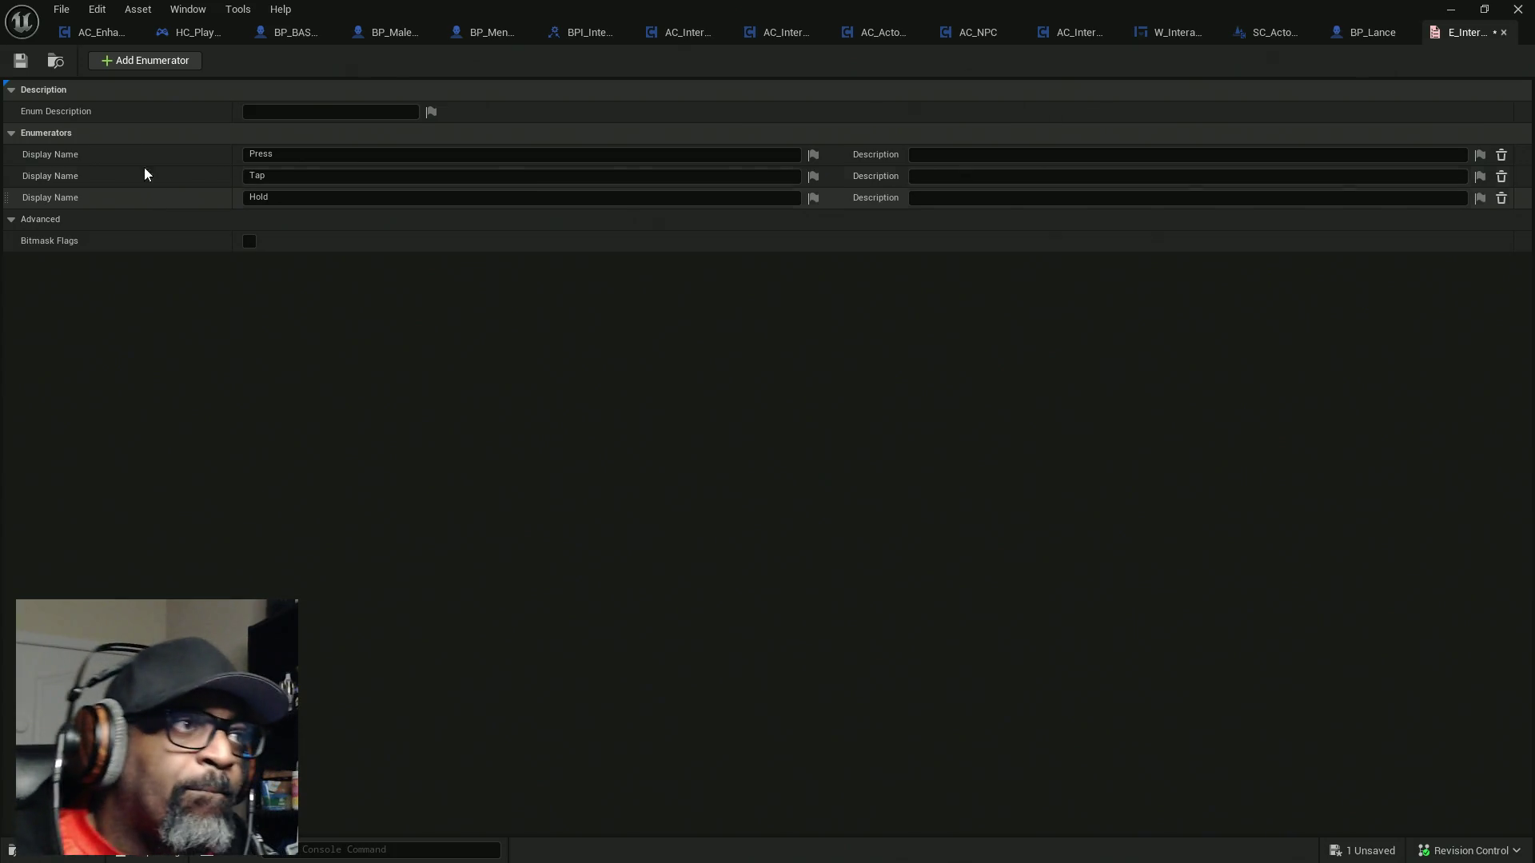
Save and close the enum, returning to AC_ActorOfInterest and the level editor
click(21, 61)
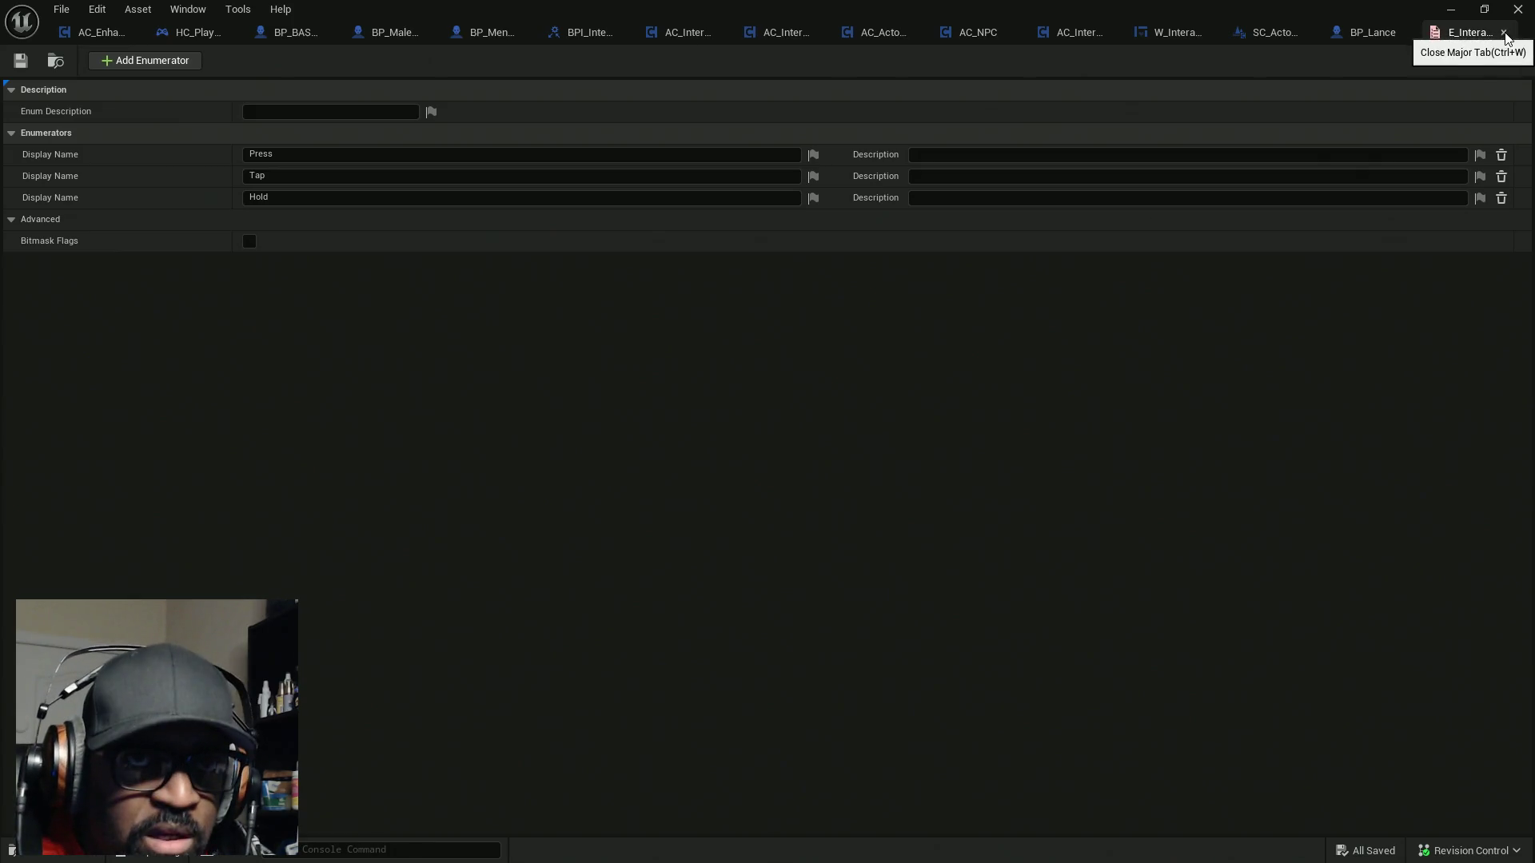
click(1503, 32)
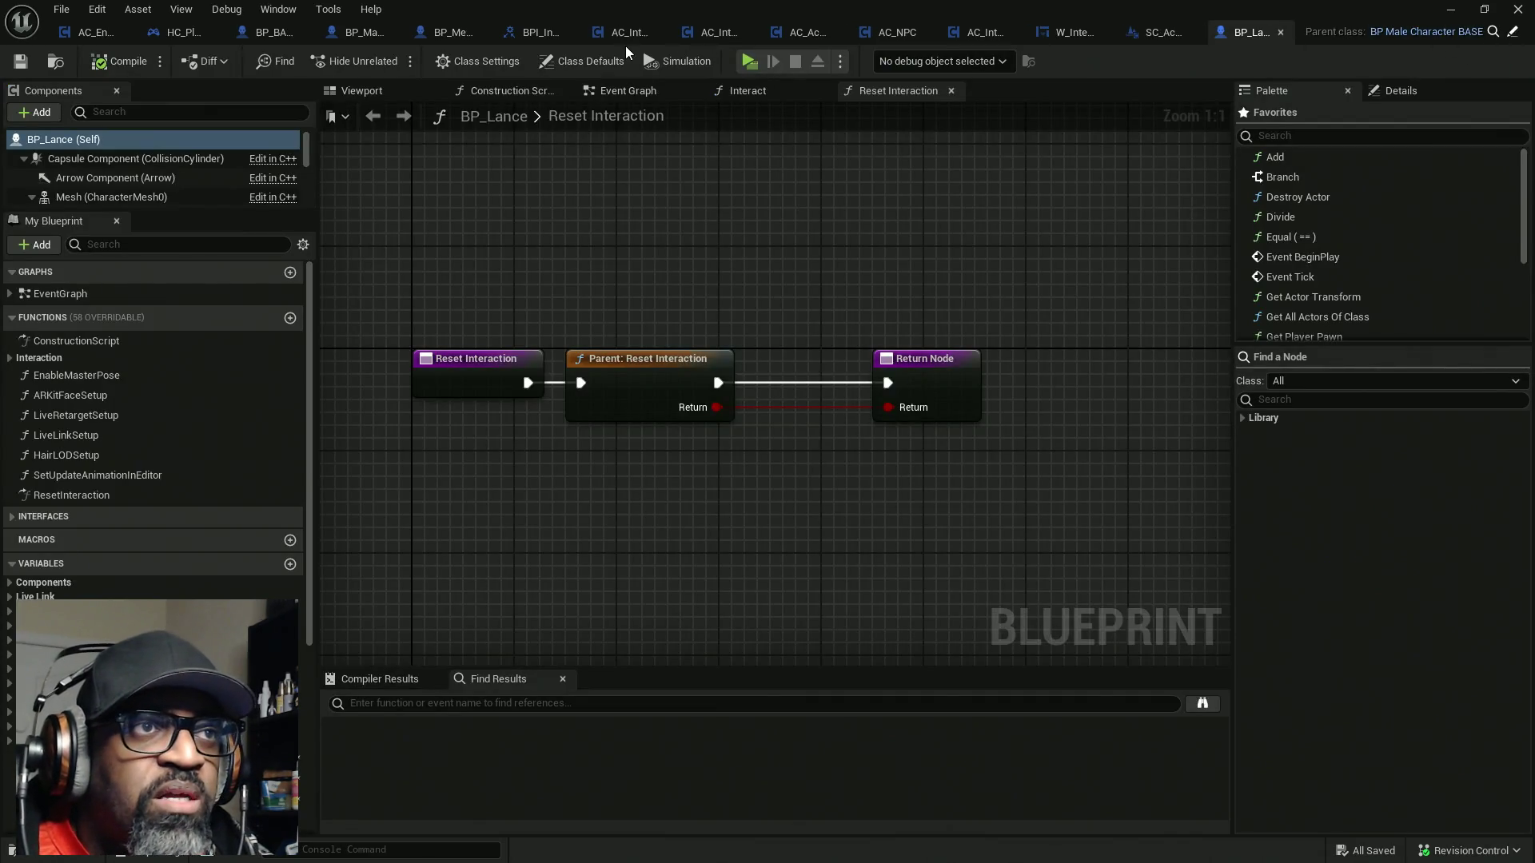
click(814, 37)
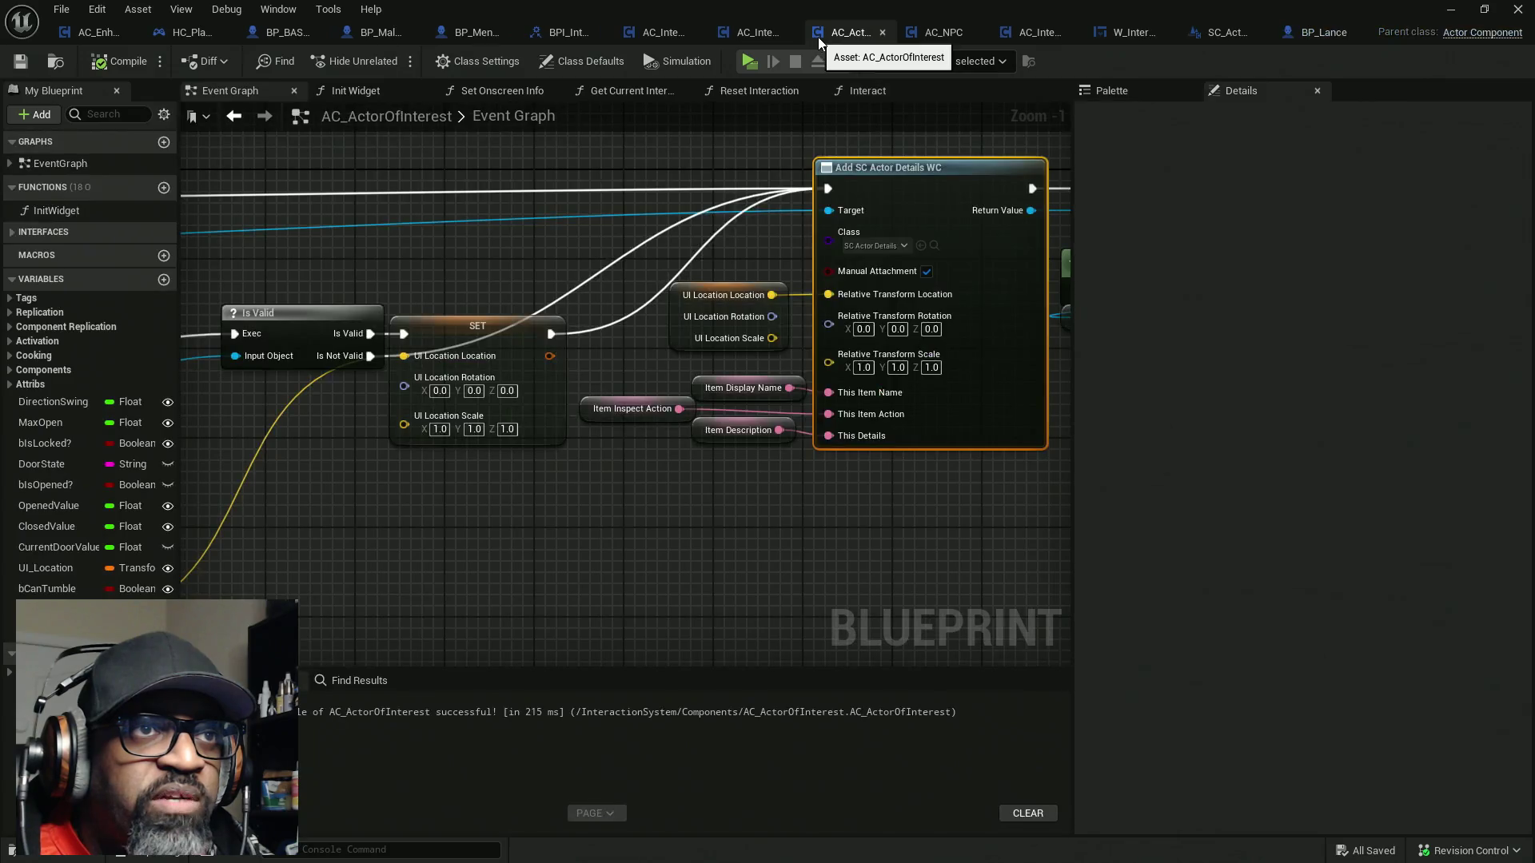
key(super+Down)
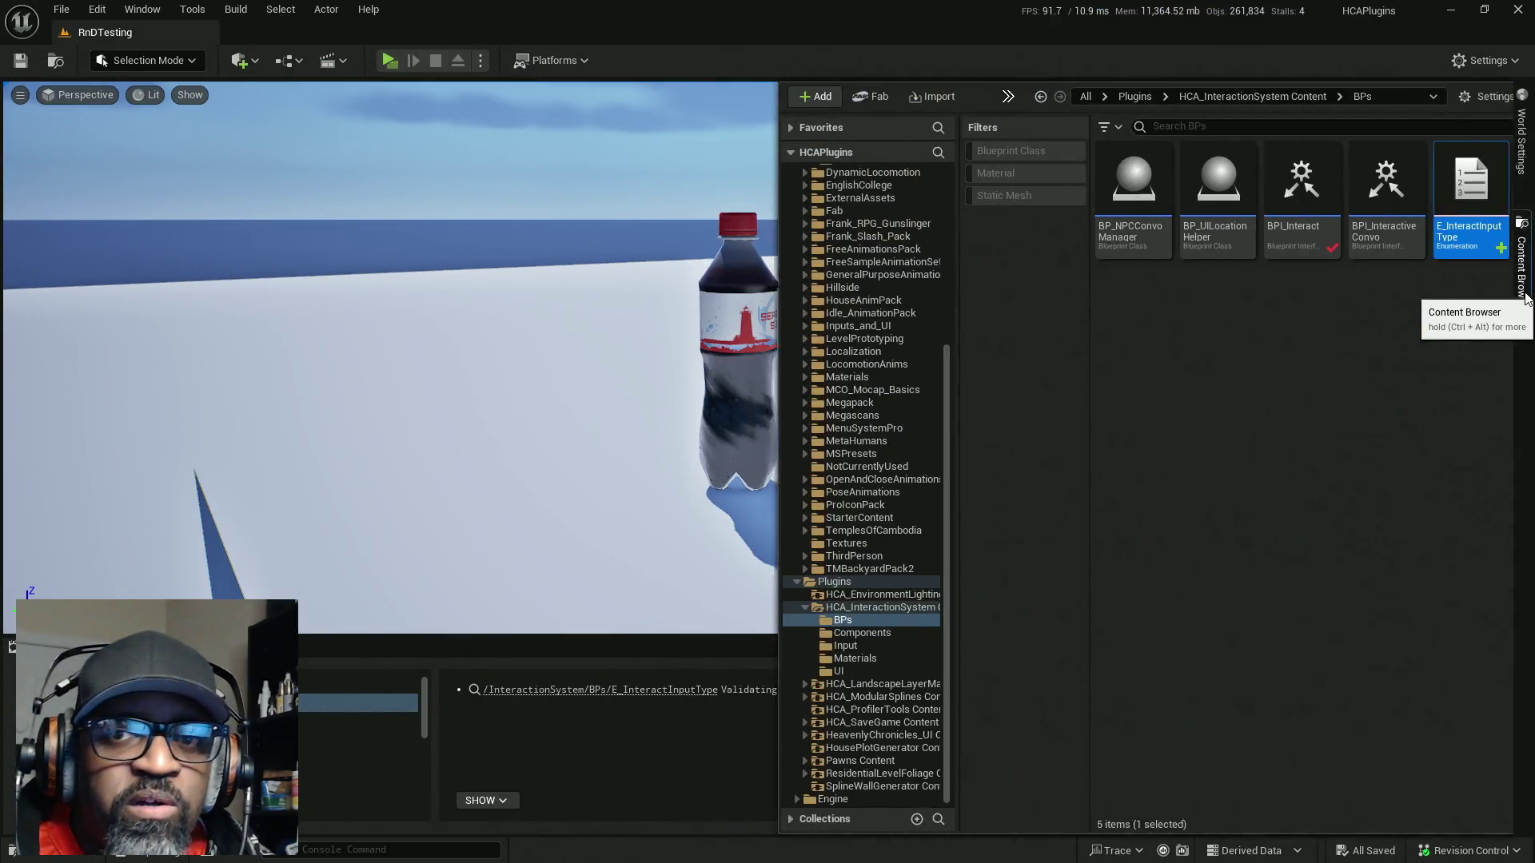
Confirm E_InteractInputType's name in the BPs Content Browser drawer, then return to AC_ActorOfInterest
click(1522, 276)
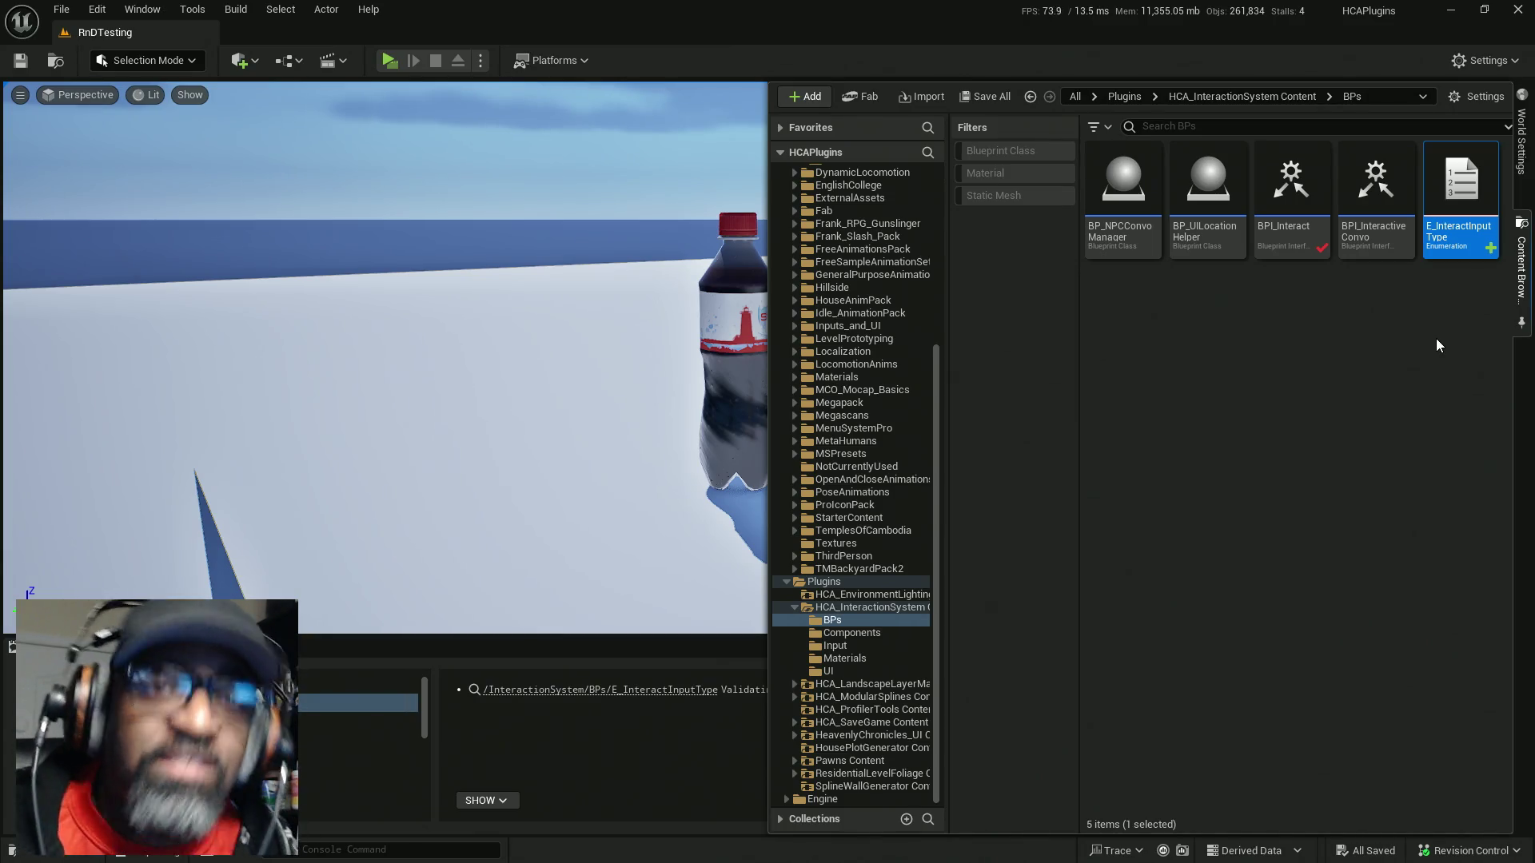
click(1458, 230)
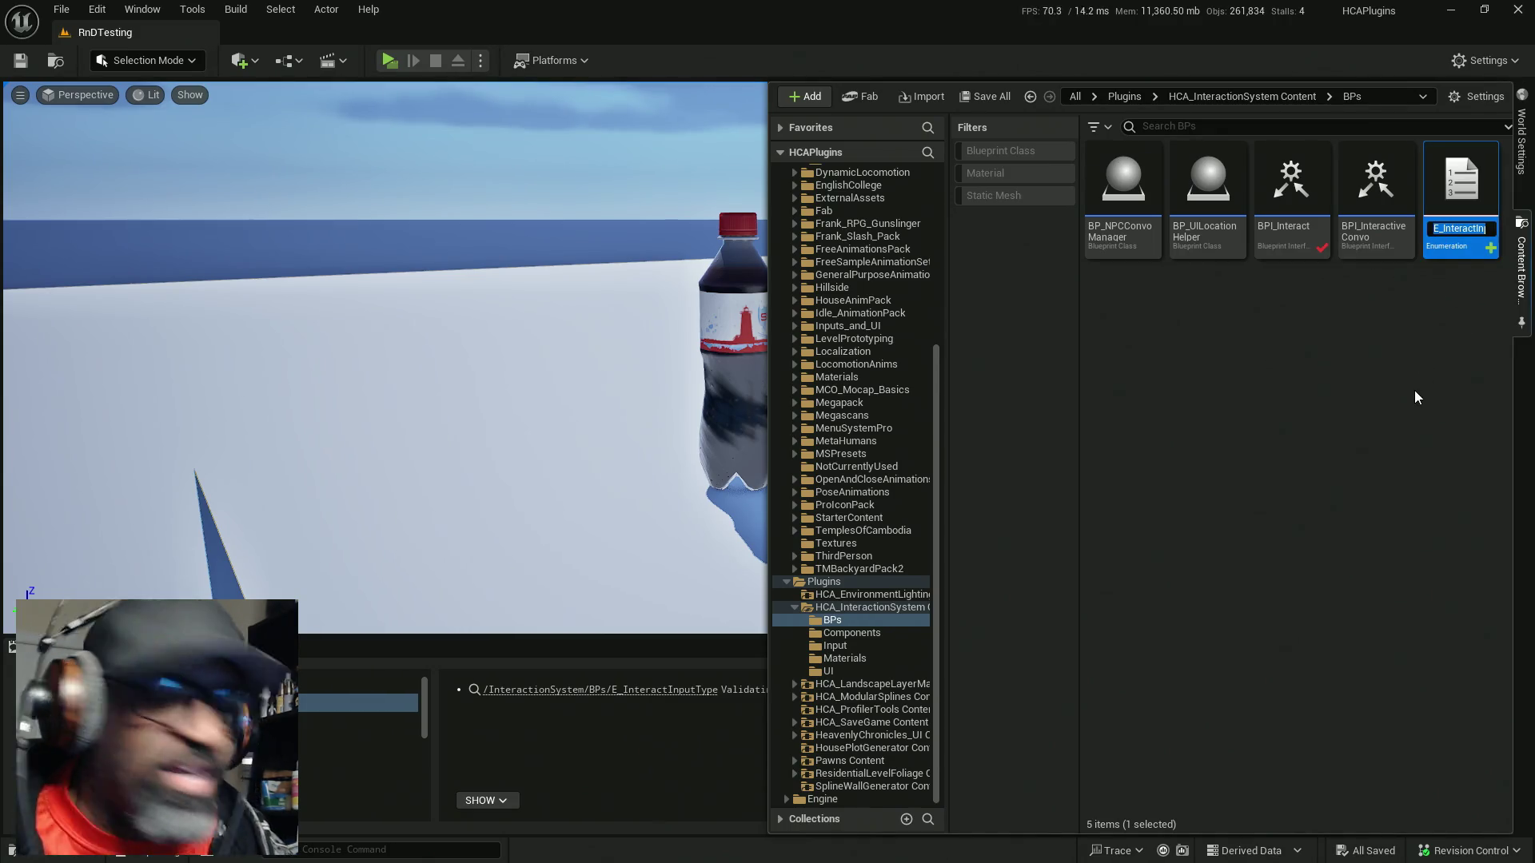
key(Return)
click(1364, 363)
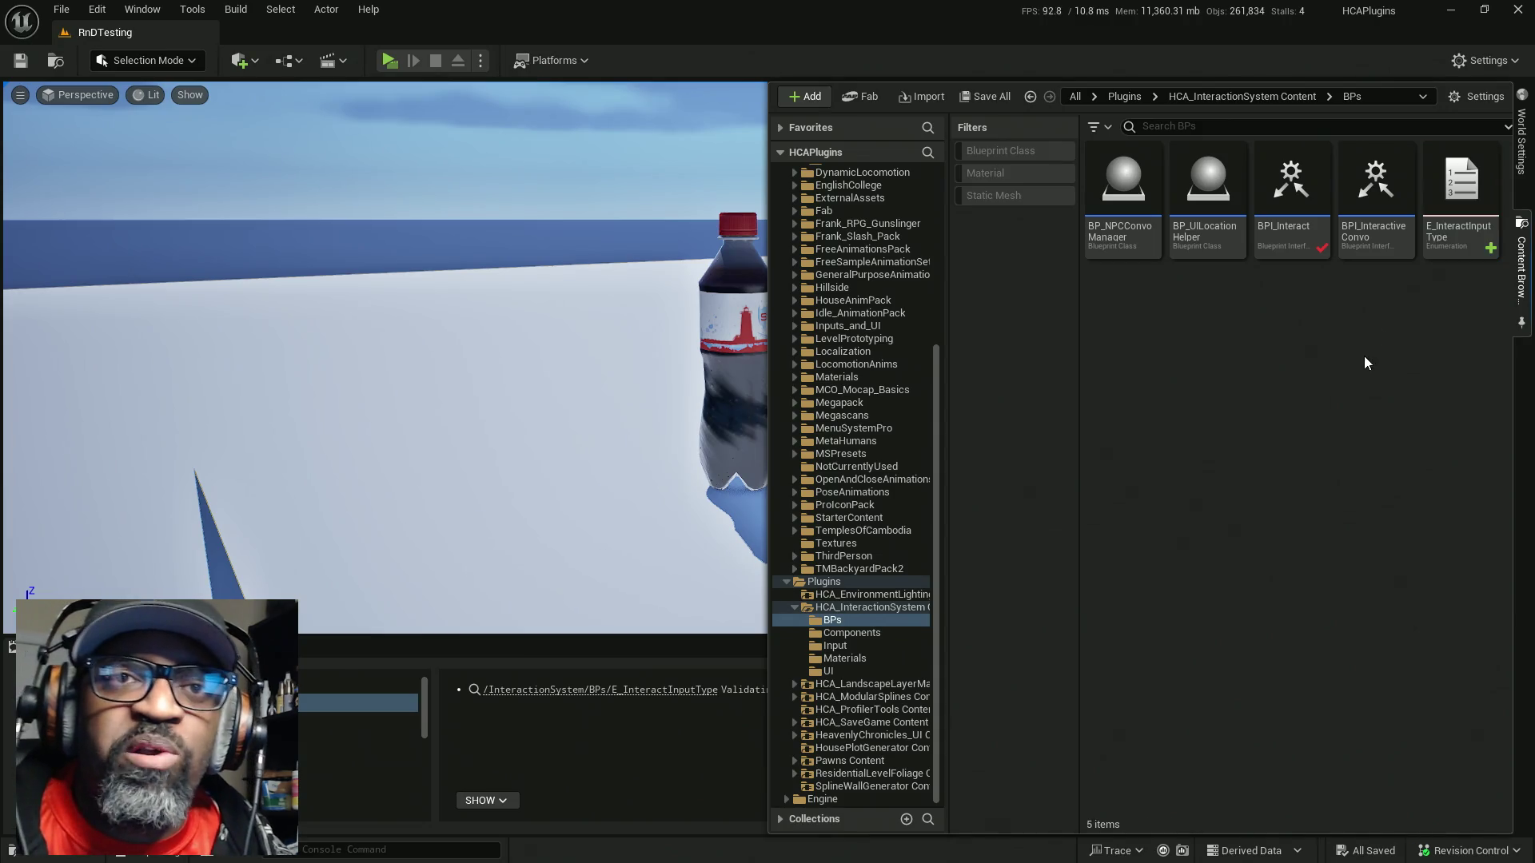
key(alt+Tab)
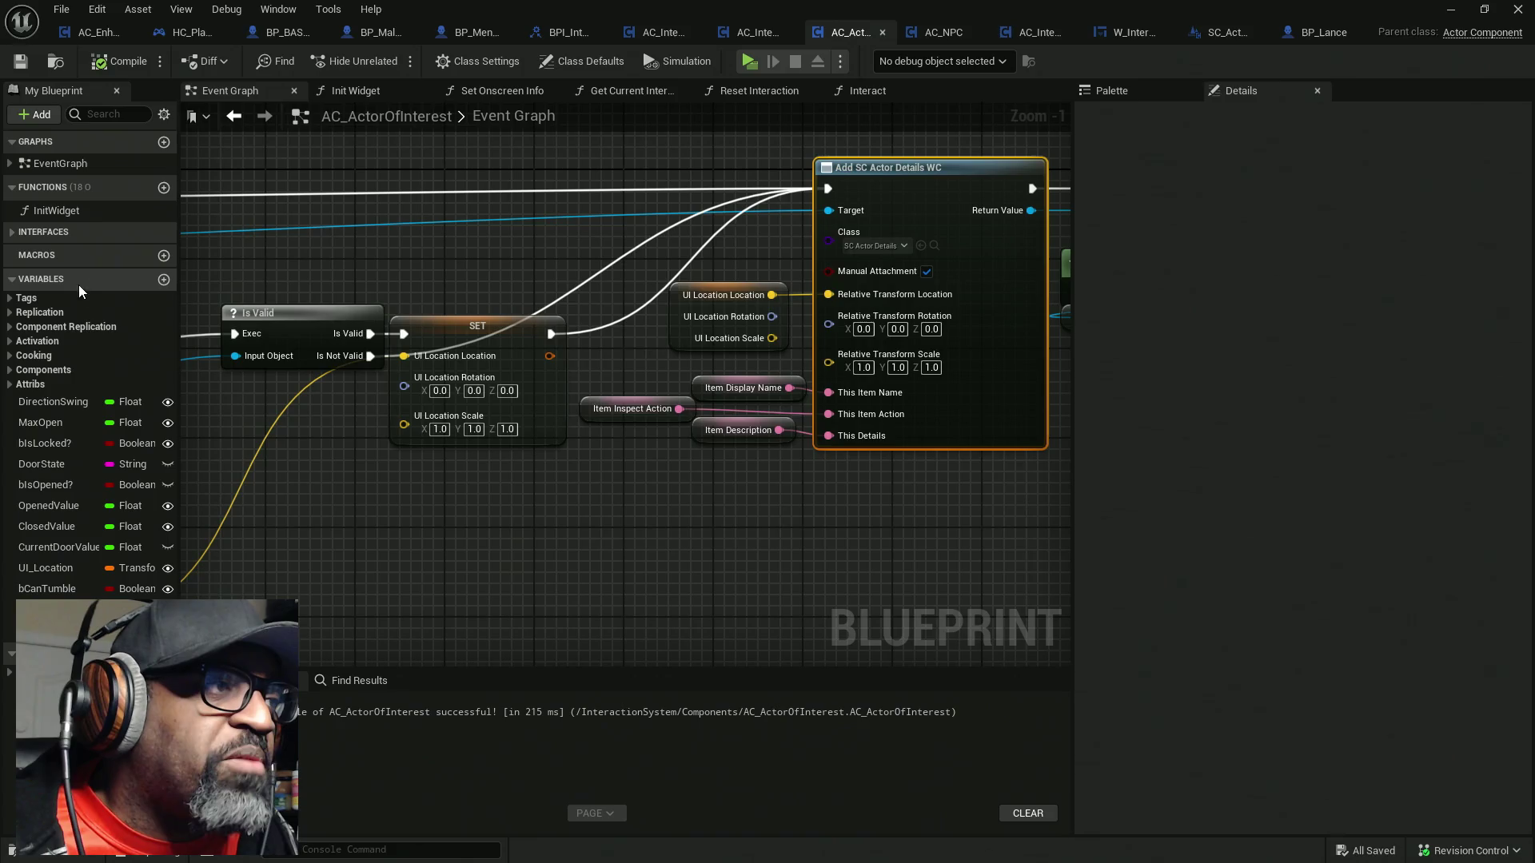
Add an instance-editable E_InteractInputType variable named InputType
click(164, 280)
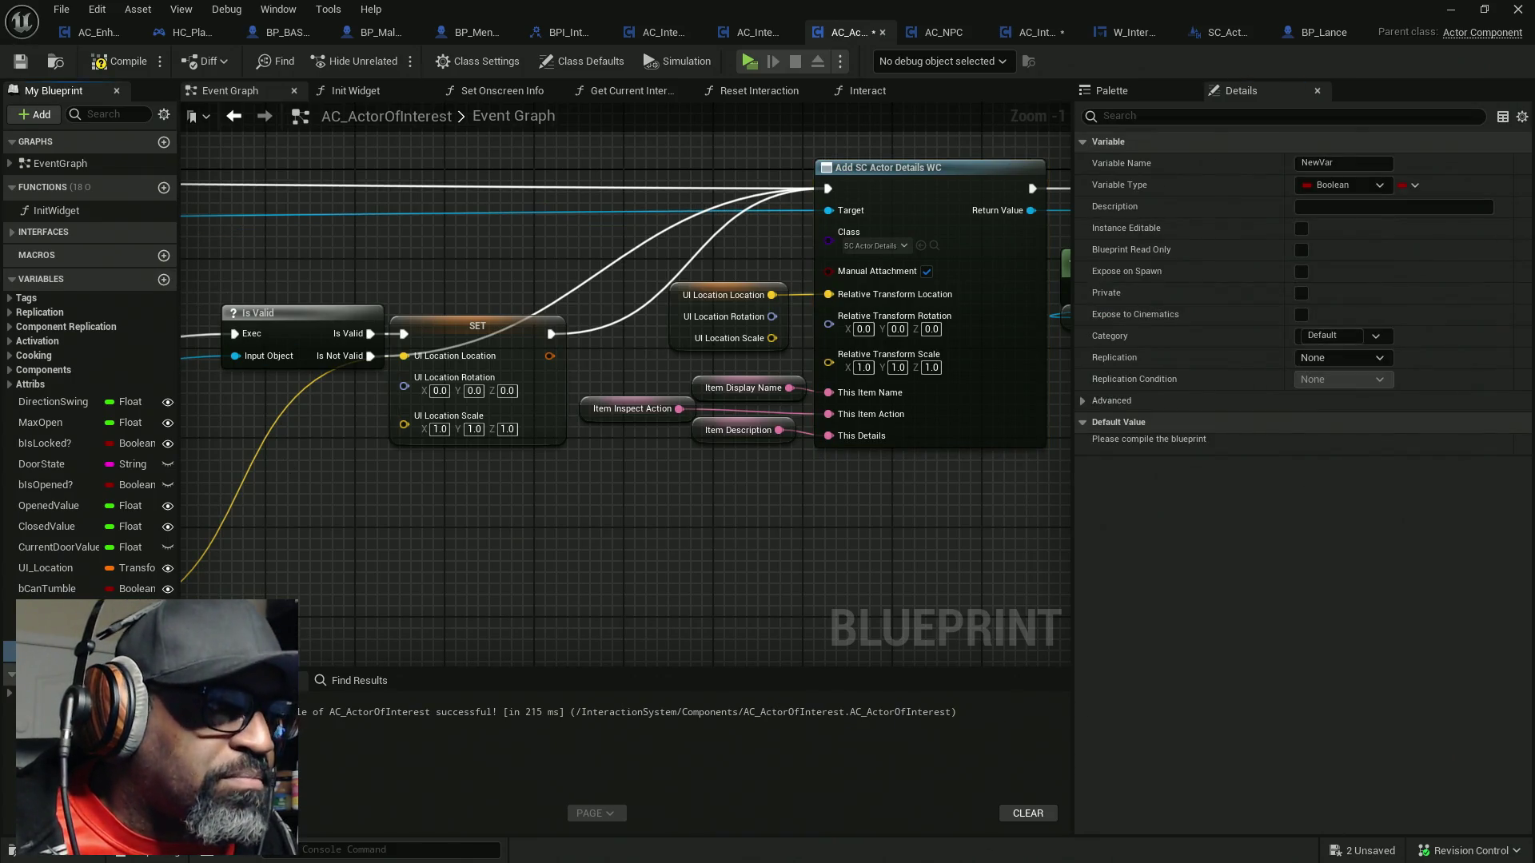
click(128, 652)
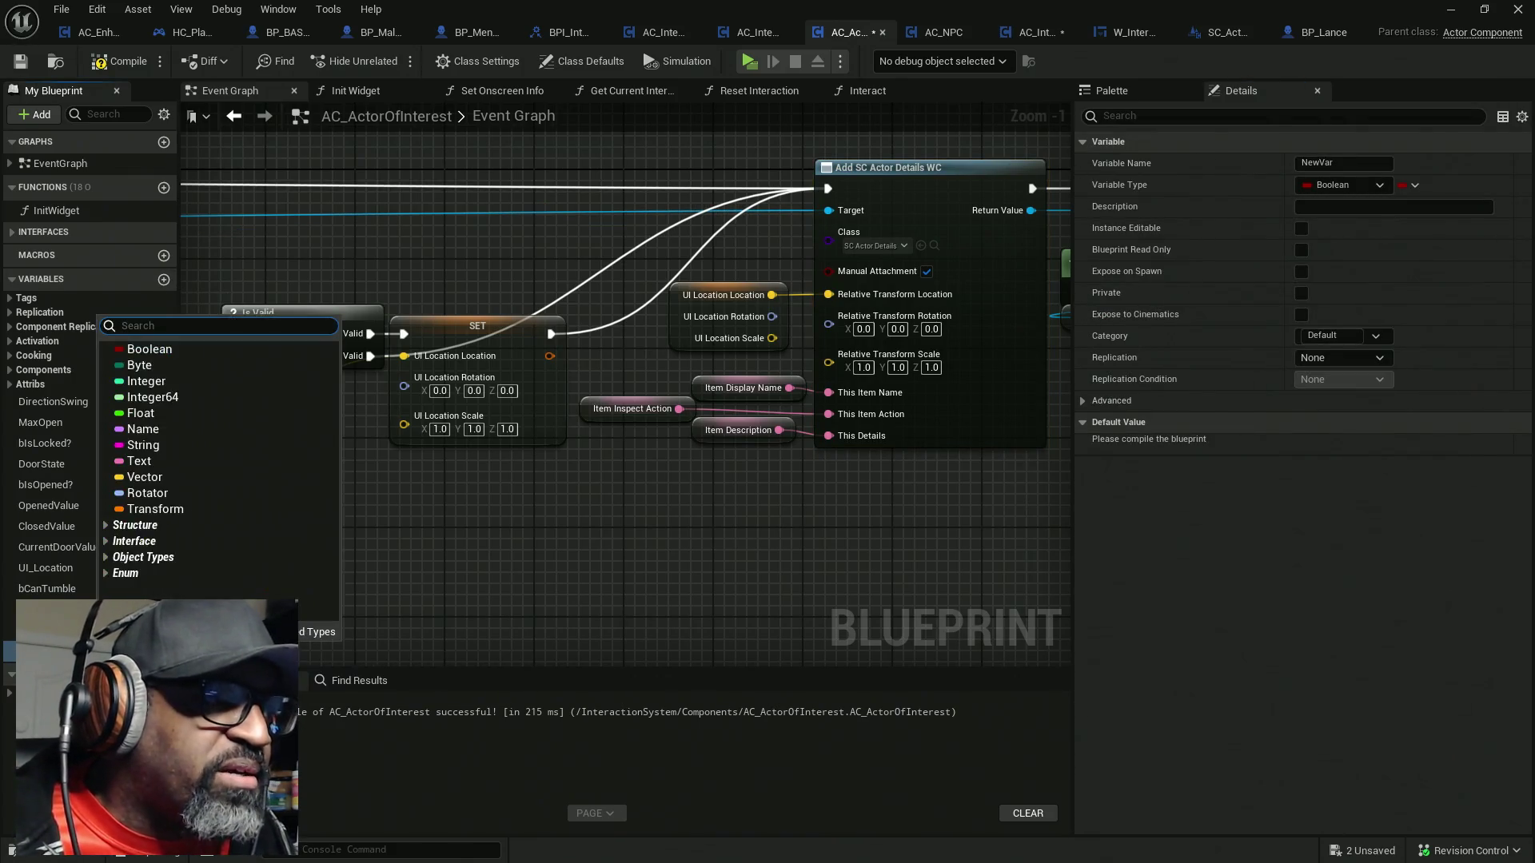
text(E_InteractInputType)
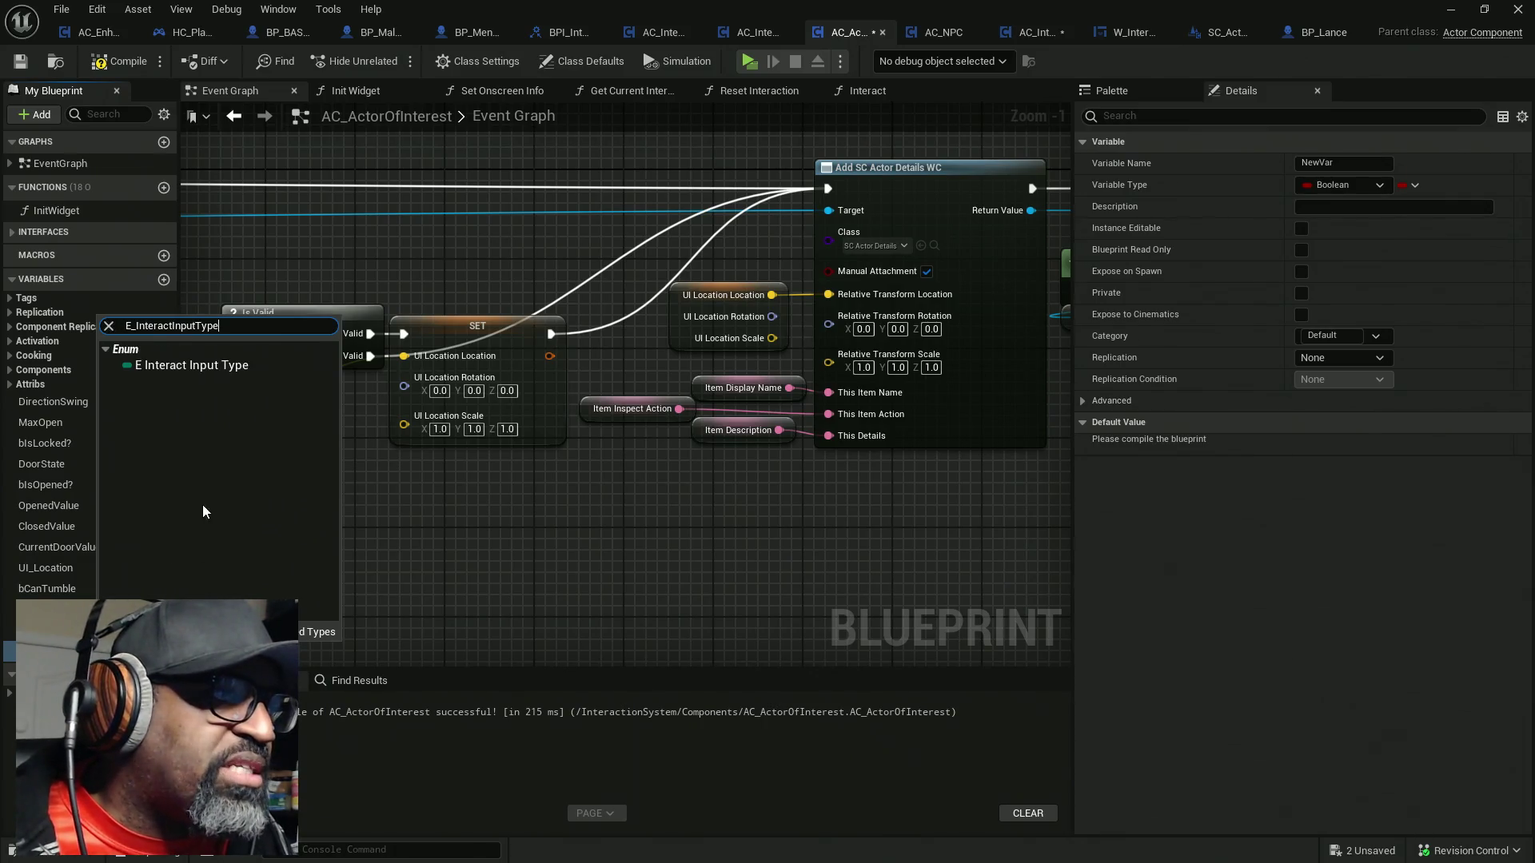
click(203, 371)
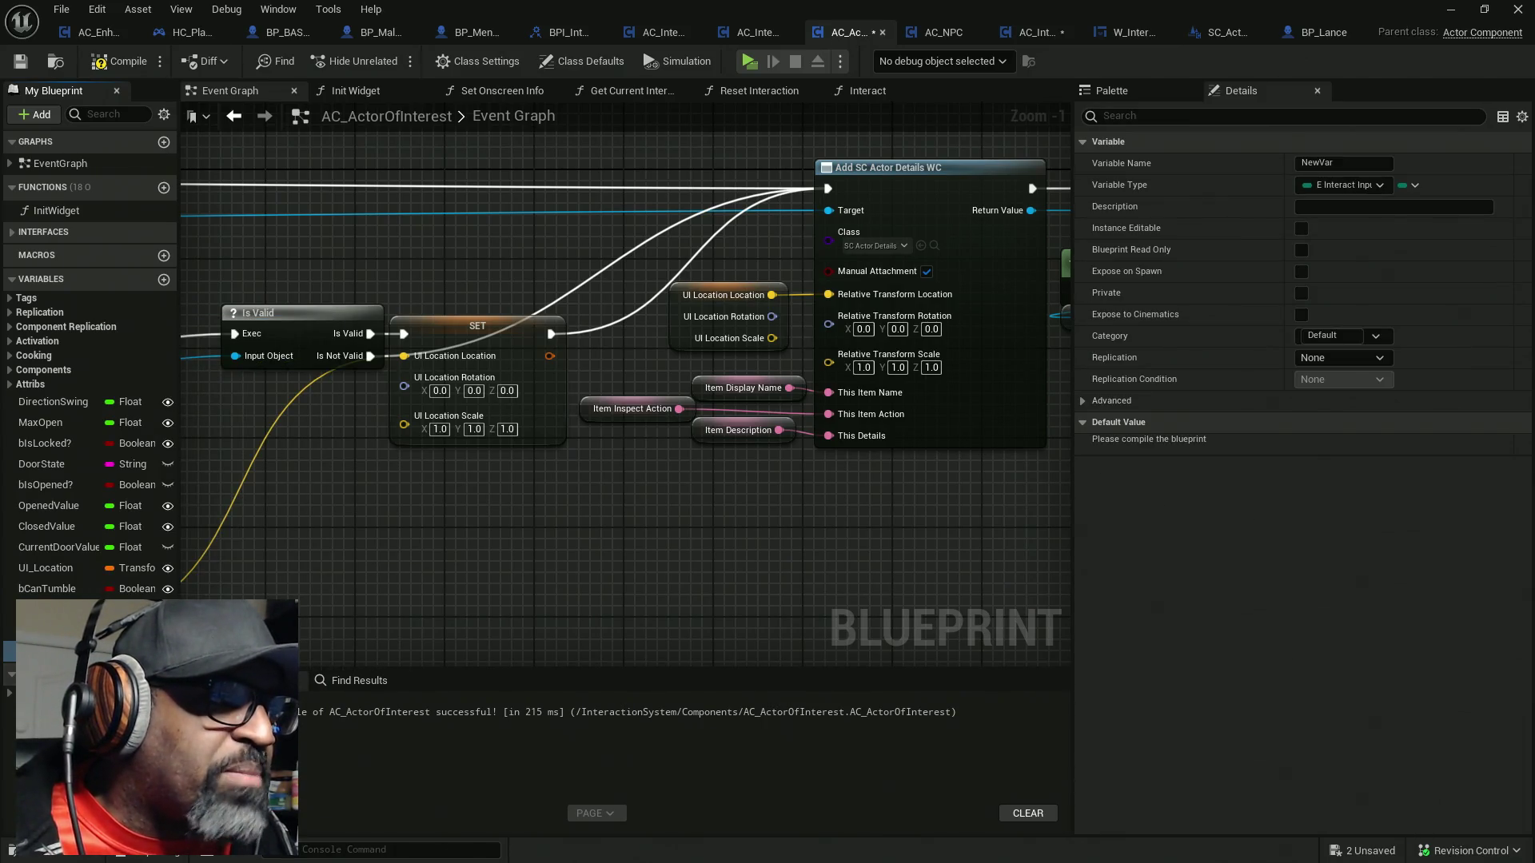
click(168, 651)
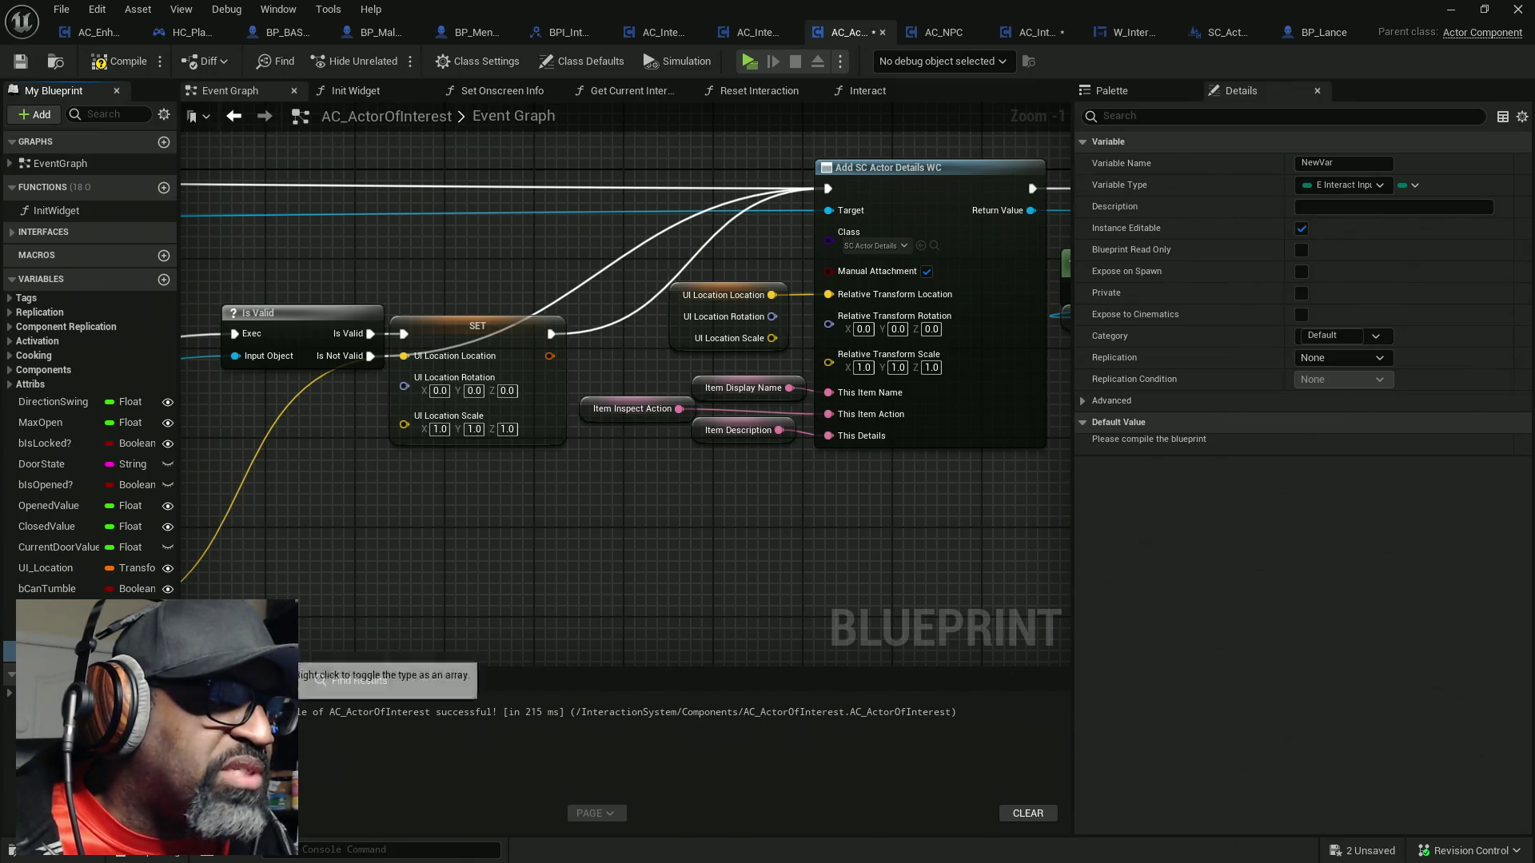
click(1348, 164)
text(Input)
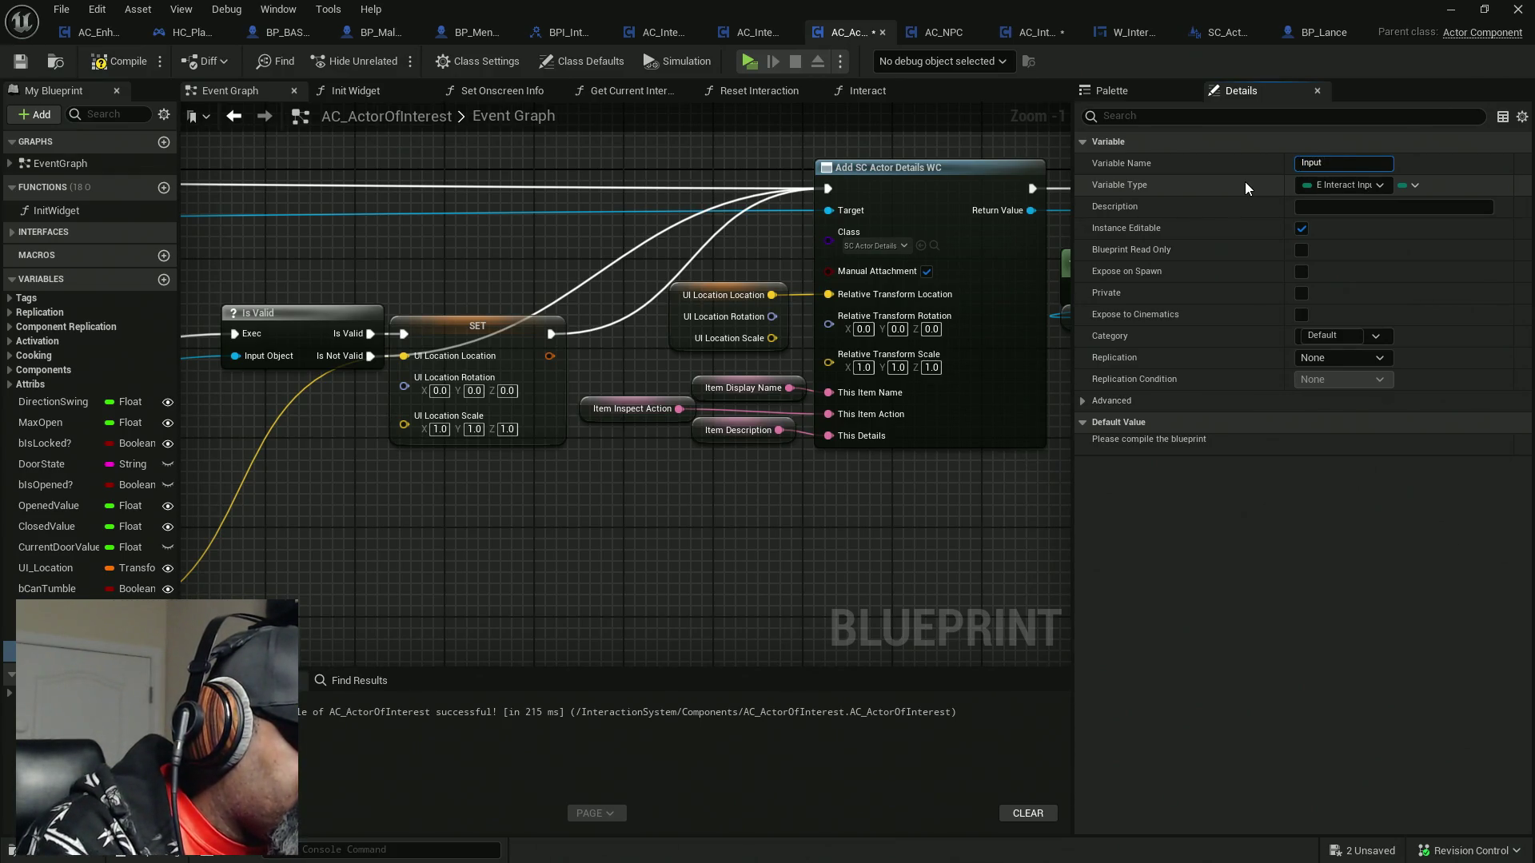
text(Type)
key(Return)
Compile and save the Blueprint, then place an InputType getter in the graph
click(120, 61)
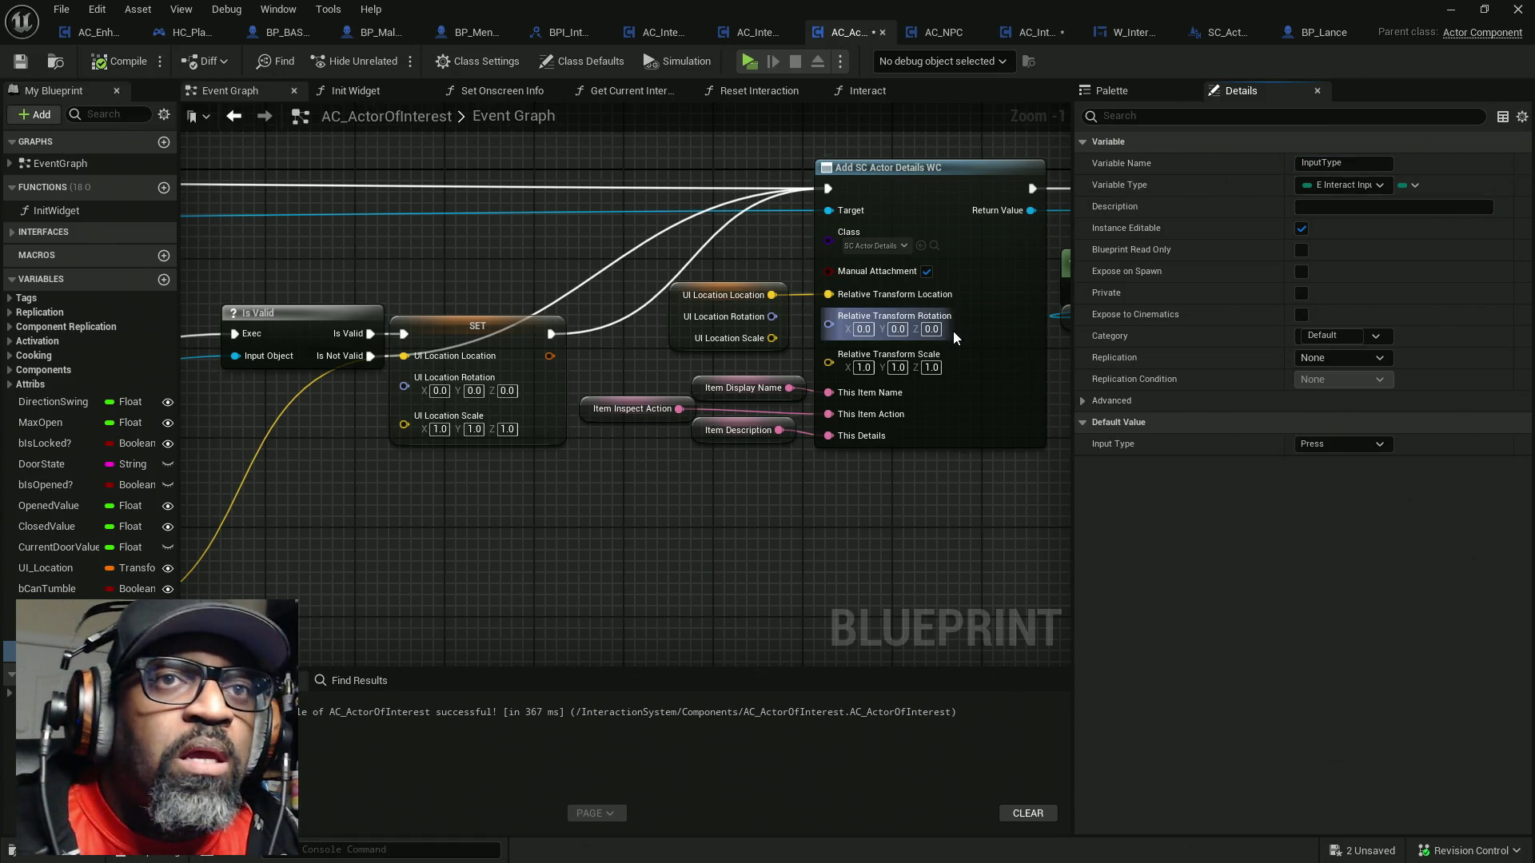
key(ctrl+shift+s)
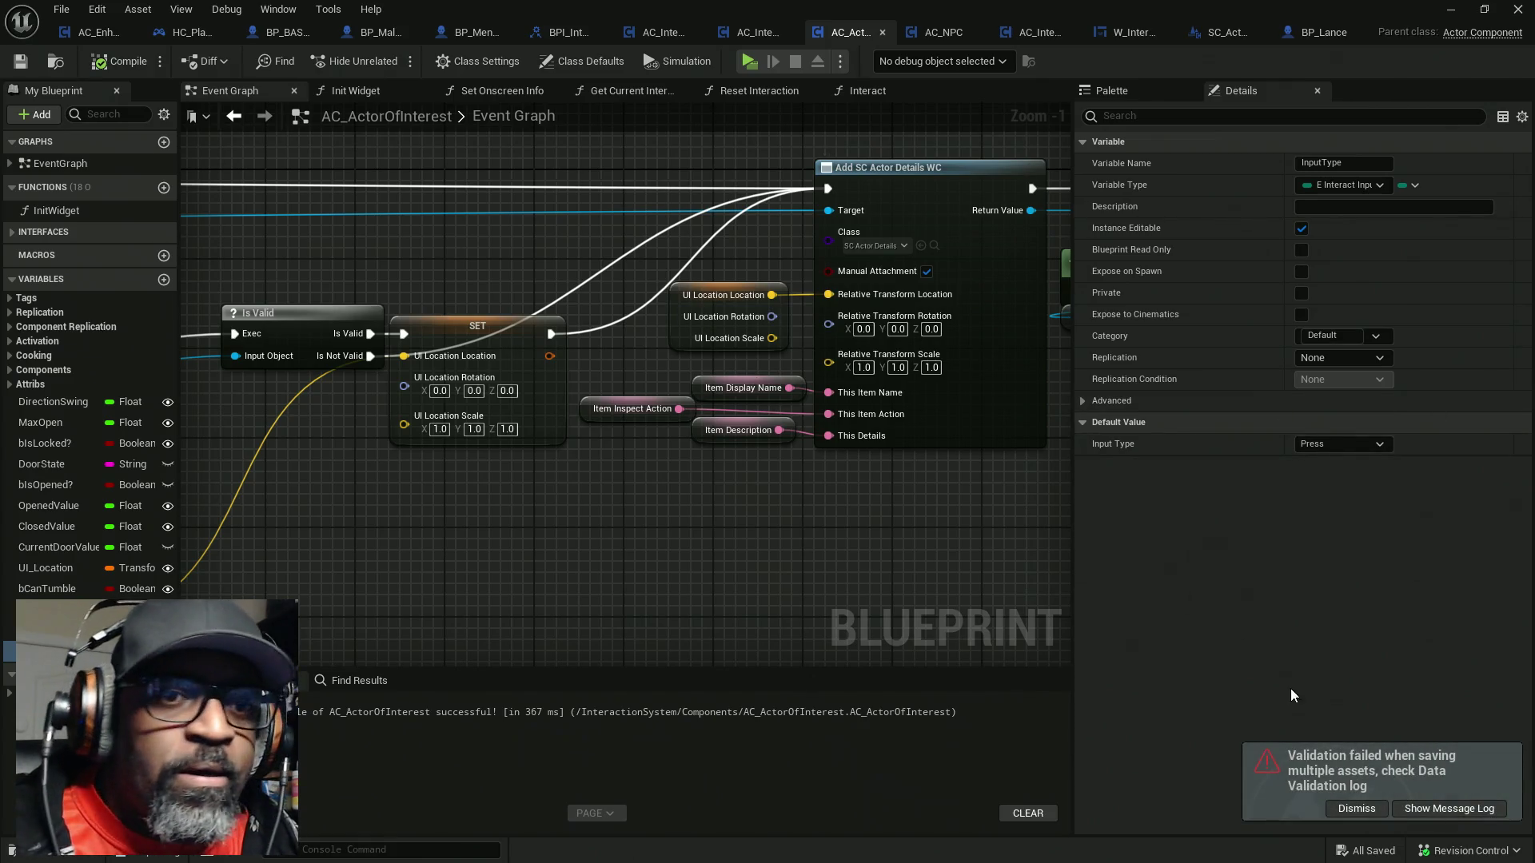
click(1373, 813)
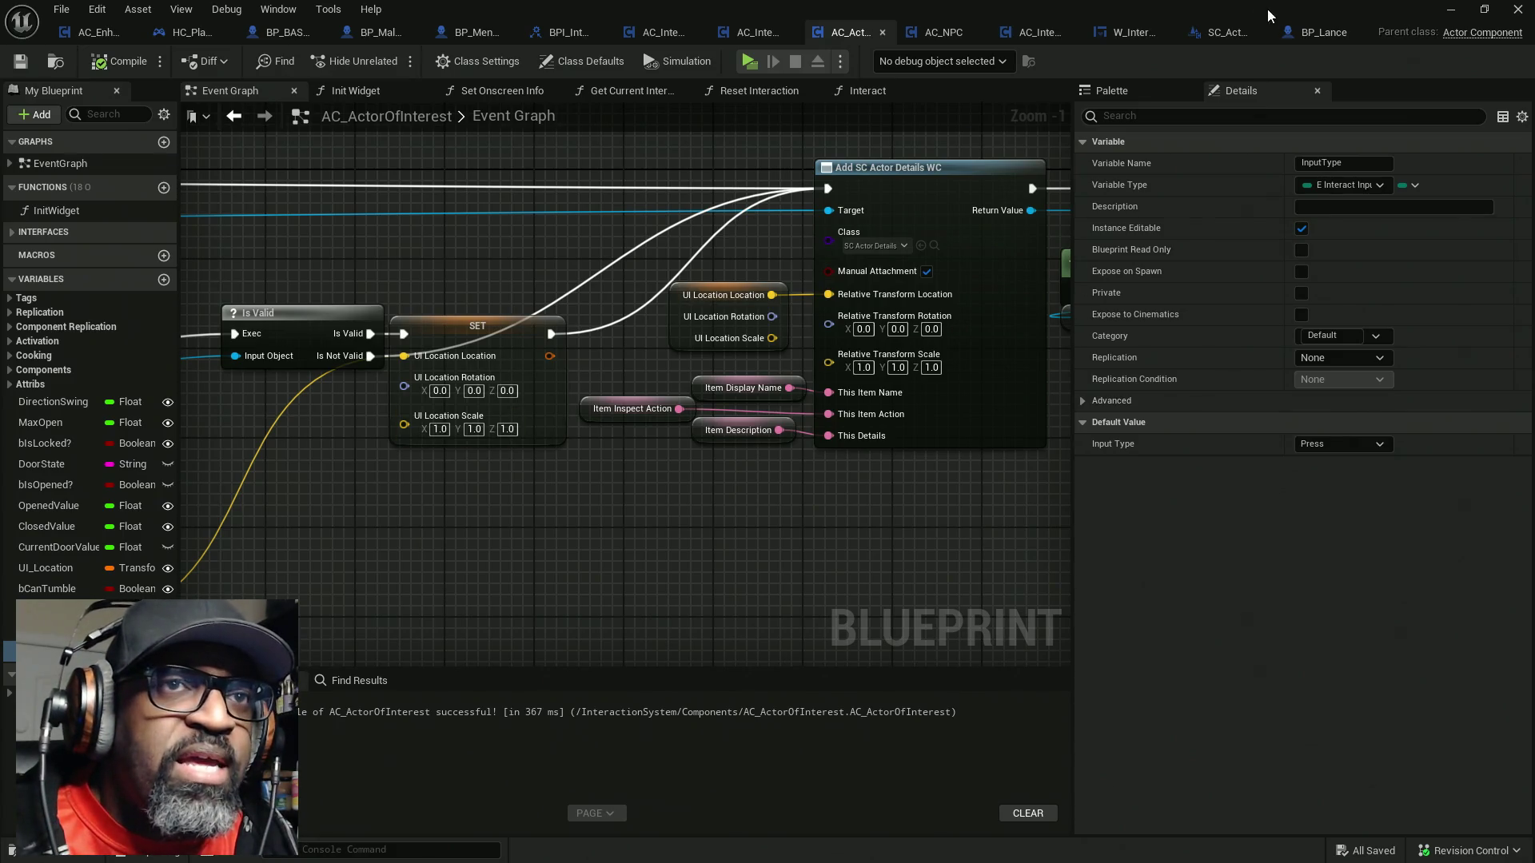
mouse_move(48, 652)
mouse_down()
mouse_move(346, 664)
mouse_move(519, 504)
mouse_up()
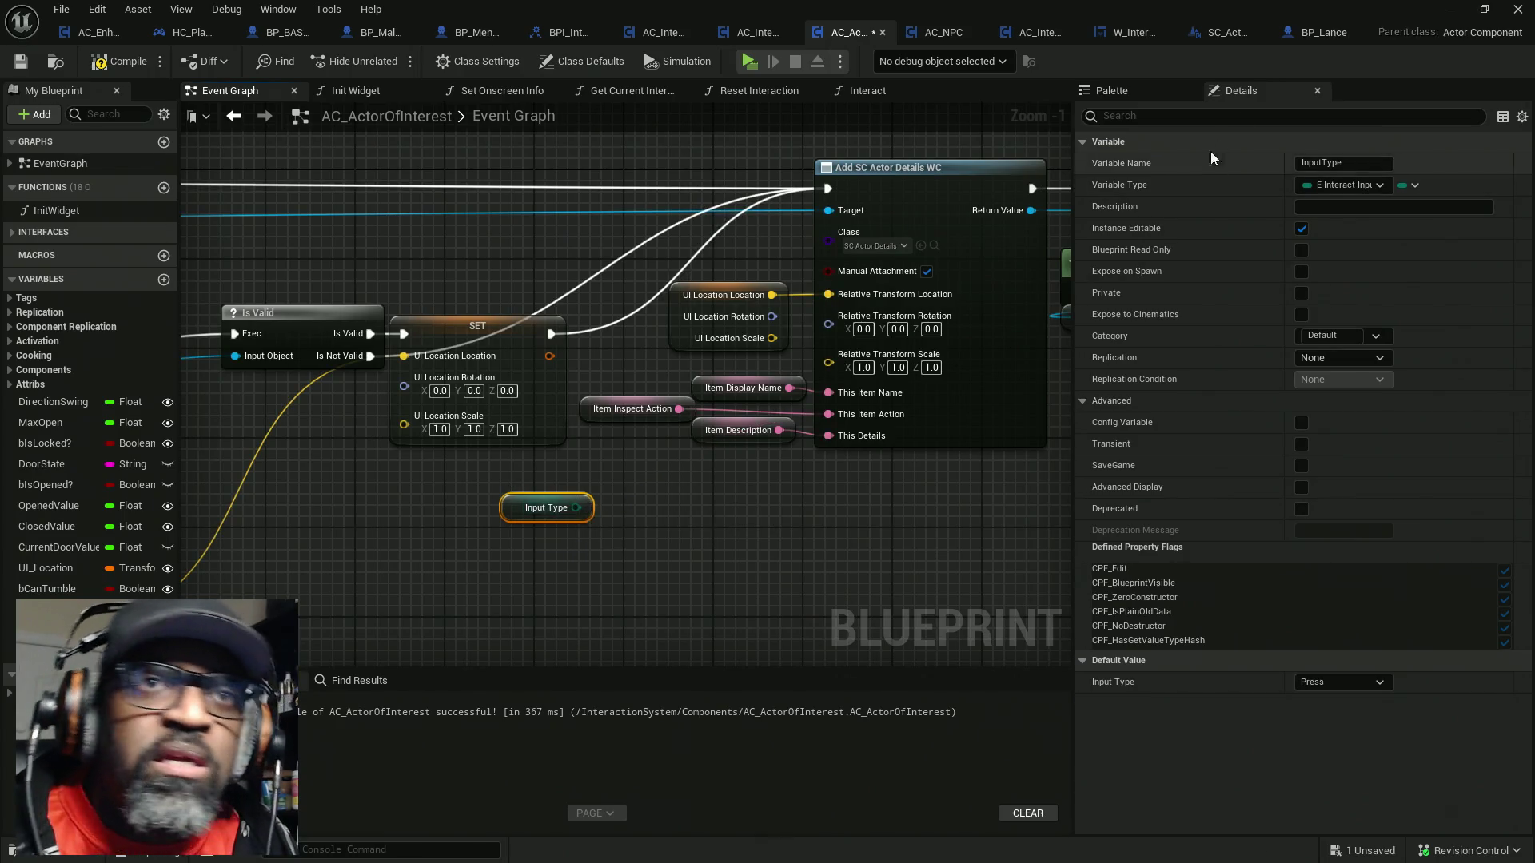
Convert the Input Type getter with an Enum to String node
drag(577, 509, 643, 540)
text(to)
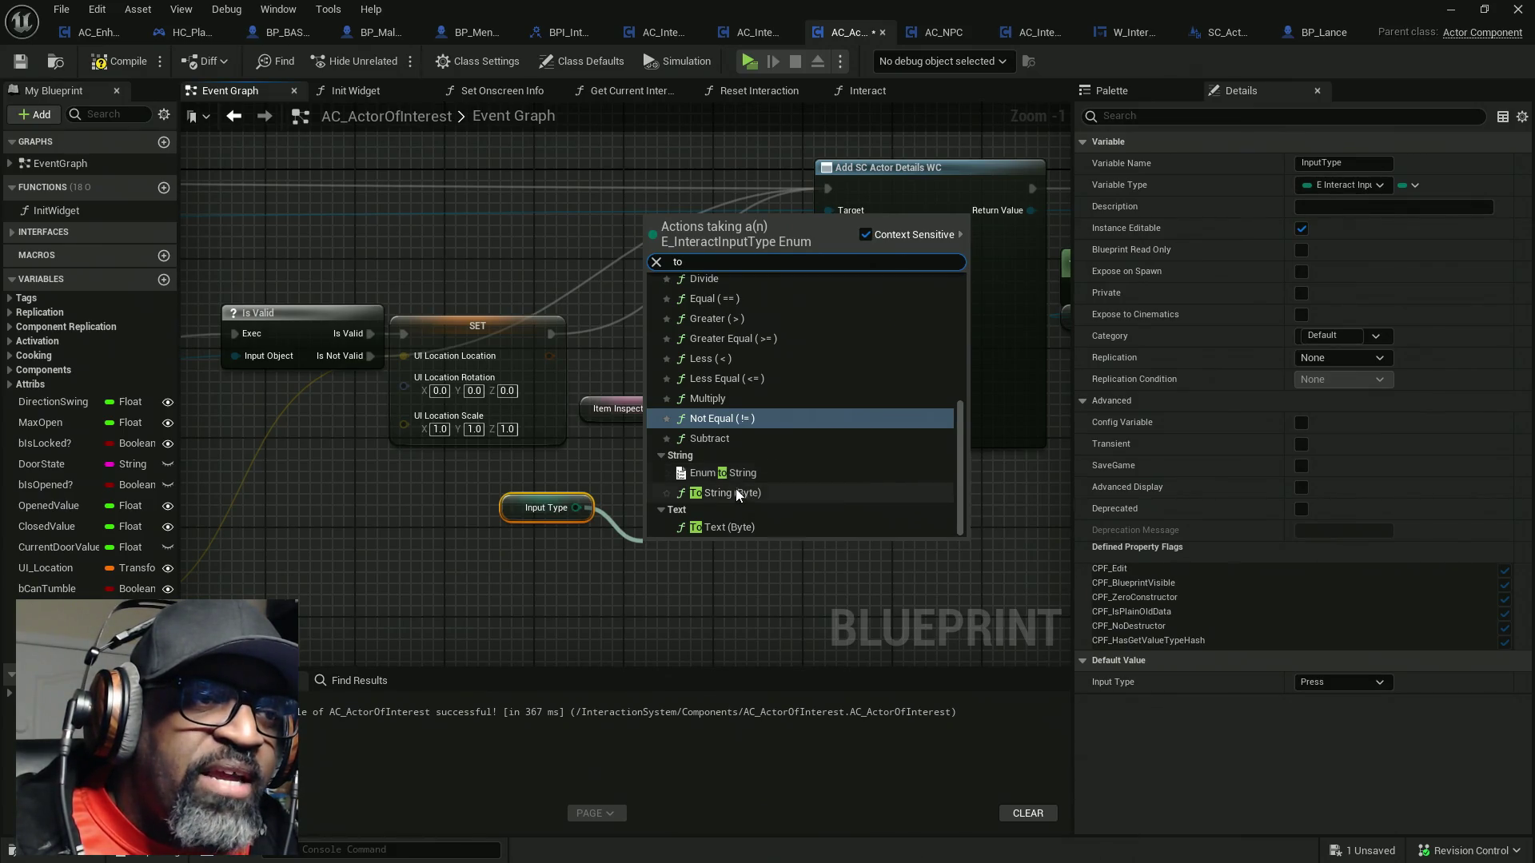
click(739, 475)
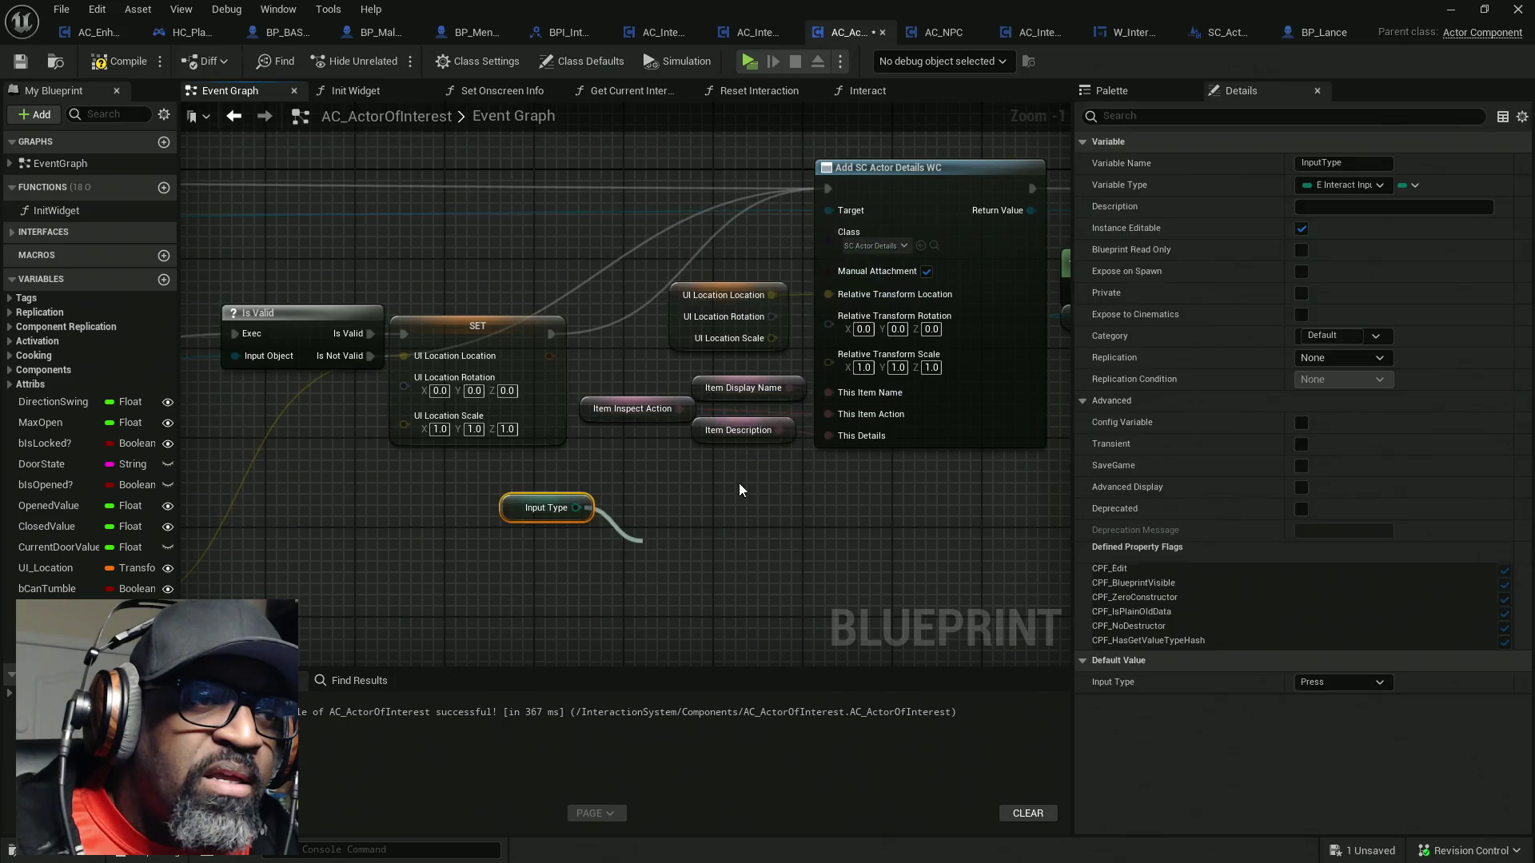
ctrl+click(546, 507)
drag(694, 493, 595, 493)
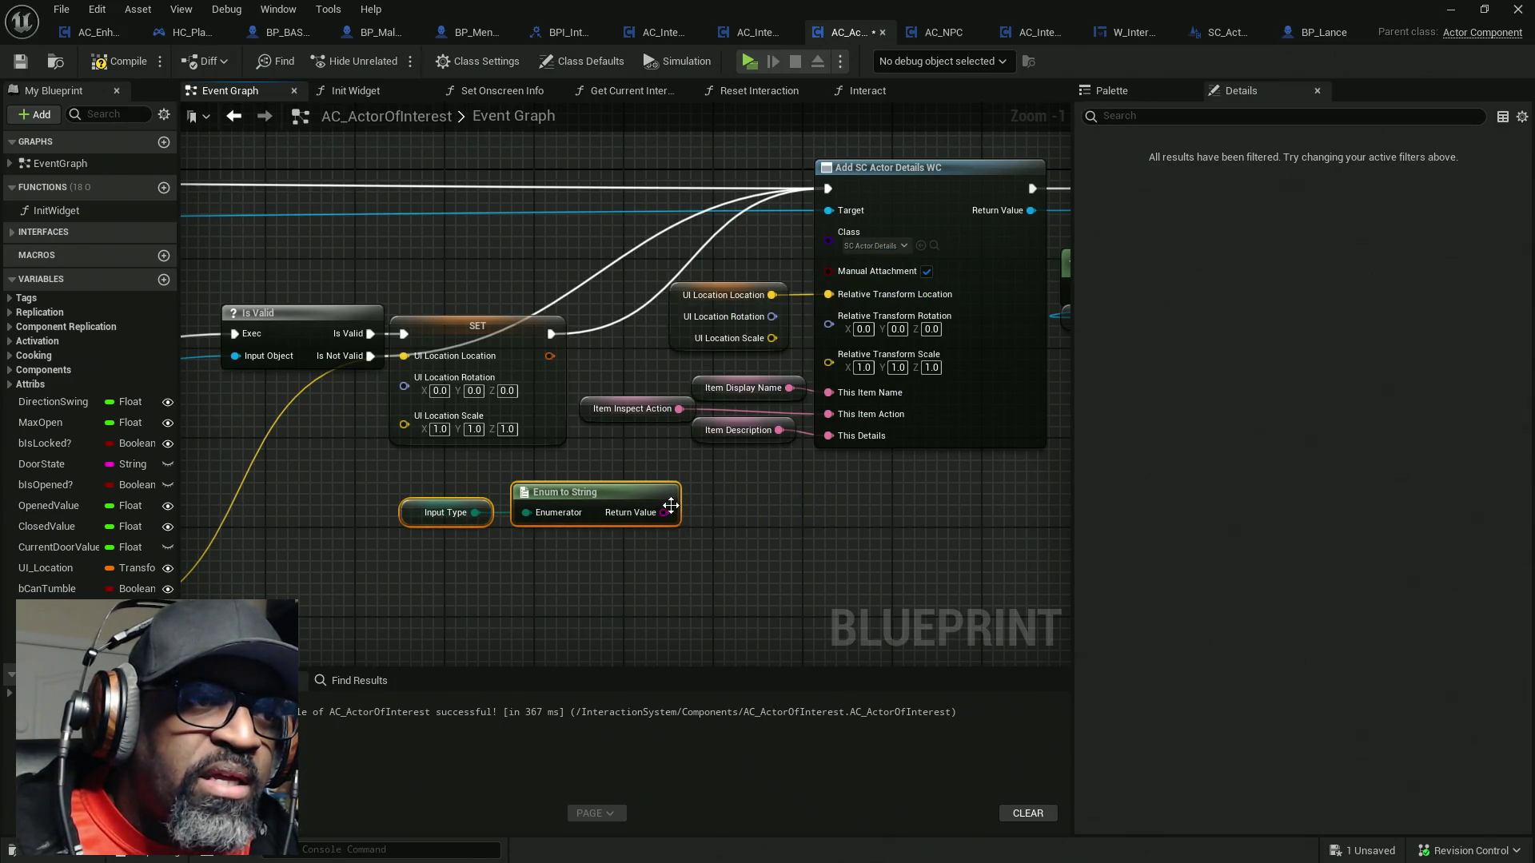
Wire the enum string into This Item Action instead of Item Inspect Action, tidy nodes, and save
alt+click(679, 409)
drag(848, 415, 665, 516)
mouse_move(727, 334)
mouse_down()
mouse_move(710, 415)
mouse_move(678, 462)
mouse_up()
drag(576, 533, 470, 520)
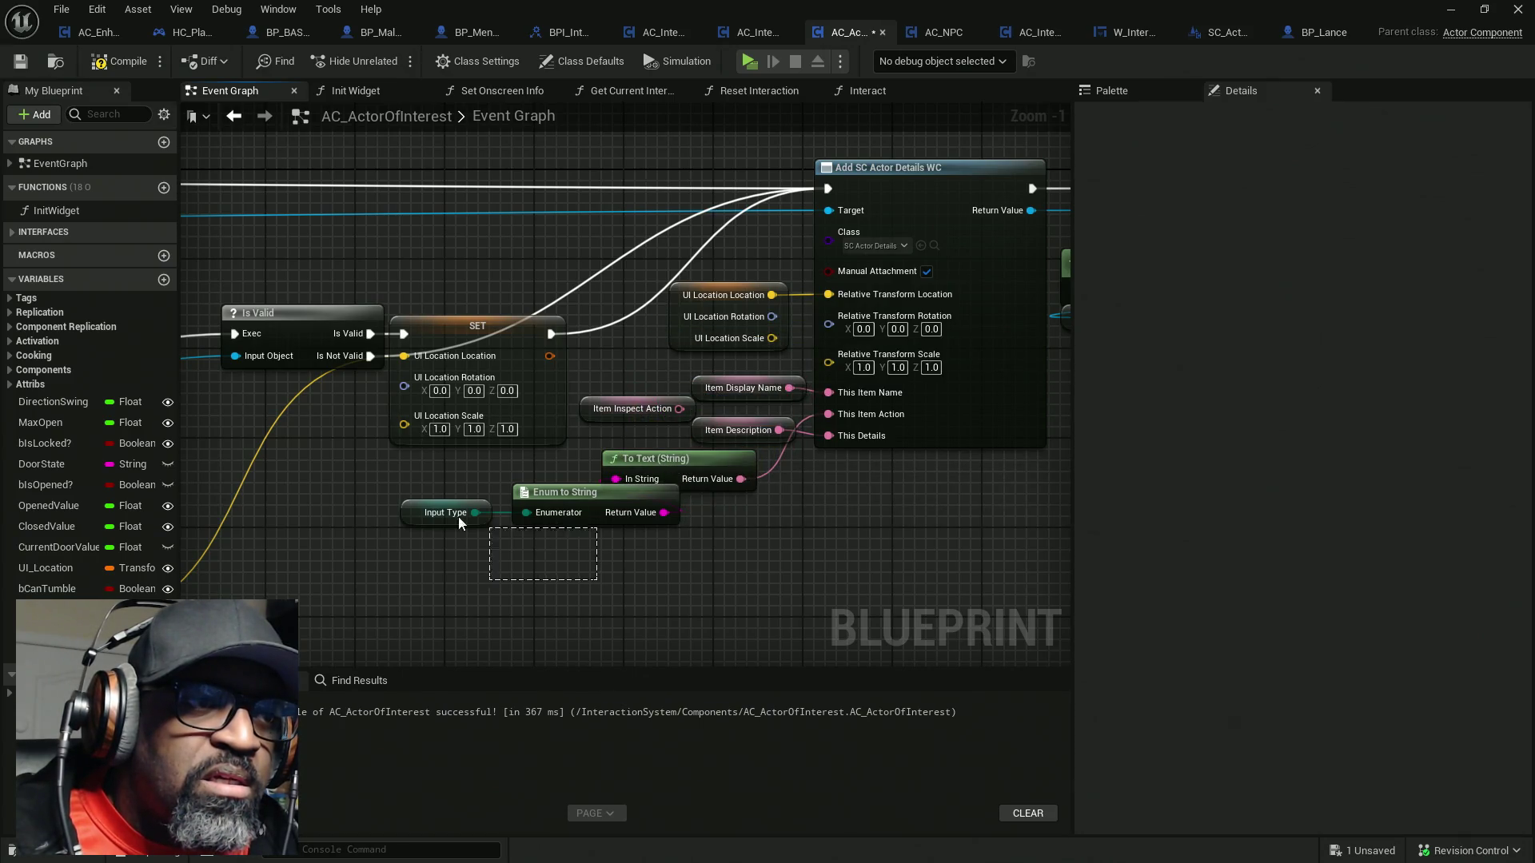
drag(567, 504, 645, 512)
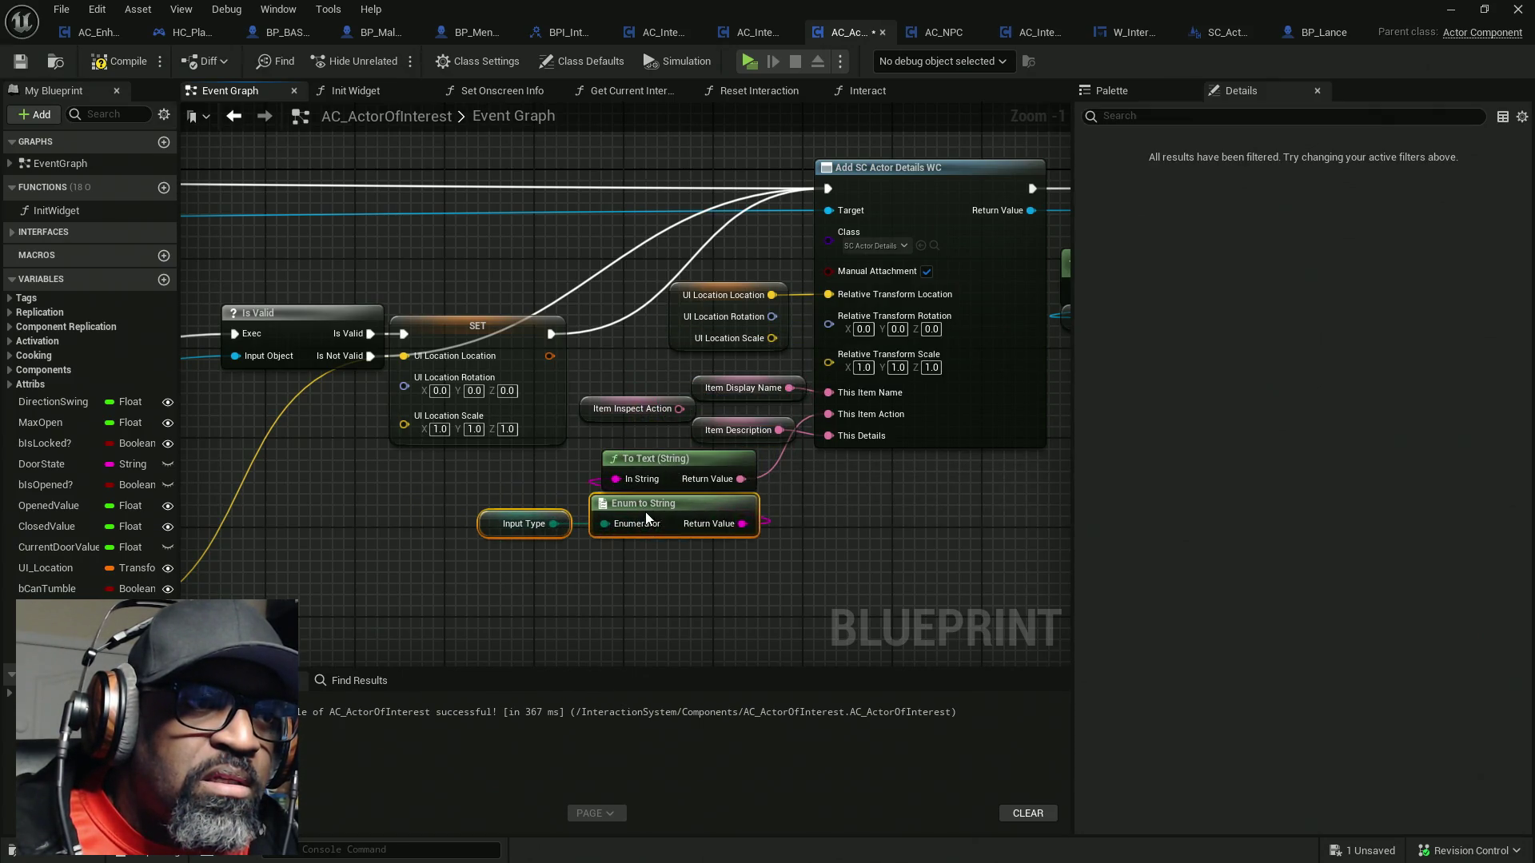
click(764, 572)
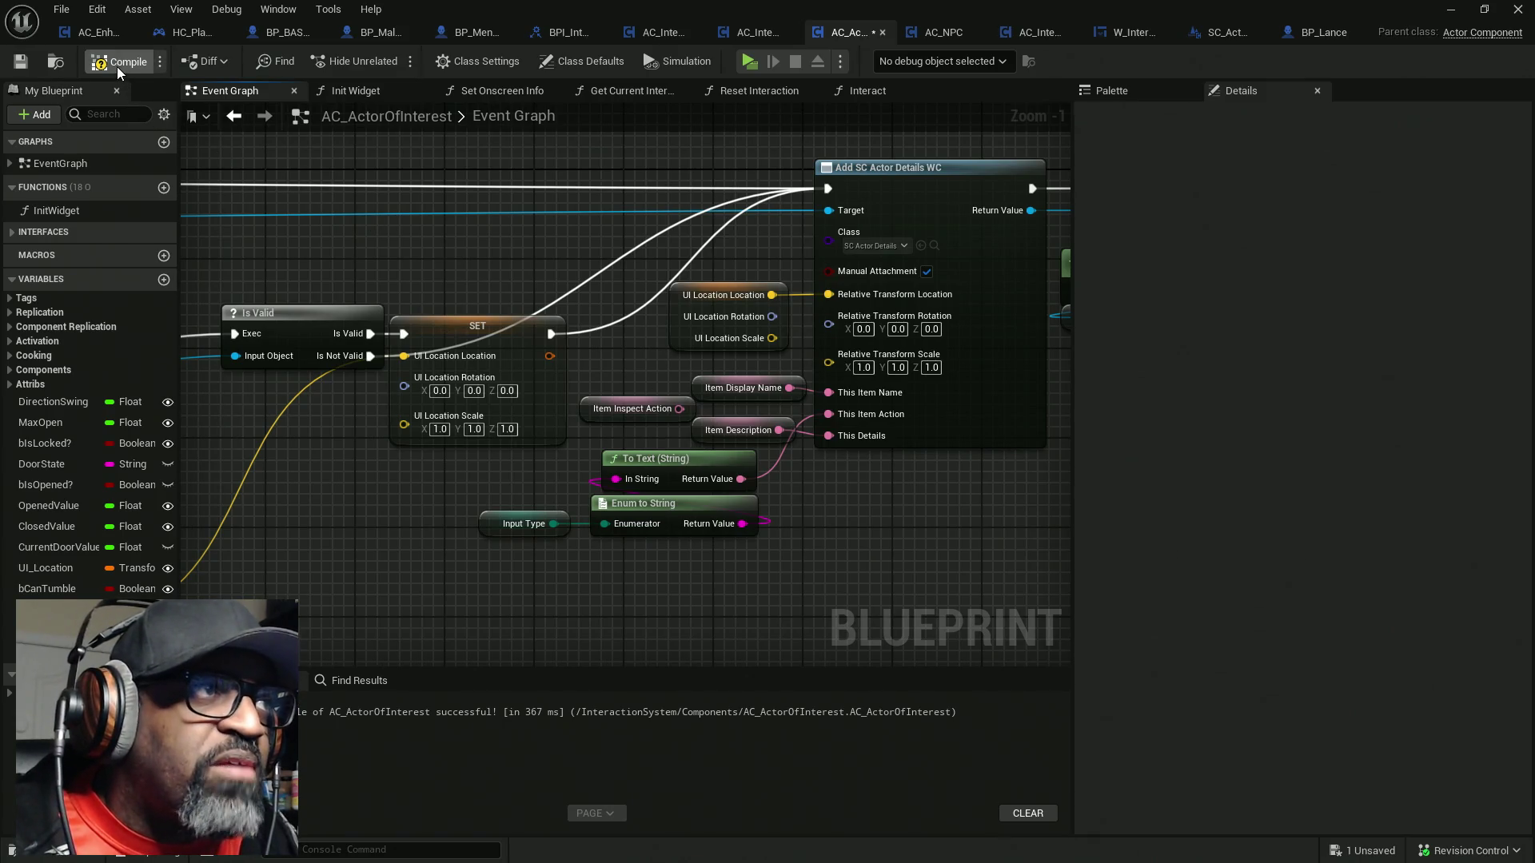
key(ctrl+s)
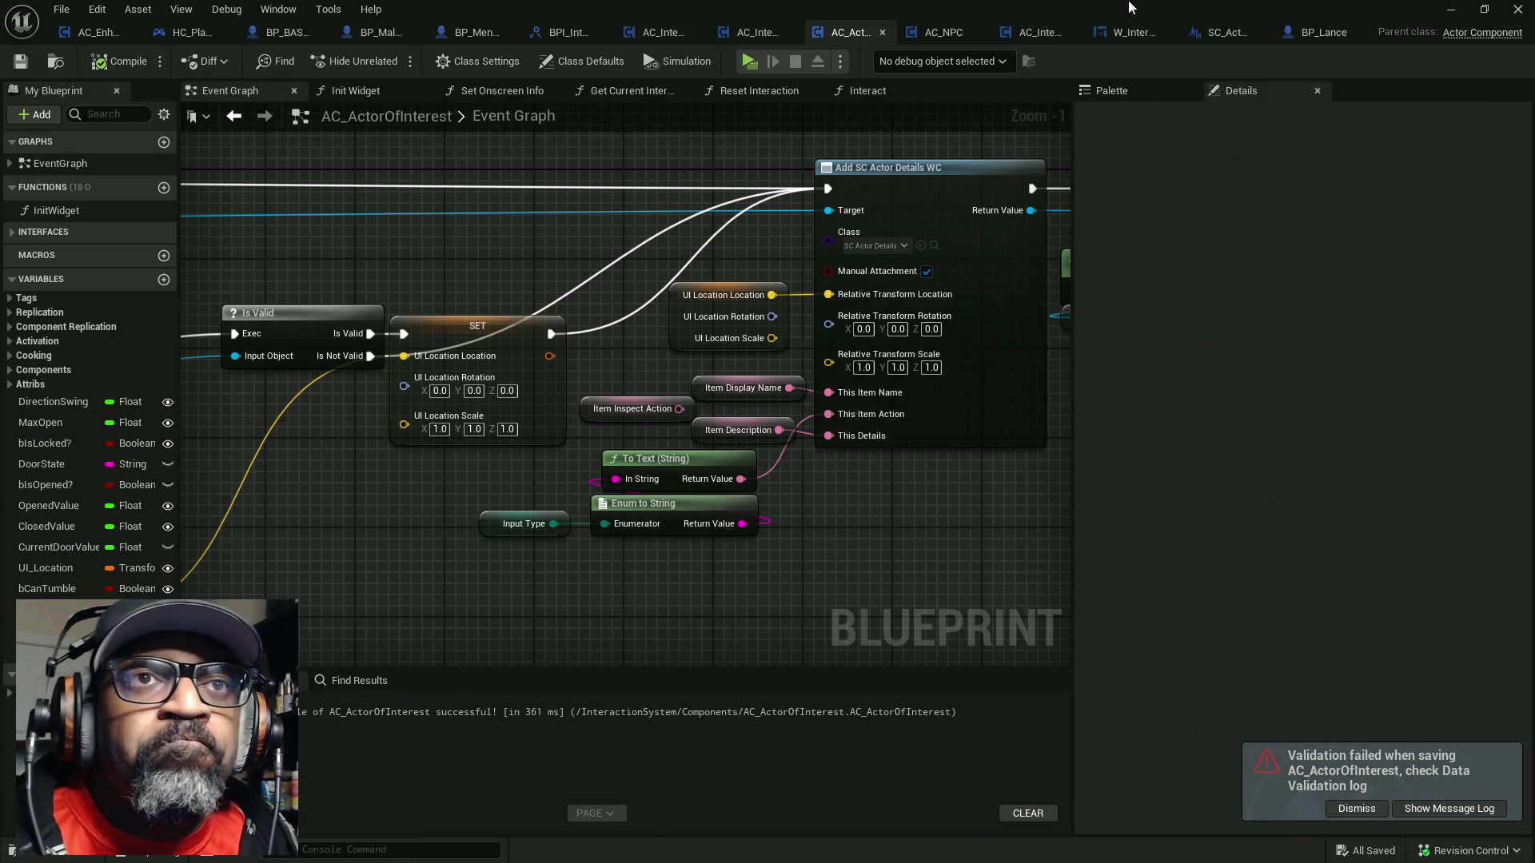
click(748, 62)
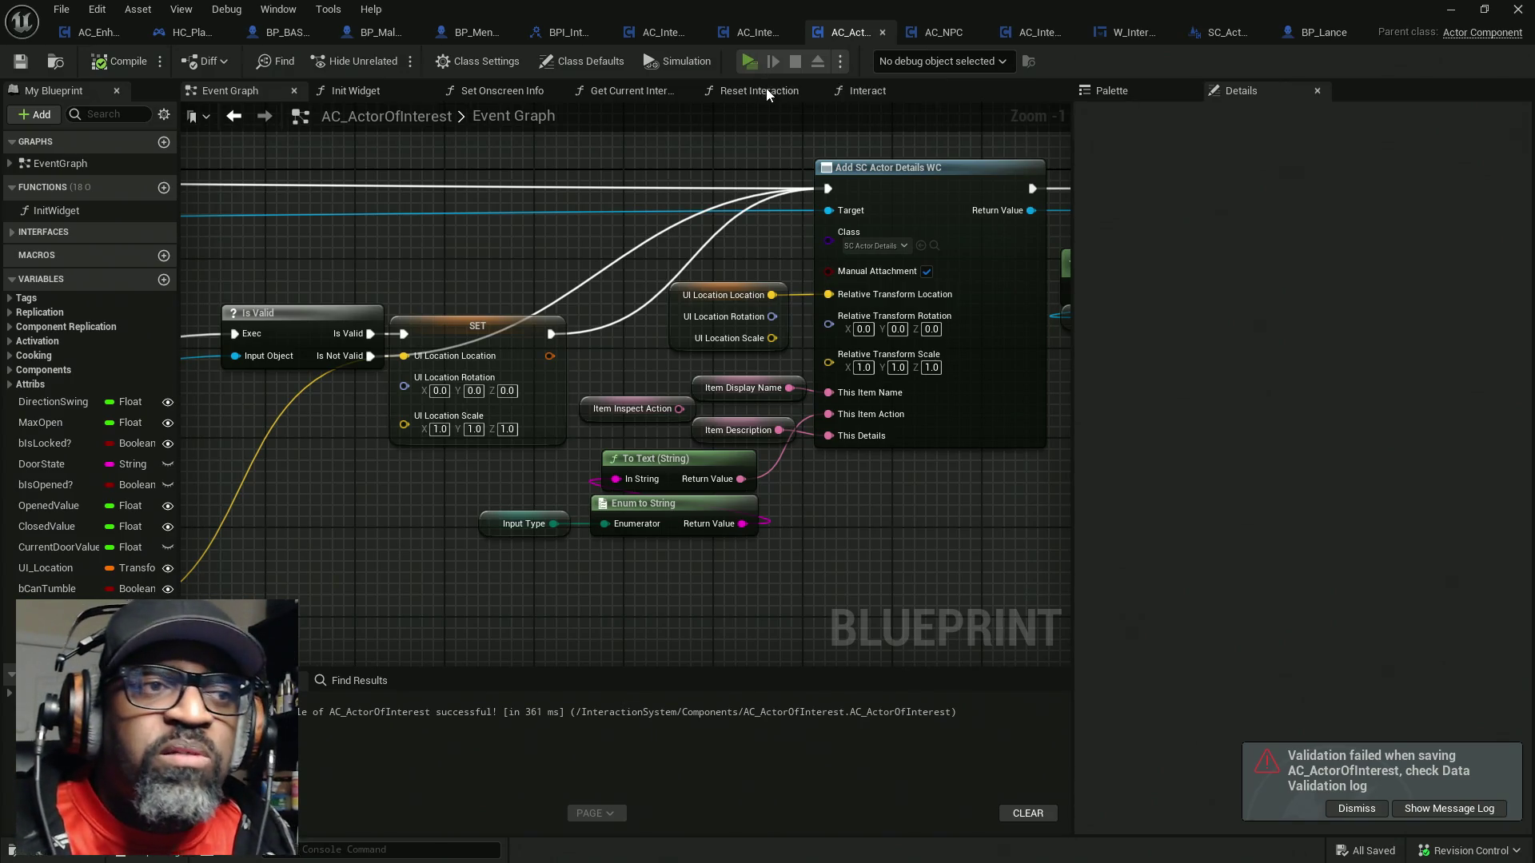
Walk the character to the door in play mode, then end the session
key(w)
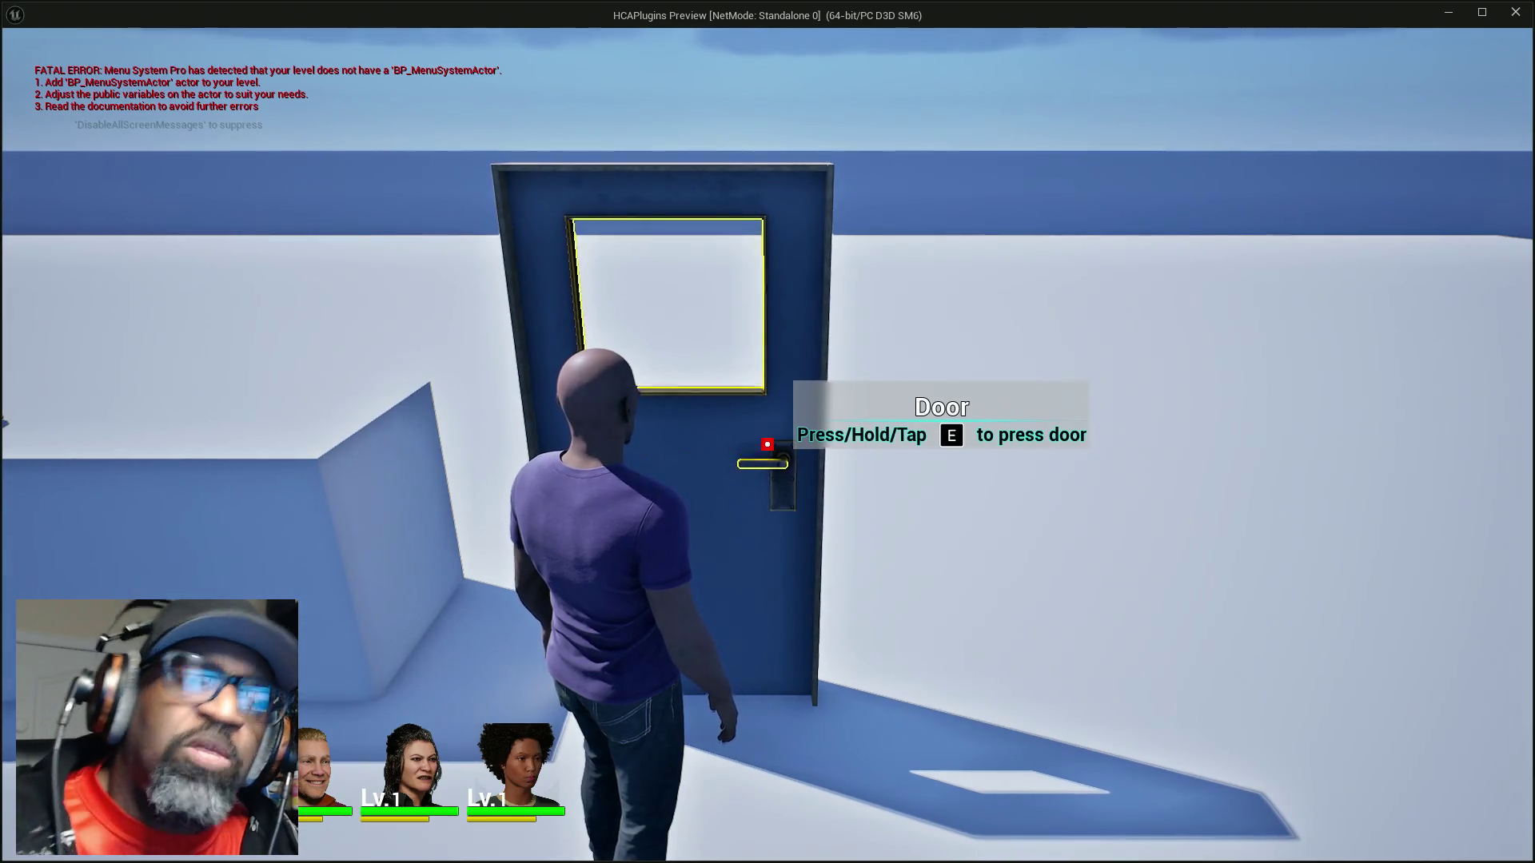
key(e)
key(Escape)
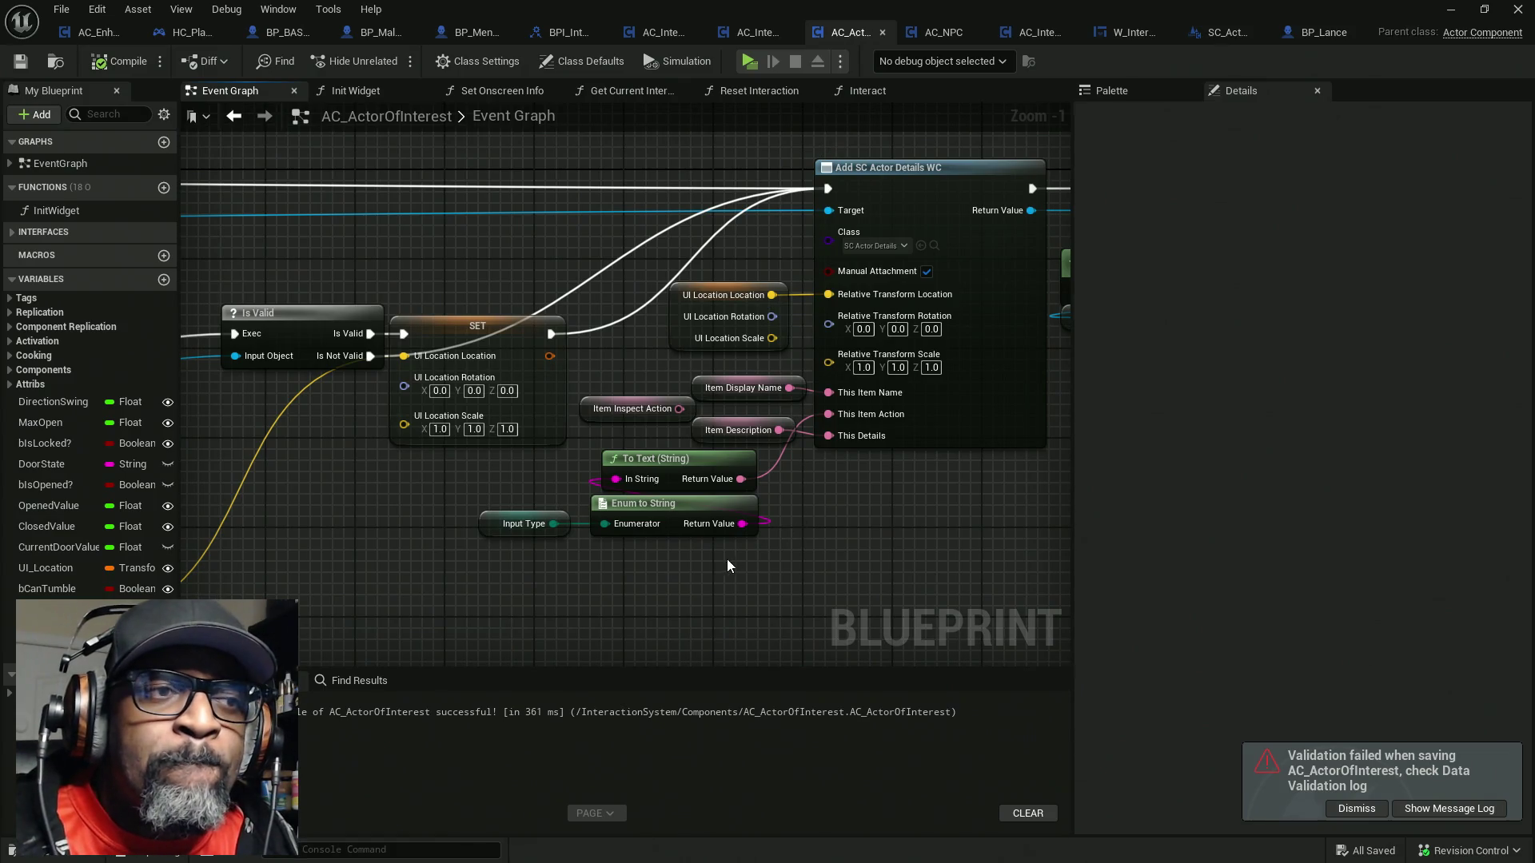
Minimize the Blueprint editor and fly the viewport over to the door and NPC characters
mouse_move(966, 7)
mouse_down()
mouse_move(496, 312)
mouse_move(181, 377)
mouse_up()
click(614, 382)
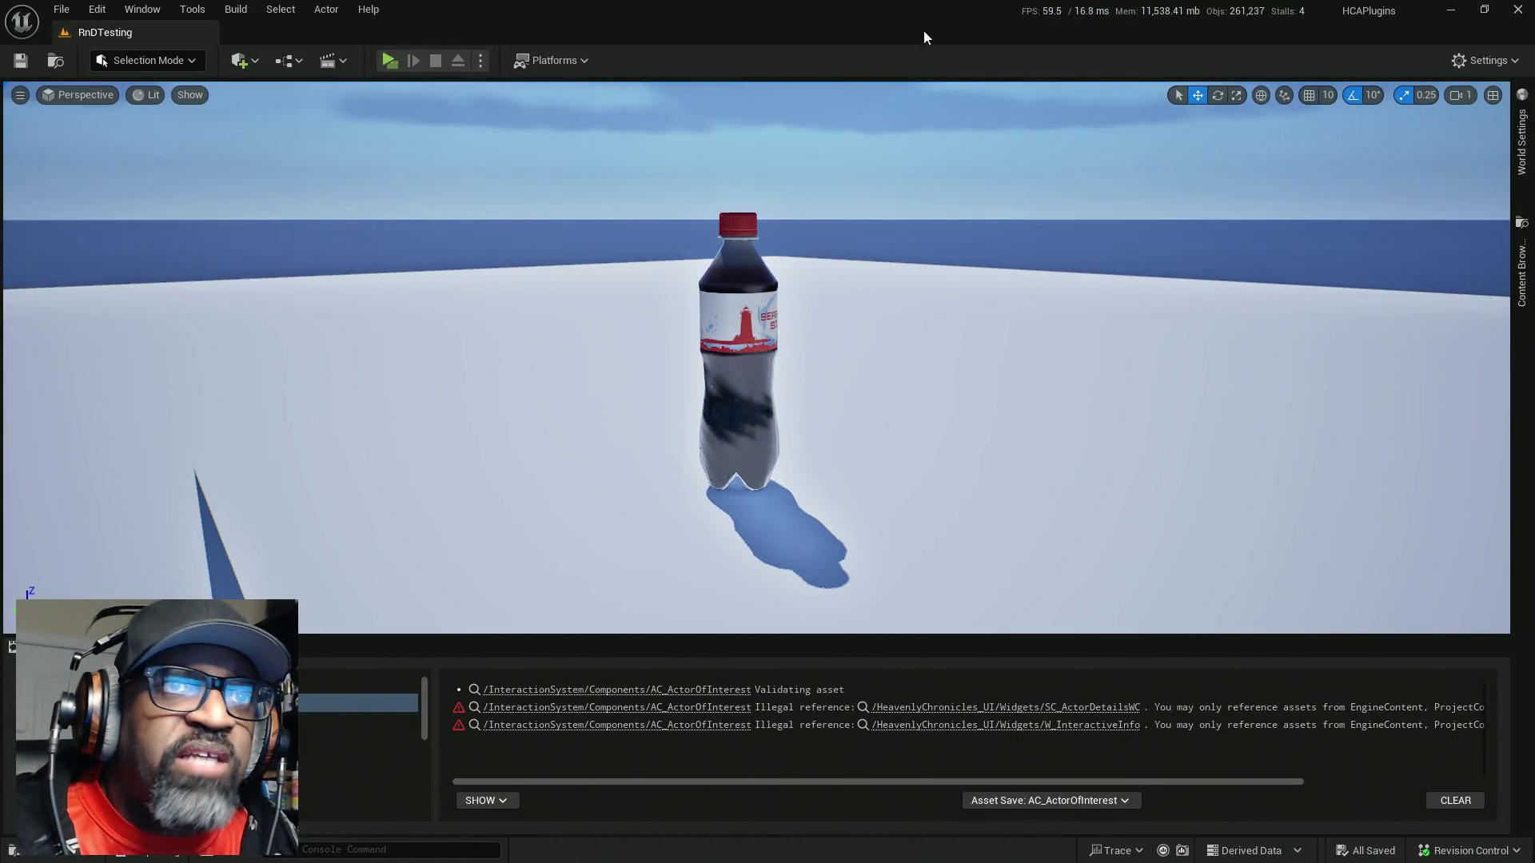
drag(829, 179, 829, 179)
drag(812, 233, 811, 233)
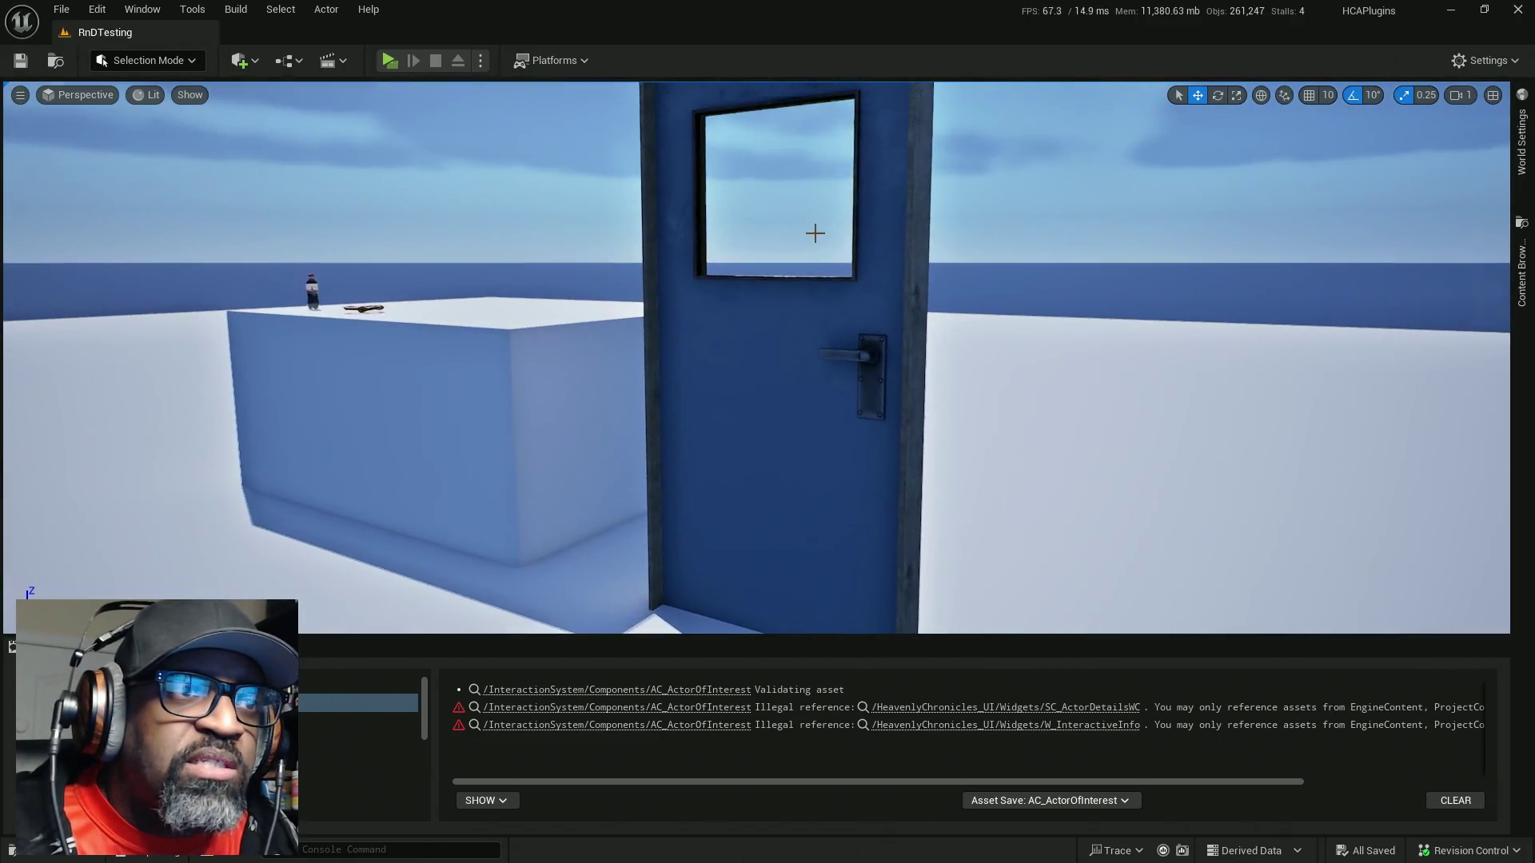
click(713, 328)
key(alt+Tab)
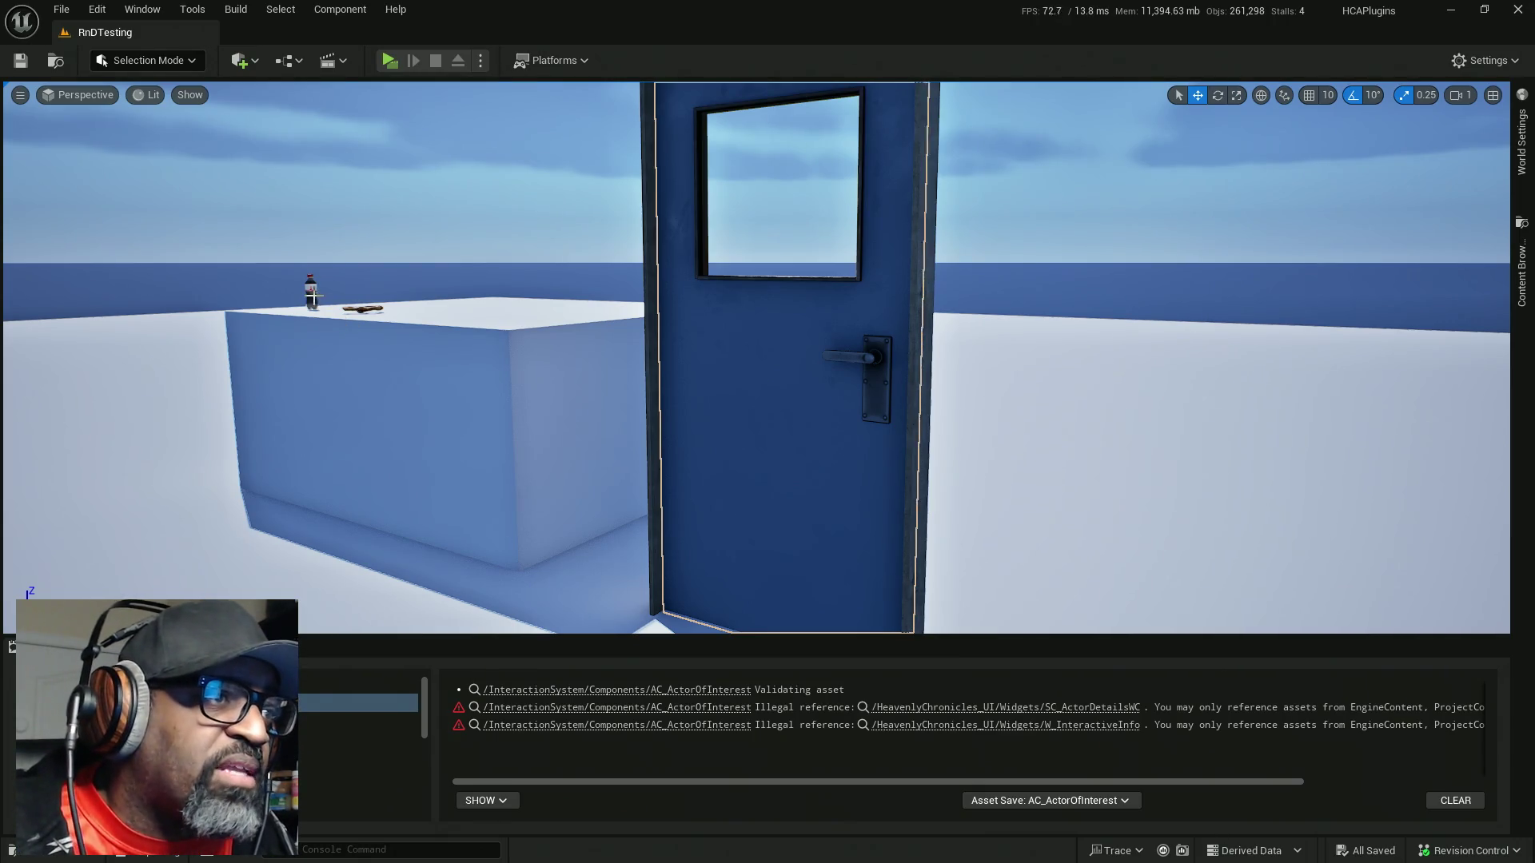
mouse_move(312, 298)
mouse_down()
mouse_move(316, 264)
mouse_move(296, 270)
mouse_up()
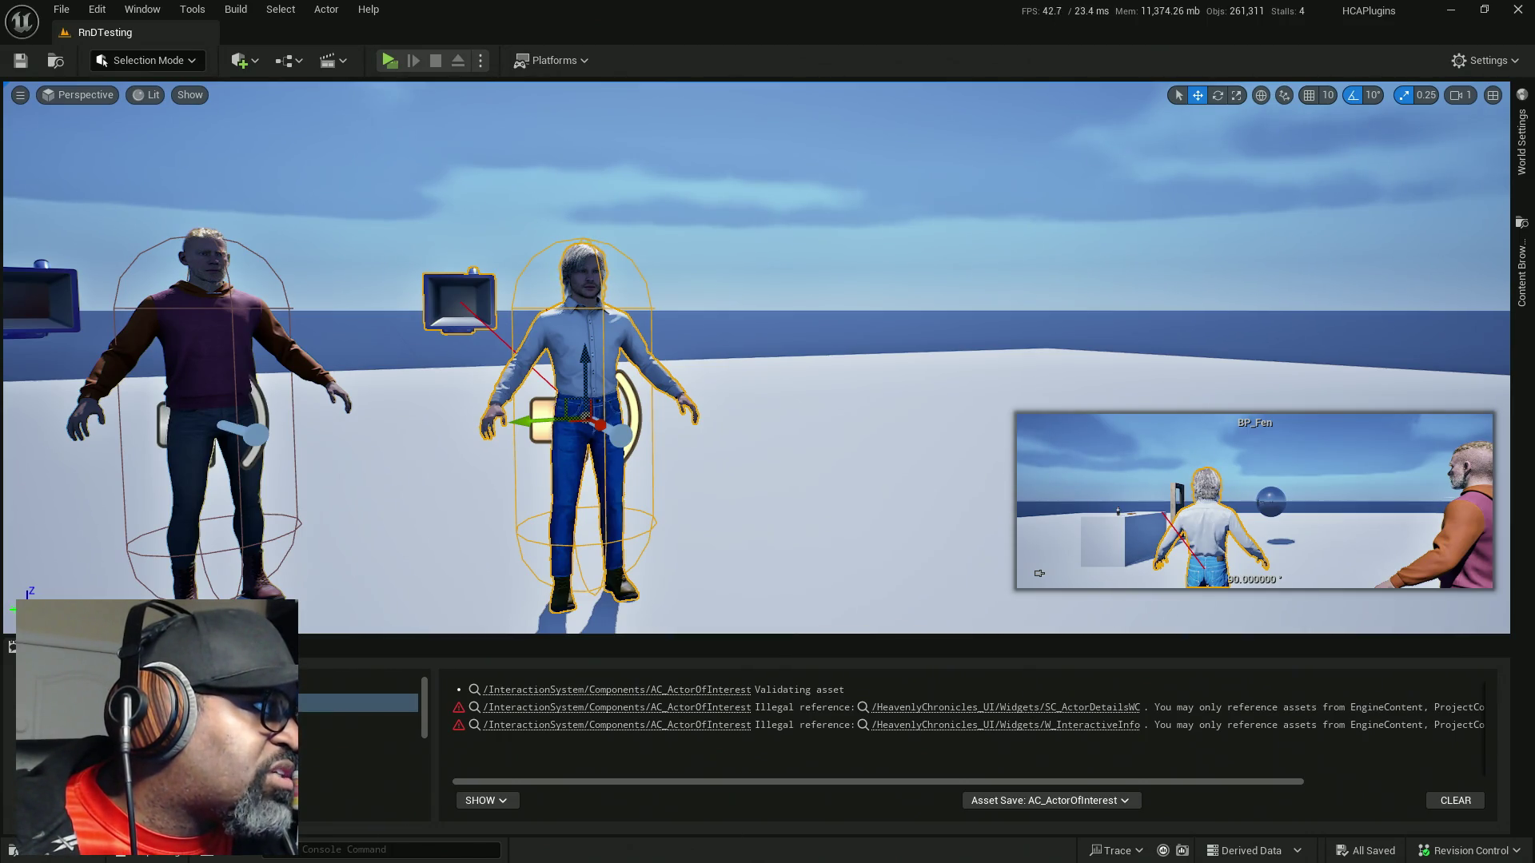
Select the characters, save the RnDTesting level, and bring AC_ActorOfInterest's Blueprint forward
click(585, 276)
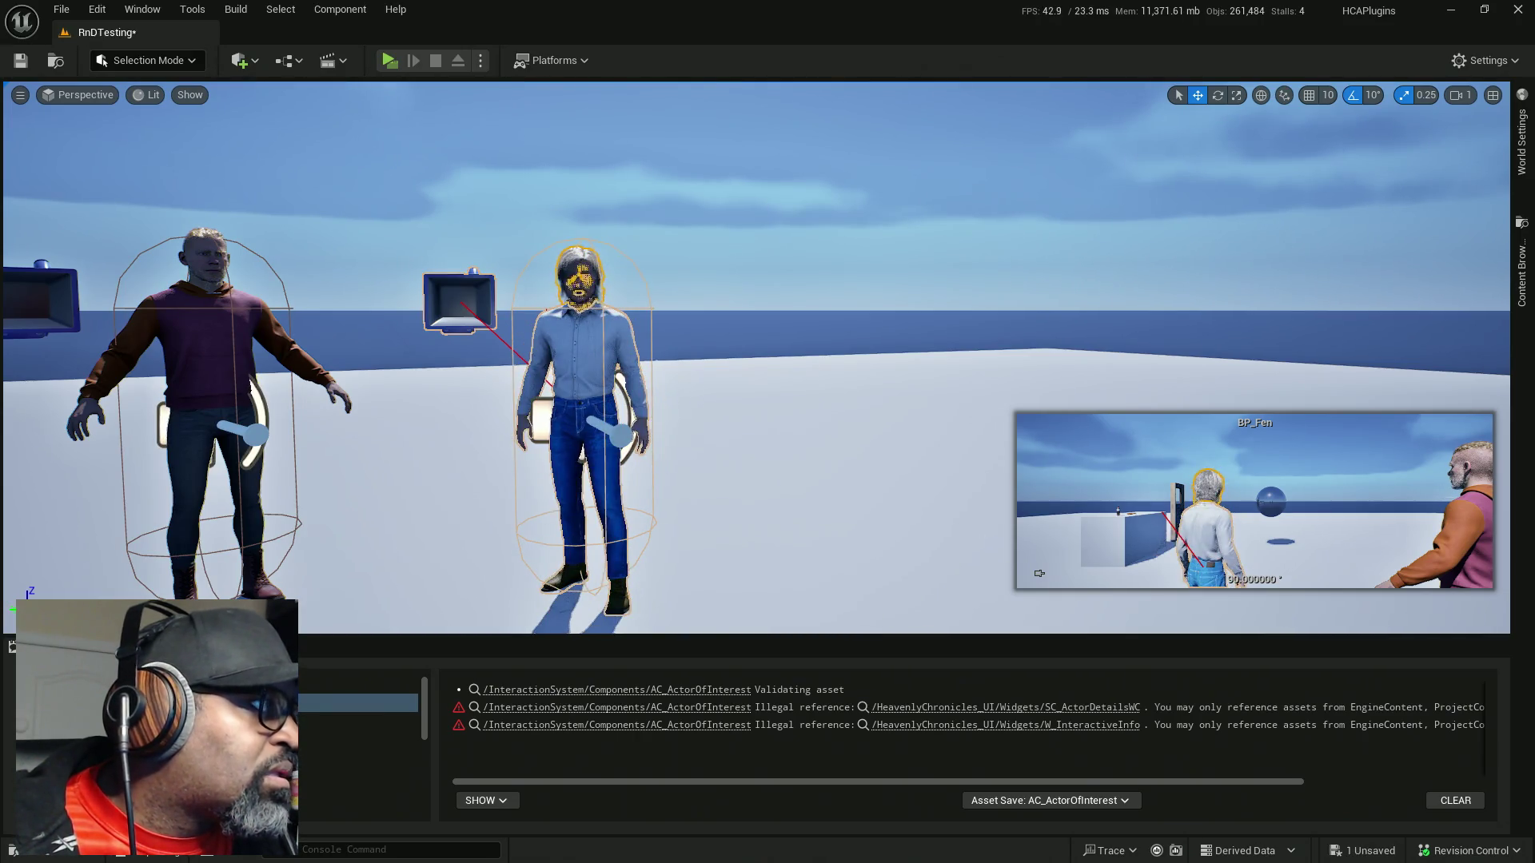
key(ctrl+s)
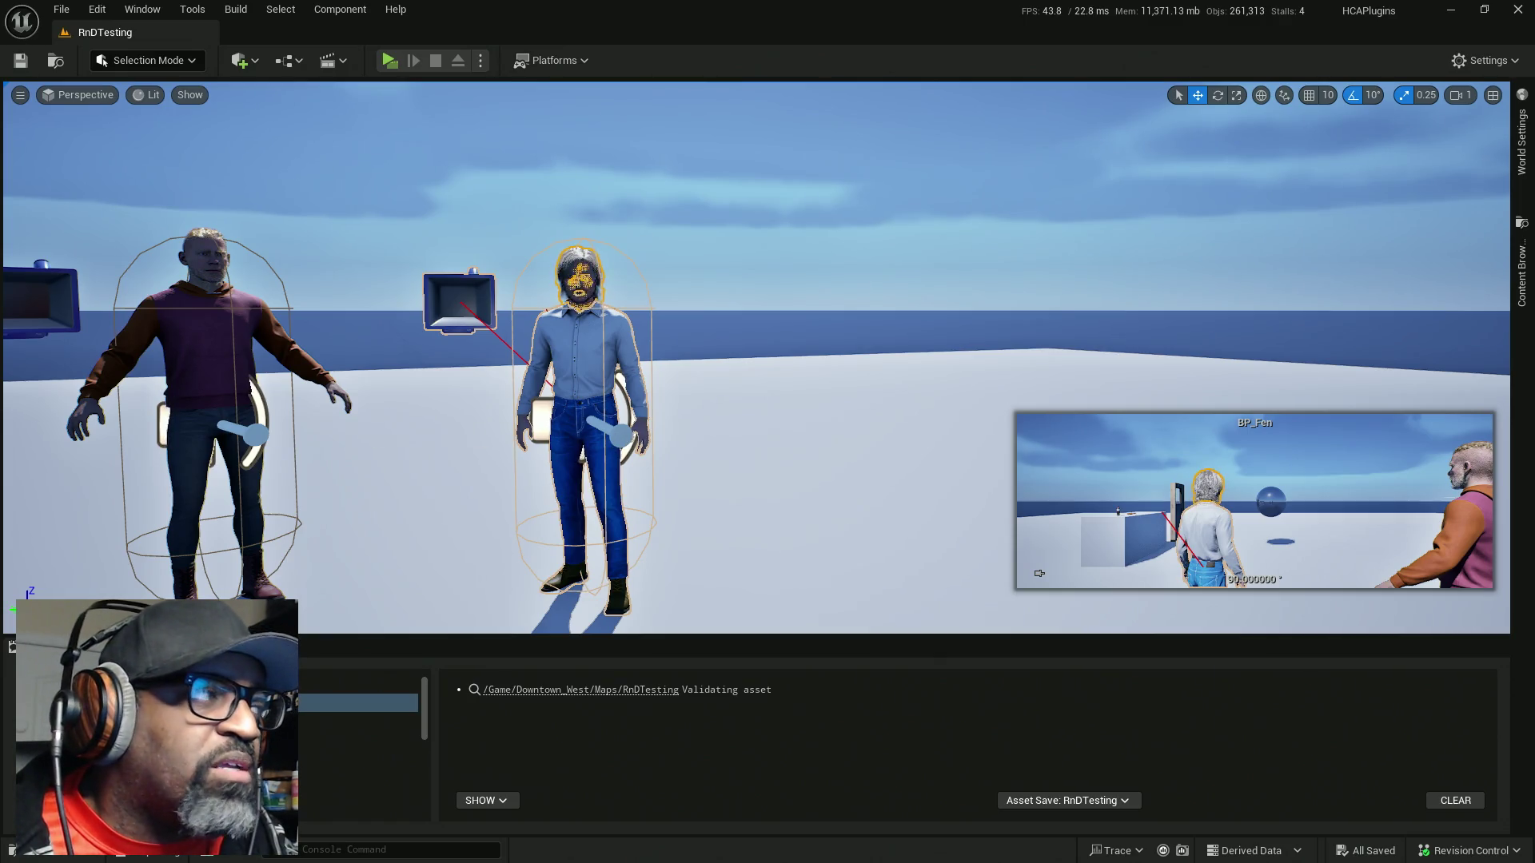
click(187, 363)
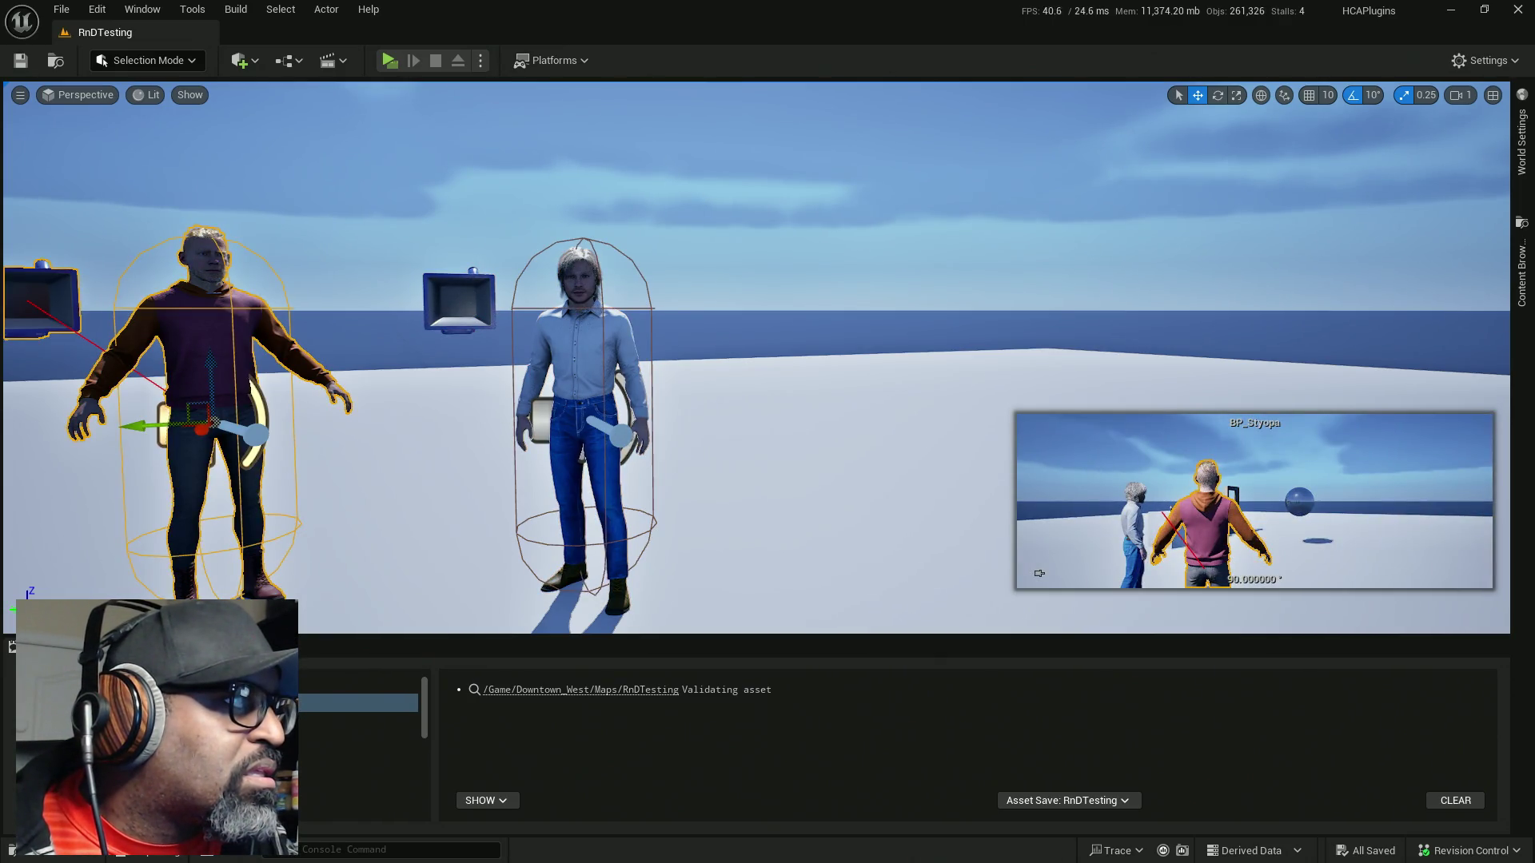
click(204, 260)
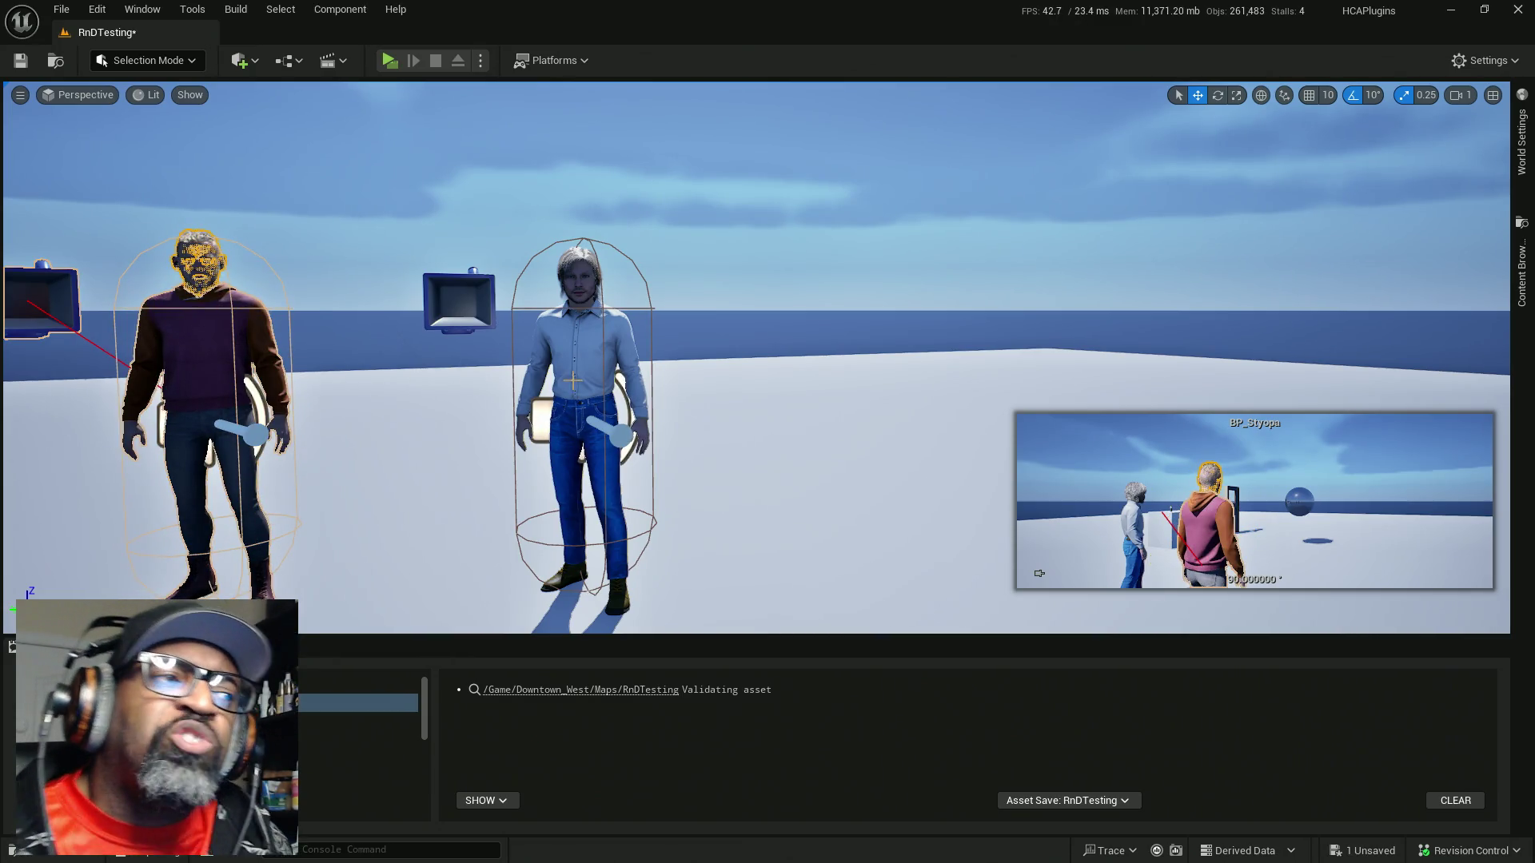
key(alt+Tab)
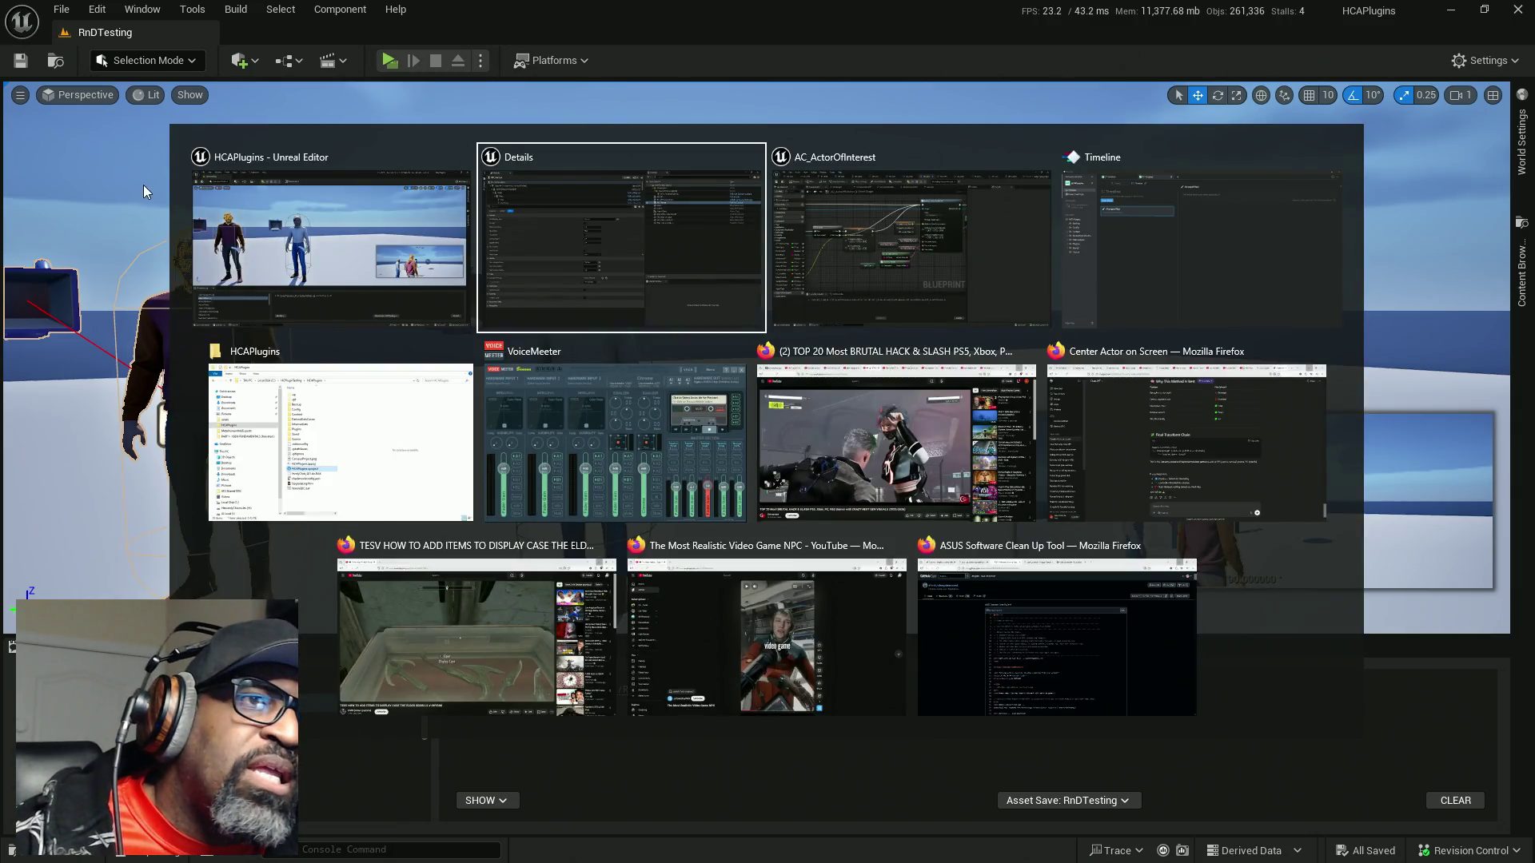
click(836, 156)
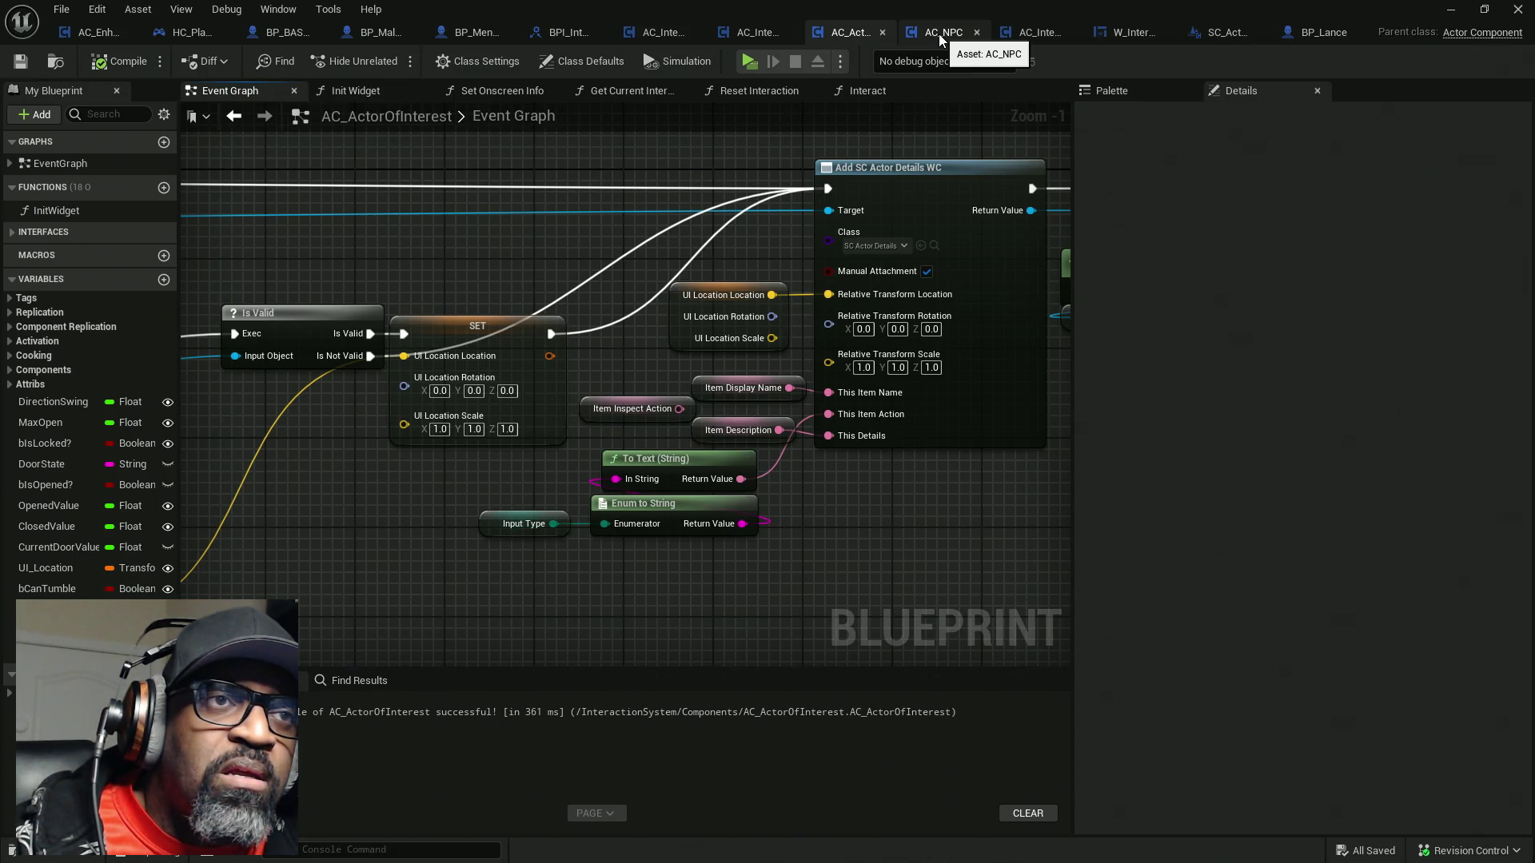
Inspect the Input Type variable and review the E_InteractInputType enum's entries
drag(738, 259, 578, 248)
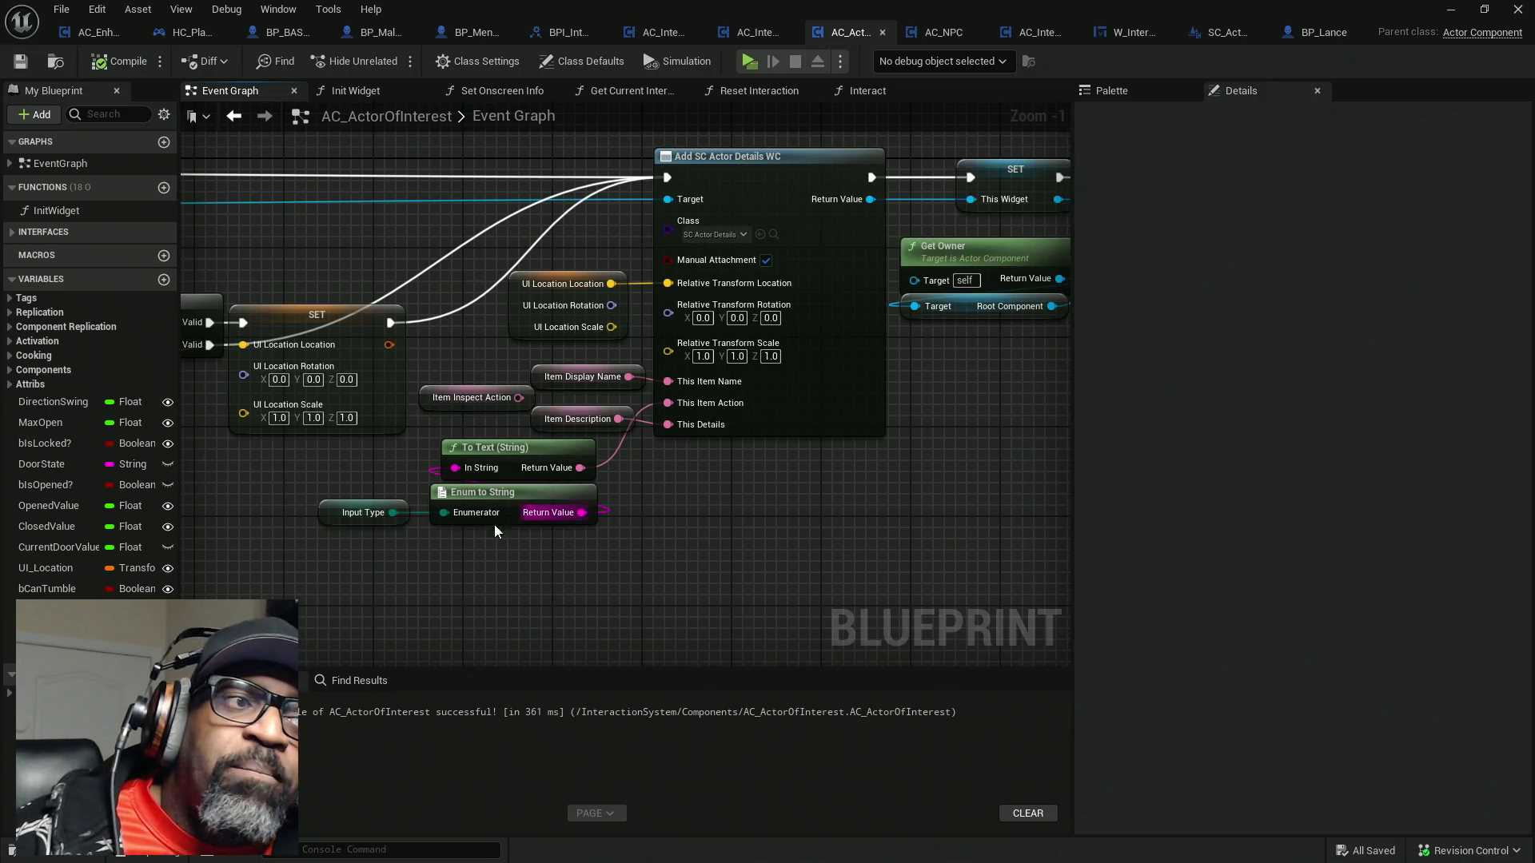
drag(351, 516, 382, 558)
mouse_move(301, 487)
mouse_down()
mouse_move(434, 548)
mouse_move(400, 553)
mouse_up()
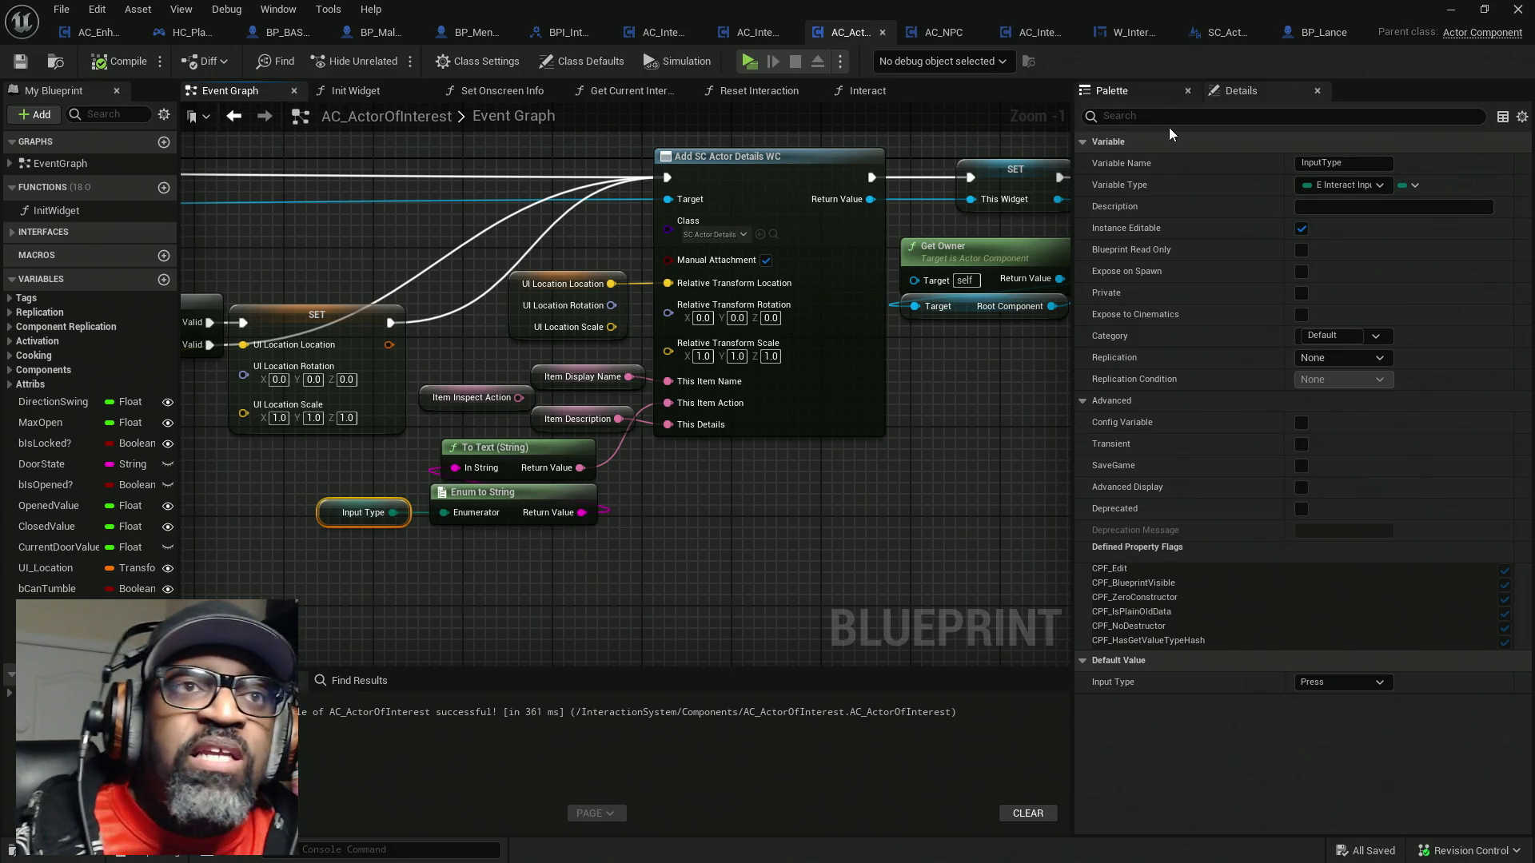
mouse_move(1151, 8)
mouse_down()
mouse_move(377, 170)
mouse_move(0, 203)
mouse_up()
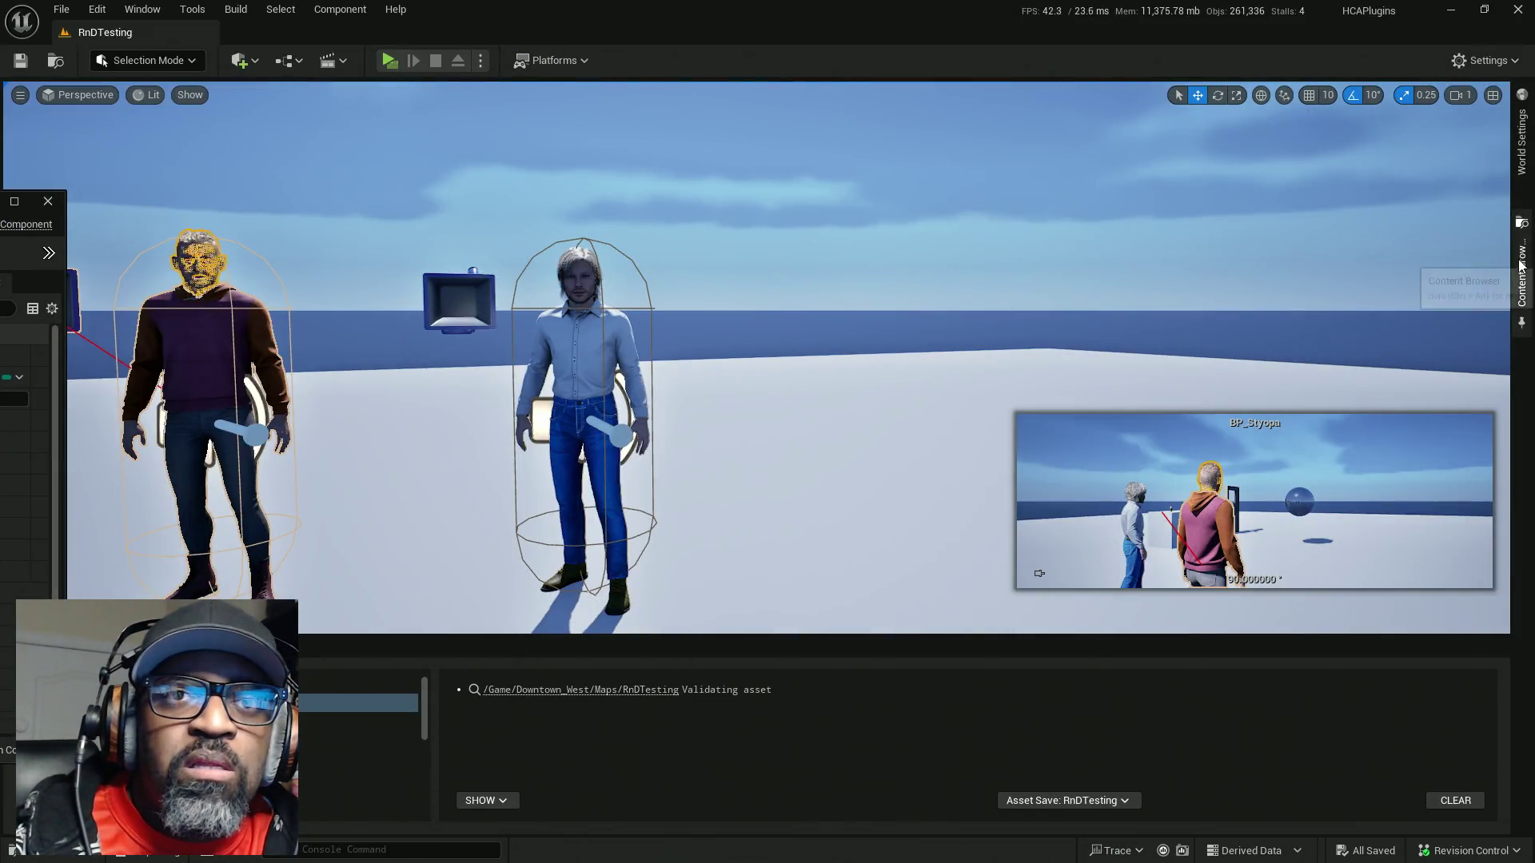
click(1521, 264)
double_click(1461, 202)
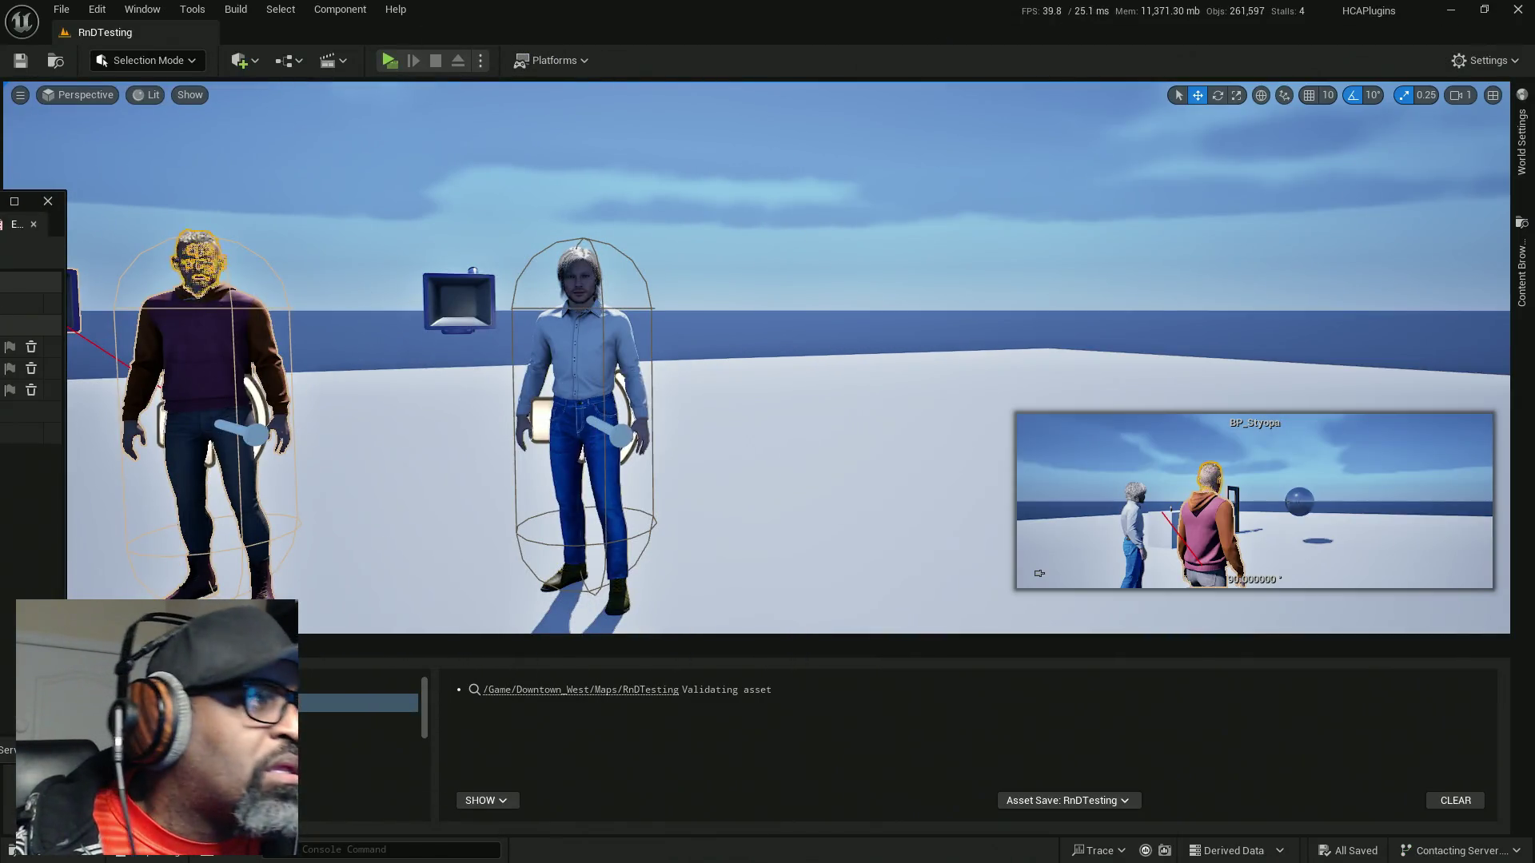
click(74, 206)
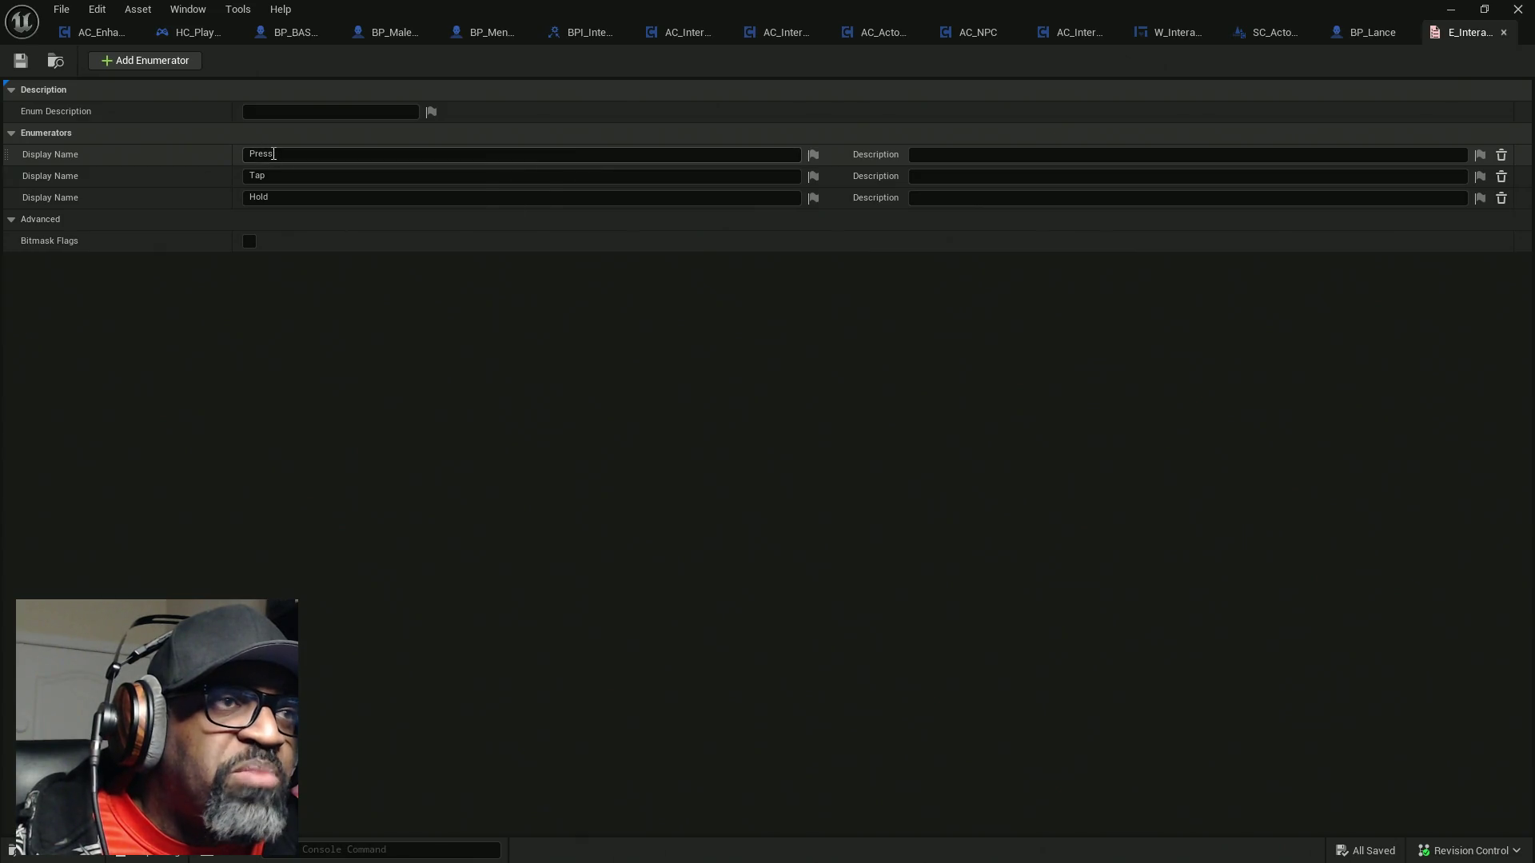
key(super+Down)
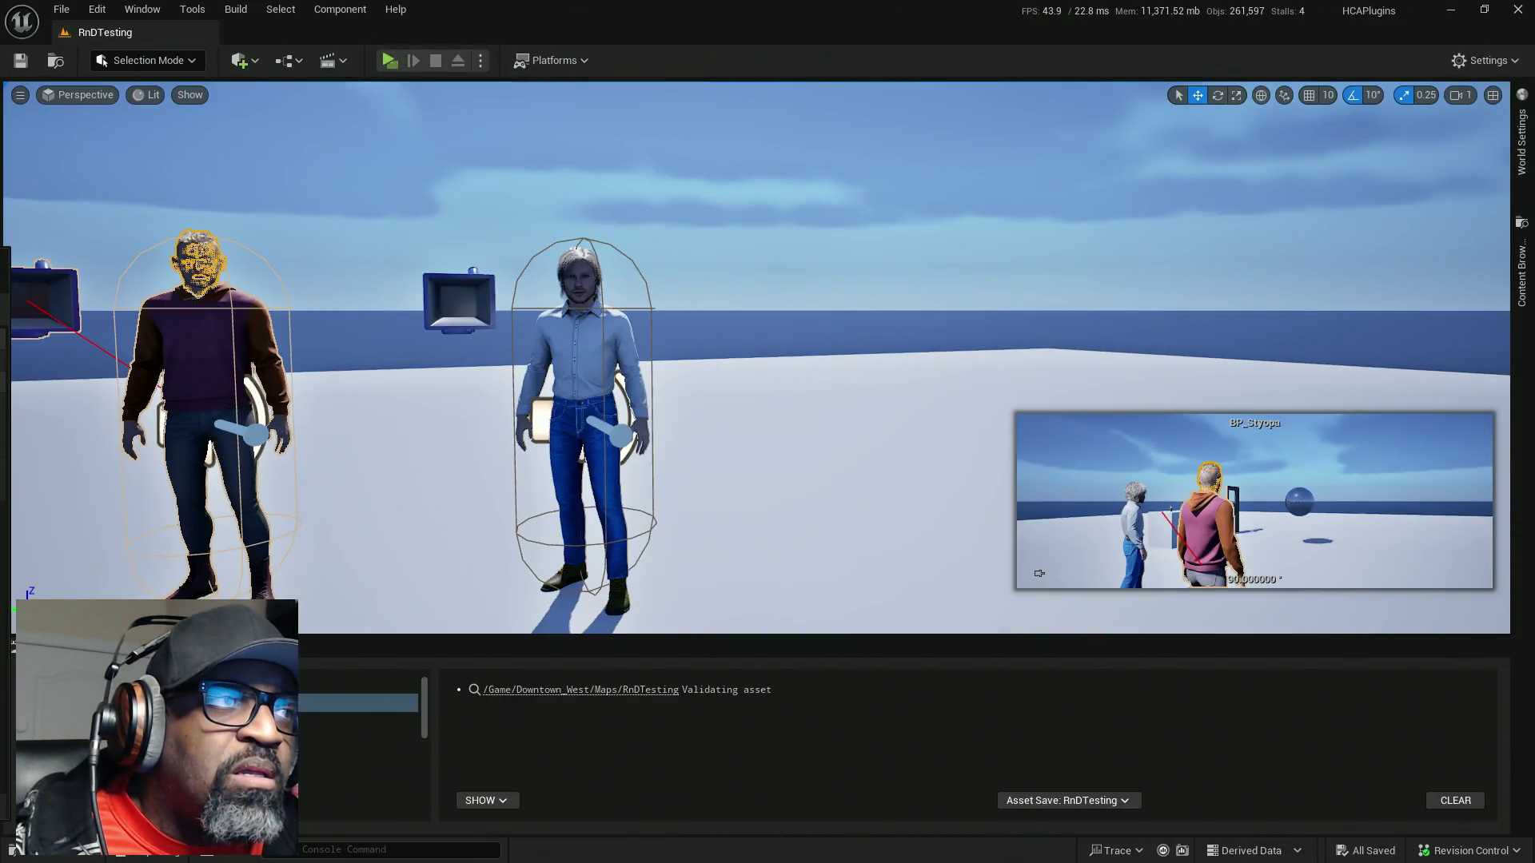
key(alt+Tab)
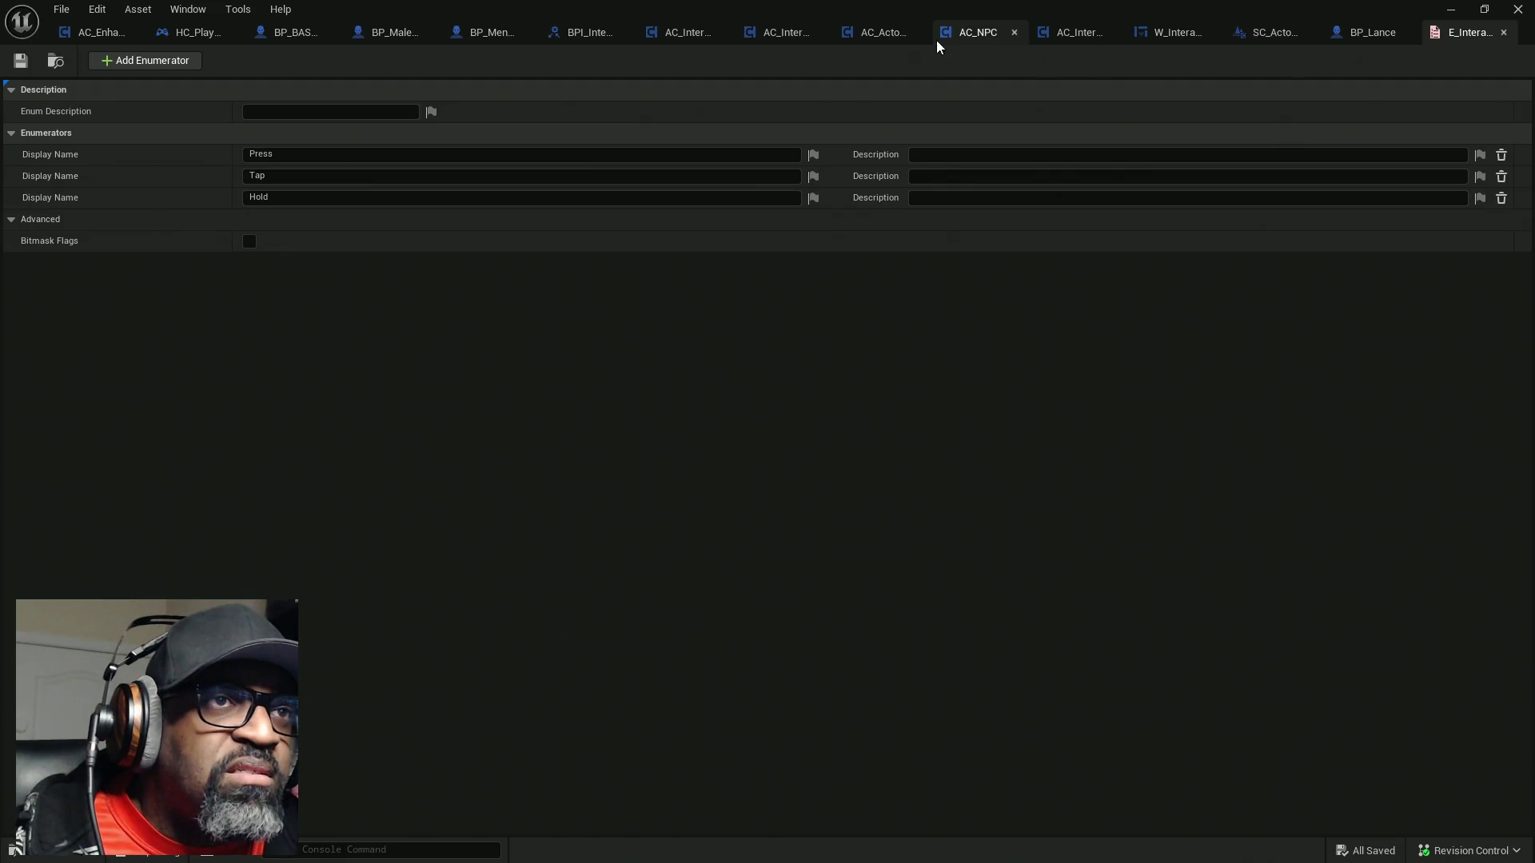
click(883, 35)
Convert Input Type with a To Text (Byte) node wired into This Details, moving old nodes aside
drag(612, 401, 684, 250)
drag(497, 307, 535, 392)
text(t)
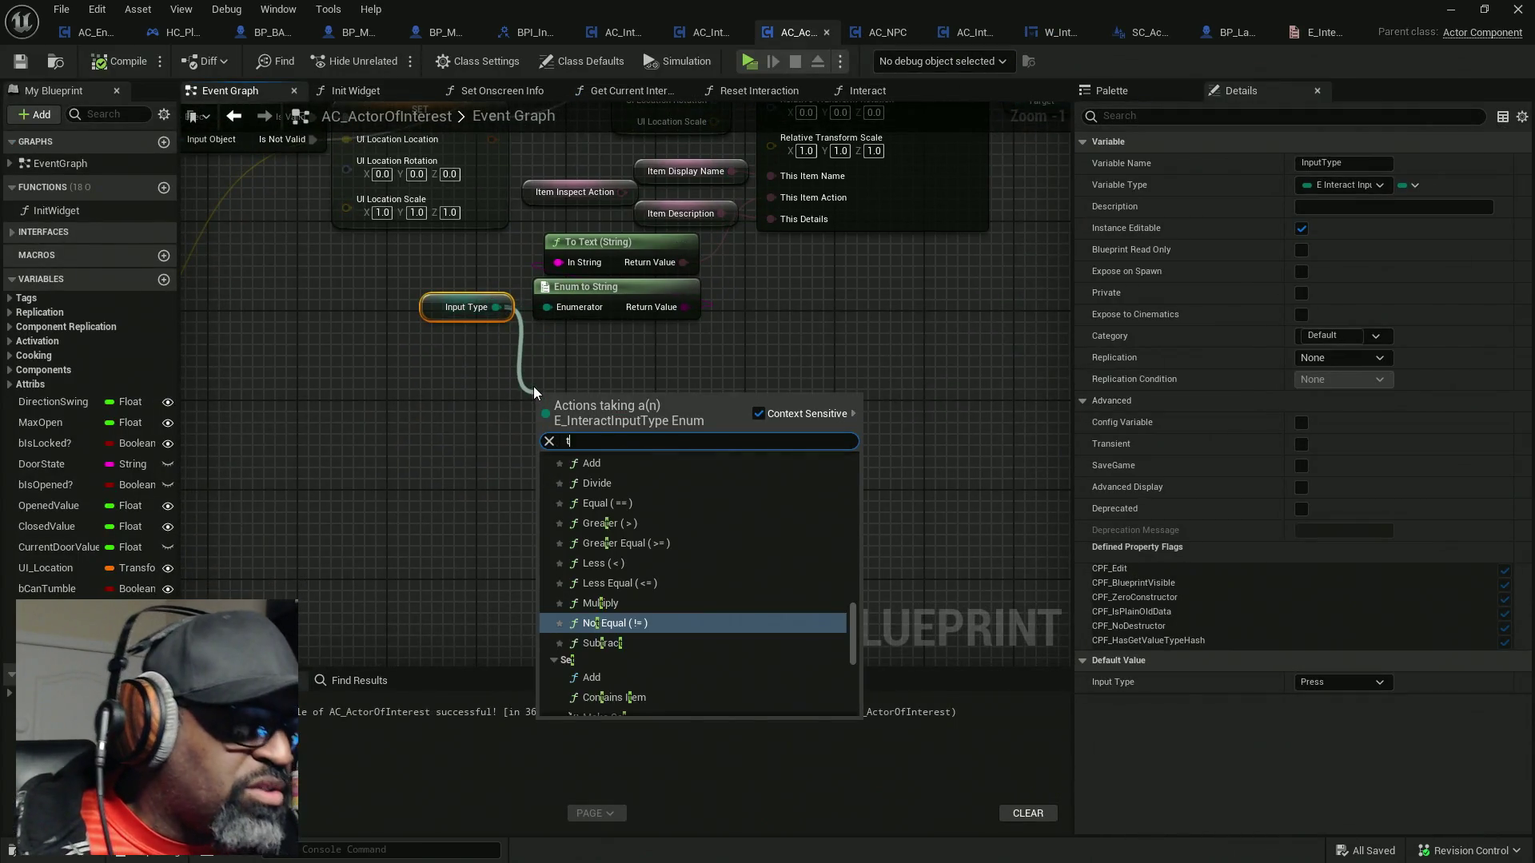
text(o)
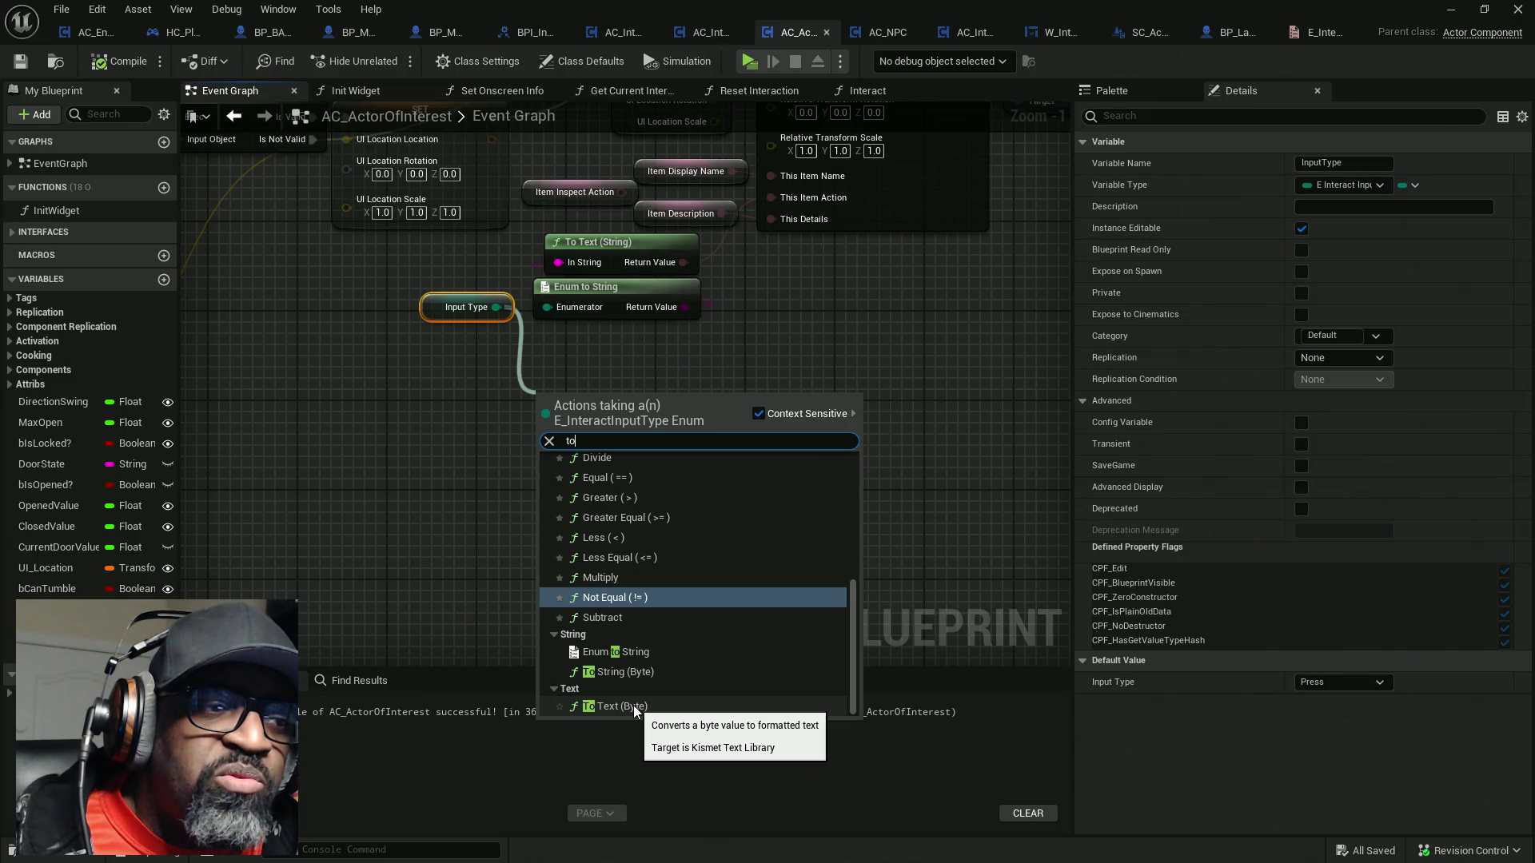
click(635, 706)
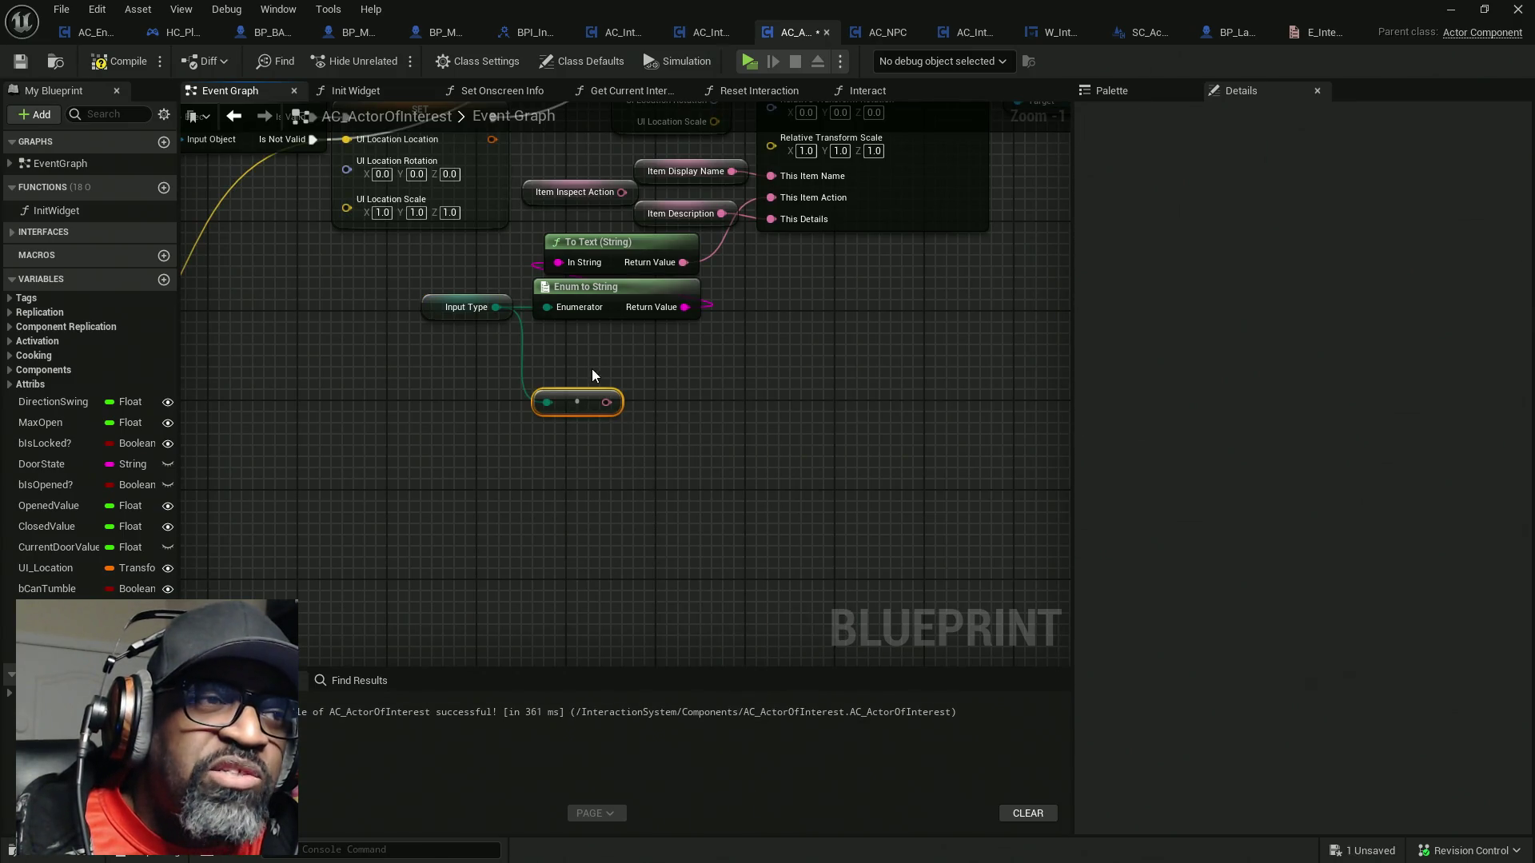
mouse_move(580, 474)
mouse_down()
mouse_move(754, 277)
mouse_move(745, 291)
mouse_up()
drag(610, 432, 511, 304)
drag(592, 367, 412, 535)
drag(534, 480, 551, 377)
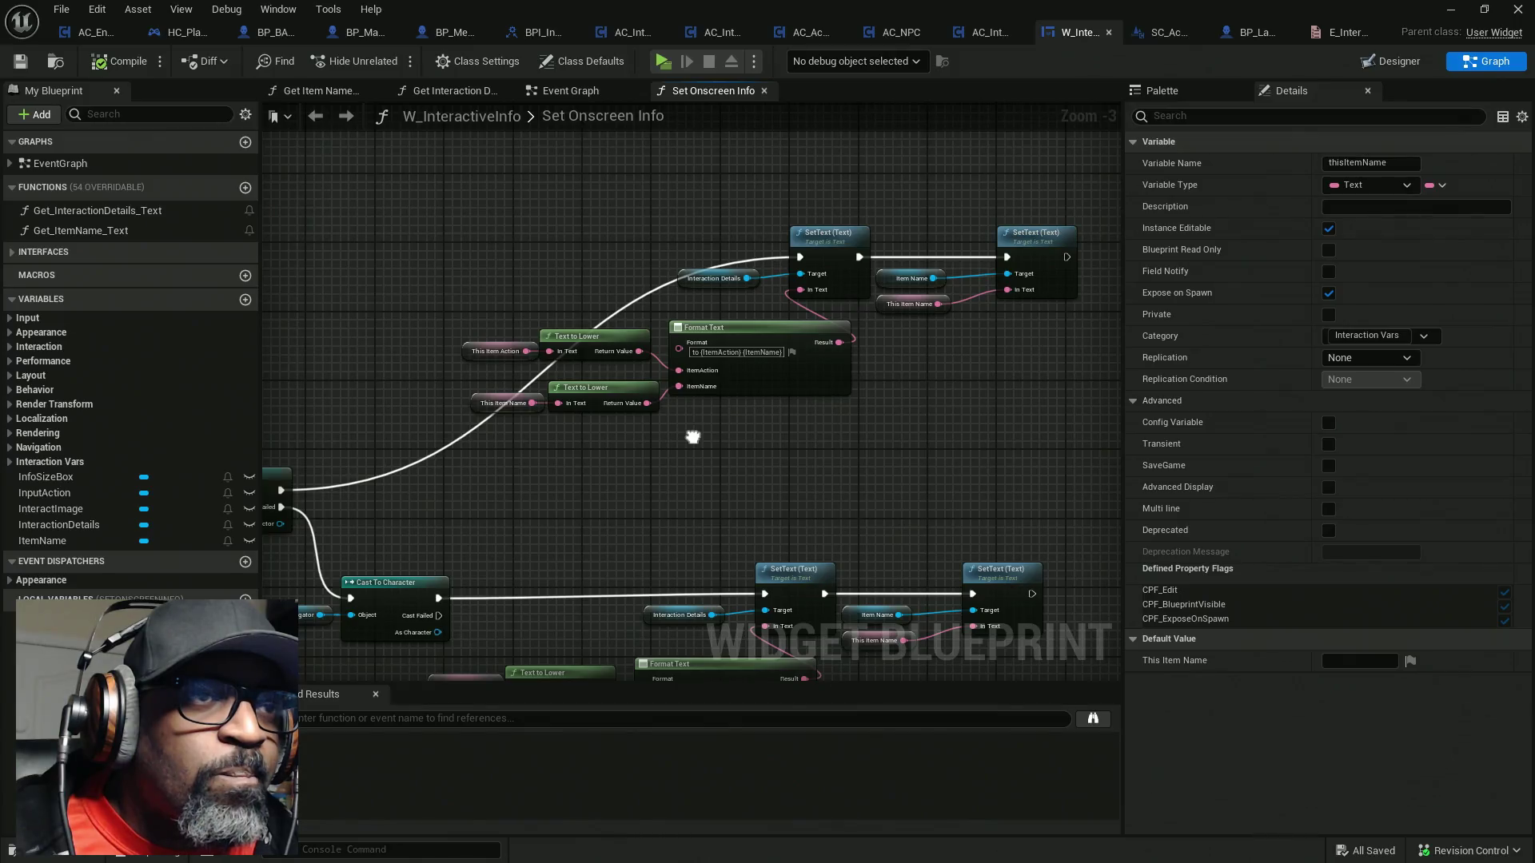
Check W_InteractiveInfo's InputAction text block in Designer, then pan through Set Onscreen Info's graph
drag(692, 438, 692, 438)
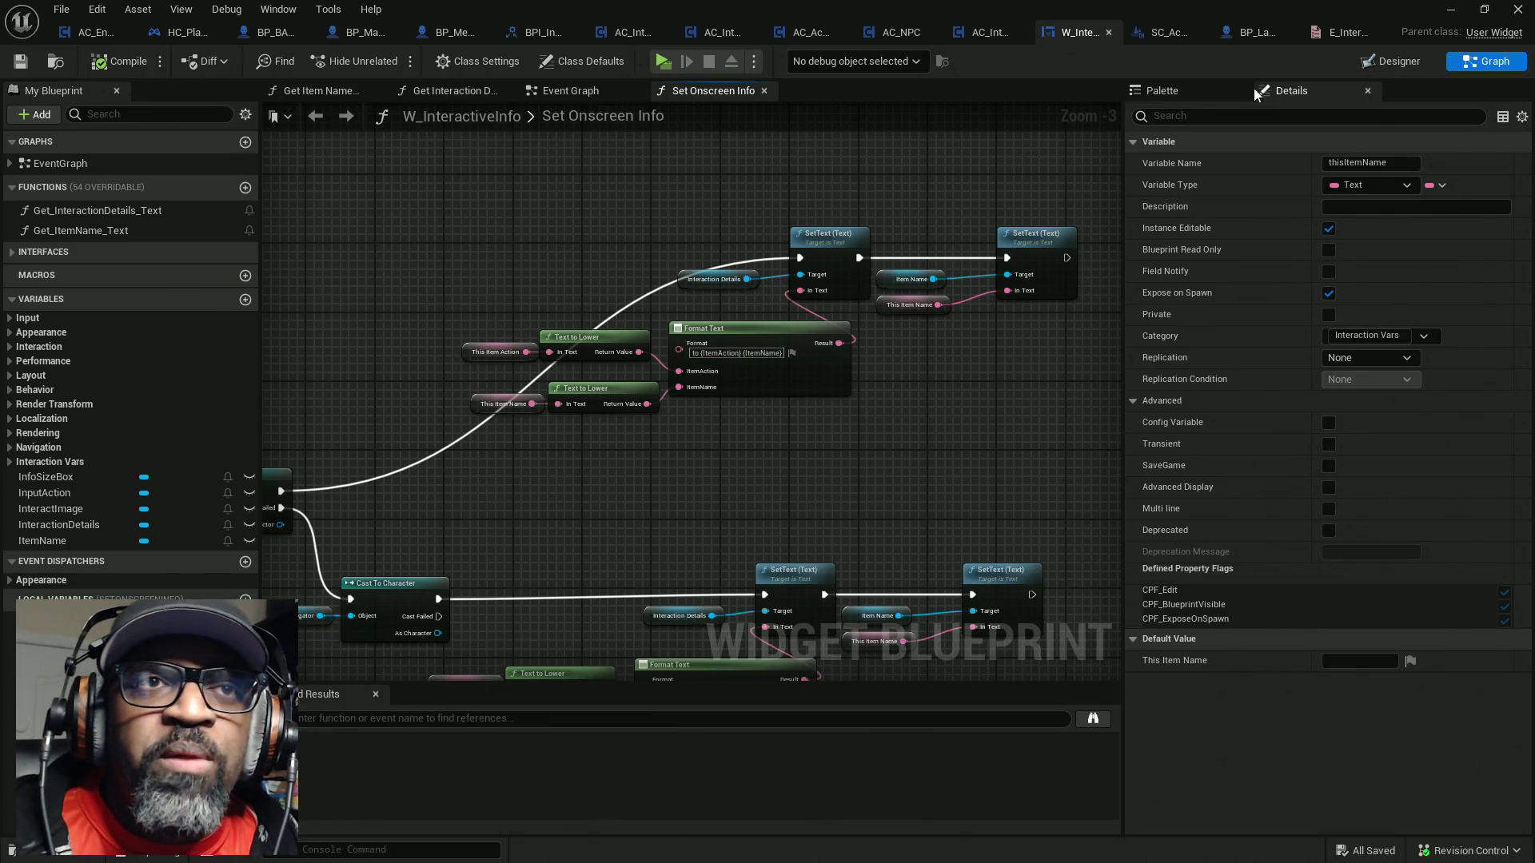
click(1391, 61)
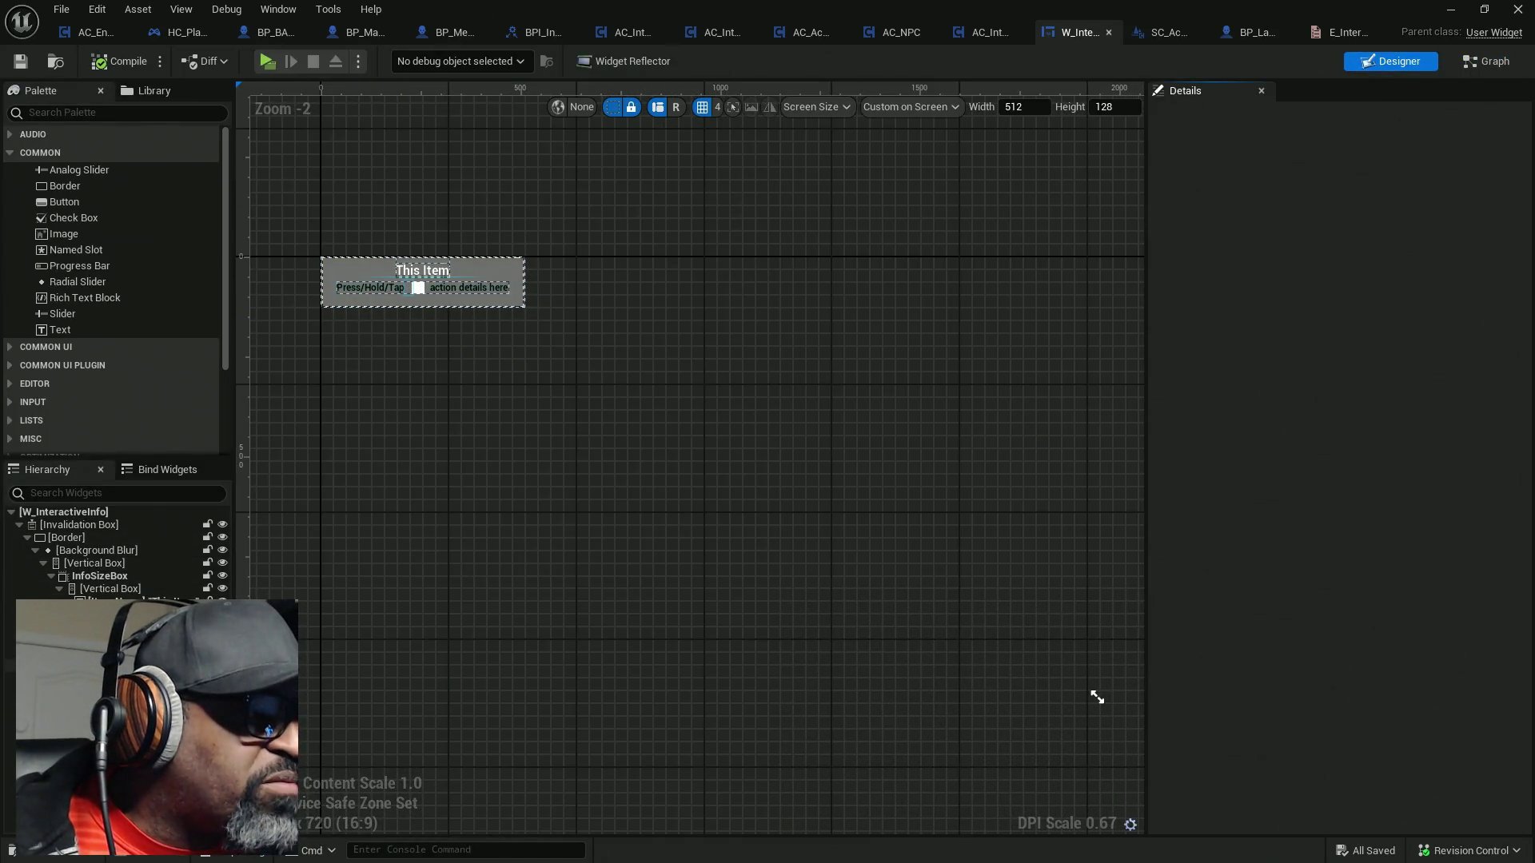
click(409, 286)
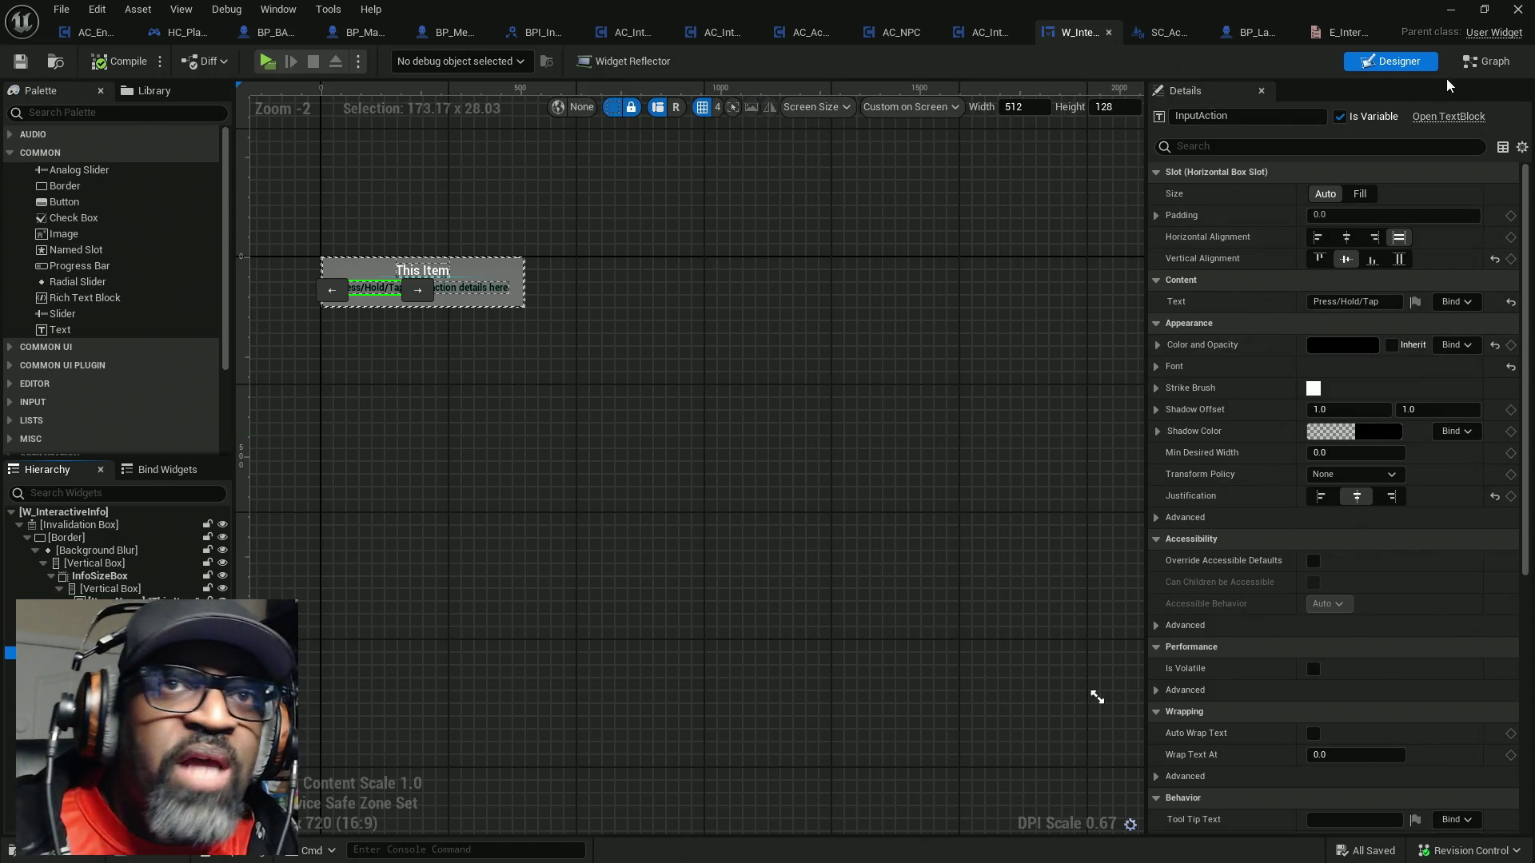
click(1487, 62)
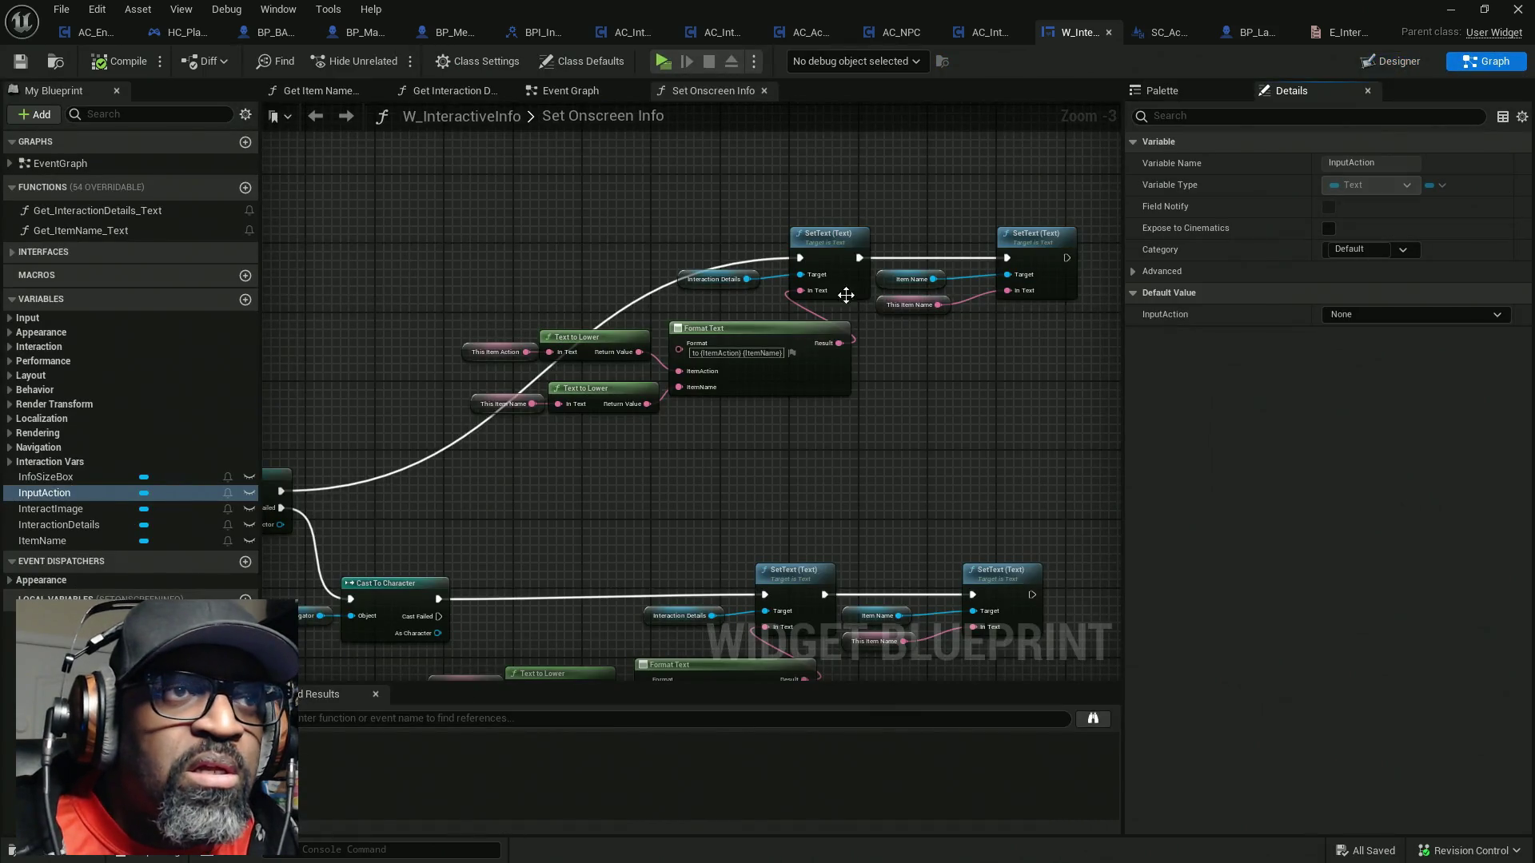
mouse_move(719, 420)
mouse_down()
mouse_move(728, 376)
mouse_move(867, 276)
mouse_up()
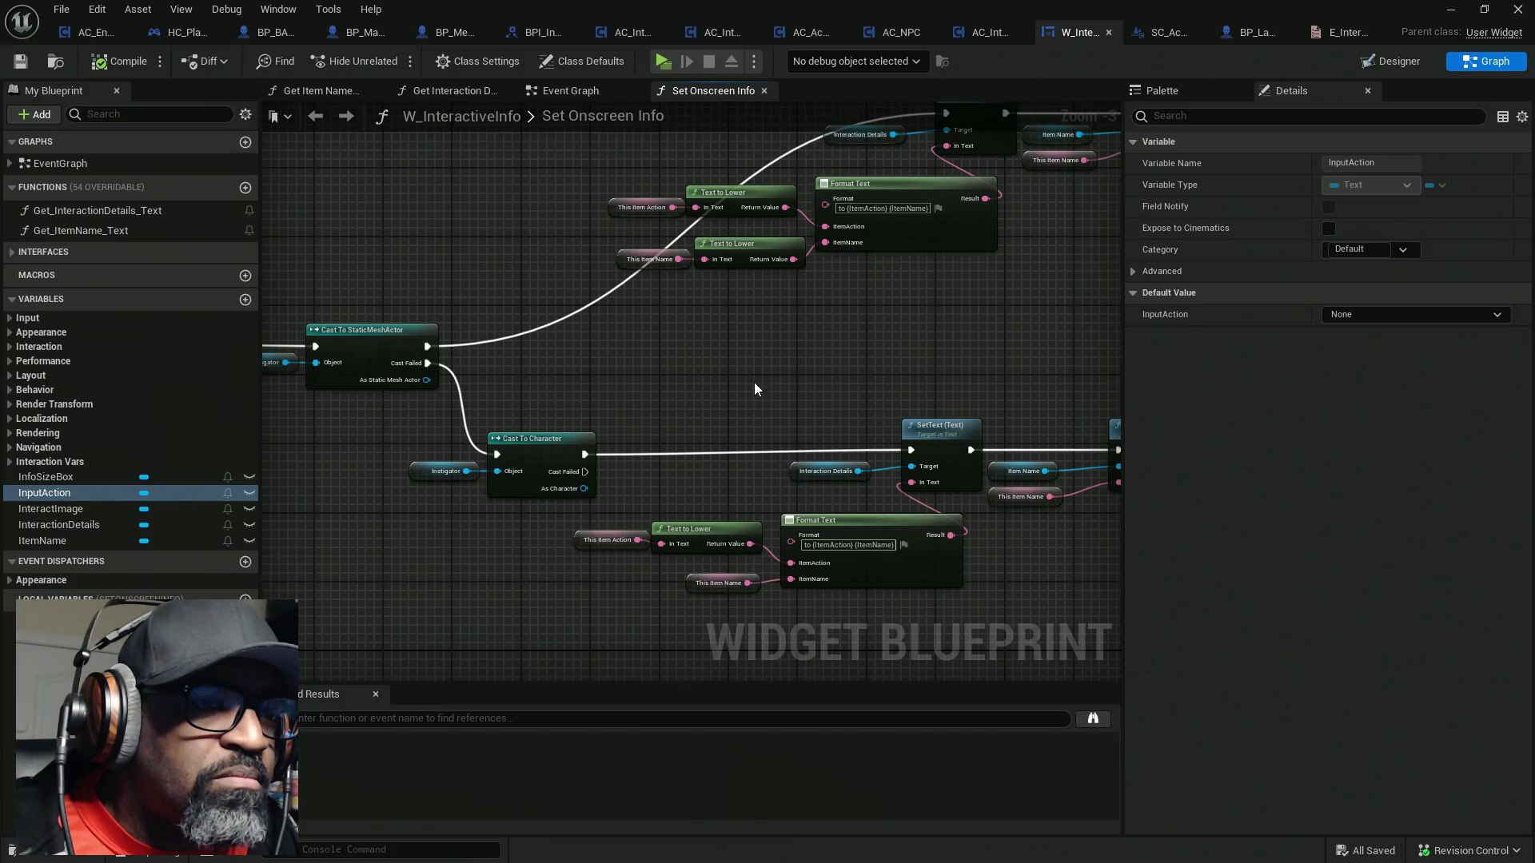
mouse_move(753, 387)
mouse_down()
mouse_move(757, 347)
mouse_move(632, 346)
mouse_move(631, 333)
mouse_move(664, 336)
mouse_move(647, 326)
mouse_move(664, 308)
mouse_move(675, 319)
mouse_up()
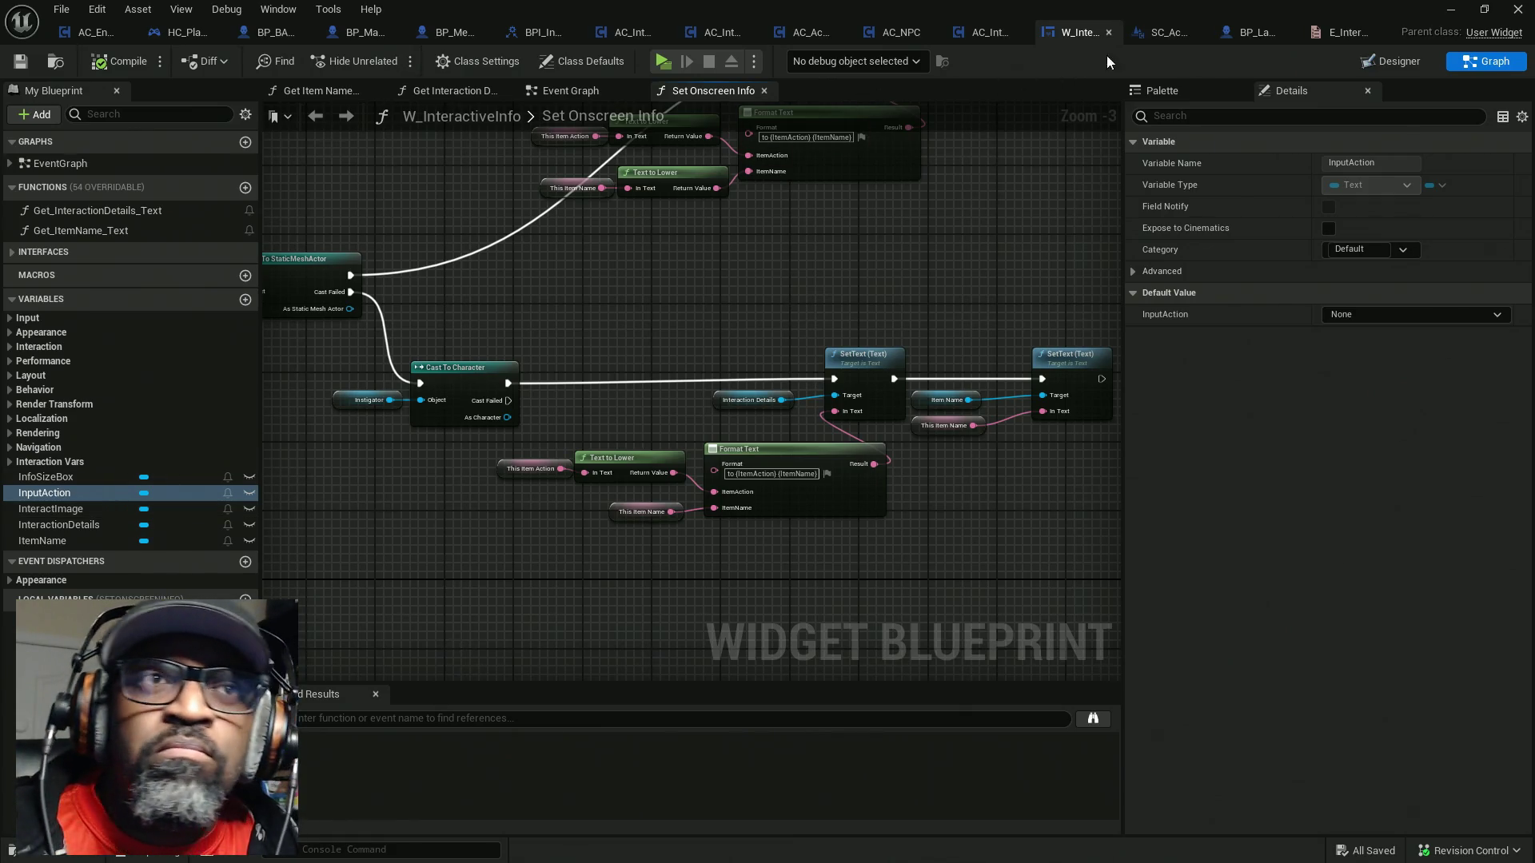
Delete the This Item Action SET node and its getter in SC_ActorDetailsWC, then compile
click(1169, 37)
drag(803, 453, 572, 436)
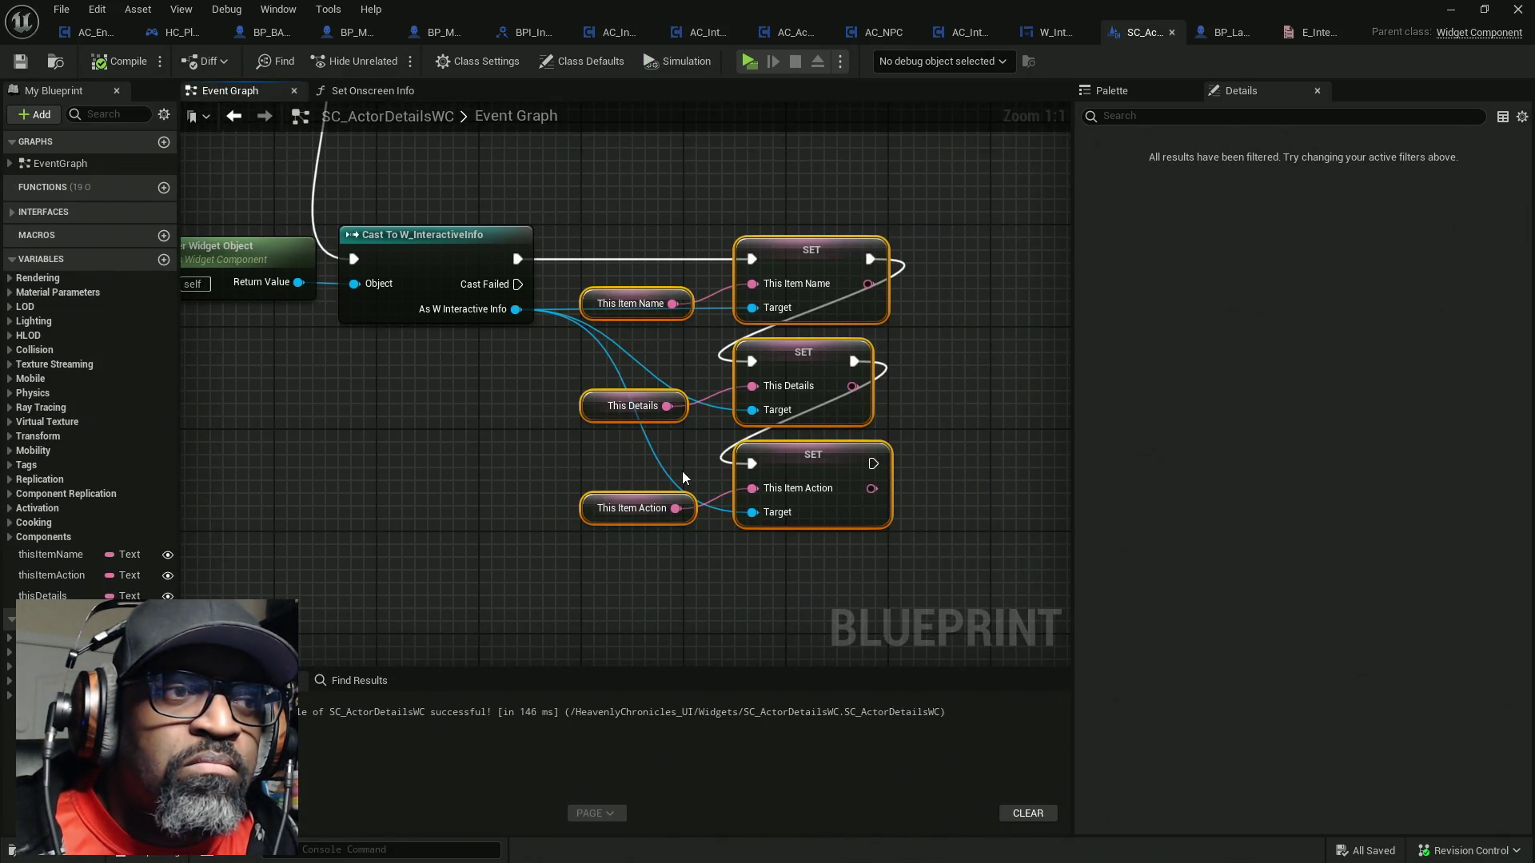
alt+click(751, 464)
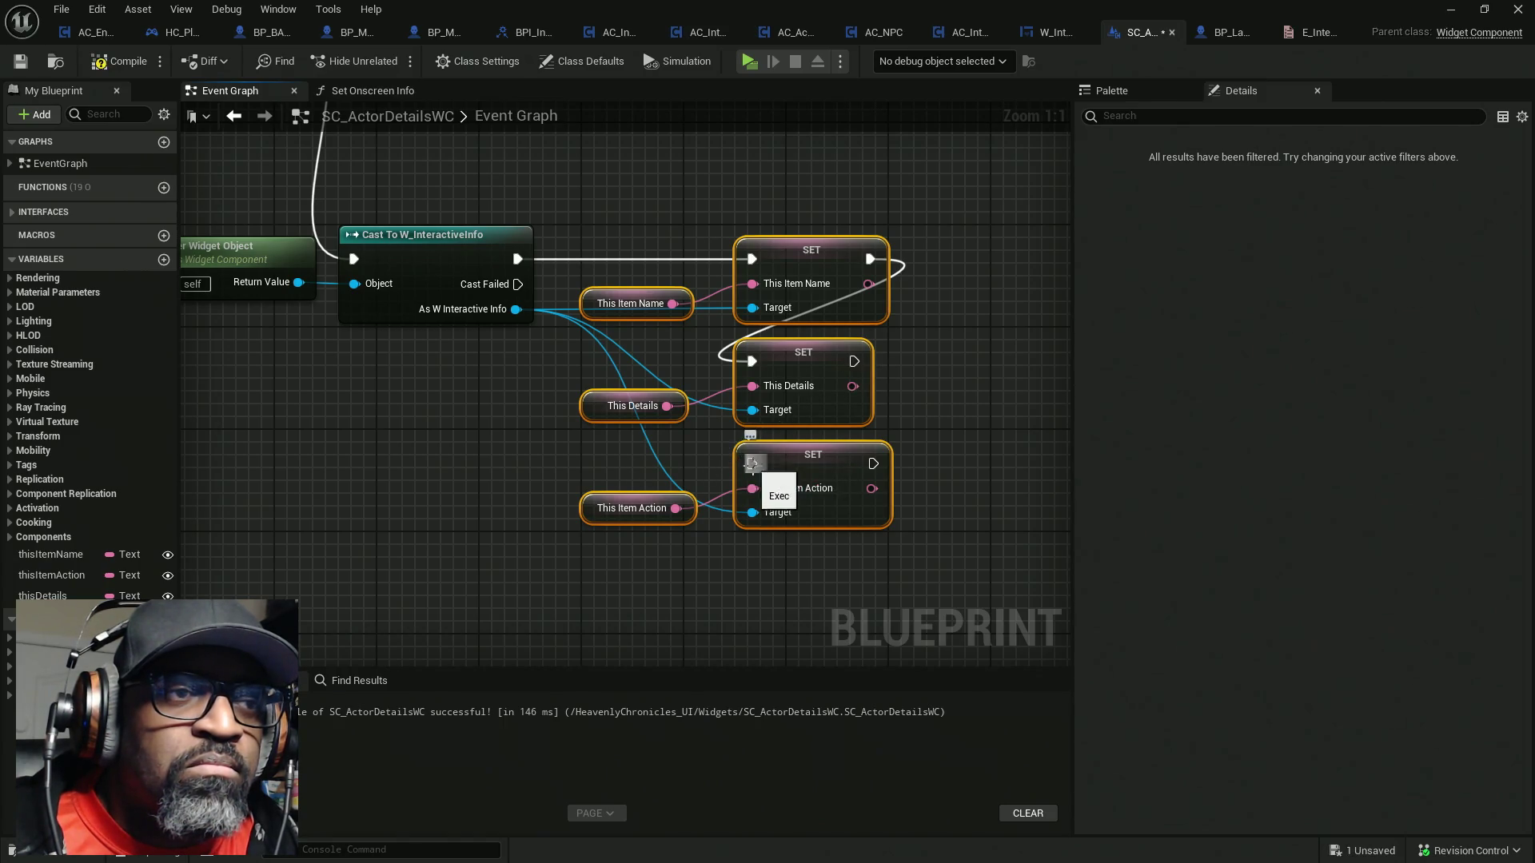
drag(871, 564, 579, 459)
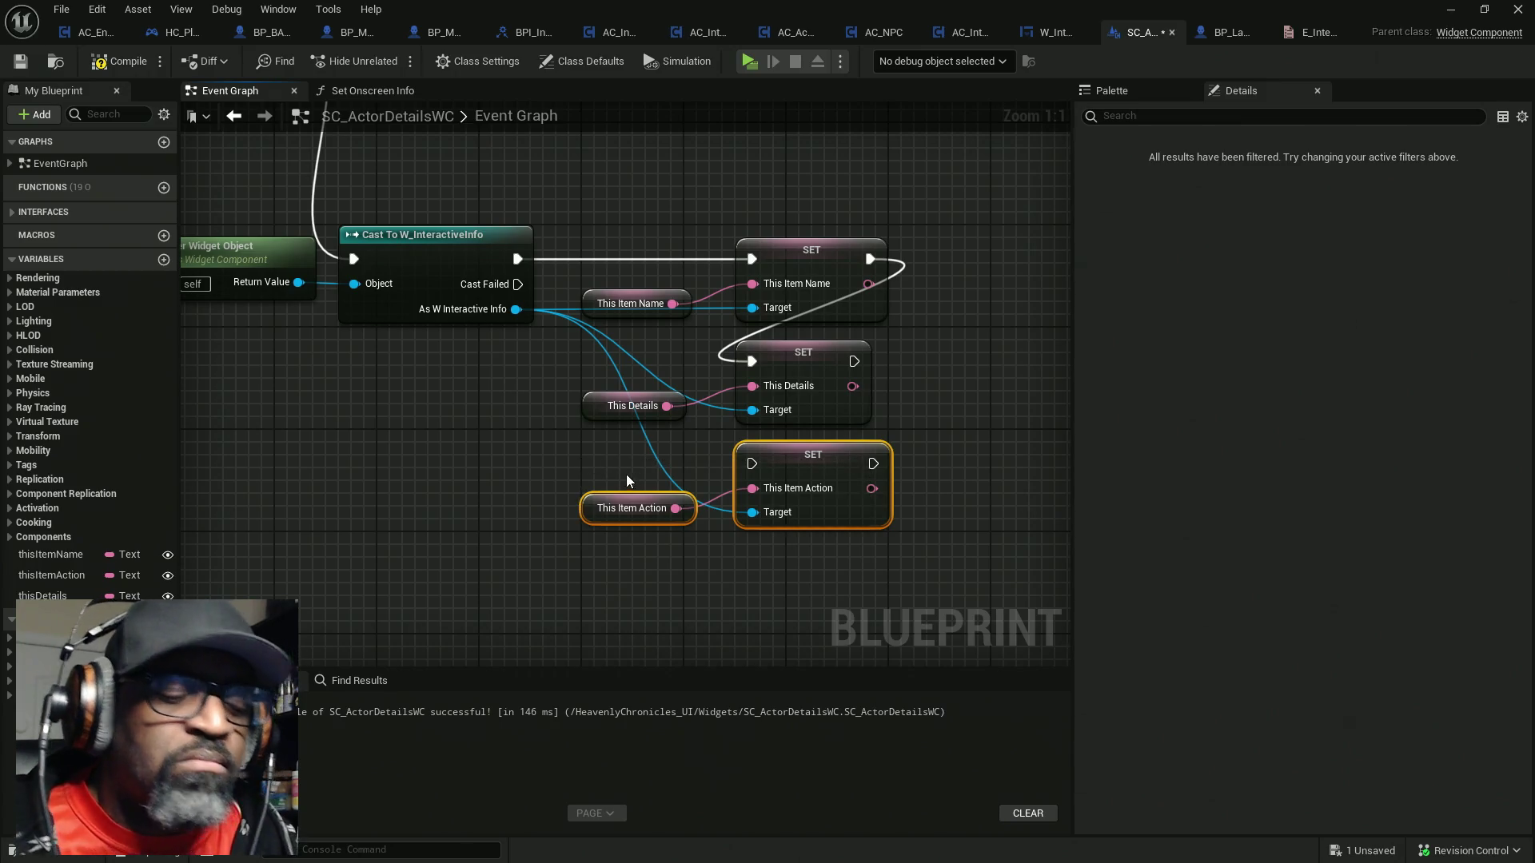
key(Delete)
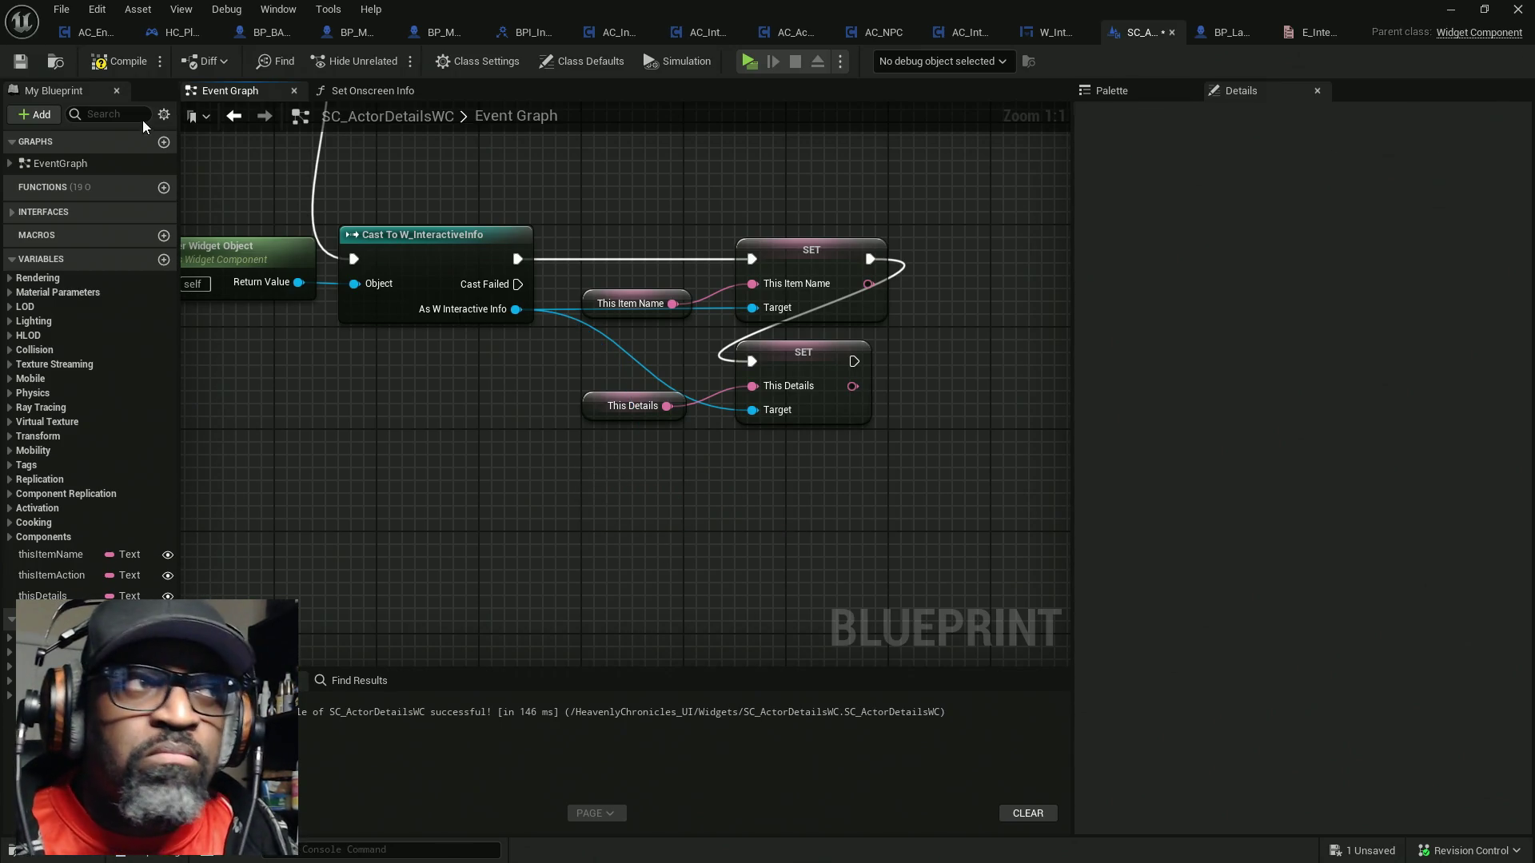
click(126, 61)
Play-test by walking to the soda bottle, Fen and the blue door to check each prompt, then stop play
click(749, 61)
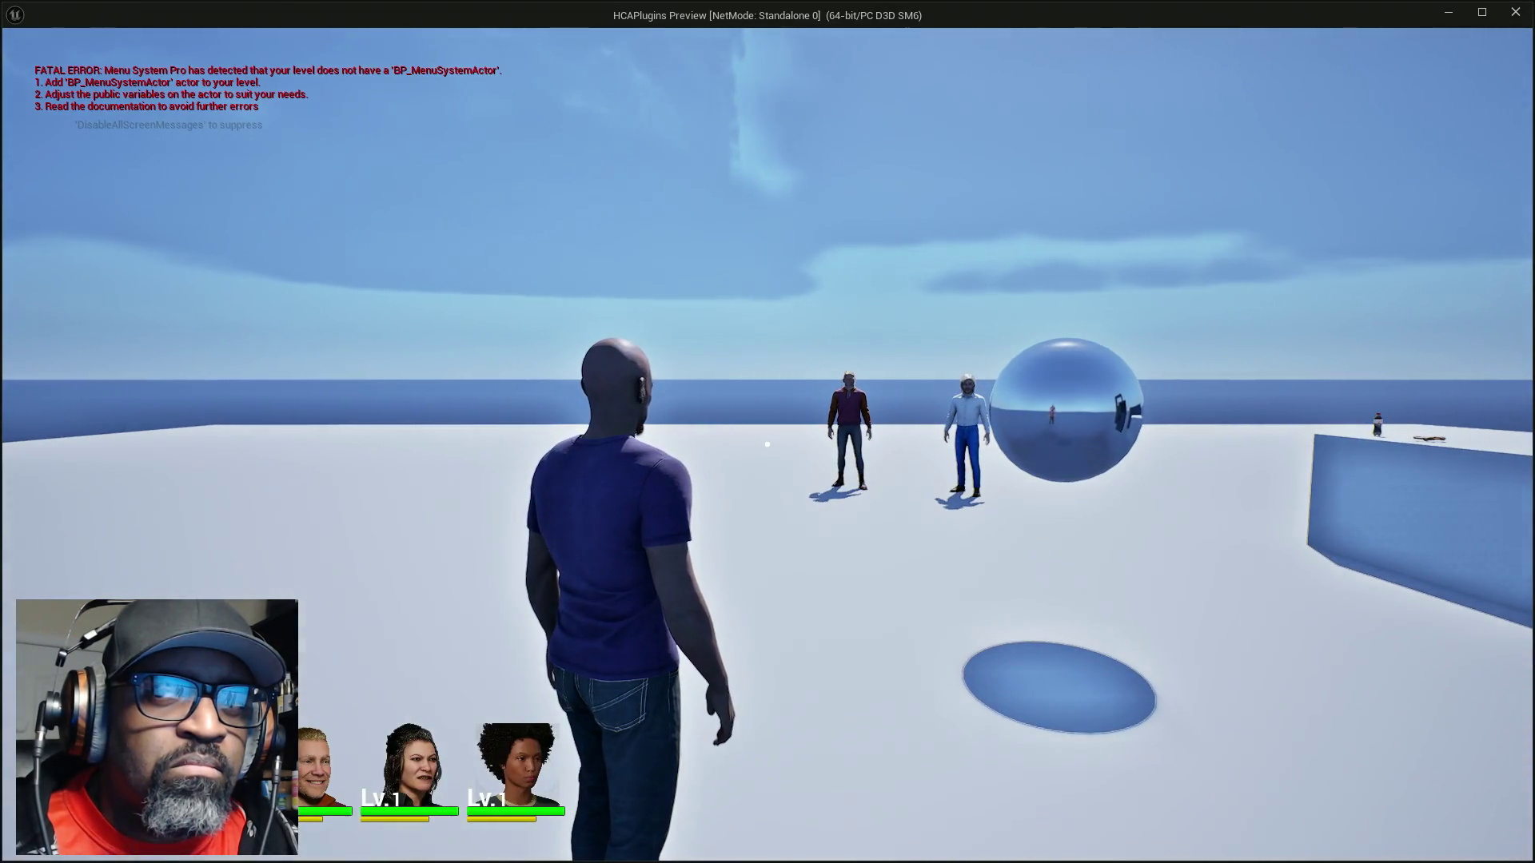
key(w)
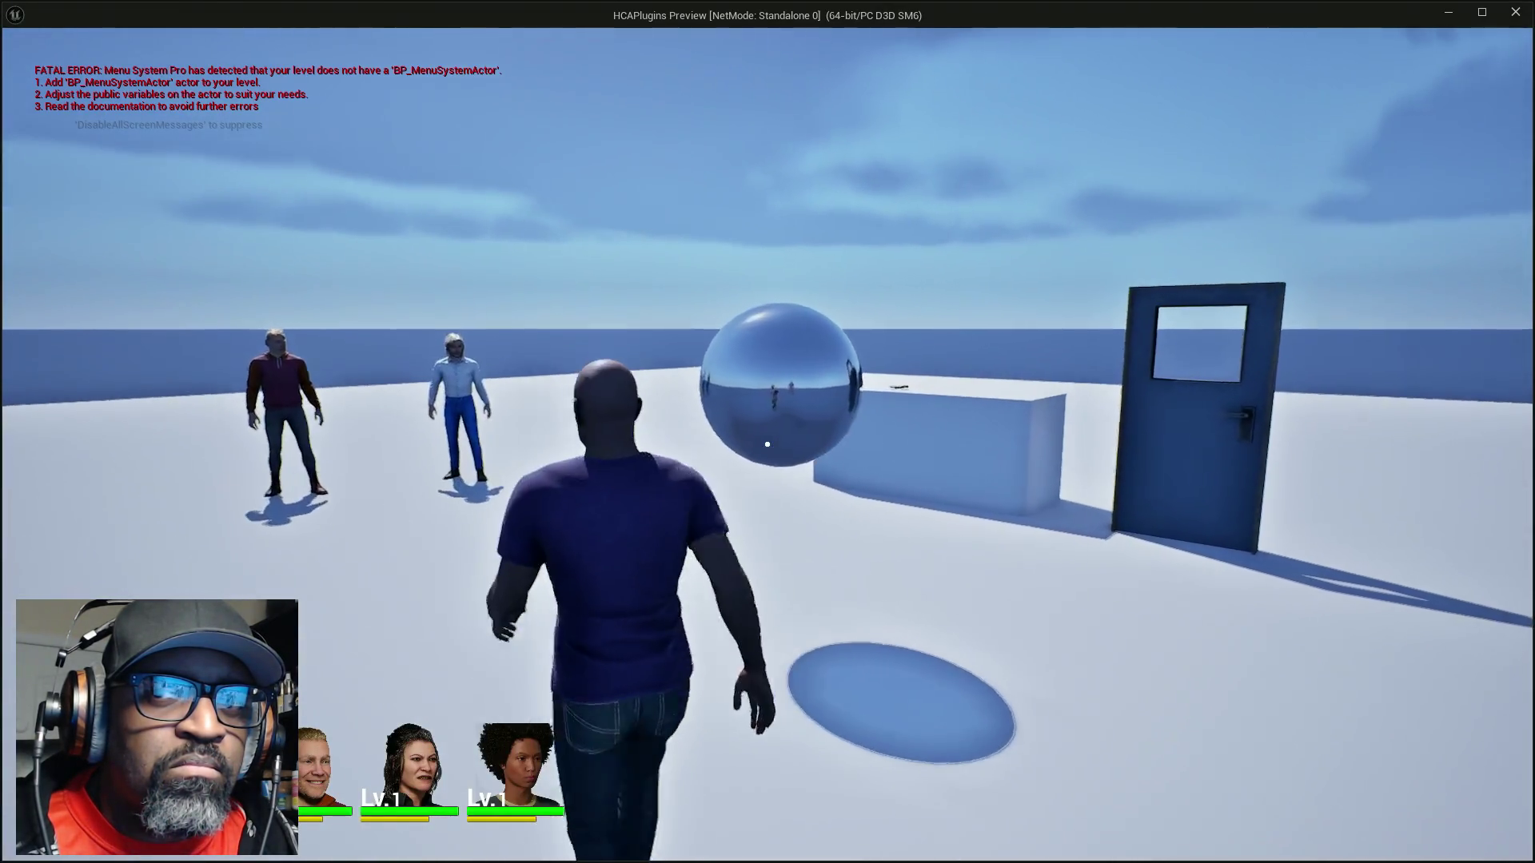
key(w)
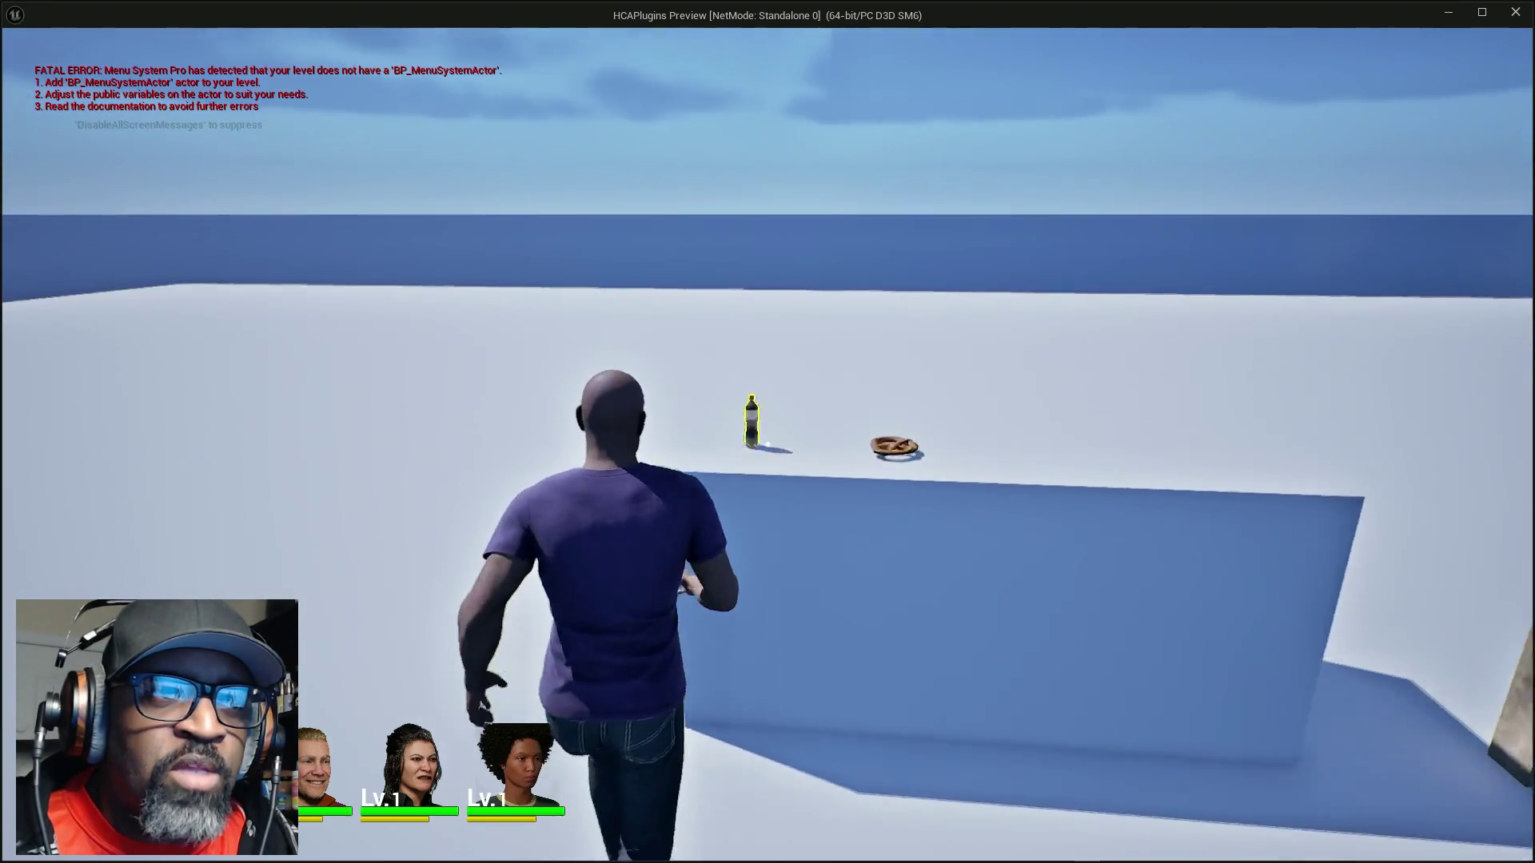
key(w)
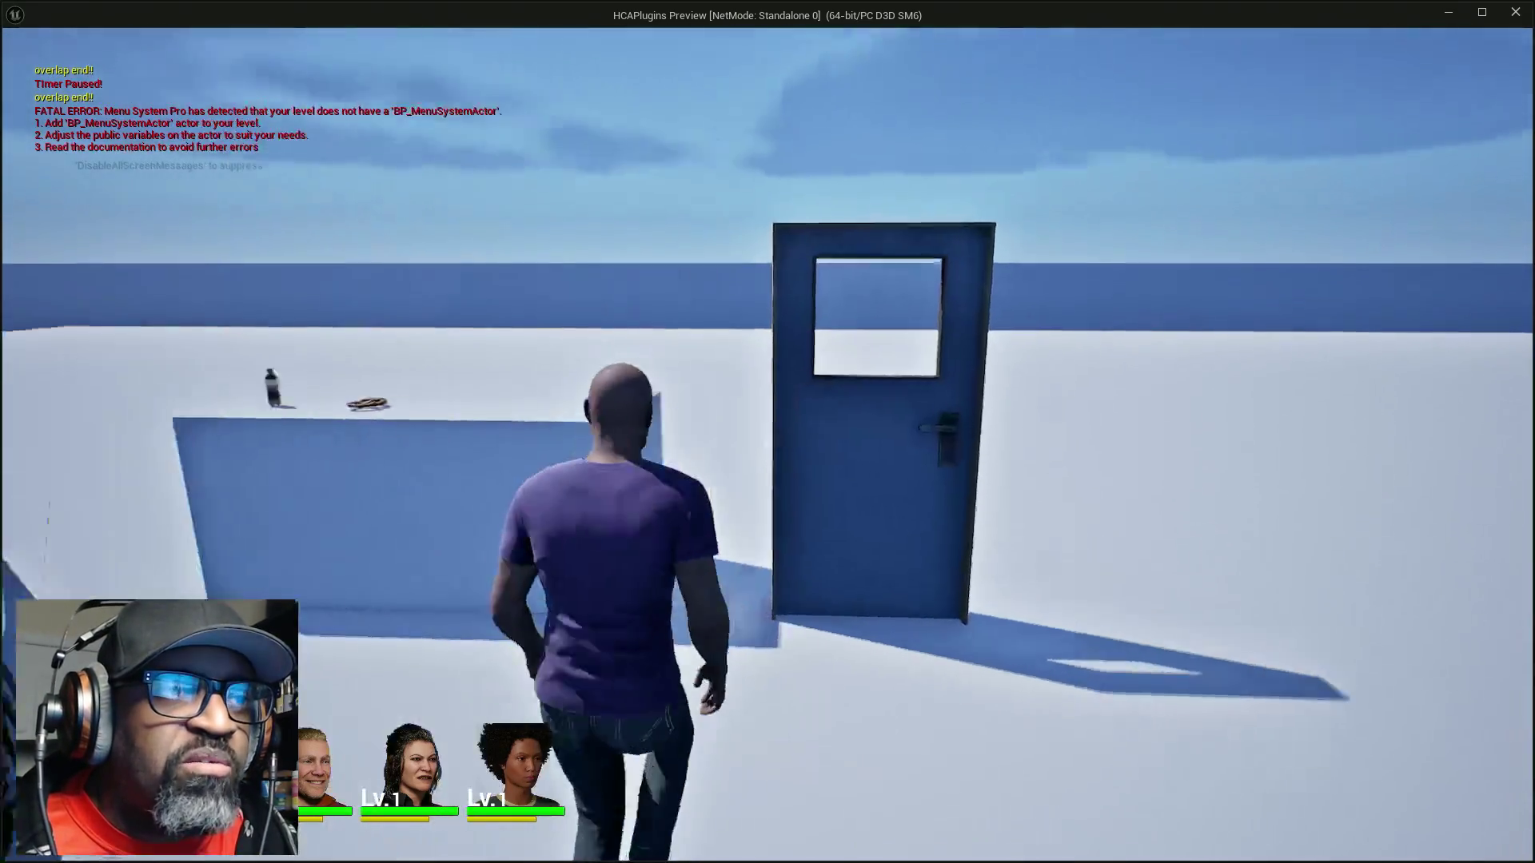
key(w)
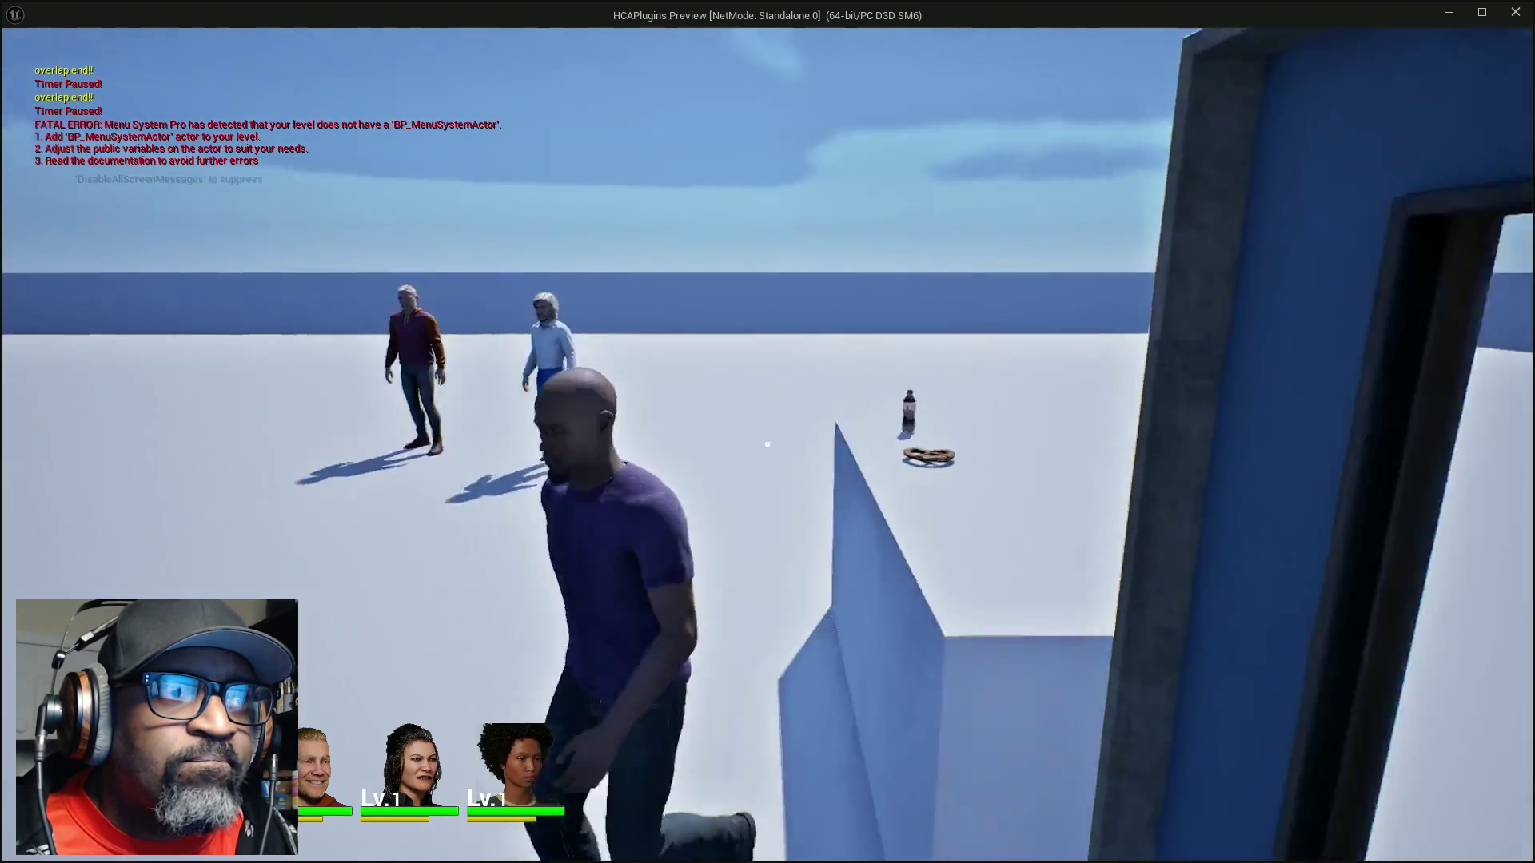
key(w)
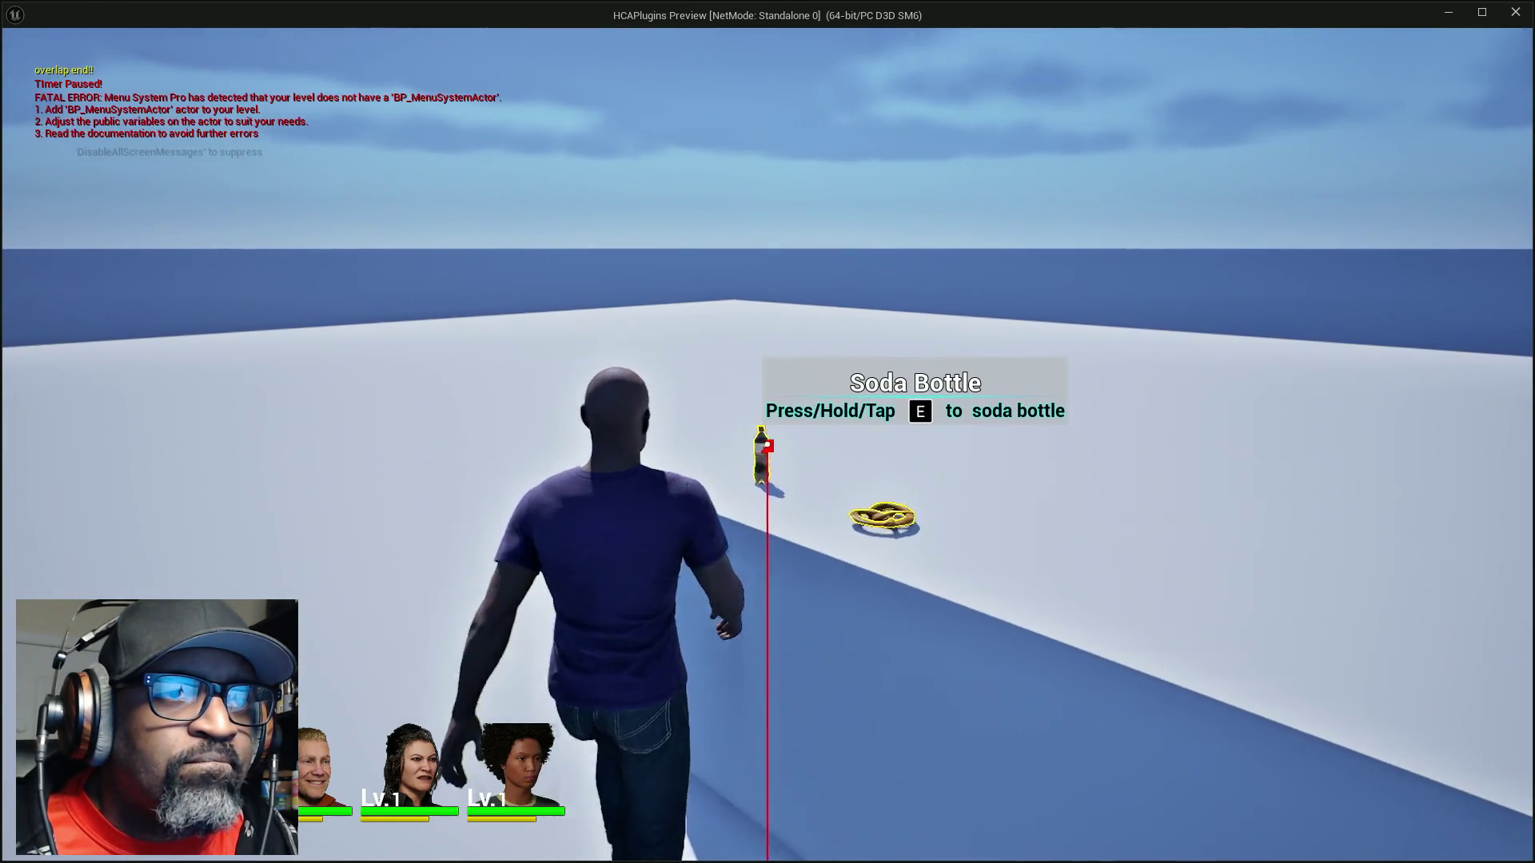
key(w)
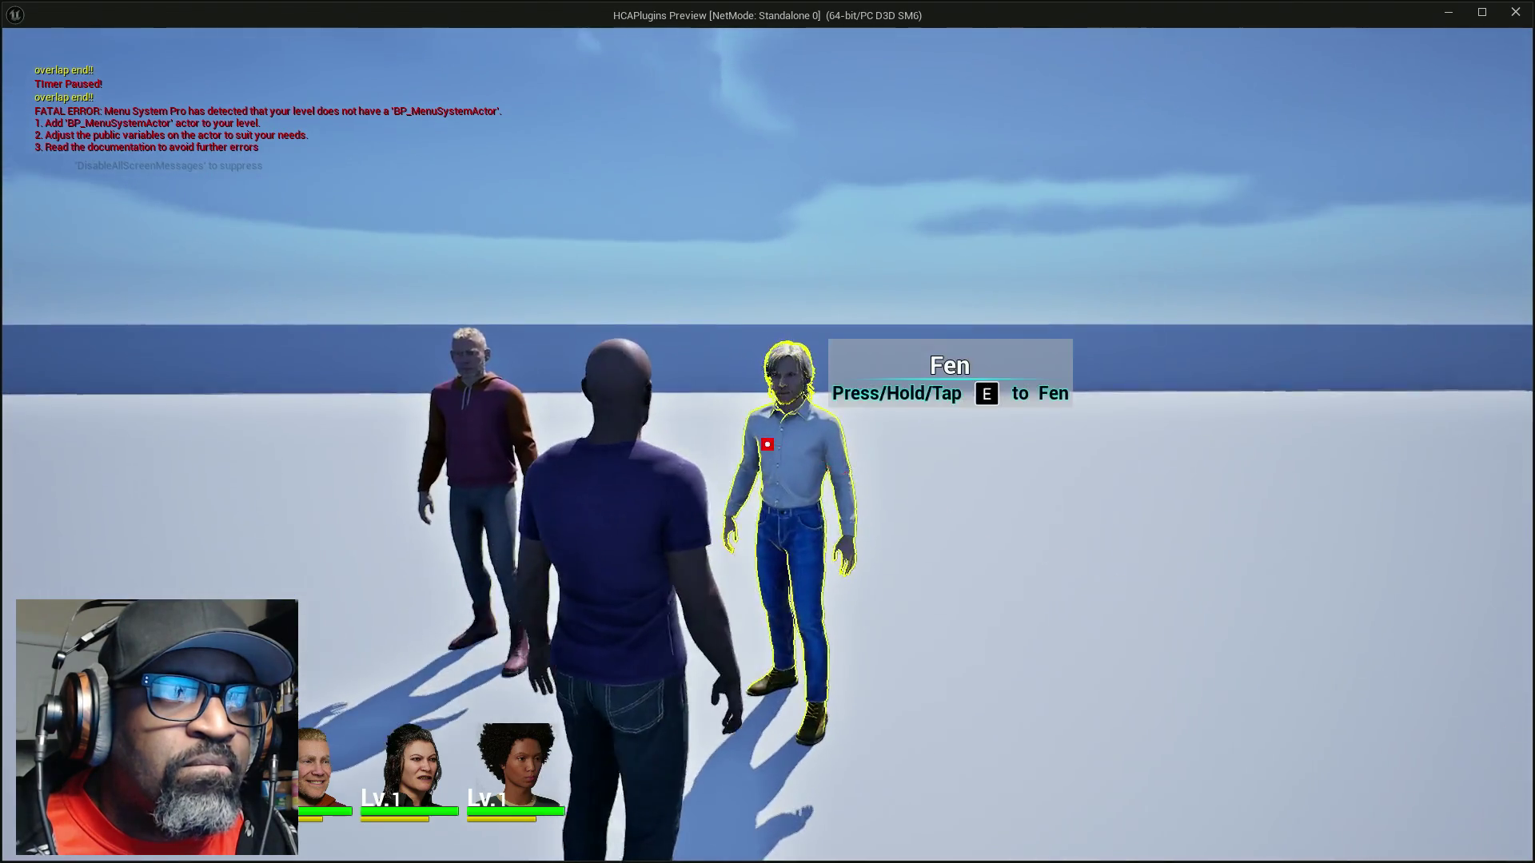
key(w)
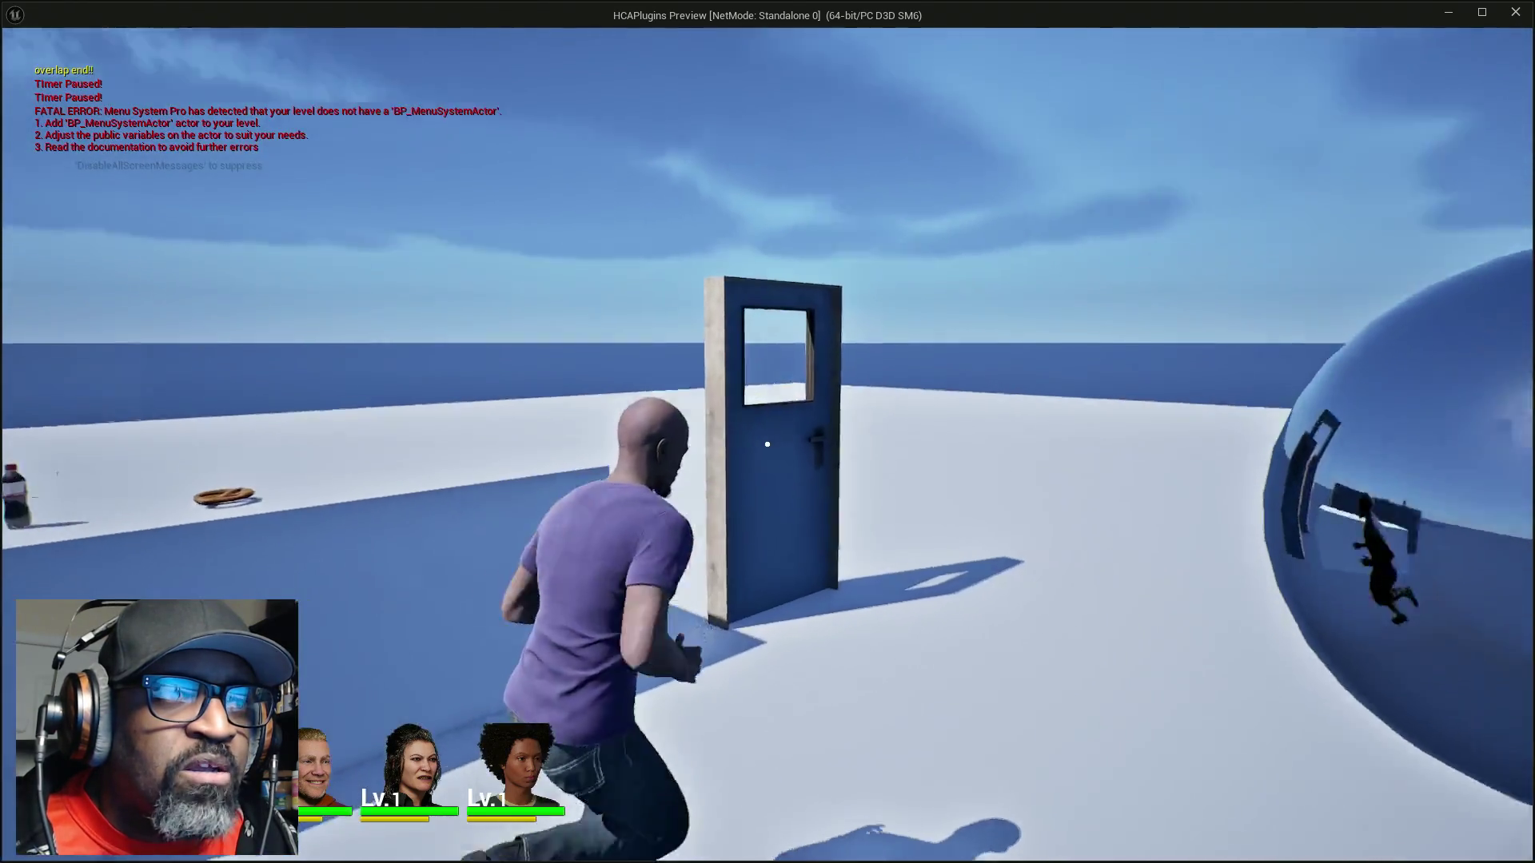
key(w)
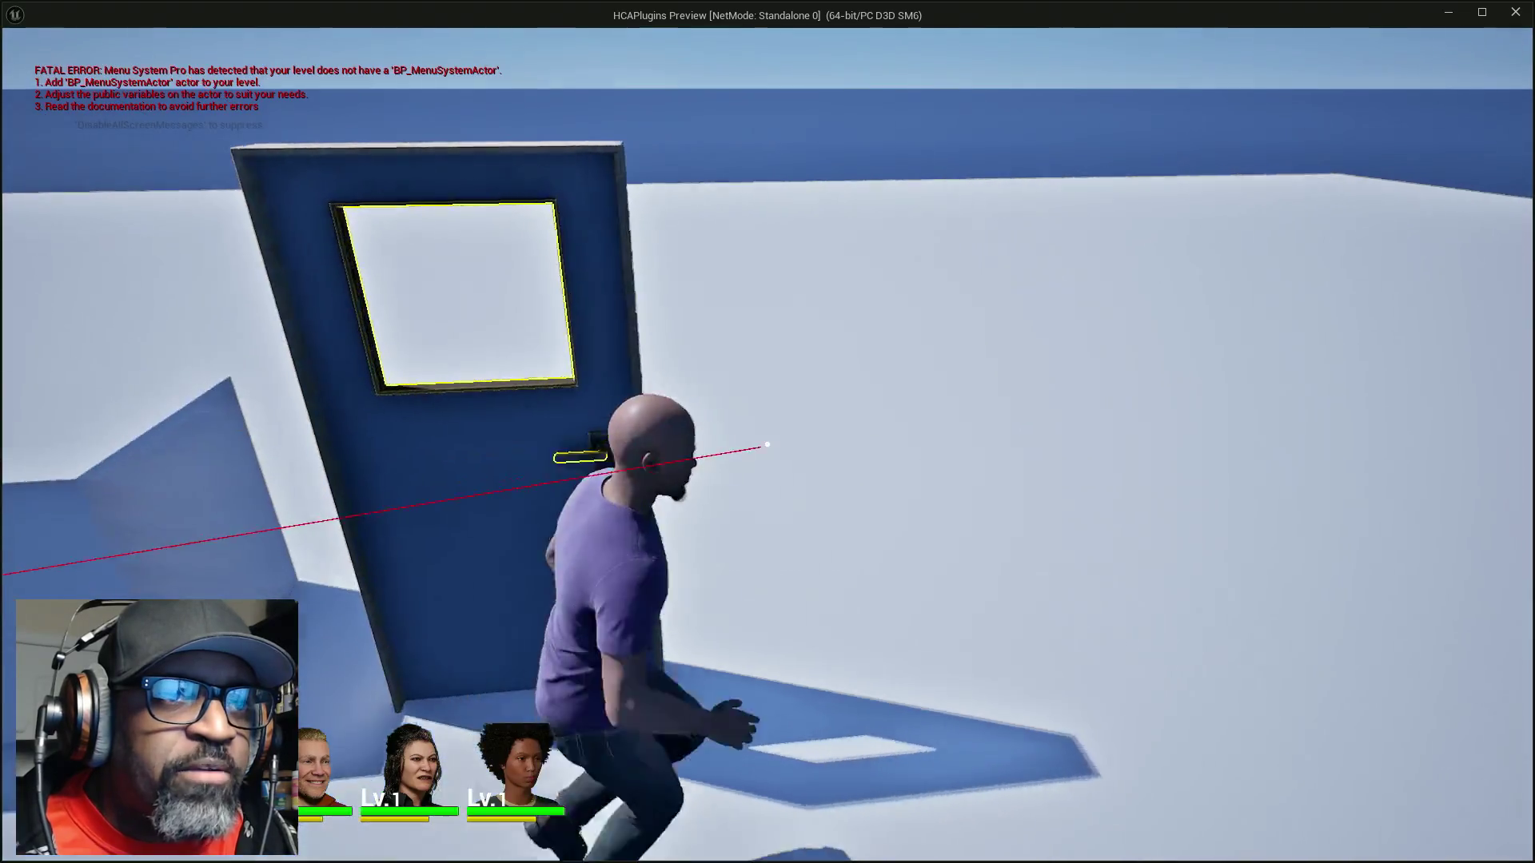
key(Escape)
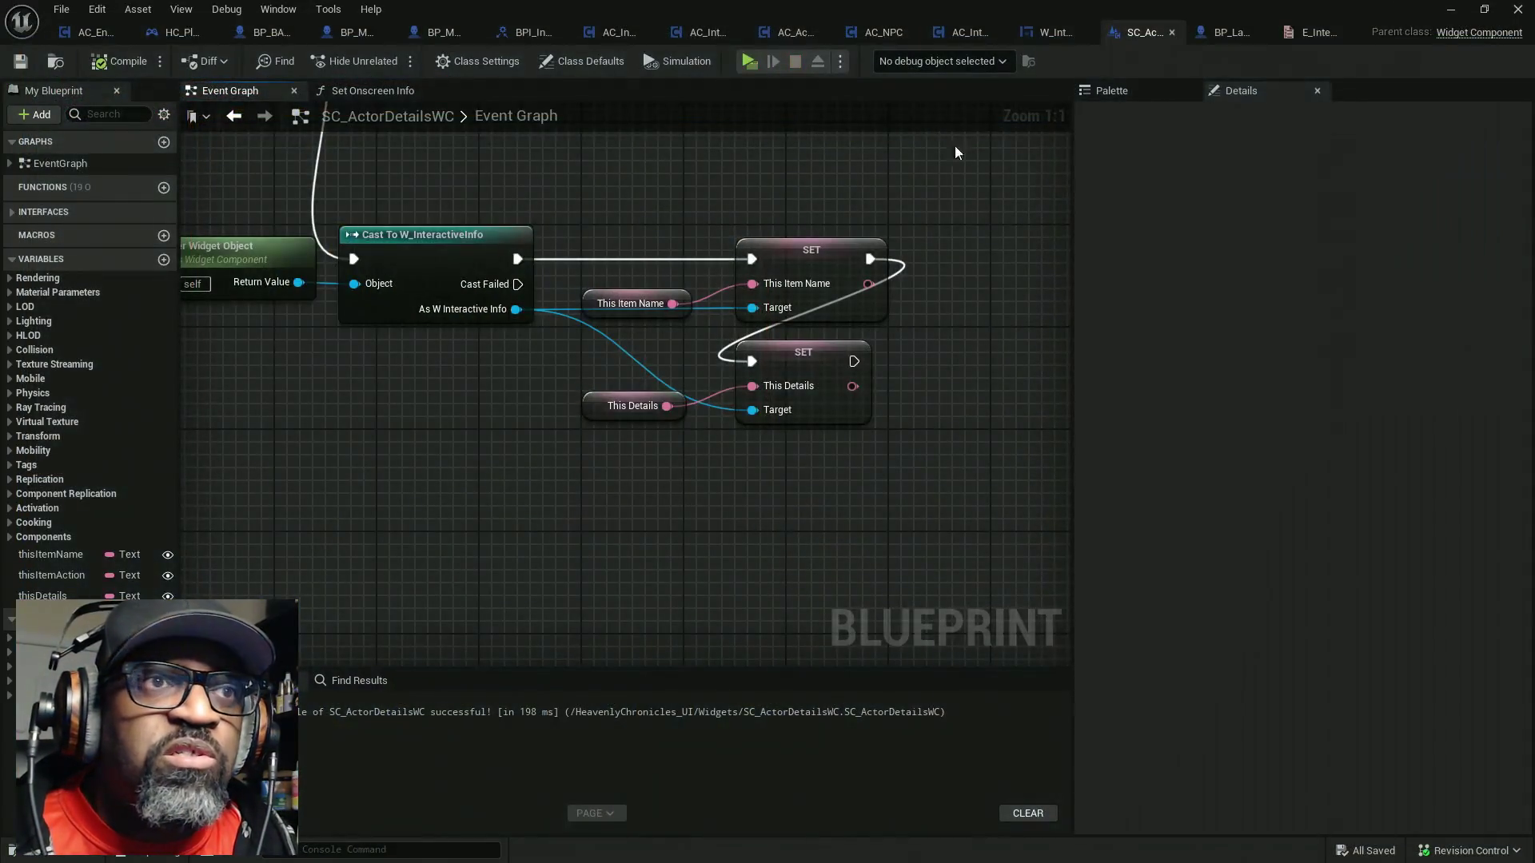
In W_InteractiveInfo, find InputAction references by name and frame the Set Onscreen Info and Branch nodes
click(1048, 31)
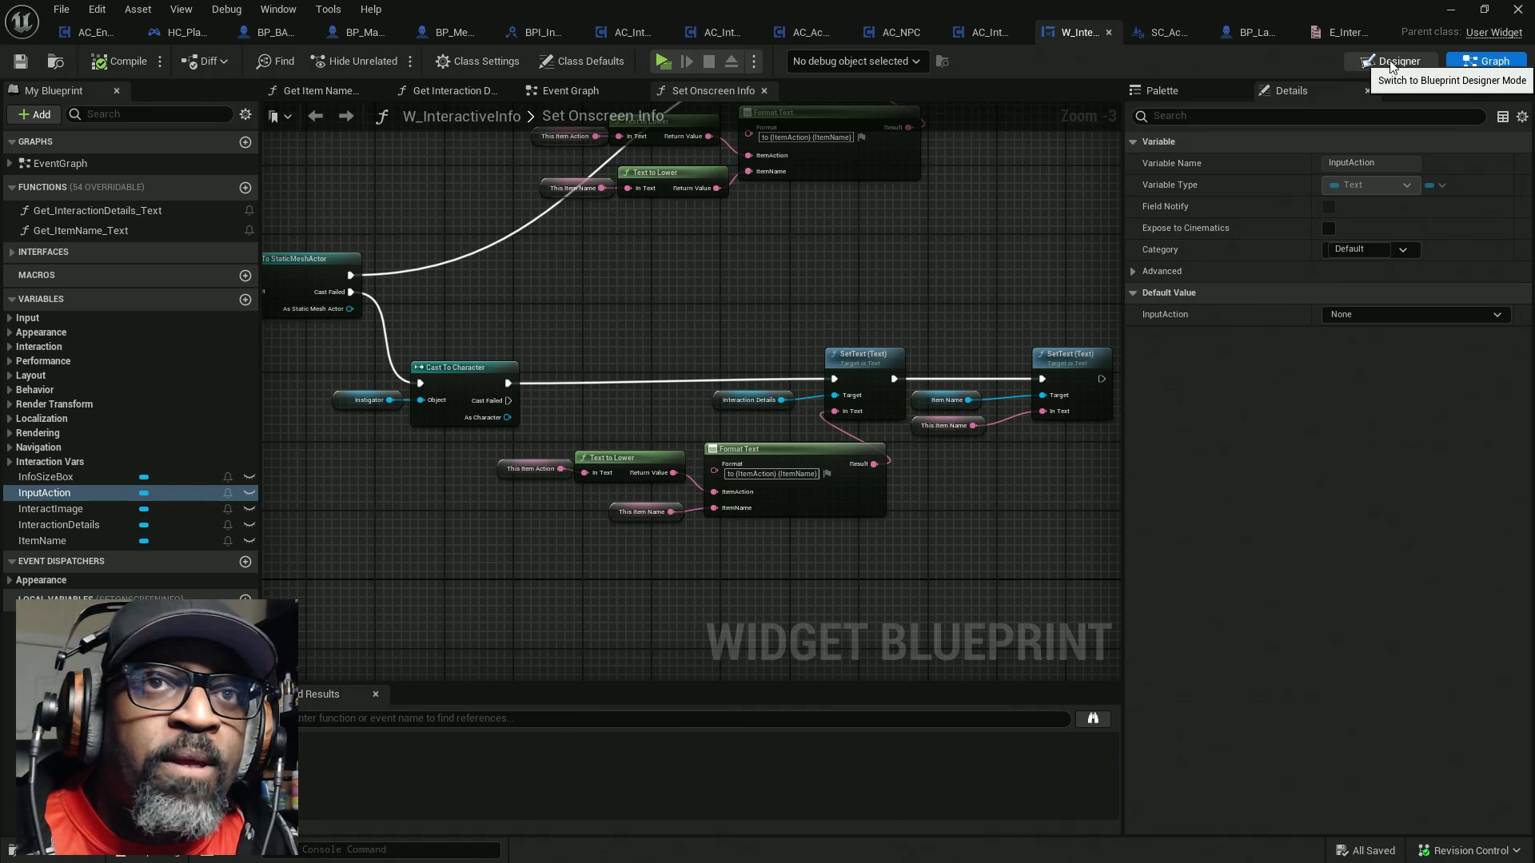
right_click(94, 494)
mouse_move(172, 545)
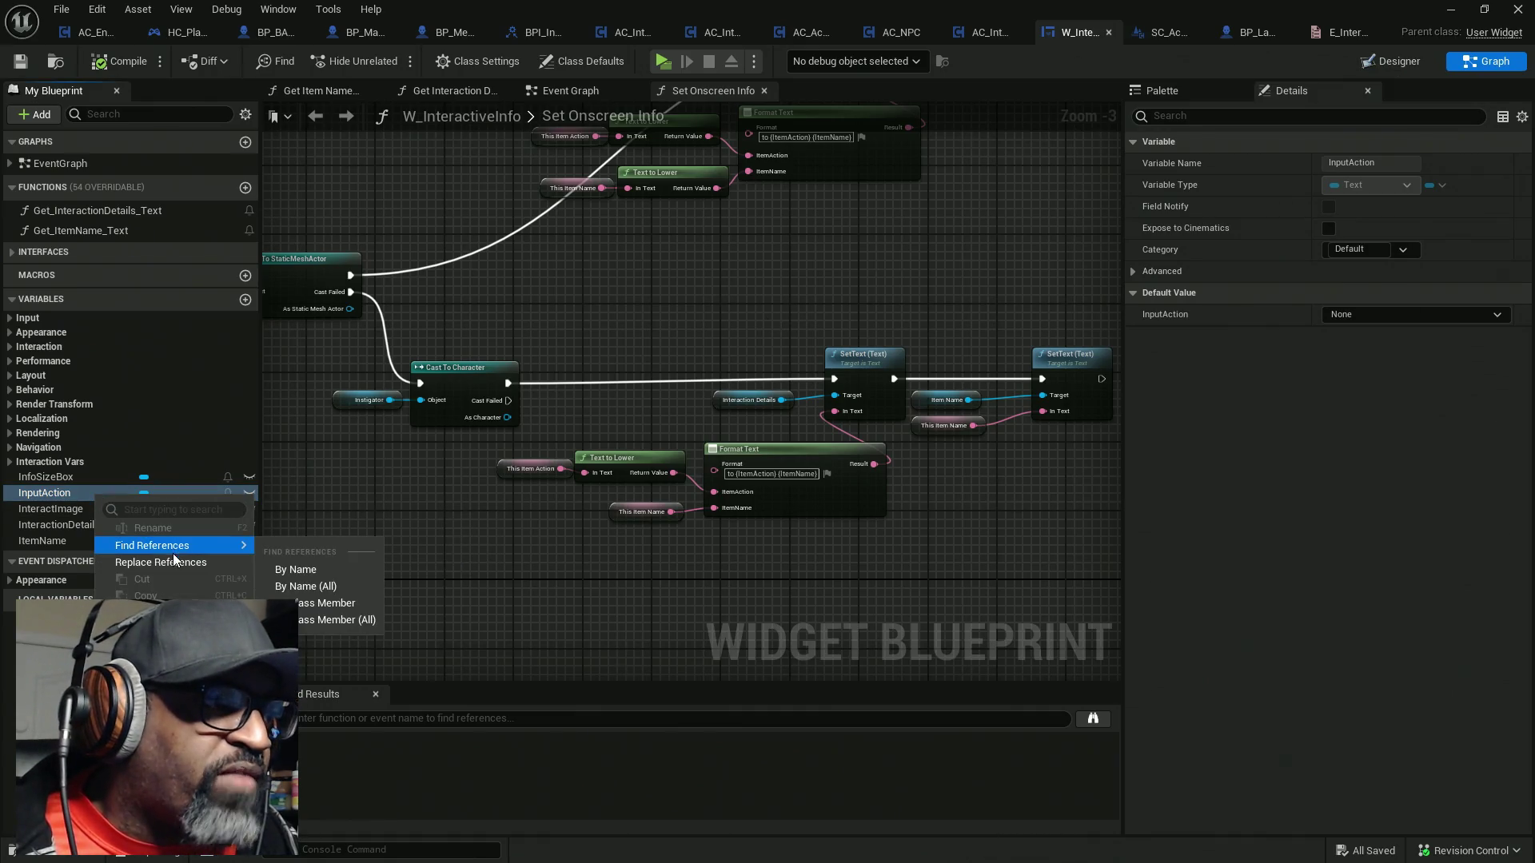
click(329, 571)
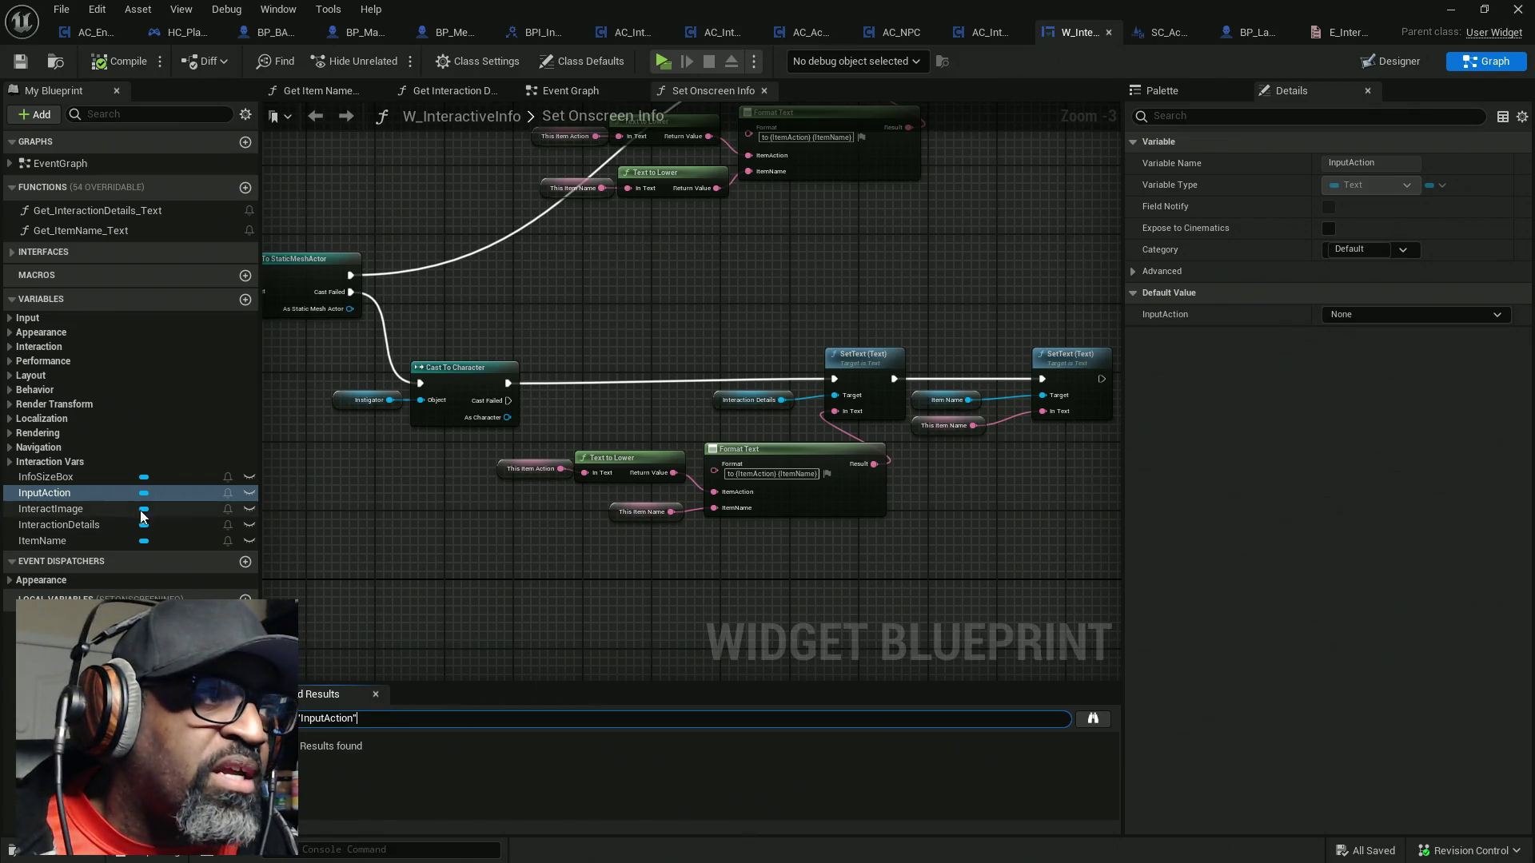
mouse_move(75, 493)
mouse_down()
mouse_move(786, 248)
mouse_move(612, 277)
mouse_move(1487, 120)
mouse_move(1453, 139)
mouse_move(1290, 136)
mouse_up()
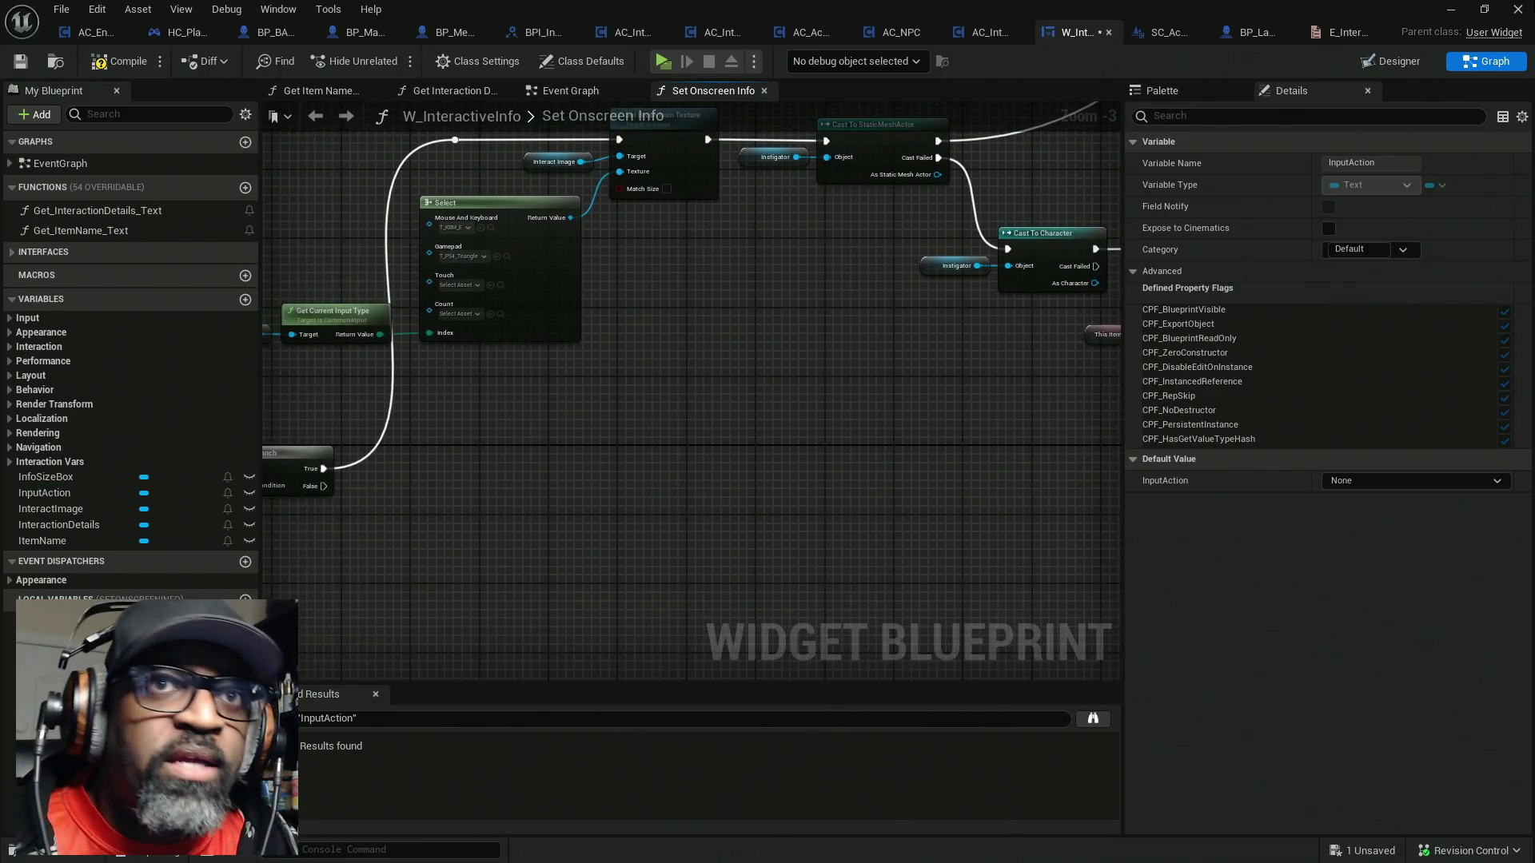
mouse_move(536, 442)
mouse_down()
mouse_move(795, 367)
mouse_move(817, 343)
mouse_up()
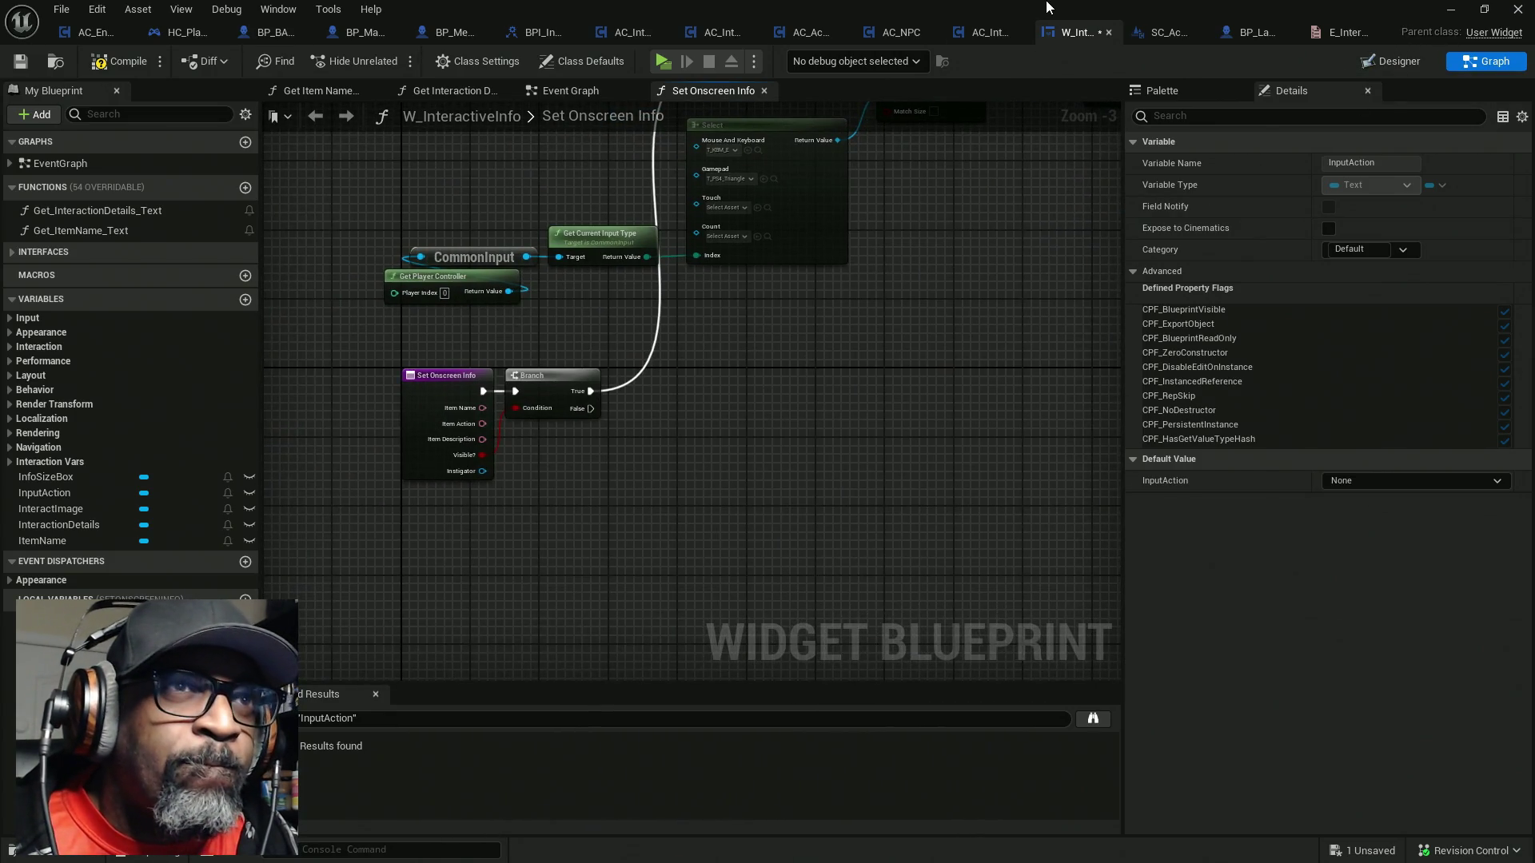
key(alt+Tab)
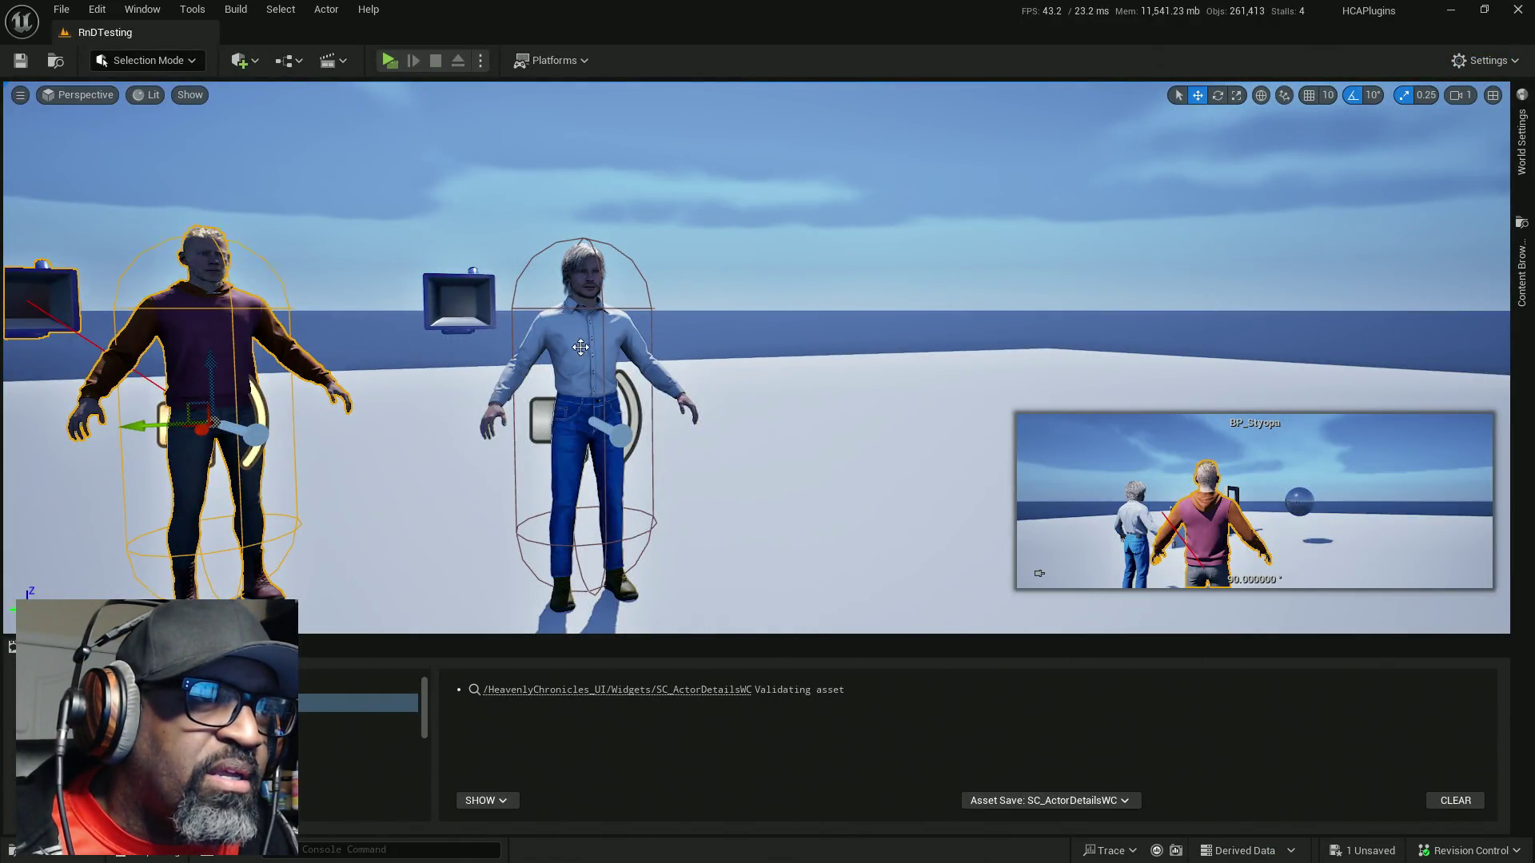
click(582, 347)
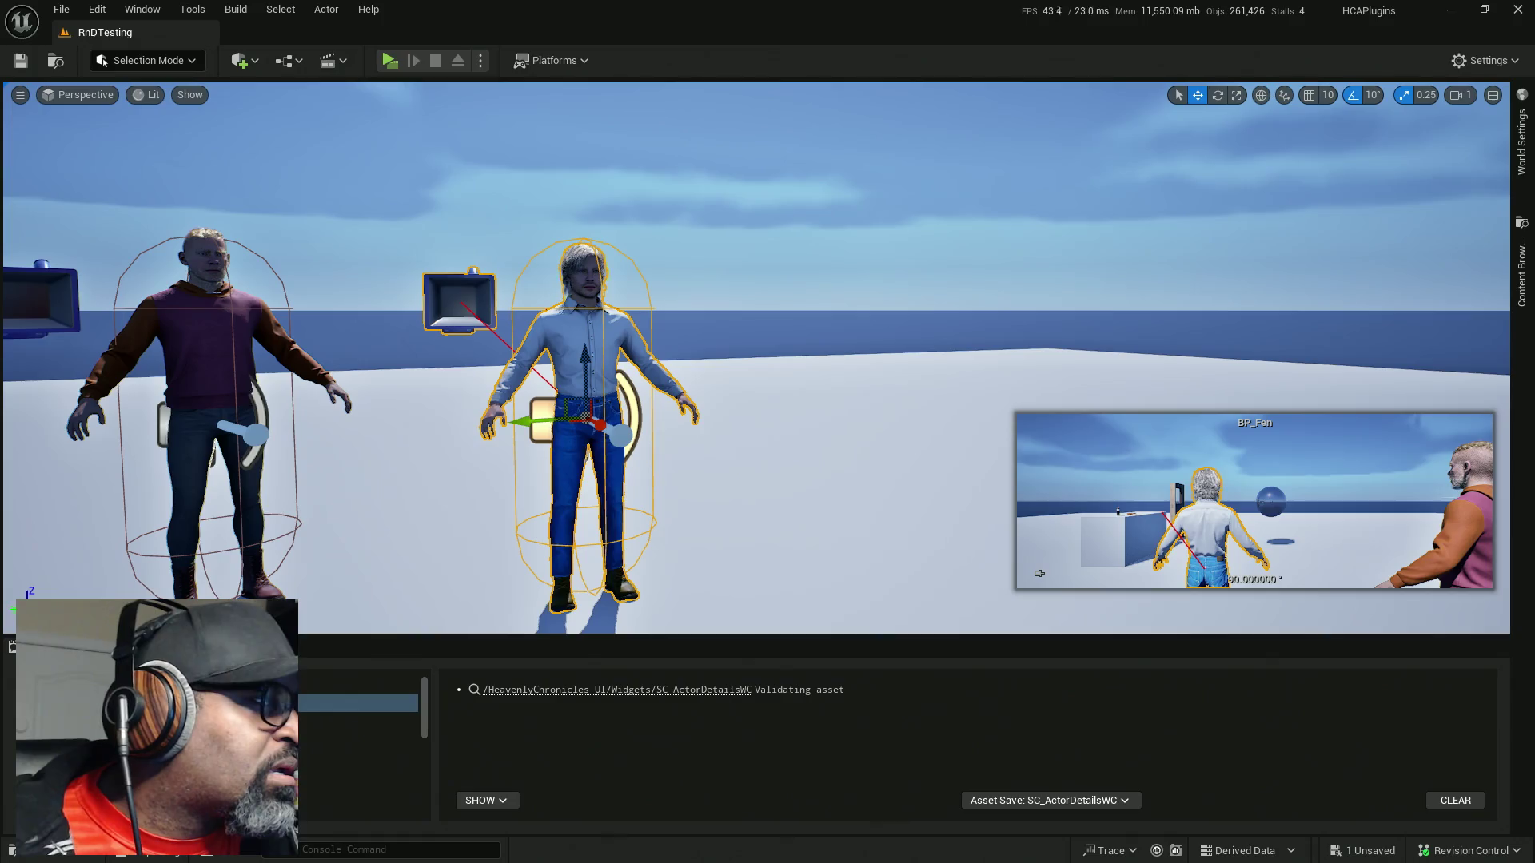
key(alt+Tab)
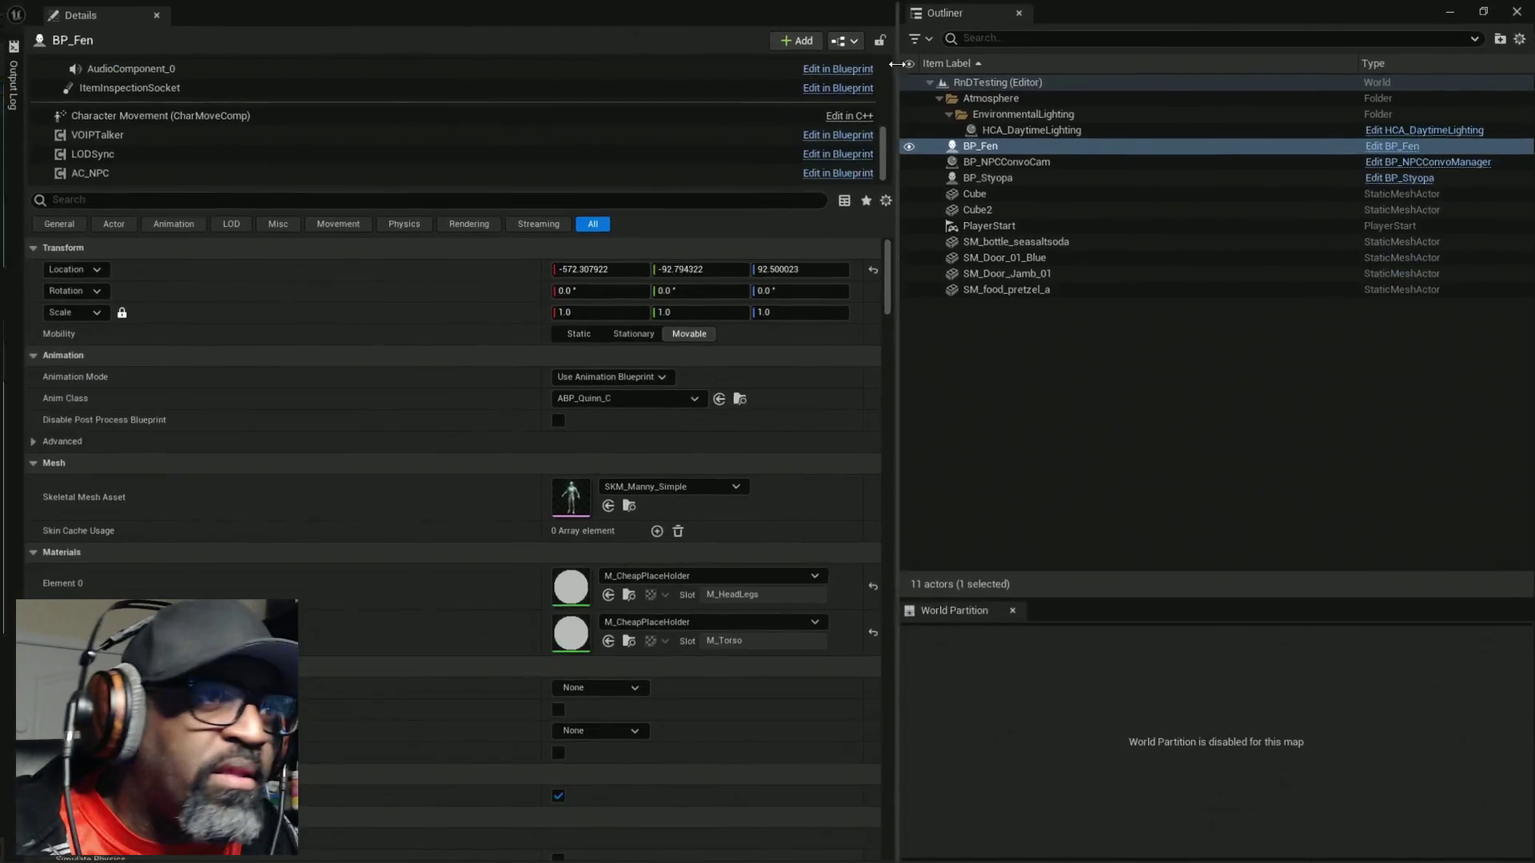
click(96, 171)
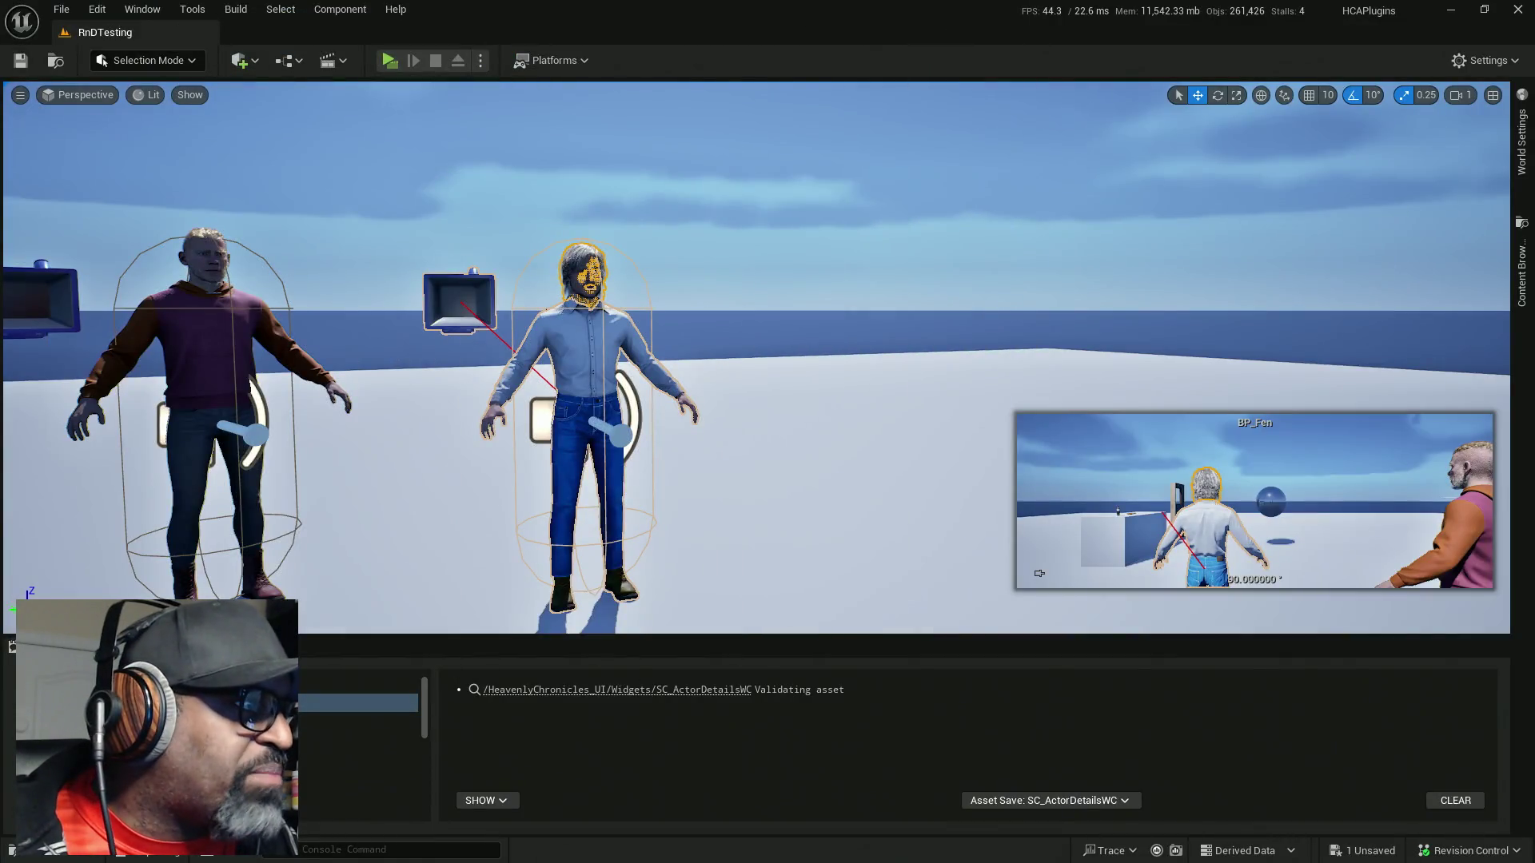
key(alt+Tab)
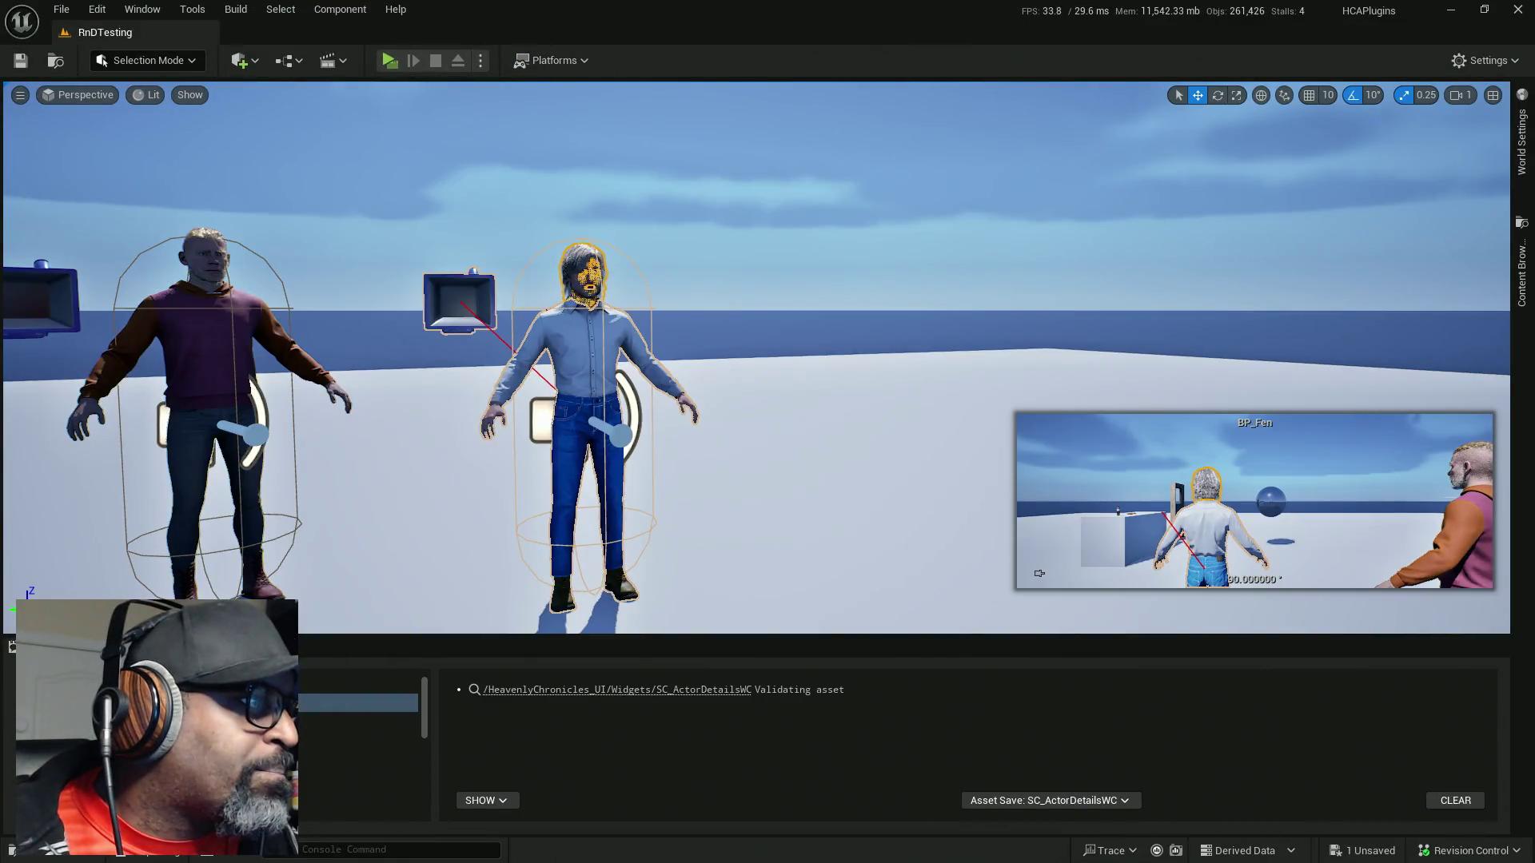
key(alt+Tab)
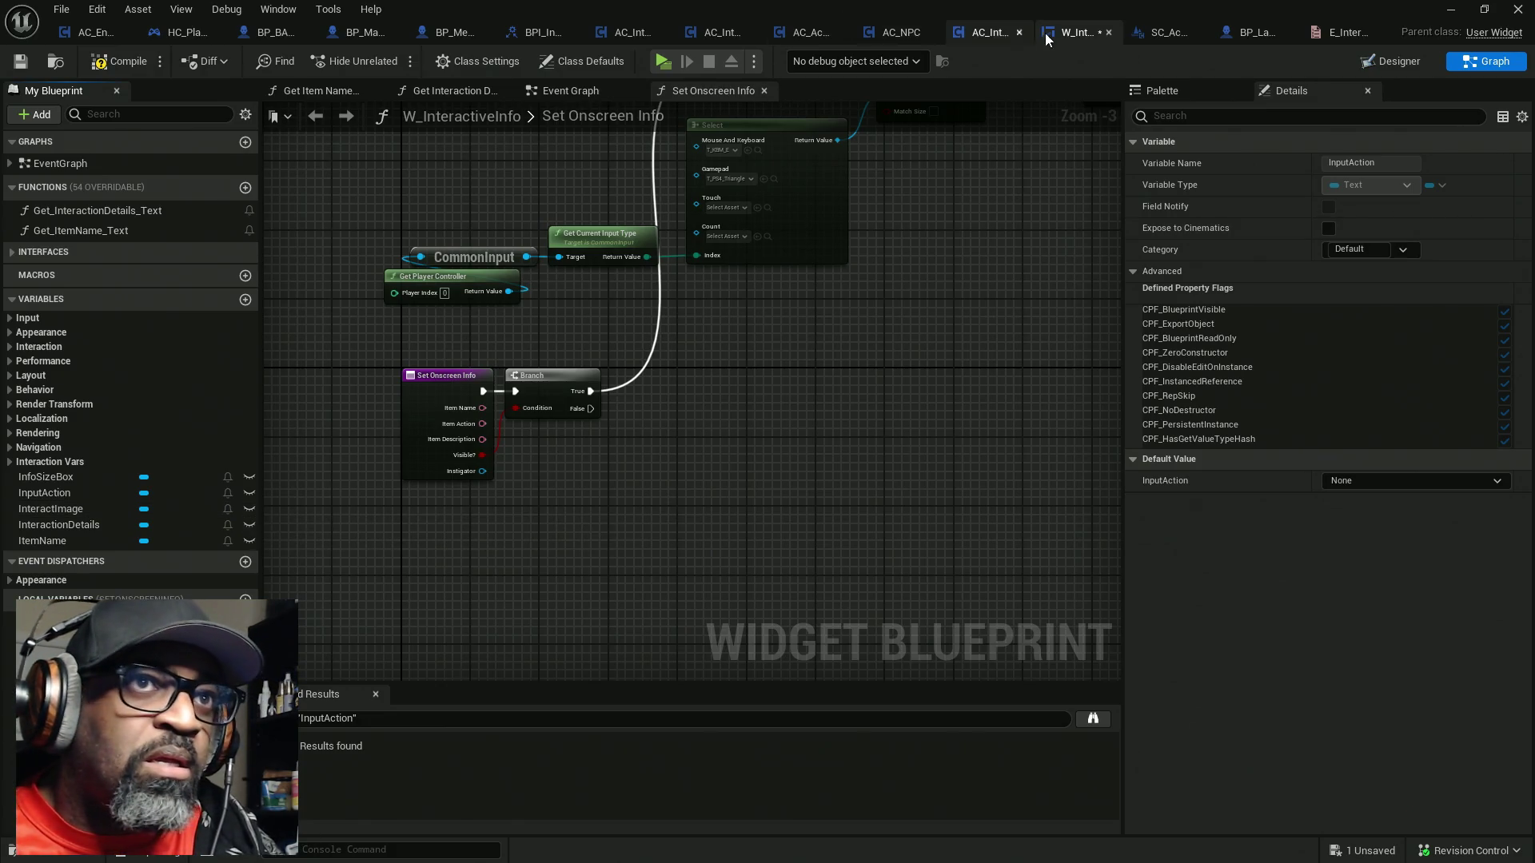
In AC_ActorOfInterest's Event Graph, frame Add SC Actor Details WC and select the Item Description getter
click(790, 37)
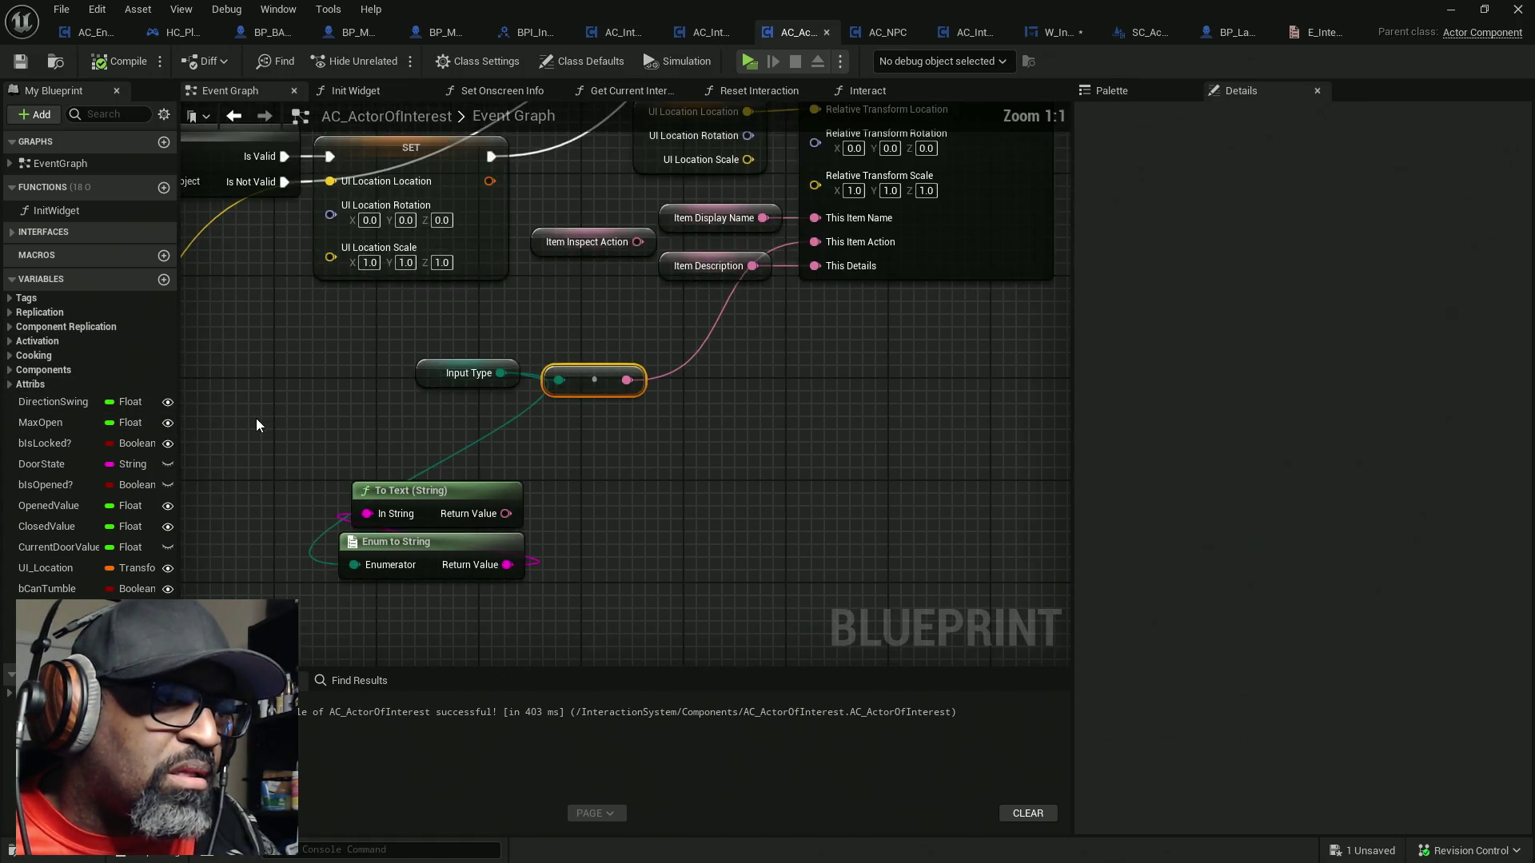
scroll(651, 466, down, 3)
drag(770, 441, 984, 404)
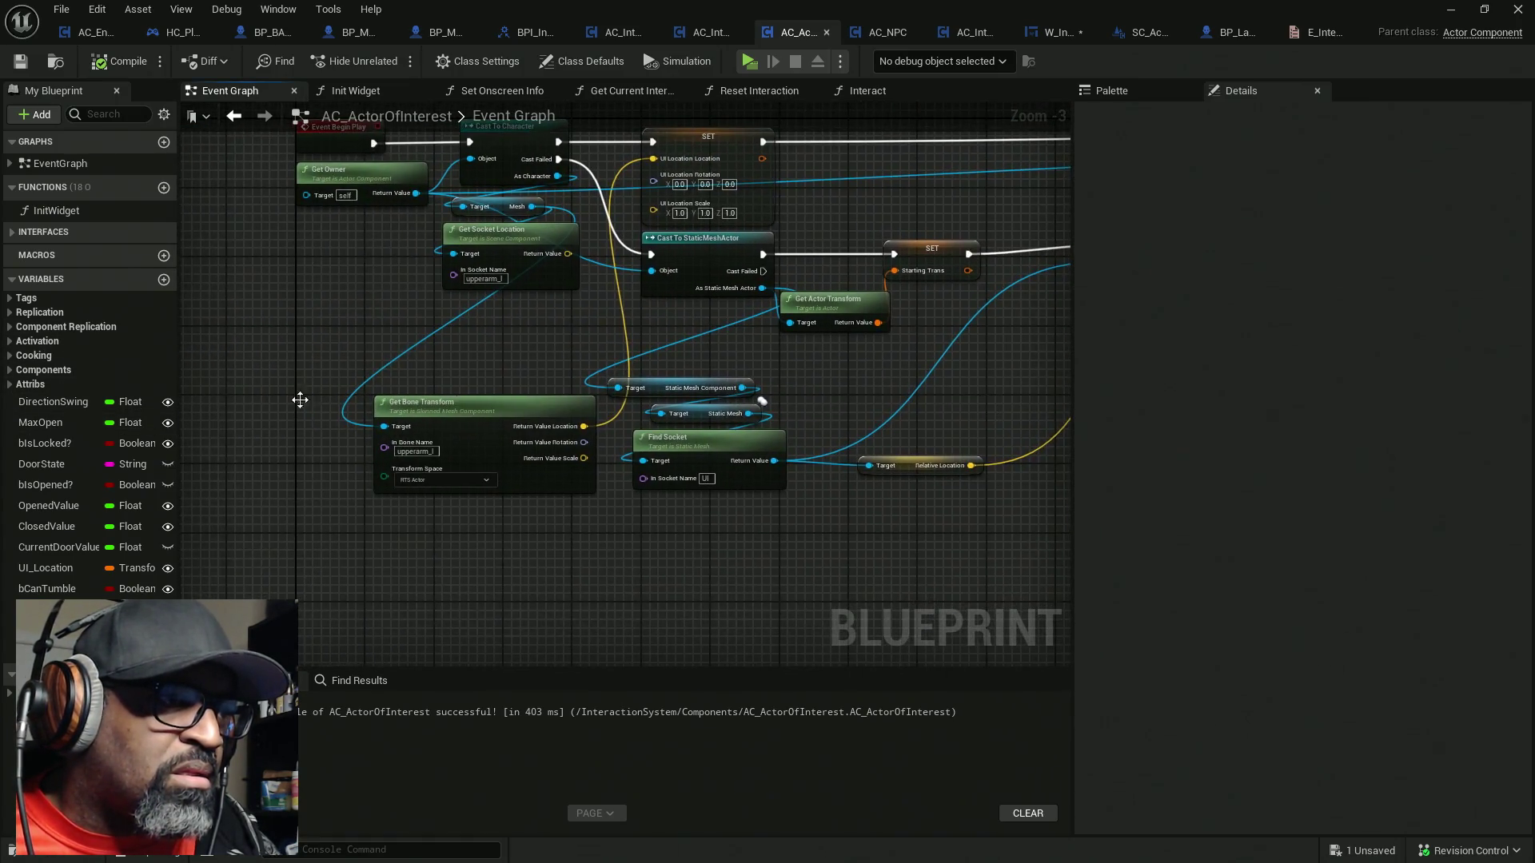
scroll(502, 364, down, 3)
scroll(774, 352, up, 3)
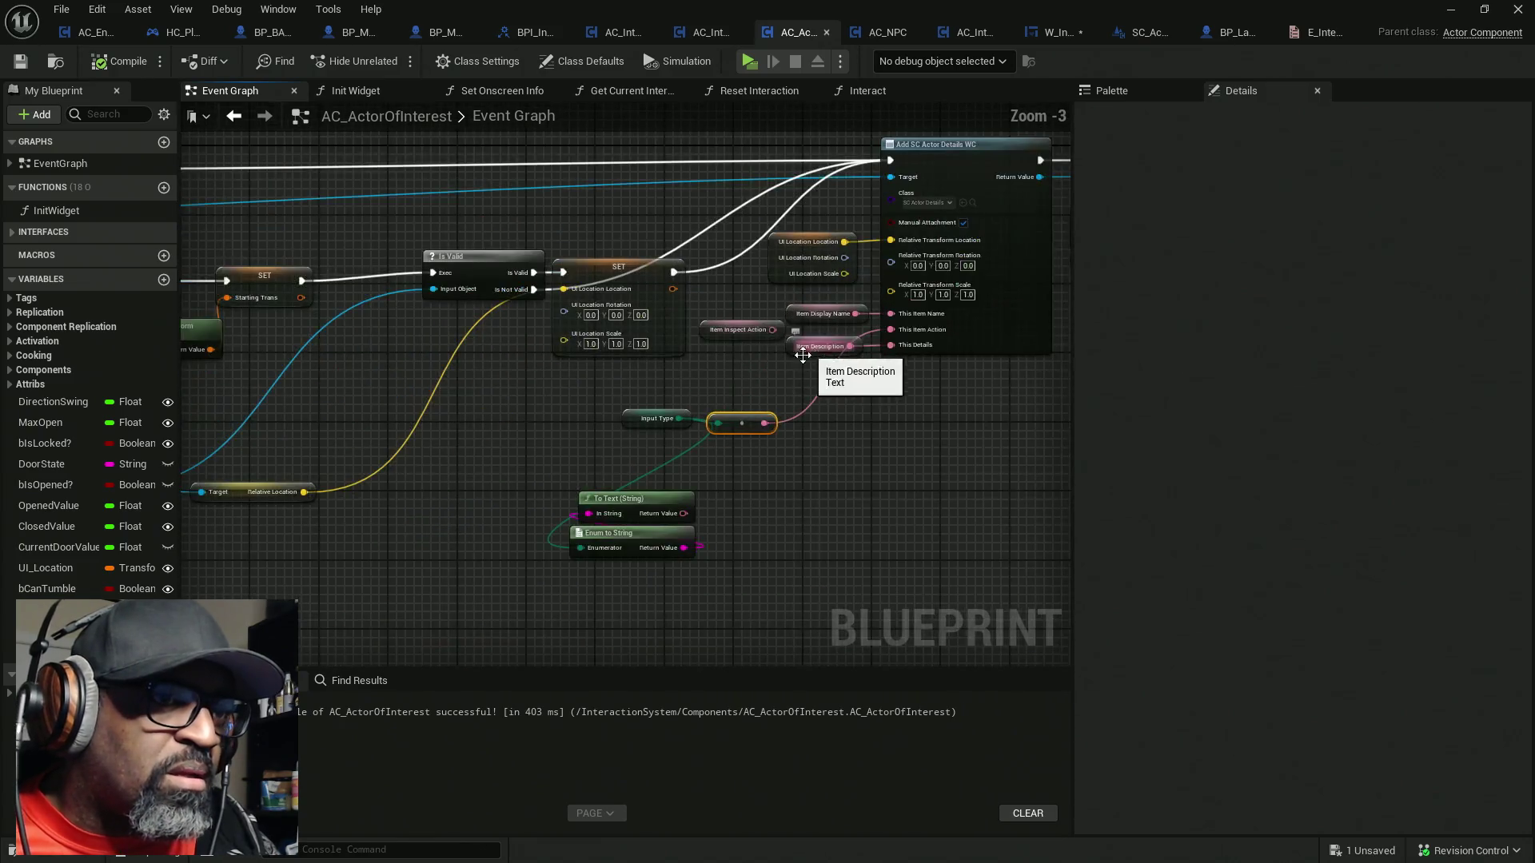
drag(804, 353, 650, 374)
scroll(650, 373, up, 2)
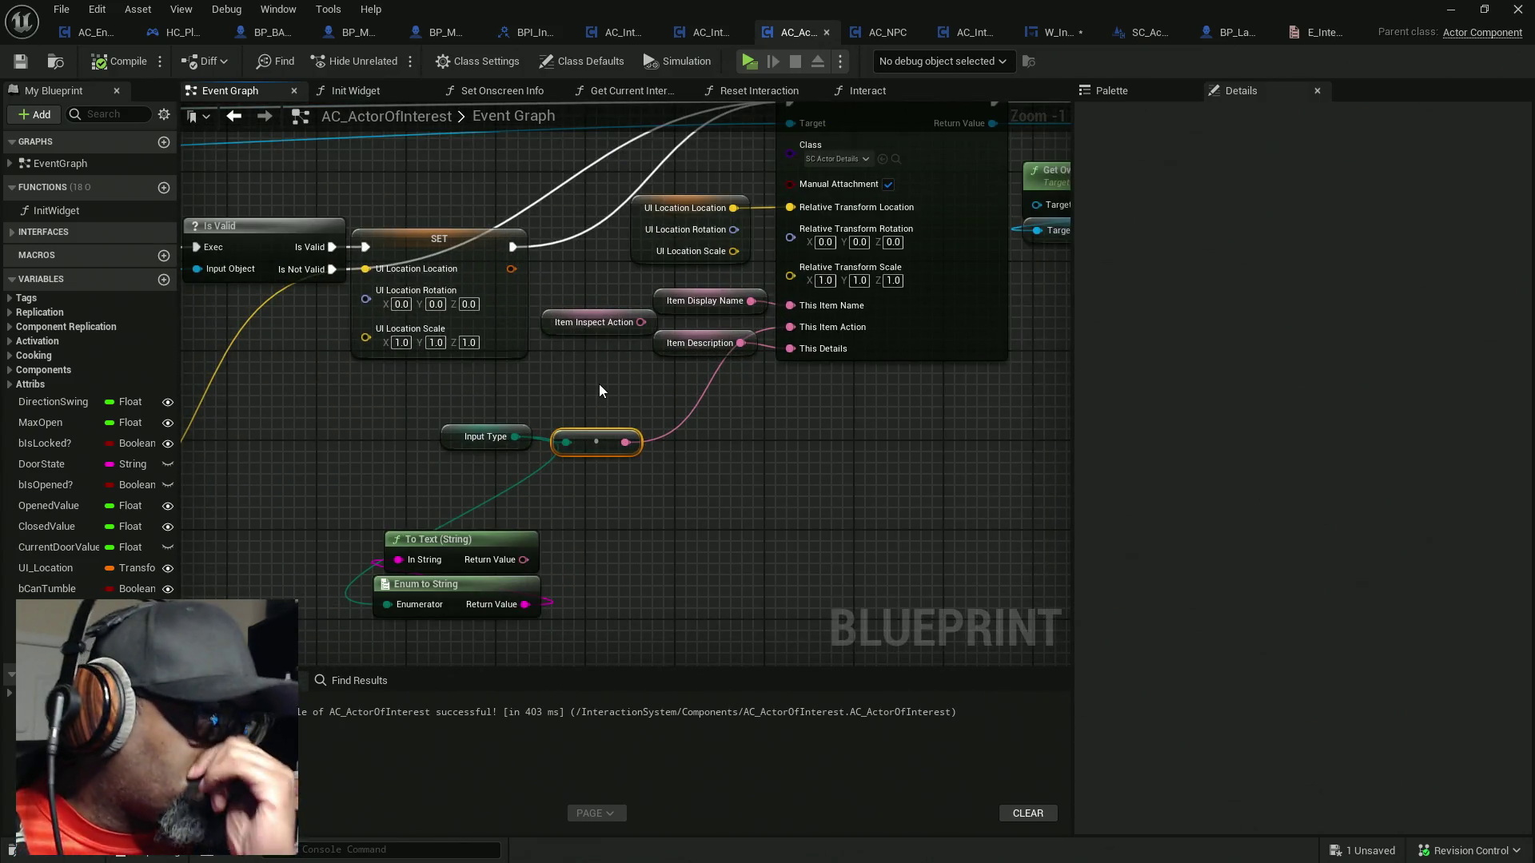
click(704, 346)
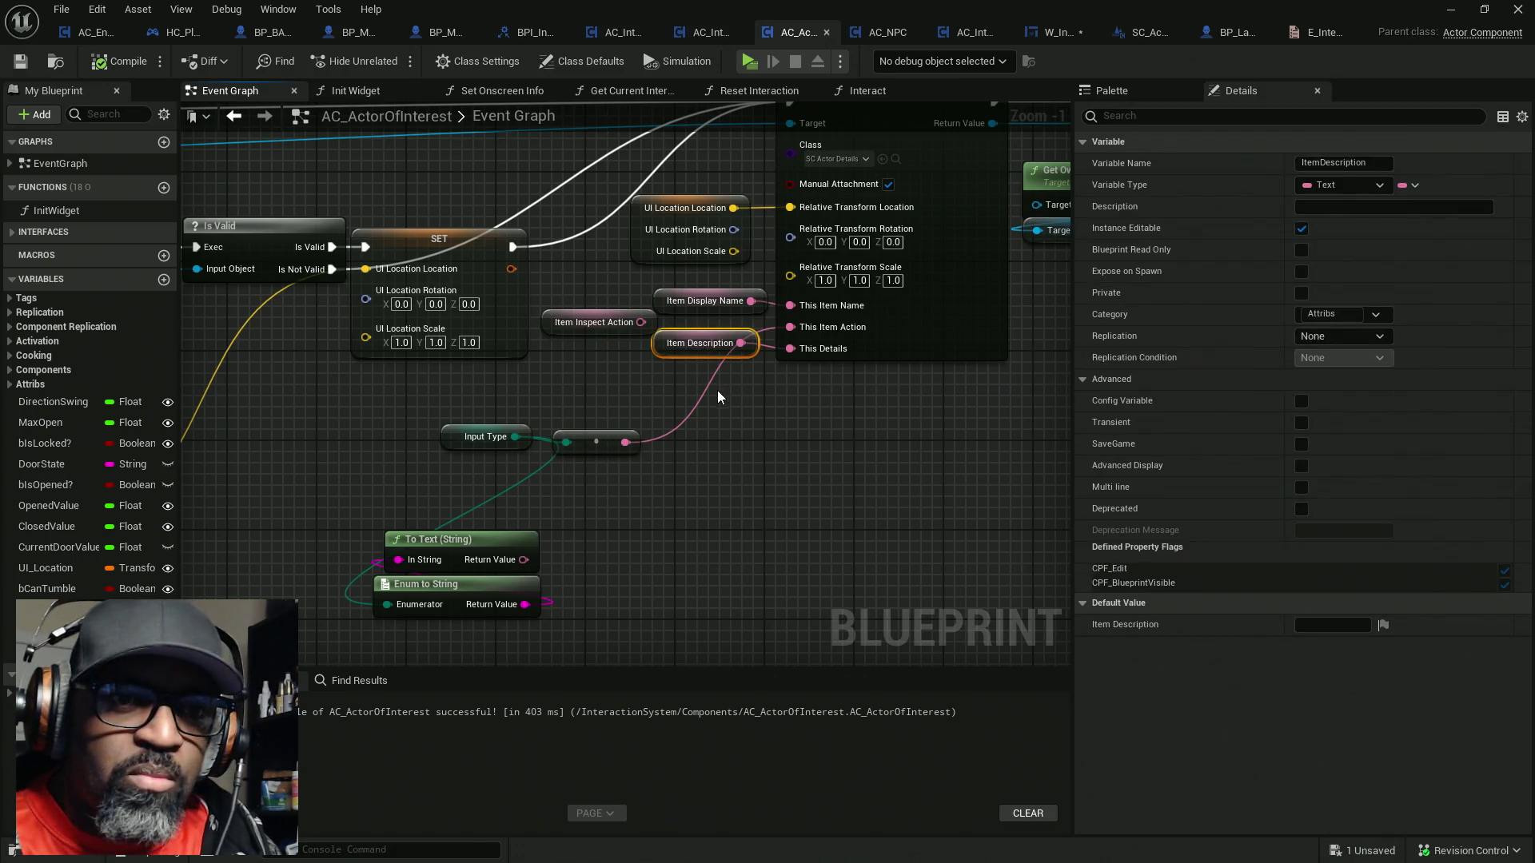
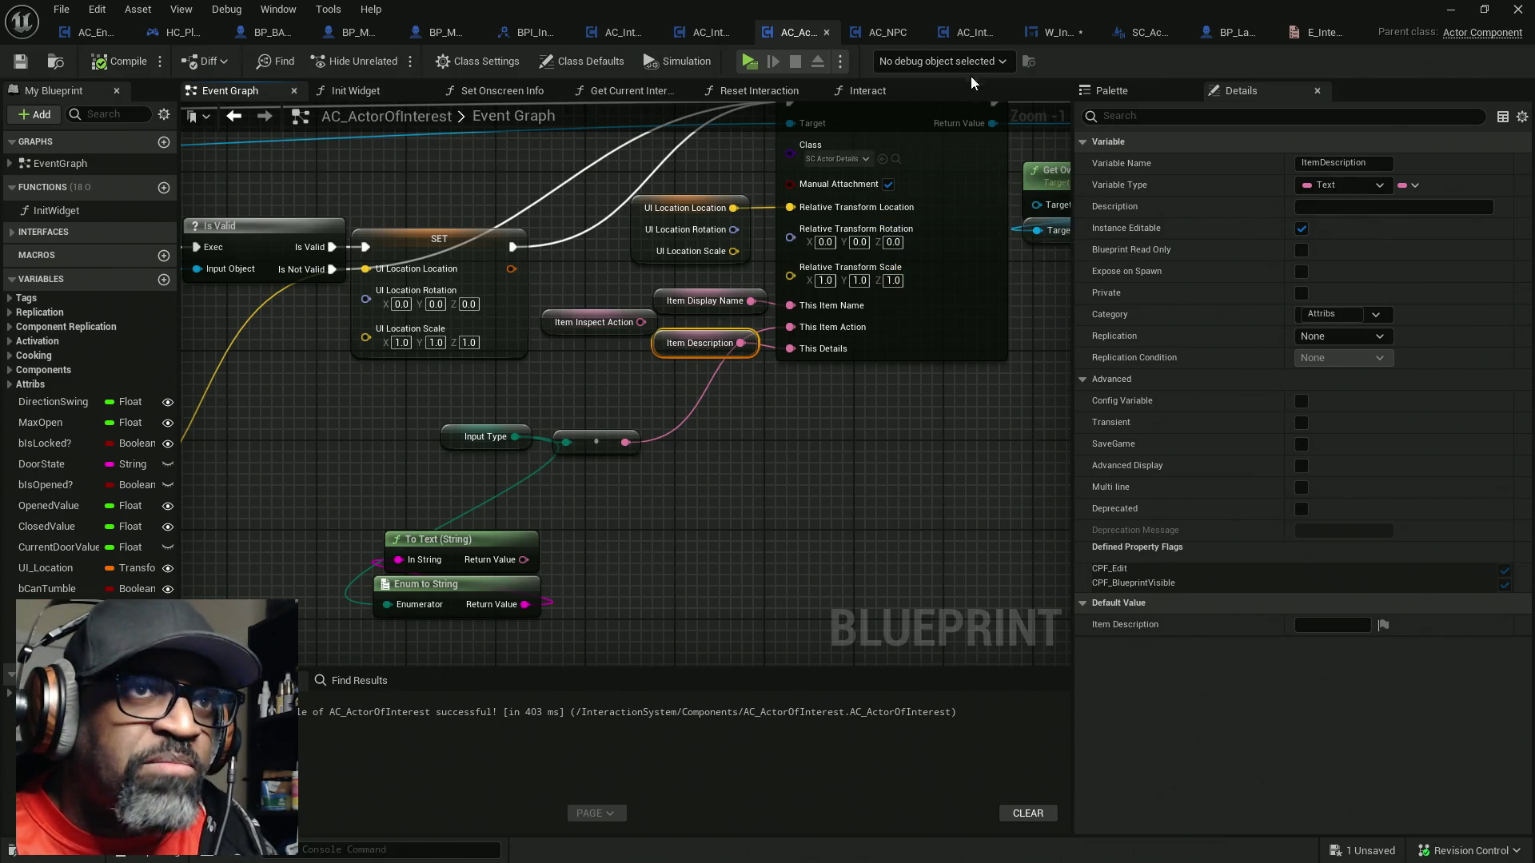
Check the parent Begin Play calls in the AC_Interact and AC_NPC event graphs
click(971, 37)
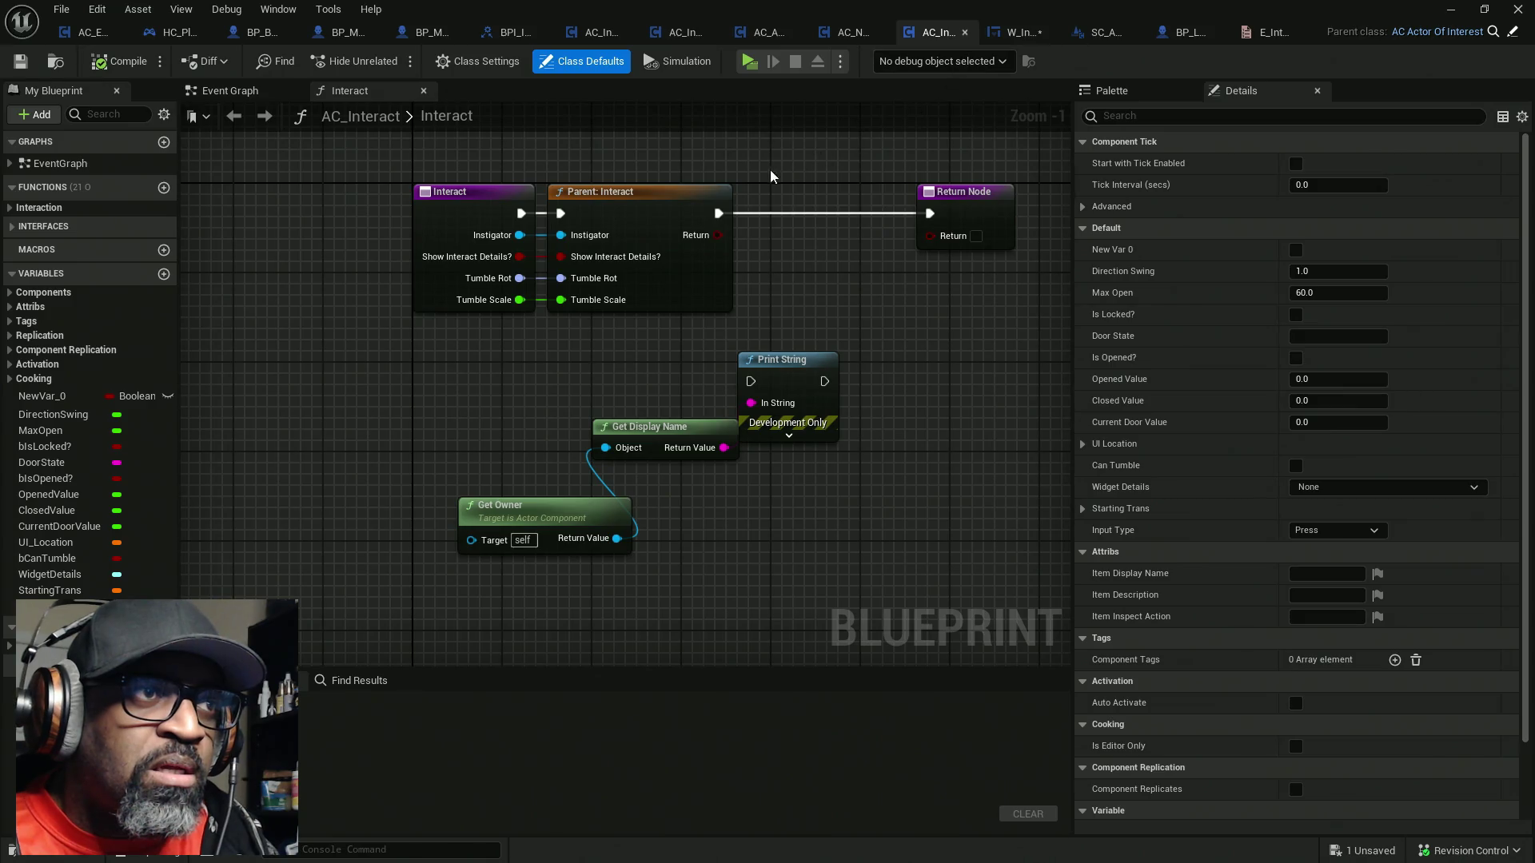
click(240, 93)
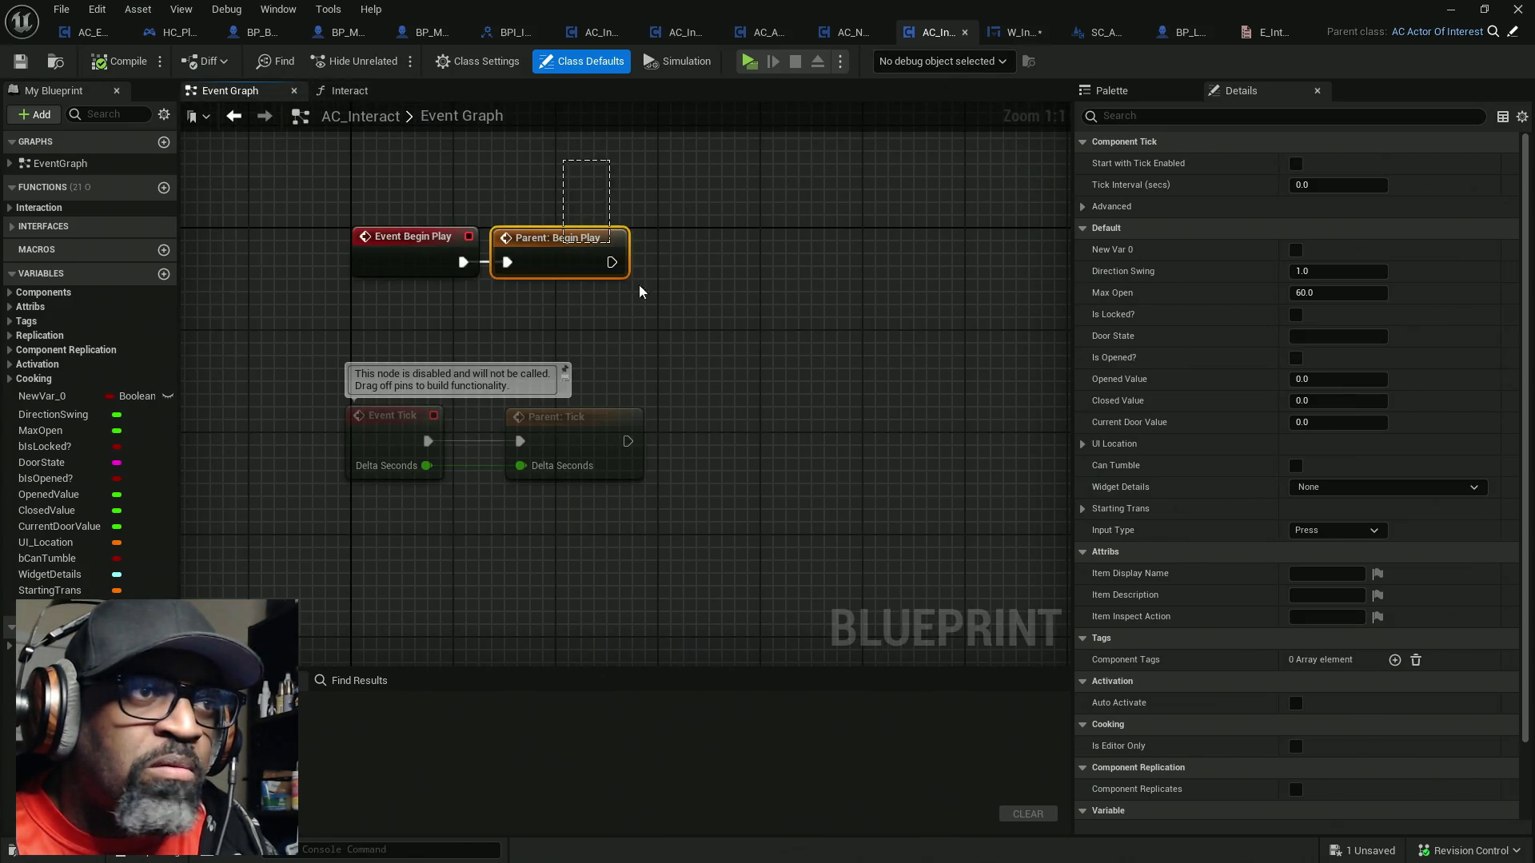
click(626, 272)
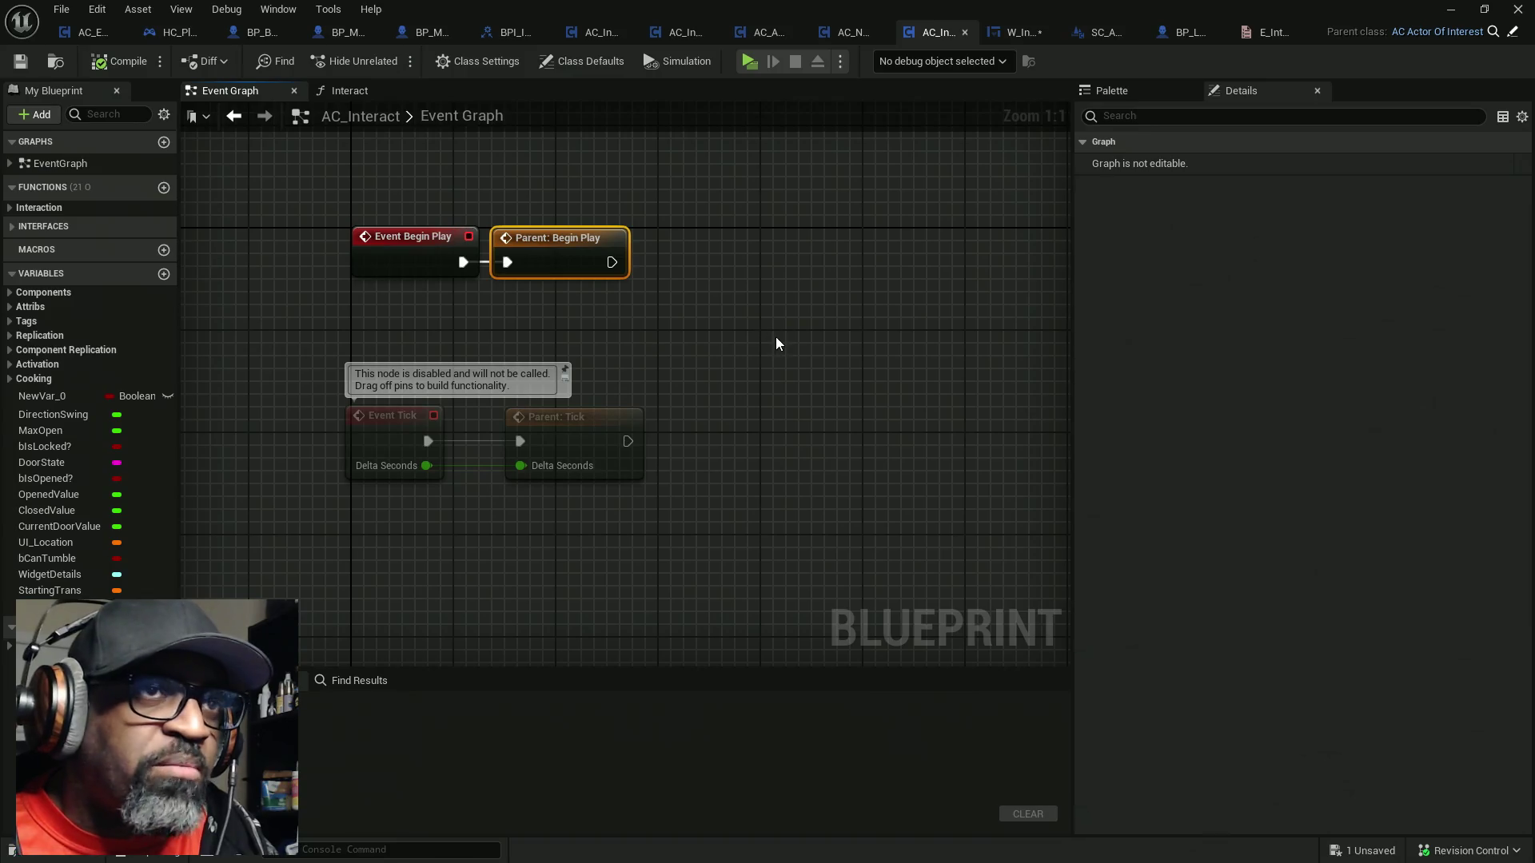
click(842, 32)
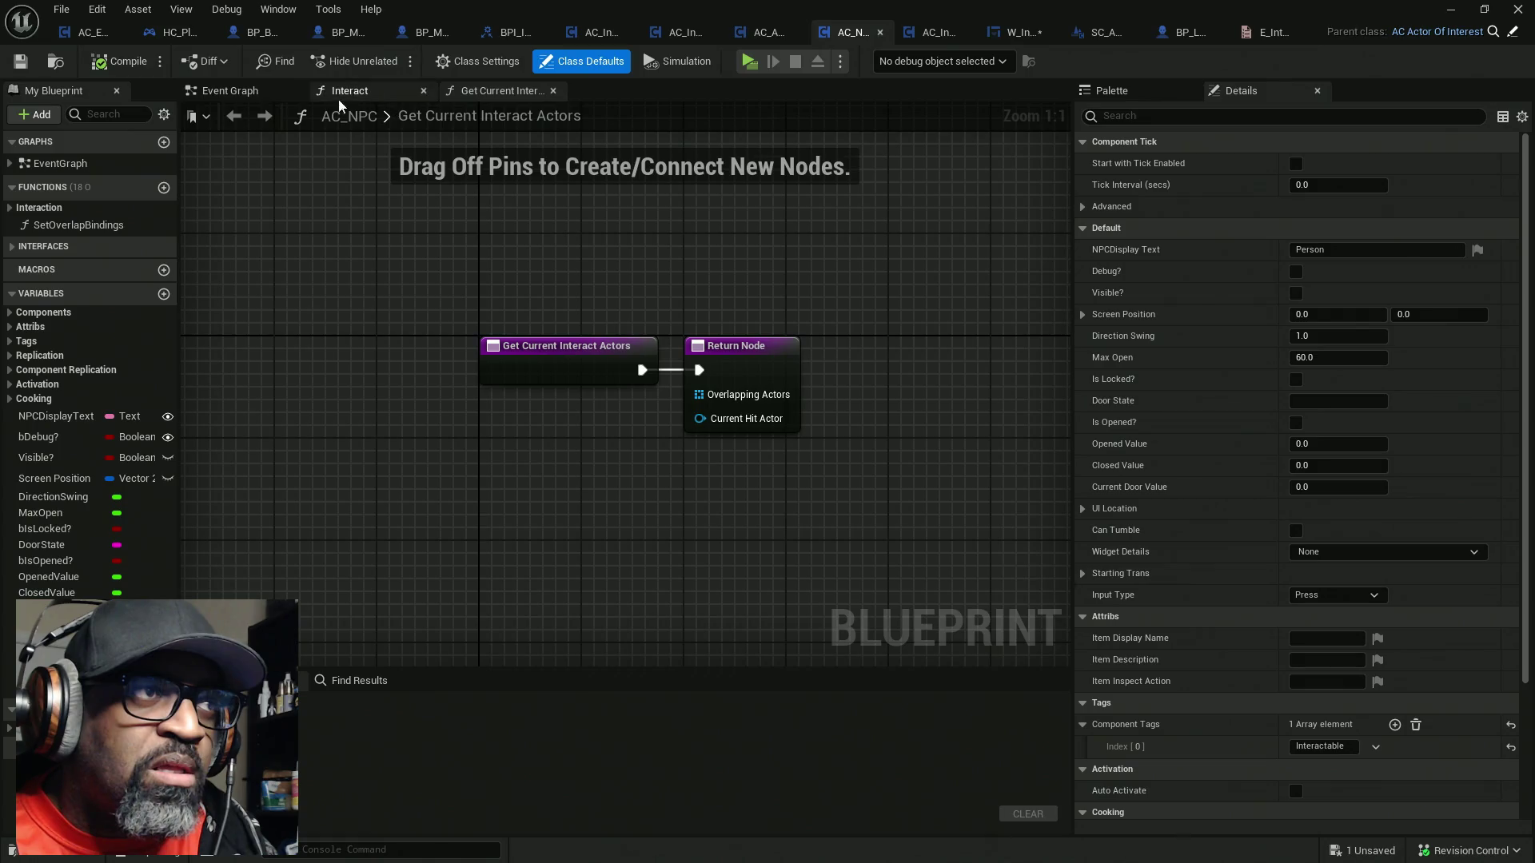
click(246, 94)
drag(569, 226, 550, 358)
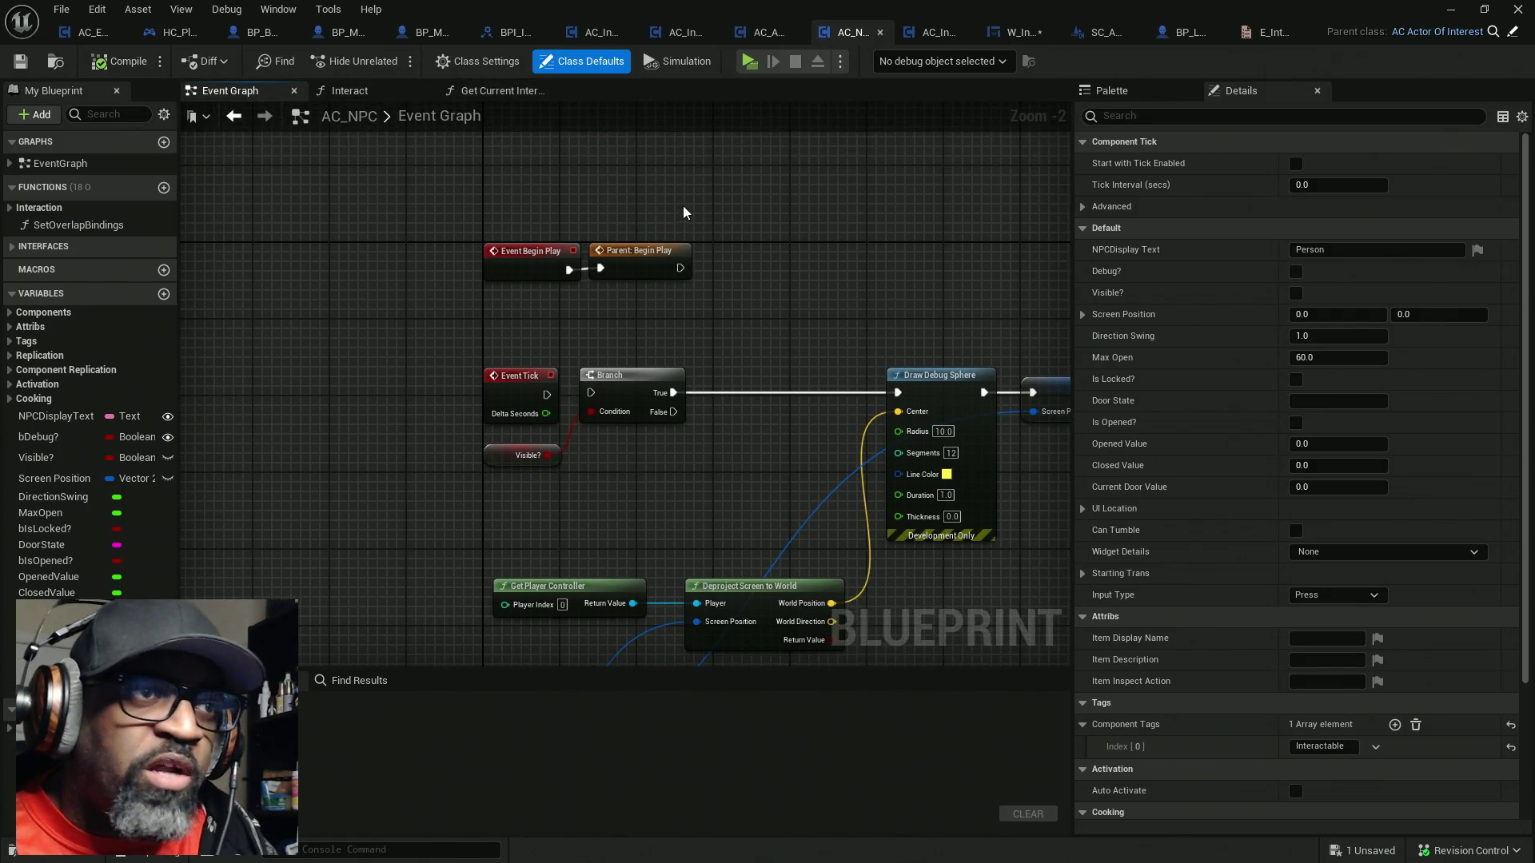
click(636, 268)
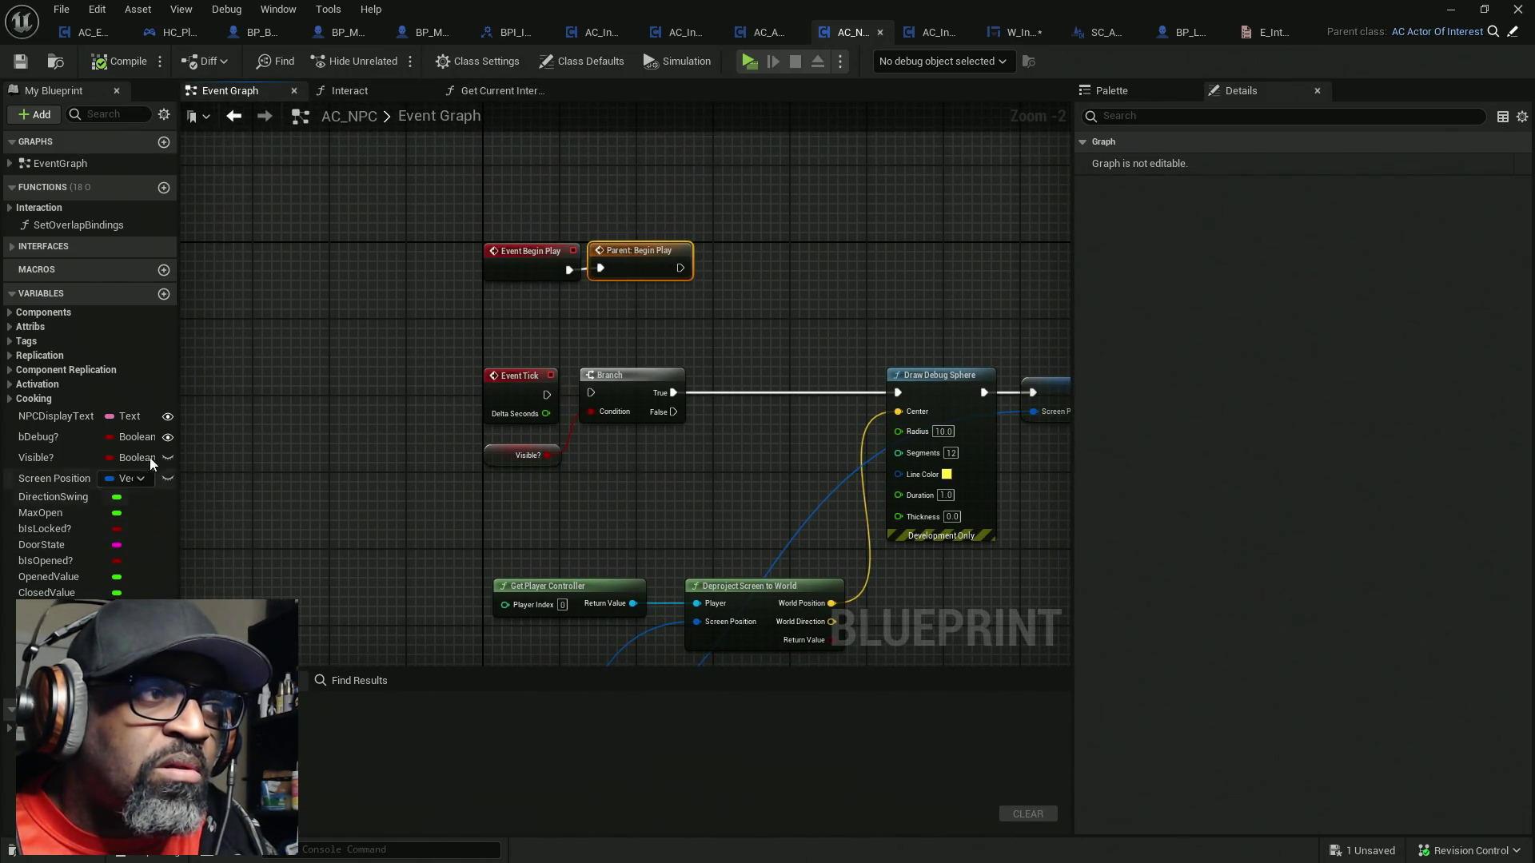
click(164, 115)
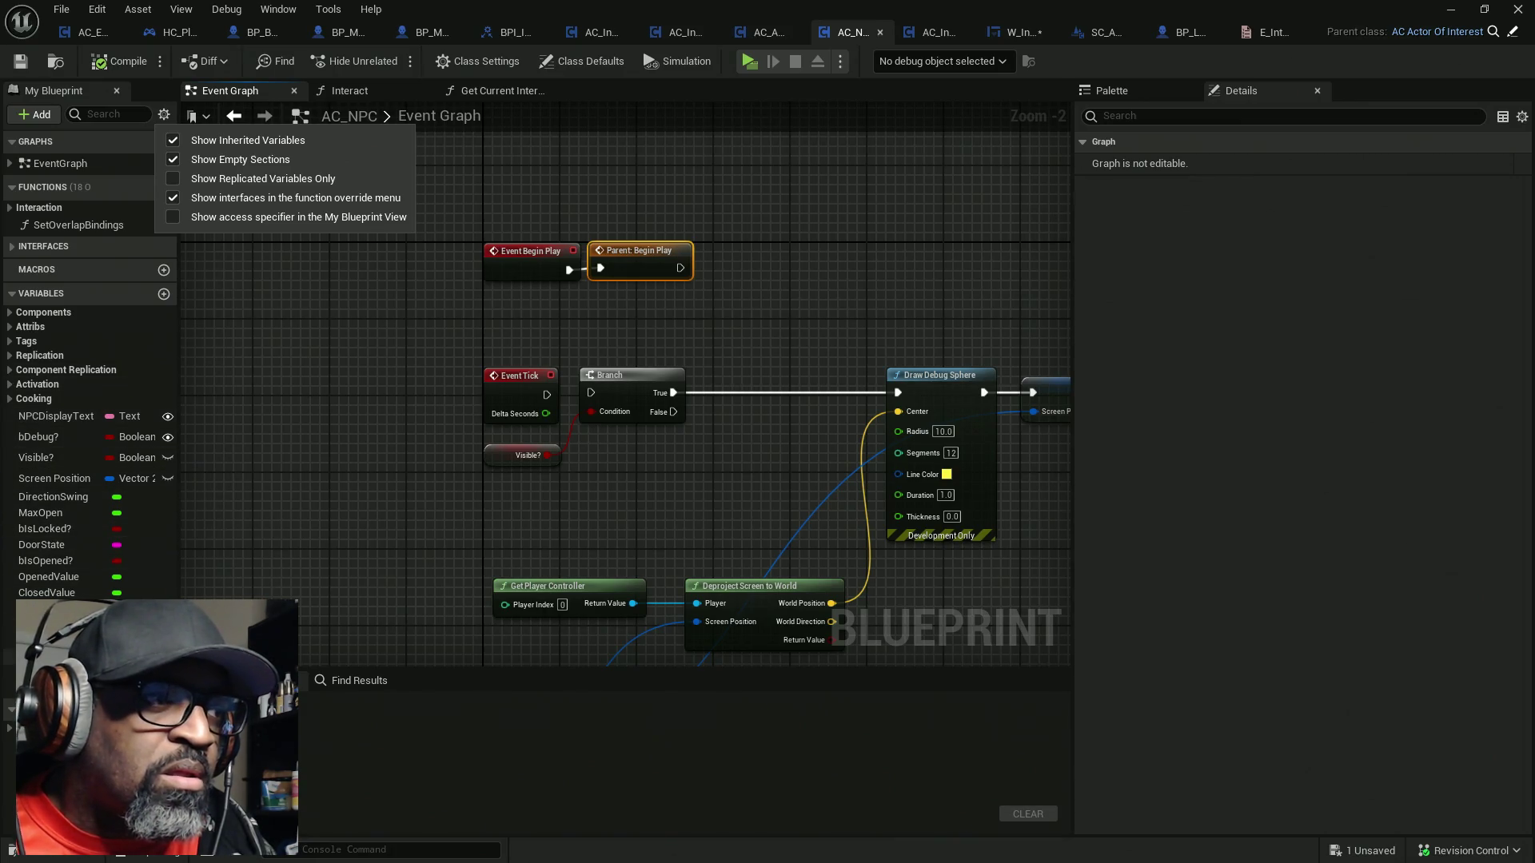
click(768, 32)
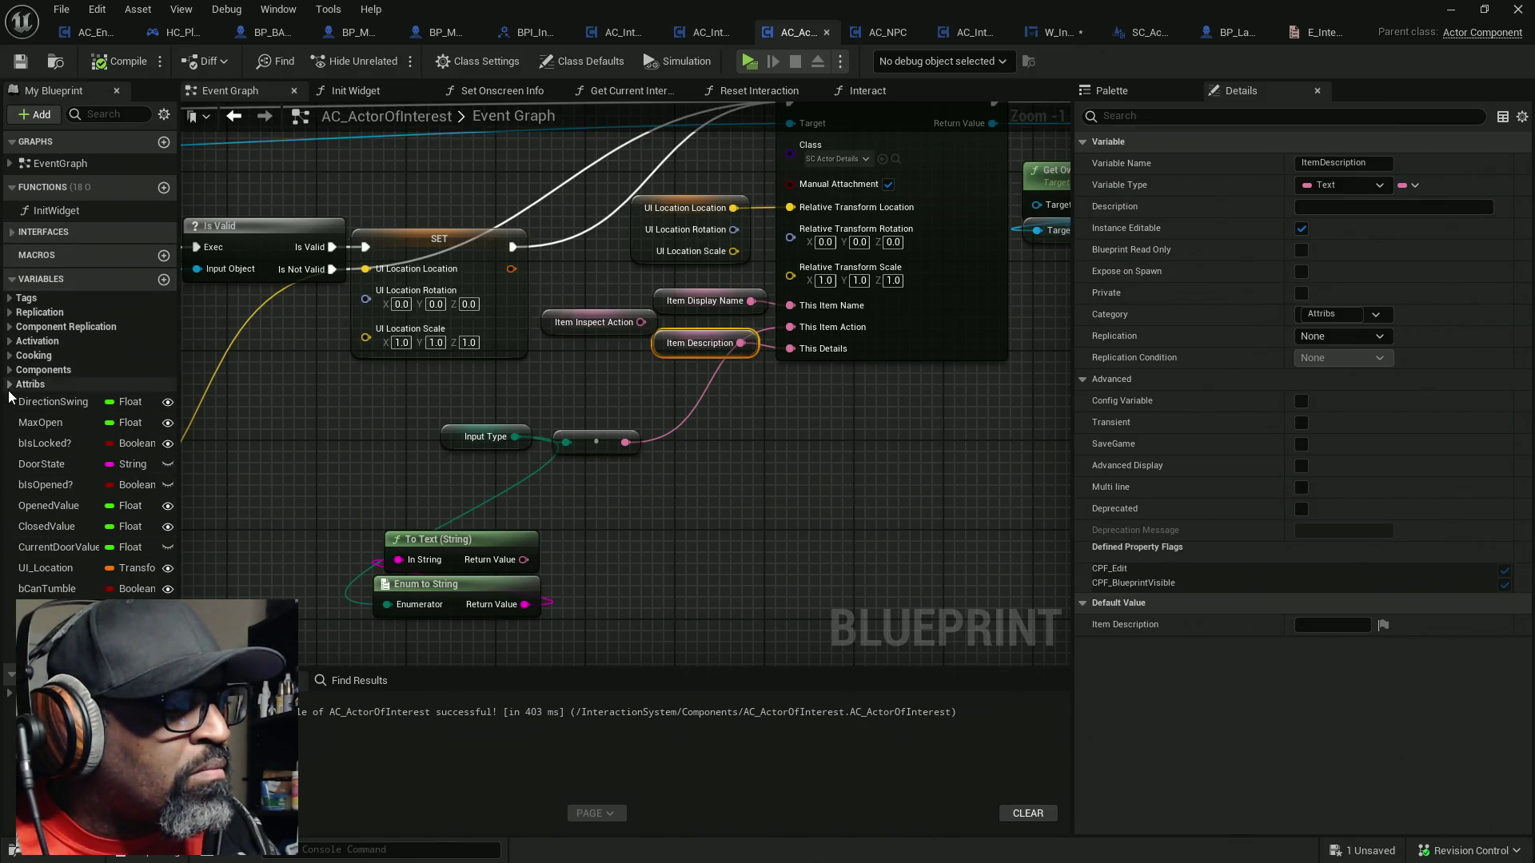
Filter variables by 'ite' and compare ItemInspectAction and ItemDescription in AC_ActorOfInterest and AC_NPC
click(137, 116)
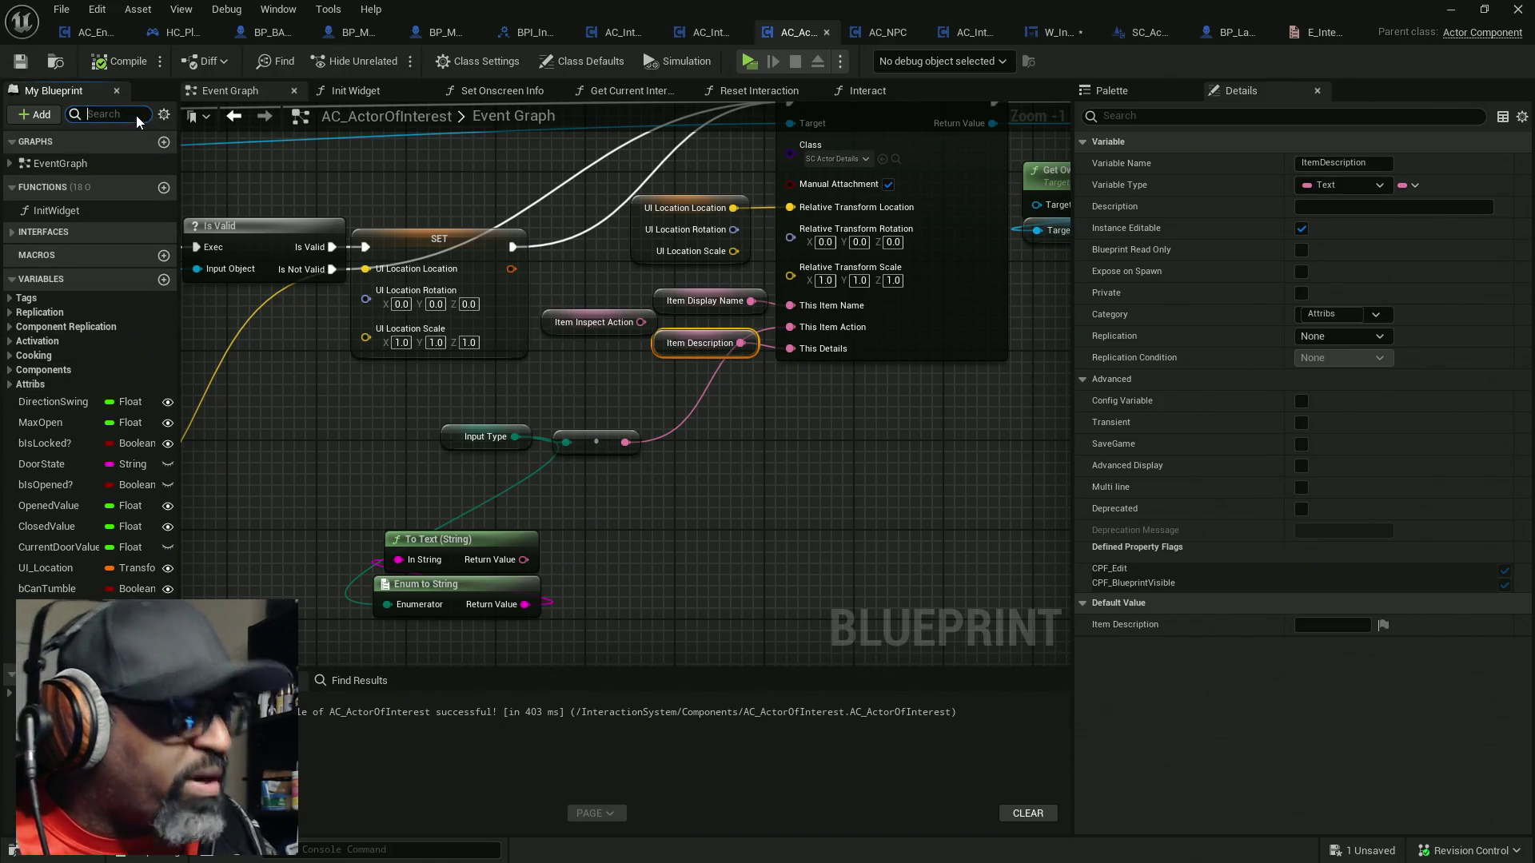
text(ite)
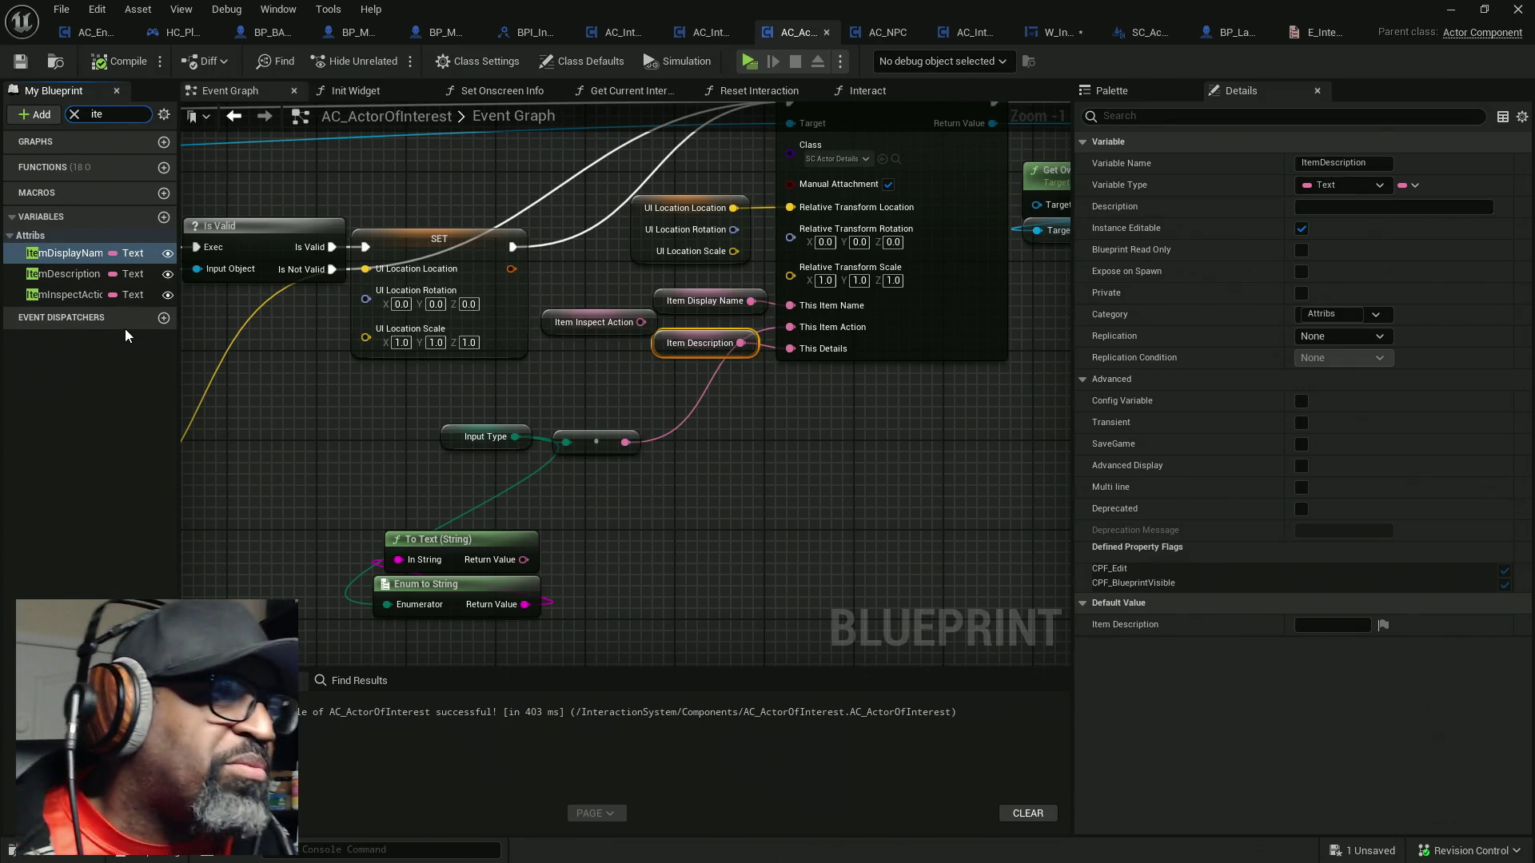
click(78, 293)
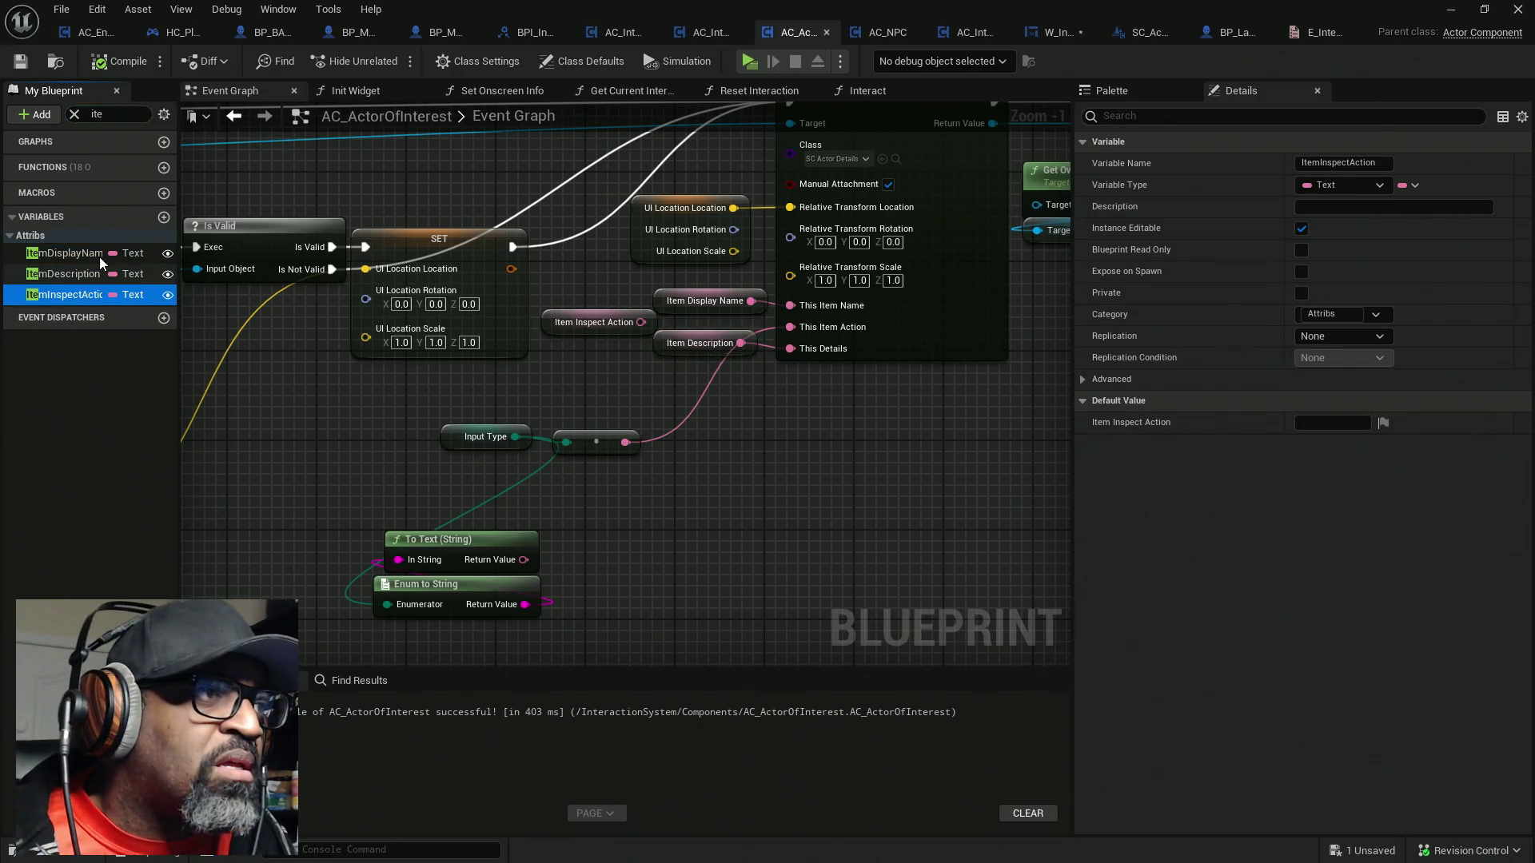
click(879, 35)
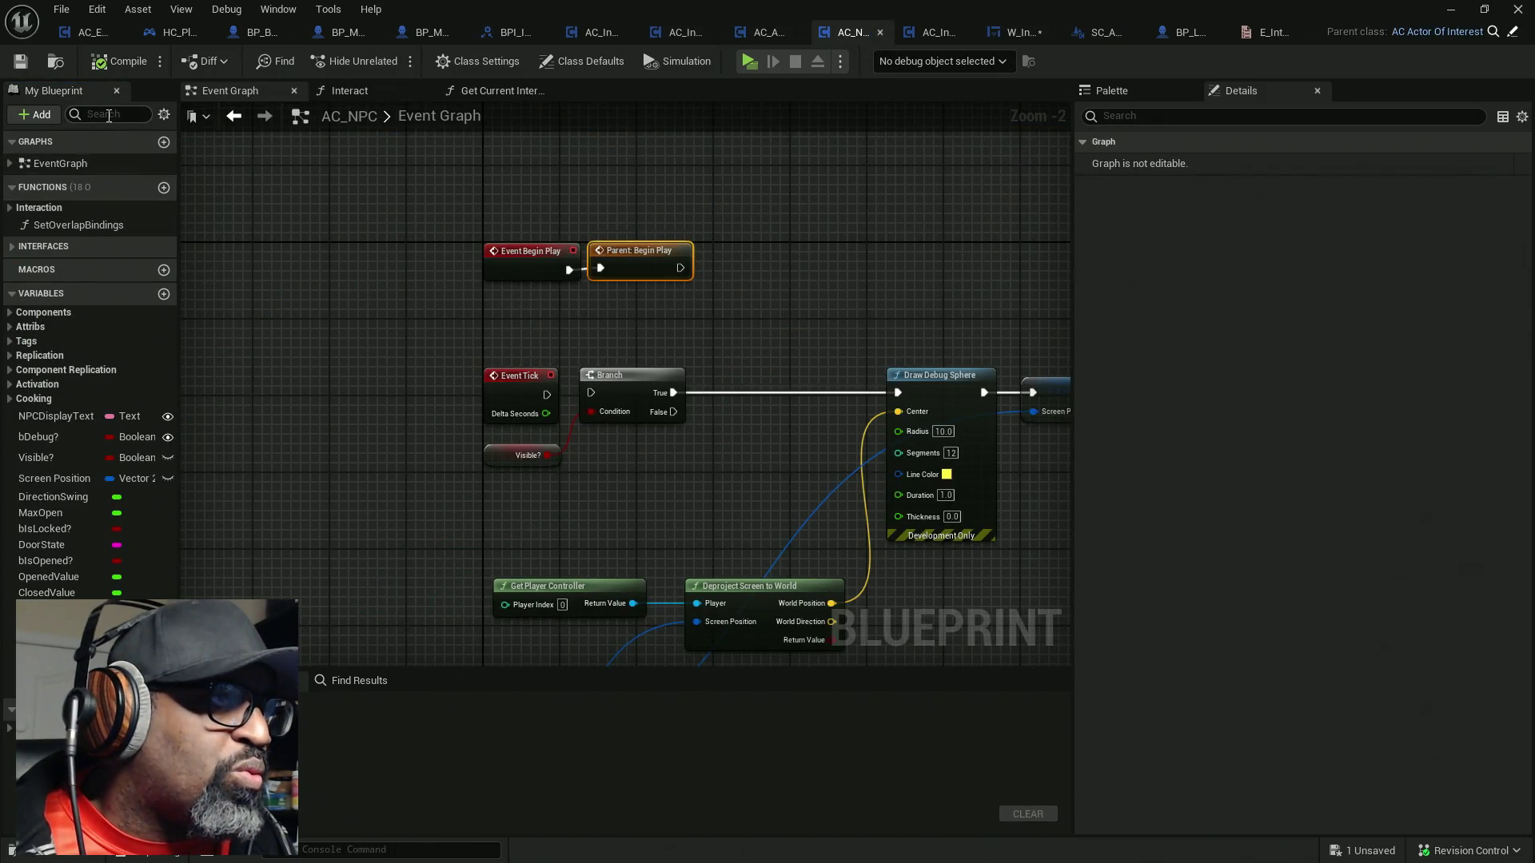
click(30, 326)
click(64, 357)
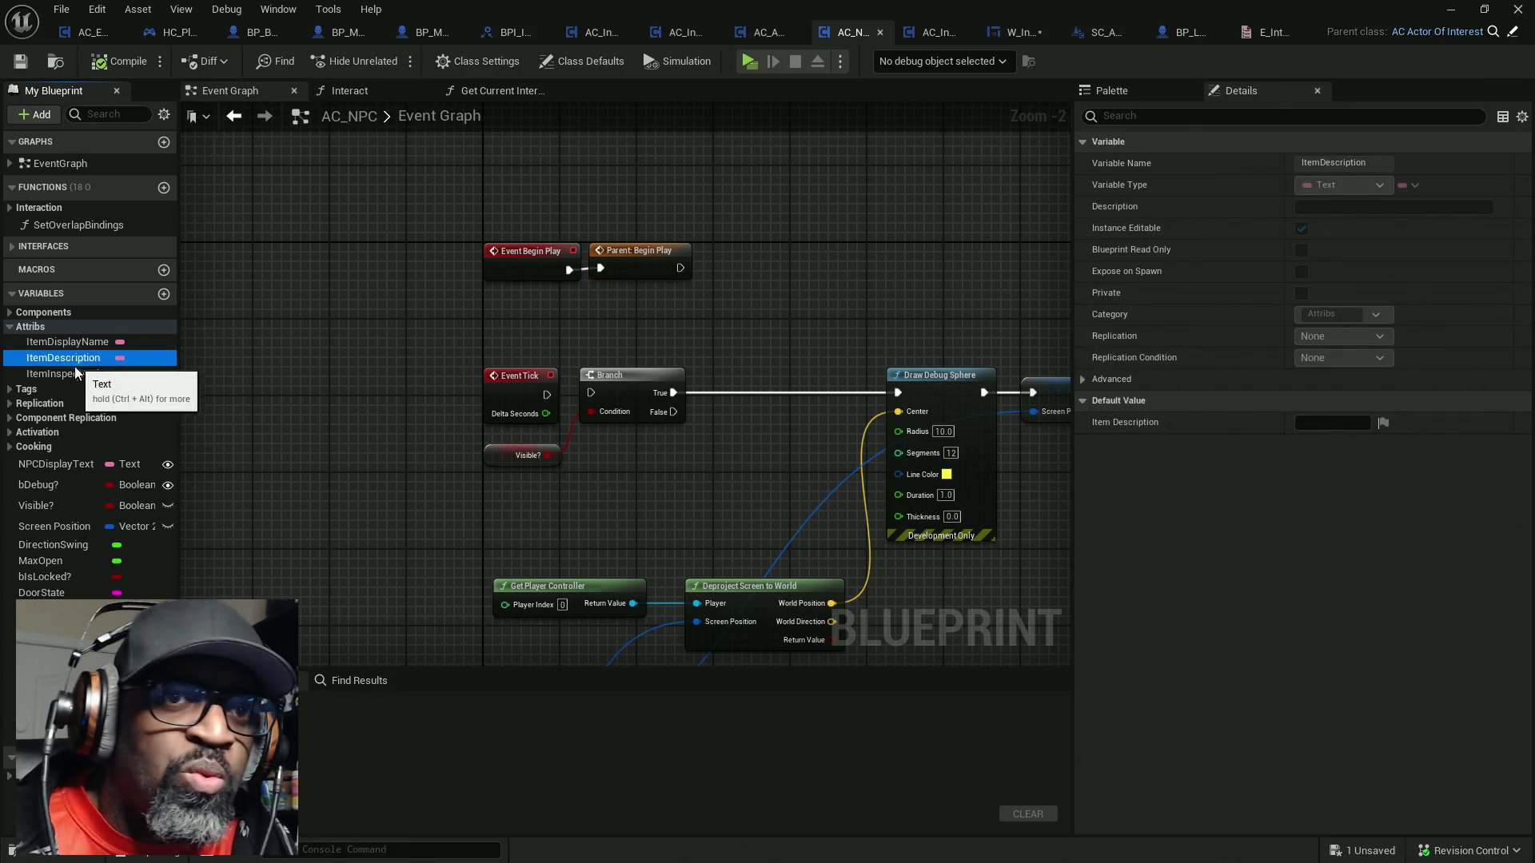
click(72, 373)
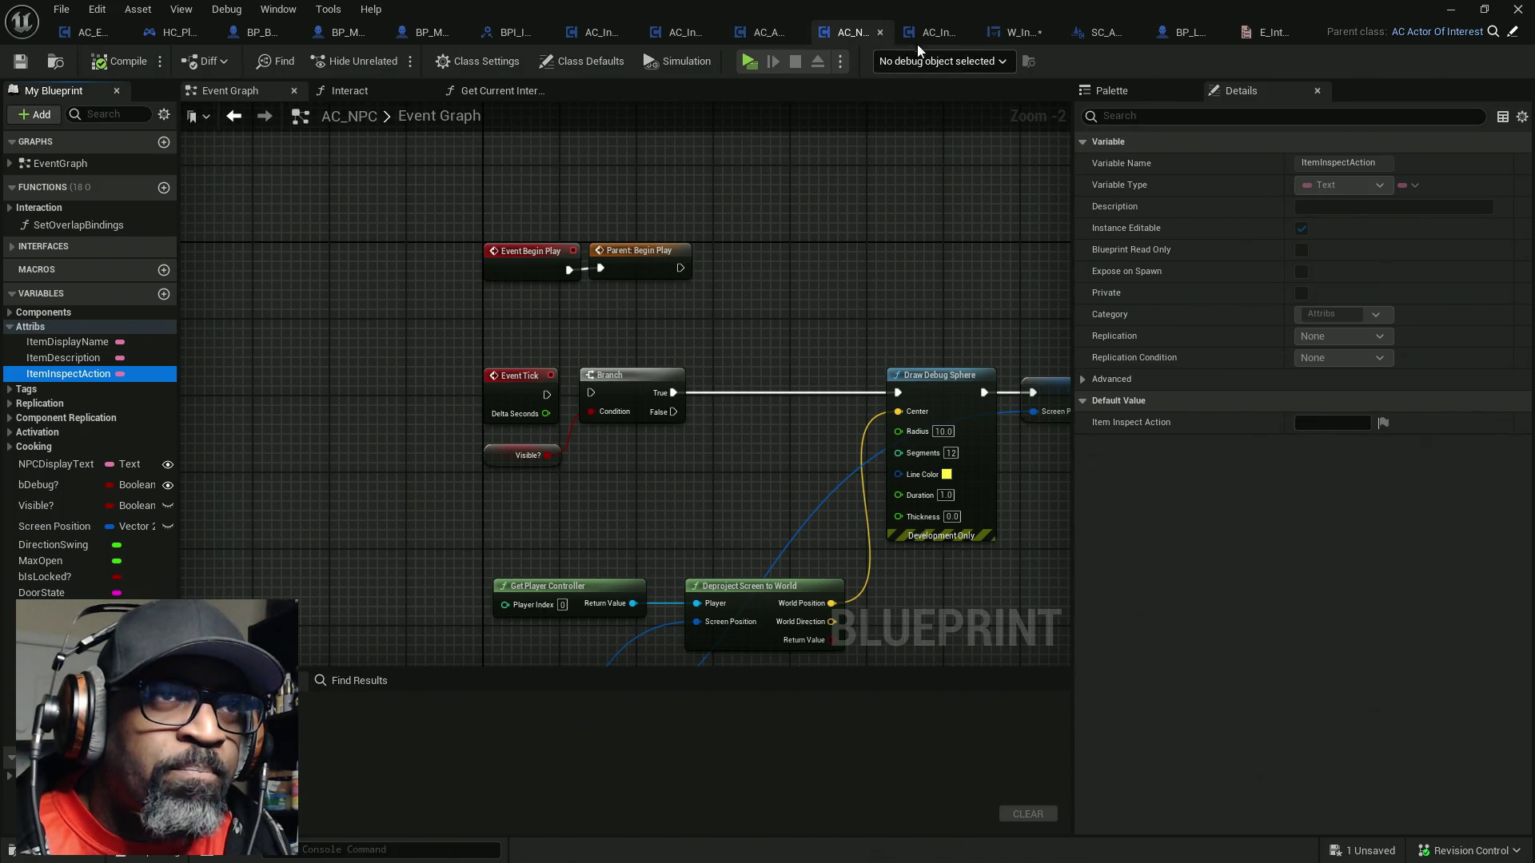
Select the Add SC Actor Details WC node and item getters, then switch to SC_ActorDetailsWC
click(770, 36)
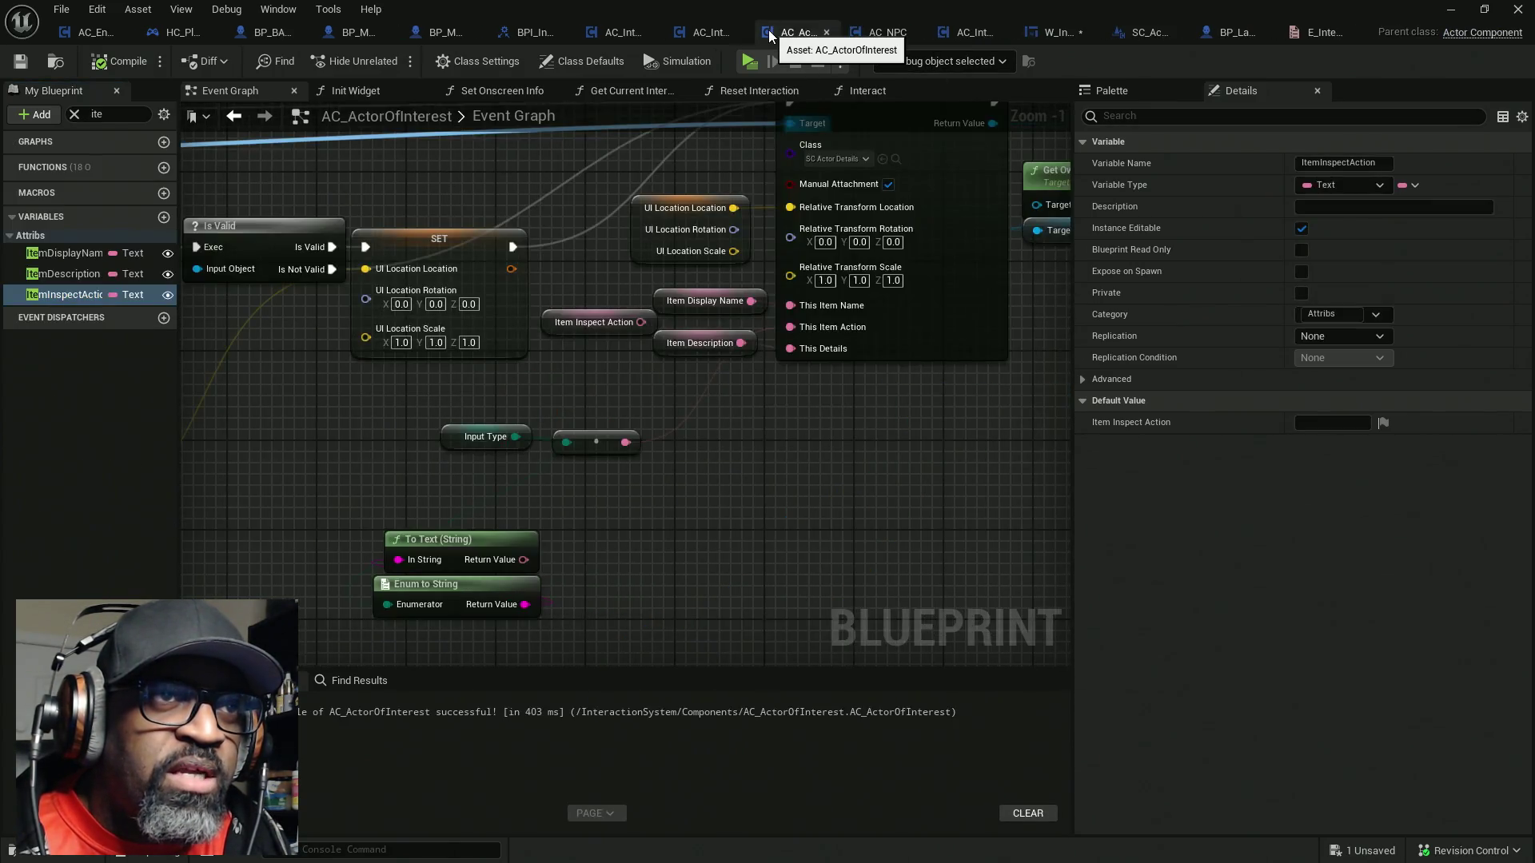
drag(867, 410, 831, 551)
drag(798, 166, 871, 564)
mouse_move(736, 511)
mouse_down()
mouse_move(668, 497)
mouse_move(634, 402)
mouse_up()
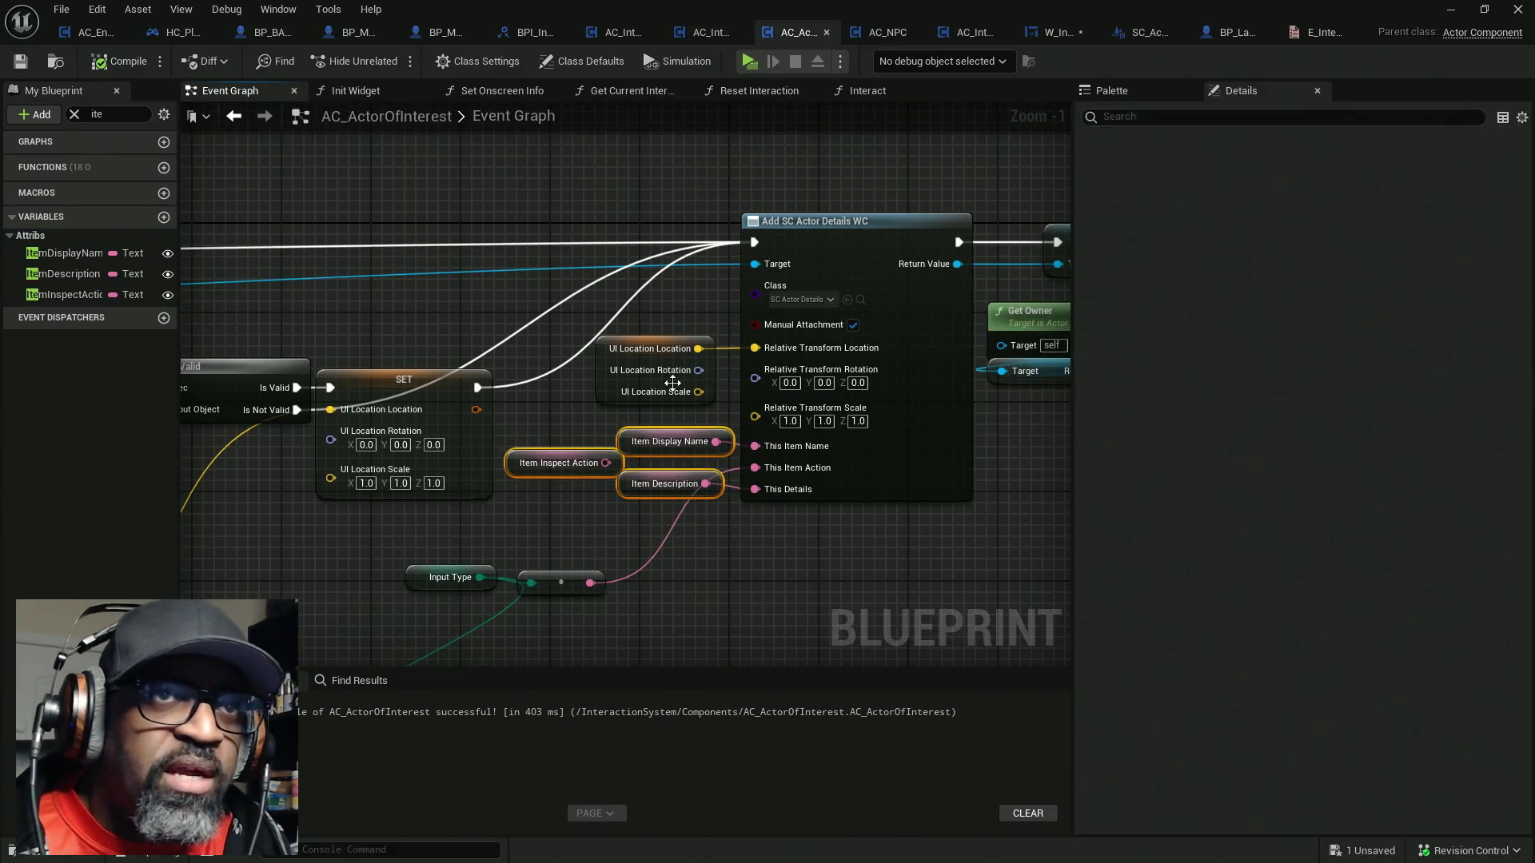
click(1148, 32)
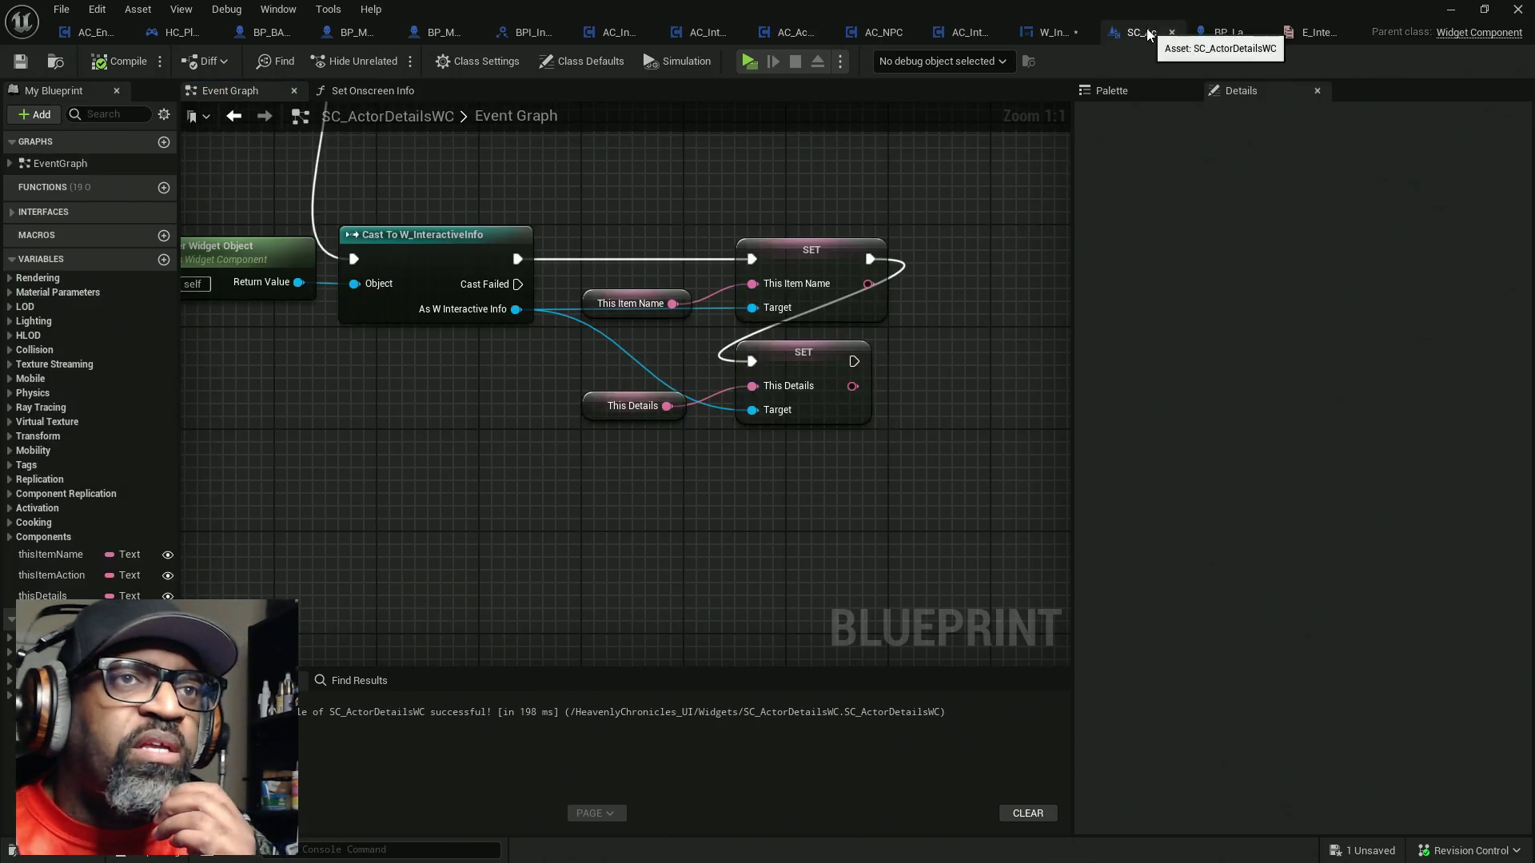
Inspect thisItemName, then view W_InteractiveInfo's Designer and return to its Set Onscreen Info graph
click(56, 555)
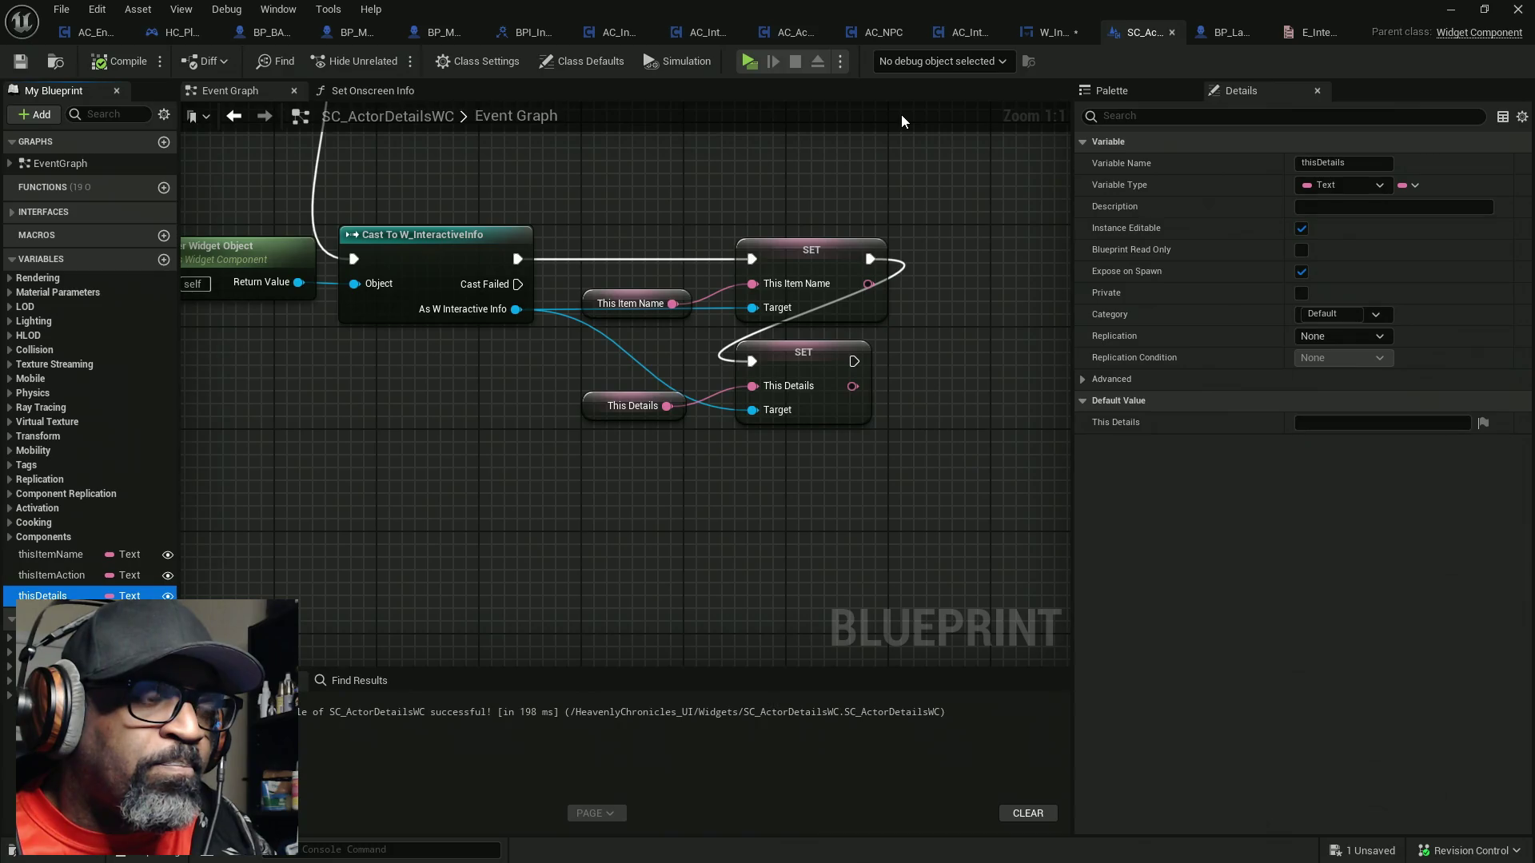
click(1044, 32)
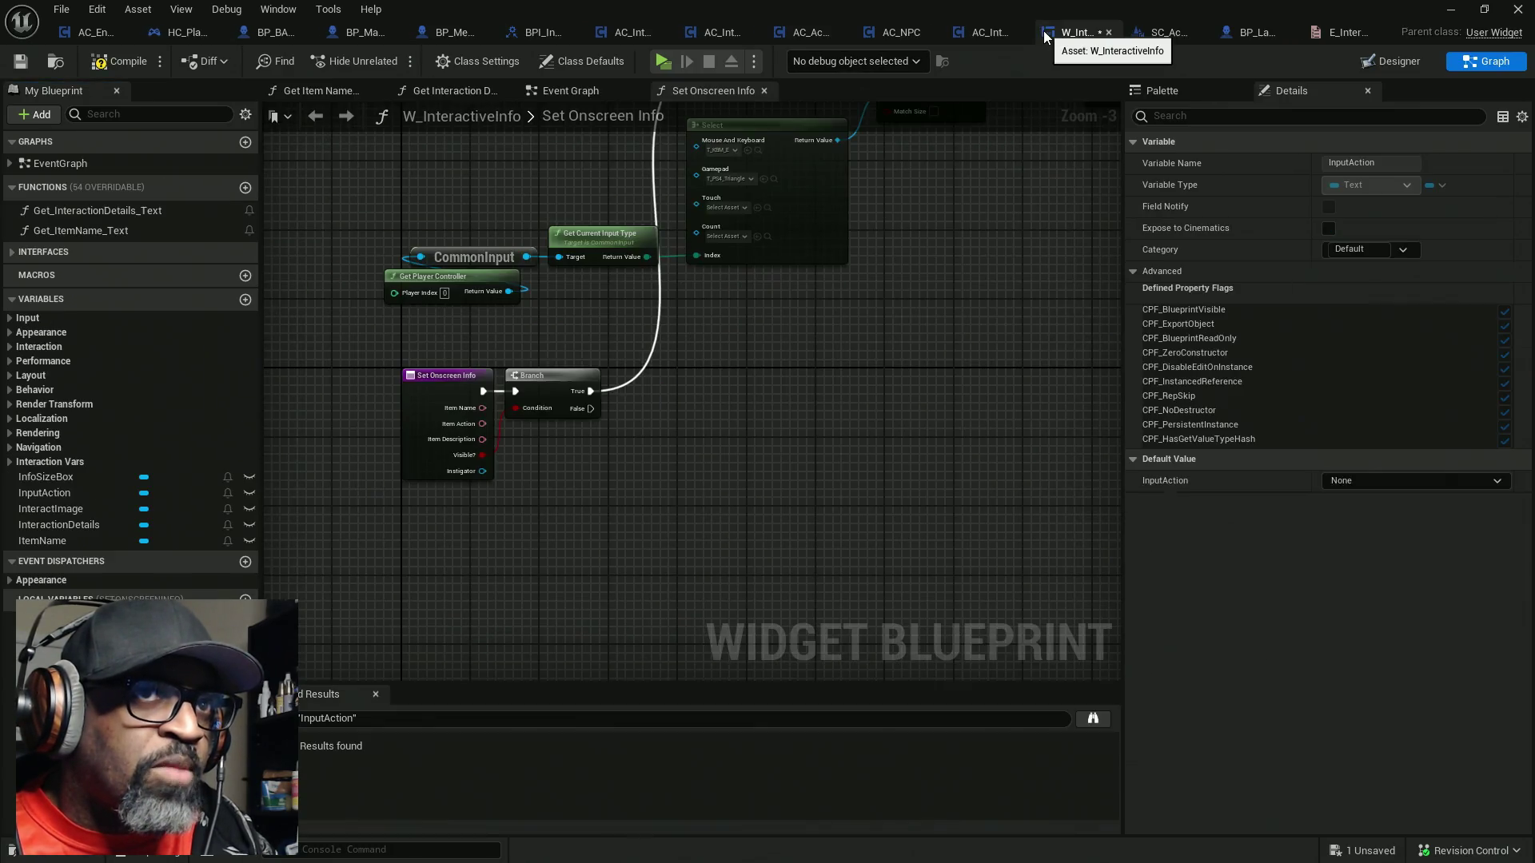
click(1378, 64)
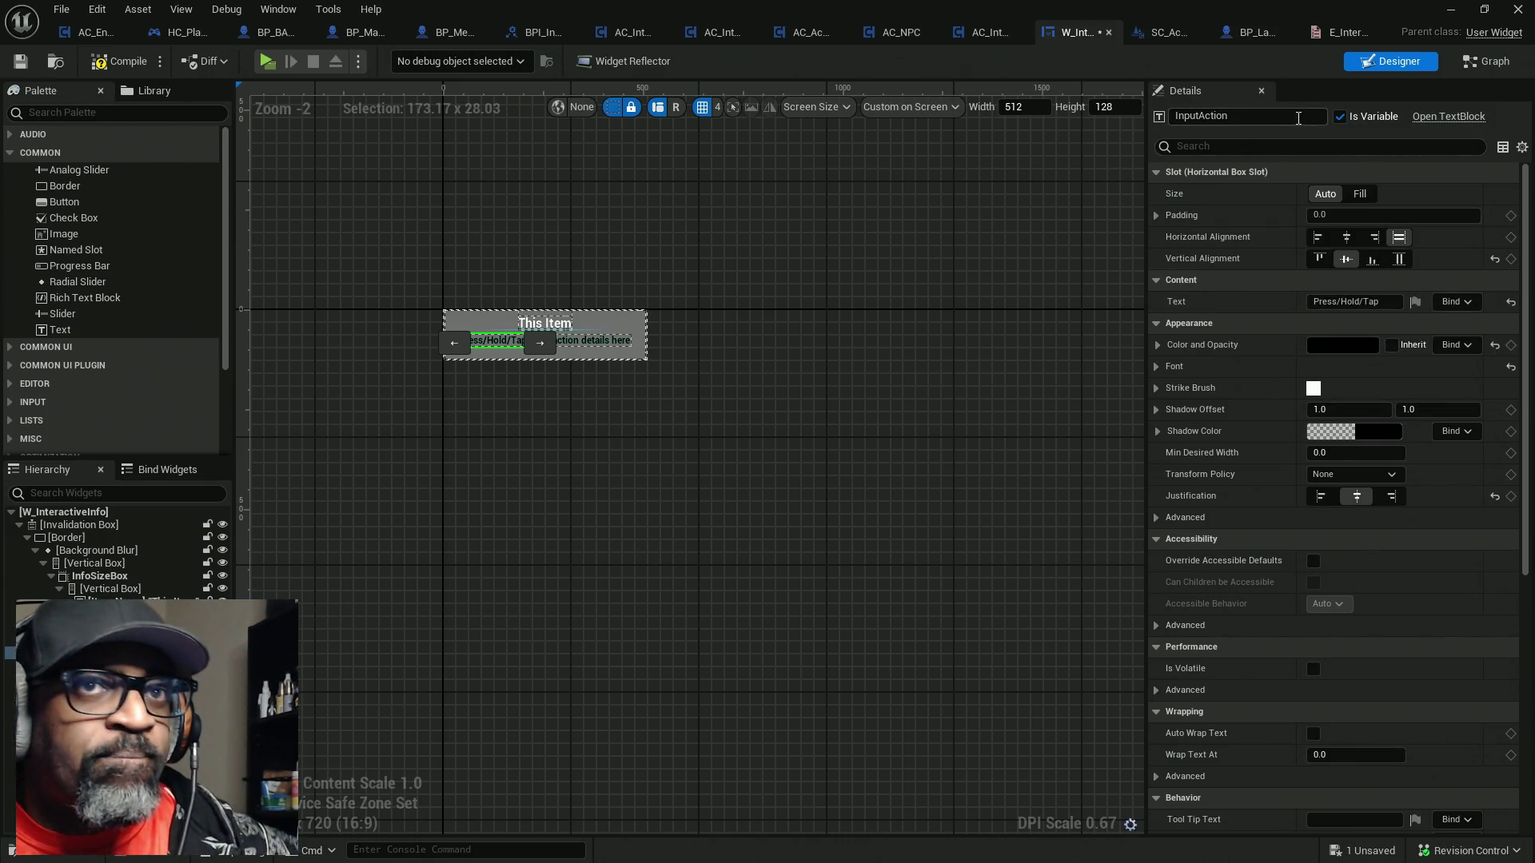
click(1473, 64)
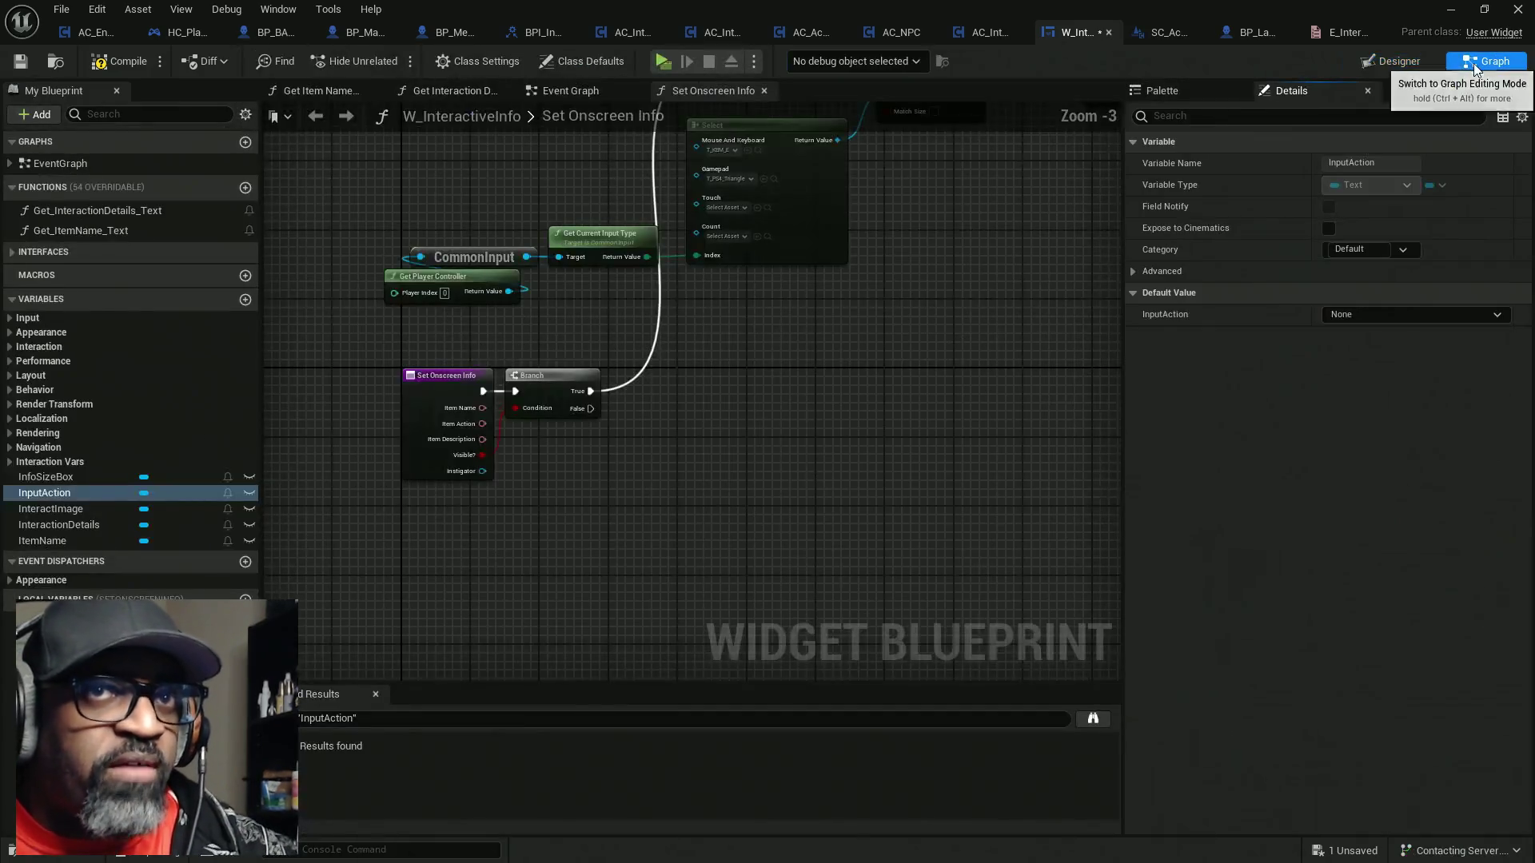
Add an Input Action getter and duplicate the Interaction Details SetText node
mouse_move(700, 346)
mouse_down()
mouse_move(736, 435)
mouse_move(709, 483)
mouse_move(514, 483)
mouse_up()
mouse_move(904, 348)
mouse_down()
mouse_move(805, 346)
mouse_move(586, 400)
mouse_move(390, 491)
mouse_up()
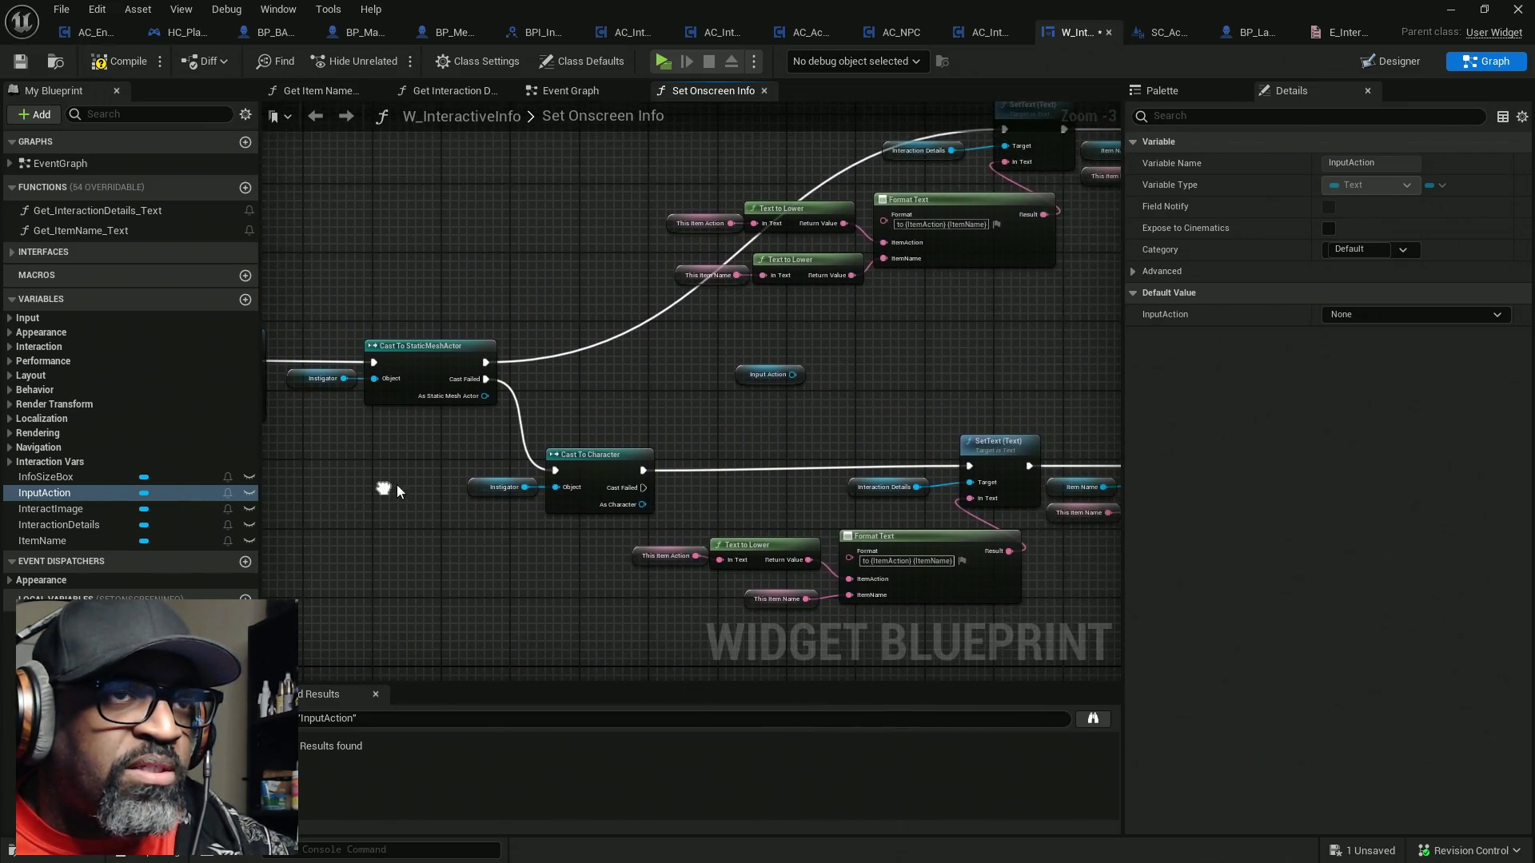
mouse_move(54, 500)
mouse_down()
mouse_move(352, 444)
mouse_move(632, 352)
mouse_move(607, 342)
mouse_up()
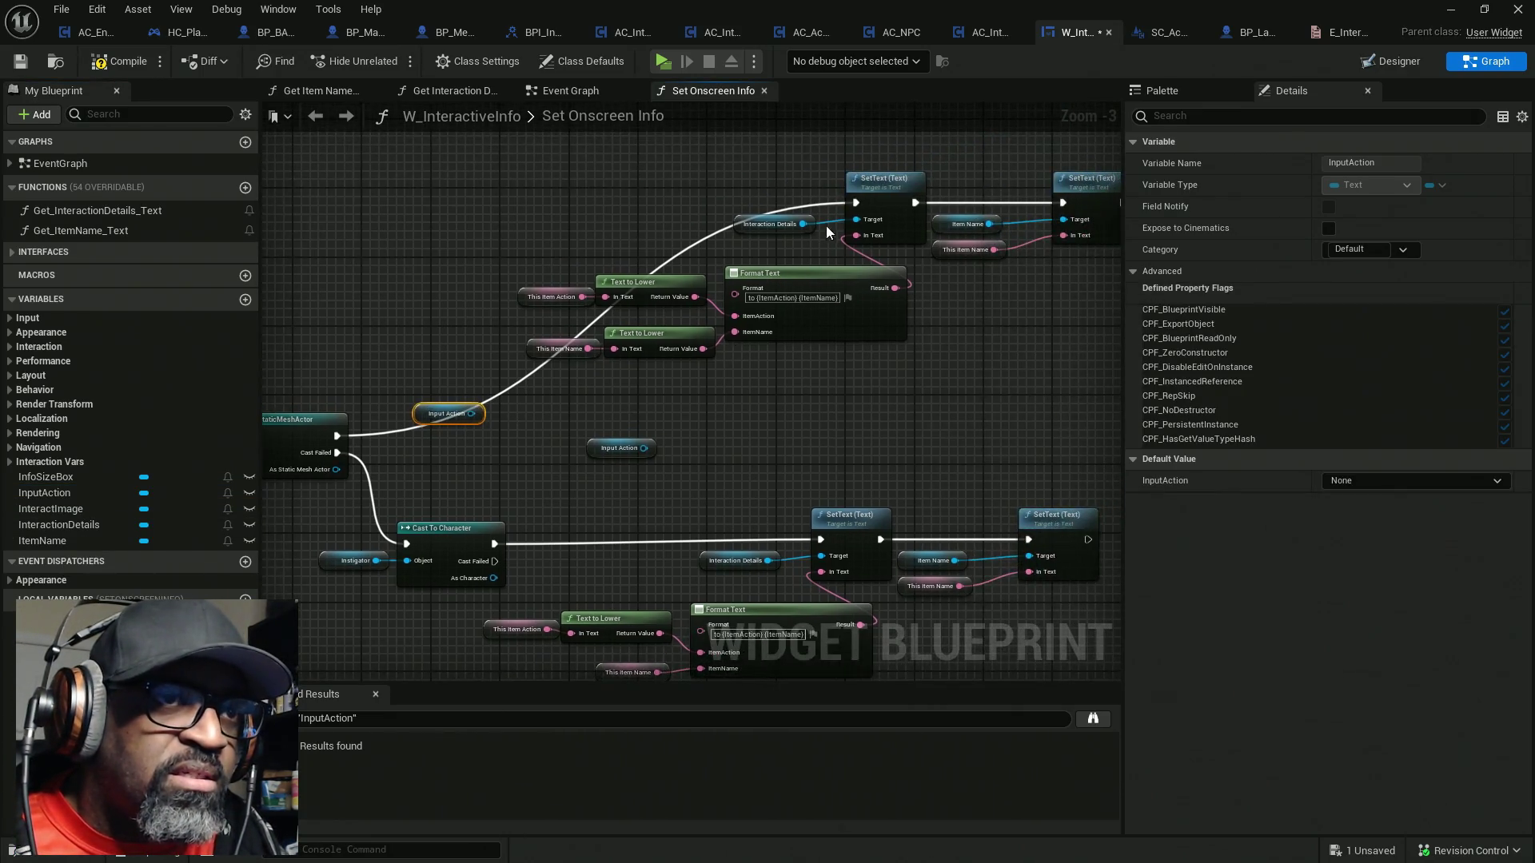
click(853, 176)
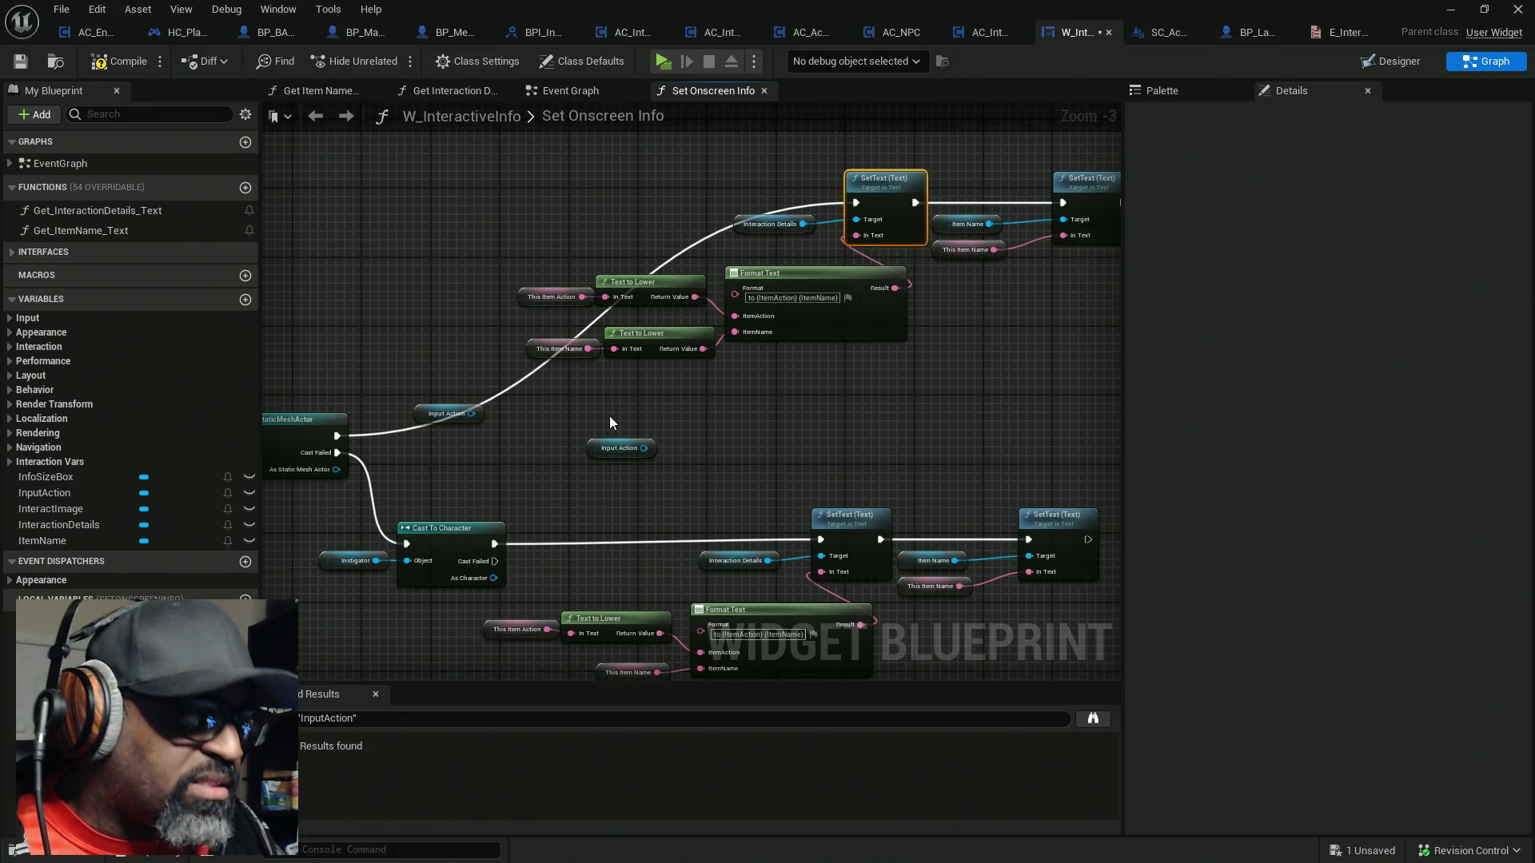
key(ctrl+c)
key(ctrl+v)
Wire Input Action into the new SetText's Target, chain it first in execution, and align it
drag(645, 448, 689, 457)
click(628, 449)
key(Delete)
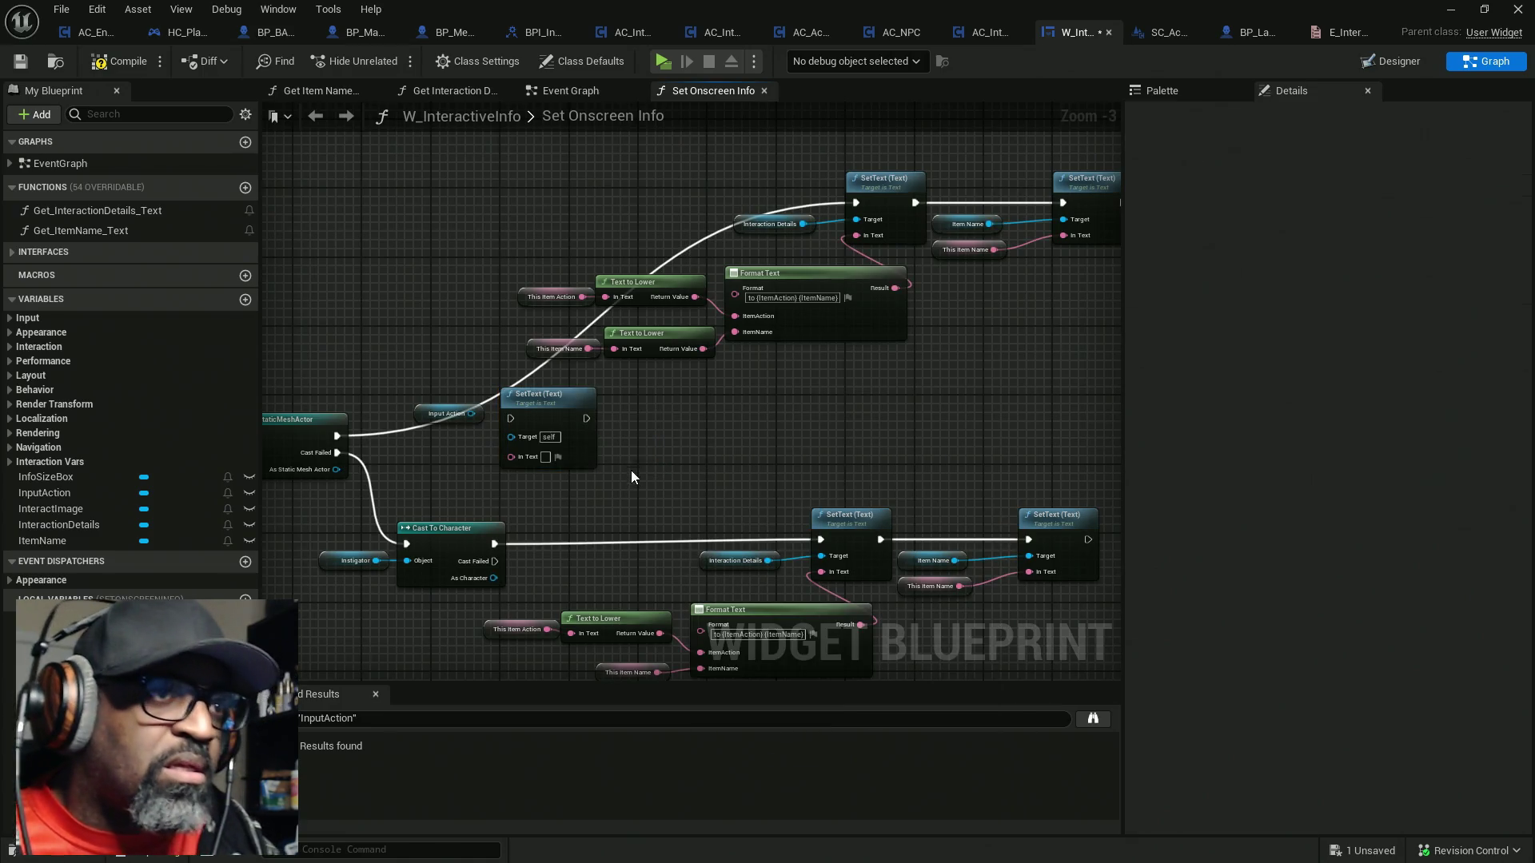
mouse_move(470, 413)
mouse_down()
mouse_move(487, 449)
mouse_move(513, 435)
mouse_up()
mouse_move(855, 202)
mouse_down()
mouse_move(700, 259)
mouse_move(525, 416)
mouse_move(504, 417)
mouse_up()
mouse_move(515, 438)
mouse_down()
mouse_move(497, 176)
mouse_move(489, 196)
mouse_move(856, 202)
mouse_up()
drag(526, 209, 577, 235)
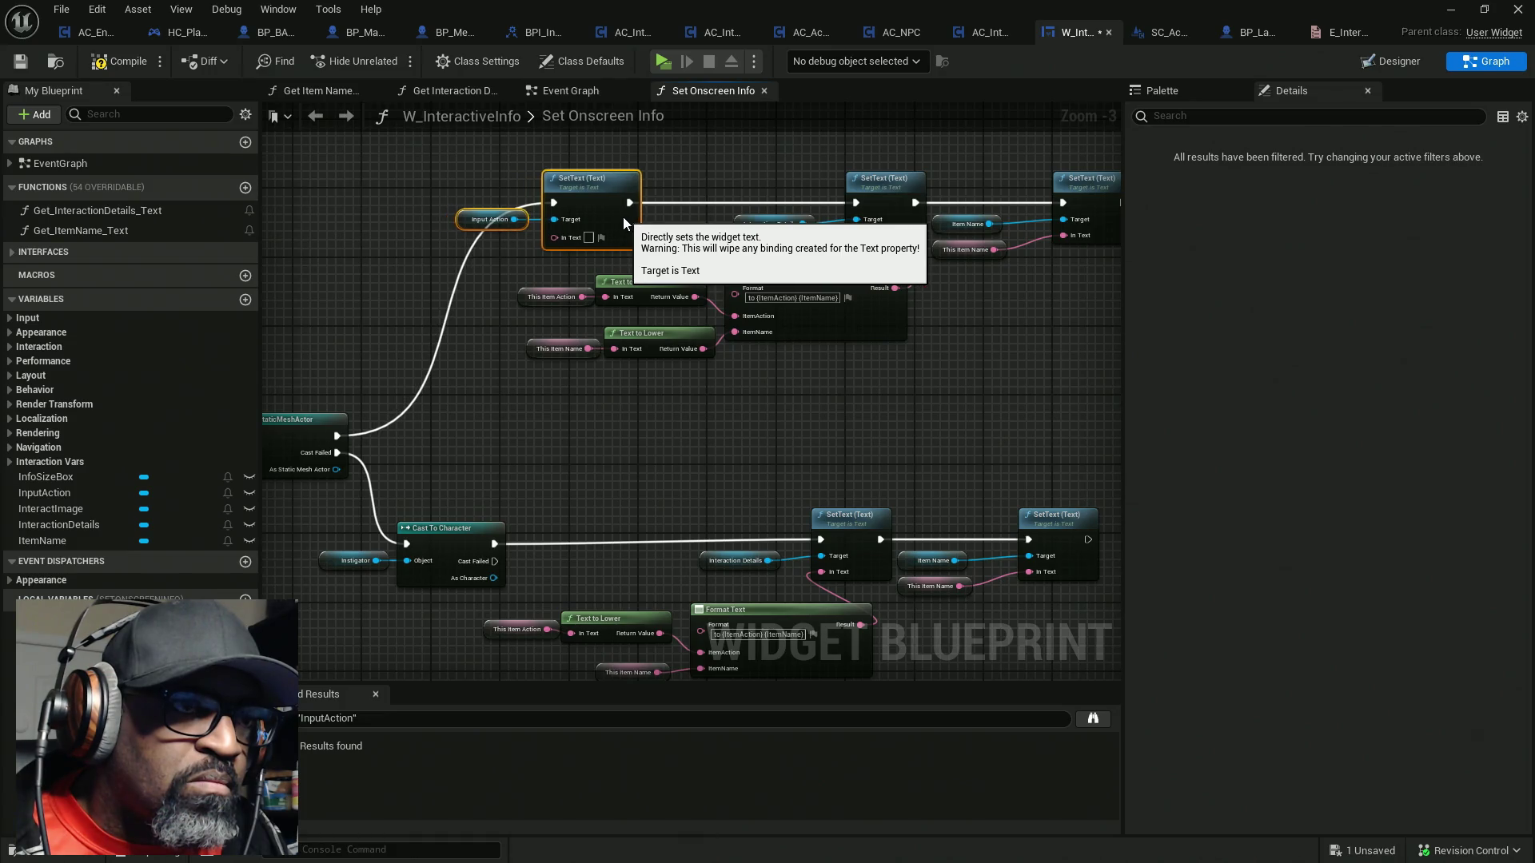
mouse_move(553, 385)
mouse_down()
mouse_move(626, 276)
mouse_move(640, 298)
mouse_move(593, 339)
mouse_move(891, 281)
mouse_move(840, 399)
mouse_move(753, 448)
mouse_move(770, 371)
mouse_up()
scroll(451, 432, up, 2)
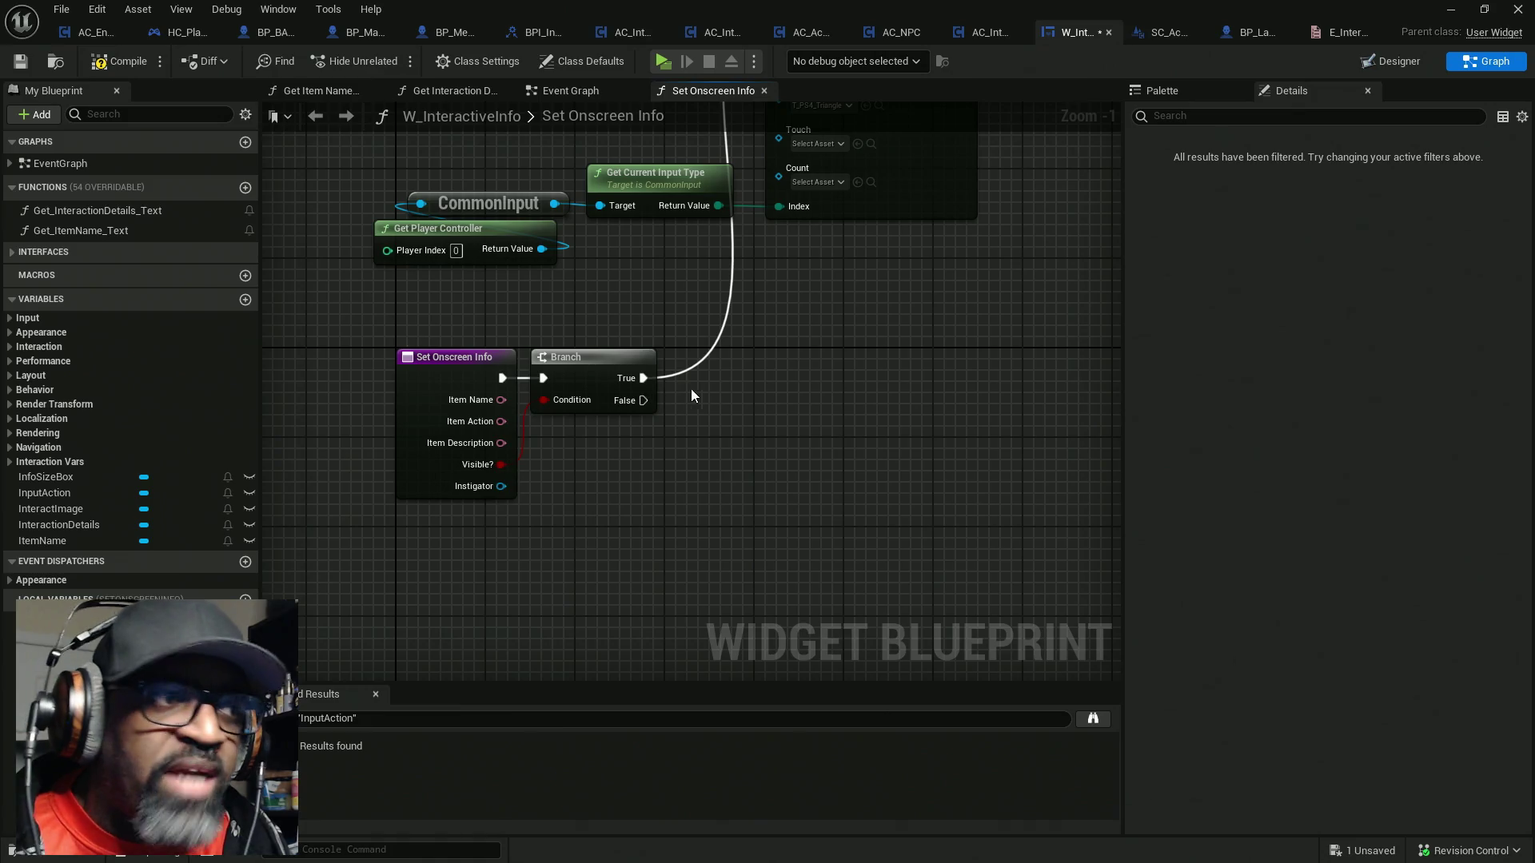
Review the character branch's Format Text pattern and move the This Item Action getter aside
mouse_move(559, 479)
mouse_down()
mouse_move(414, 490)
mouse_move(730, 408)
mouse_move(669, 343)
mouse_move(623, 488)
mouse_move(631, 472)
mouse_up()
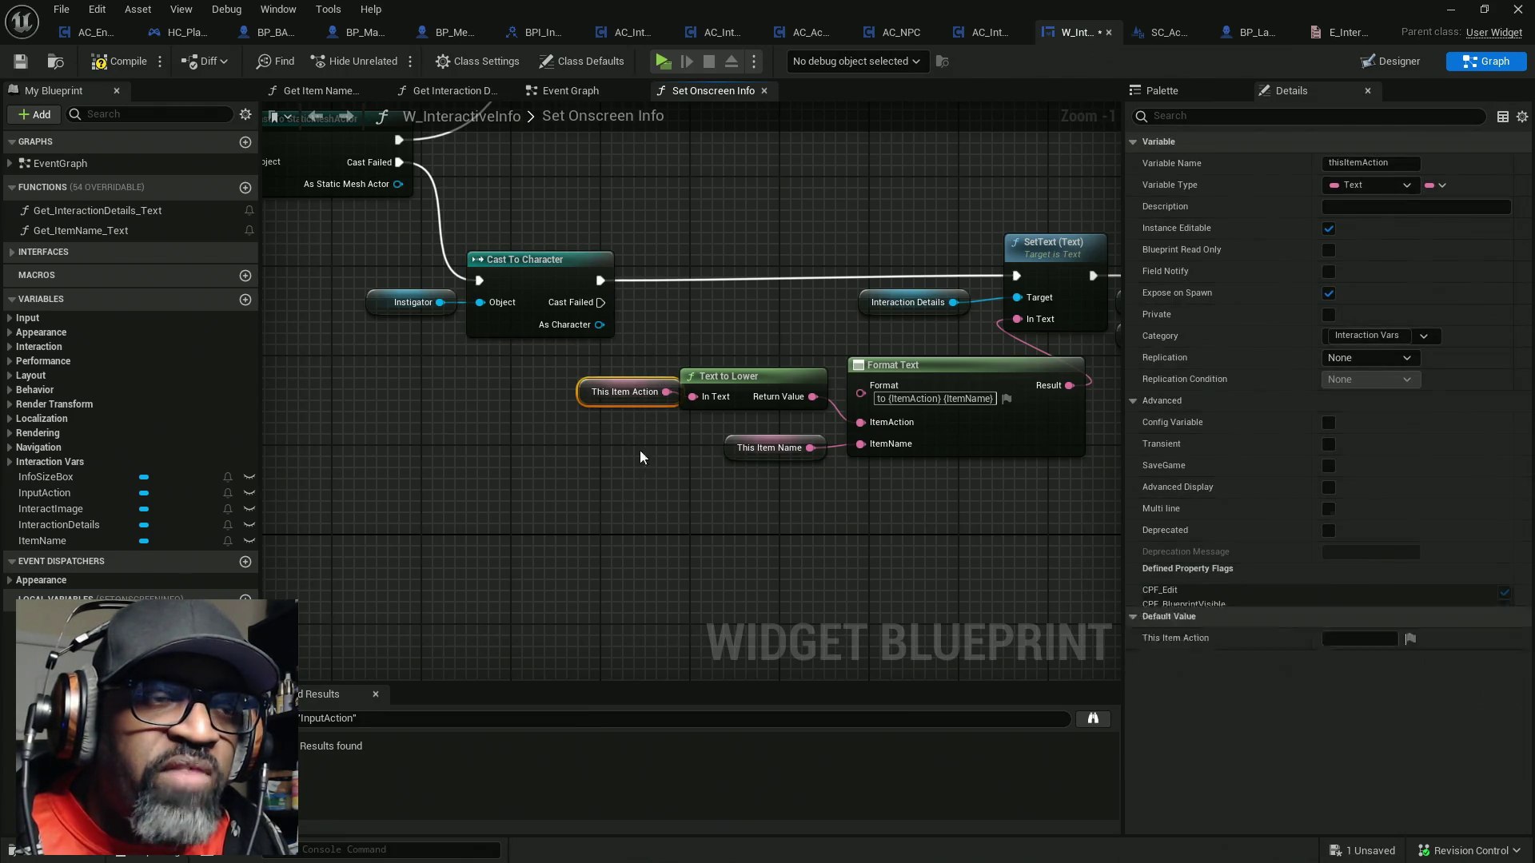
drag(644, 336, 635, 438)
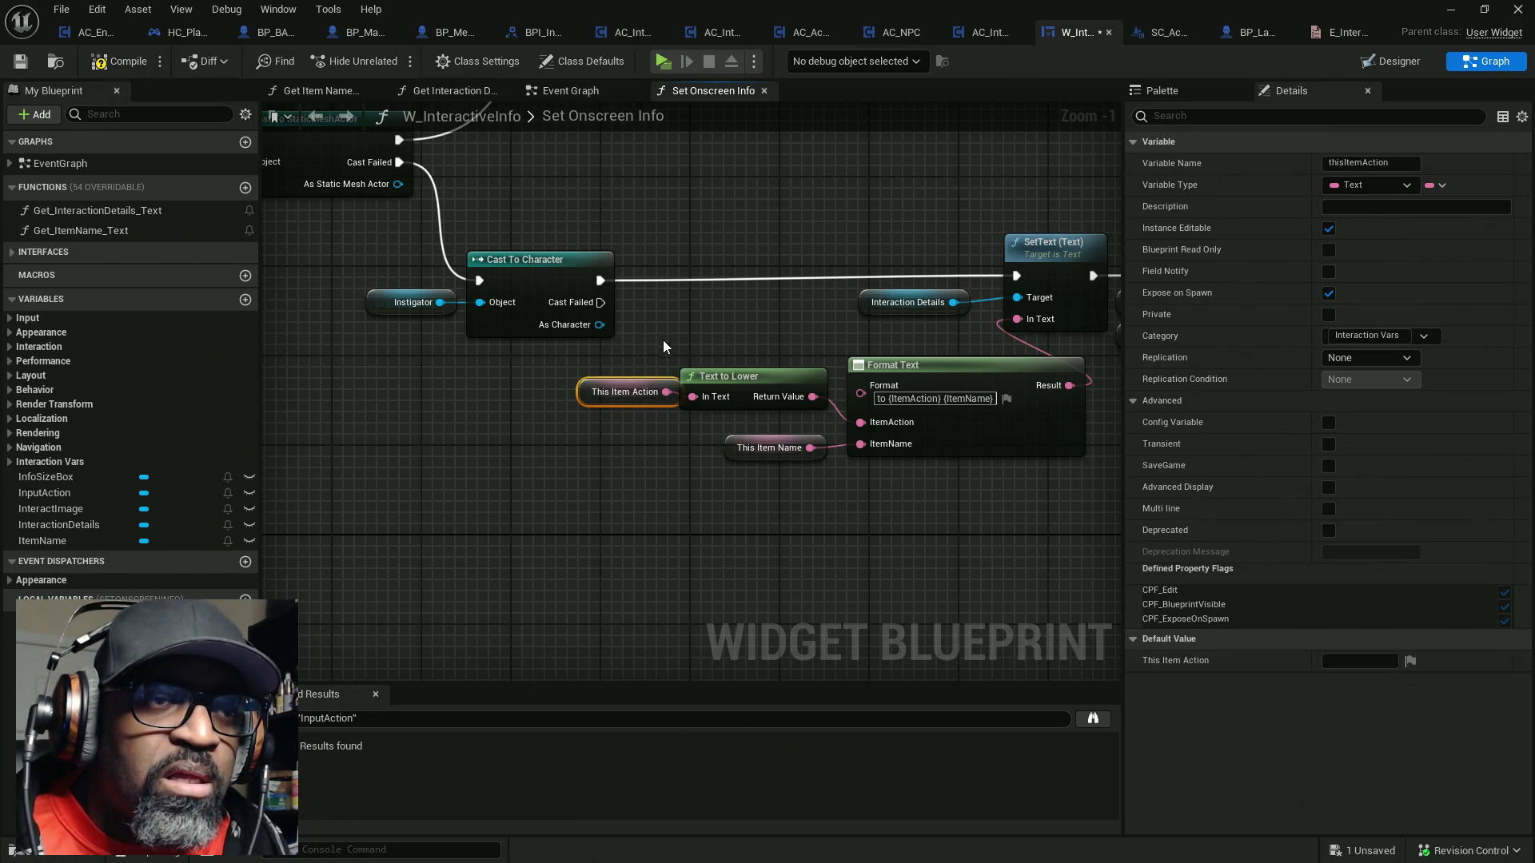
click(887, 402)
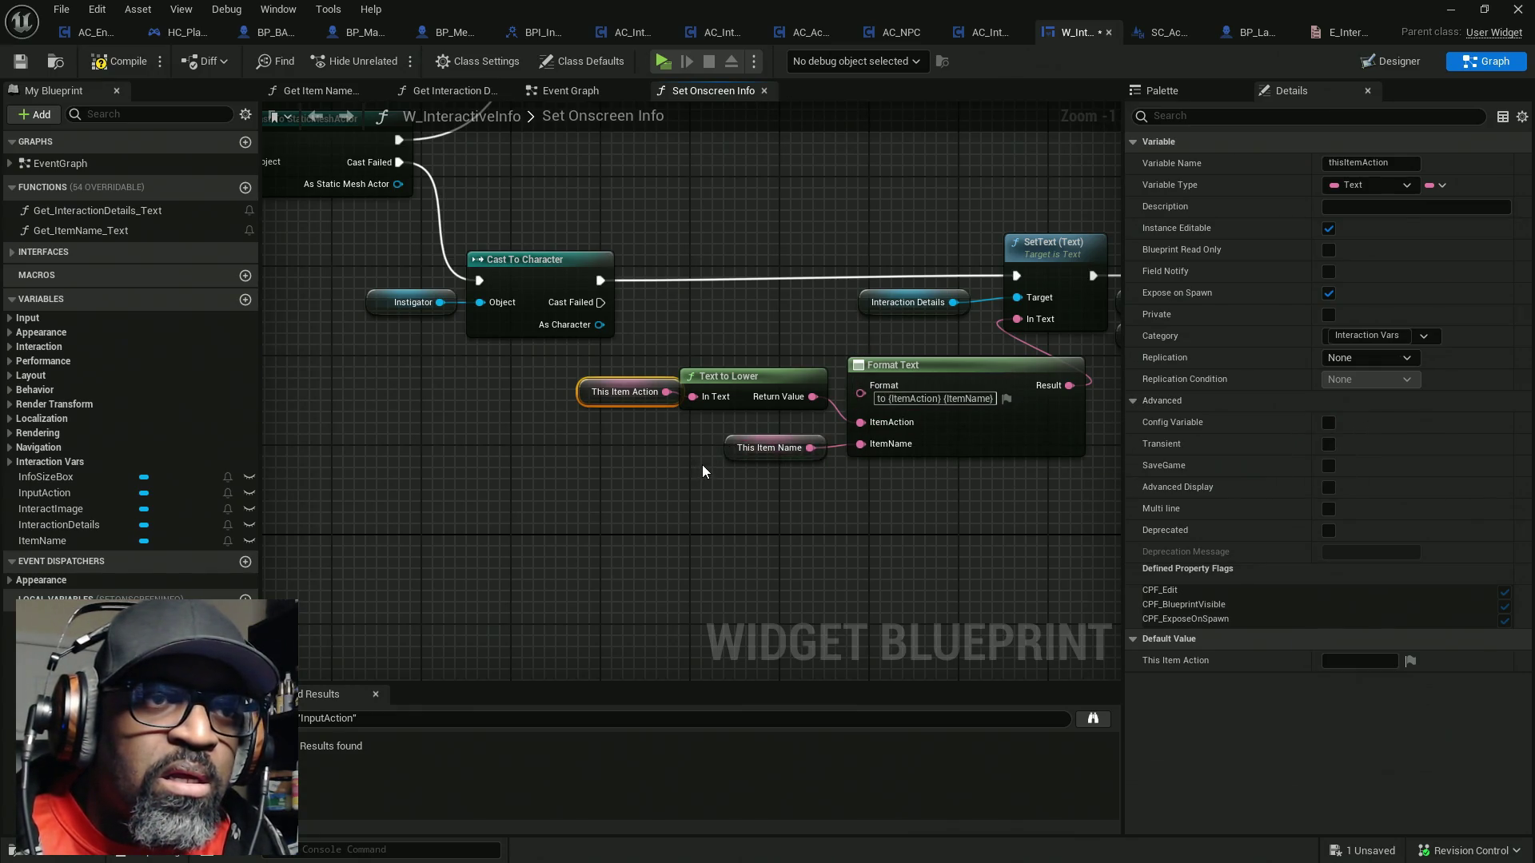
drag(628, 402, 599, 455)
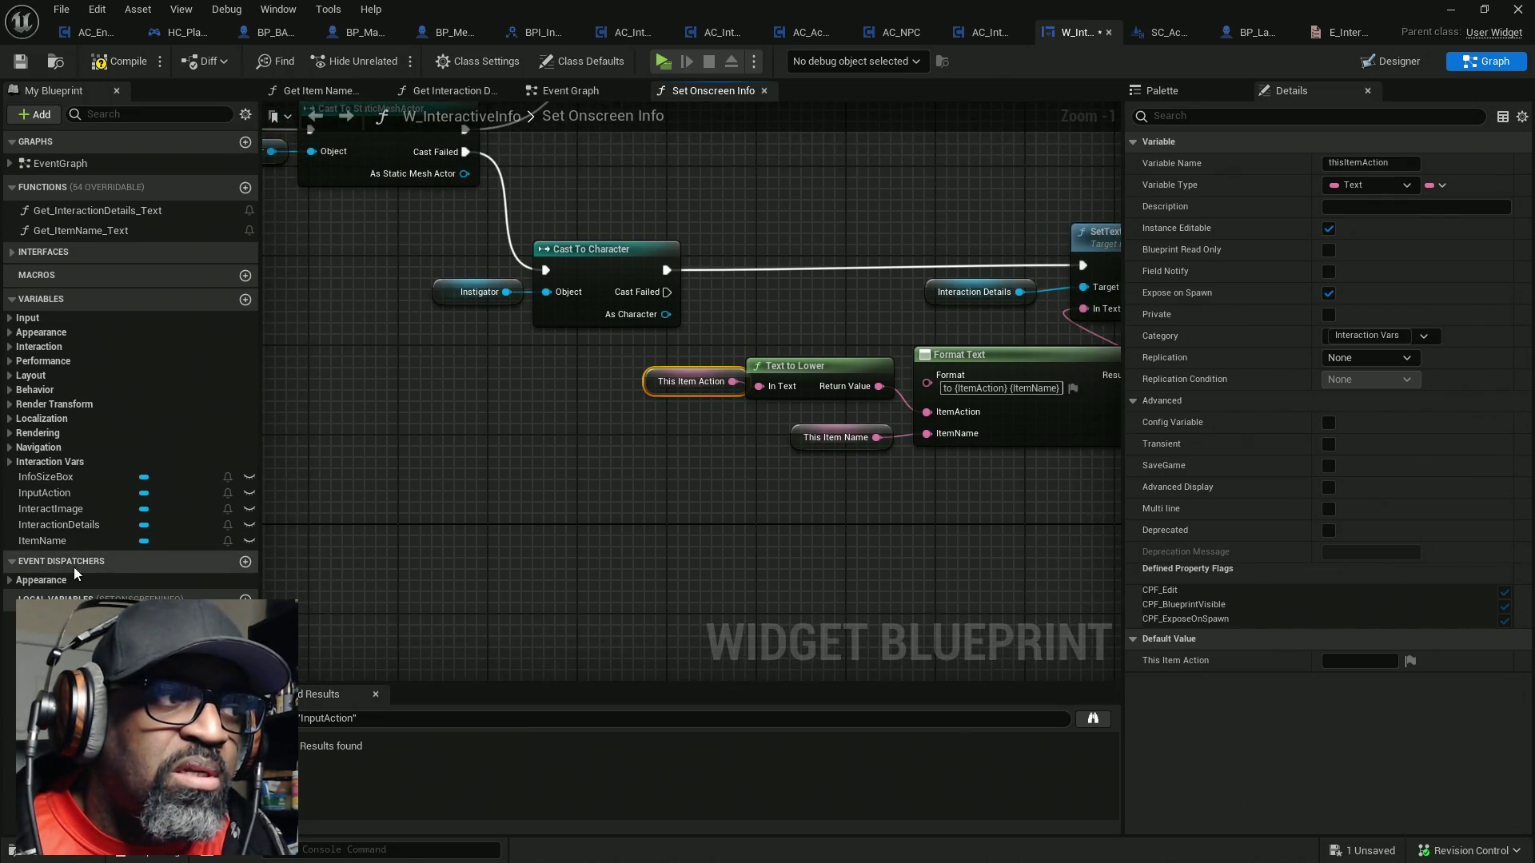
mouse_move(453, 487)
mouse_down()
mouse_move(510, 480)
mouse_move(328, 508)
mouse_up()
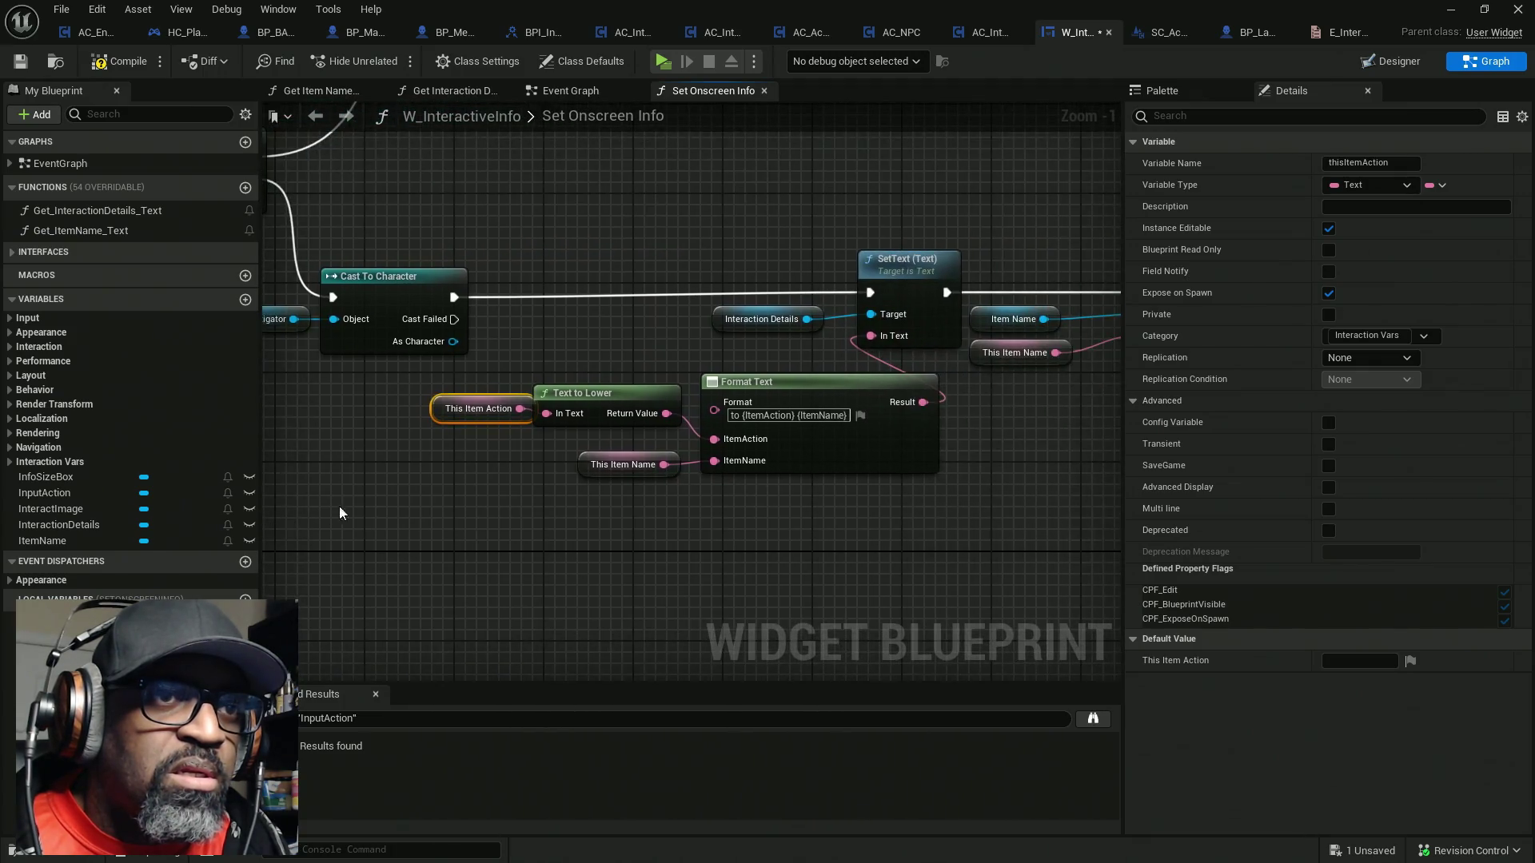
drag(532, 376, 414, 528)
scroll(591, 382, down, 1)
mouse_move(623, 370)
mouse_down()
mouse_move(493, 538)
mouse_move(806, 336)
mouse_up()
mouse_move(694, 393)
mouse_down()
mouse_move(781, 505)
mouse_move(664, 539)
mouse_move(712, 507)
mouse_move(634, 514)
mouse_move(528, 486)
mouse_up()
drag(591, 447, 465, 511)
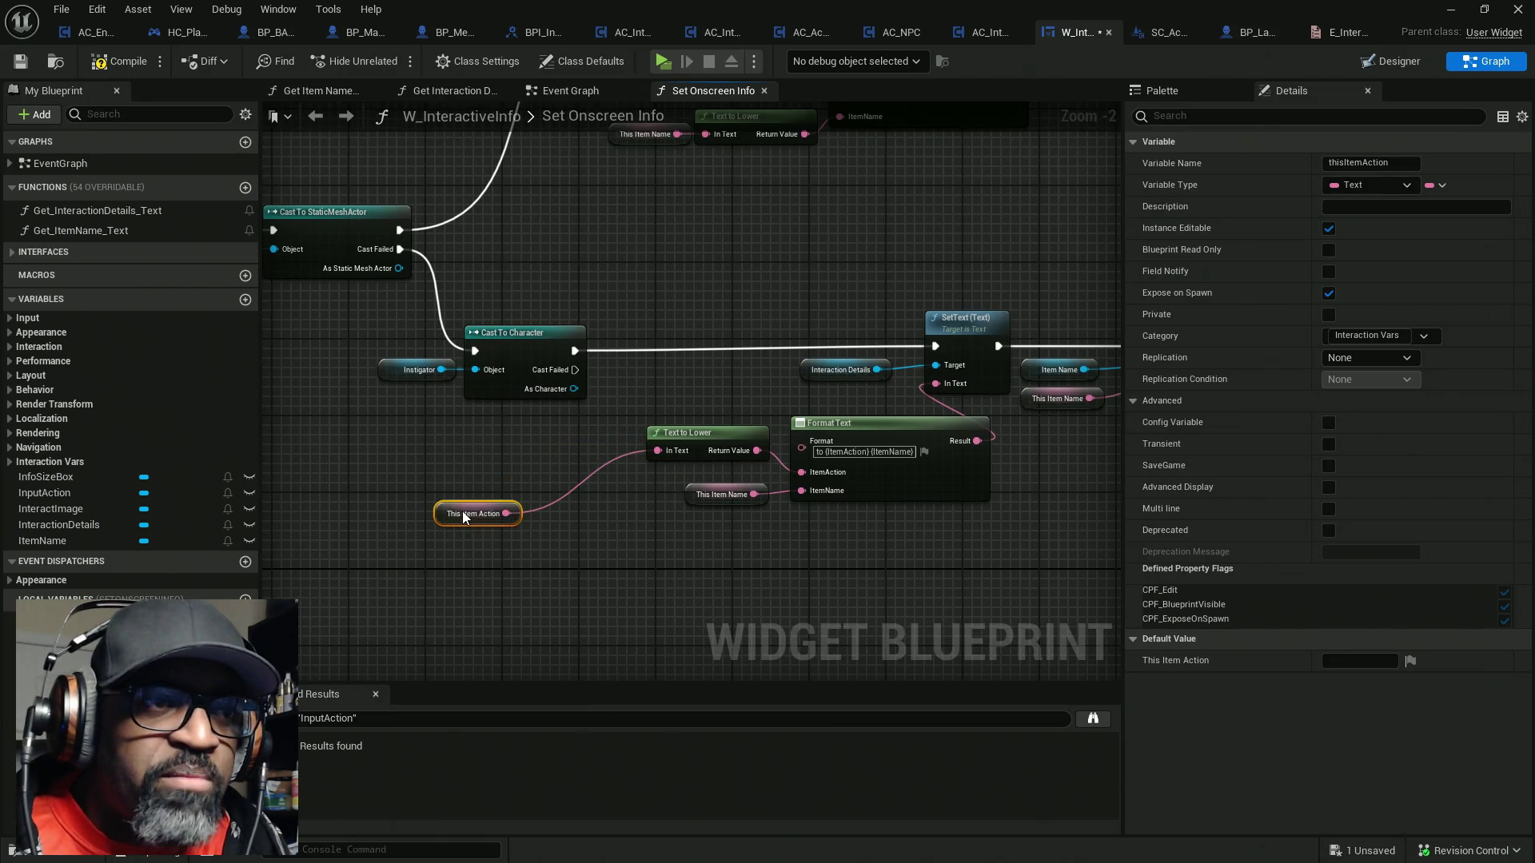
Feed a Get Item Description node into Text to Lower and reposition the detached This Item Action getter
drag(657, 451, 572, 449)
text(it)
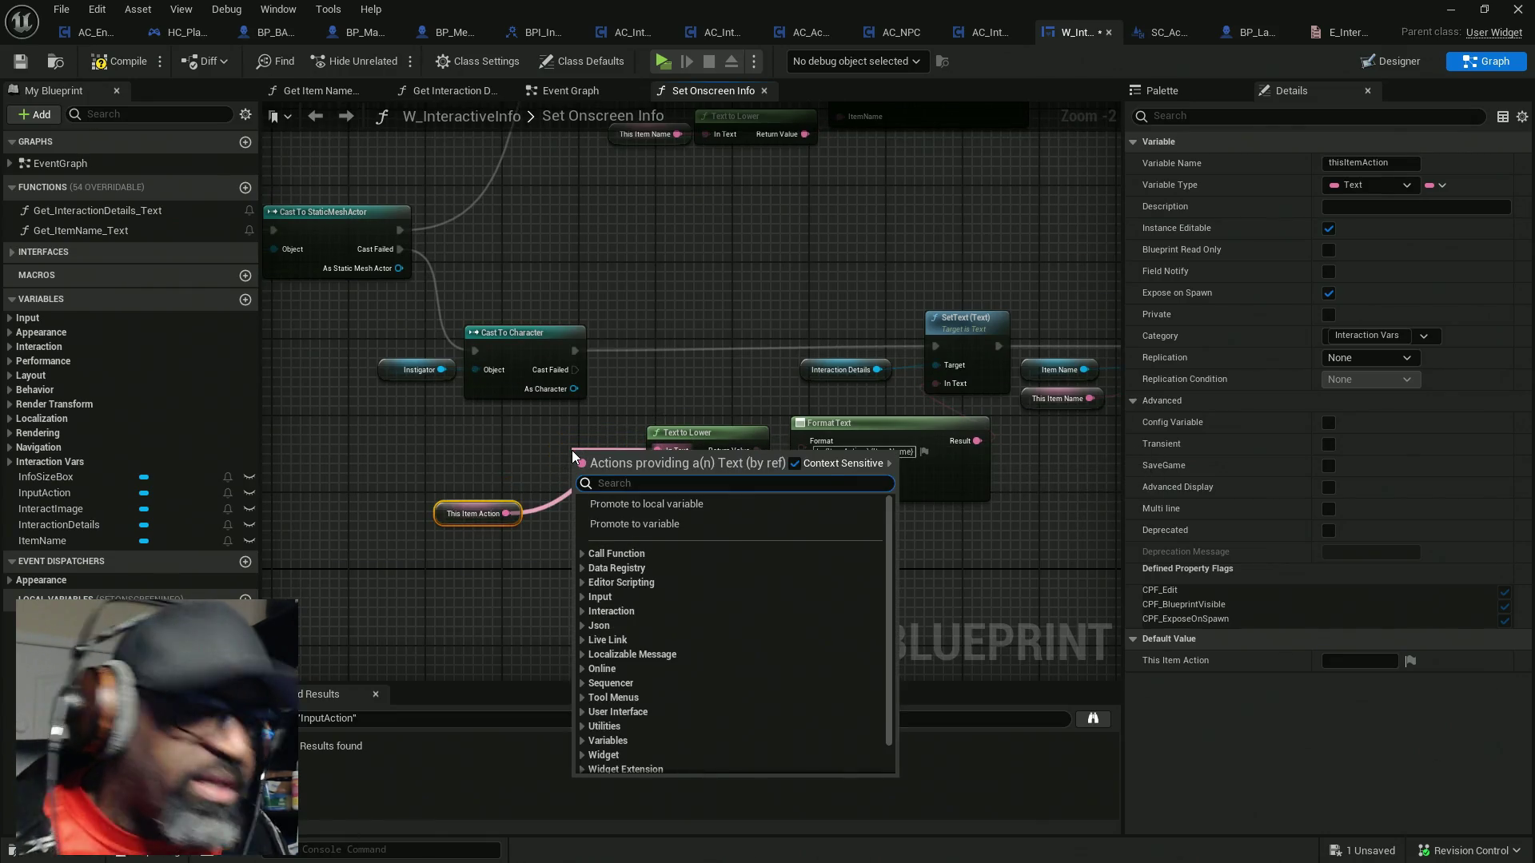
text(em de)
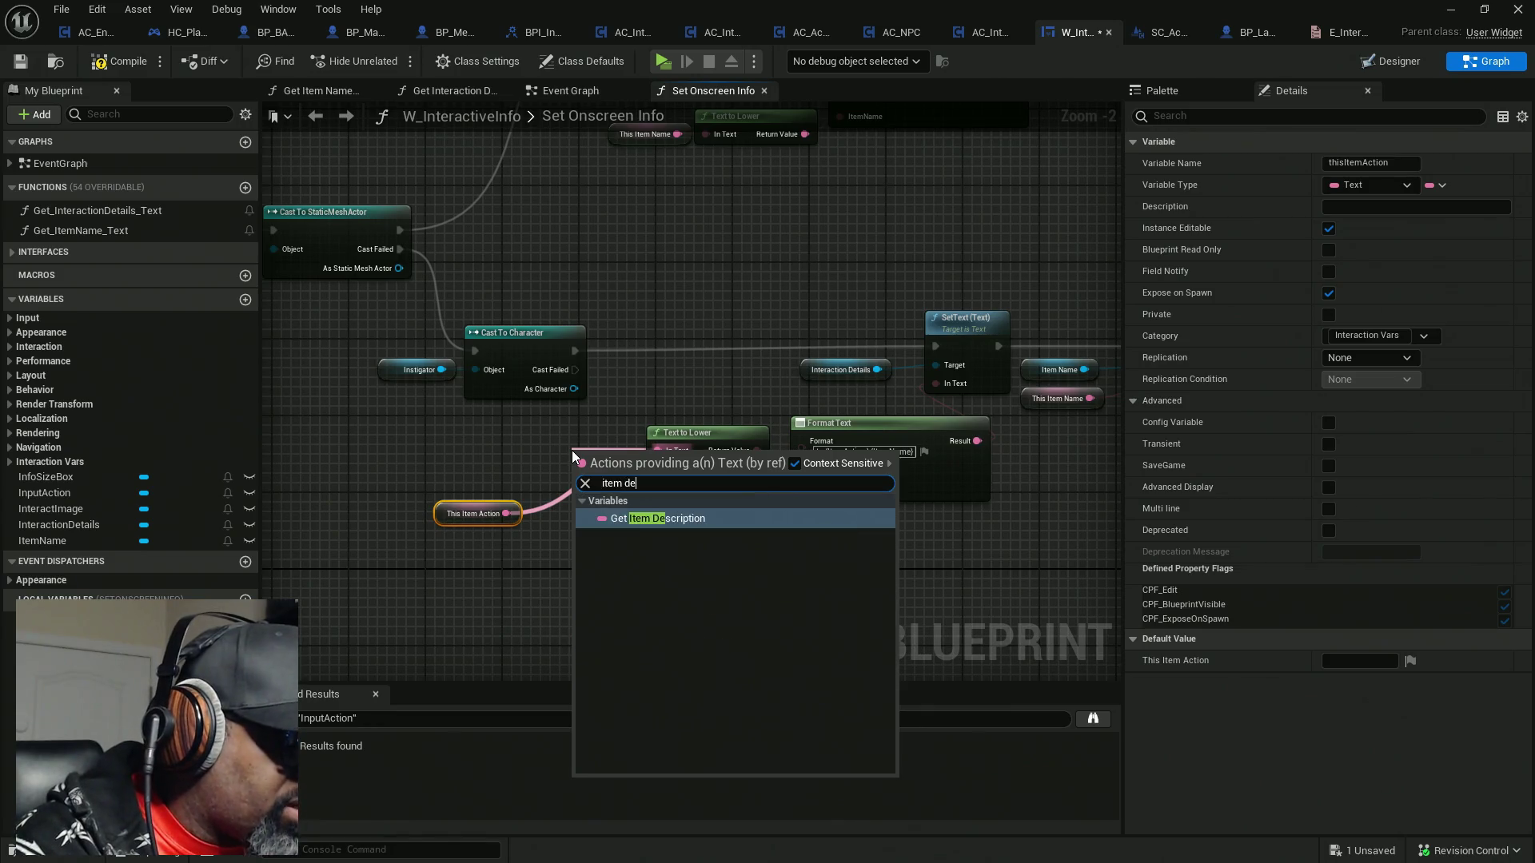
text(scr)
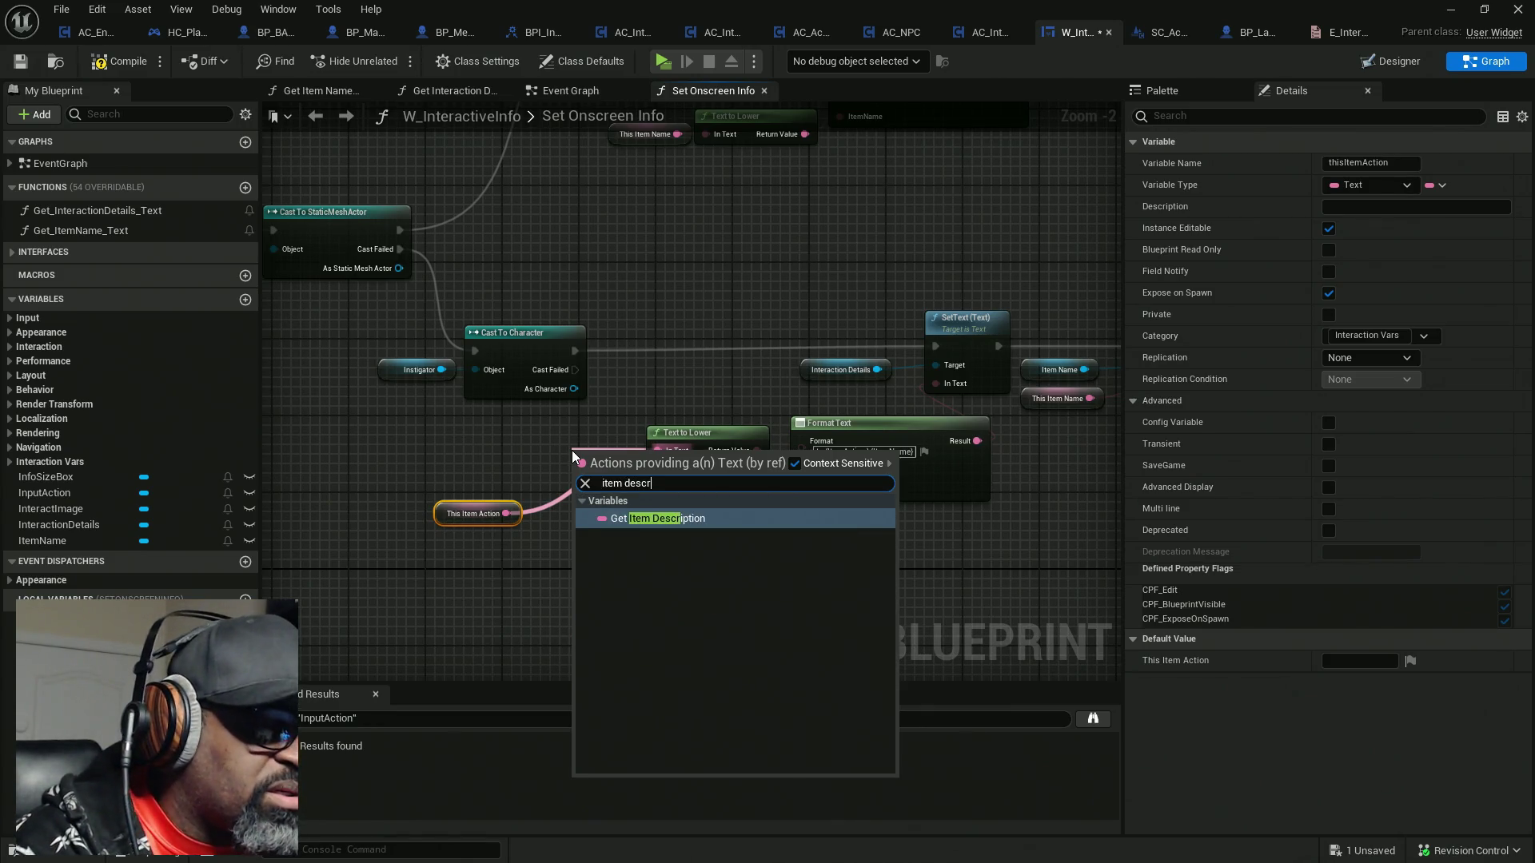
key(Return)
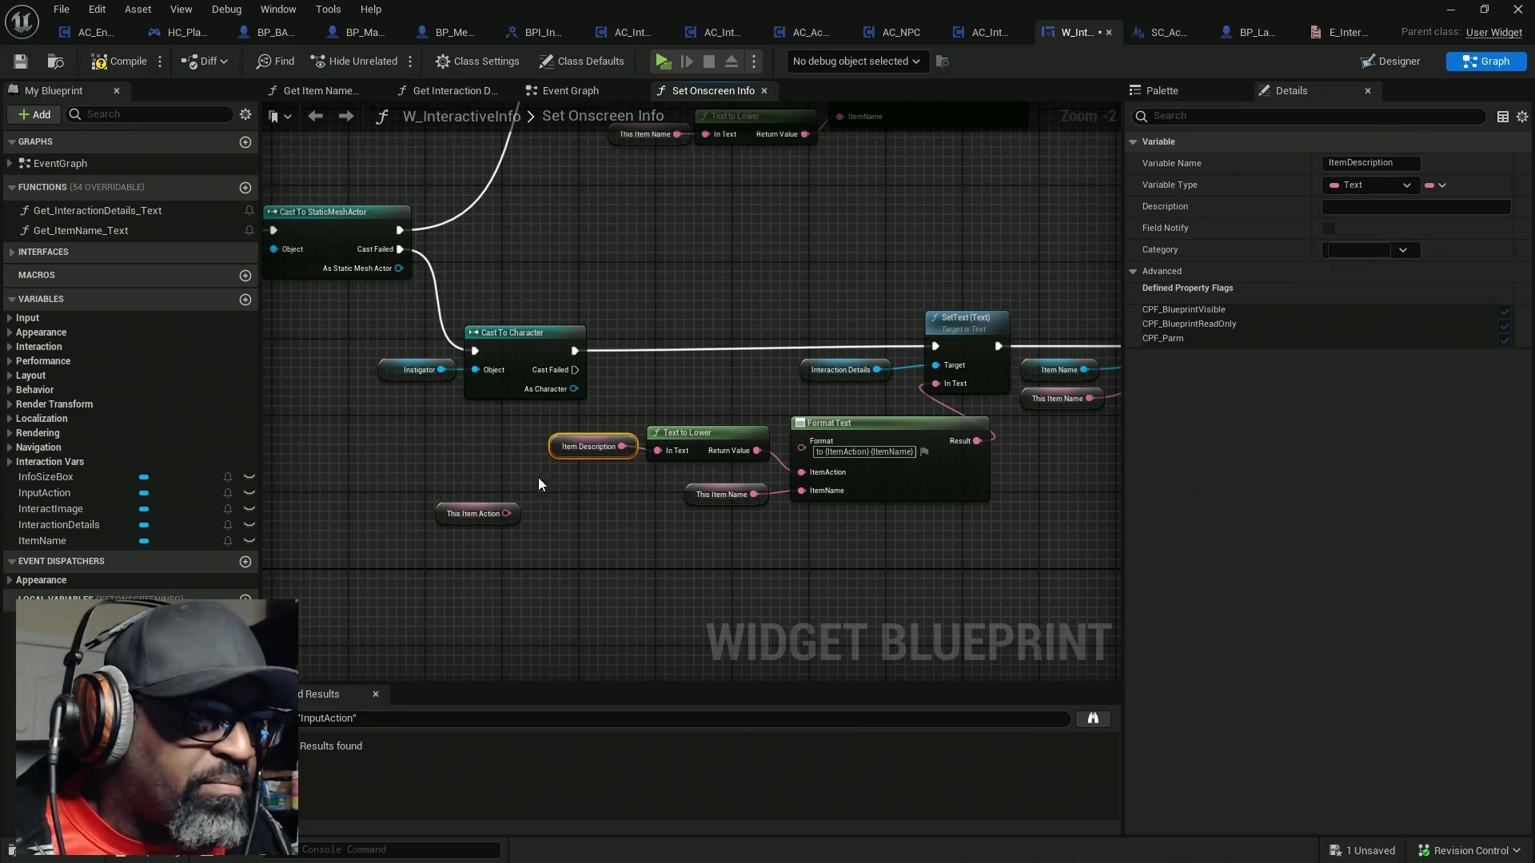
scroll(550, 471, down, 3)
click(534, 549)
drag(534, 548, 570, 324)
scroll(590, 521, up, 5)
mouse_move(624, 546)
mouse_down()
mouse_move(564, 494)
mouse_move(400, 480)
mouse_move(615, 479)
mouse_move(582, 421)
mouse_move(610, 412)
mouse_up()
scroll(616, 448, down, 1)
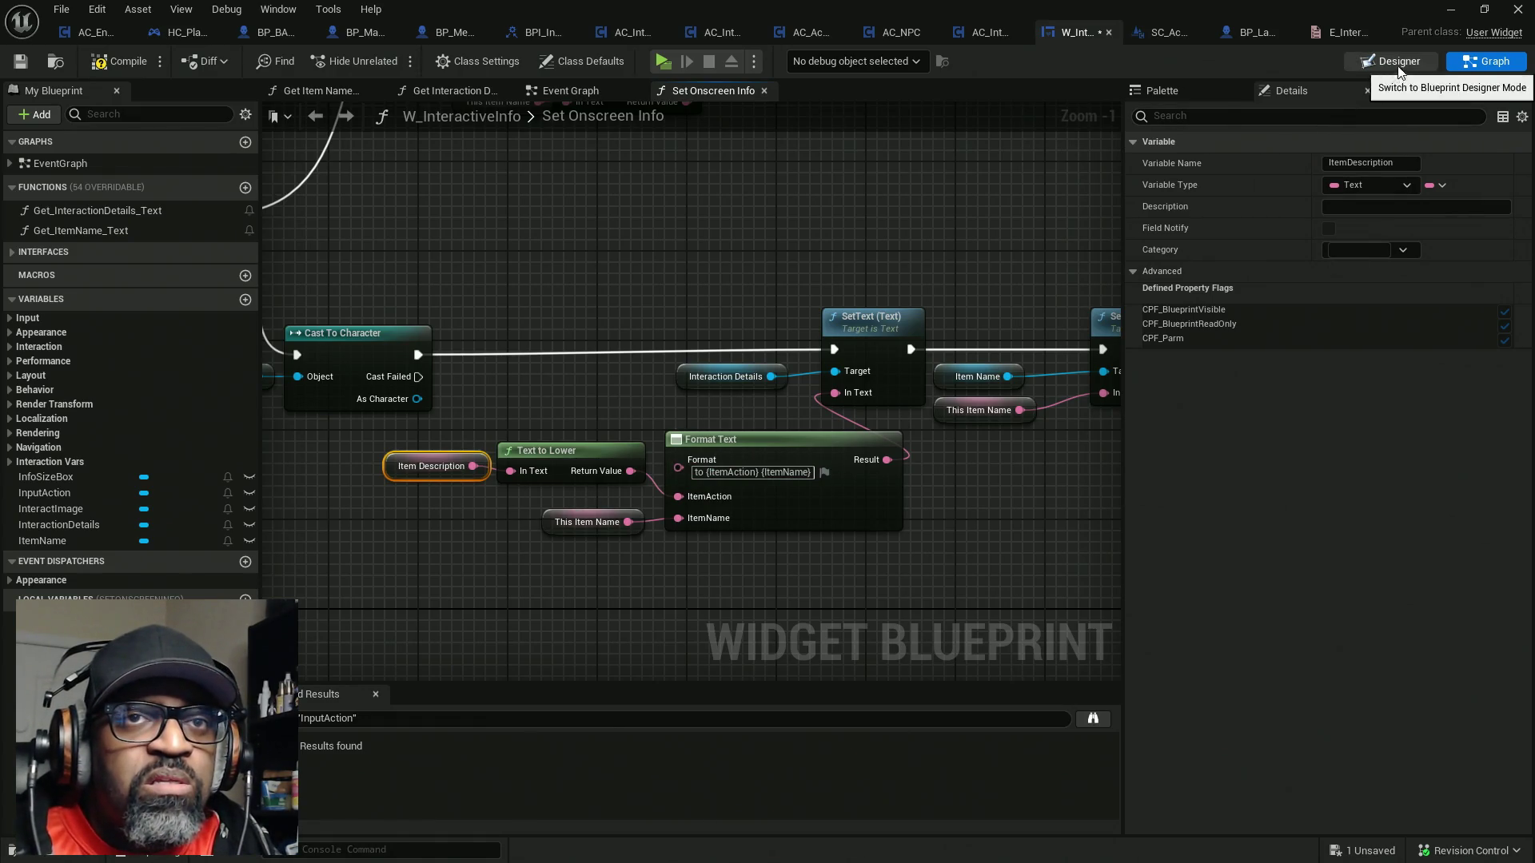
click(1391, 61)
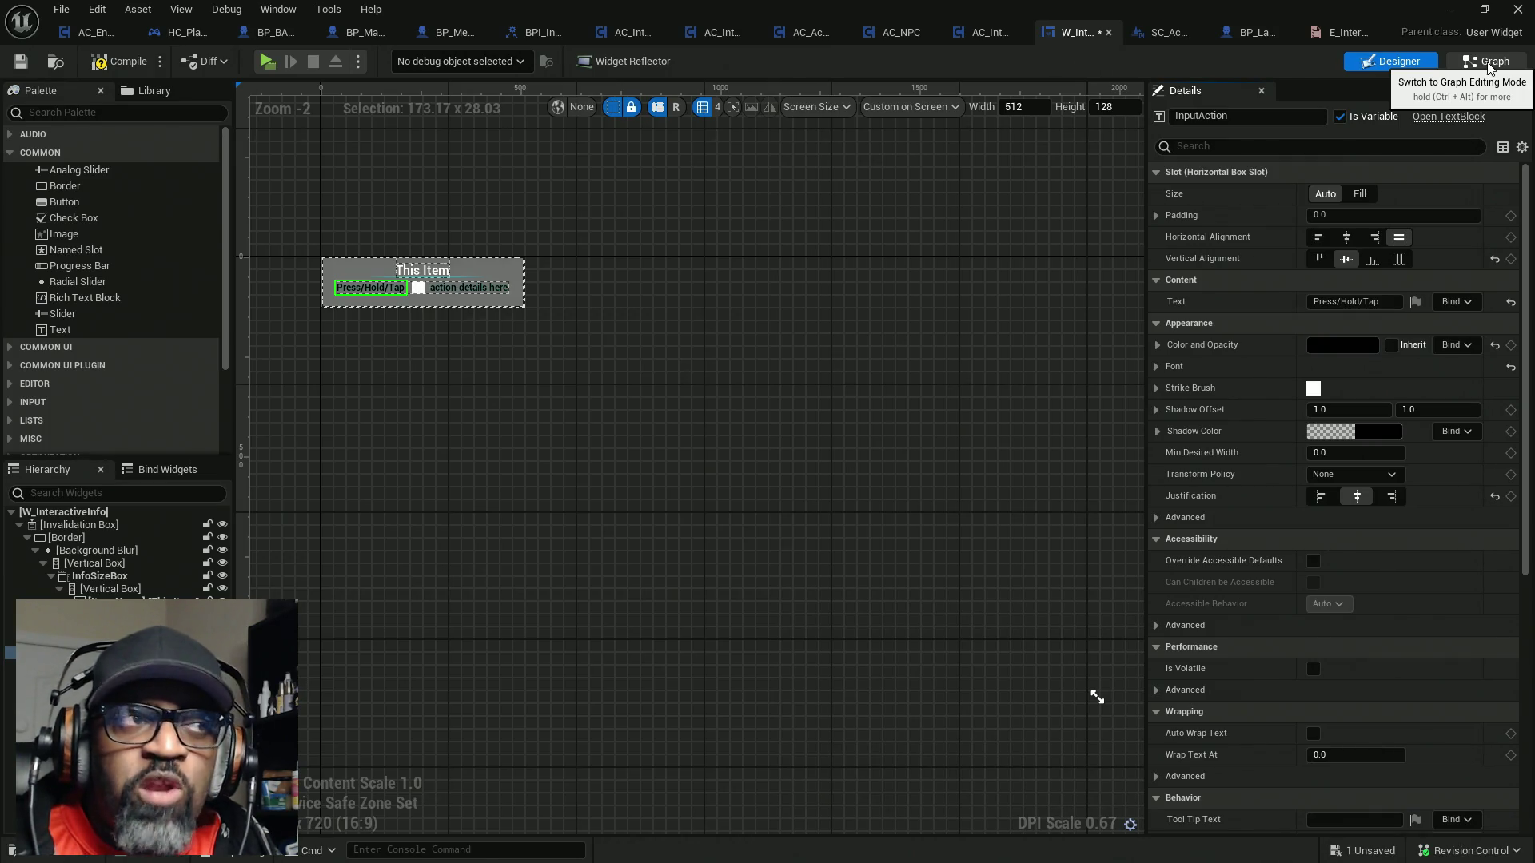
click(1489, 64)
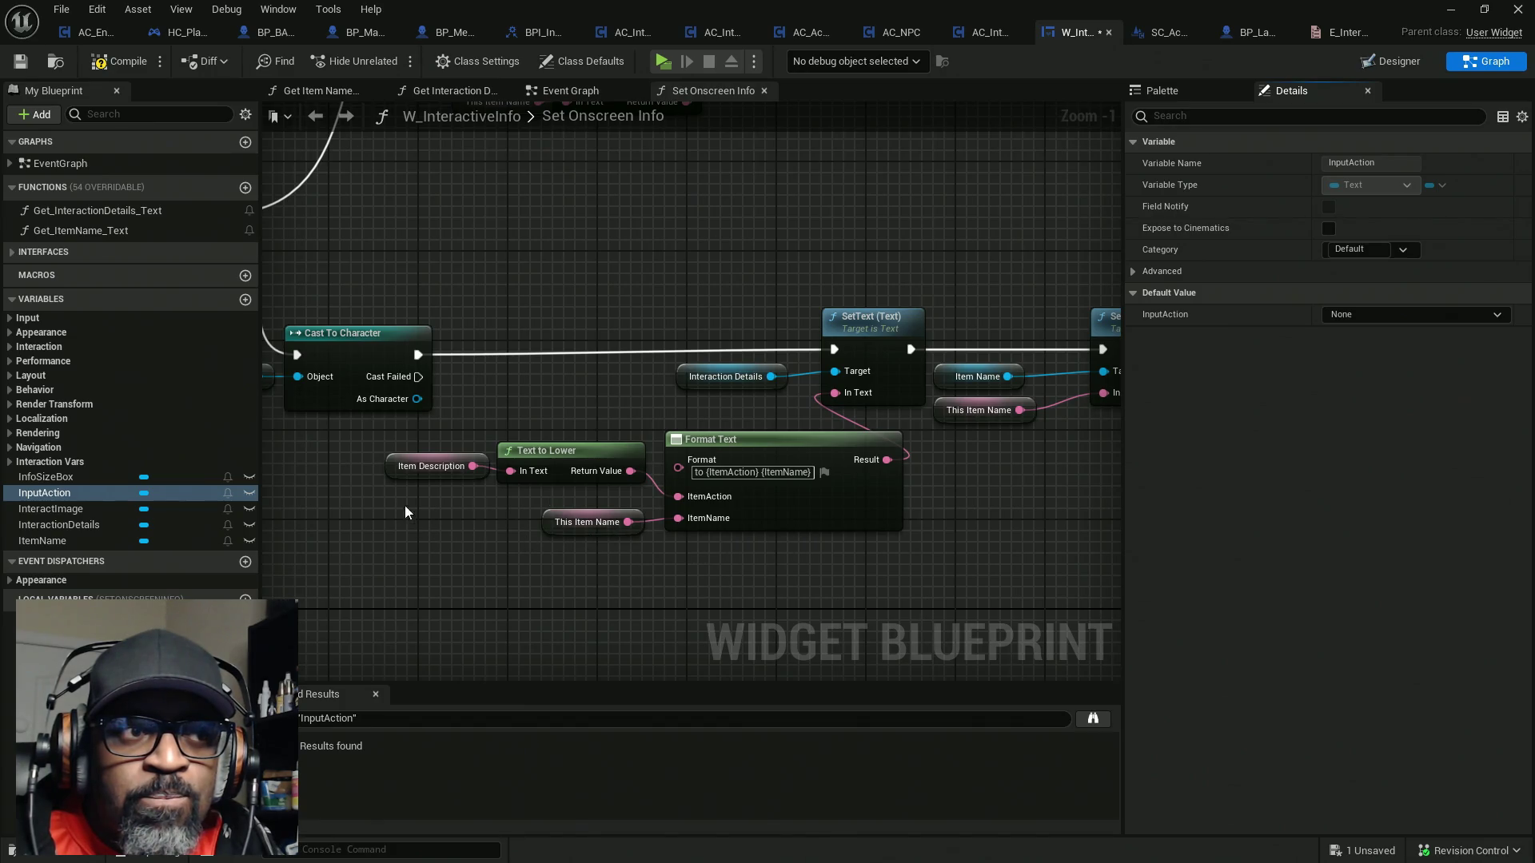
Move the This Item Action getter down to the character branch and nudge Item Description into place
drag(354, 448, 474, 526)
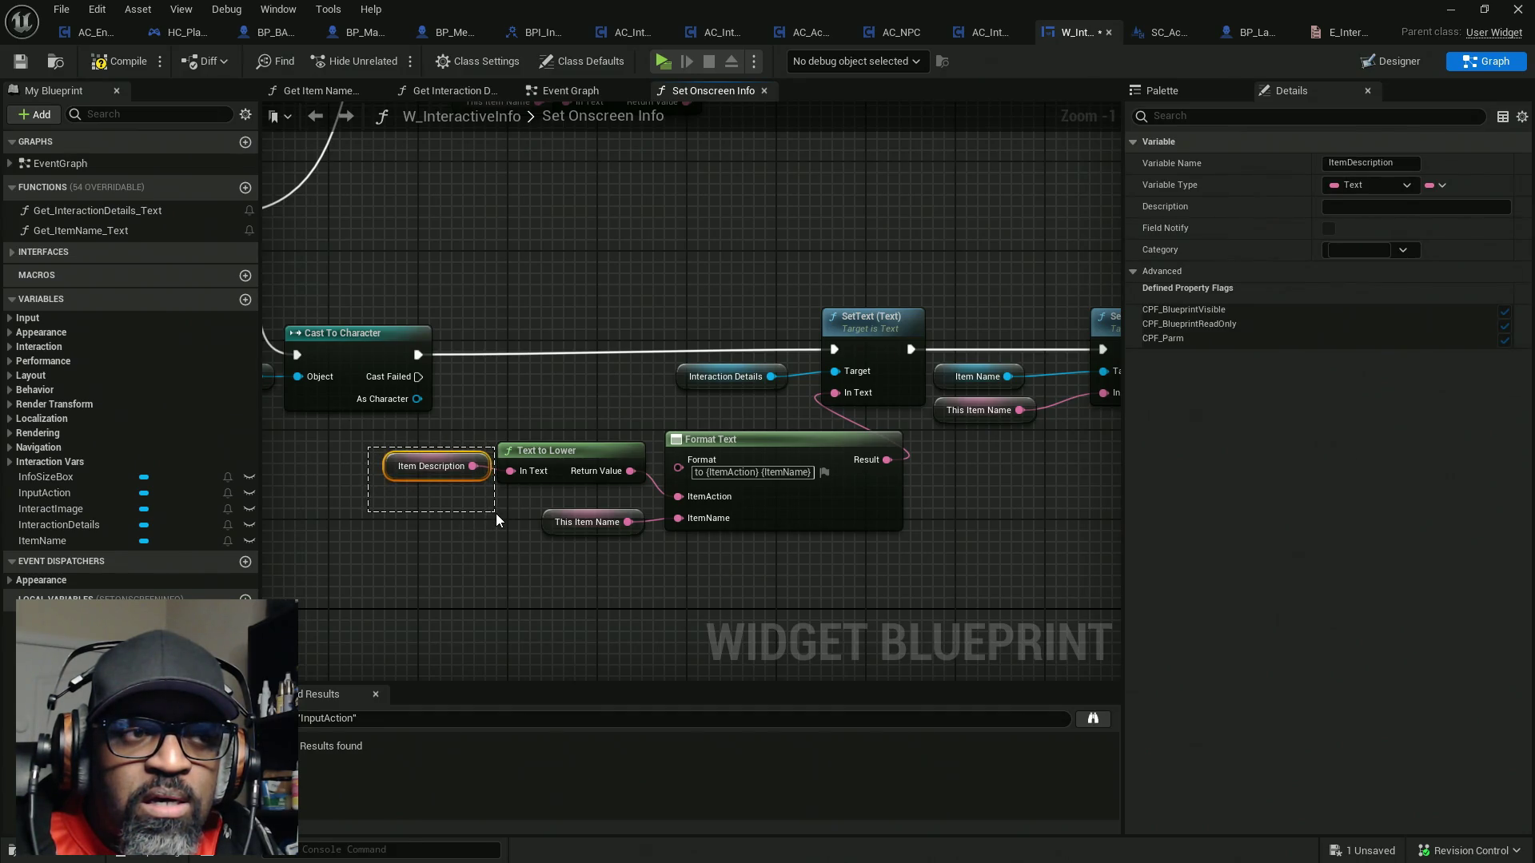
drag(489, 414, 574, 497)
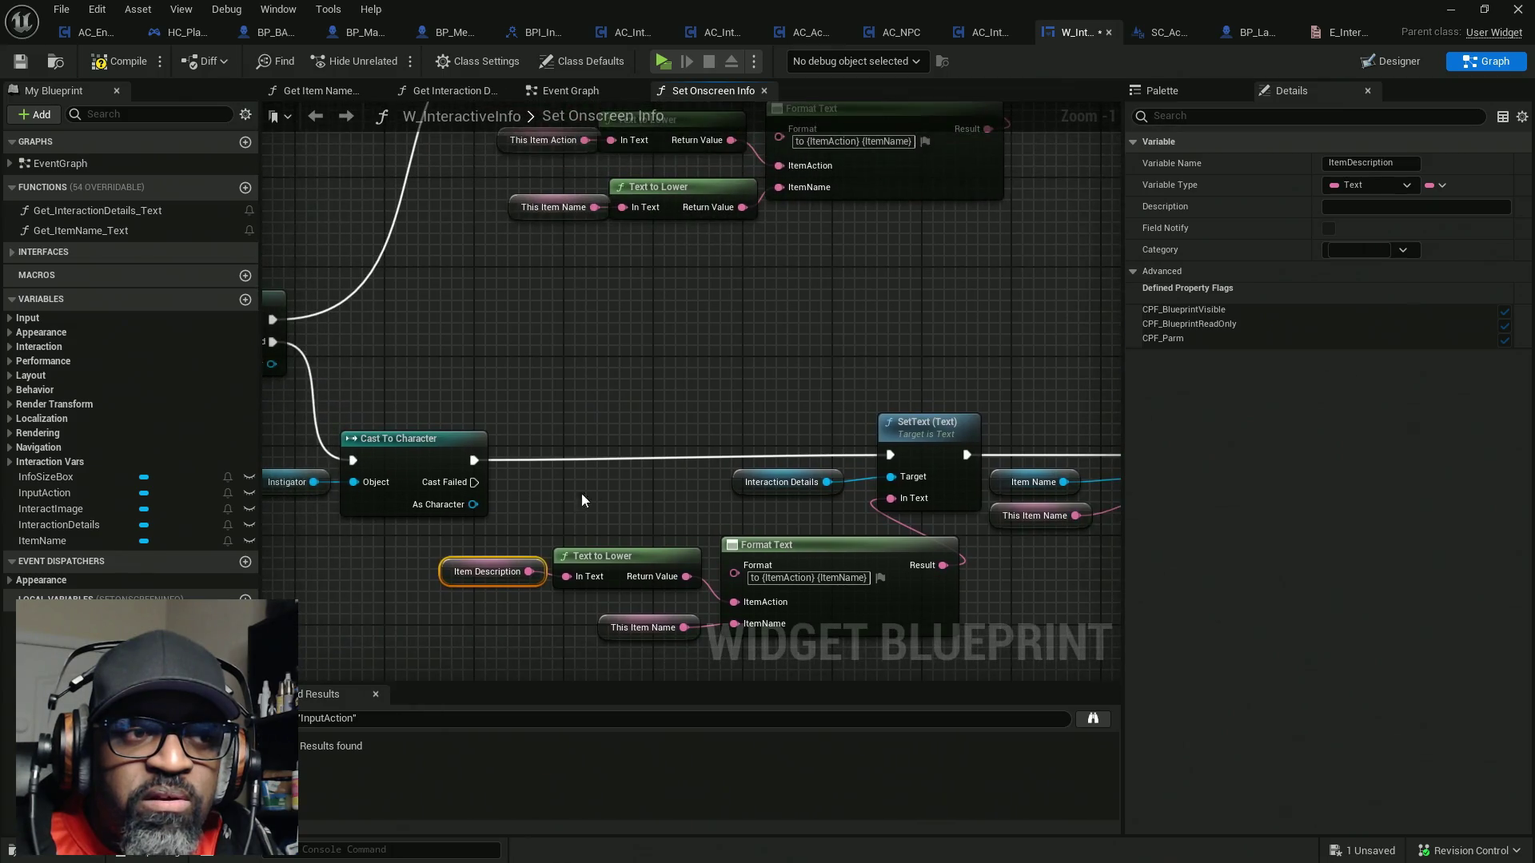
mouse_move(753, 414)
mouse_down()
mouse_move(541, 394)
mouse_move(646, 365)
mouse_move(685, 497)
mouse_move(574, 430)
mouse_up()
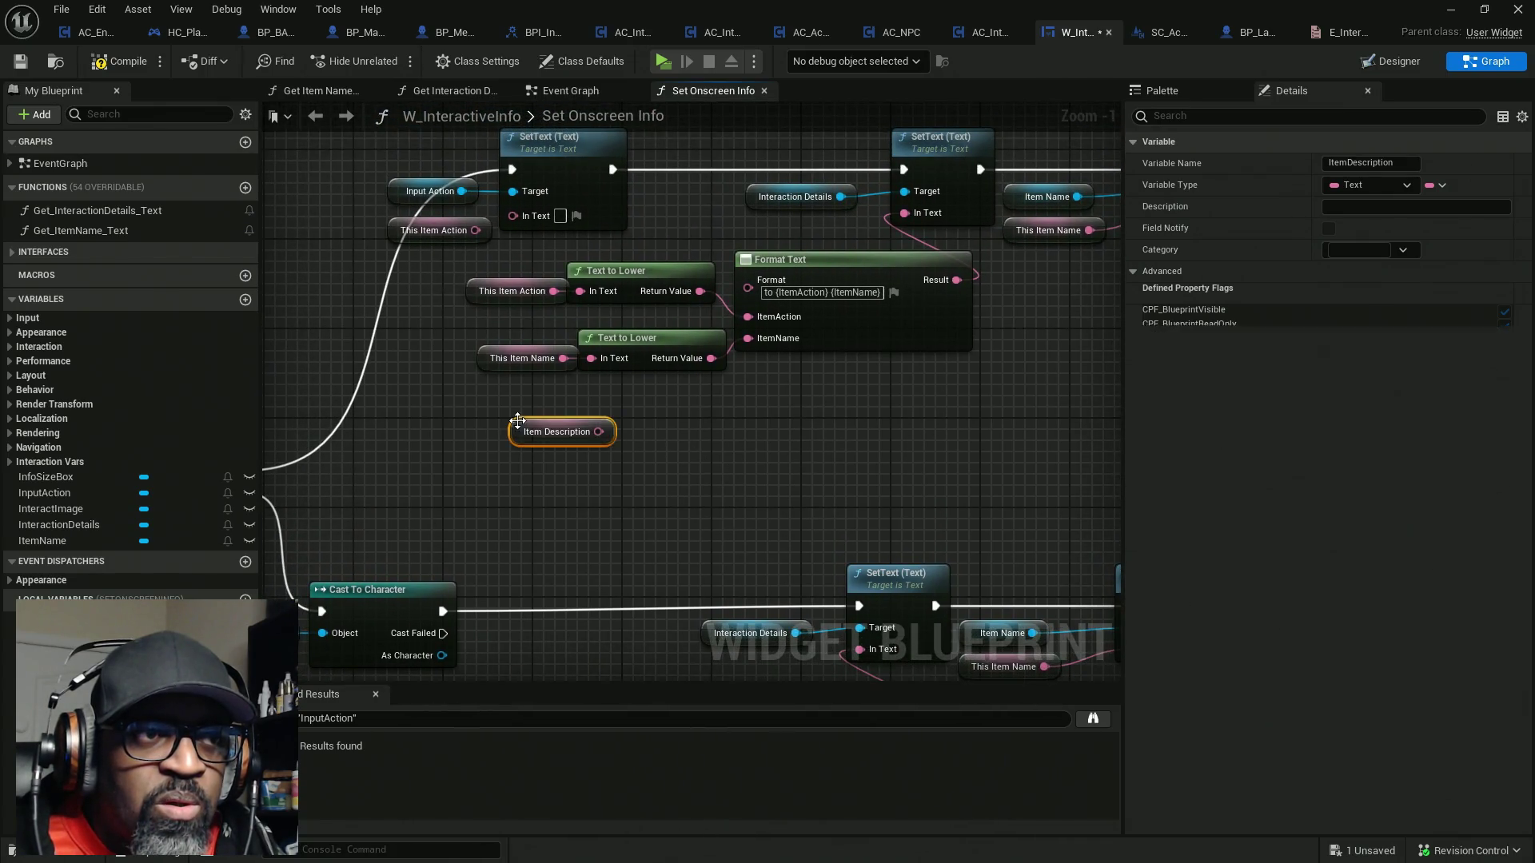
mouse_move(519, 293)
mouse_down()
mouse_move(475, 590)
mouse_move(502, 651)
mouse_up()
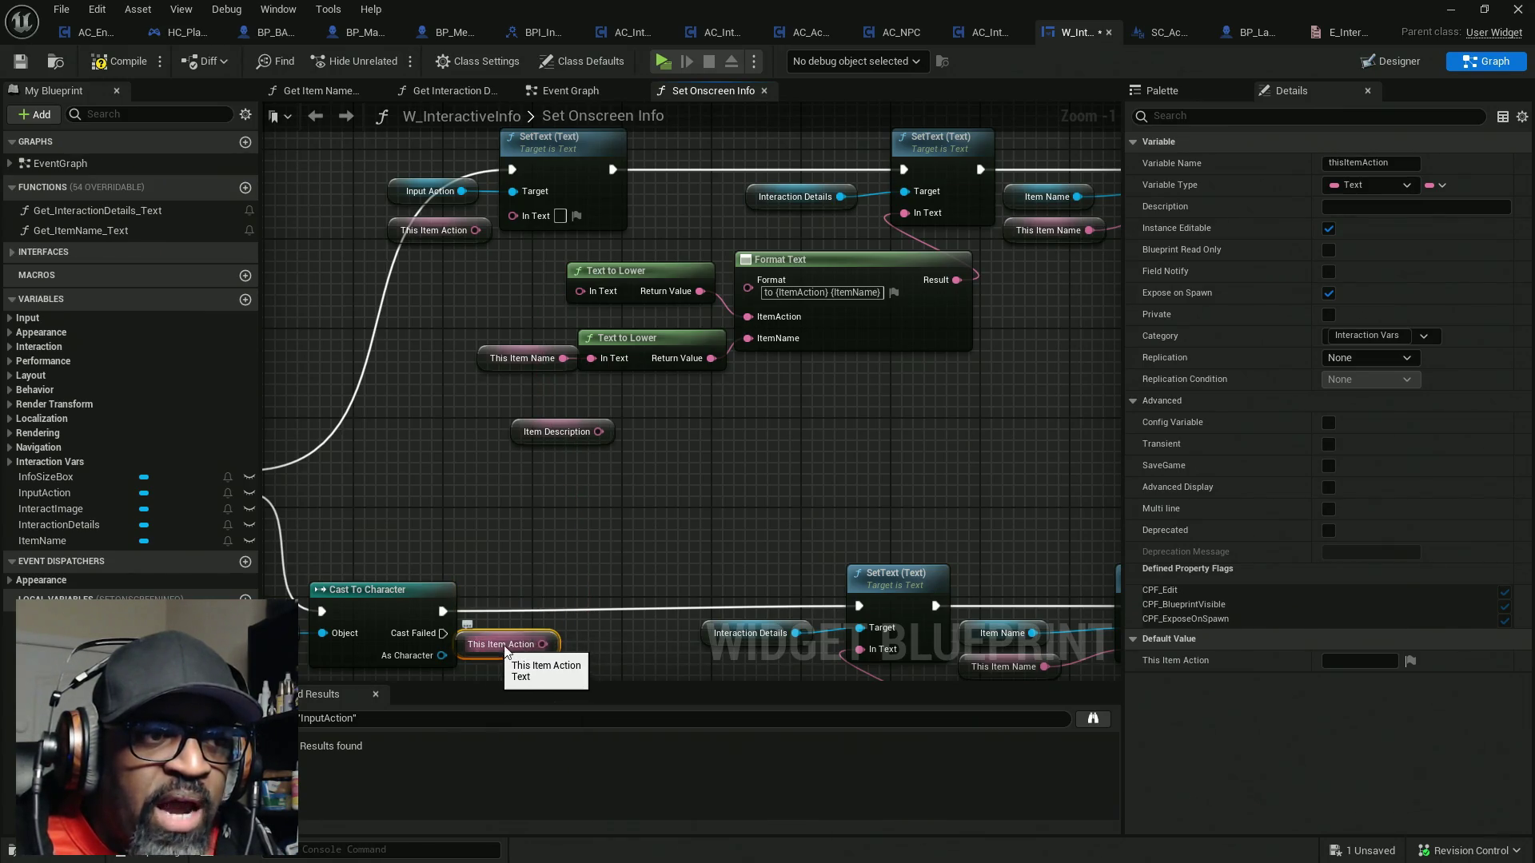
mouse_move(525, 457)
mouse_down()
mouse_move(538, 497)
mouse_move(511, 363)
mouse_move(519, 327)
mouse_move(602, 333)
mouse_up()
drag(502, 327, 502, 338)
Select the Input Action SetText group and shift the Format Text nodes right to make room
drag(449, 179, 559, 277)
mouse_move(576, 179)
mouse_down()
mouse_move(553, 271)
mouse_move(566, 323)
mouse_move(583, 275)
mouse_move(576, 360)
mouse_up()
scroll(576, 361, down, 3)
mouse_move(923, 232)
mouse_down()
mouse_move(767, 344)
mouse_move(435, 429)
mouse_up()
drag(662, 381, 780, 382)
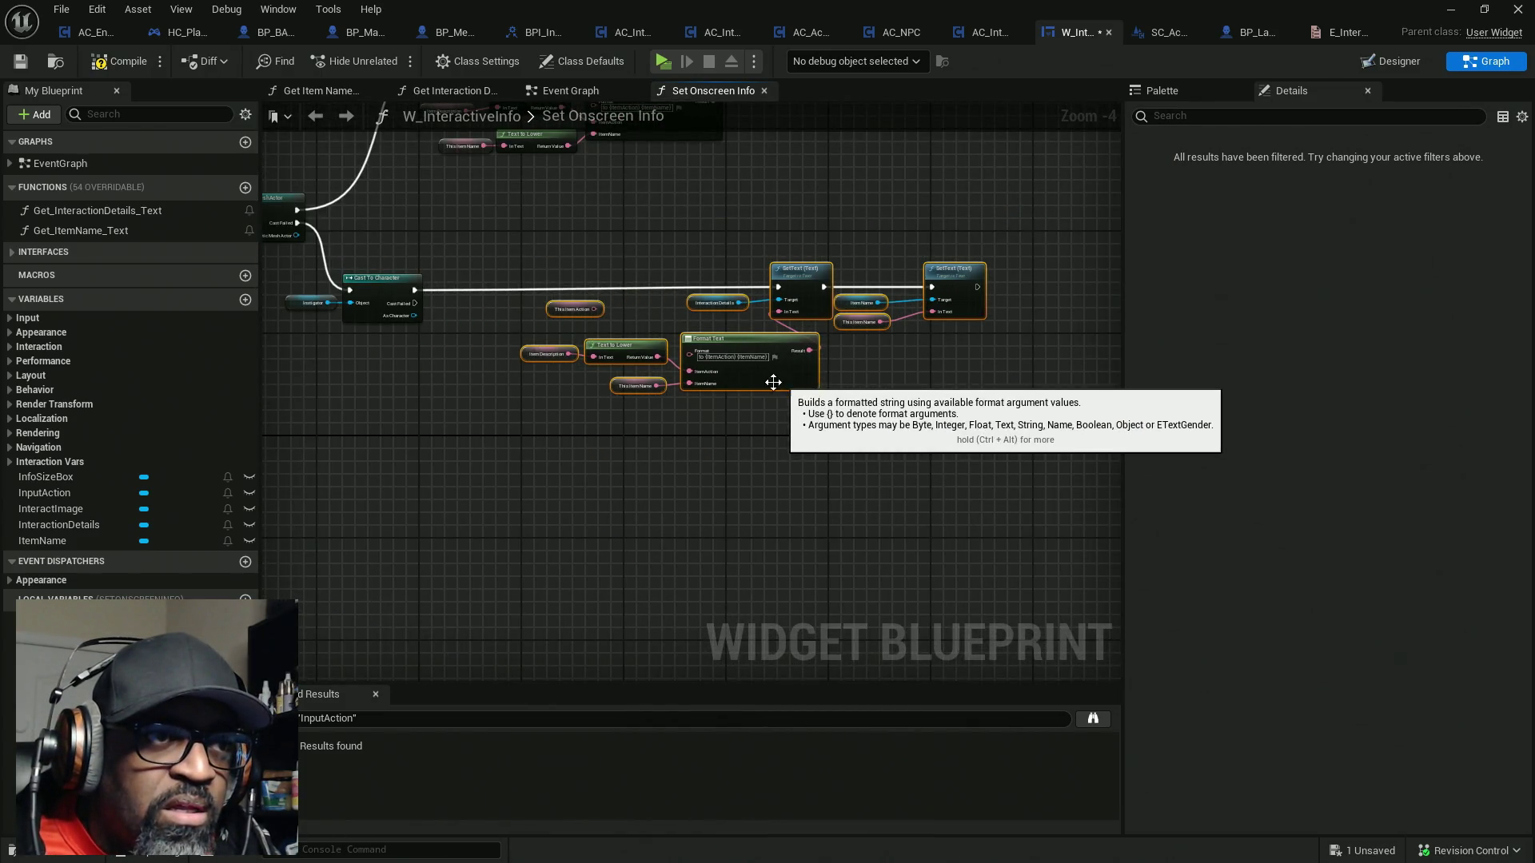
mouse_move(448, 380)
mouse_down()
mouse_move(489, 410)
mouse_move(486, 338)
mouse_up()
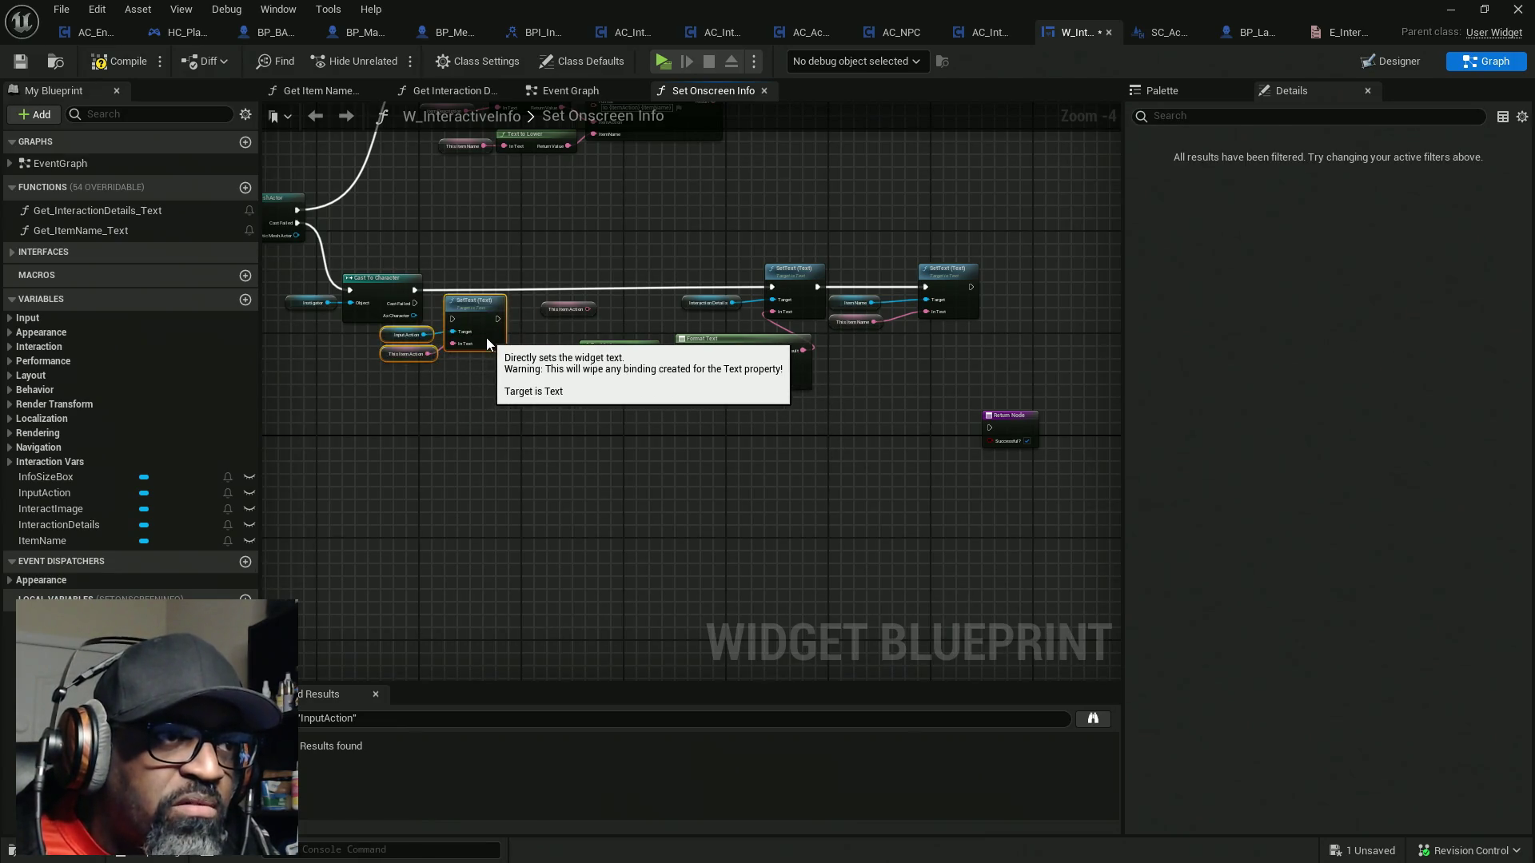
Chain the Input Action SetText after Cast To Character and straighten its execution wire
click(475, 365)
scroll(452, 352, up, 3)
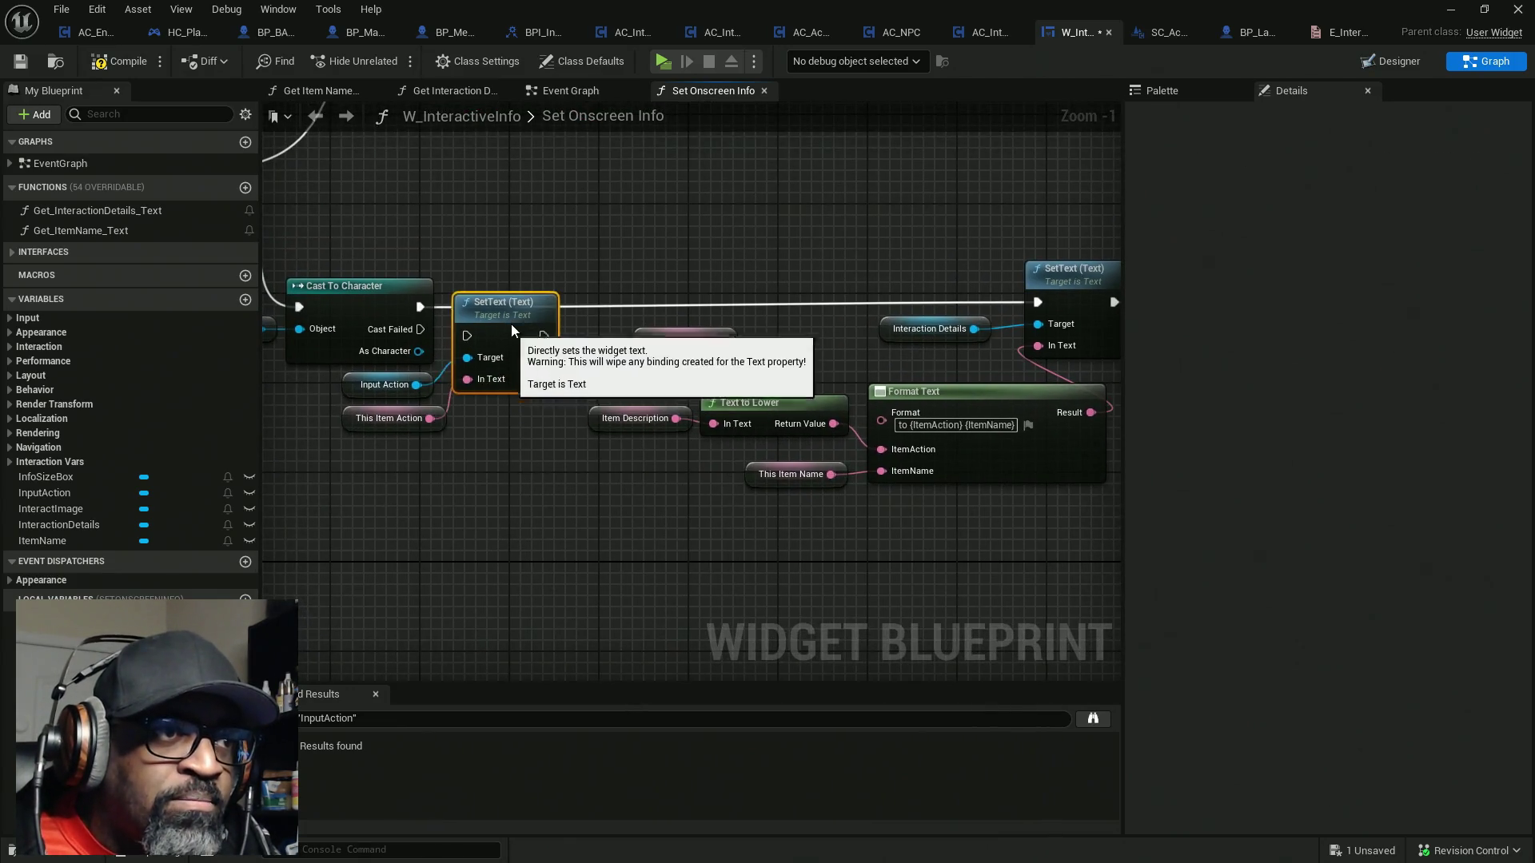
click(505, 303)
mouse_move(420, 307)
mouse_down()
mouse_move(544, 313)
mouse_move(405, 312)
mouse_move(420, 307)
mouse_up()
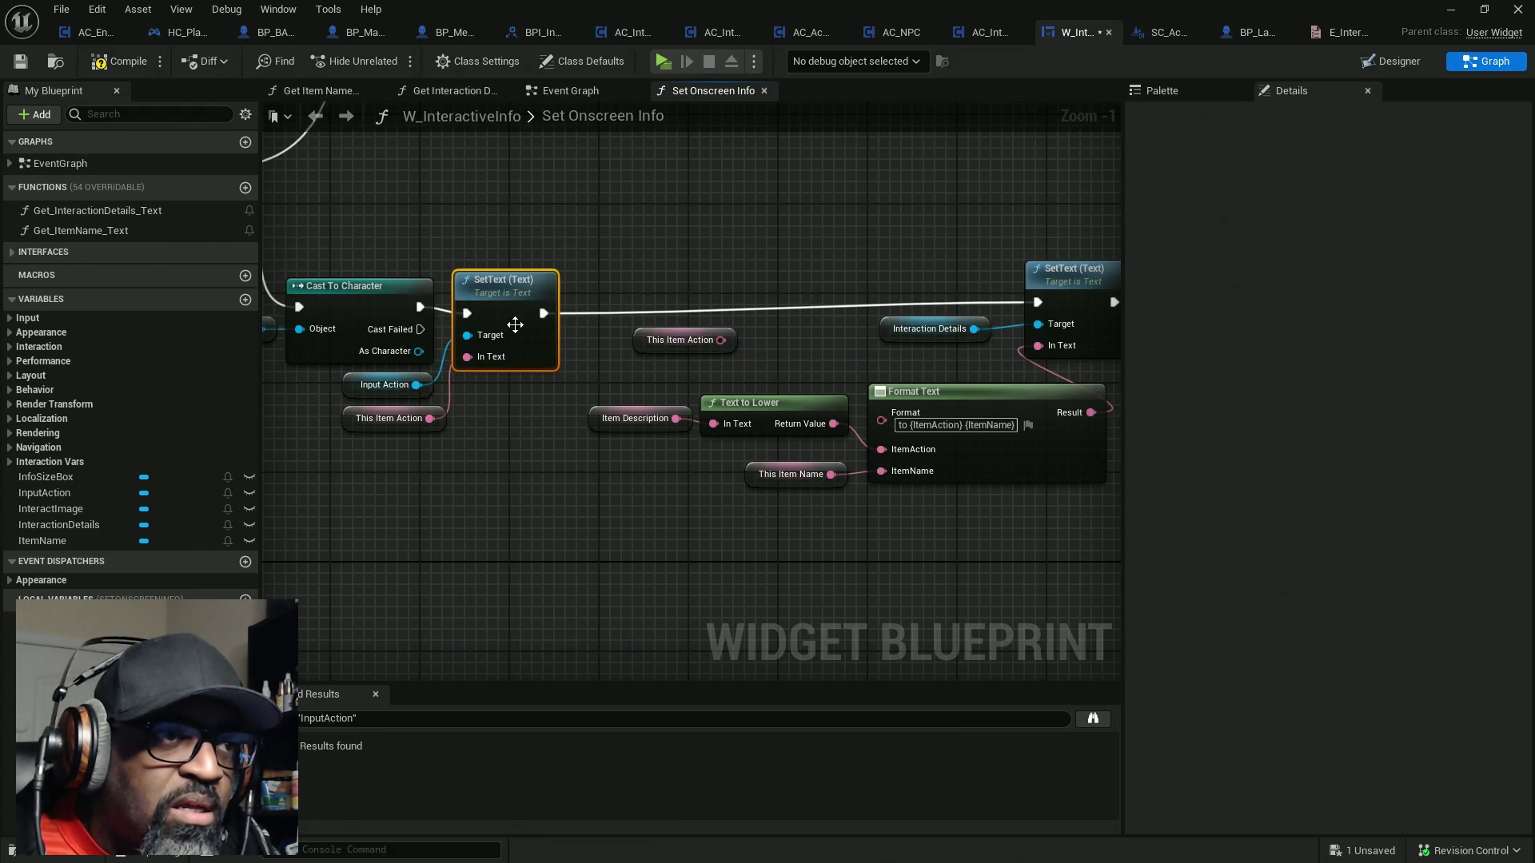
key(q)
drag(597, 265, 702, 256)
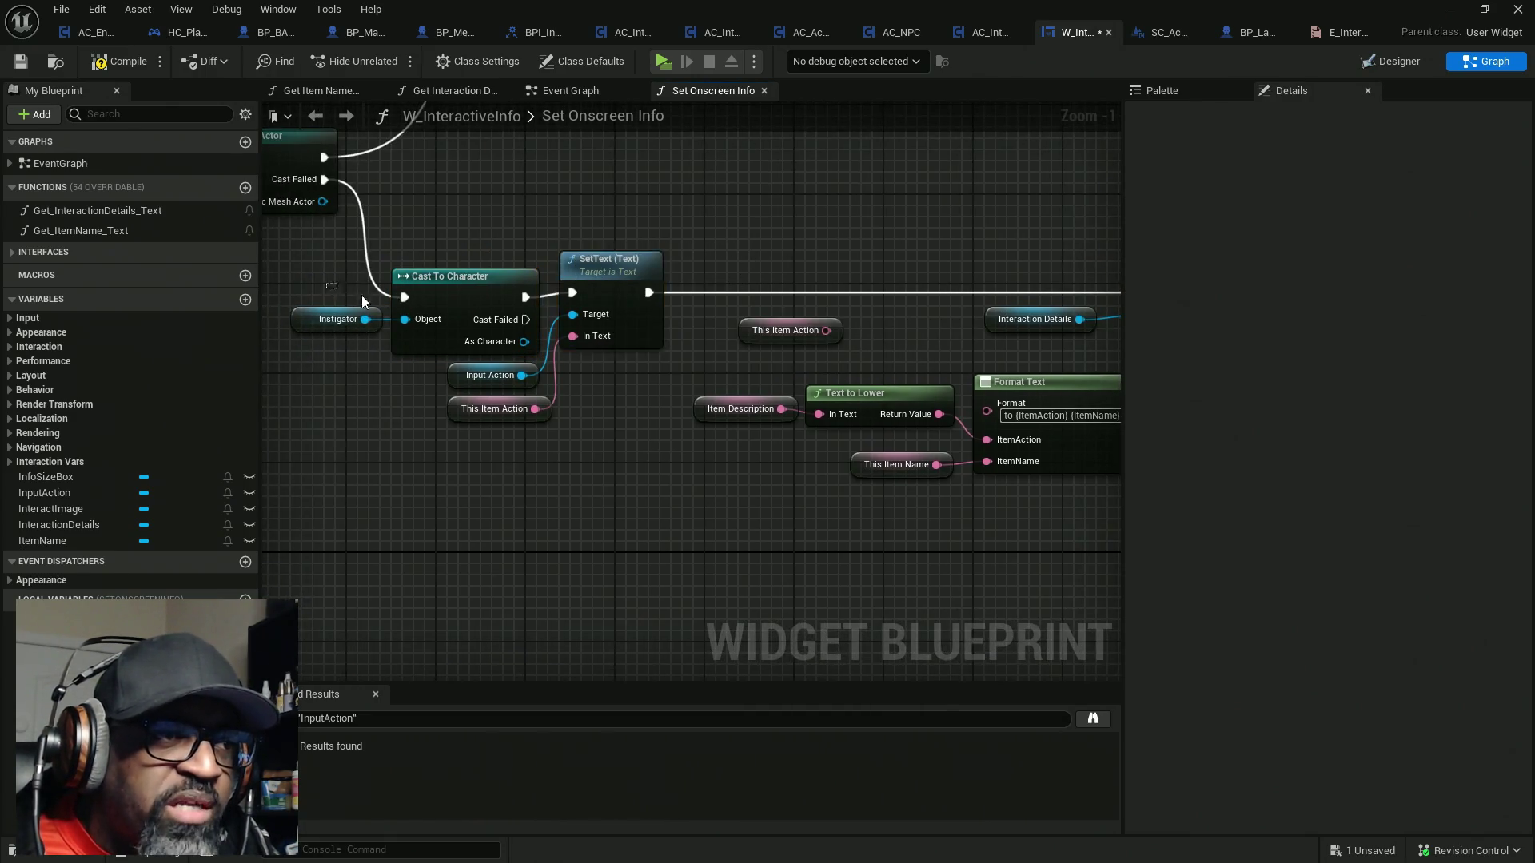
drag(342, 290, 597, 334)
key(q)
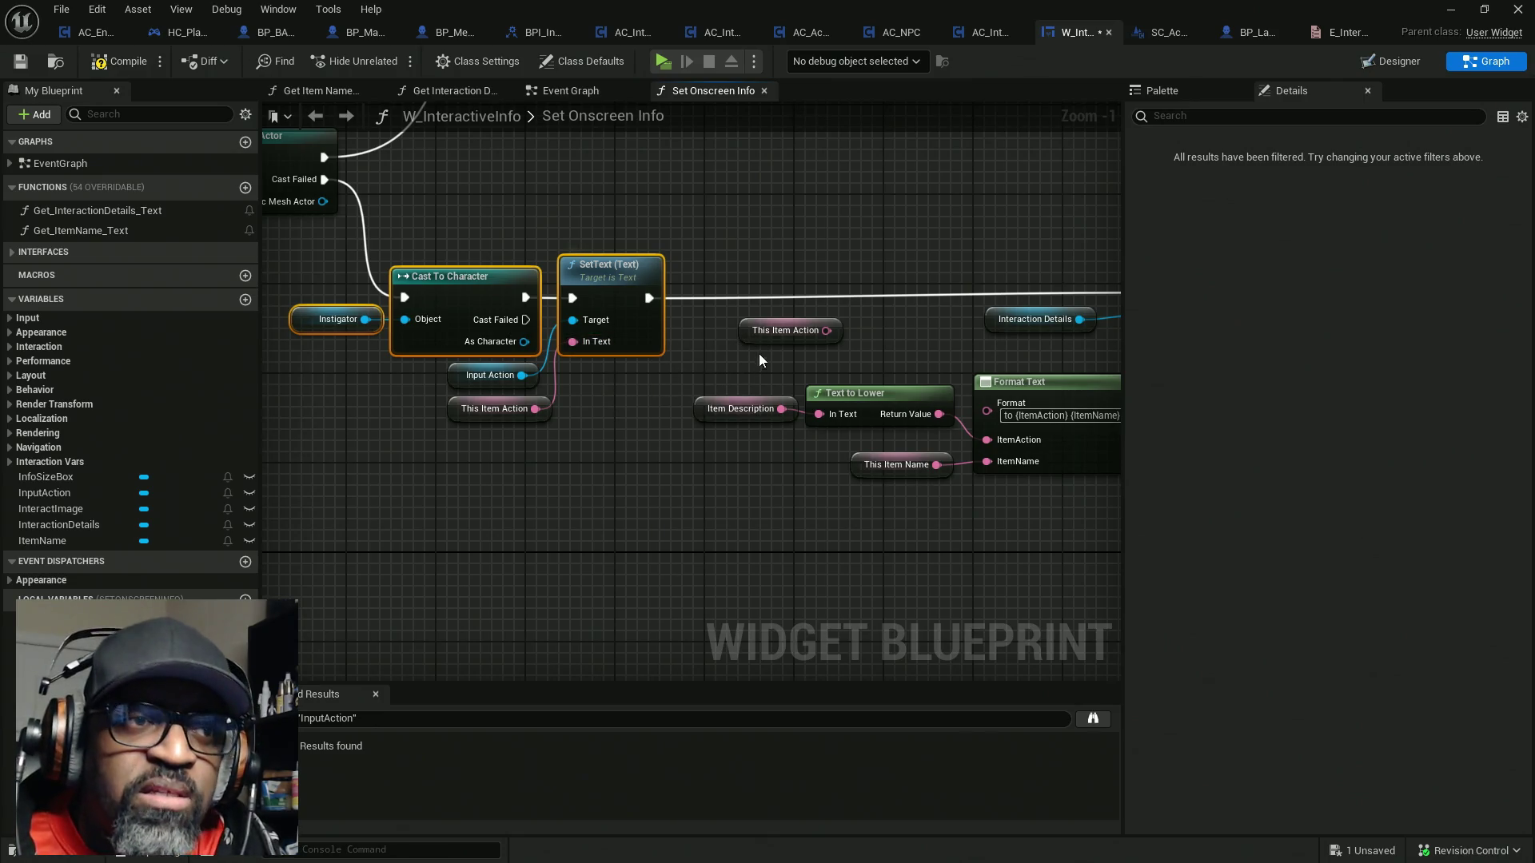
Delete the leftover This Item Action getter, tidy the Format Text nodes, and compile the widget
click(746, 329)
key(Delete)
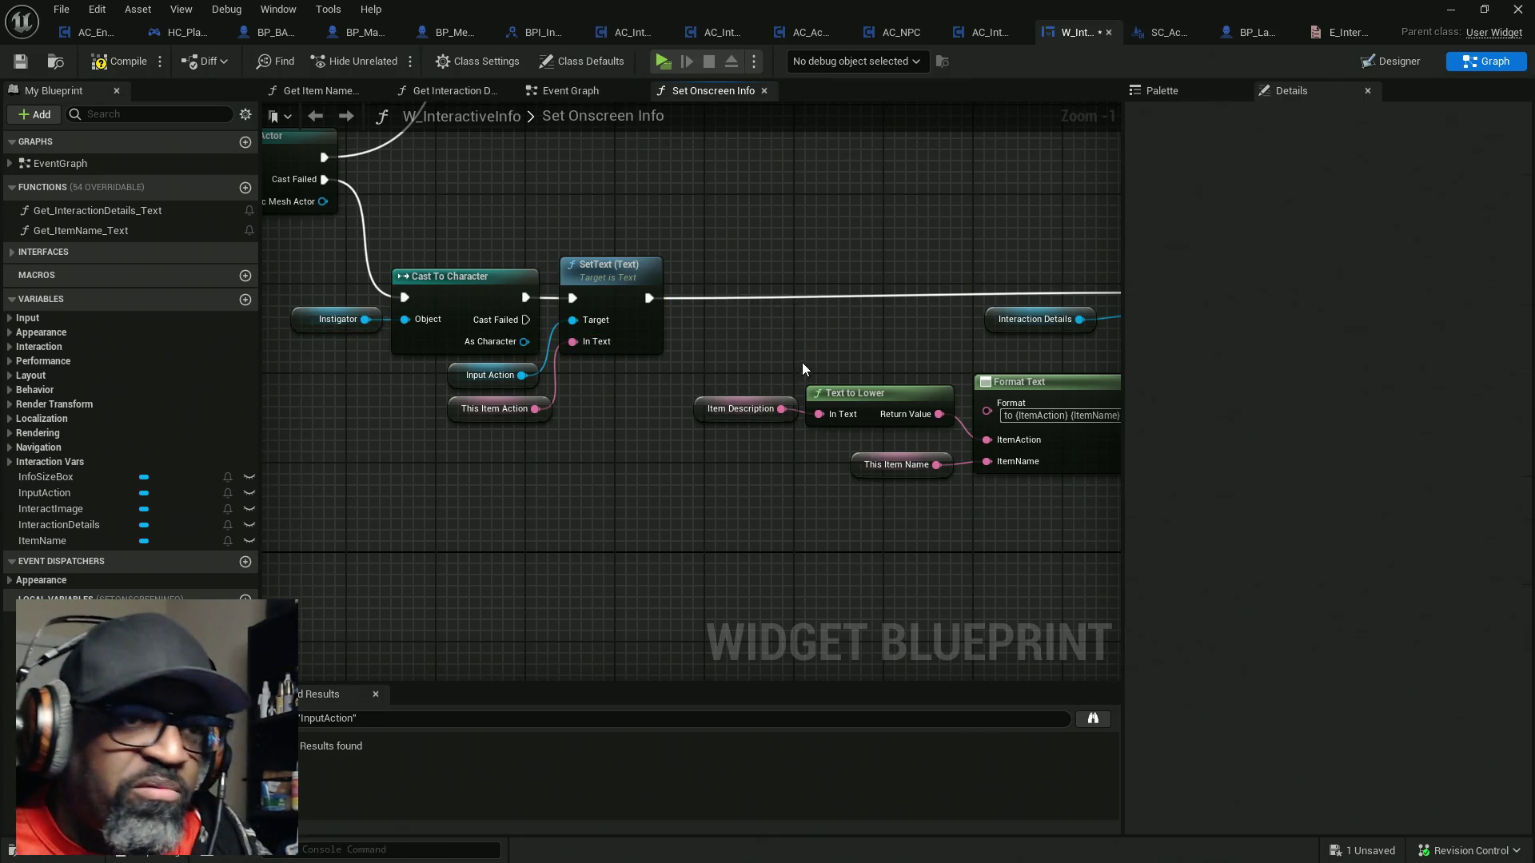
drag(820, 445, 685, 450)
mouse_move(582, 383)
mouse_down()
mouse_move(740, 424)
mouse_move(626, 440)
mouse_up()
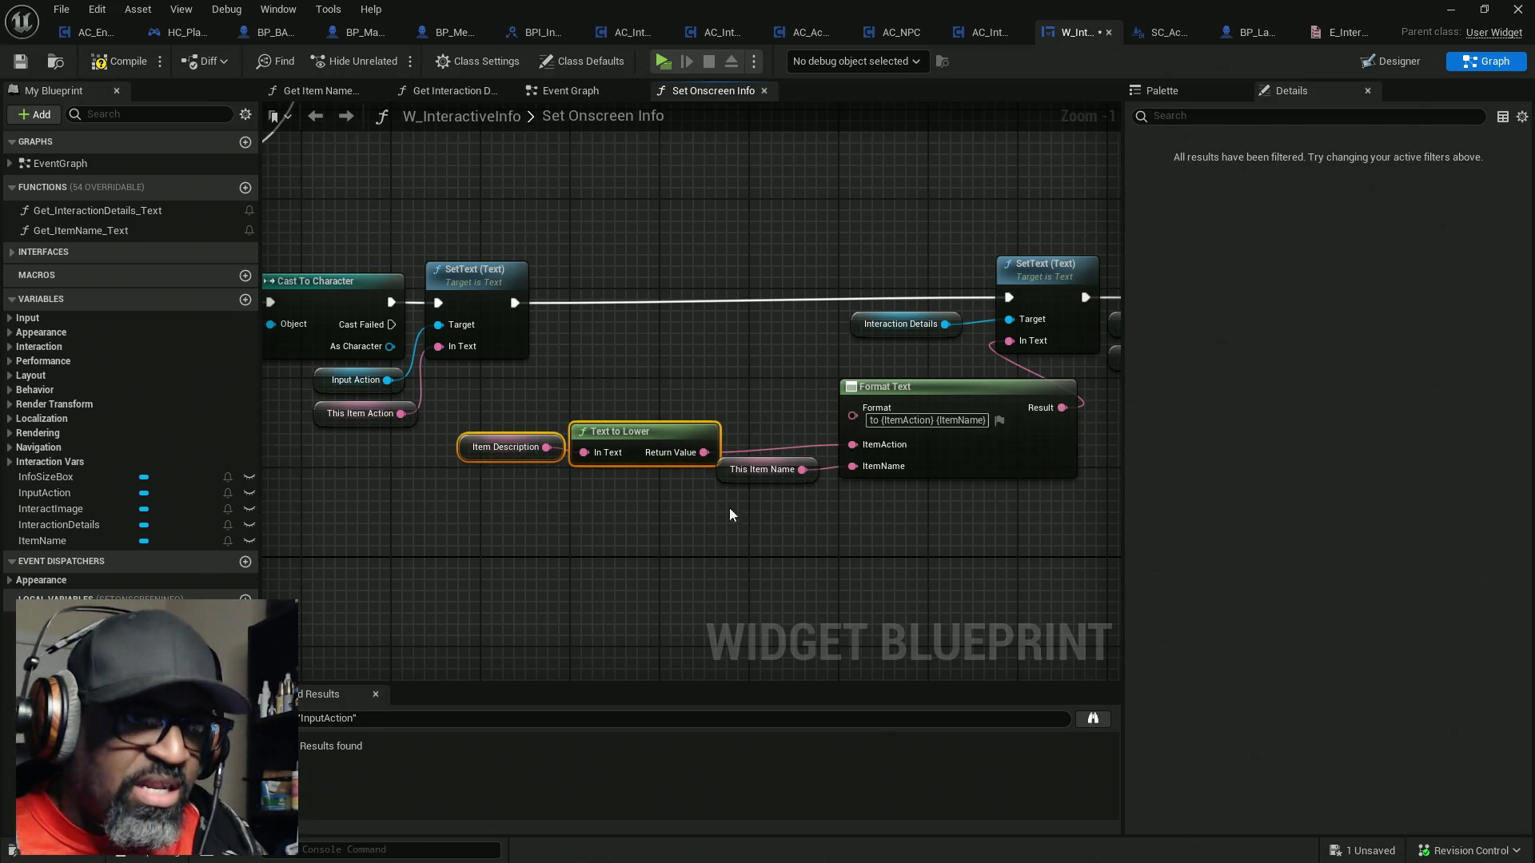
drag(961, 516, 504, 422)
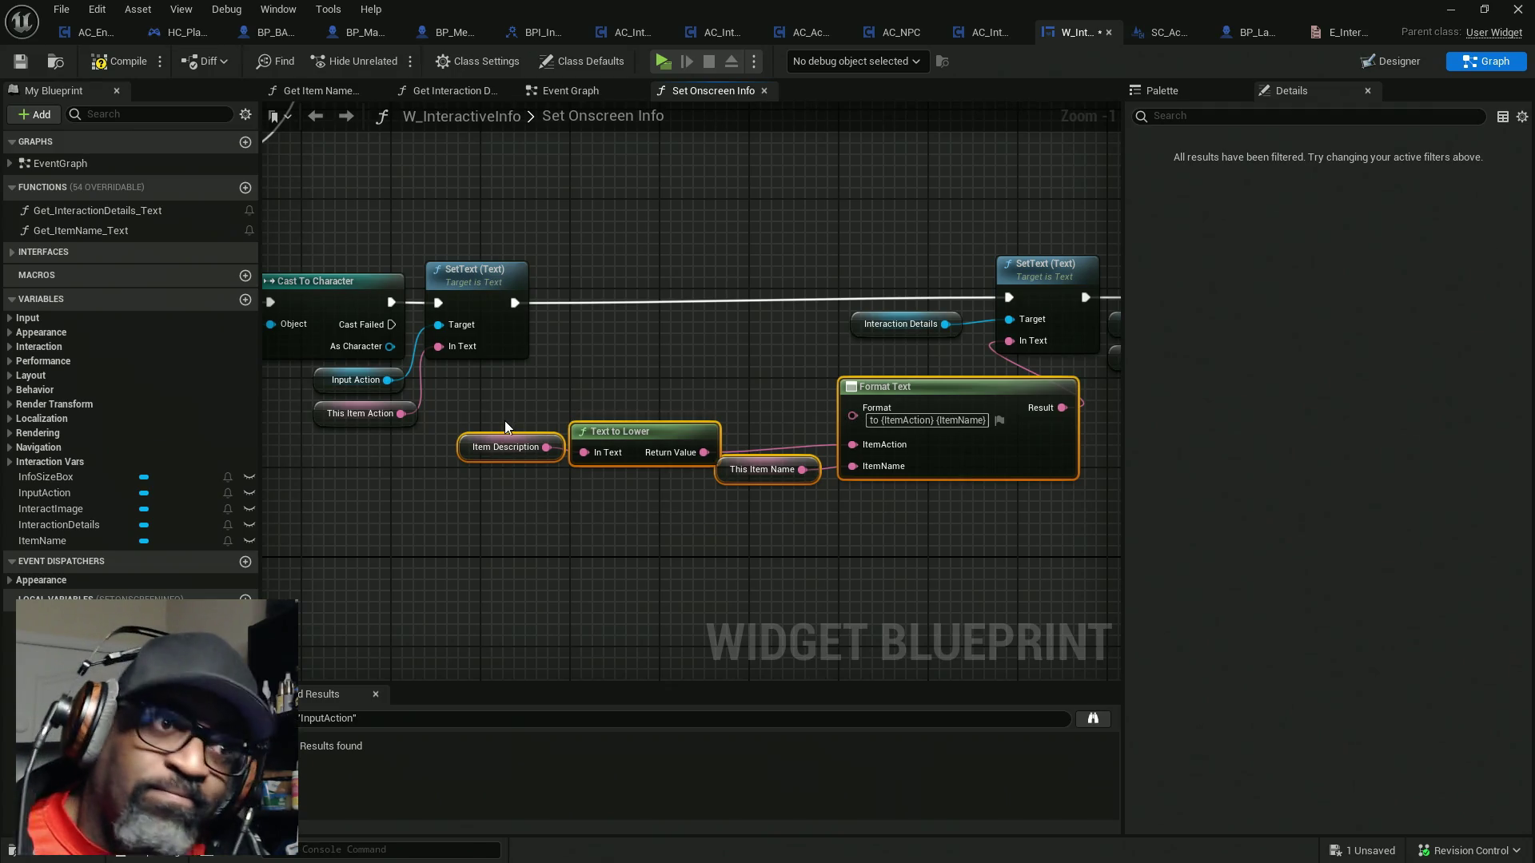
drag(874, 497, 623, 514)
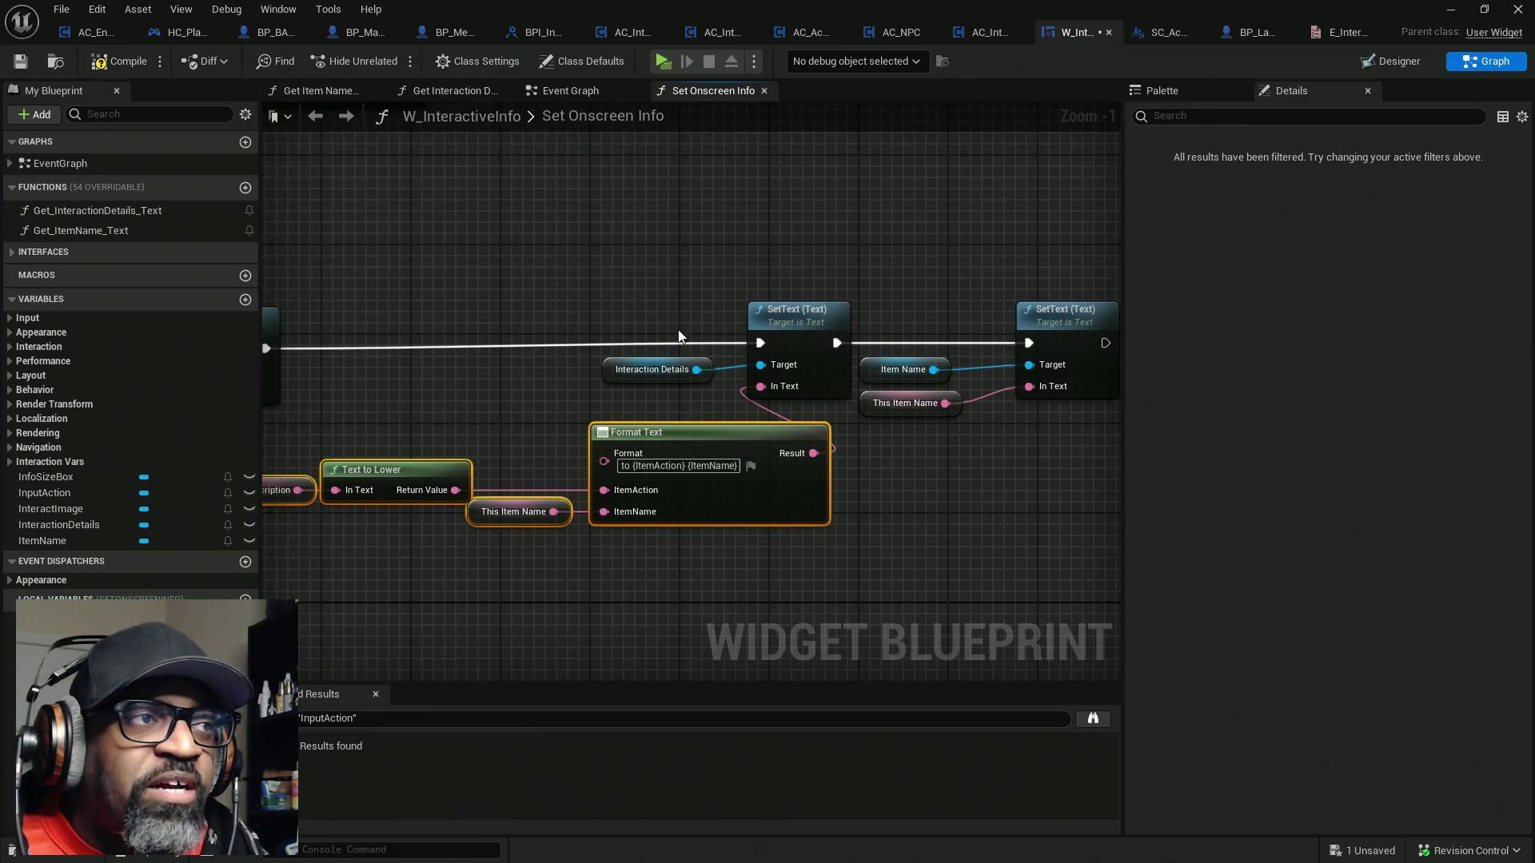
scroll(684, 332, down, 1)
drag(684, 333, 810, 443)
scroll(647, 354, down, 1)
mouse_move(648, 354)
mouse_down()
mouse_move(774, 467)
mouse_move(689, 478)
mouse_up()
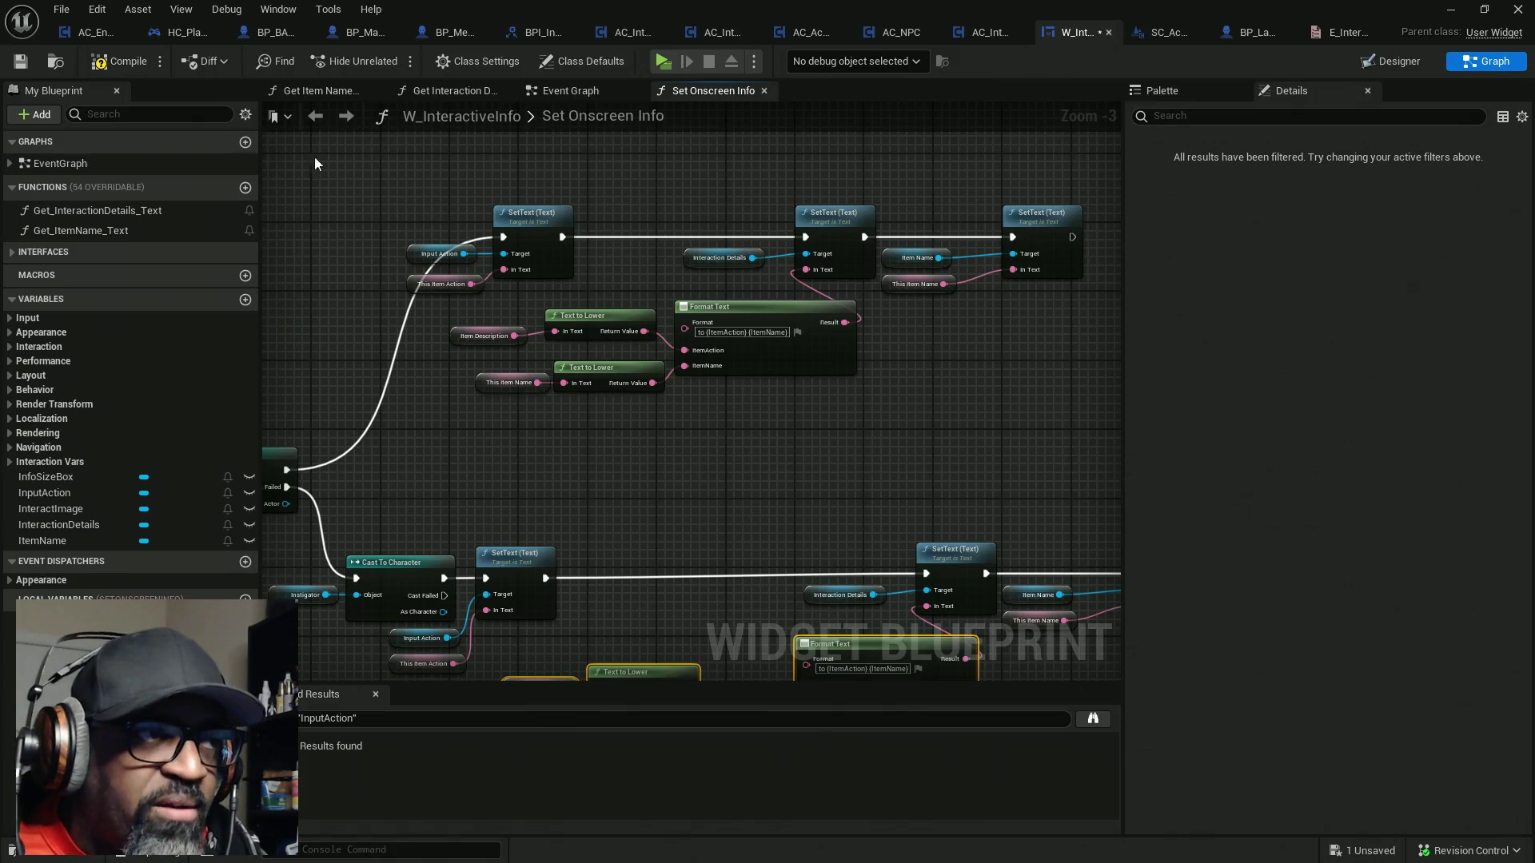
click(125, 67)
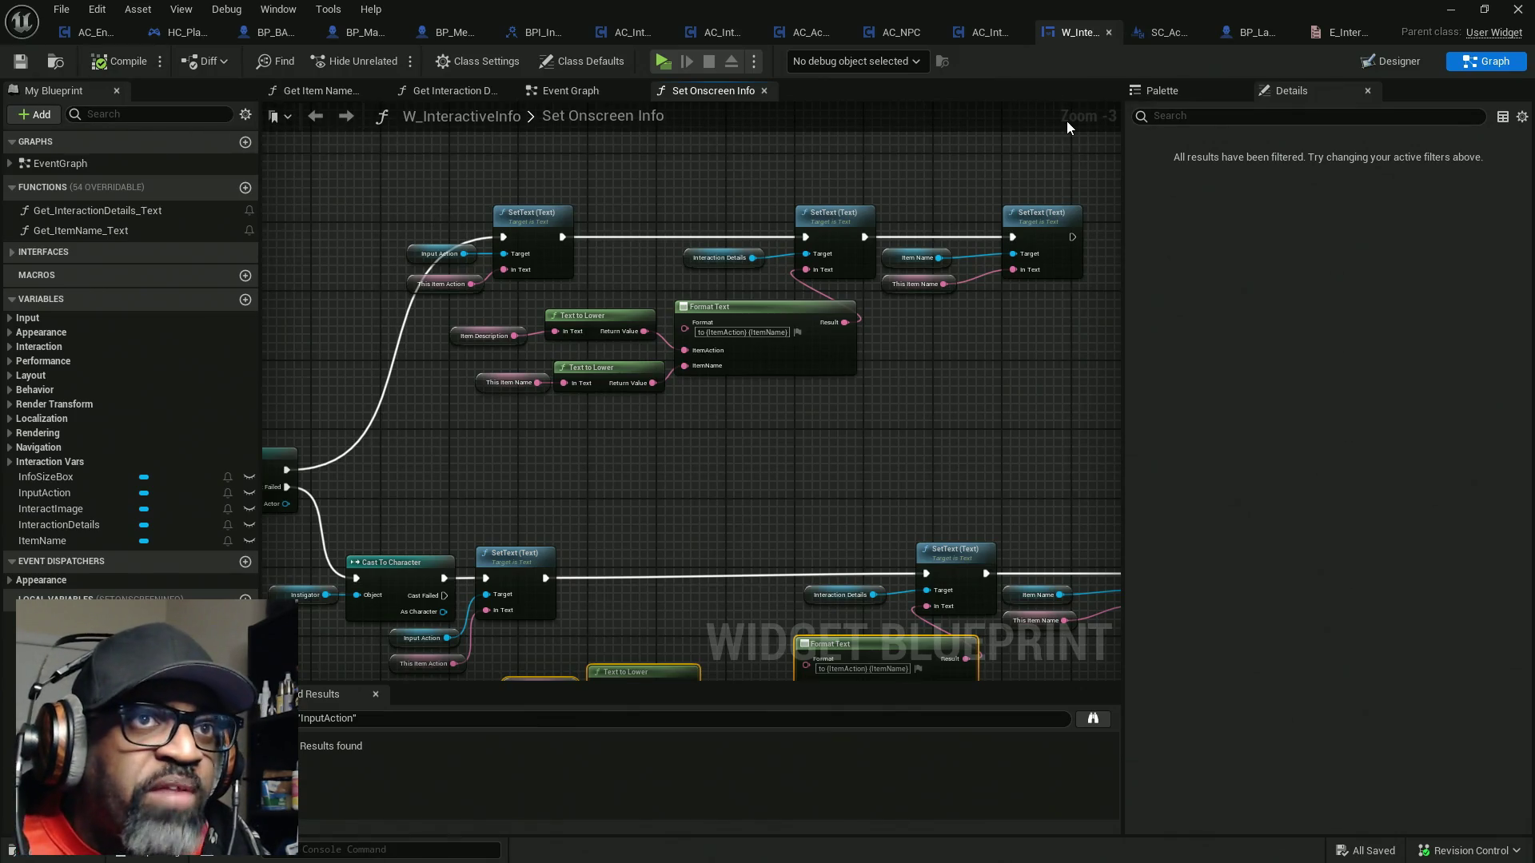
In SC_ActorDetailsWC, try a thisItemAction setter after the details setter, then delete the misplaced one
click(1158, 33)
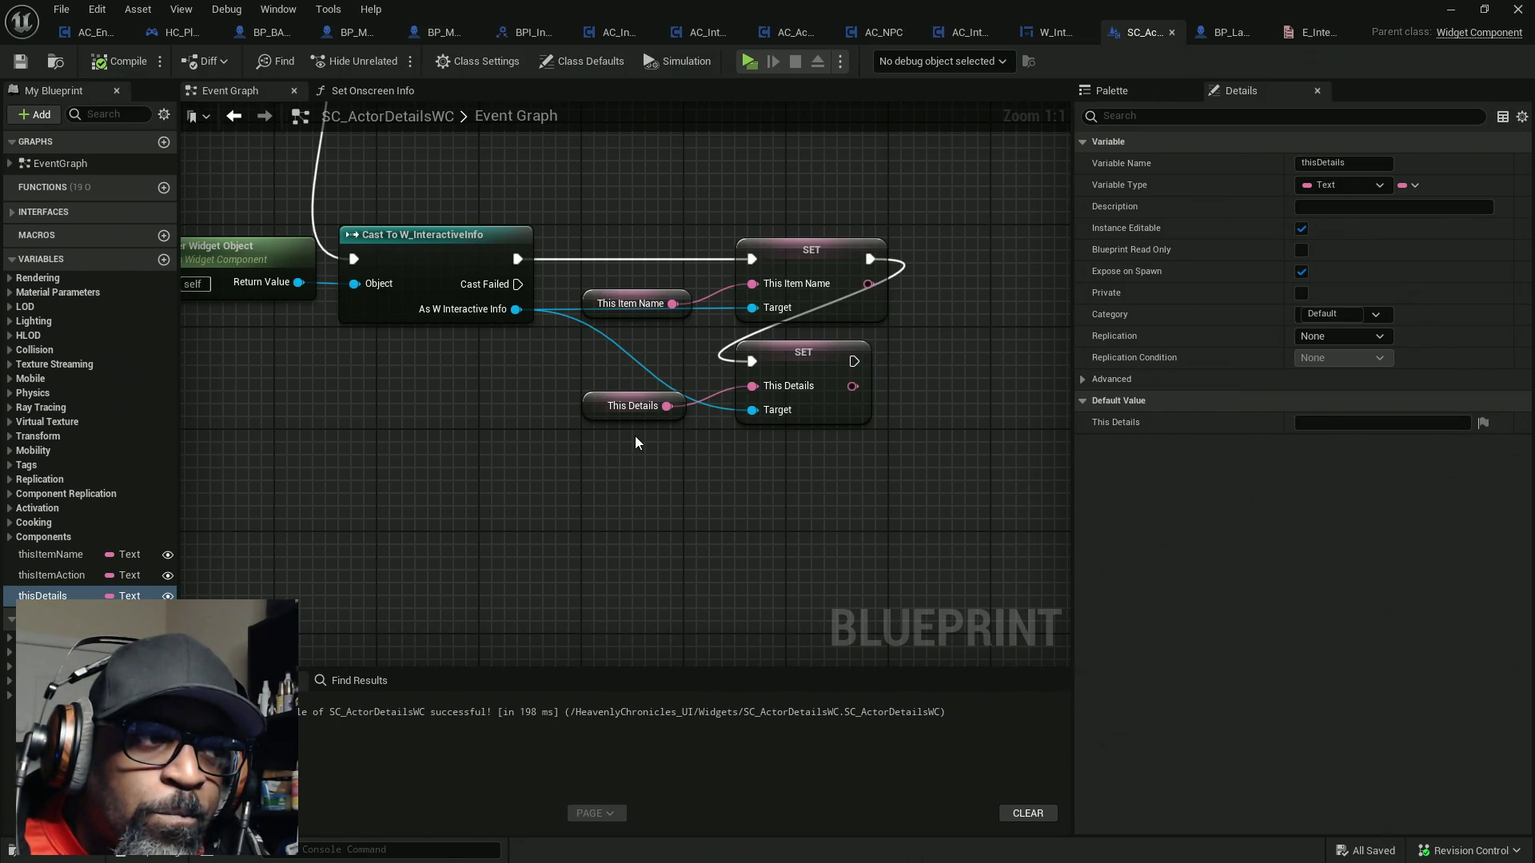
mouse_move(631, 437)
mouse_down()
mouse_move(513, 404)
mouse_move(589, 403)
mouse_move(495, 404)
mouse_move(560, 412)
mouse_up()
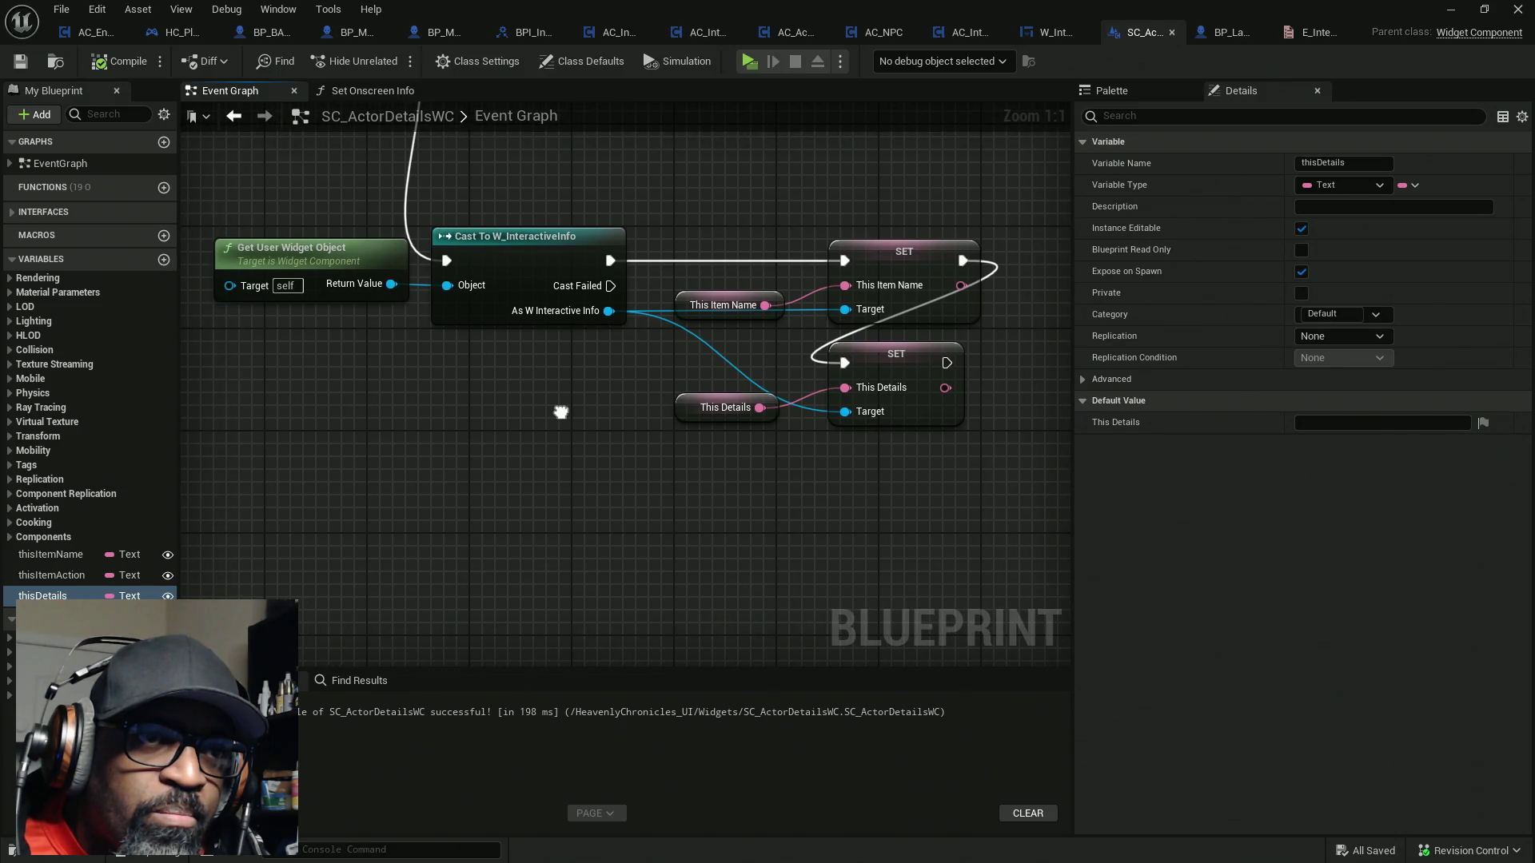
drag(560, 412, 524, 416)
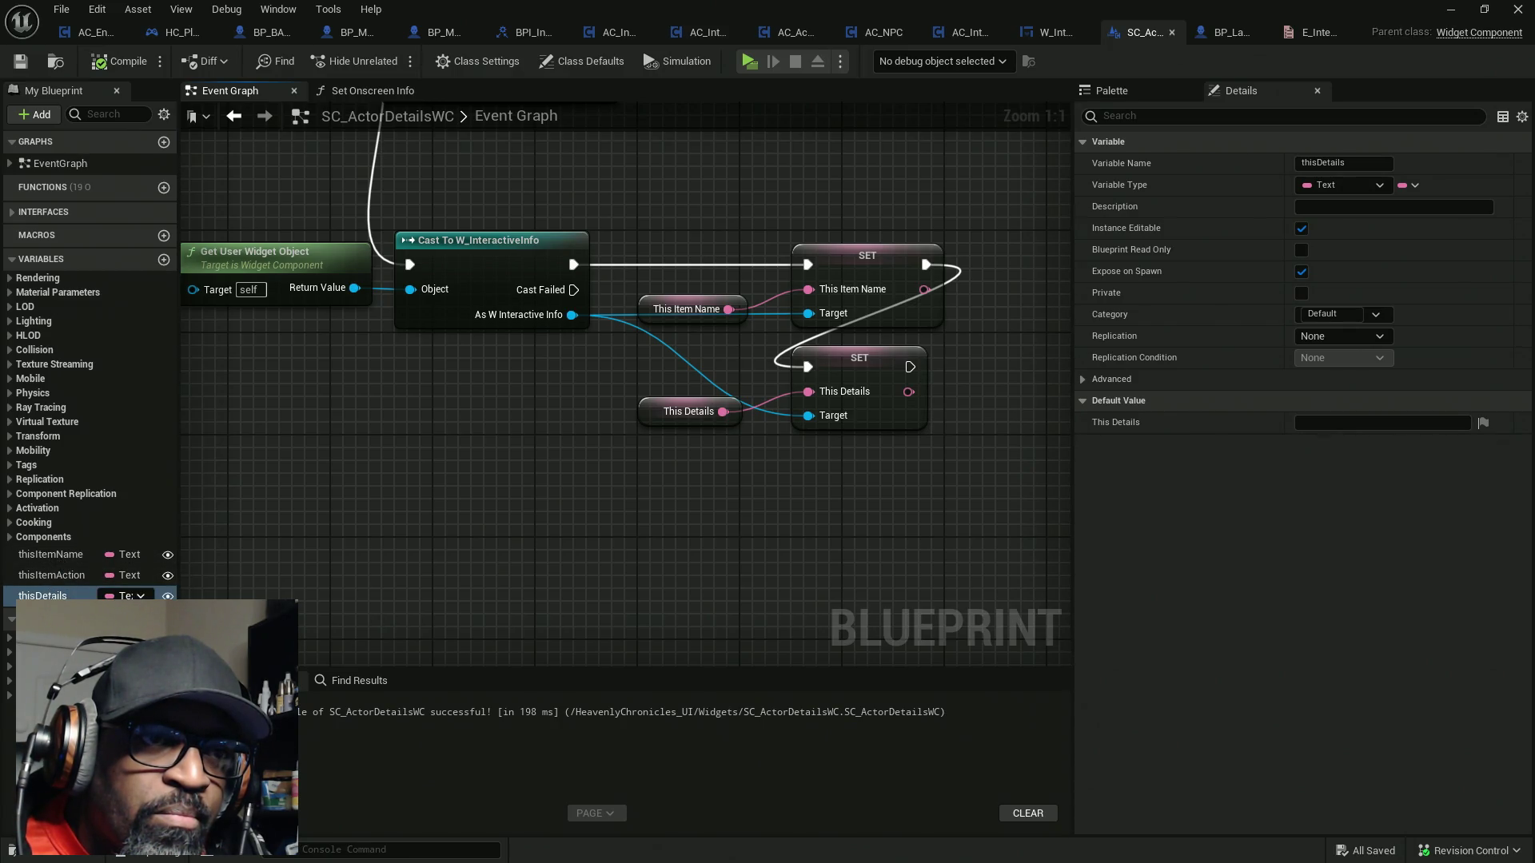
mouse_move(51, 576)
mouse_down()
mouse_move(976, 456)
mouse_move(941, 394)
mouse_move(971, 374)
mouse_move(911, 468)
mouse_up()
drag(846, 492, 861, 480)
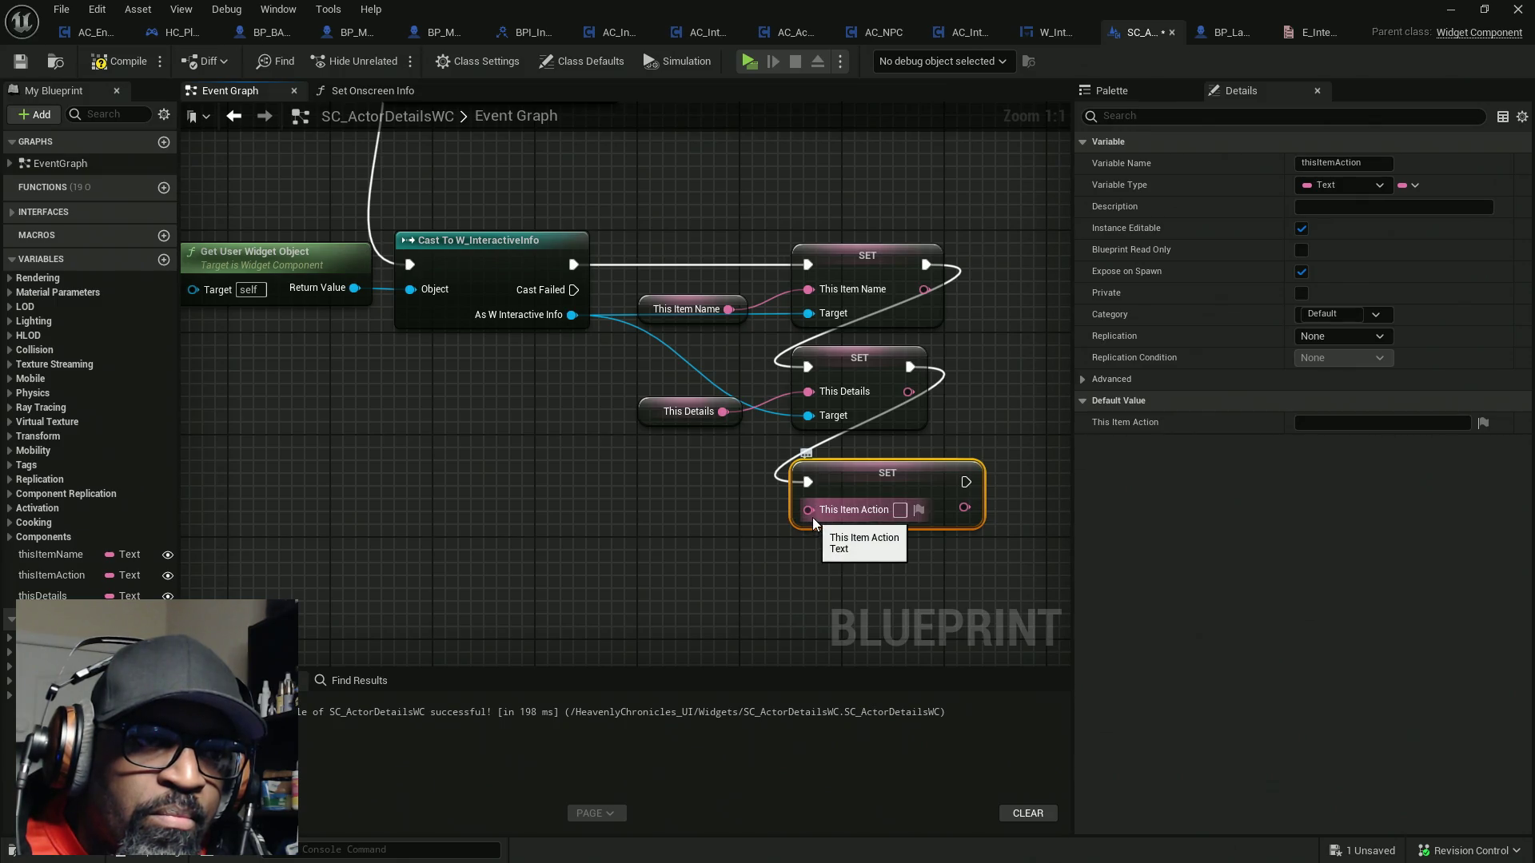
click(879, 480)
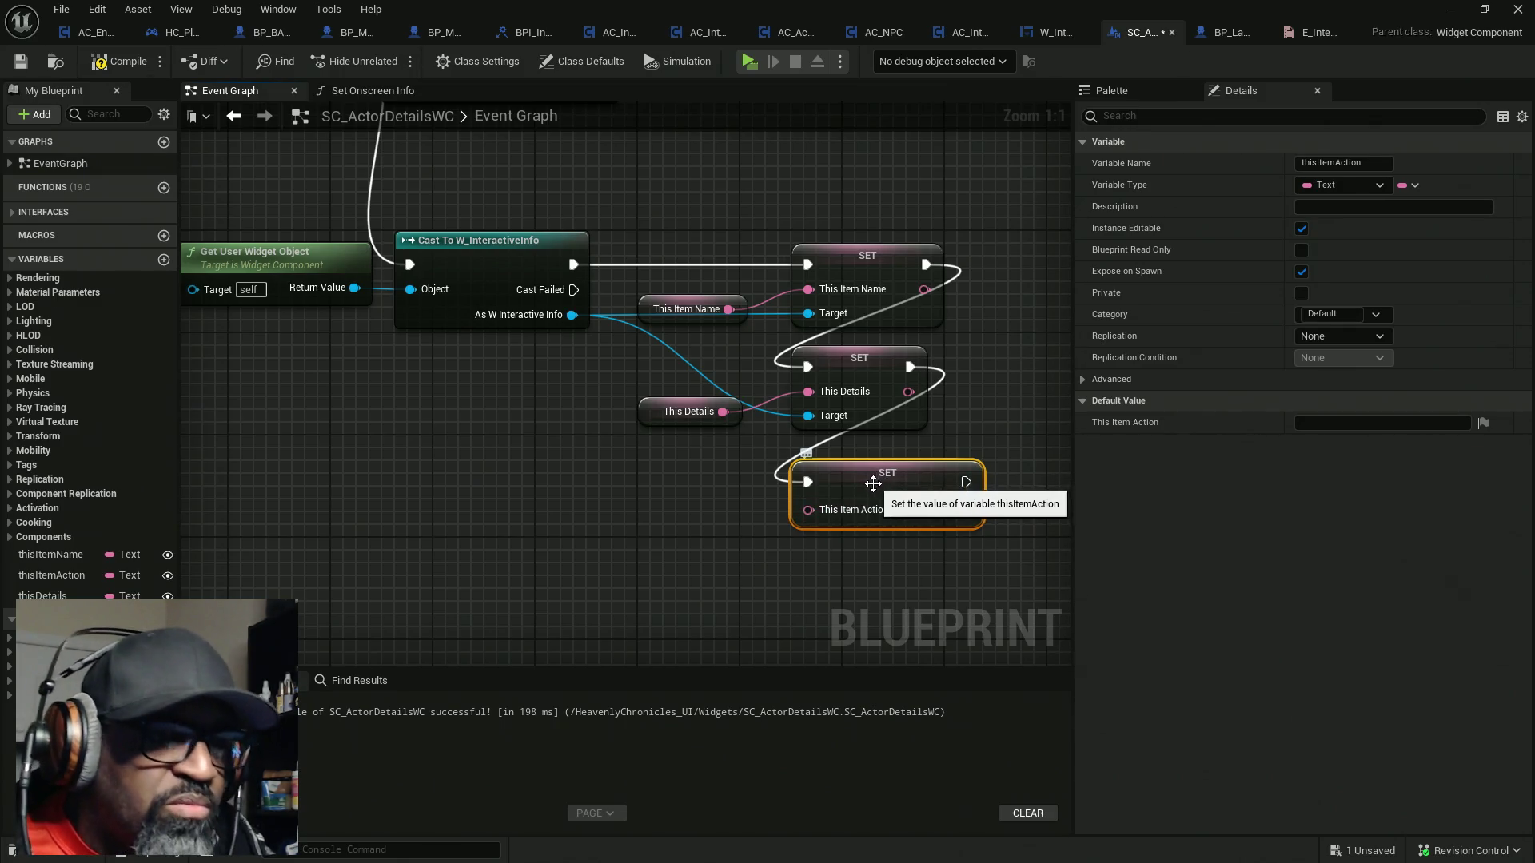
key(Delete)
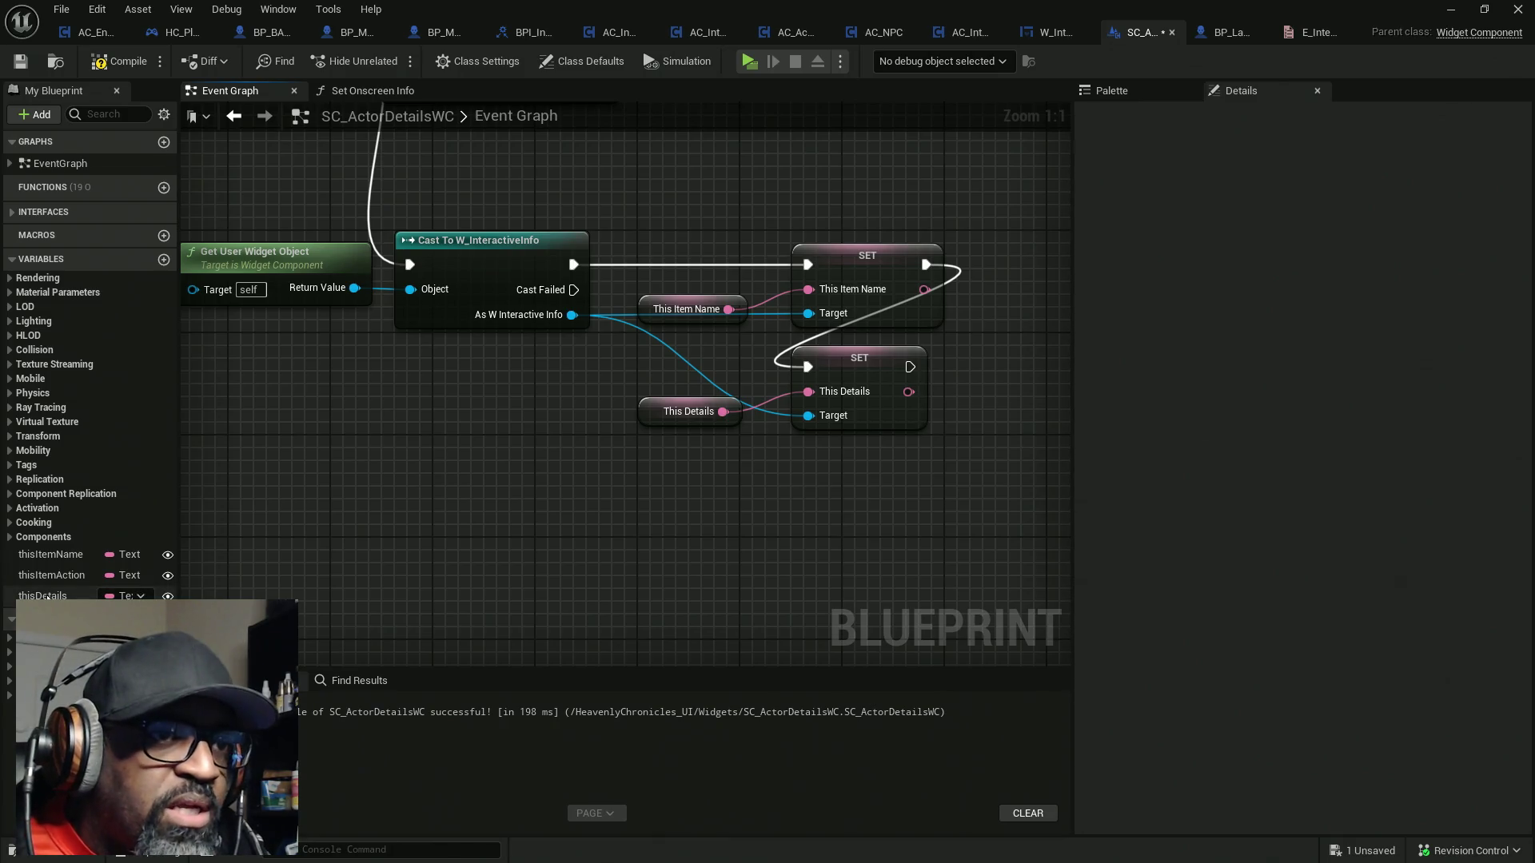
Add a widget-targeted Set This Item Action after the This Details SET, feed the getter in, and compile
mouse_move(55, 573)
mouse_down()
mouse_move(430, 557)
mouse_move(619, 505)
mouse_up()
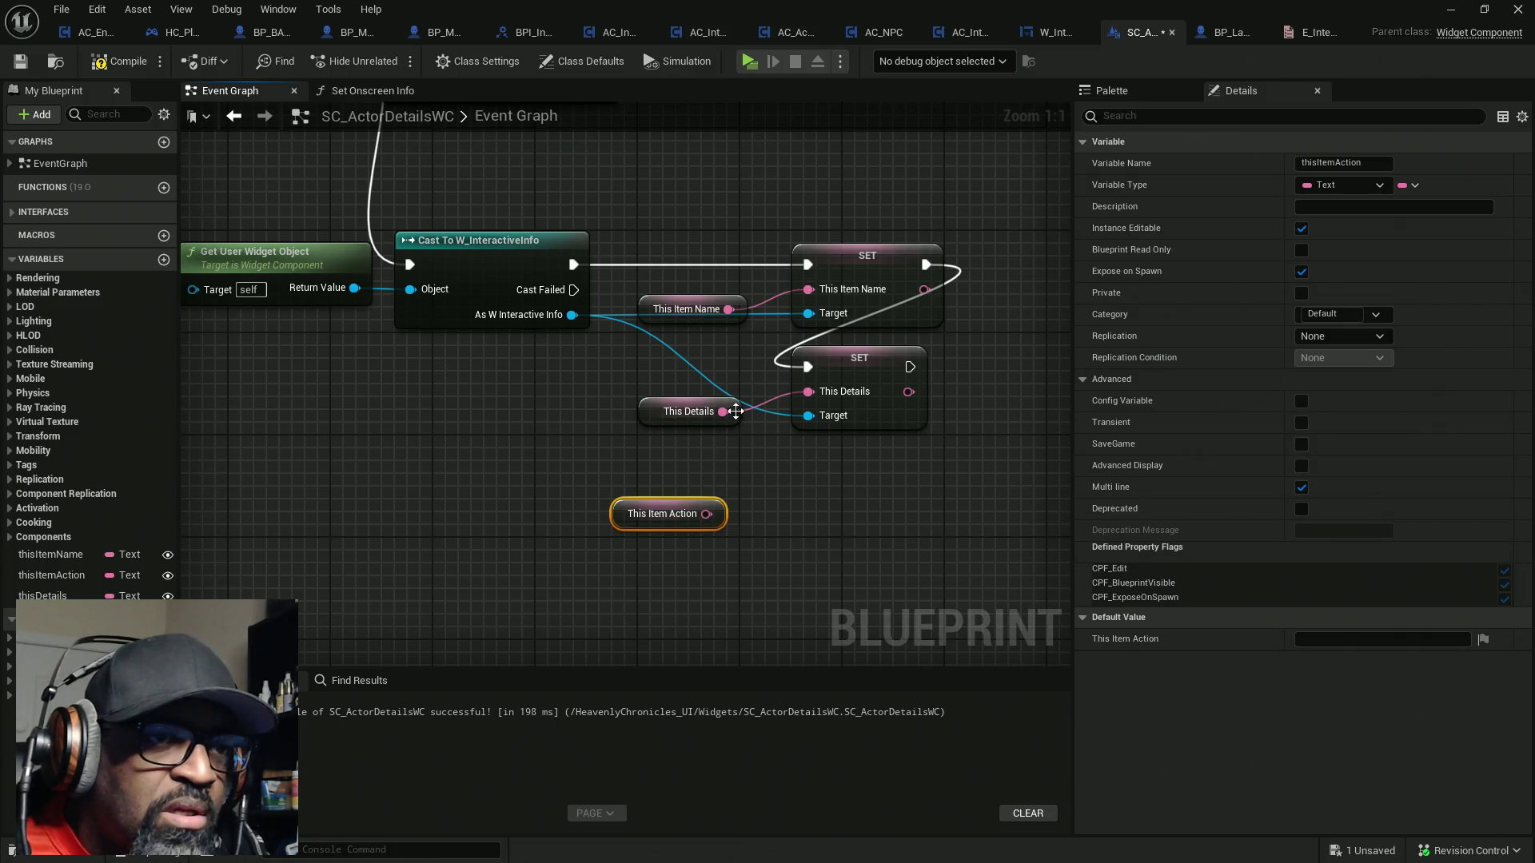
mouse_move(559, 314)
mouse_down()
mouse_move(635, 337)
mouse_move(804, 495)
mouse_up()
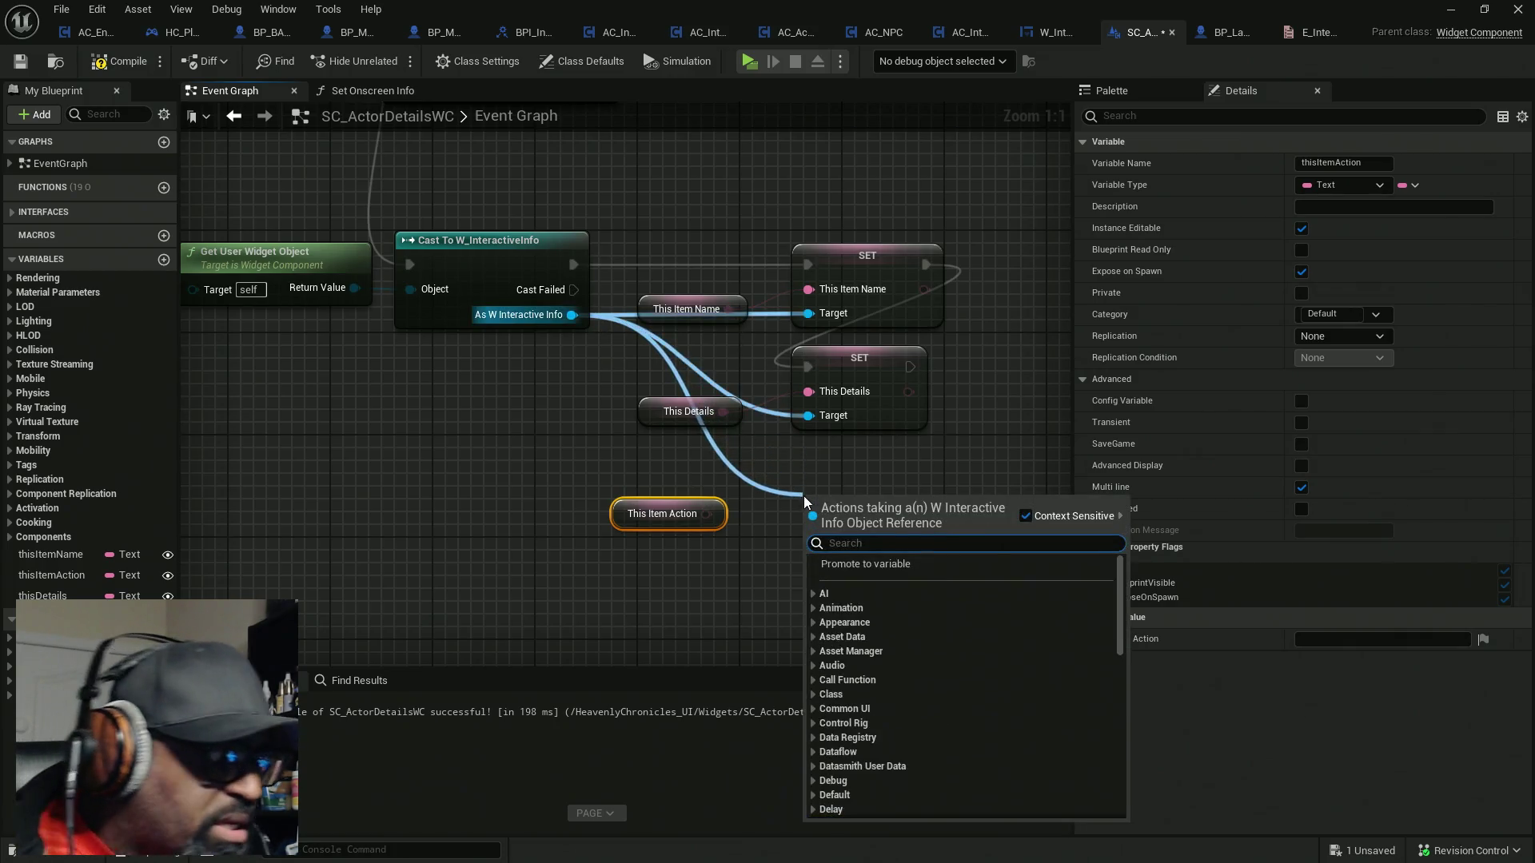
text(item)
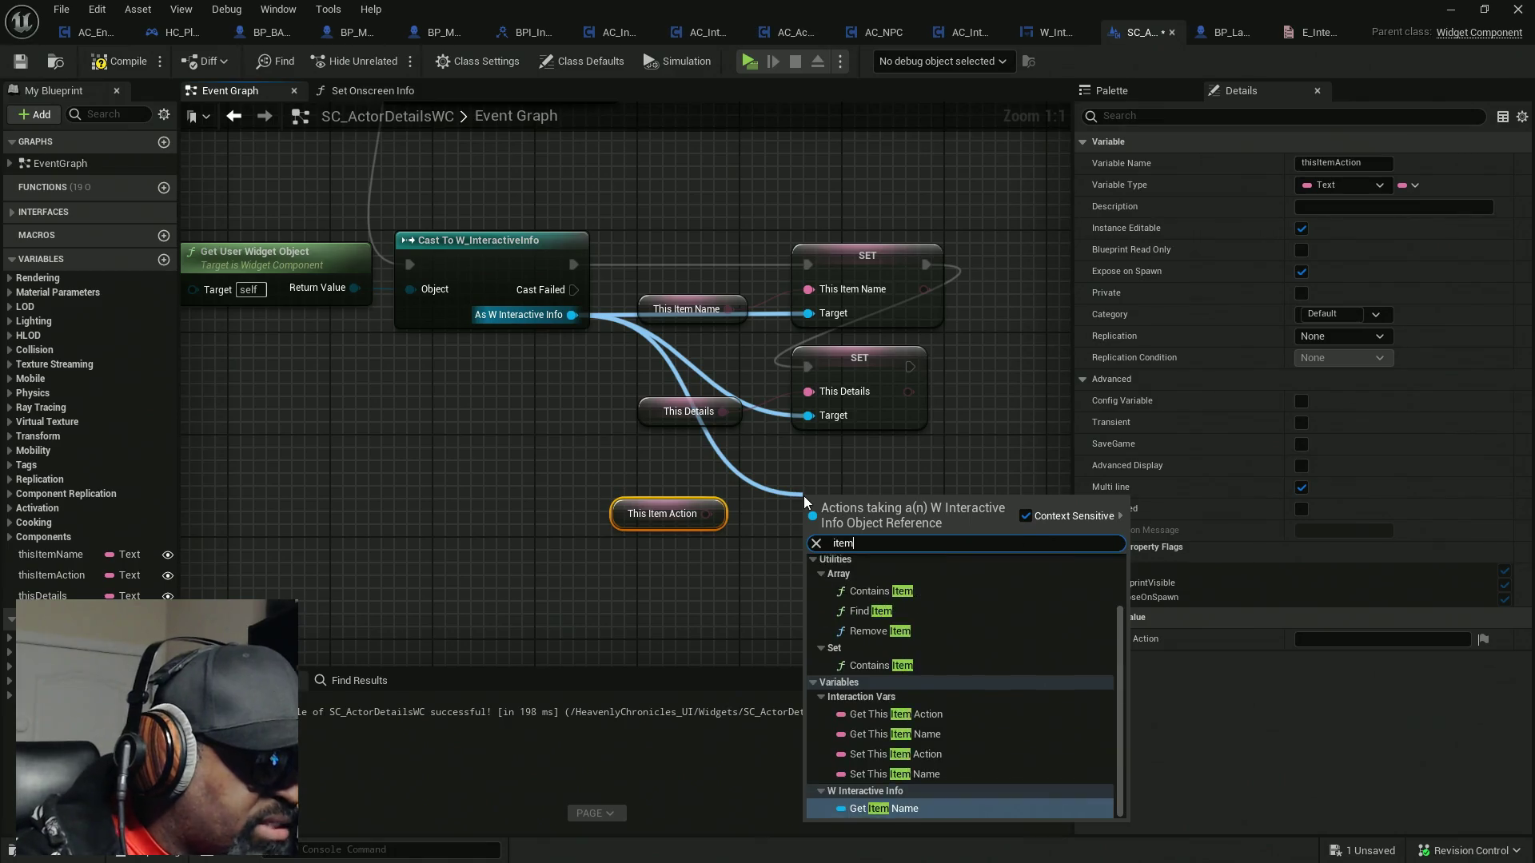
text(act)
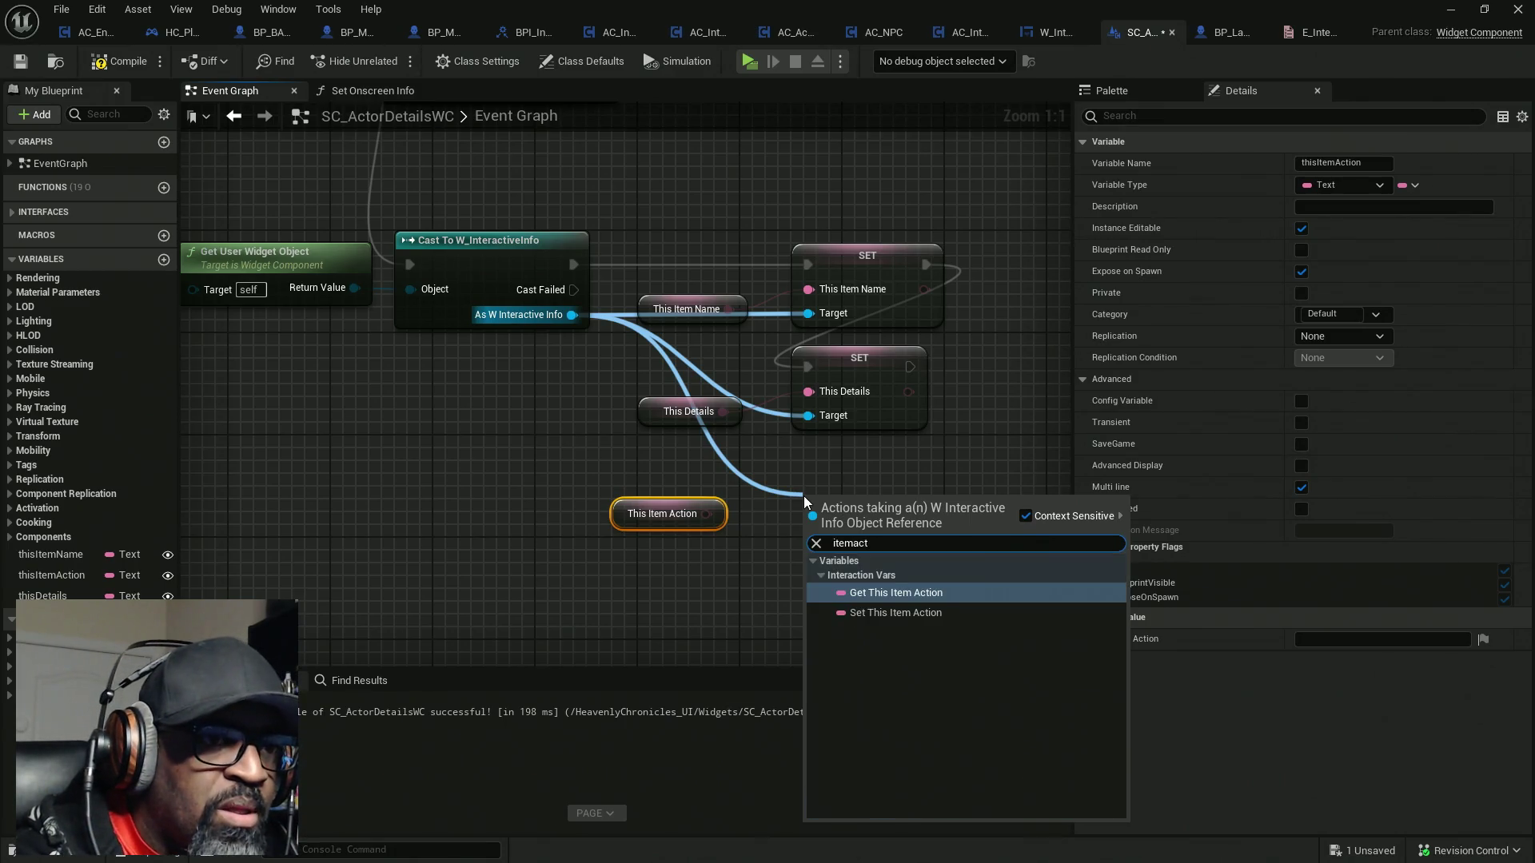
click(900, 613)
drag(808, 507, 909, 367)
drag(809, 535, 707, 513)
drag(889, 512, 876, 472)
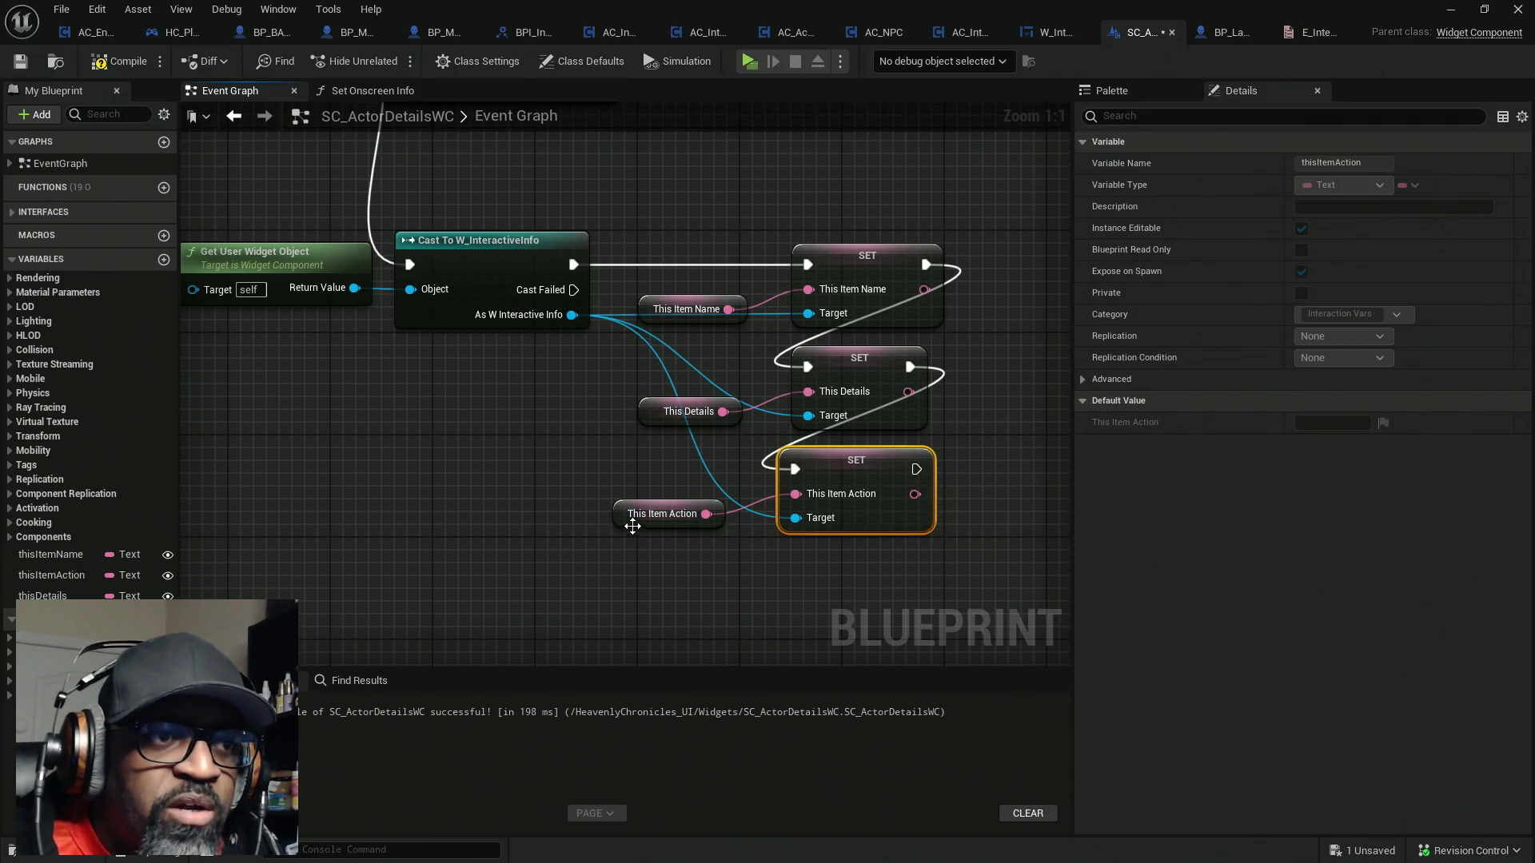
drag(632, 528, 657, 515)
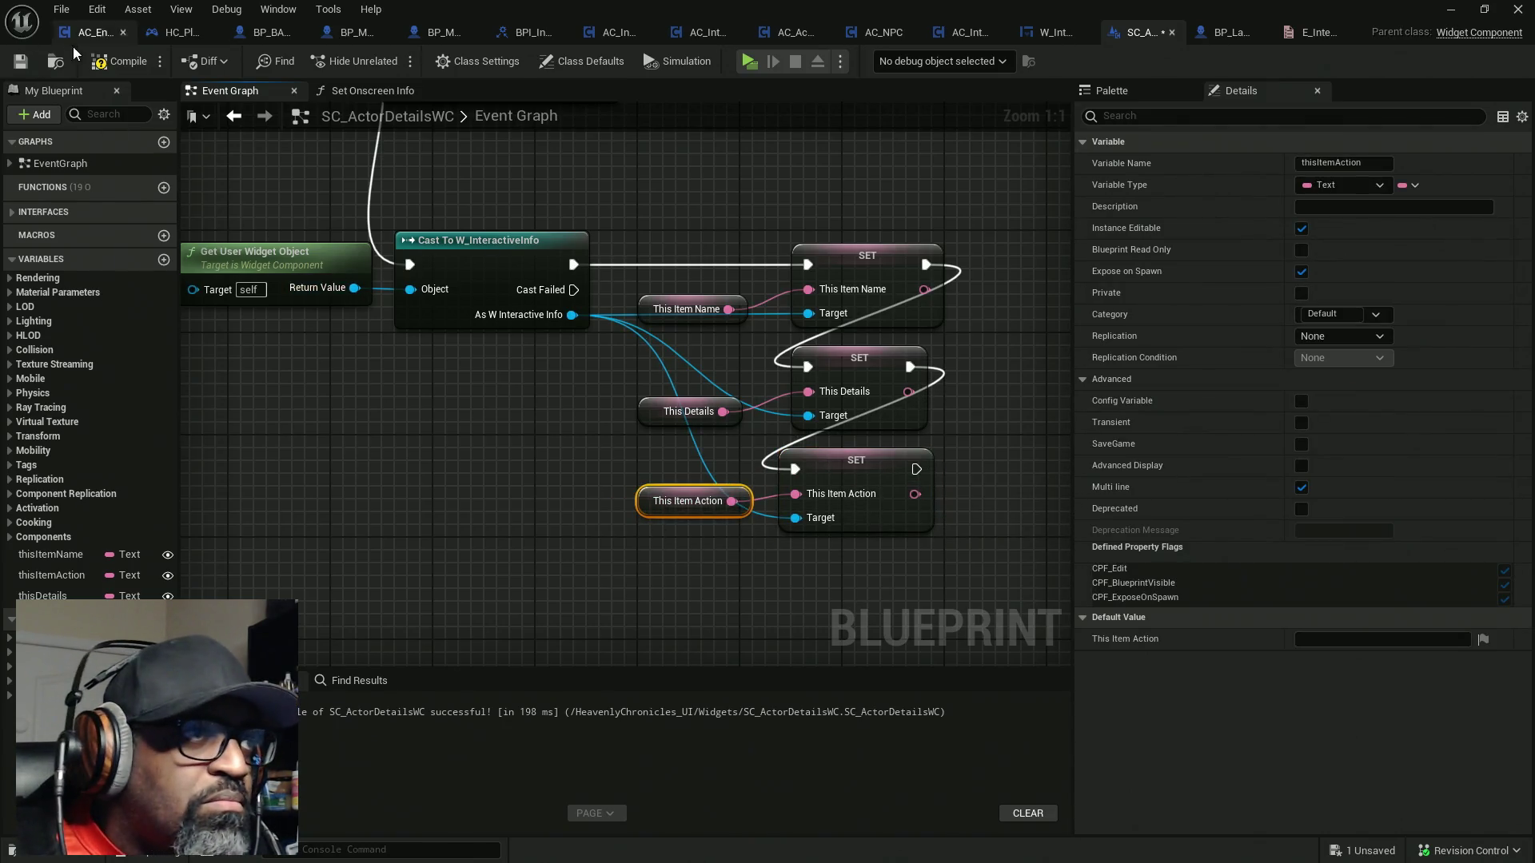
click(117, 63)
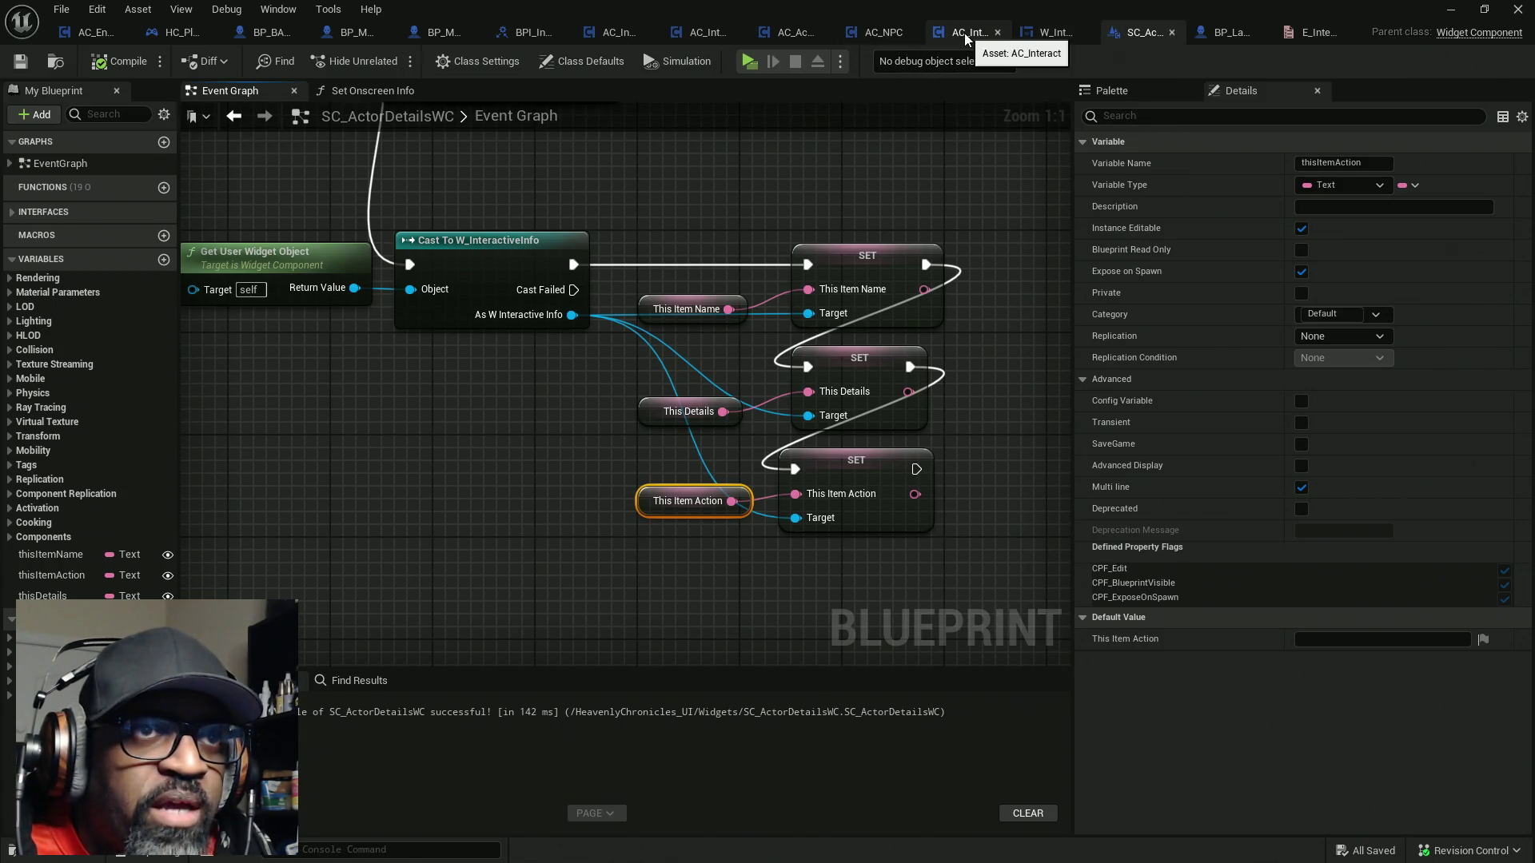
click(785, 35)
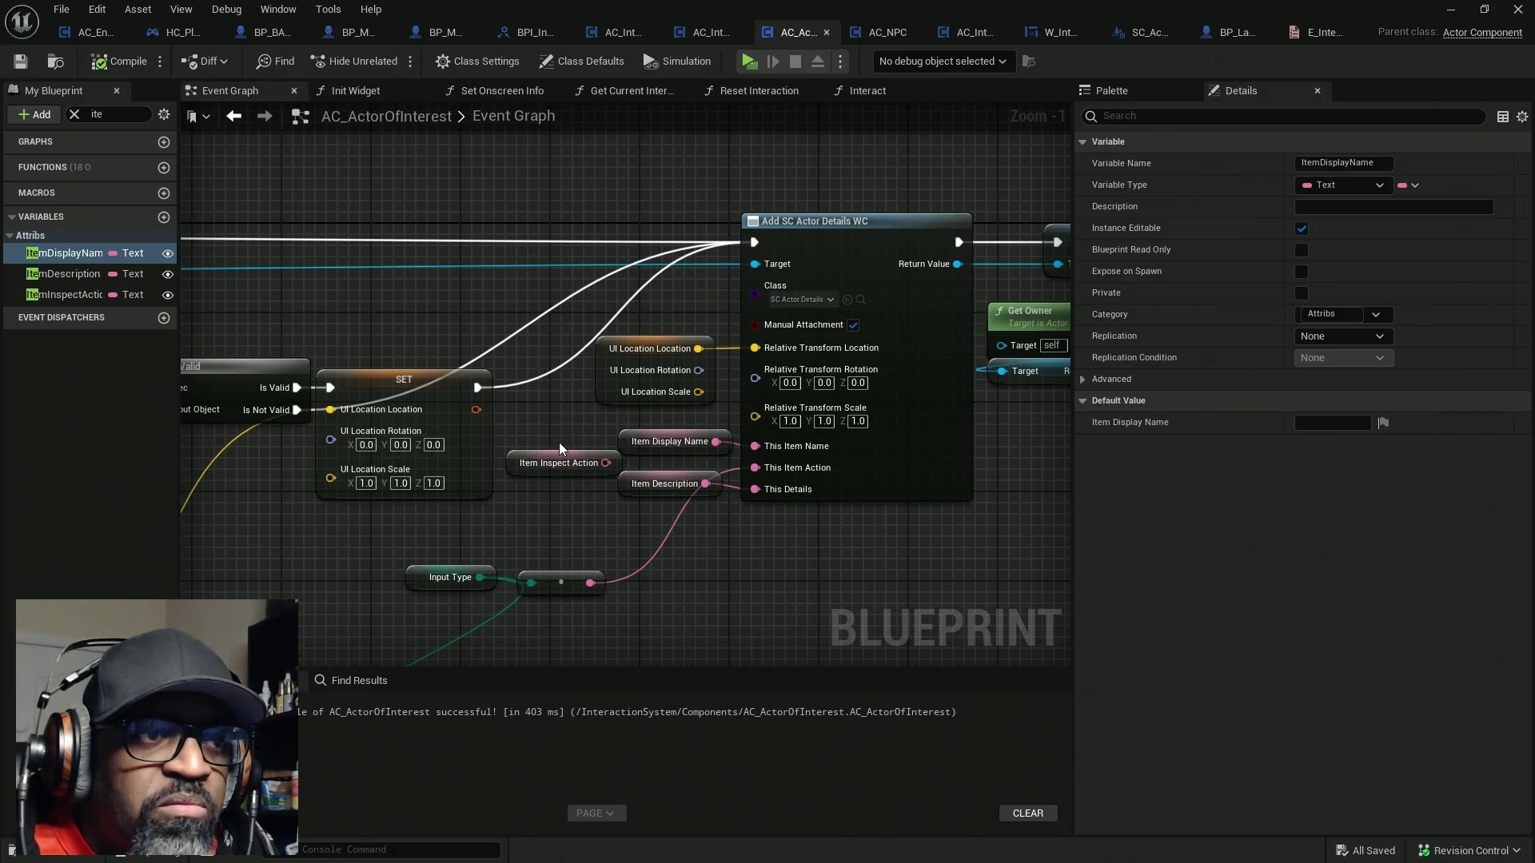
Move the Item Description and Item Inspect Action getters aside and delete the node feeding This Item Action
drag(634, 485, 657, 542)
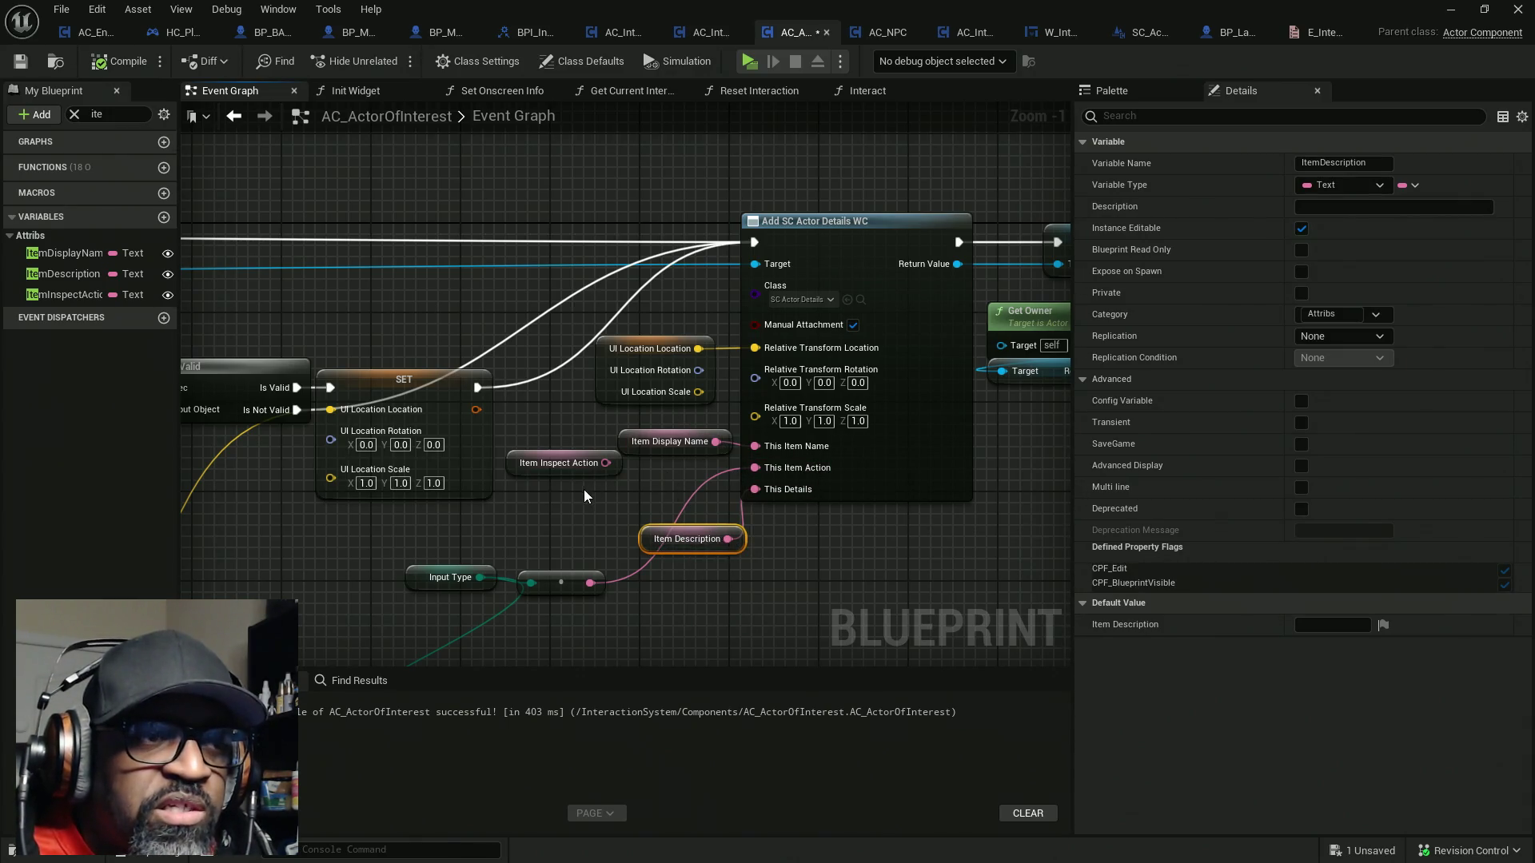
mouse_move(625, 412)
mouse_down()
mouse_move(531, 486)
mouse_move(410, 462)
mouse_up()
drag(597, 505, 642, 379)
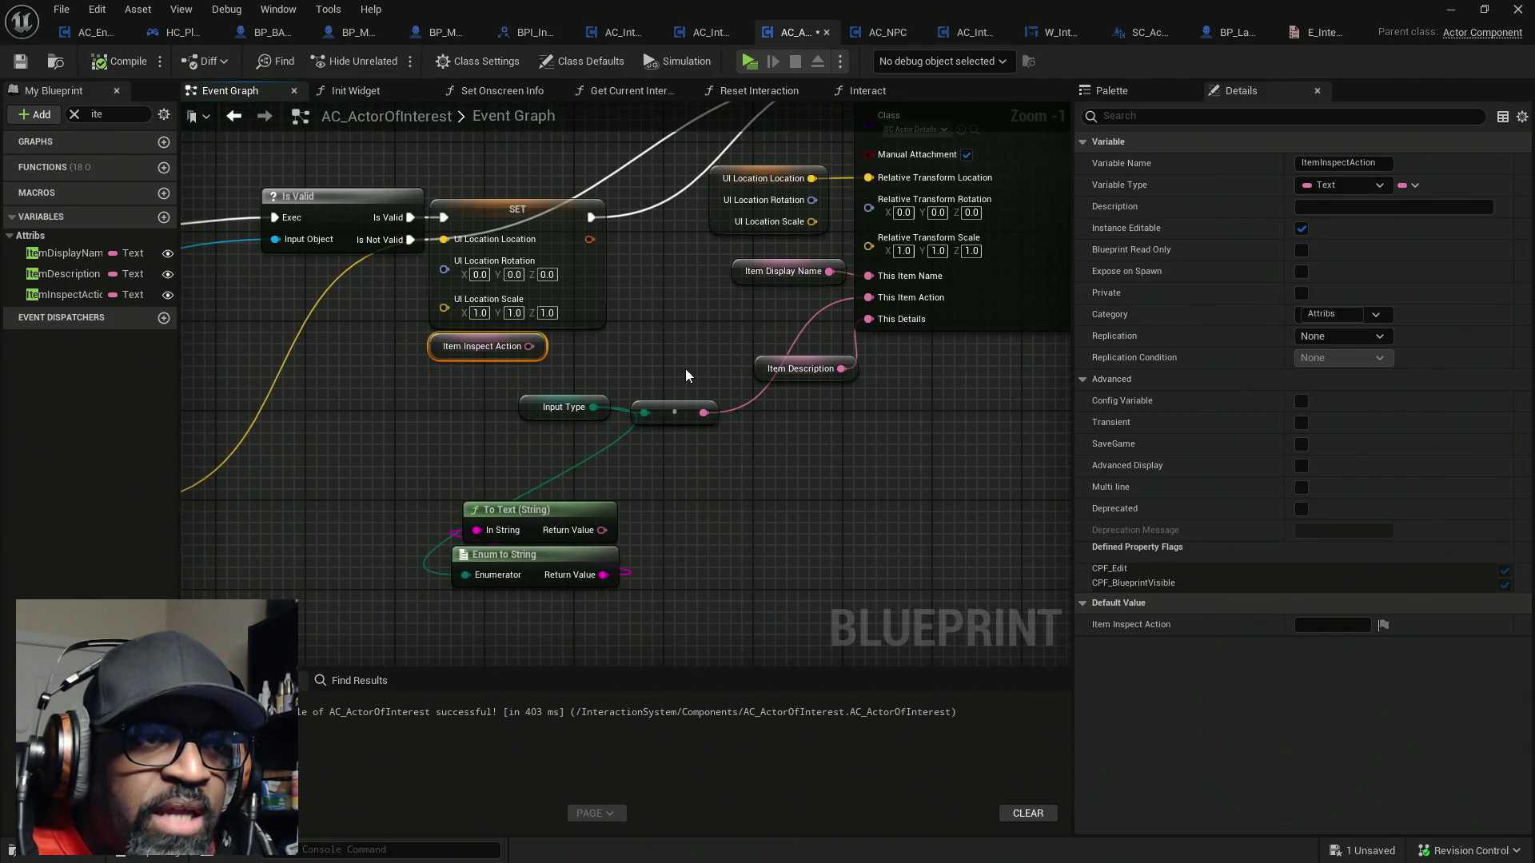
click(688, 411)
key(Delete)
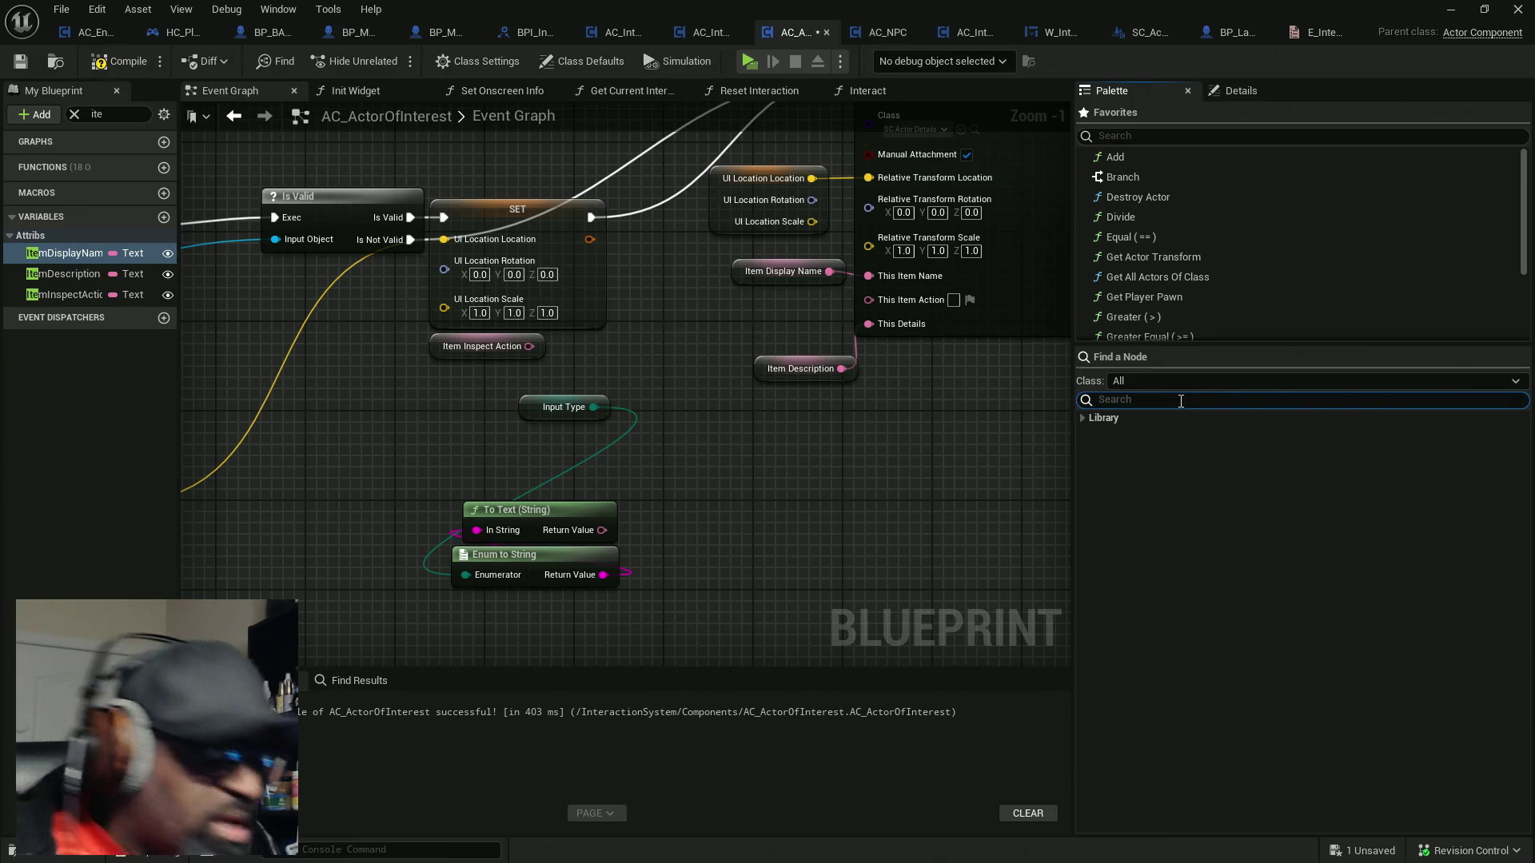
Search 'enum to', add an Enum to Name node, and route Input Type through it into This Item Action
text(enum t)
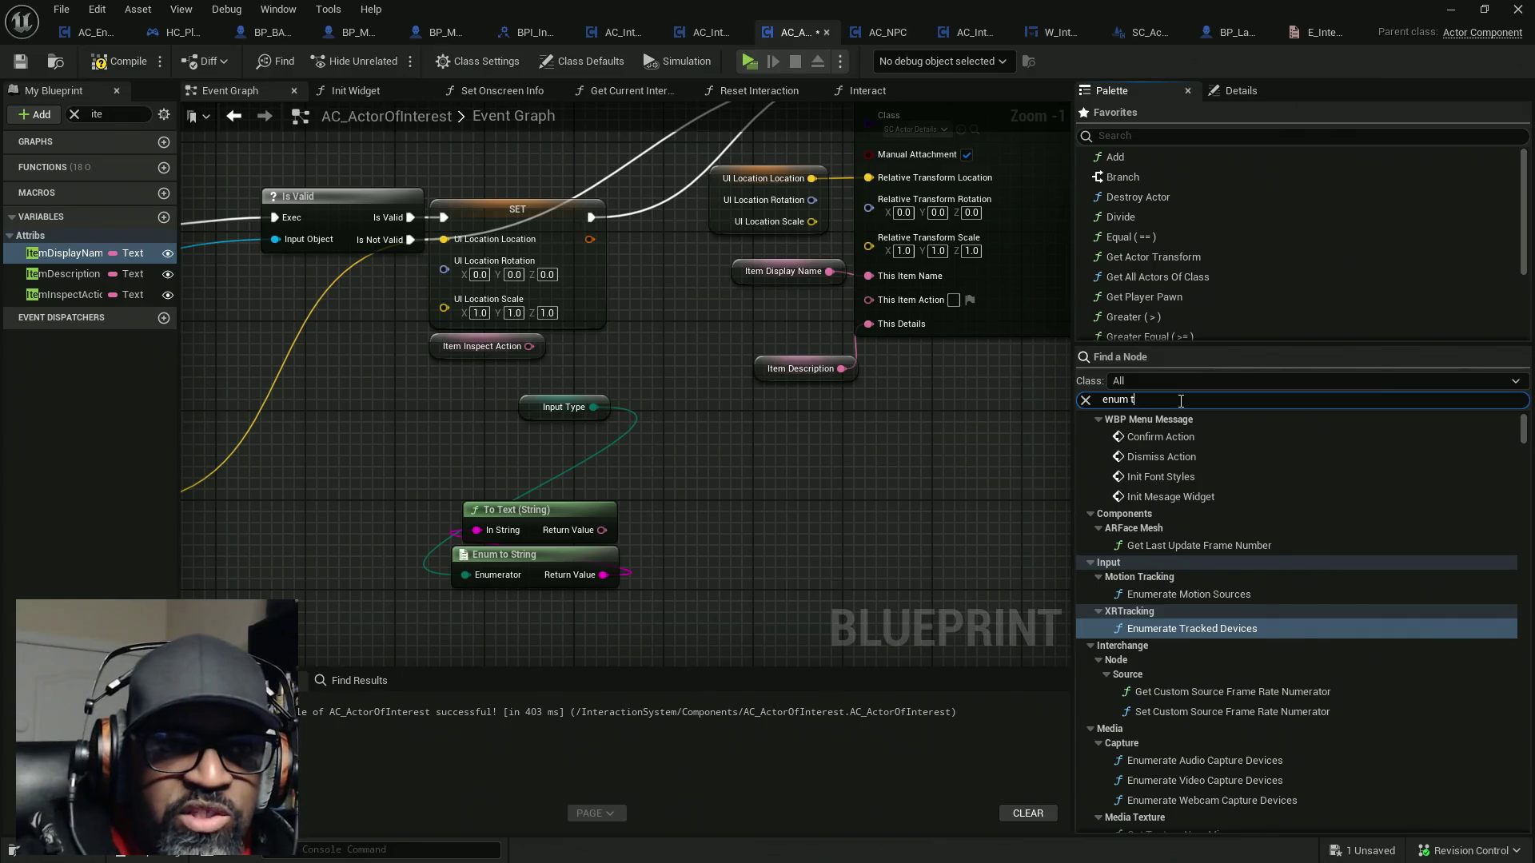
text(o)
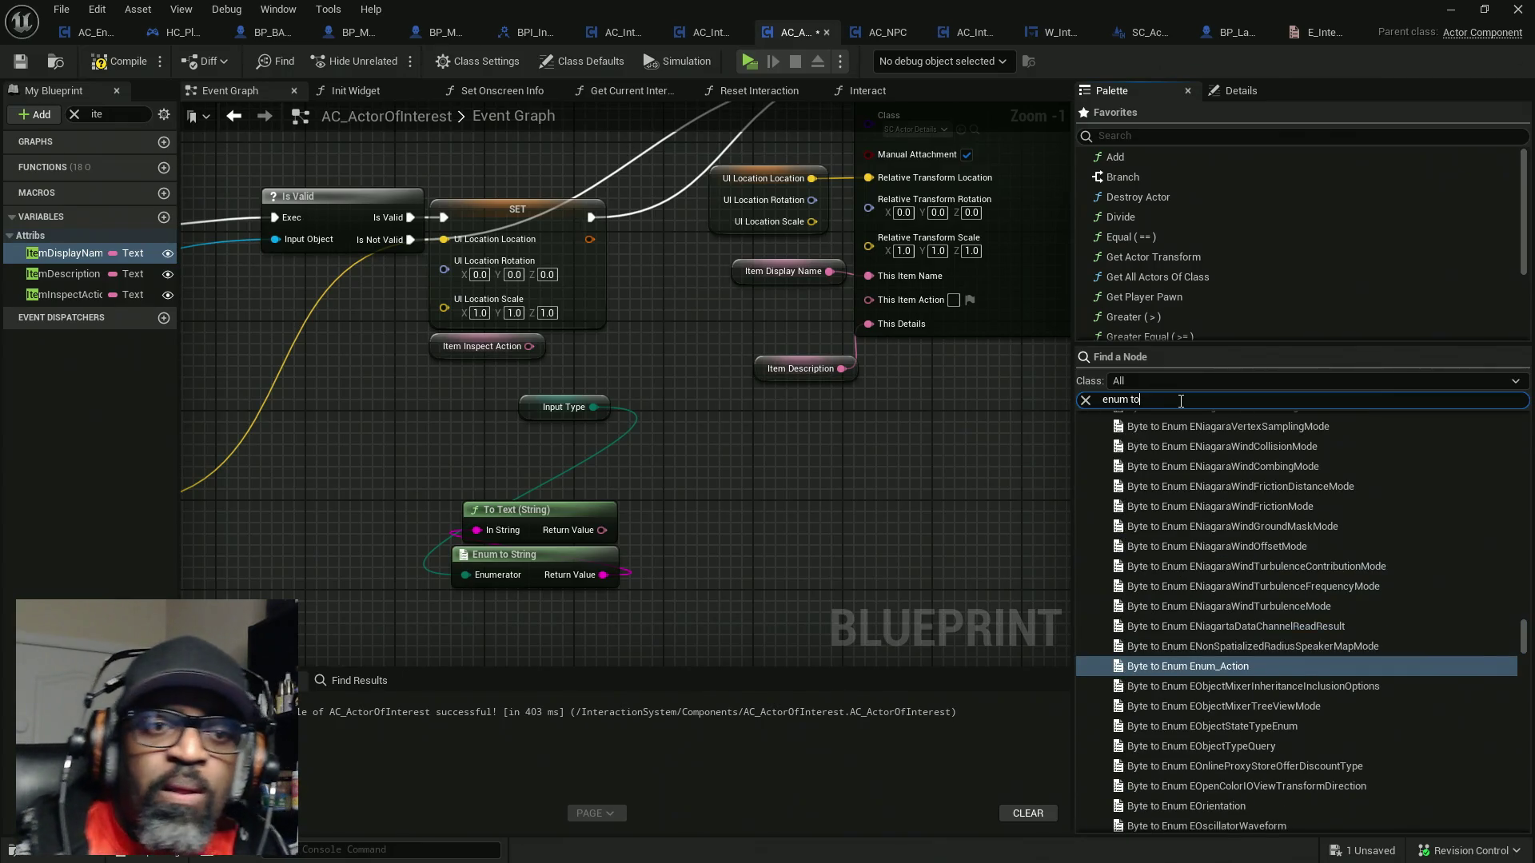
mouse_move(1525, 627)
mouse_down()
mouse_move(1527, 428)
mouse_move(1503, 821)
mouse_up()
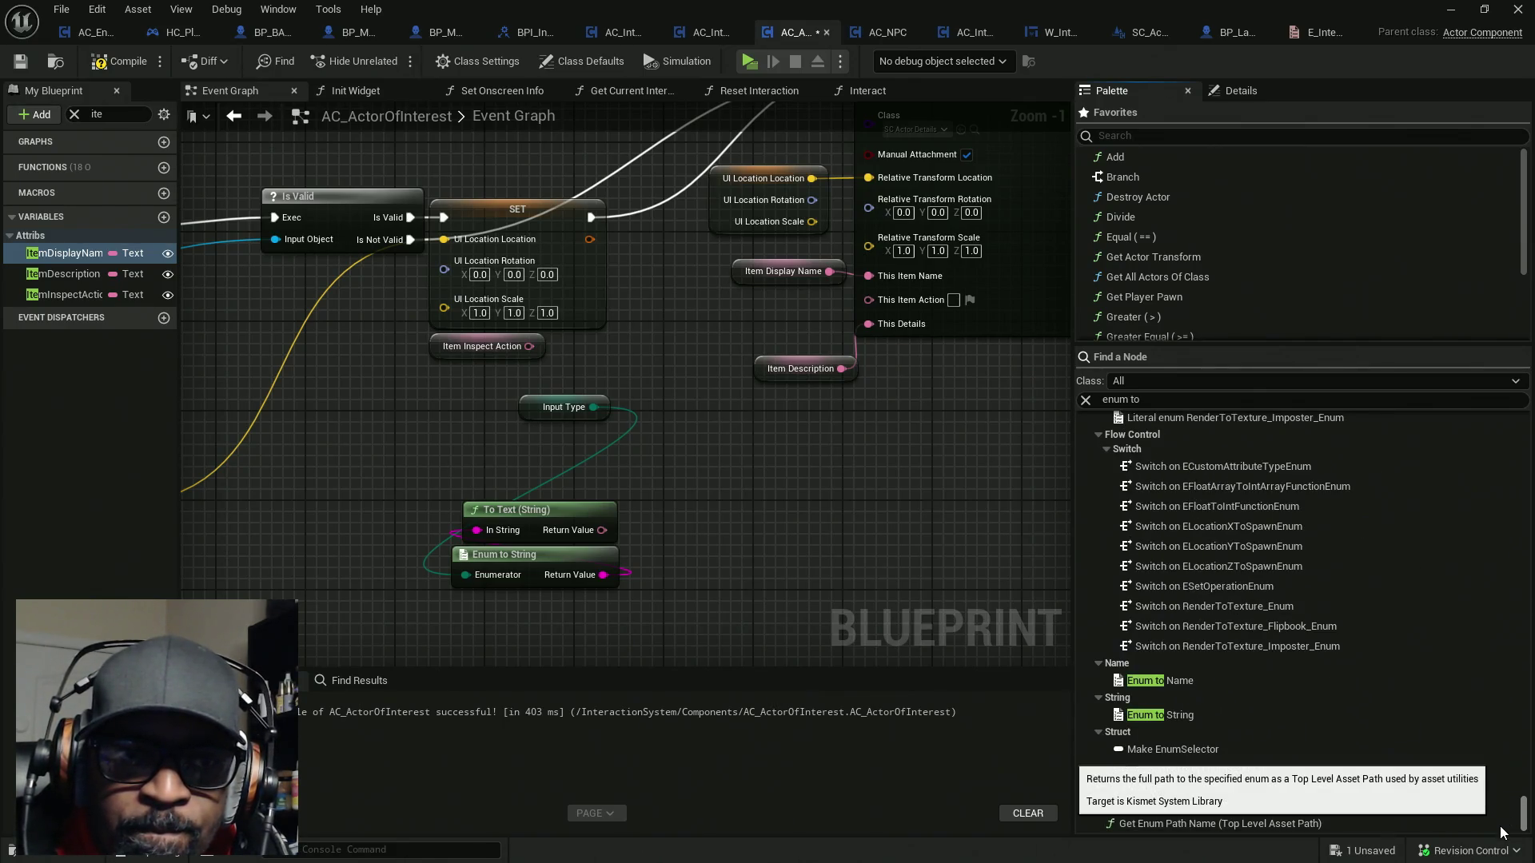
click(1176, 681)
mouse_move(1177, 680)
mouse_down()
mouse_move(612, 457)
mouse_move(593, 407)
mouse_up()
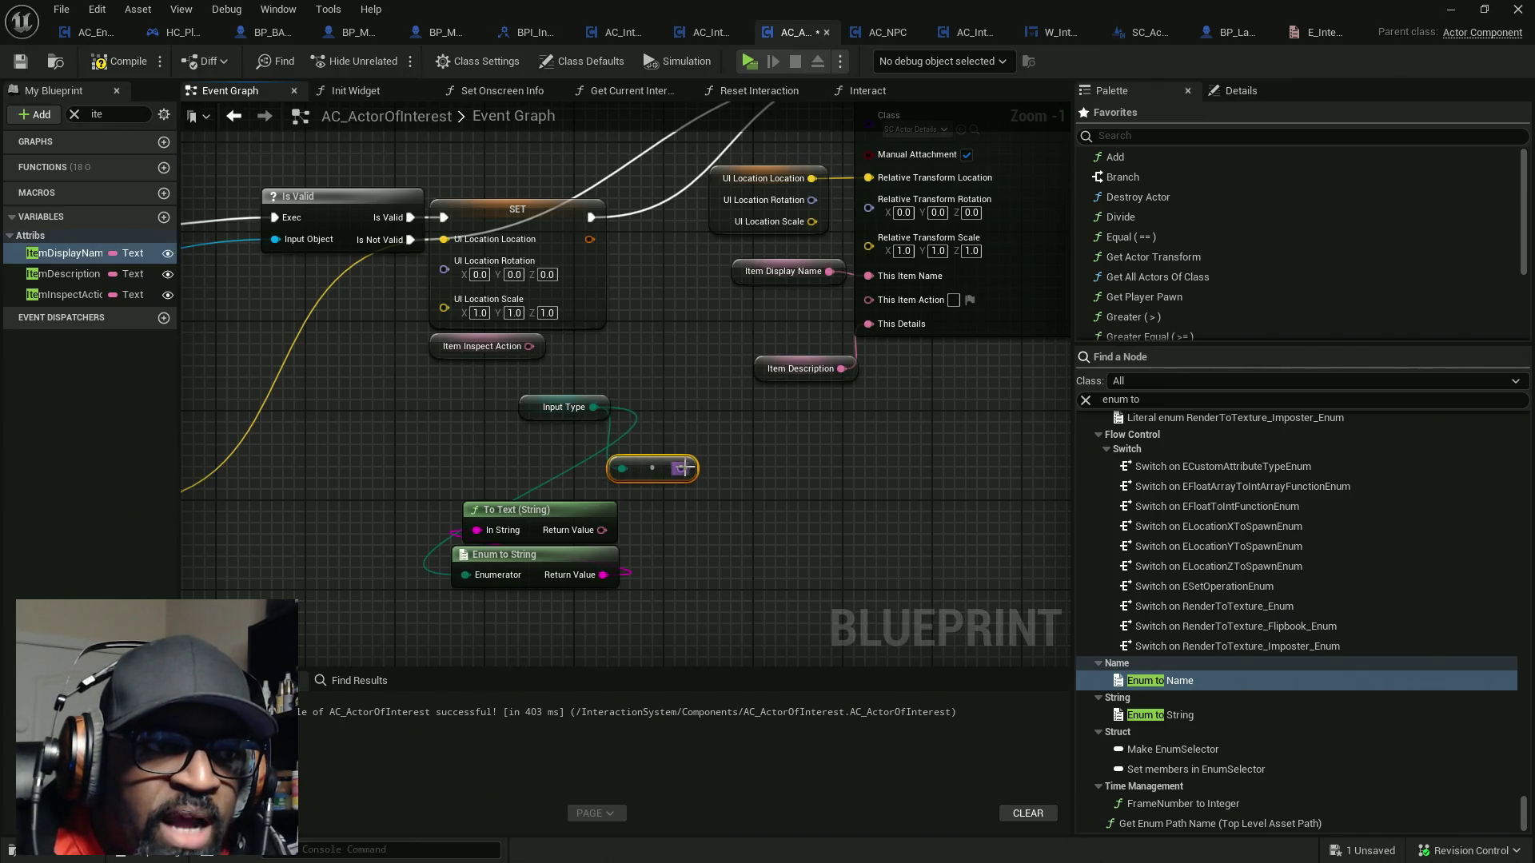
drag(682, 469, 879, 304)
drag(782, 262, 732, 300)
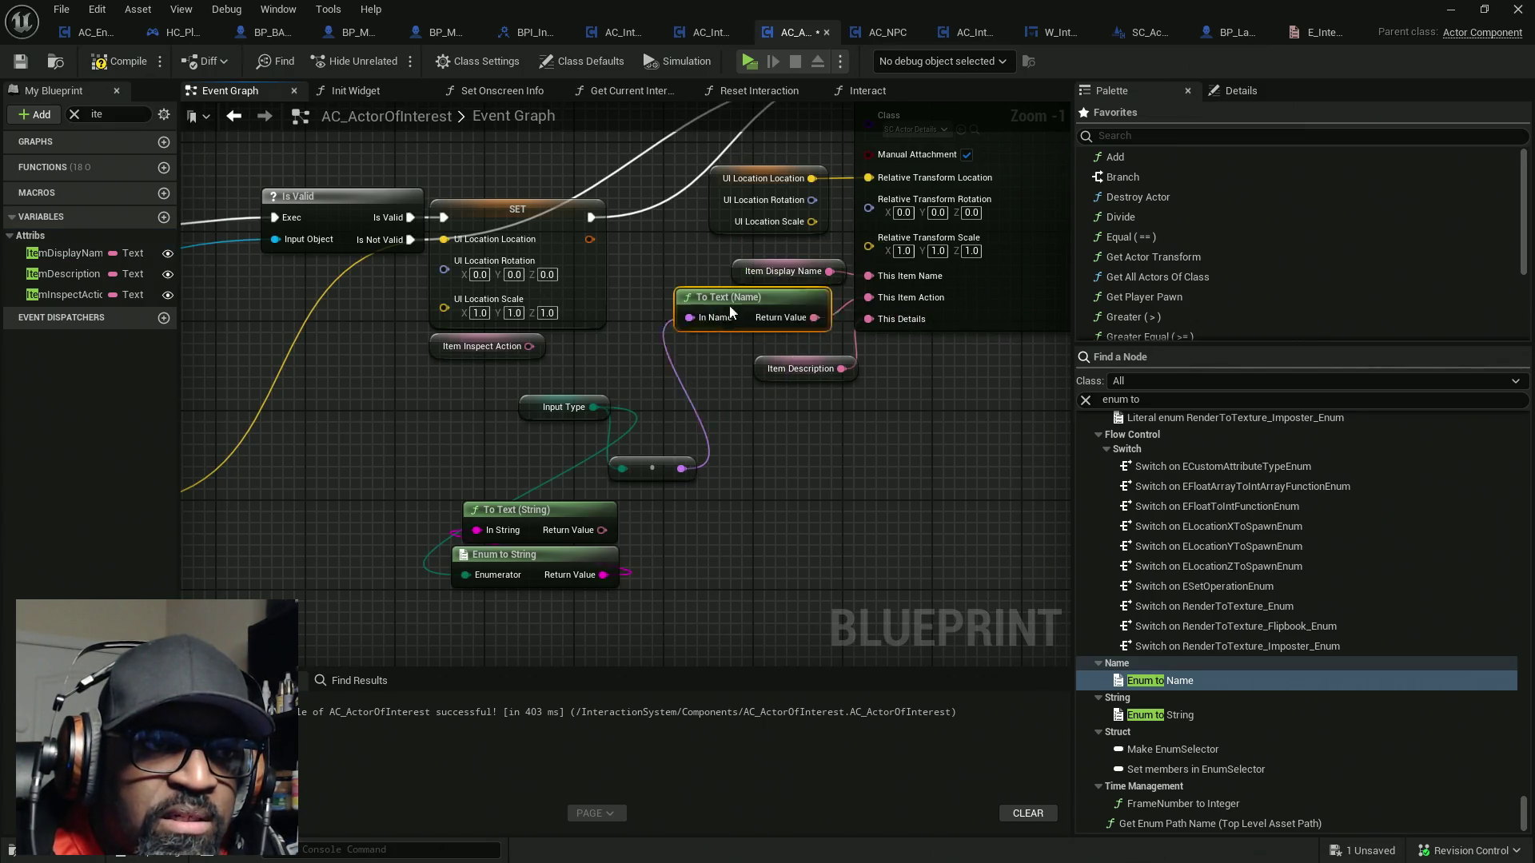
drag(650, 462, 661, 394)
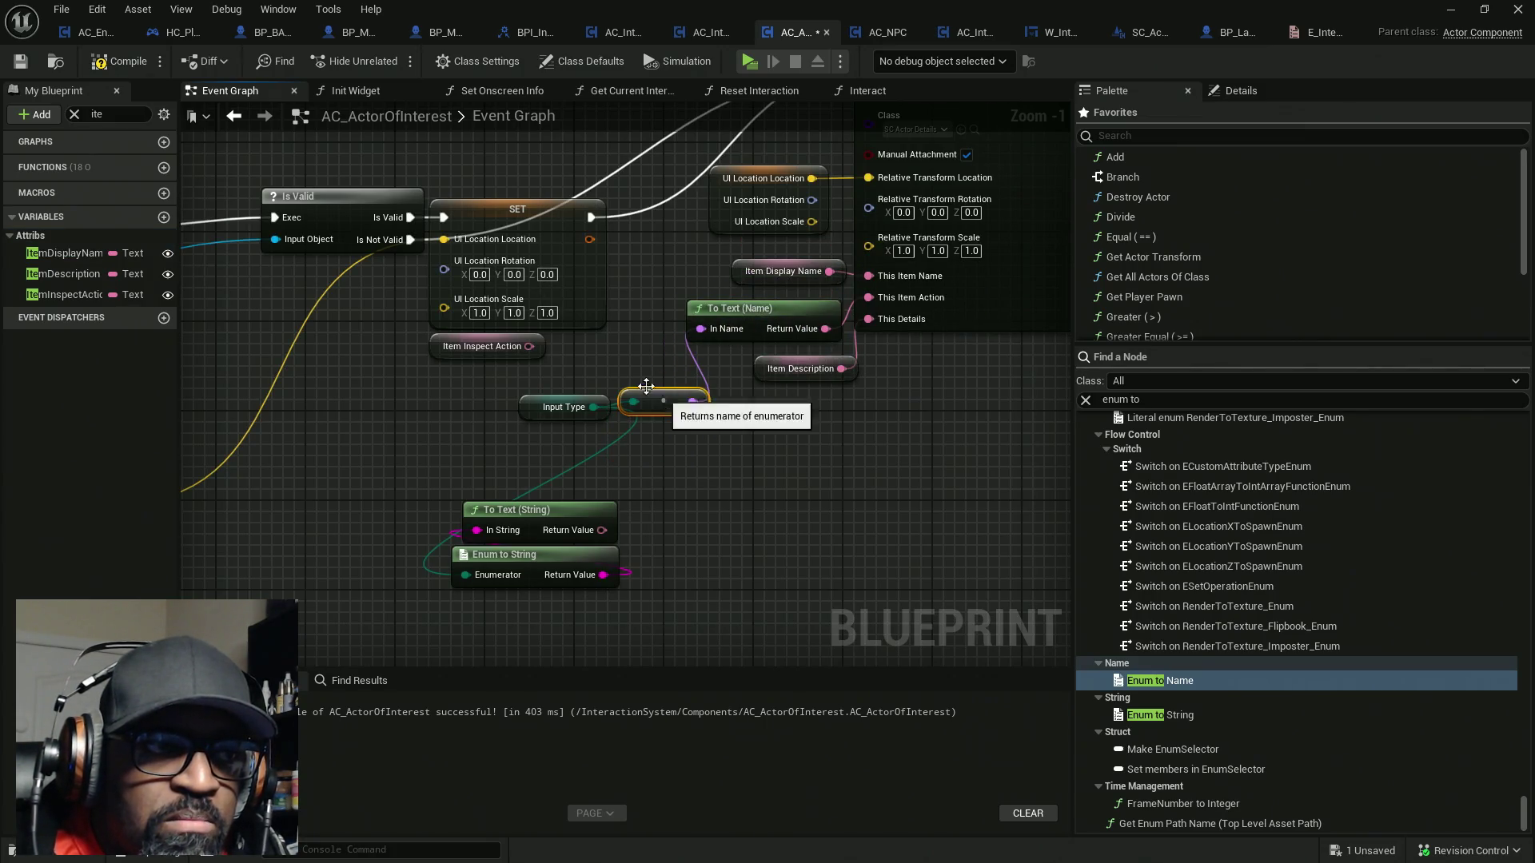
Delete the unused inspect action and conversion nodes and compile AC_ActorOfInterest
drag(439, 346, 506, 481)
mouse_move(693, 606)
mouse_down()
mouse_move(494, 455)
mouse_move(504, 478)
mouse_up()
key(Delete)
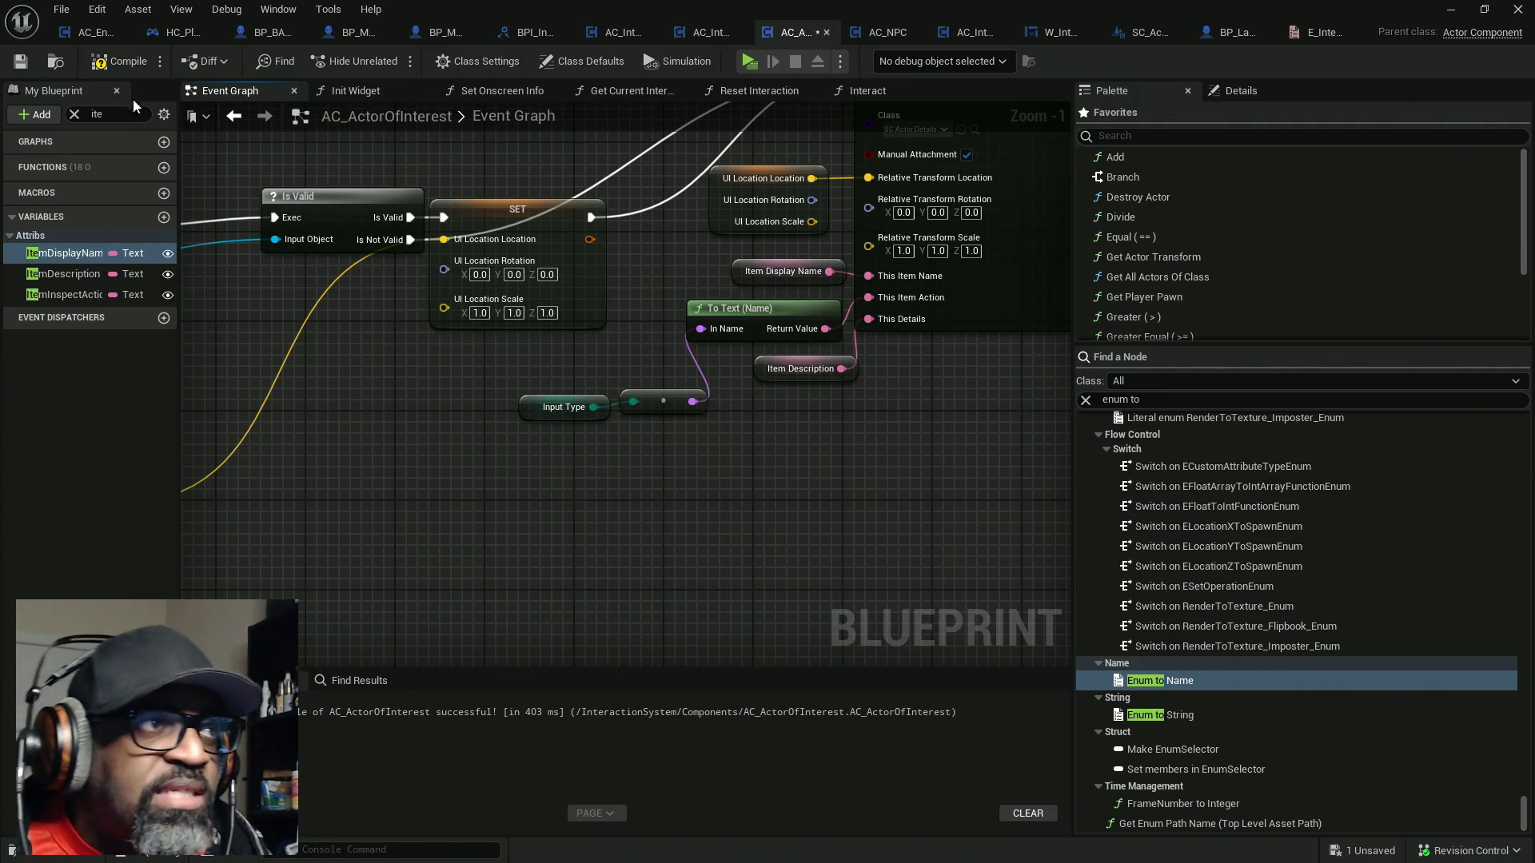
click(118, 70)
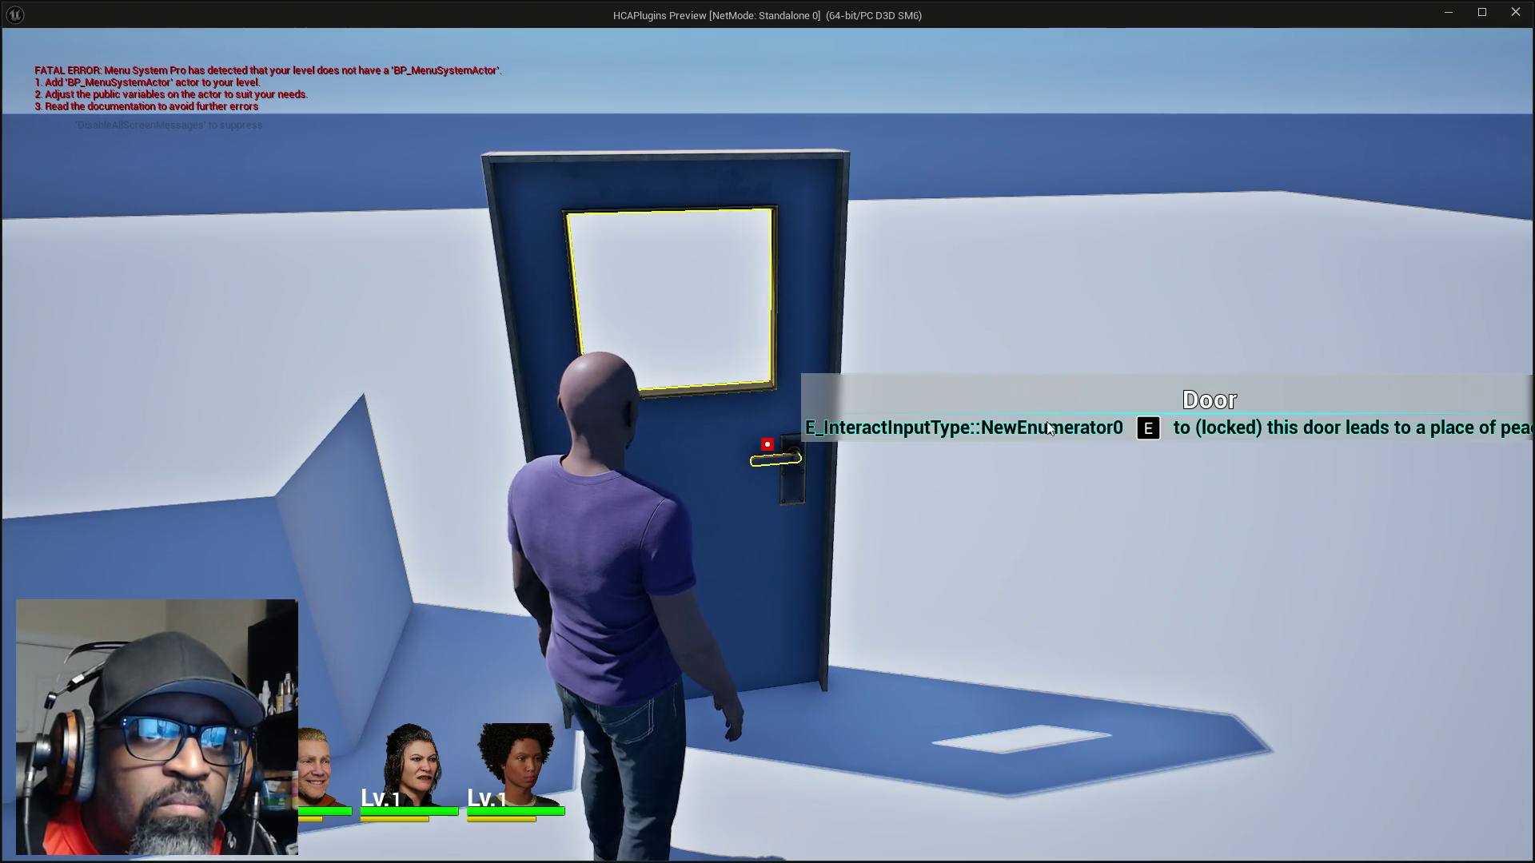
Stop the play test after the door prompt shows 'E_InteractInputType::NewEnumerator0'
key(Escape)
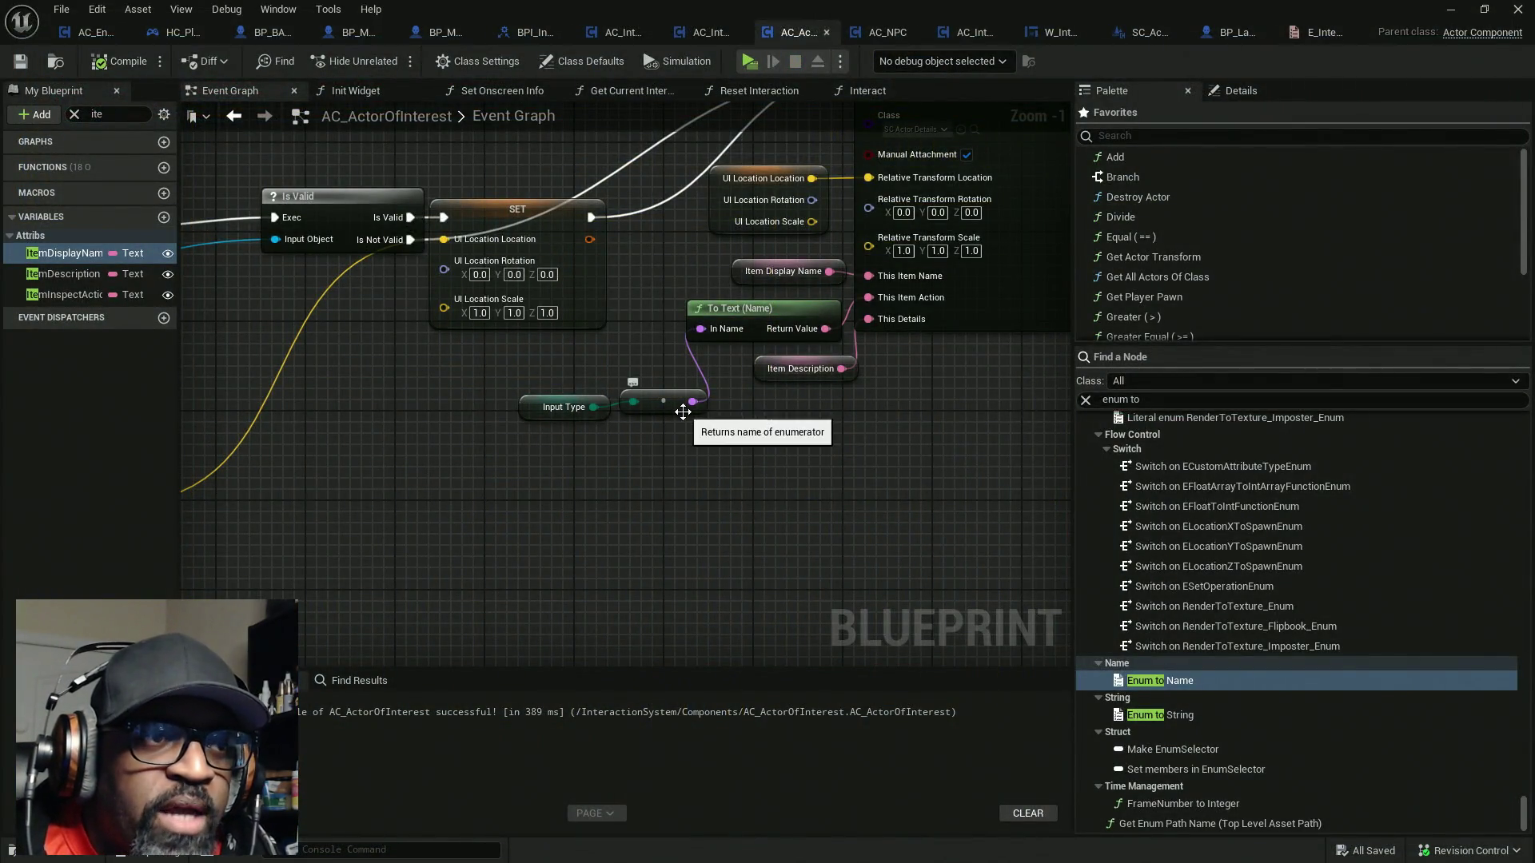
Add an Enum to String node and feed Input Type into it
mouse_move(670, 441)
mouse_down()
mouse_move(508, 396)
mouse_move(530, 397)
mouse_up()
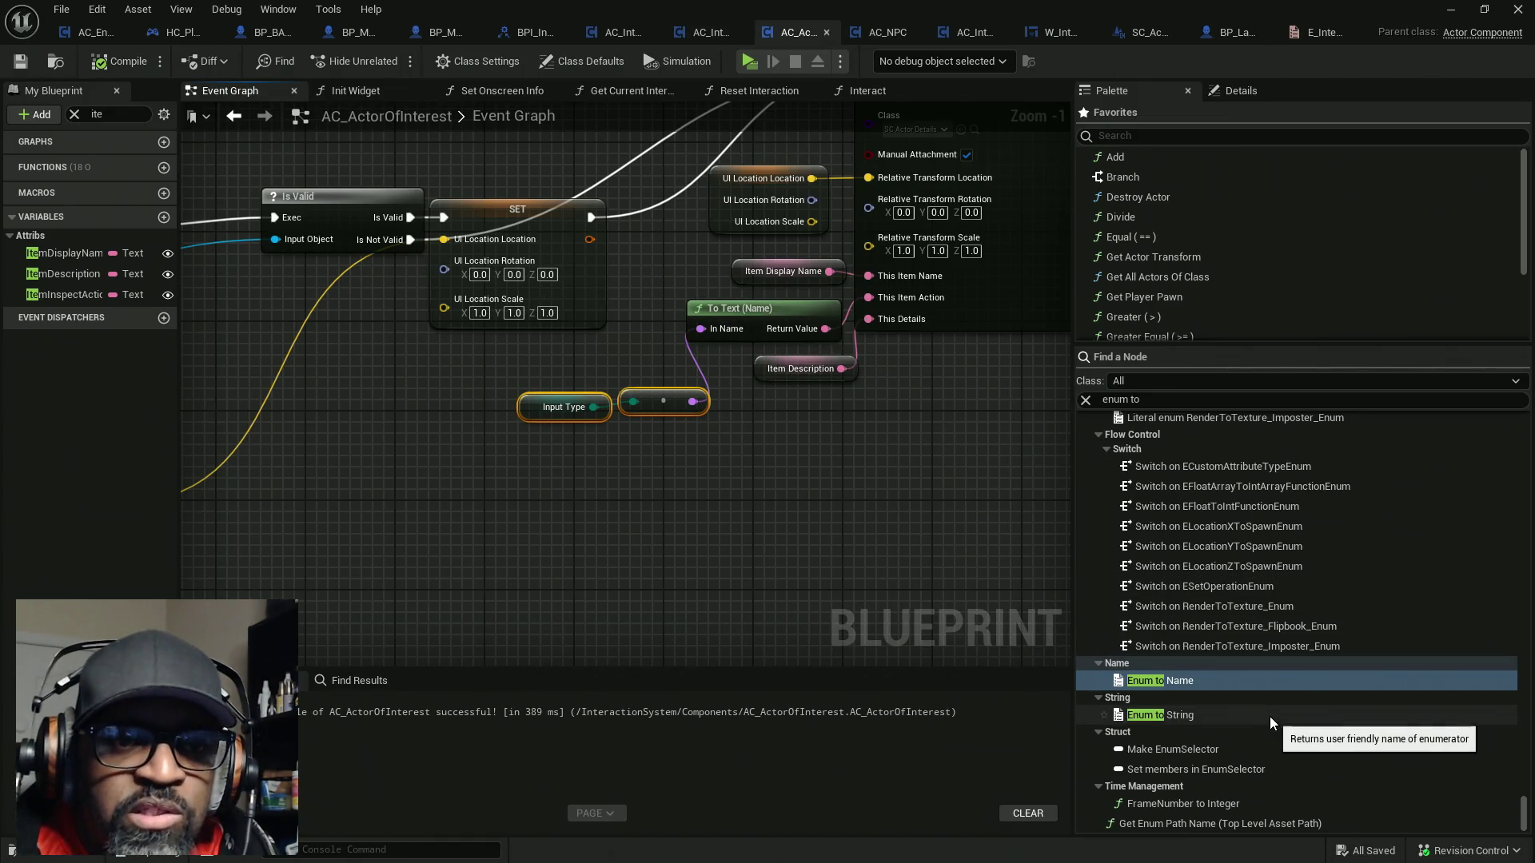
mouse_move(1263, 717)
mouse_down()
mouse_move(816, 502)
mouse_move(755, 448)
mouse_up()
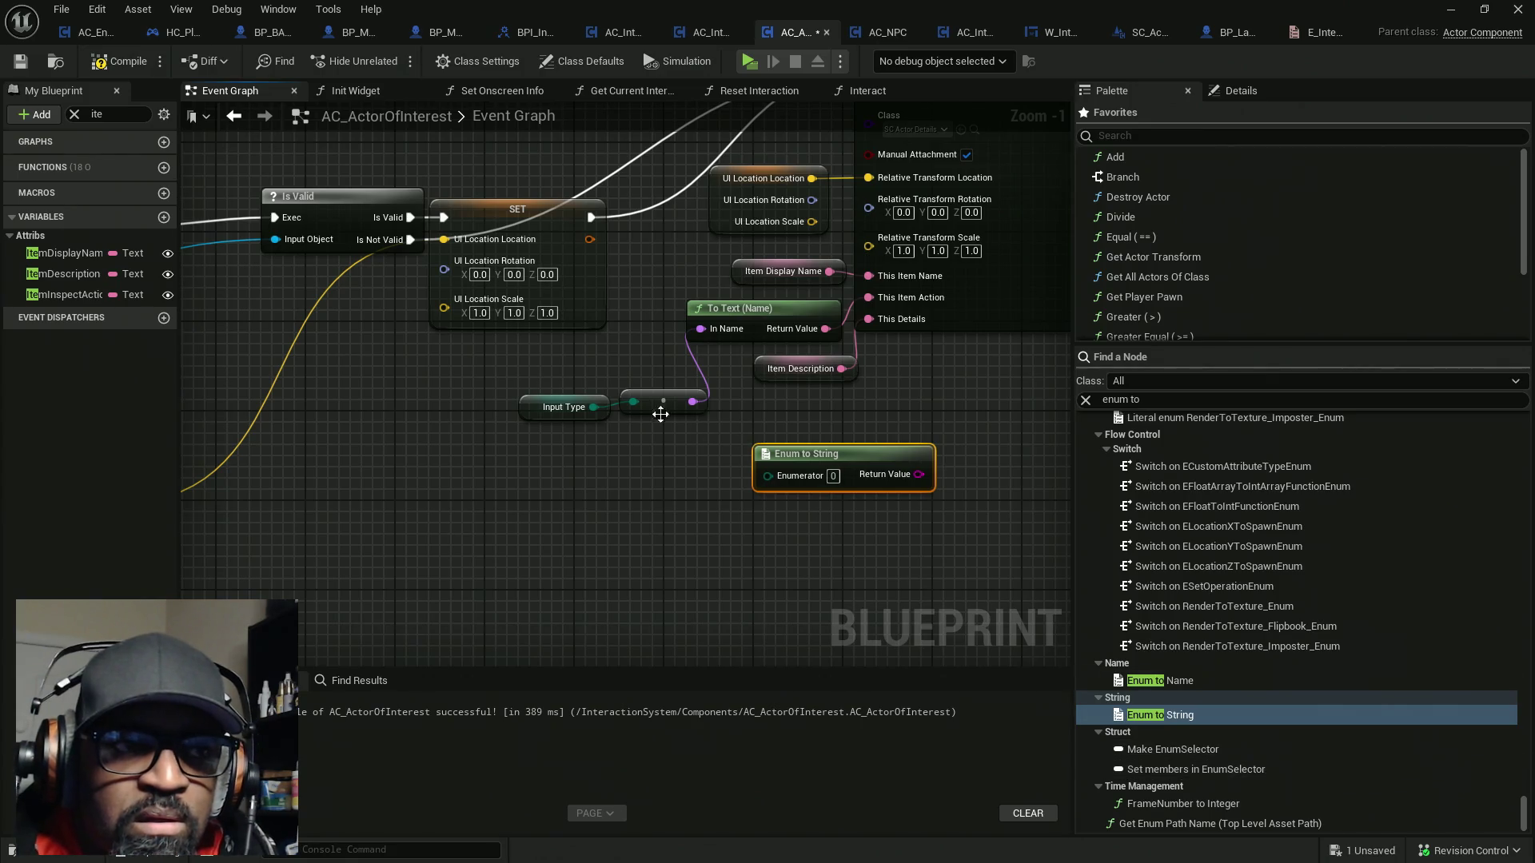
mouse_move(594, 407)
mouse_down()
mouse_move(767, 491)
mouse_move(767, 476)
mouse_up()
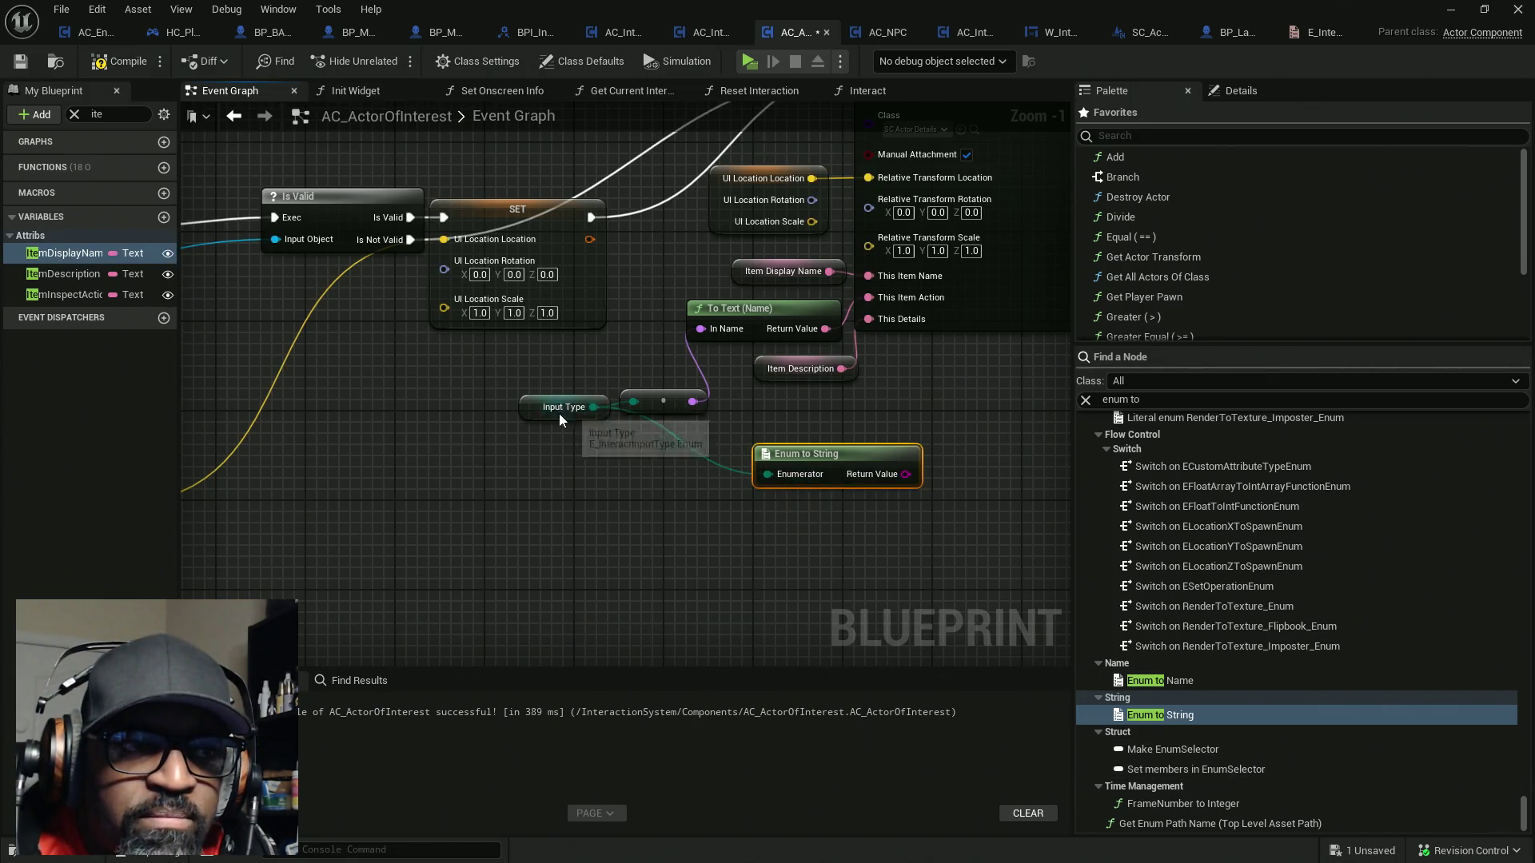
Rearrange the nodes with To Text (String) above Enum to String, then compile and save AC_ActorOfInterest
drag(559, 411, 558, 484)
drag(760, 319, 682, 588)
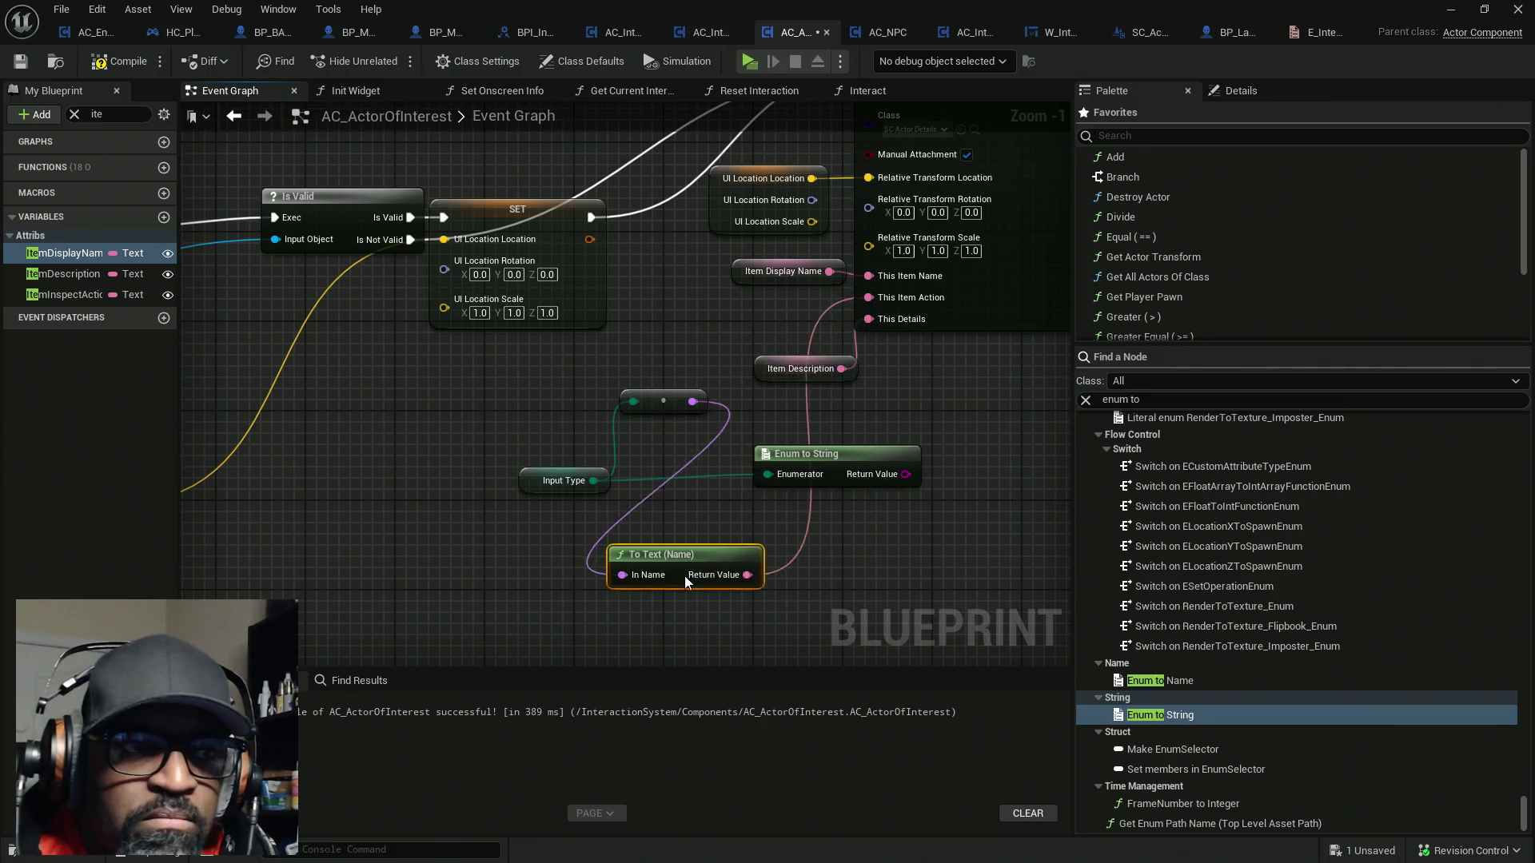
drag(662, 401, 675, 547)
mouse_move(886, 459)
mouse_down()
mouse_move(681, 424)
mouse_move(868, 298)
mouse_up()
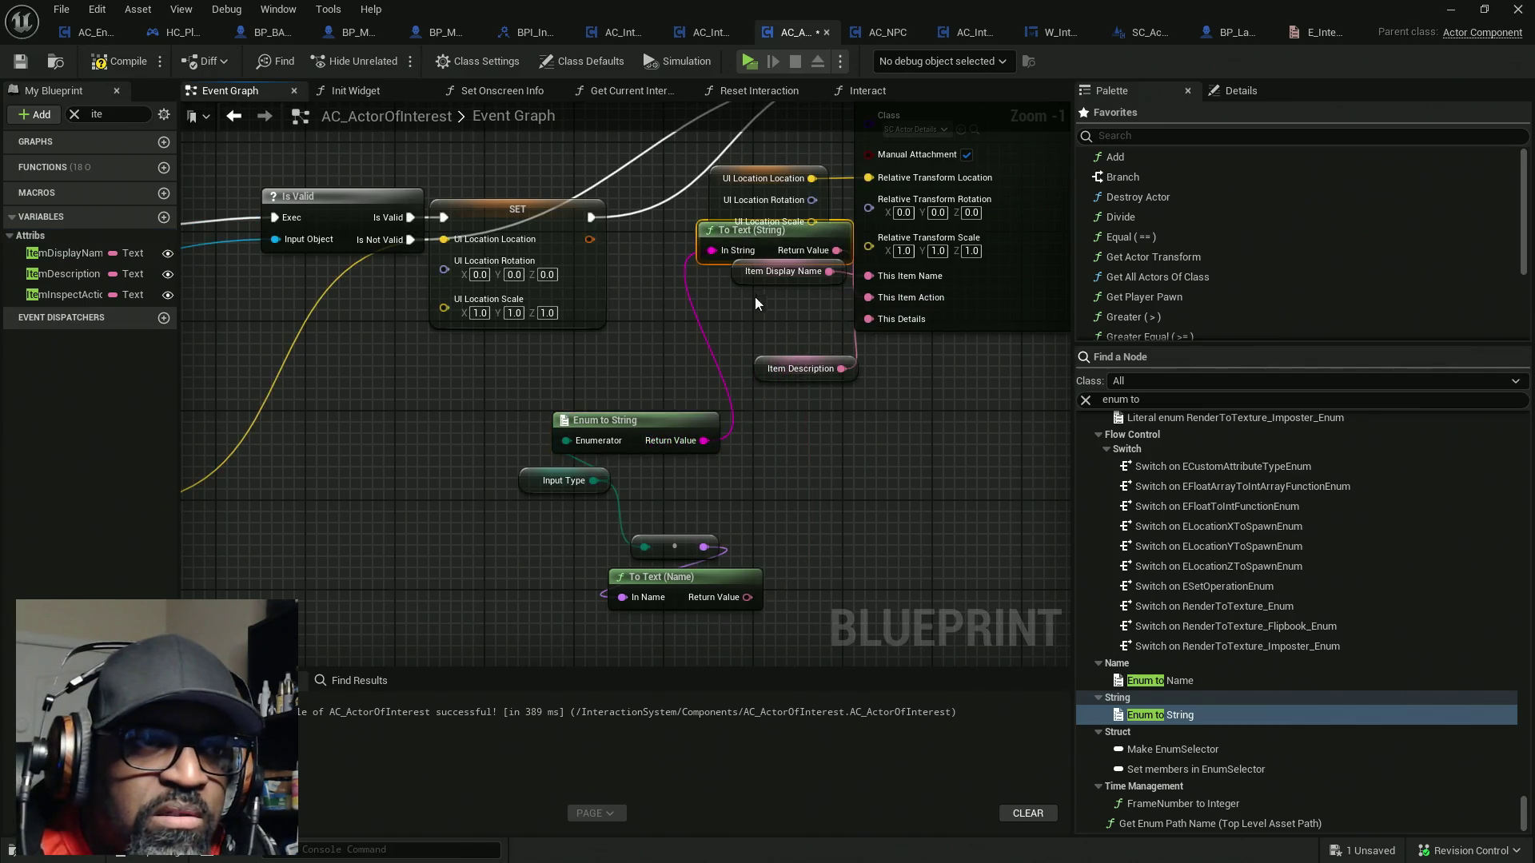
drag(759, 252, 625, 386)
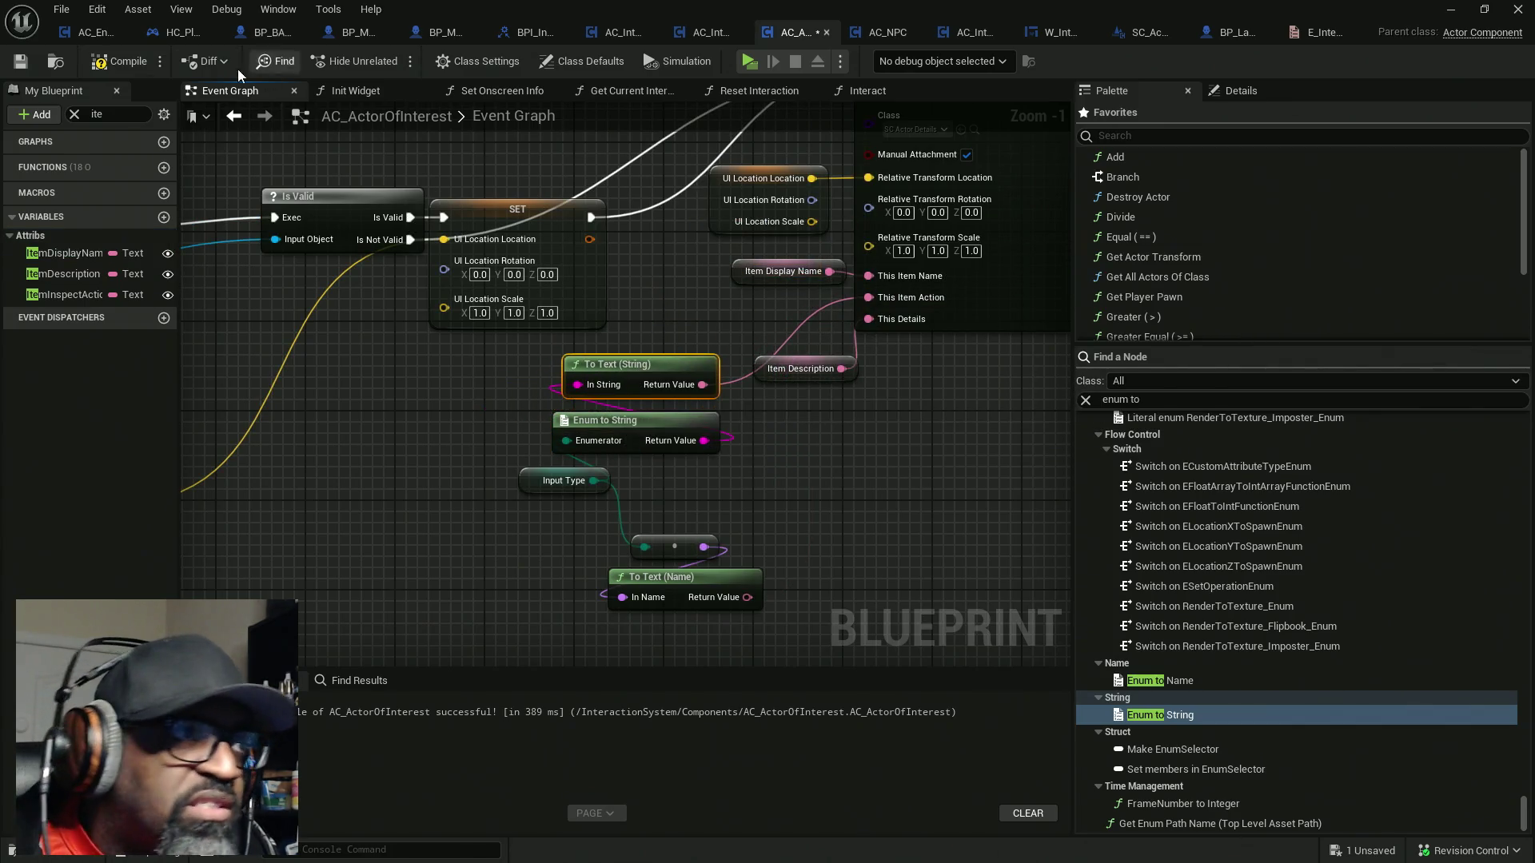
key(ctrl+s)
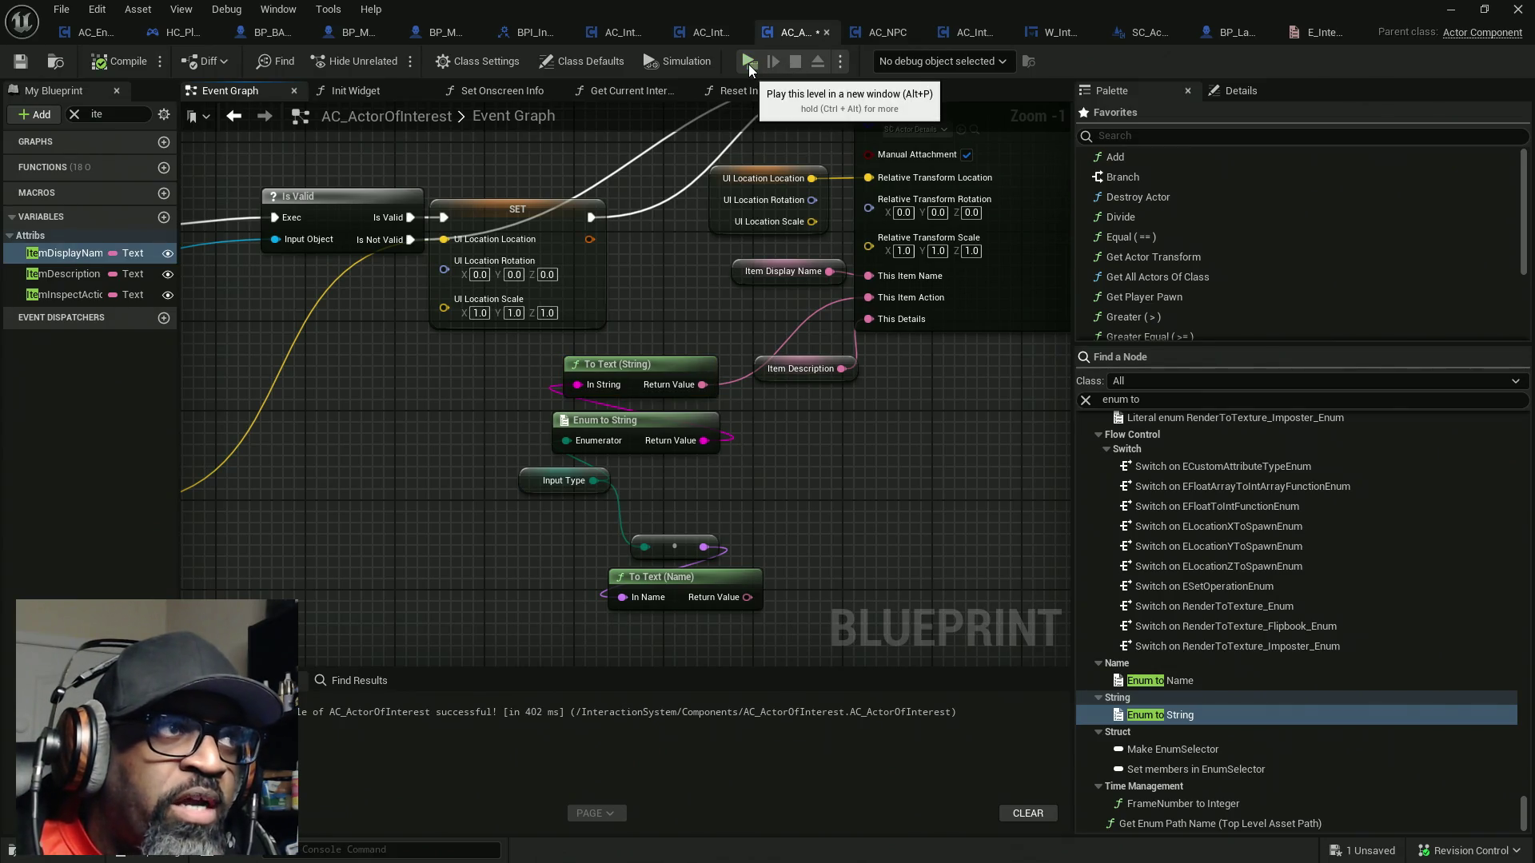
click(750, 64)
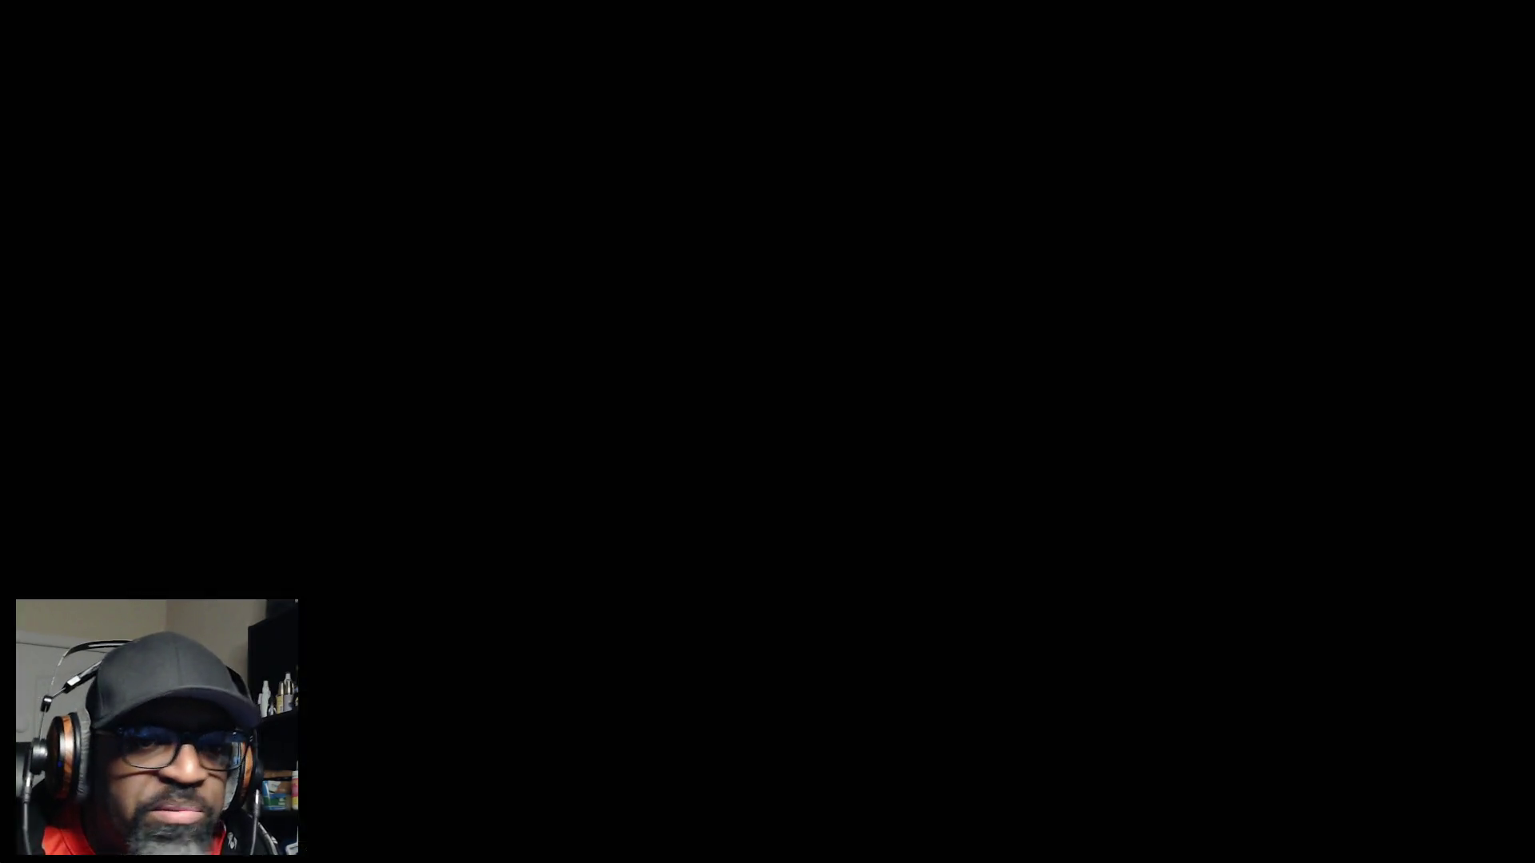
key(w)
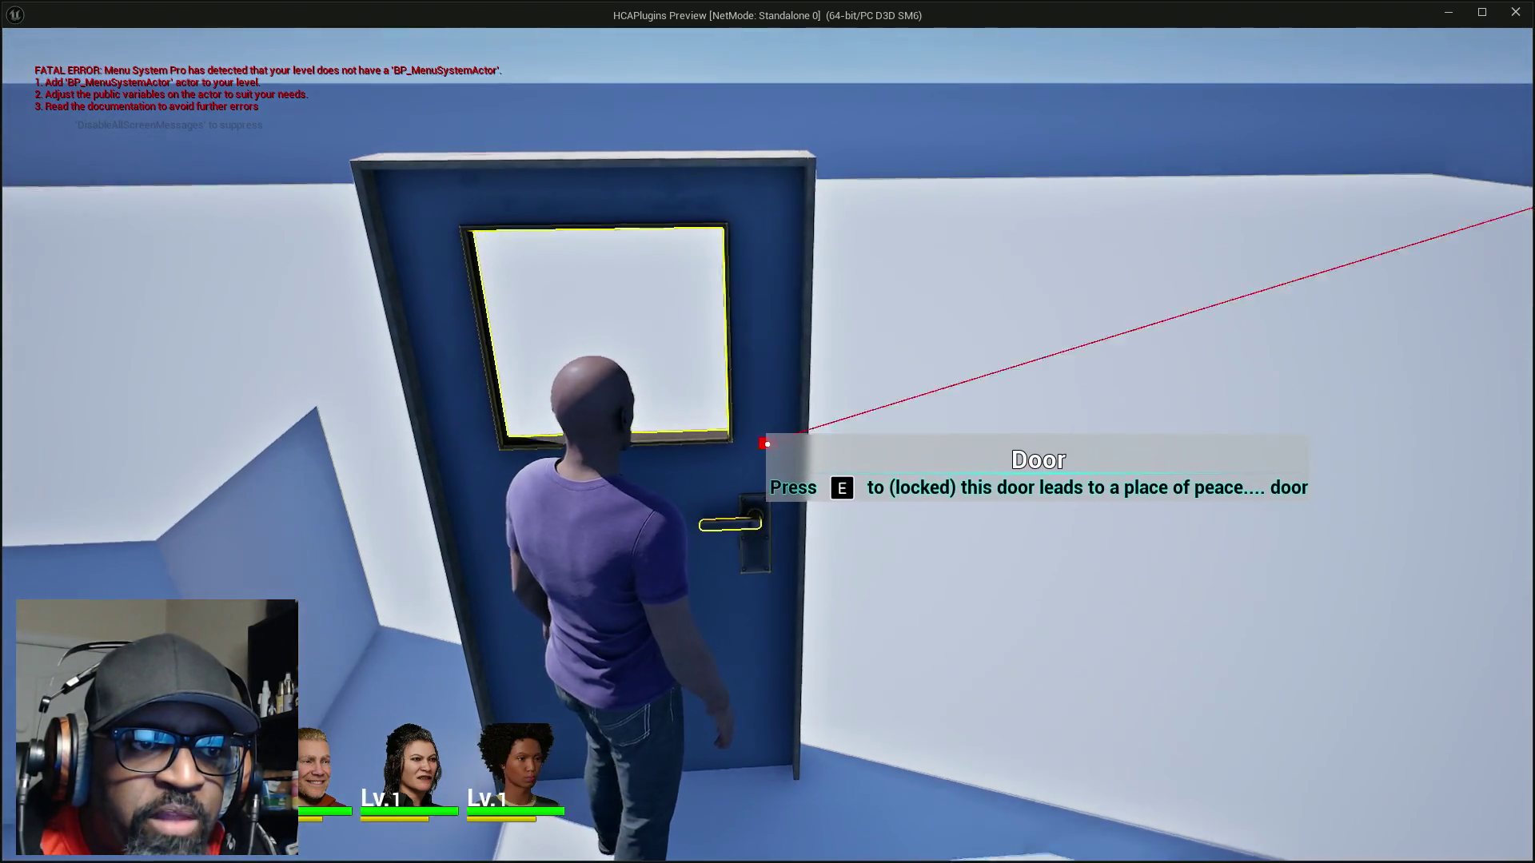
key(w)
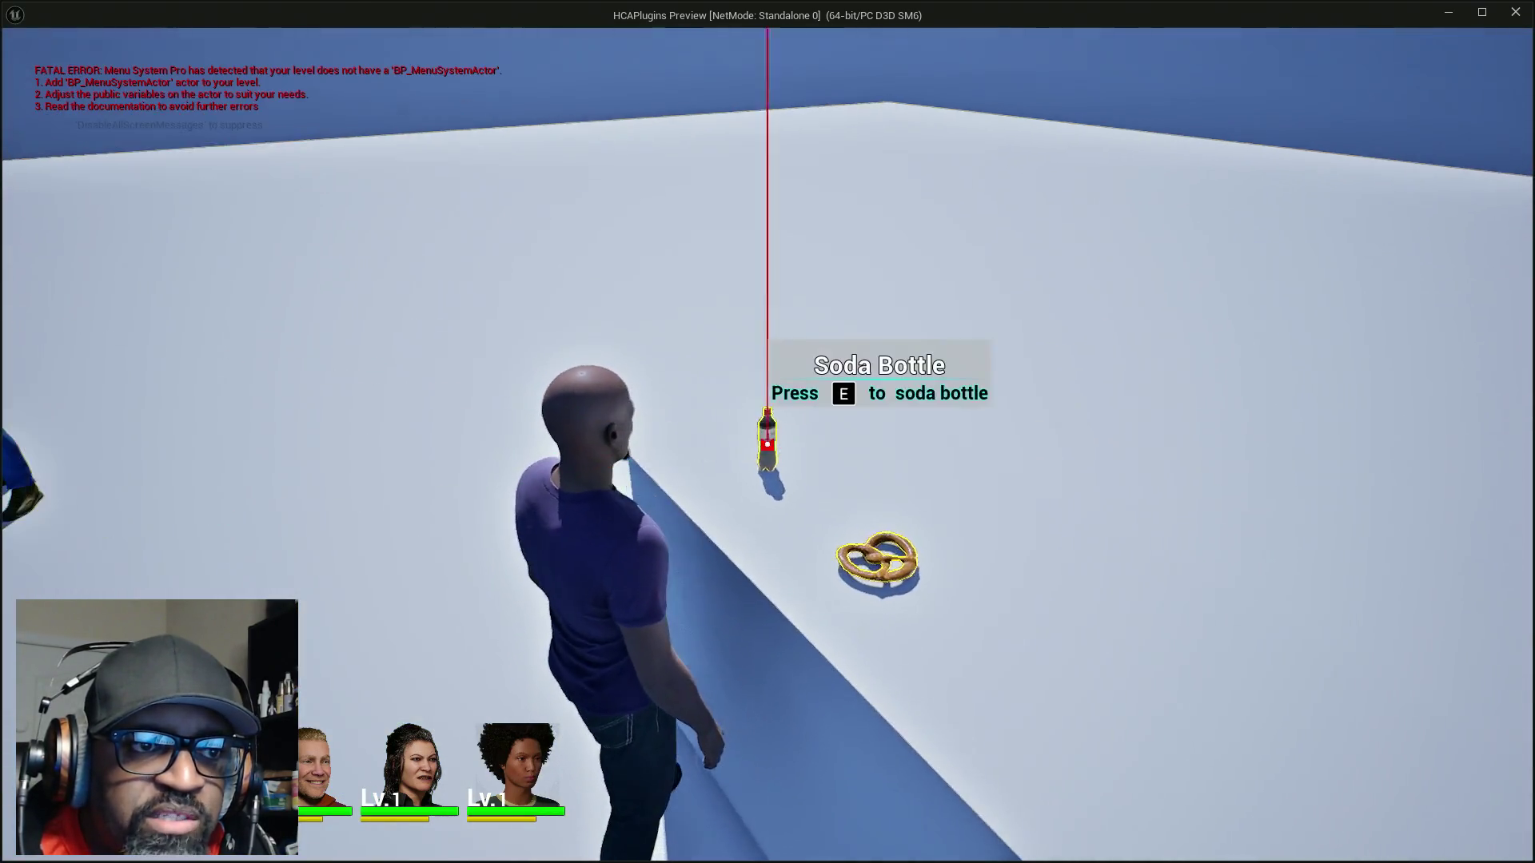
key(w)
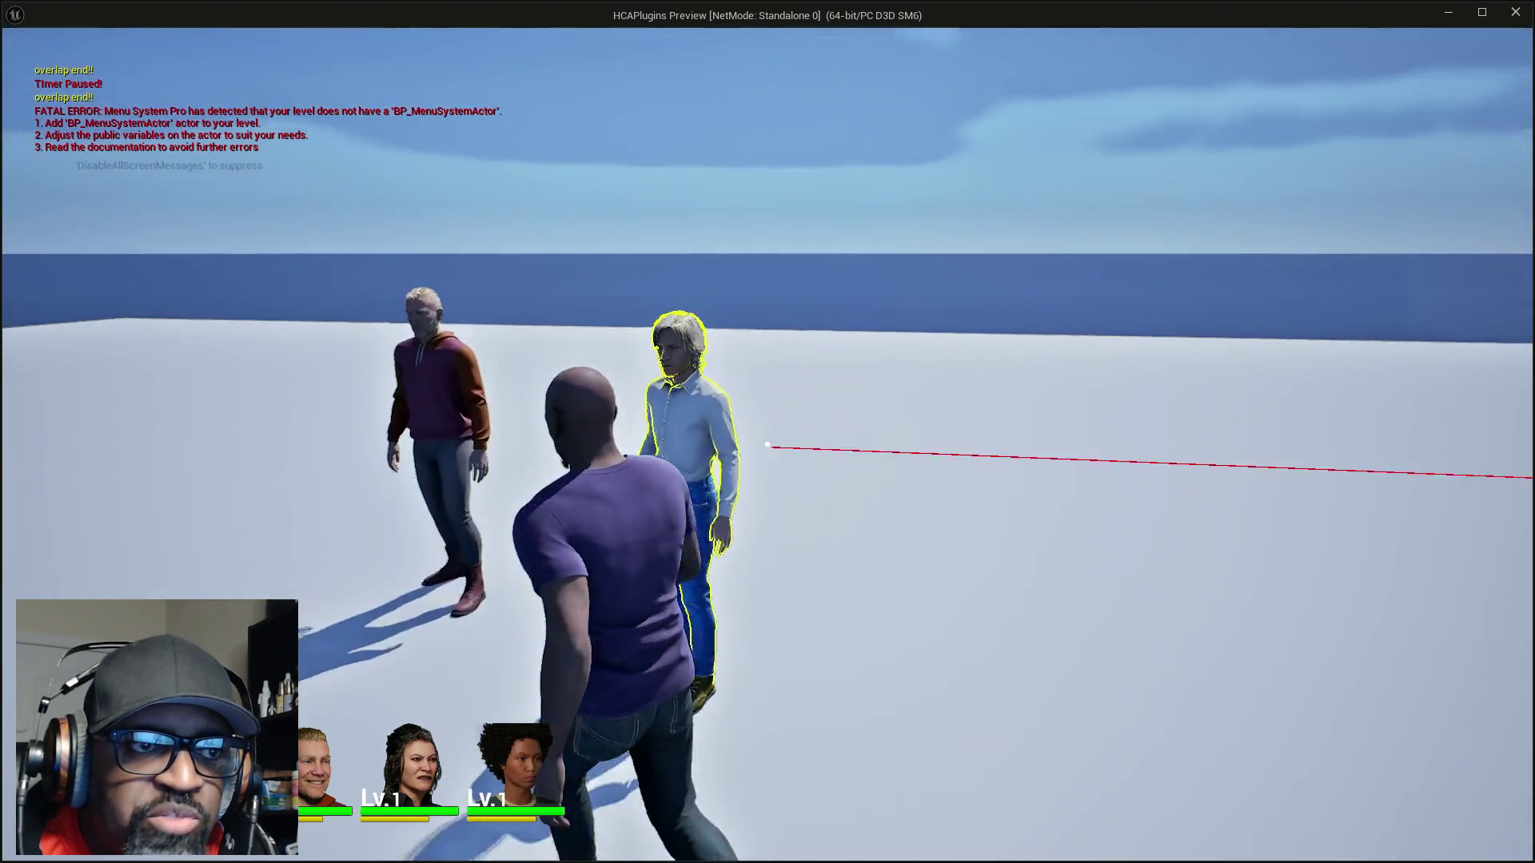
key(w)
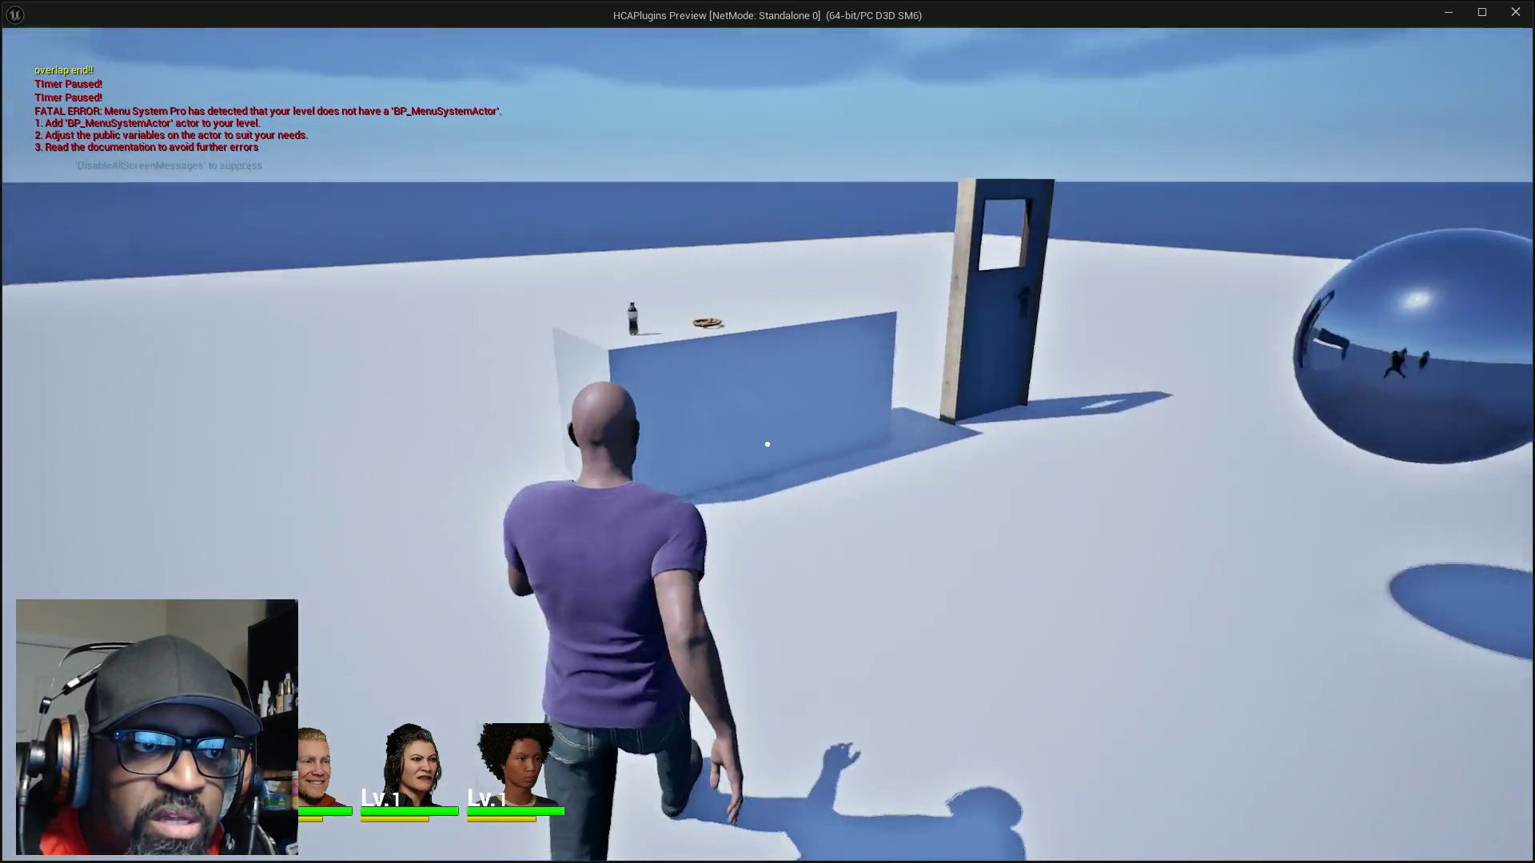
key(w)
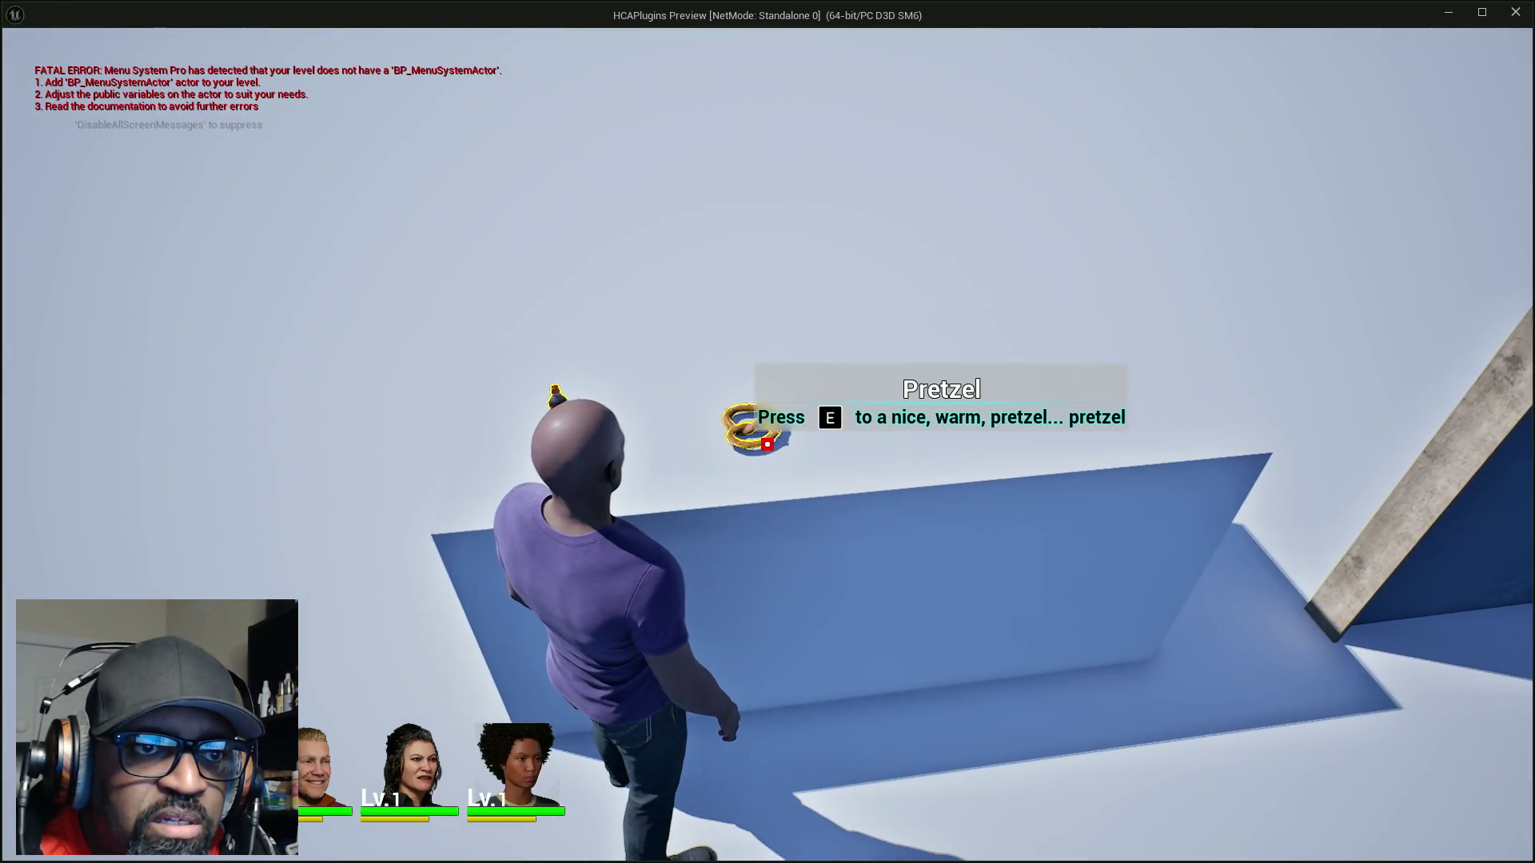
key(w)
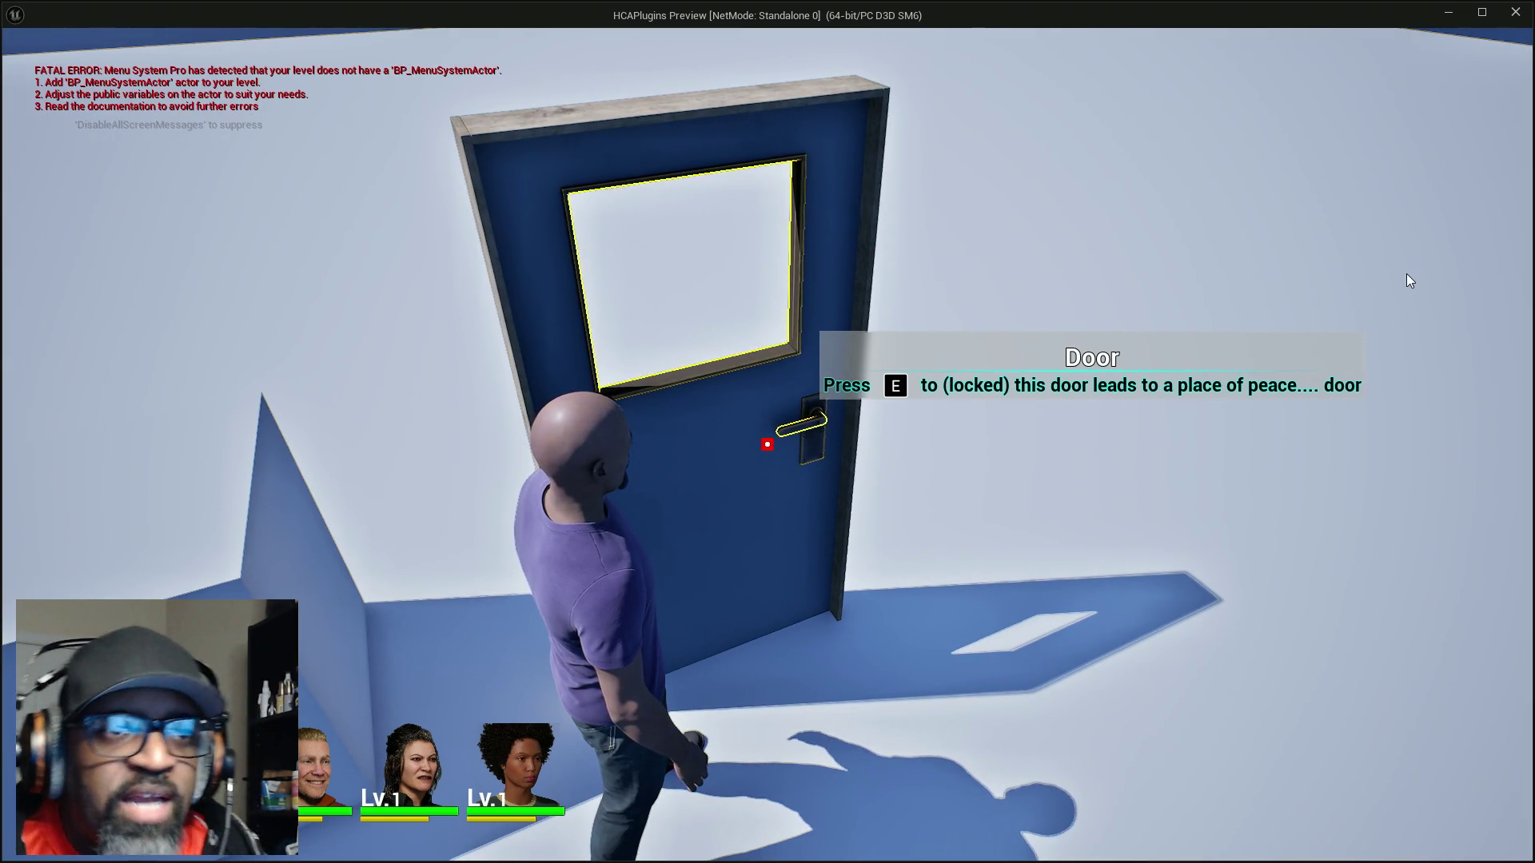
key(Escape)
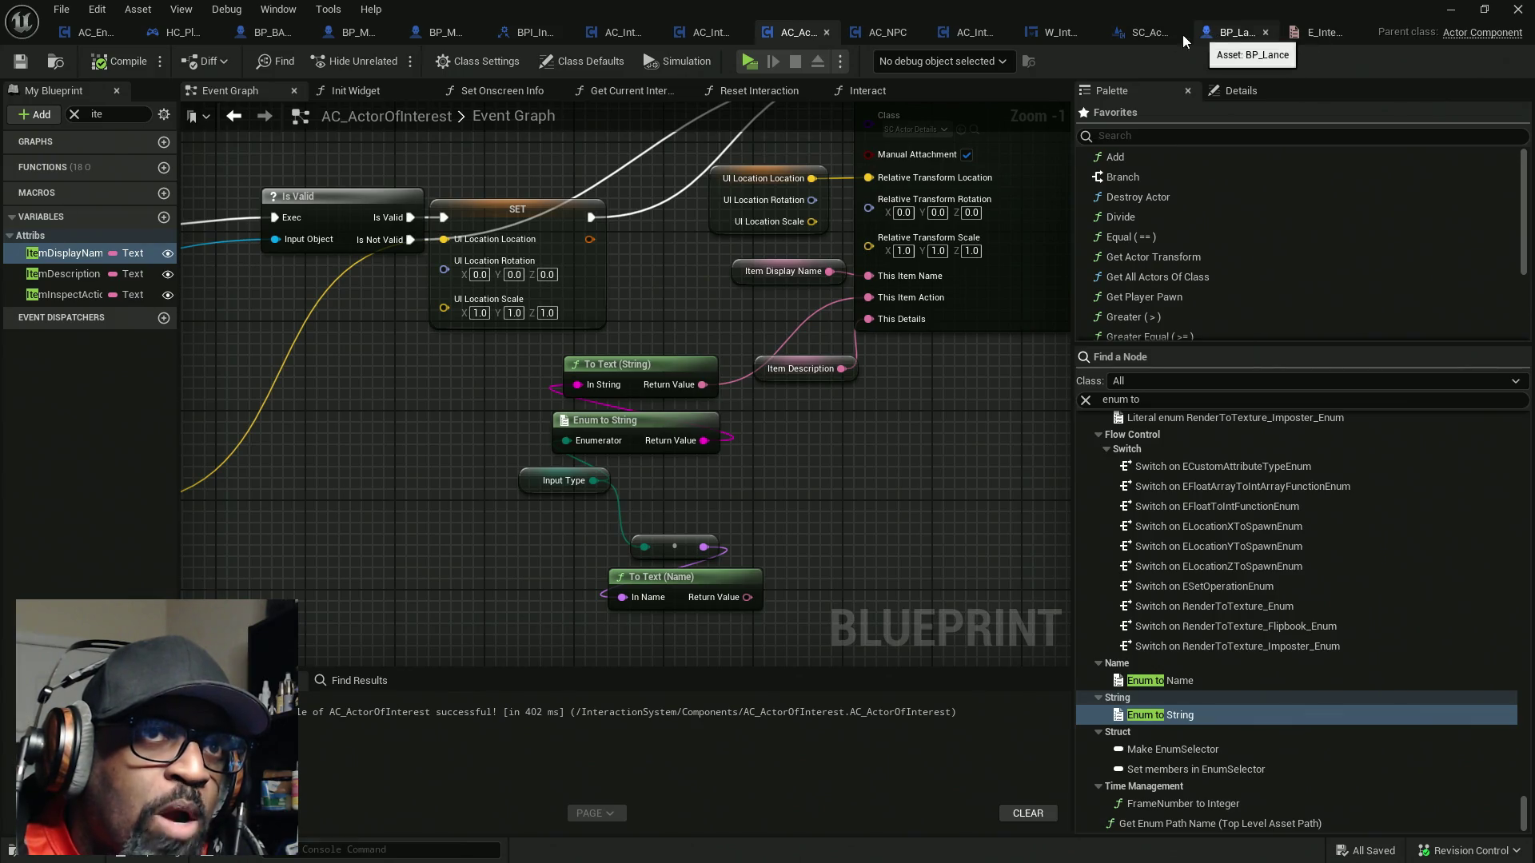
Show W_InteractiveInfo's Set Onscreen Info graph and select the Item Description node
click(1050, 35)
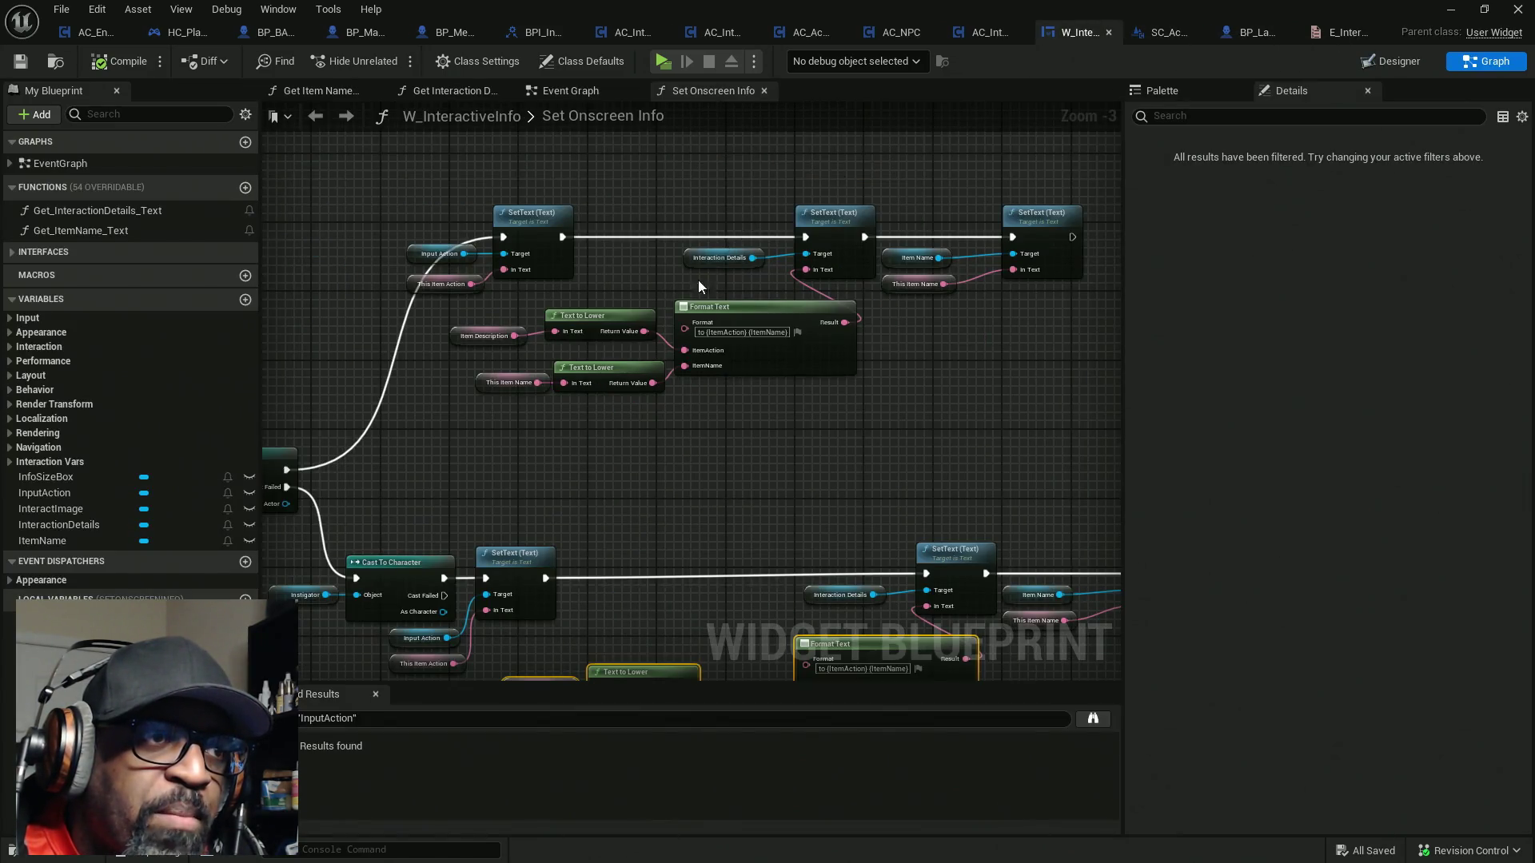
scroll(614, 323, up, 3)
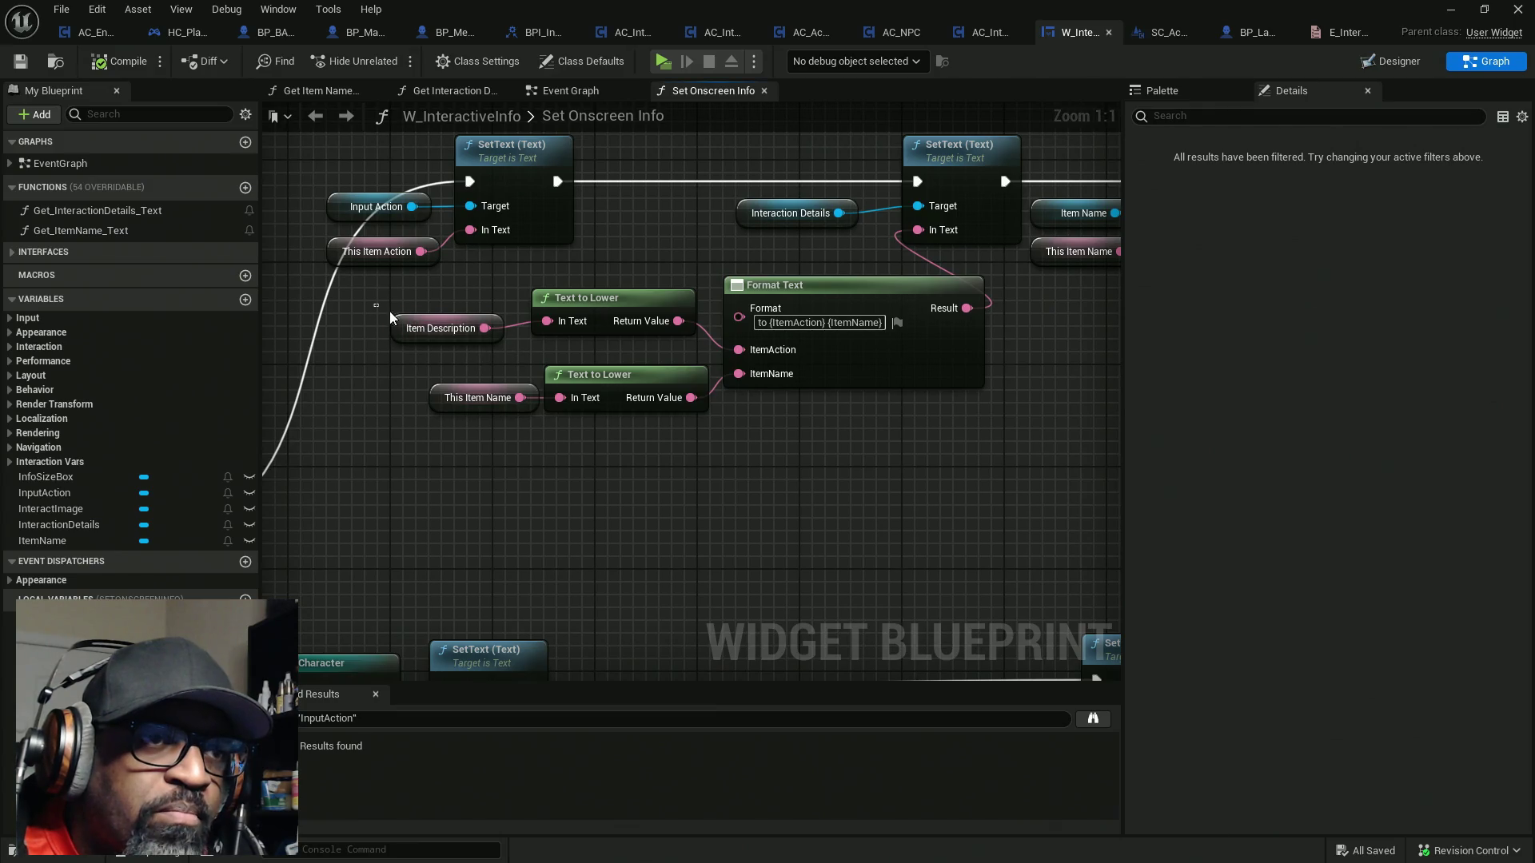
drag(491, 352, 490, 352)
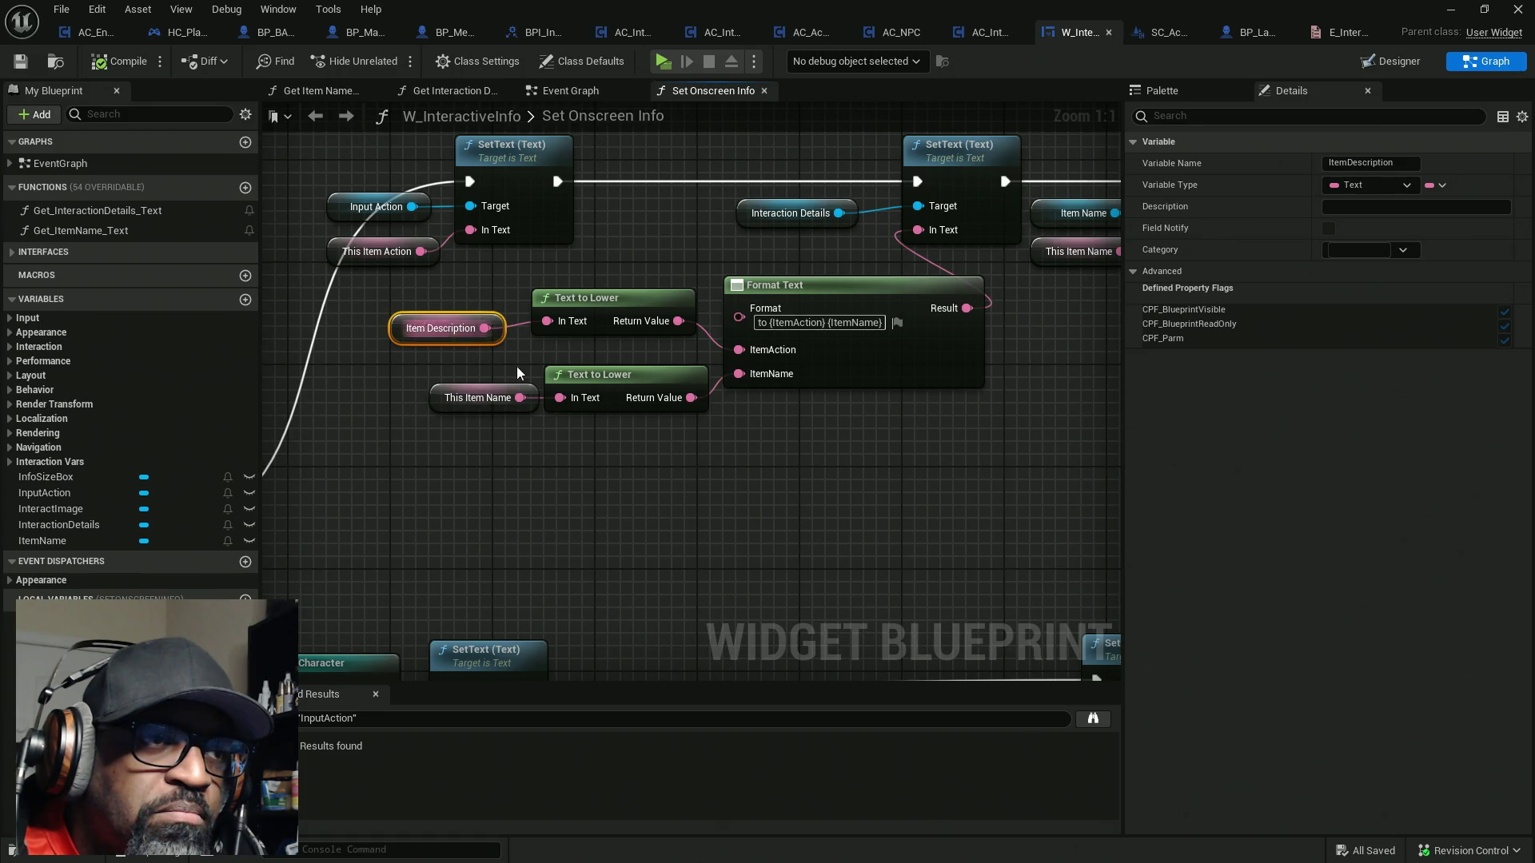
scroll(693, 488, down, 1)
Pan the graph to review both text chains, then move the widget editor aside for the level editor
drag(693, 488, 710, 292)
drag(753, 403, 743, 250)
drag(716, 387, 701, 351)
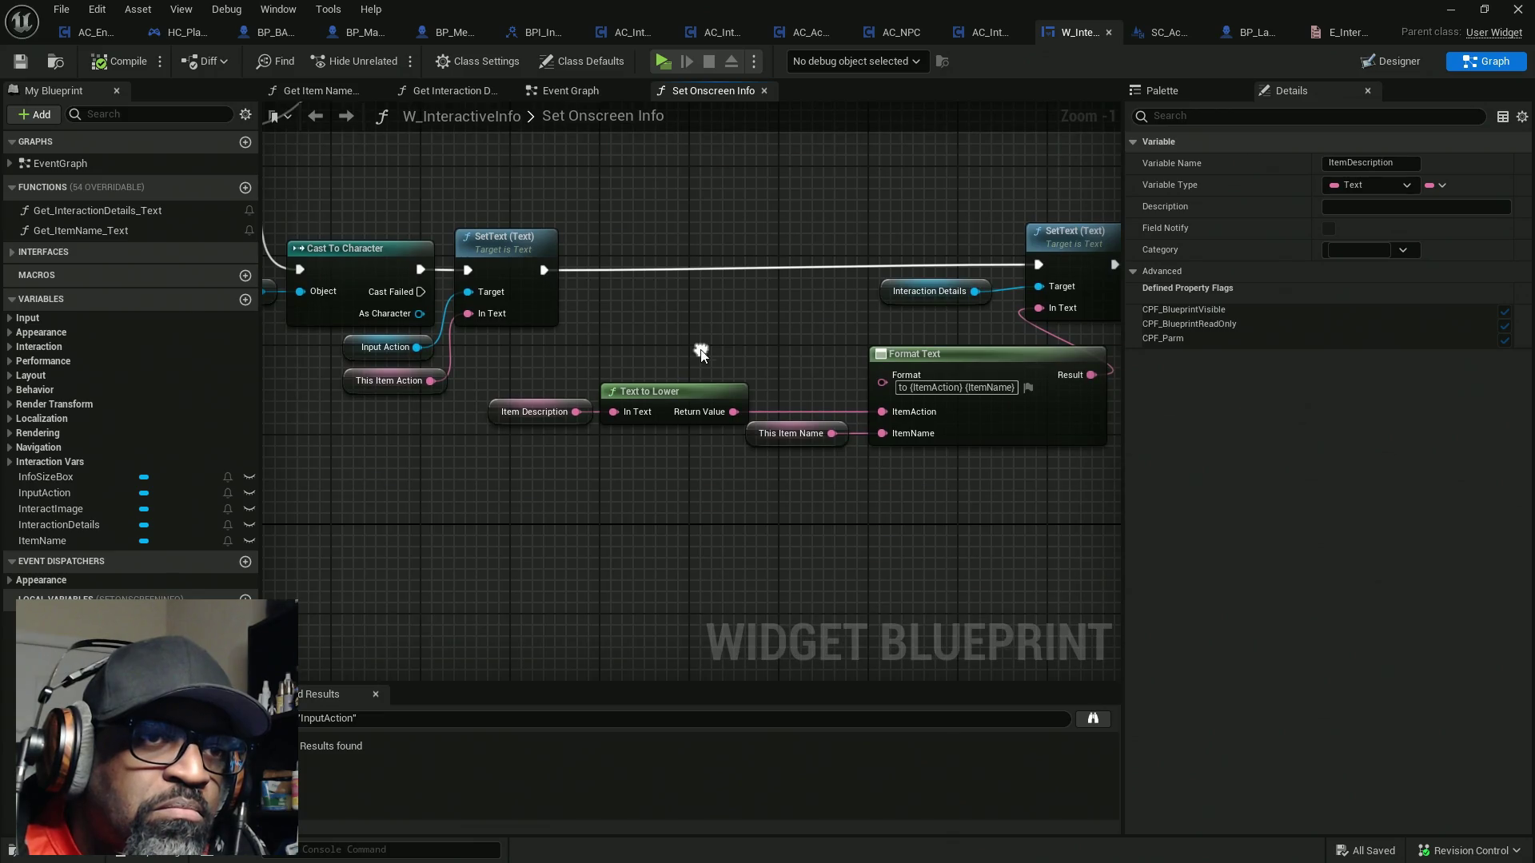
scroll(703, 347, down, 4)
scroll(880, 336, up, 2)
drag(707, 276, 798, 538)
drag(1138, 2, 0, 160)
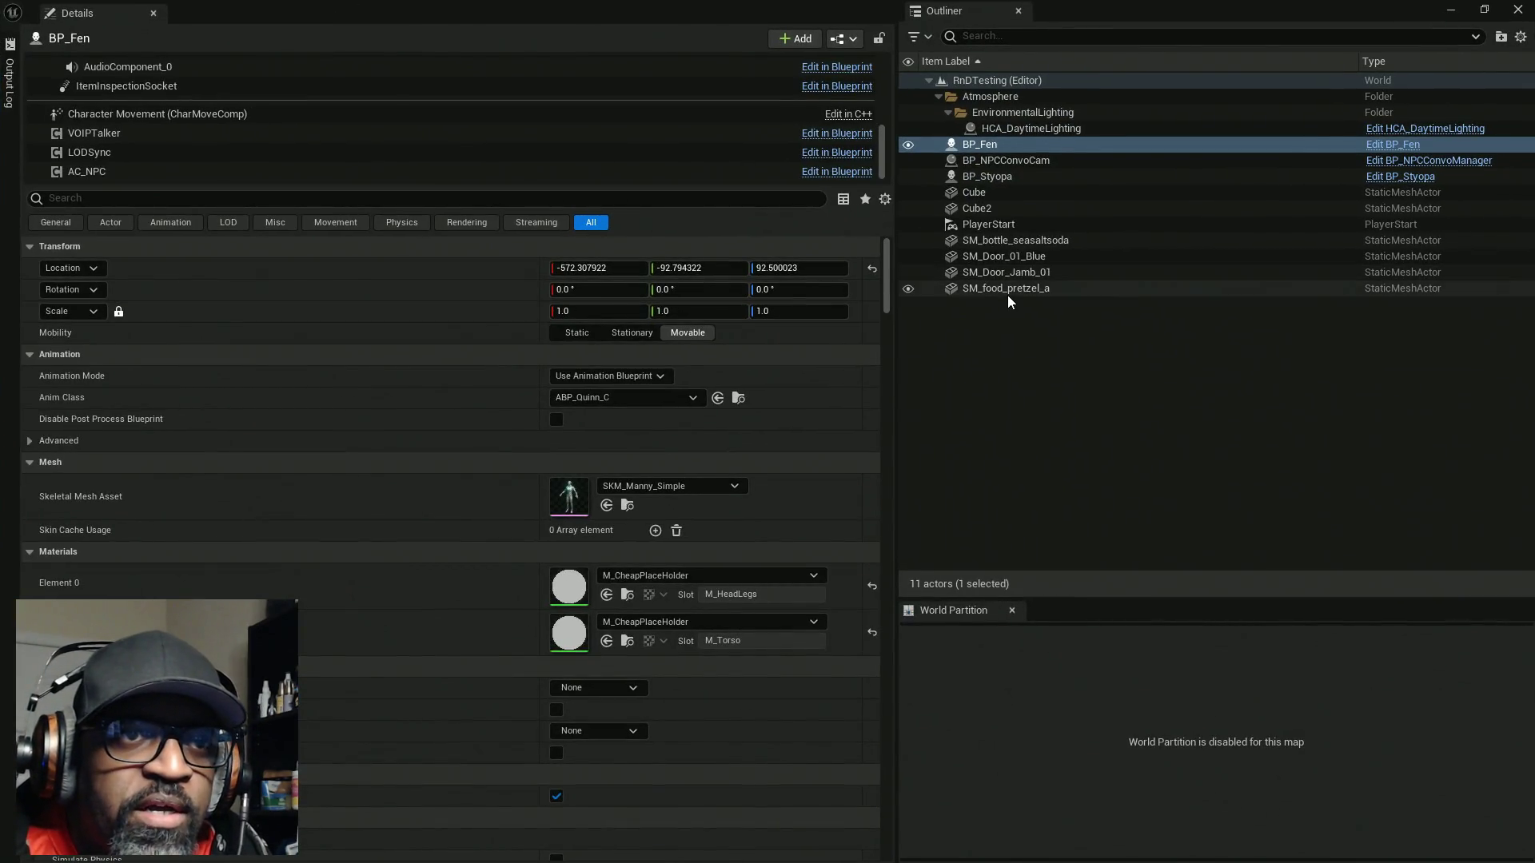
Set SM_food_pretzel_a's AC_Interact Item Description to 'look at' and switch back to W_InteractiveInfo
click(1011, 291)
click(154, 111)
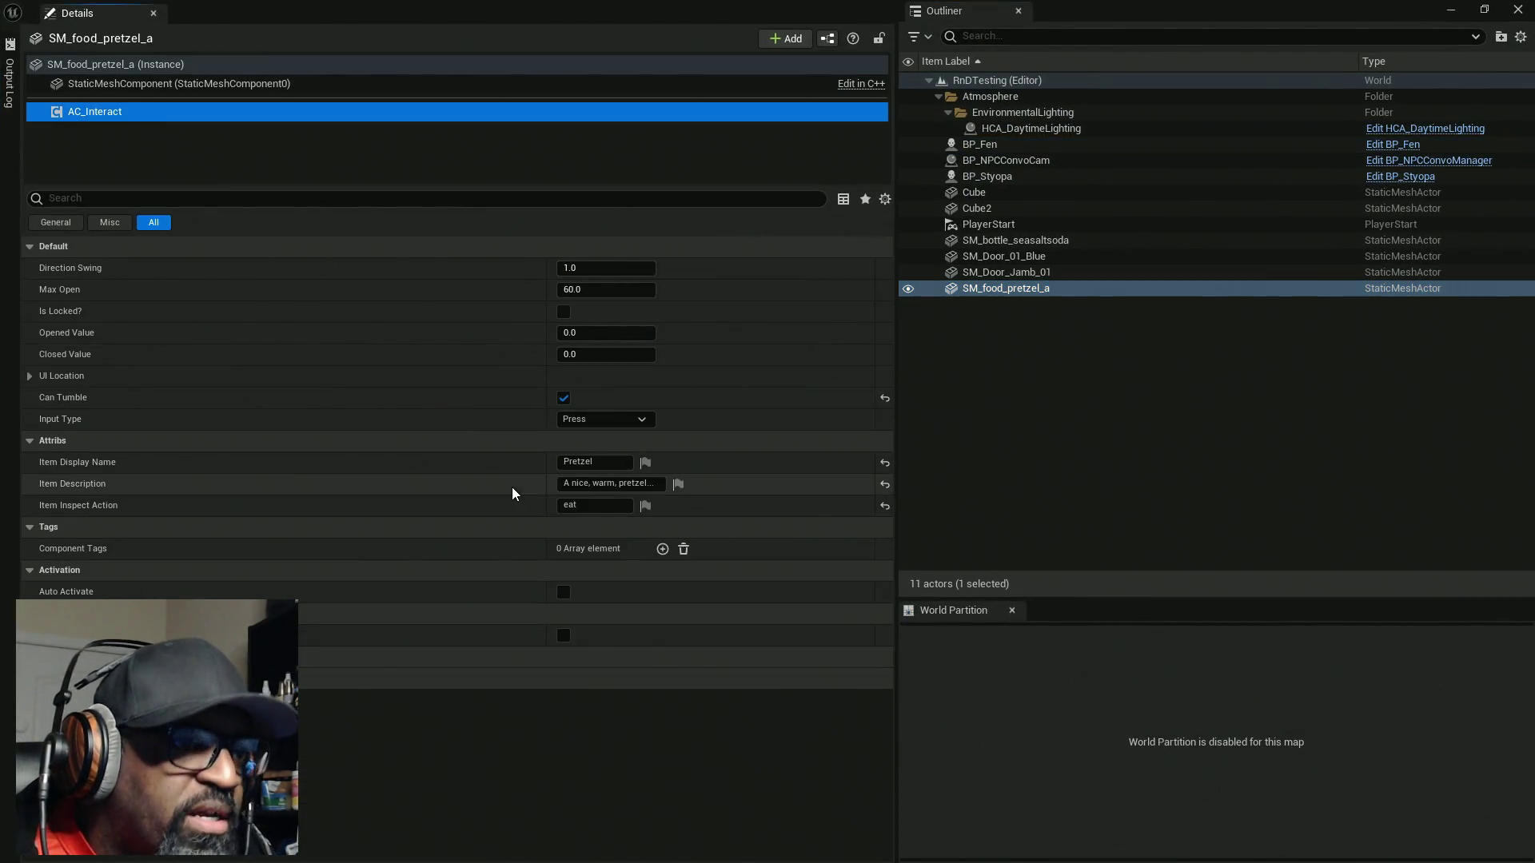
click(647, 484)
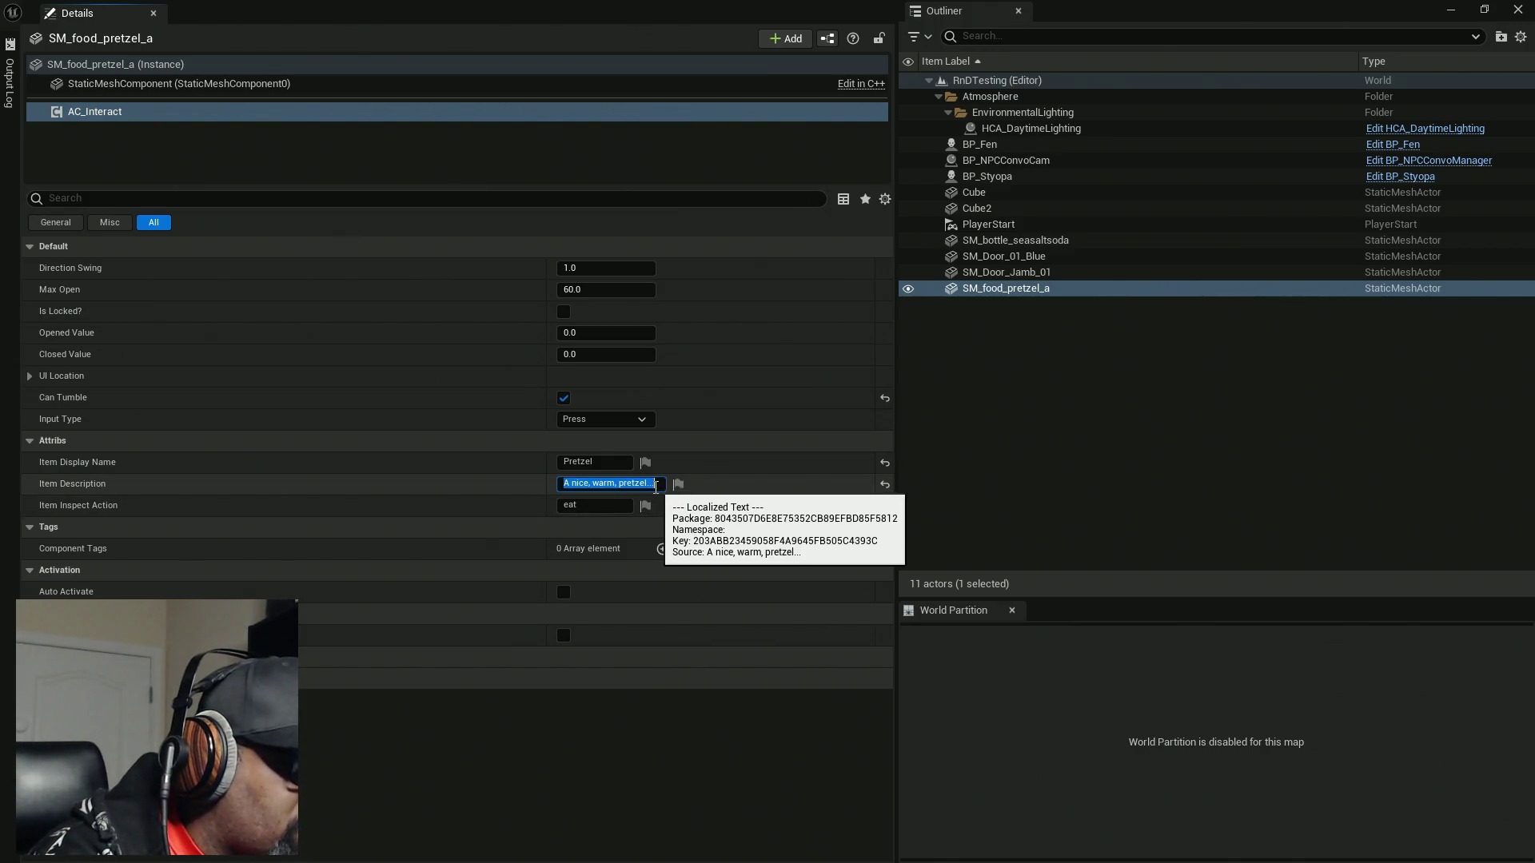
text(I)
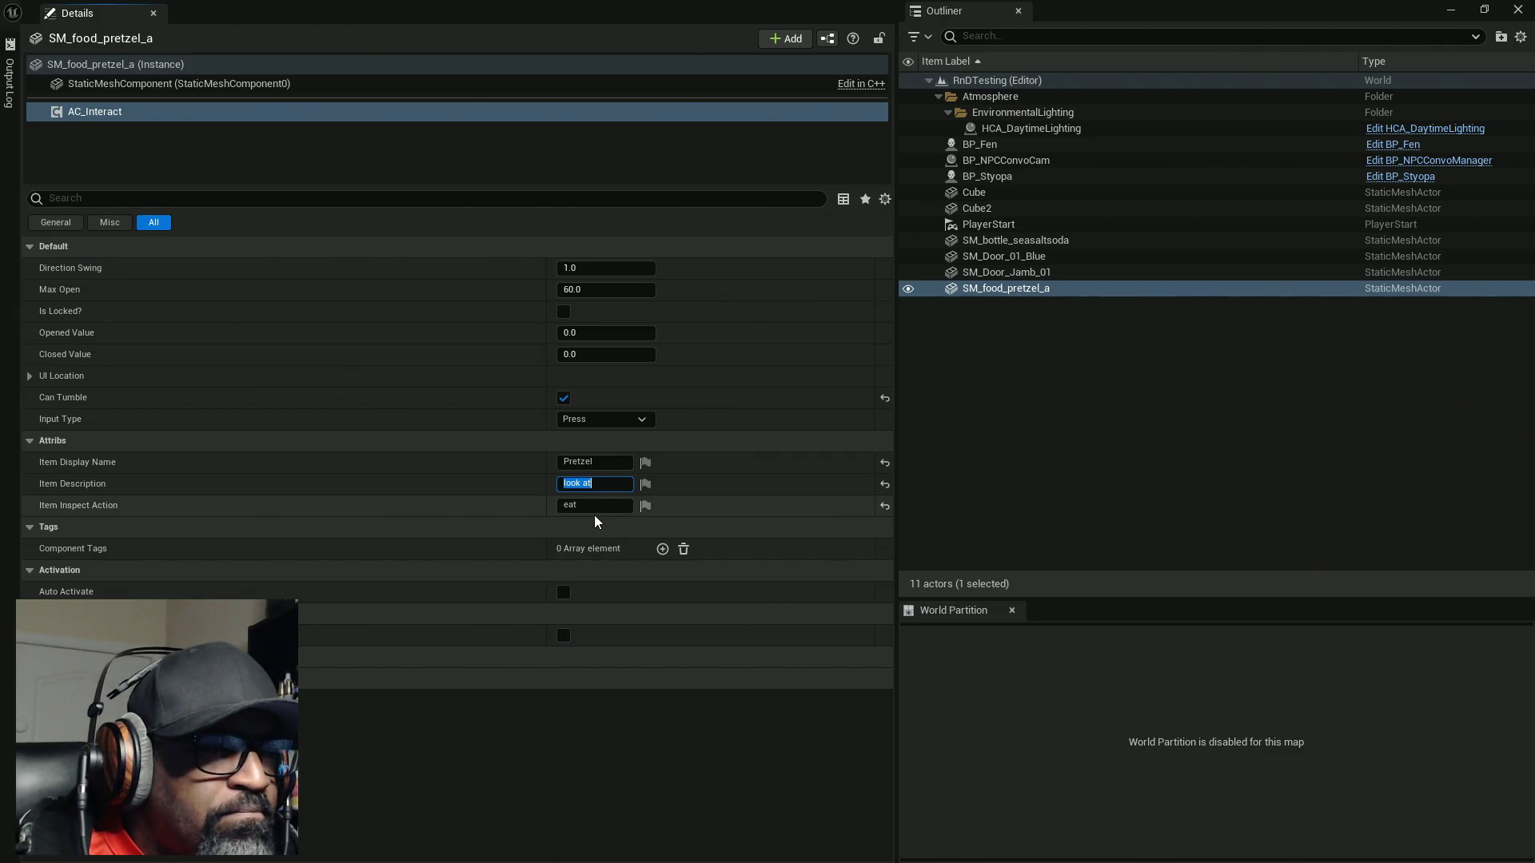
key(Tab)
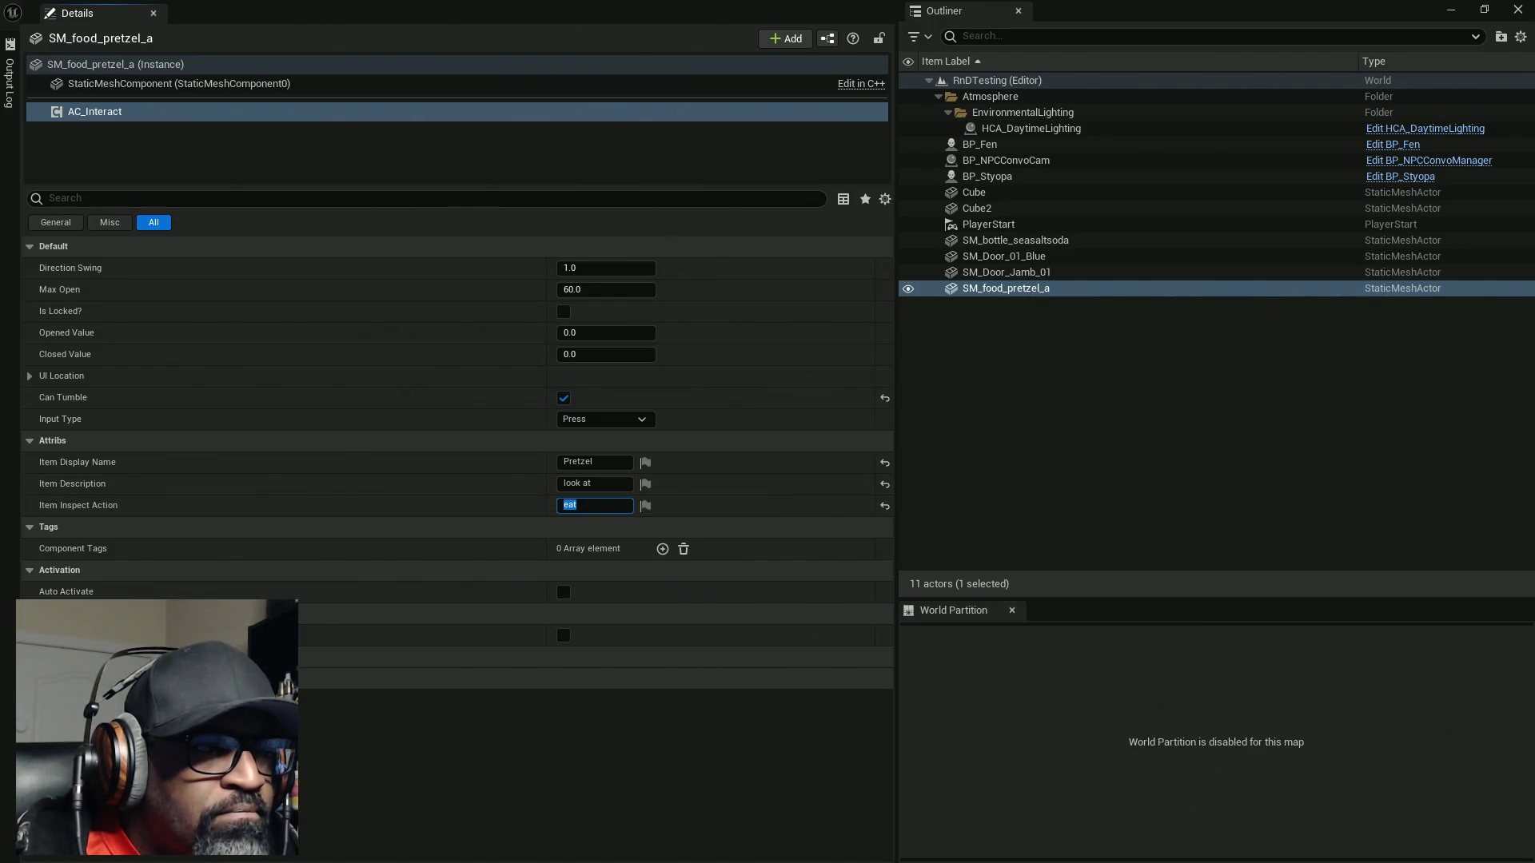
key(alt+Tab)
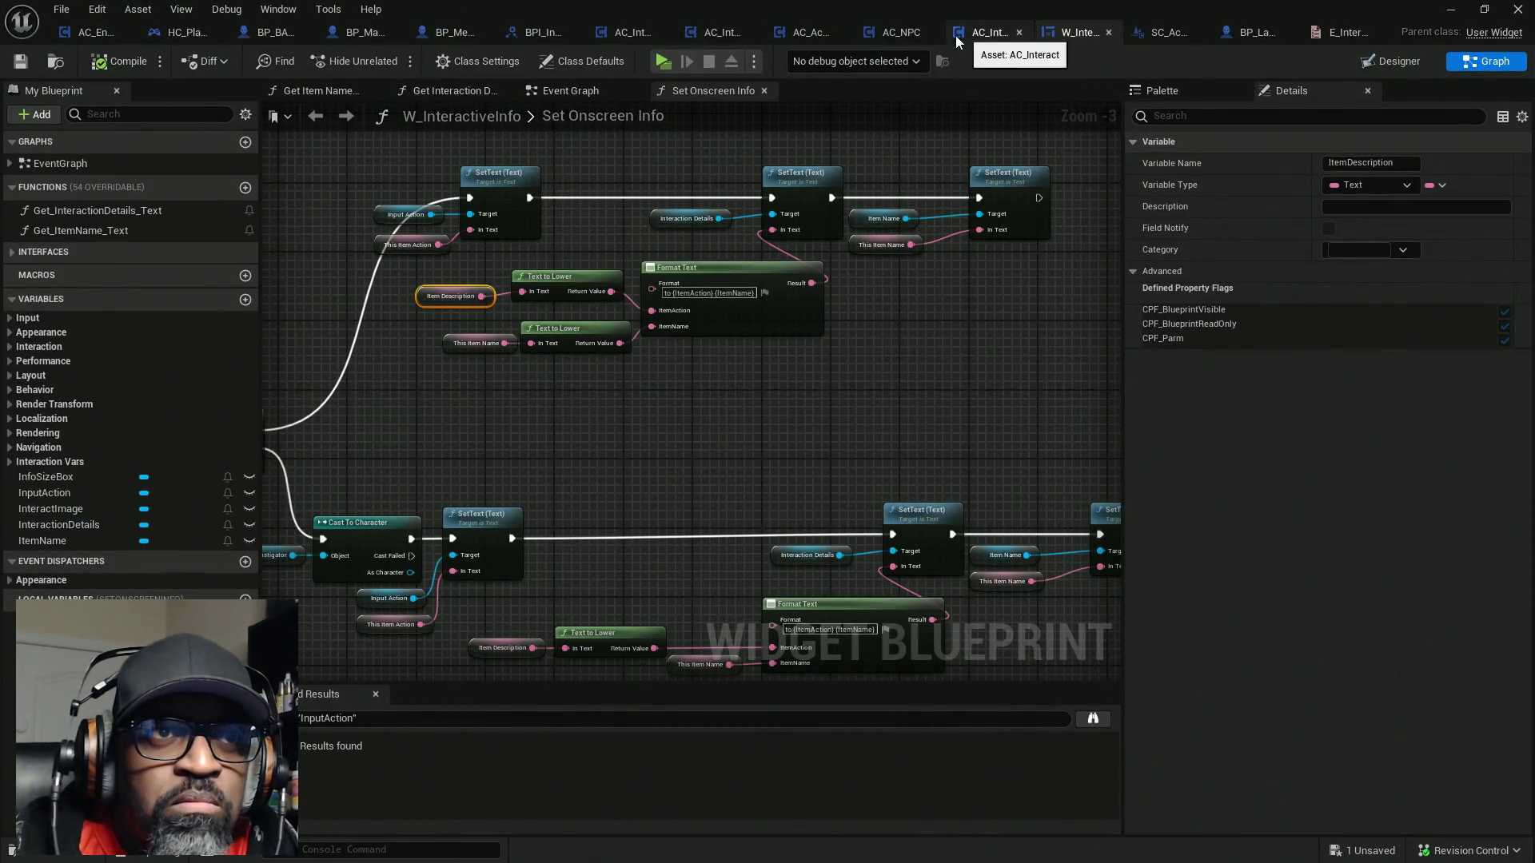
Make ItemInspectAction private in AC_ActorOfInterest, save all, and return to the level editor
click(798, 36)
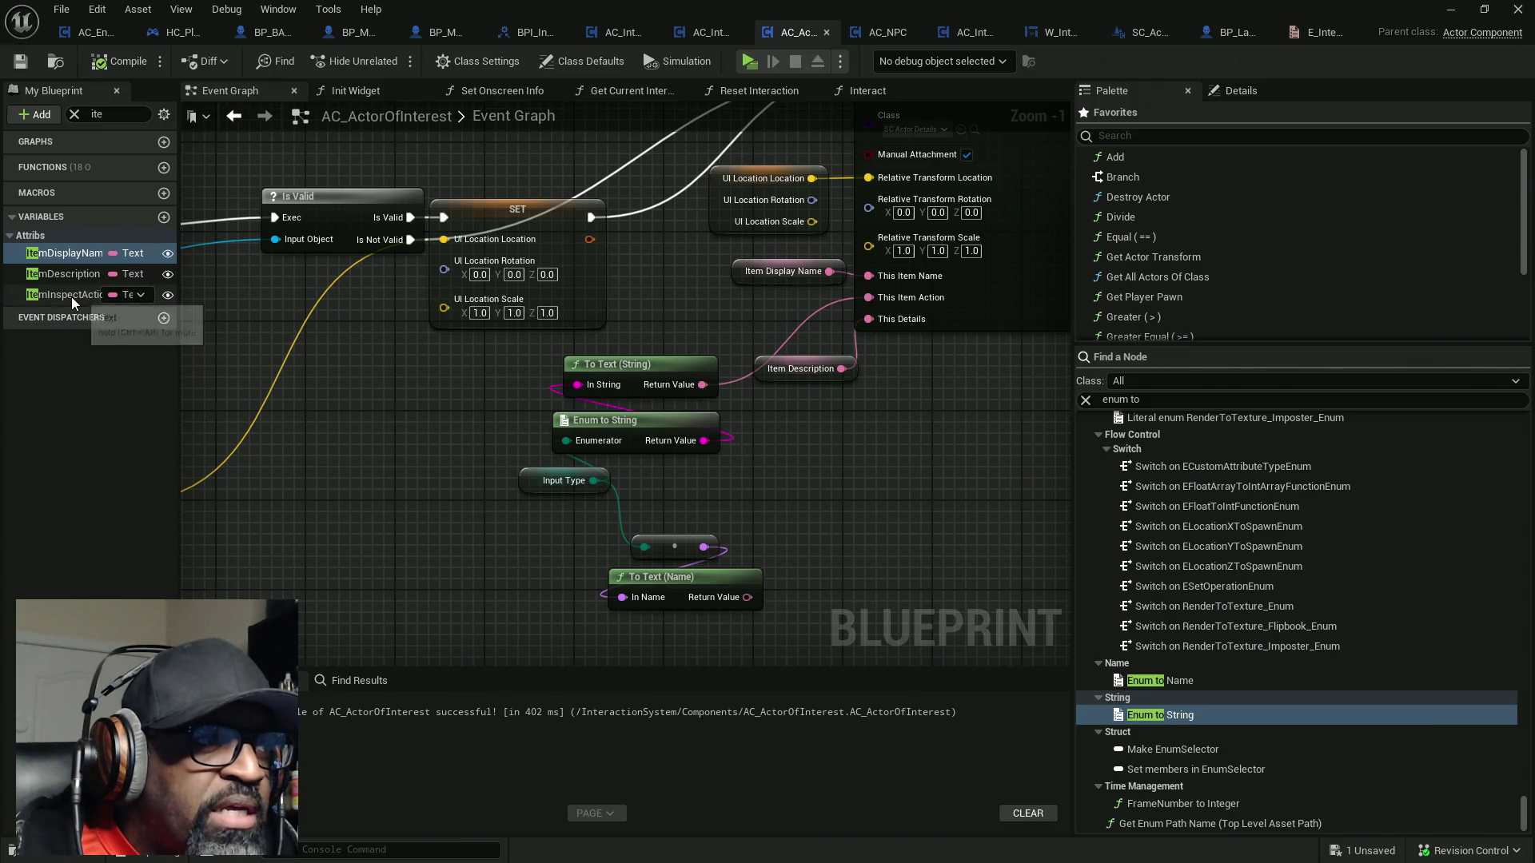
click(167, 294)
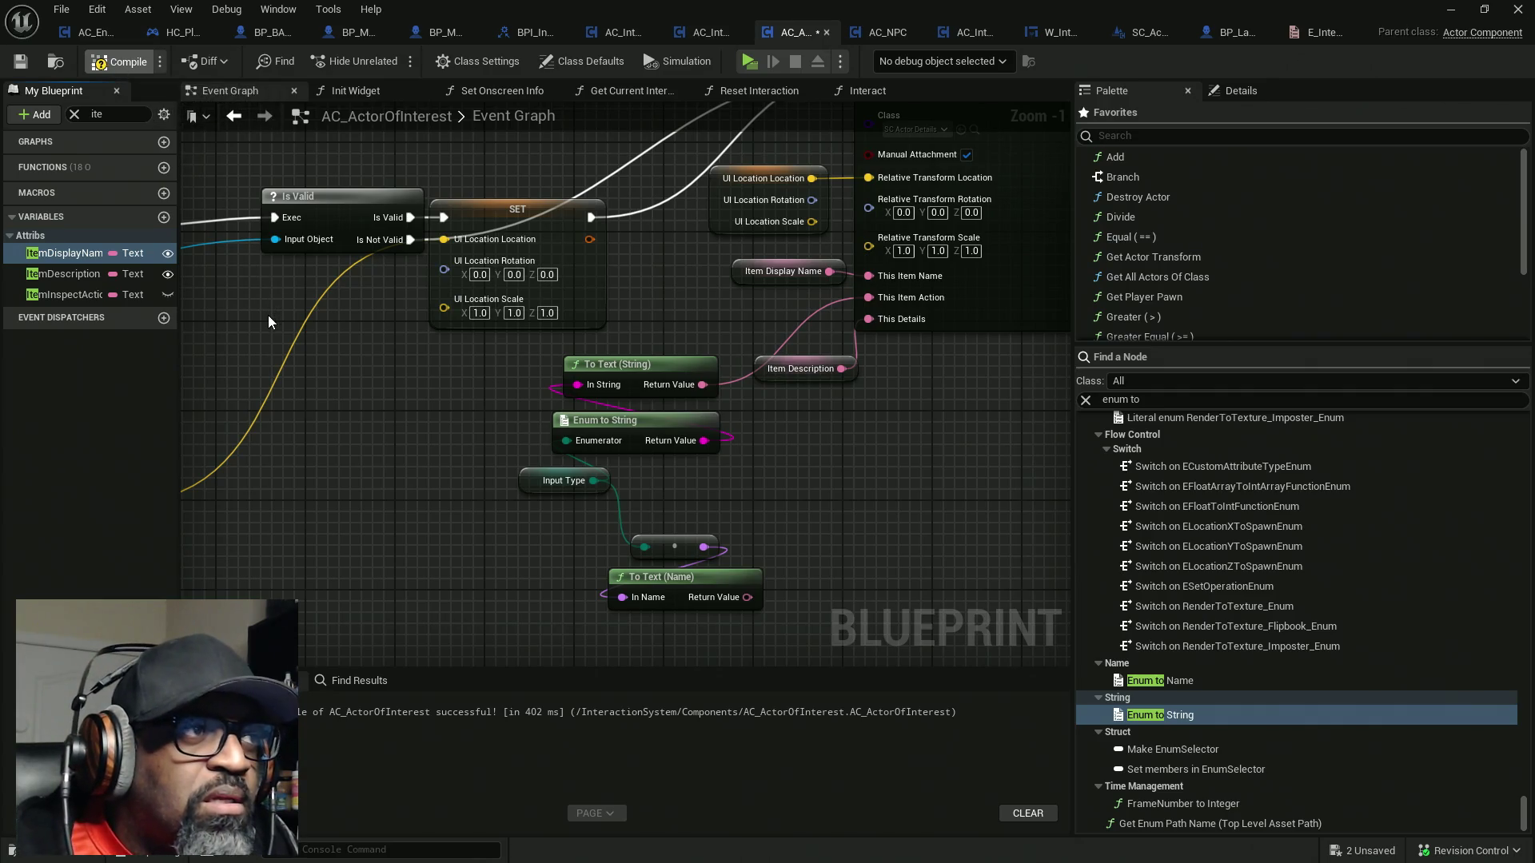
key(ctrl+shift+s)
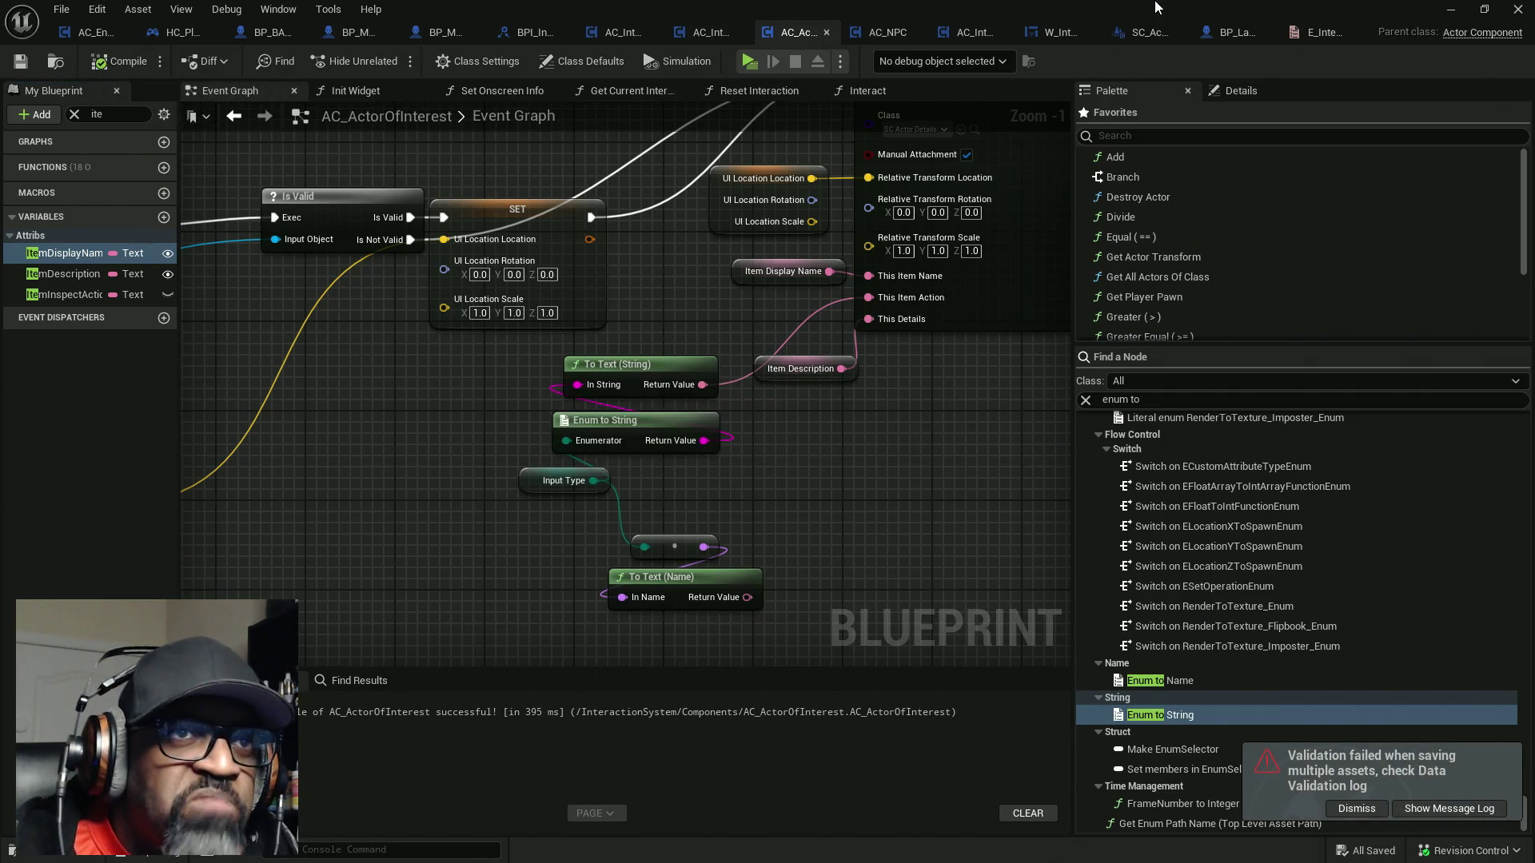
click(1449, 9)
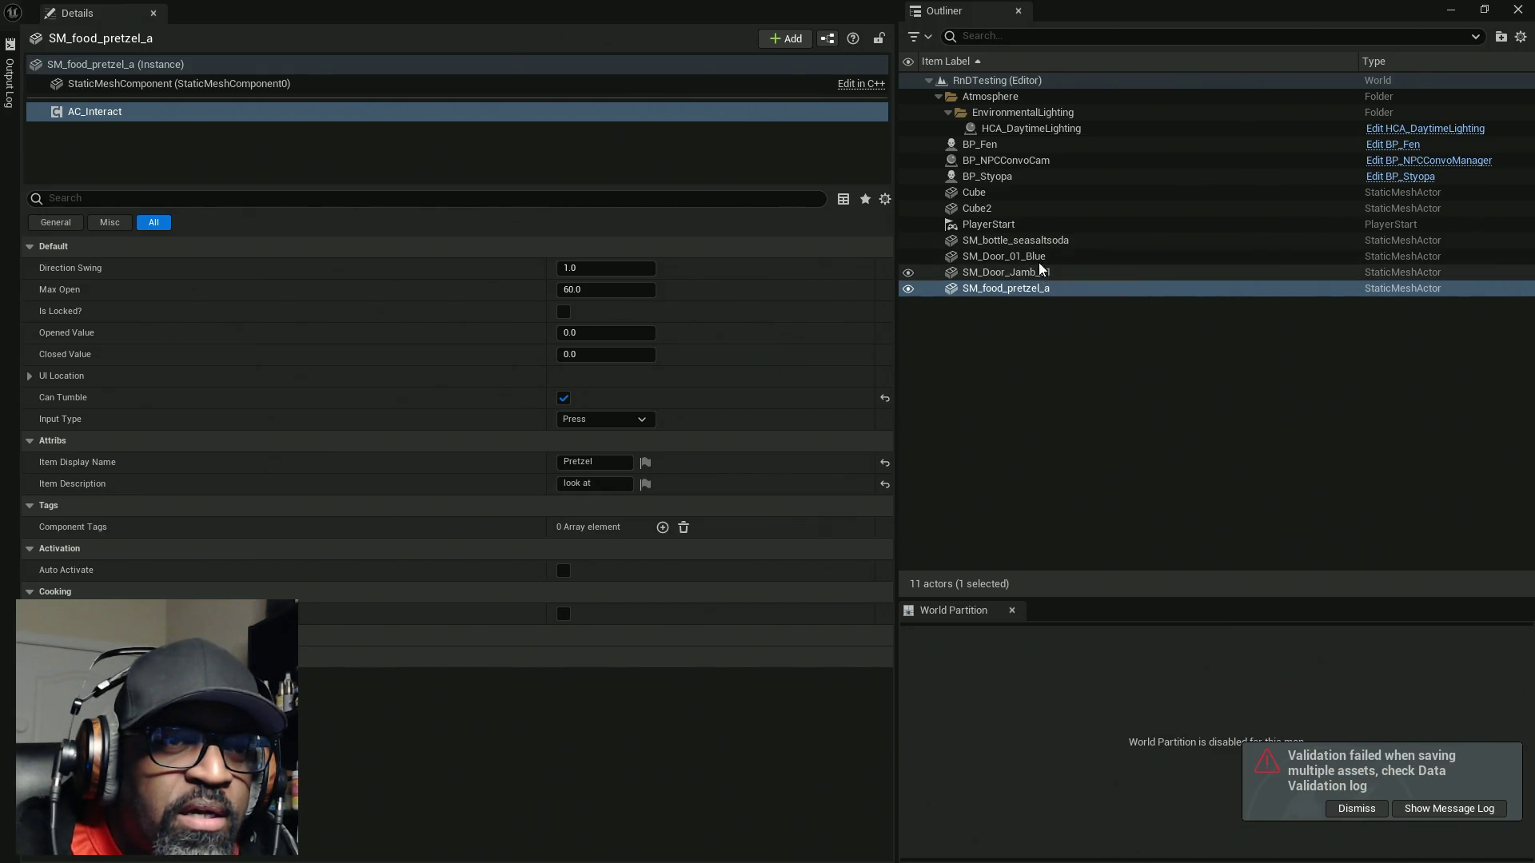
Set the blue door's AC_Interact Item Description to 'open'
click(1038, 257)
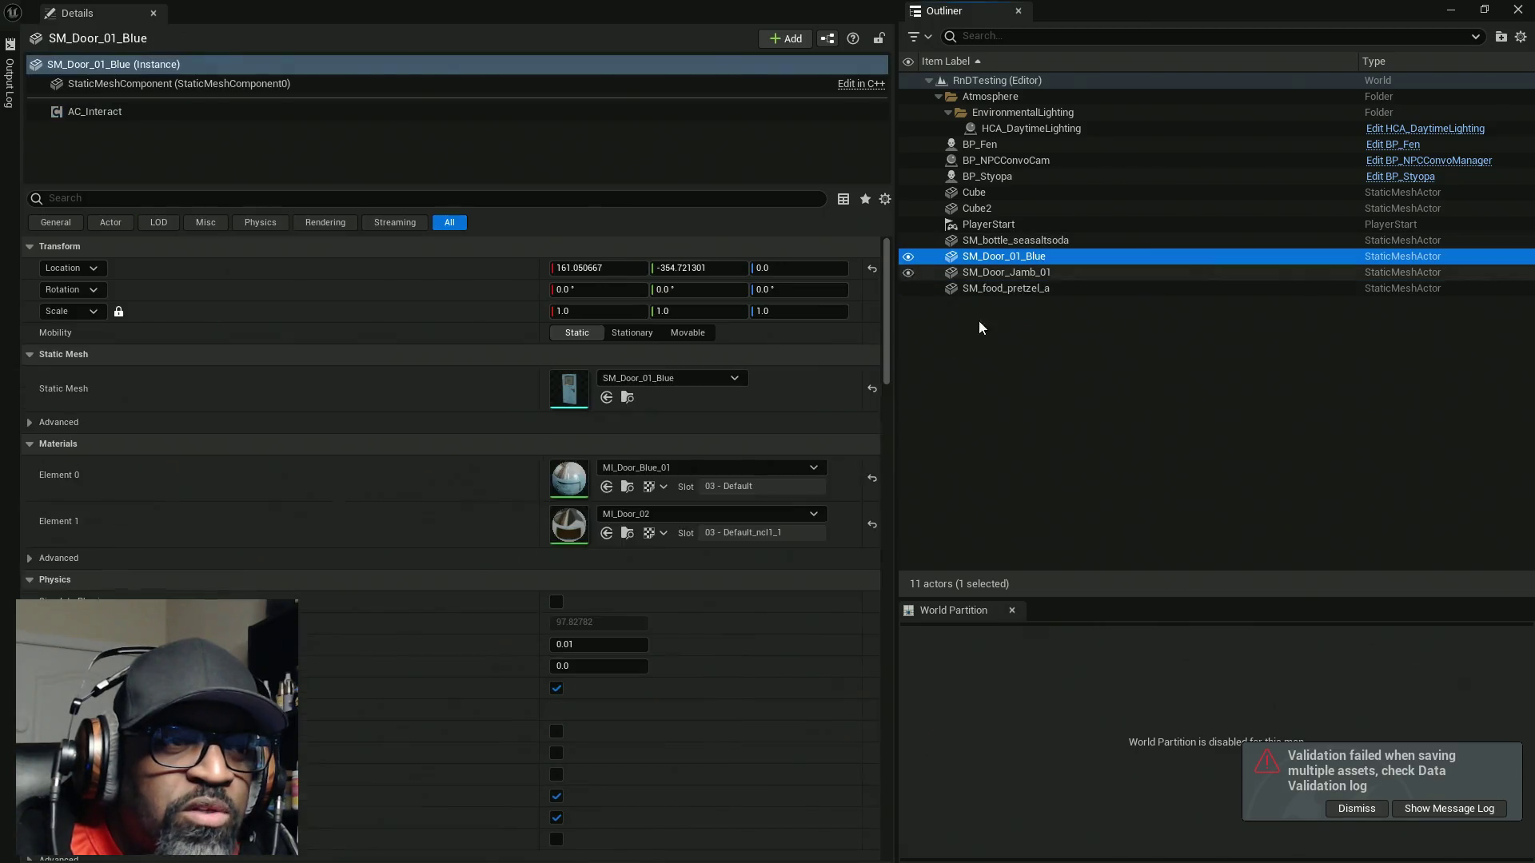
click(184, 112)
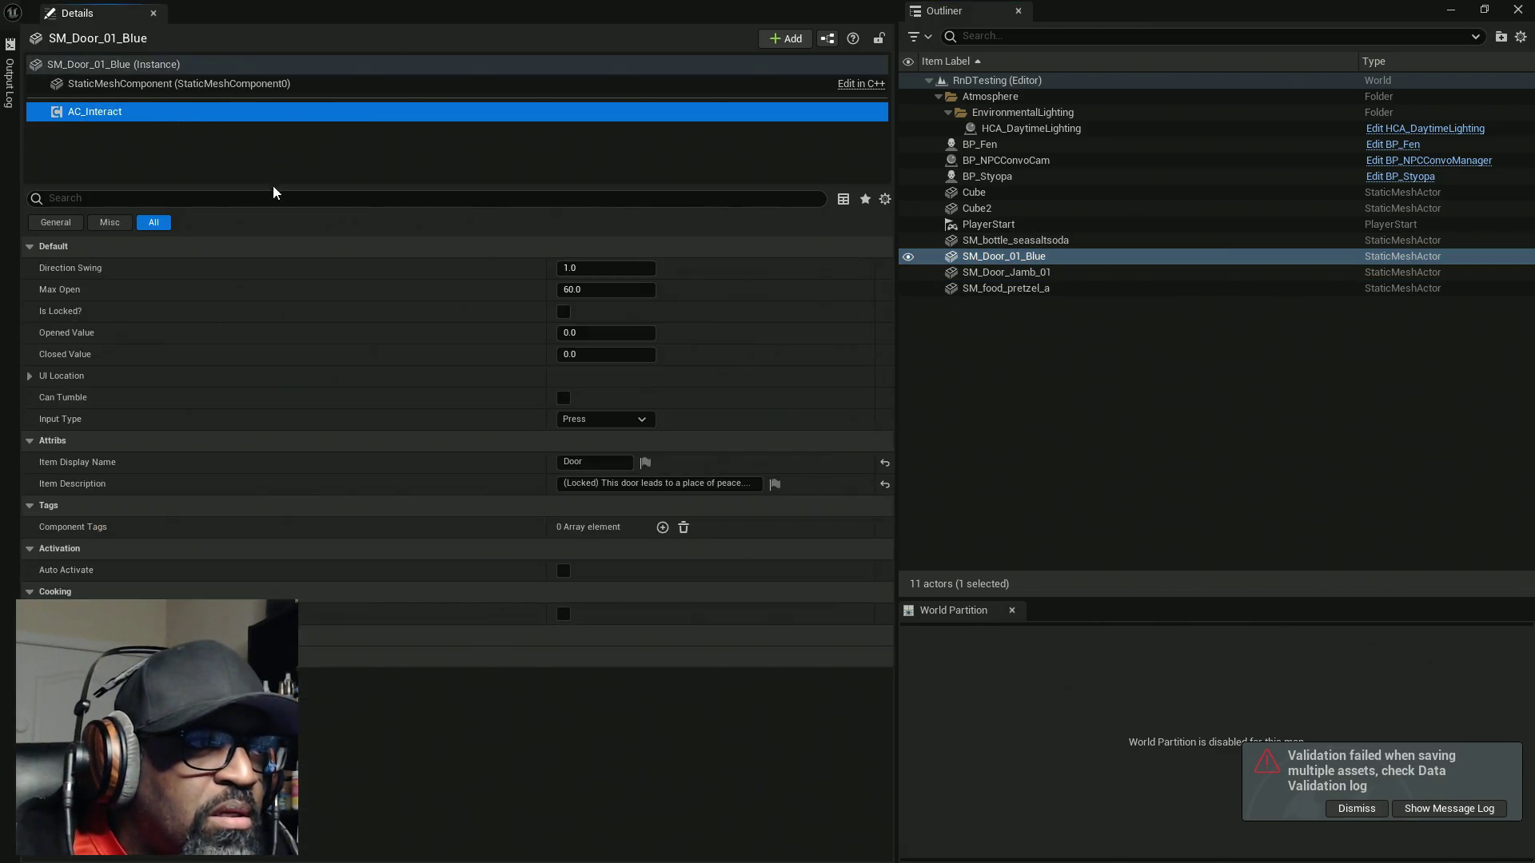
click(709, 485)
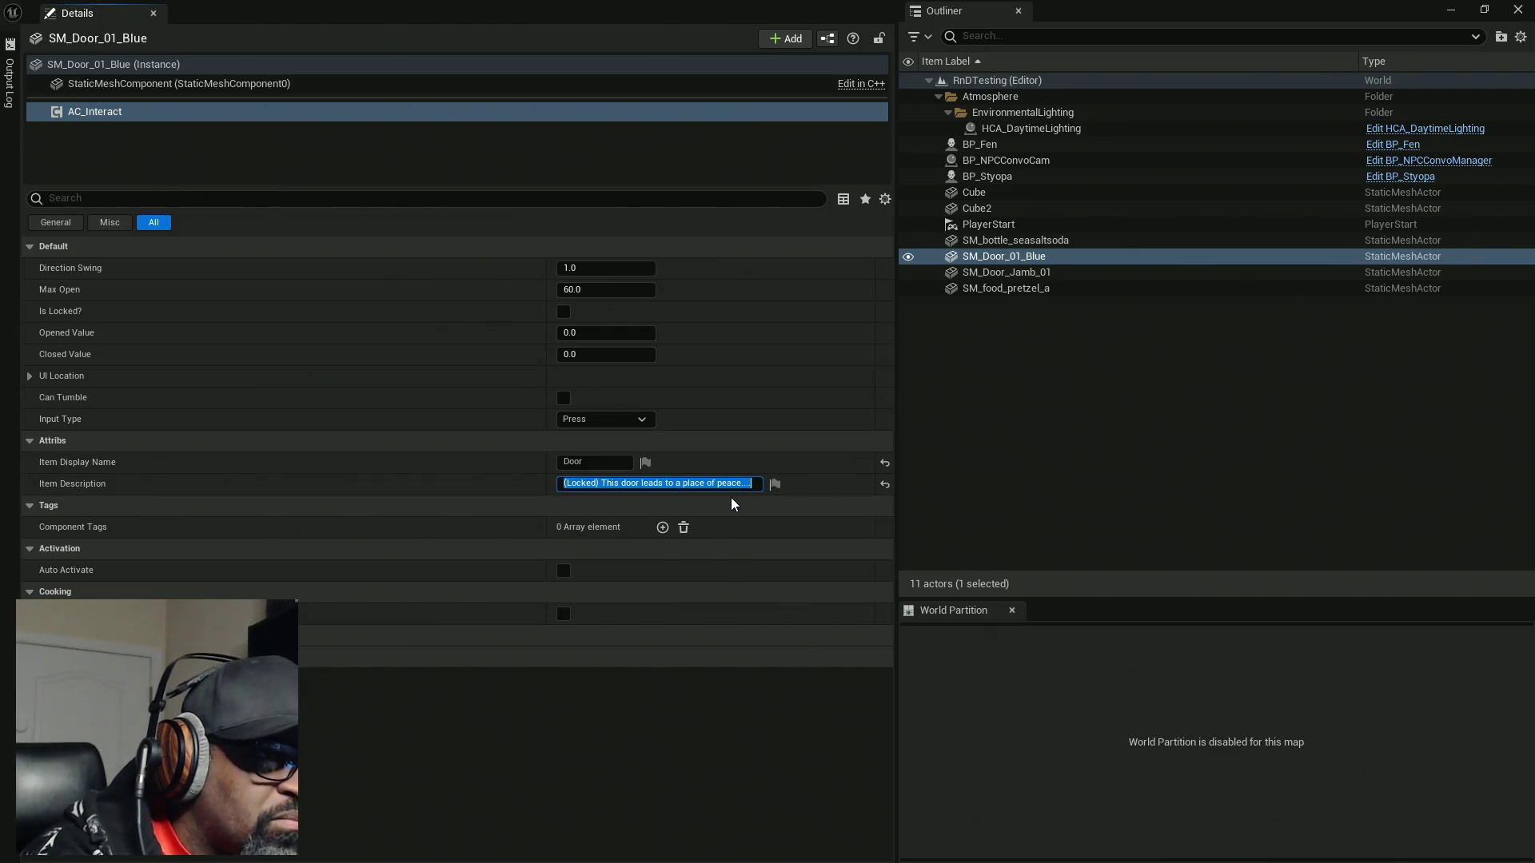
text(open)
key(Return)
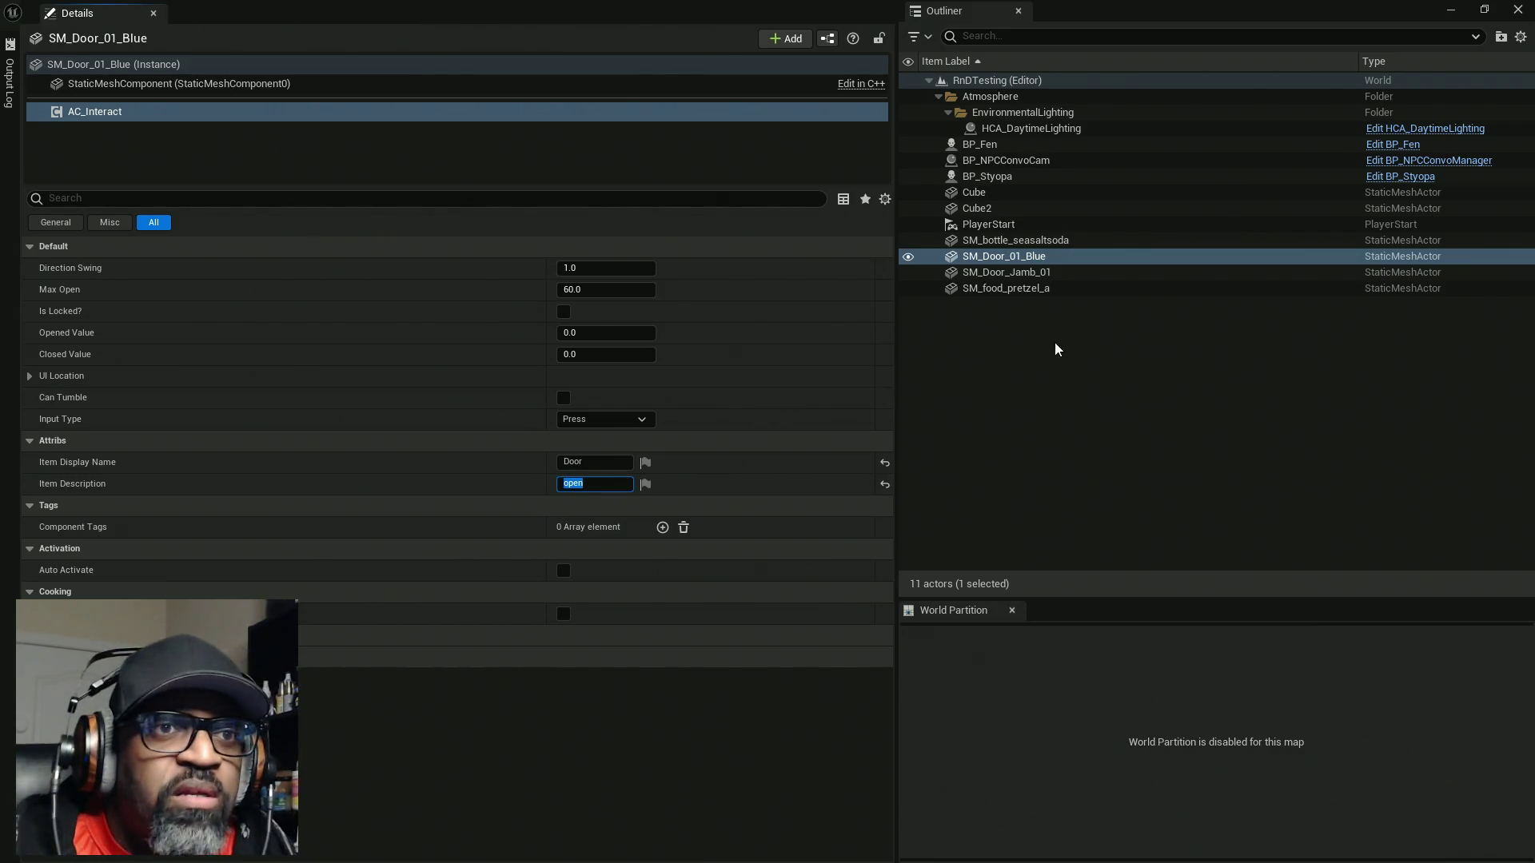
Check the pretzel's interaction settings and set the soda bottle's Item Description to 'look at'
click(1053, 289)
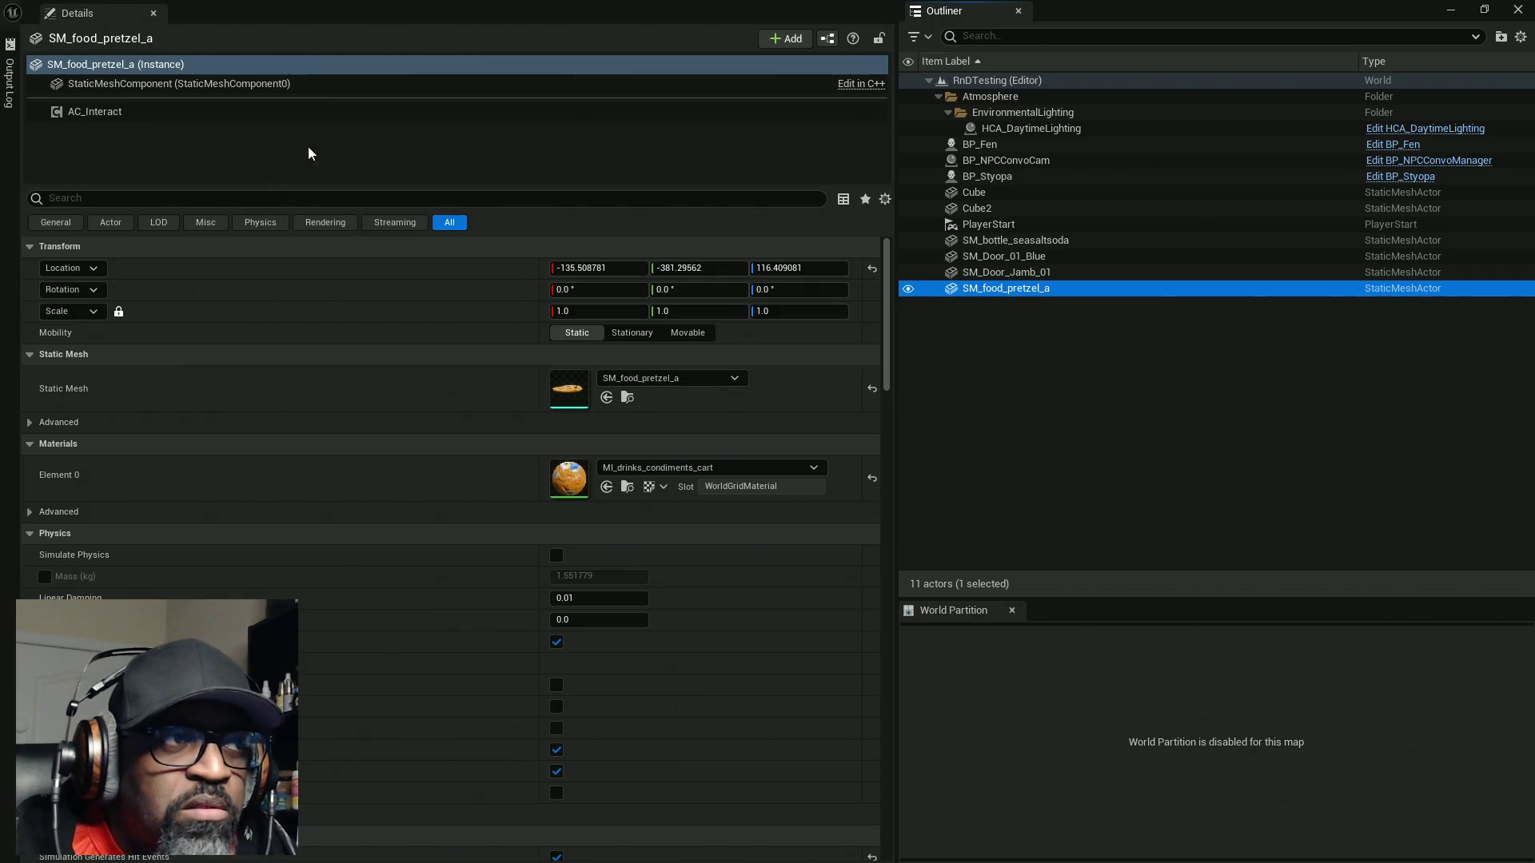
click(351, 112)
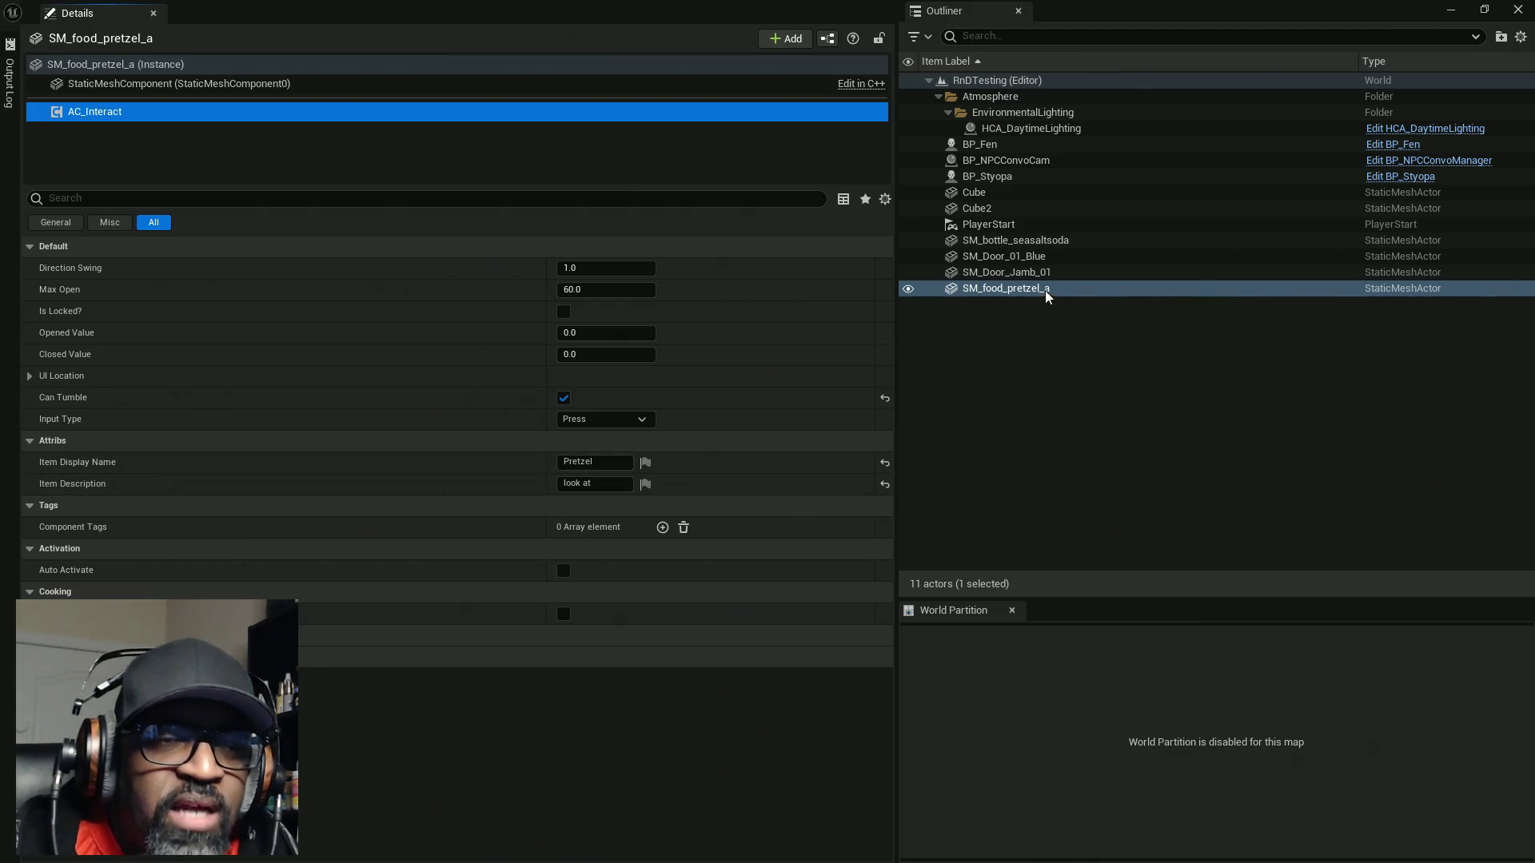
click(1025, 241)
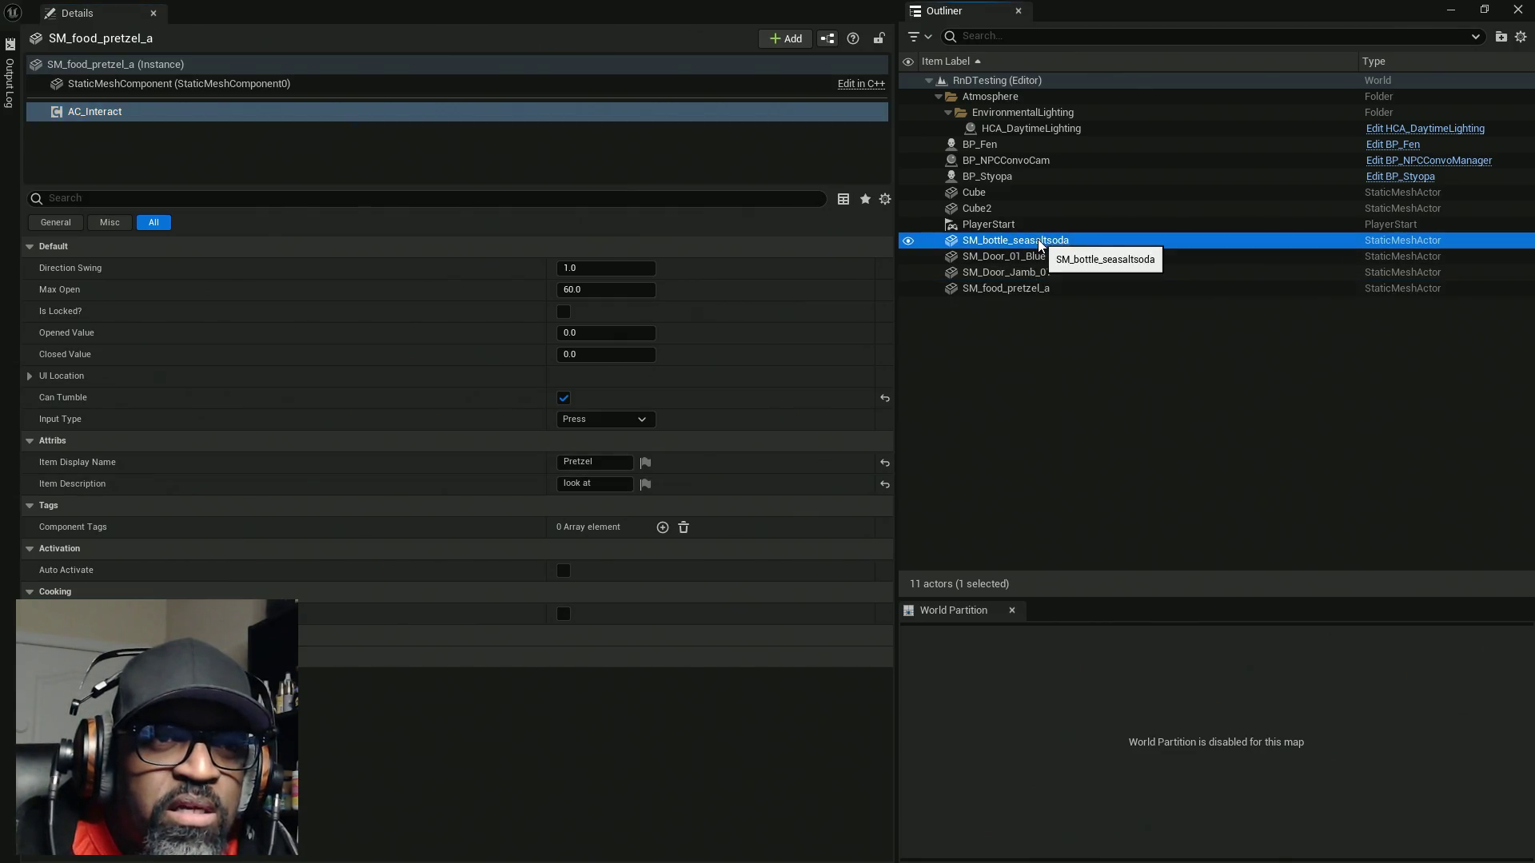
click(192, 131)
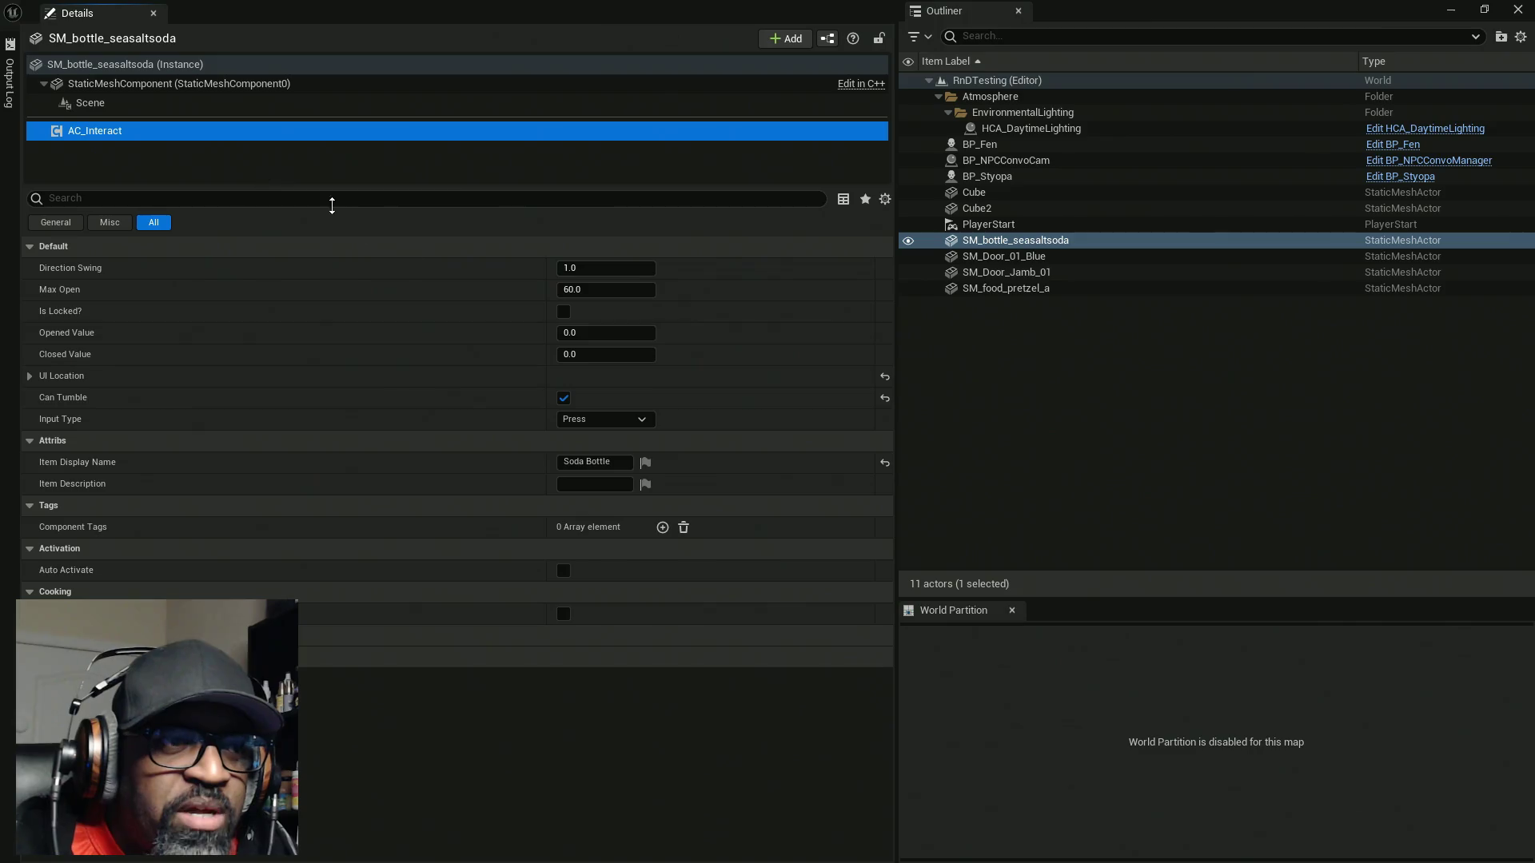
click(612, 484)
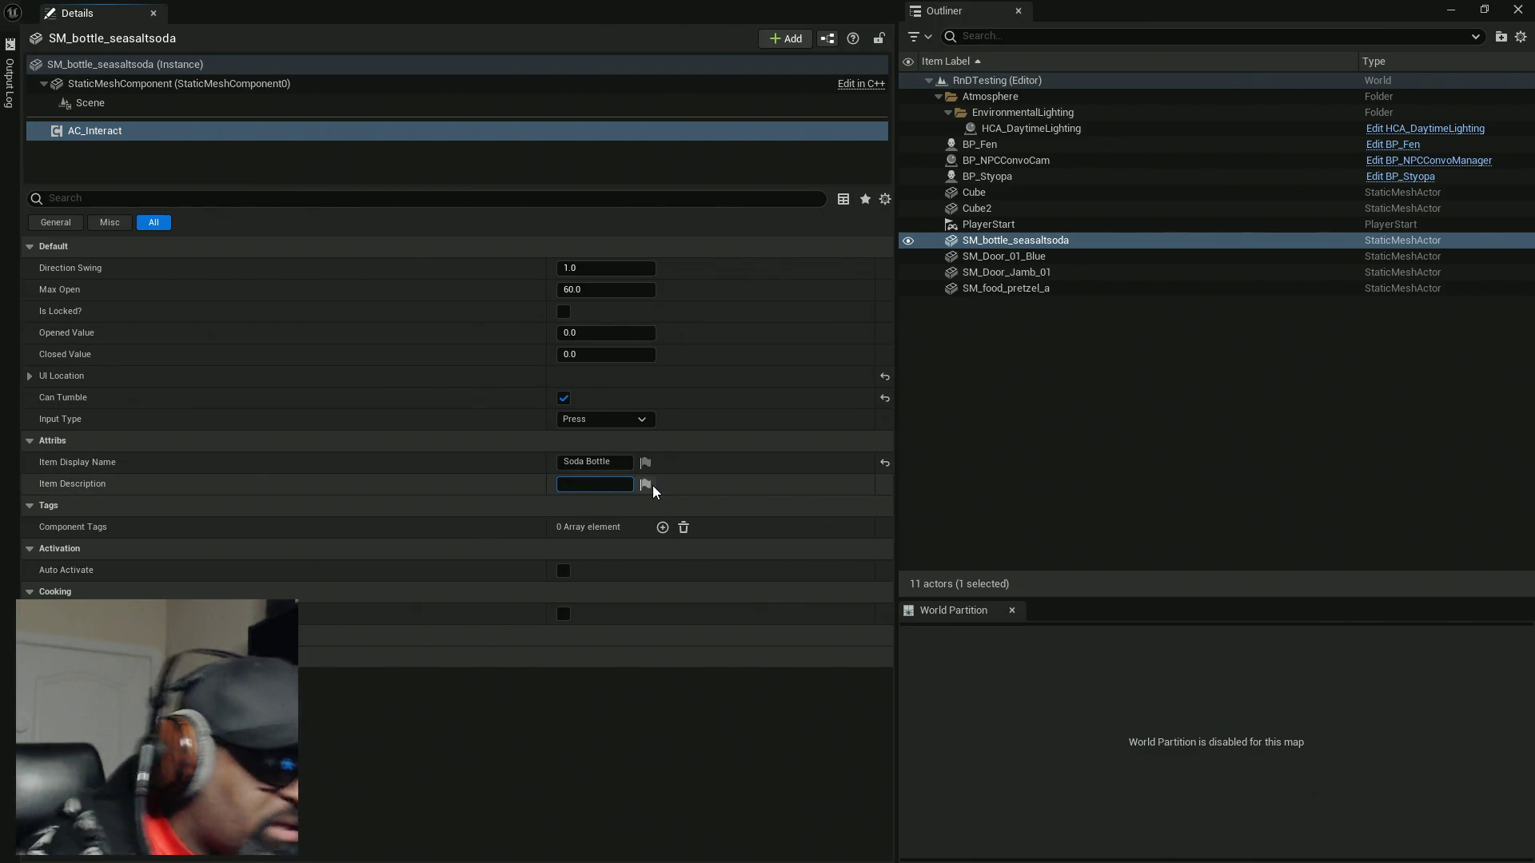
text(look at)
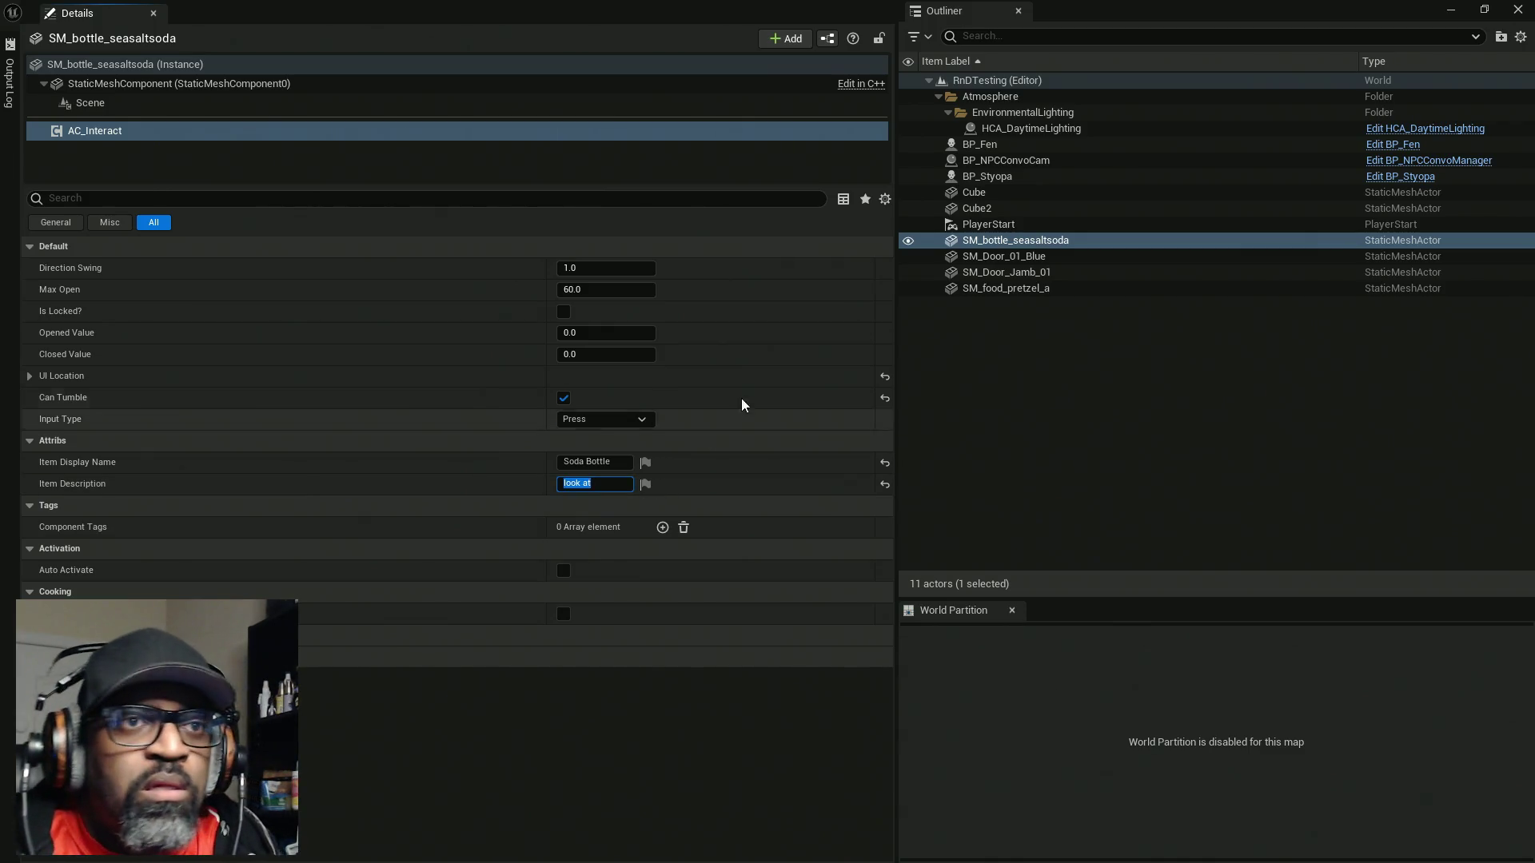
click(1013, 177)
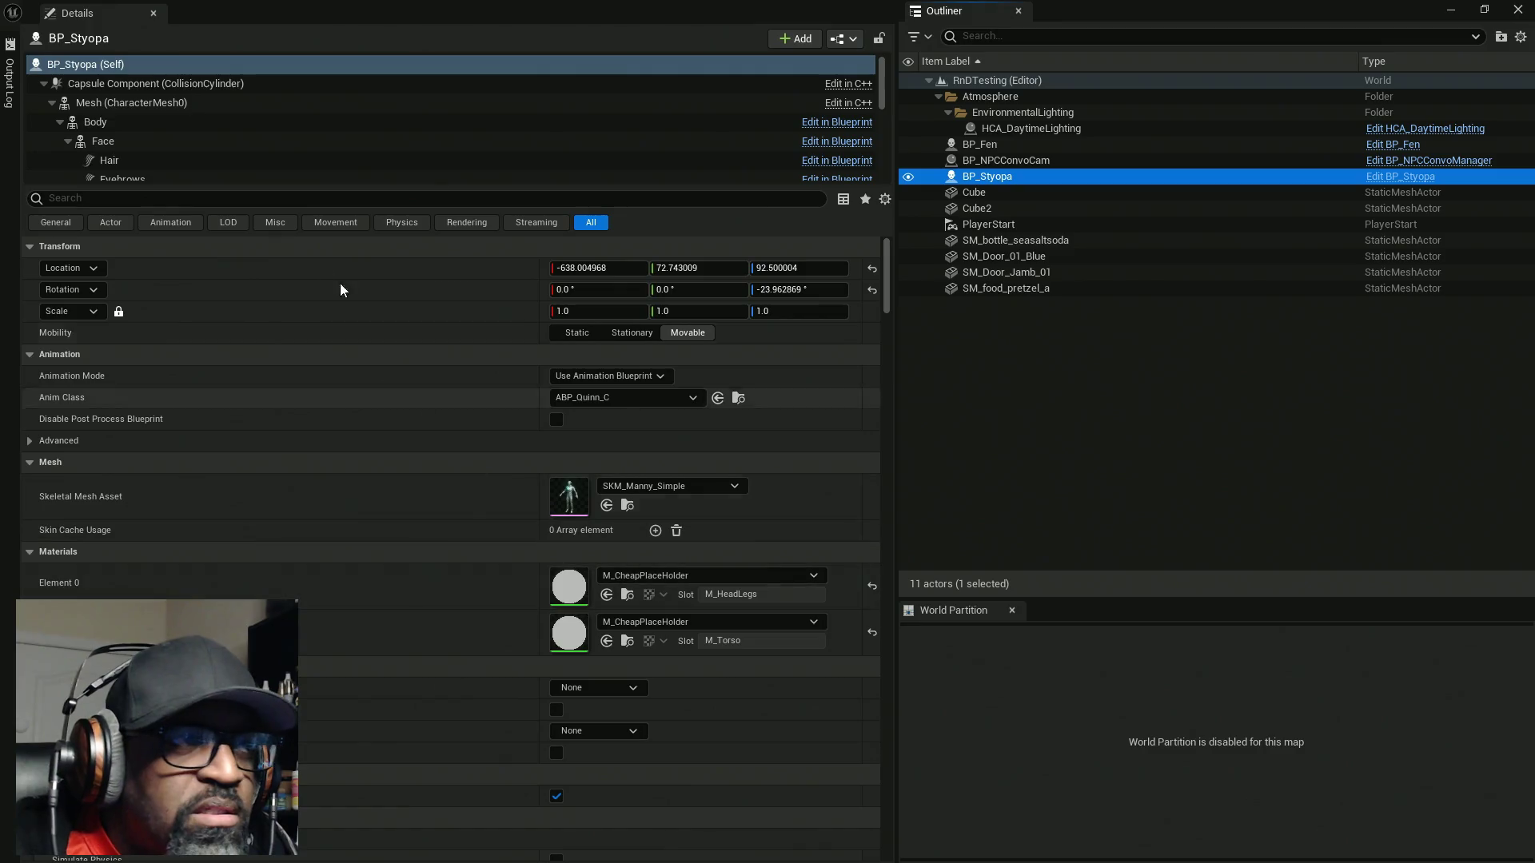
Set BP_Styopa's AC_NPC Item Description to 'talk to' and copy the value
click(44, 84)
click(96, 168)
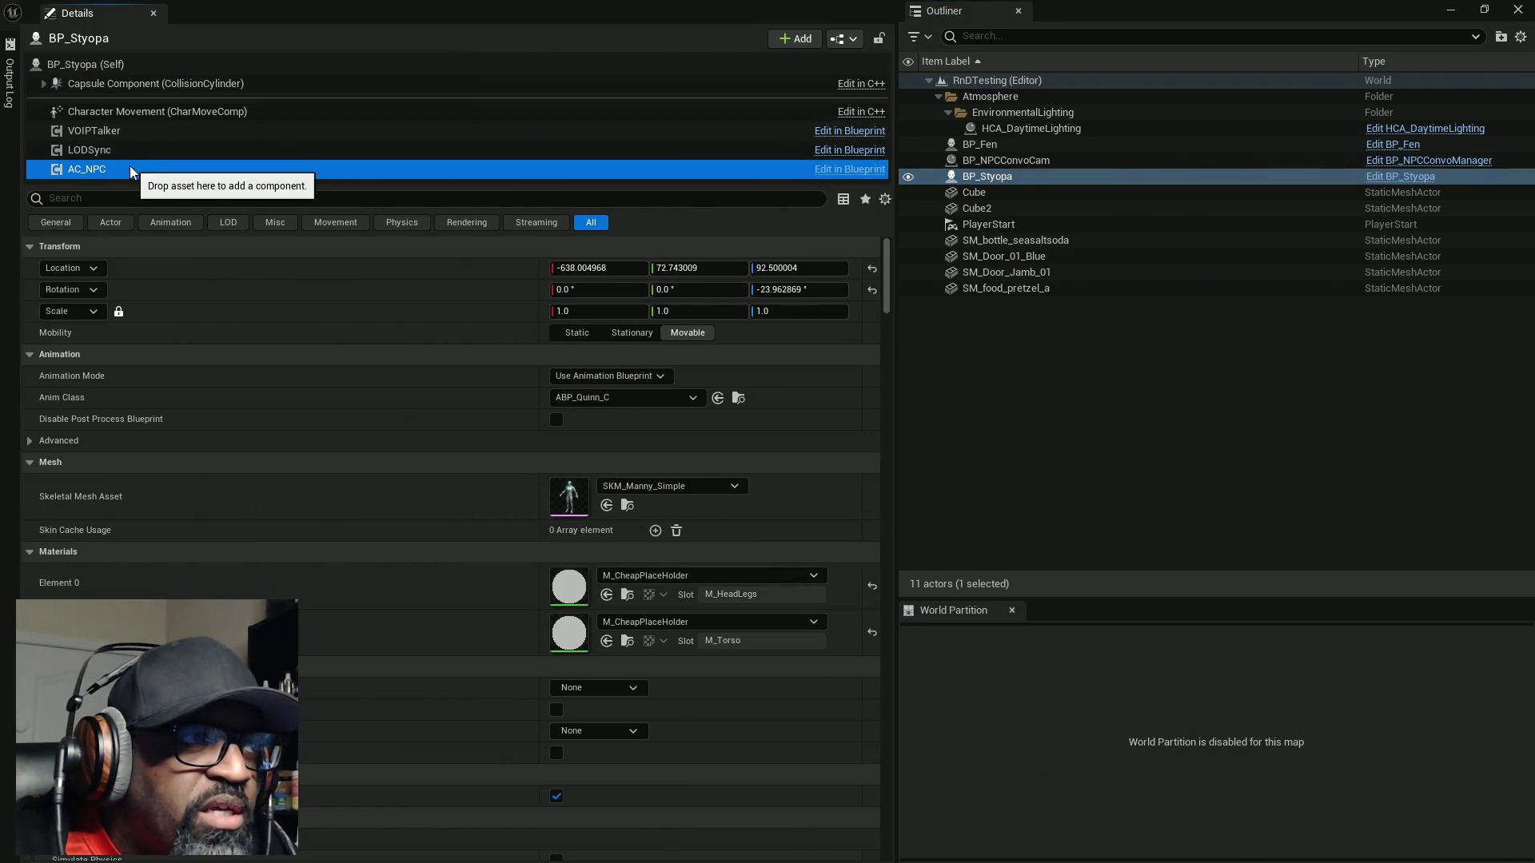
click(601, 527)
text(talk)
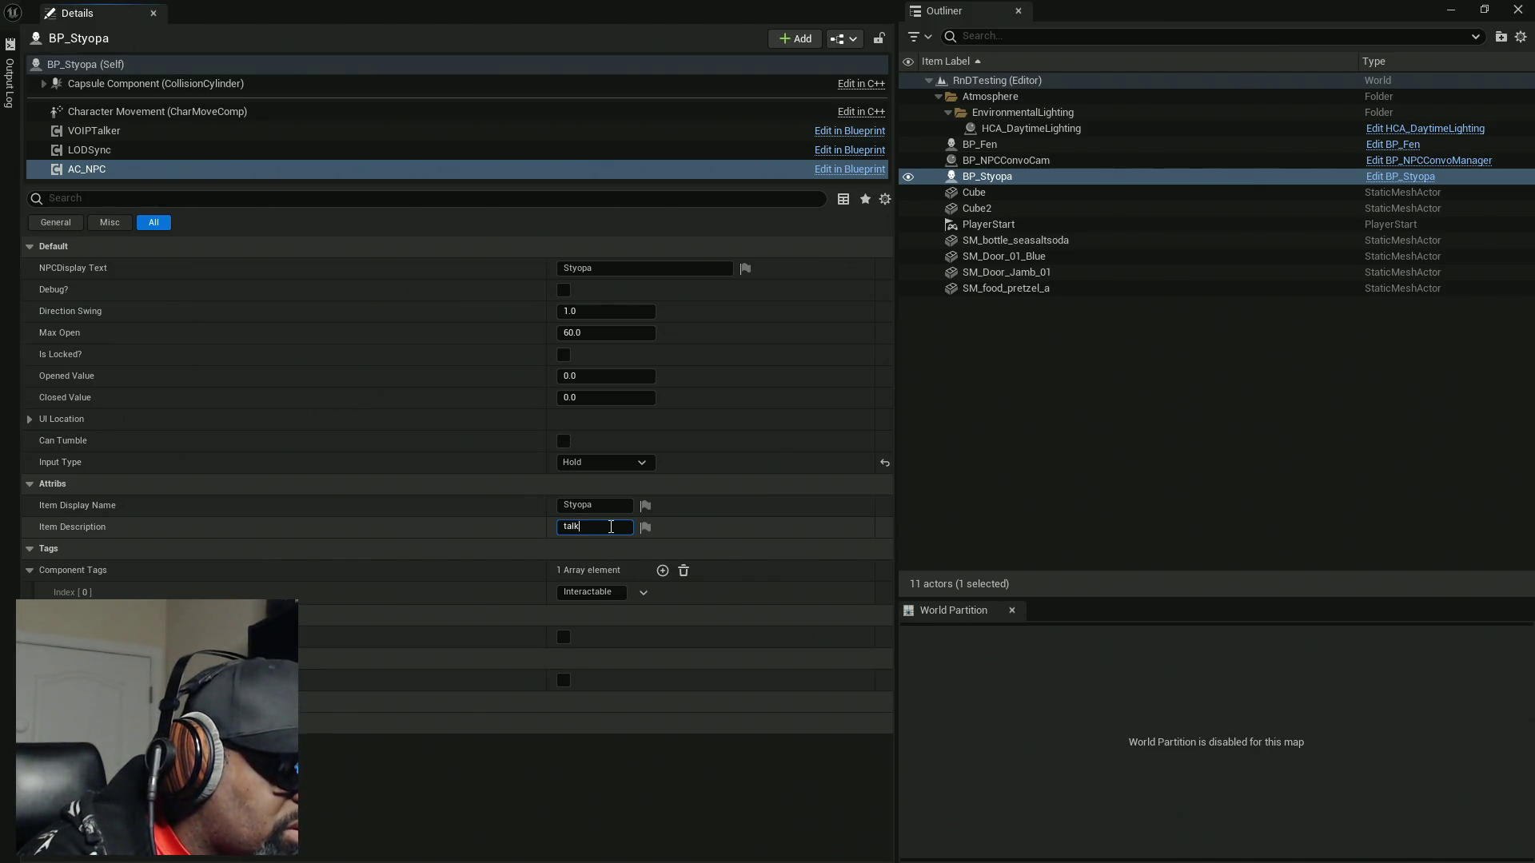
text( to)
key(Return)
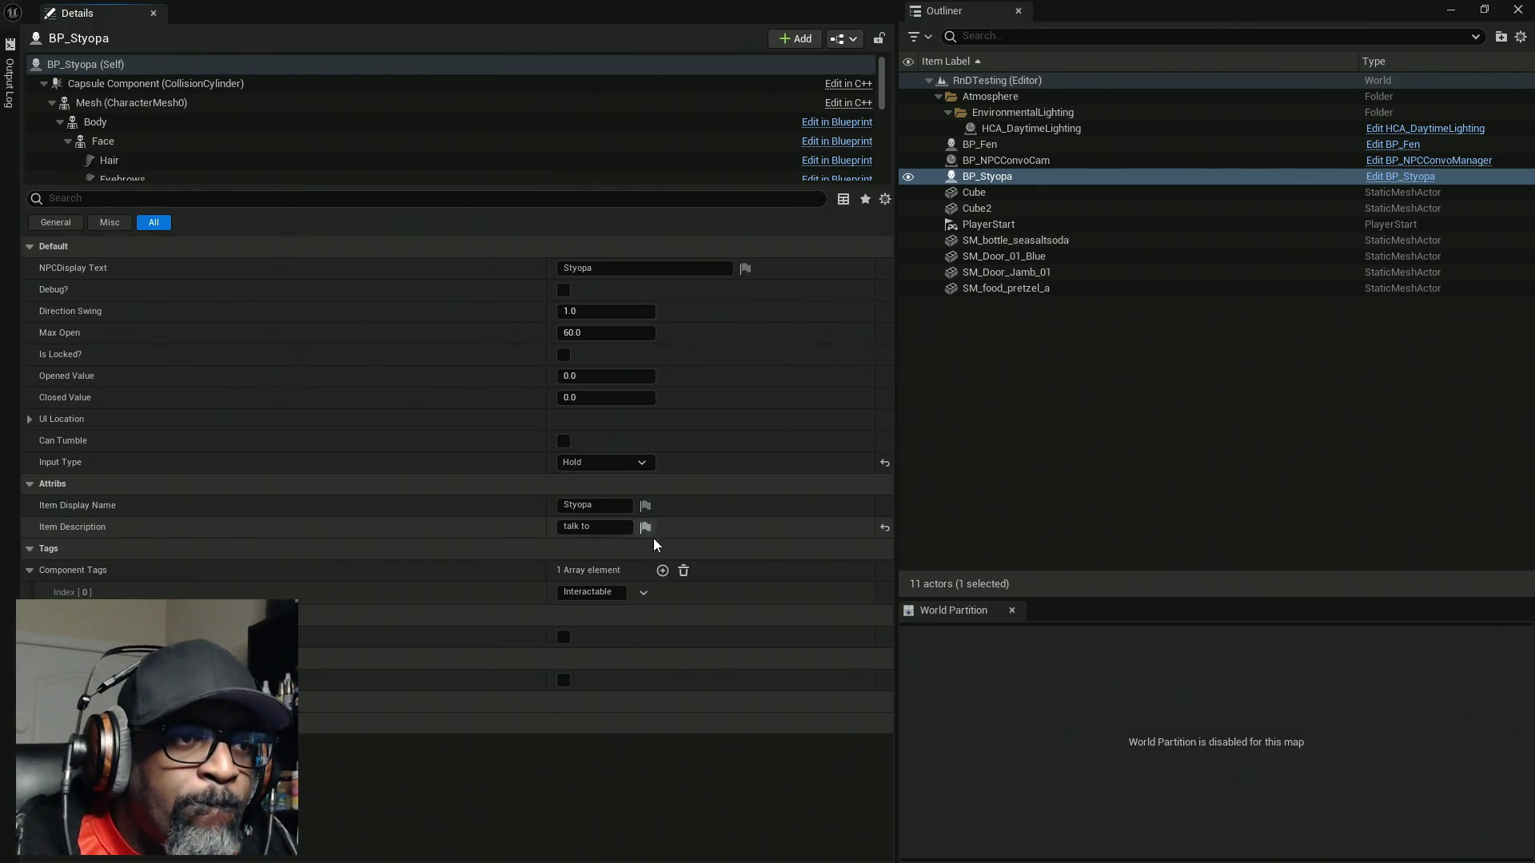
right_click(672, 536)
click(719, 562)
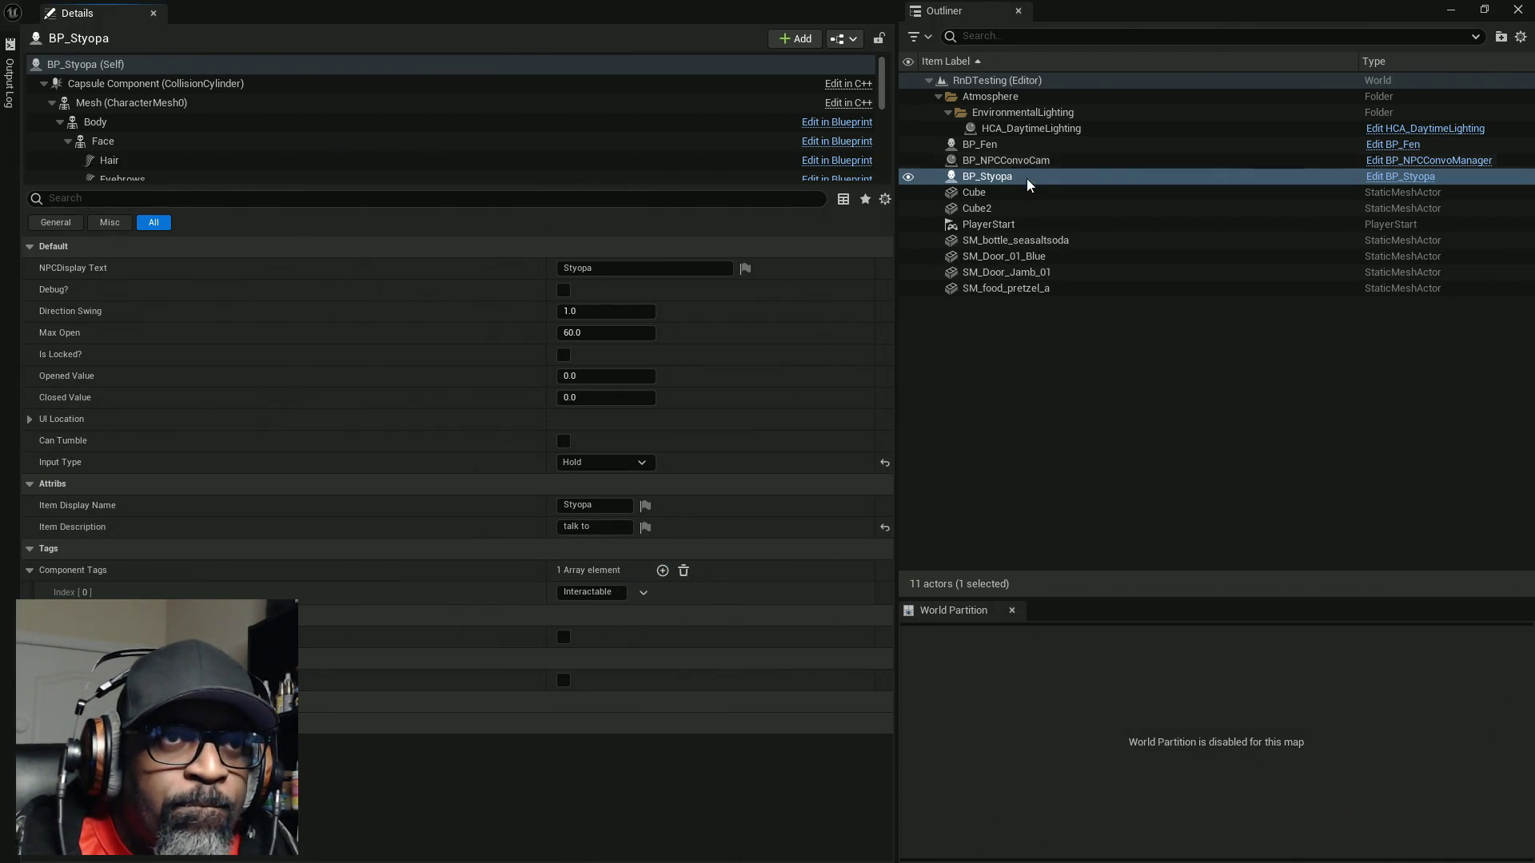
Paste 'talk to' into BP_Fen's AC_NPC Item Description and restore the level viewport
click(995, 145)
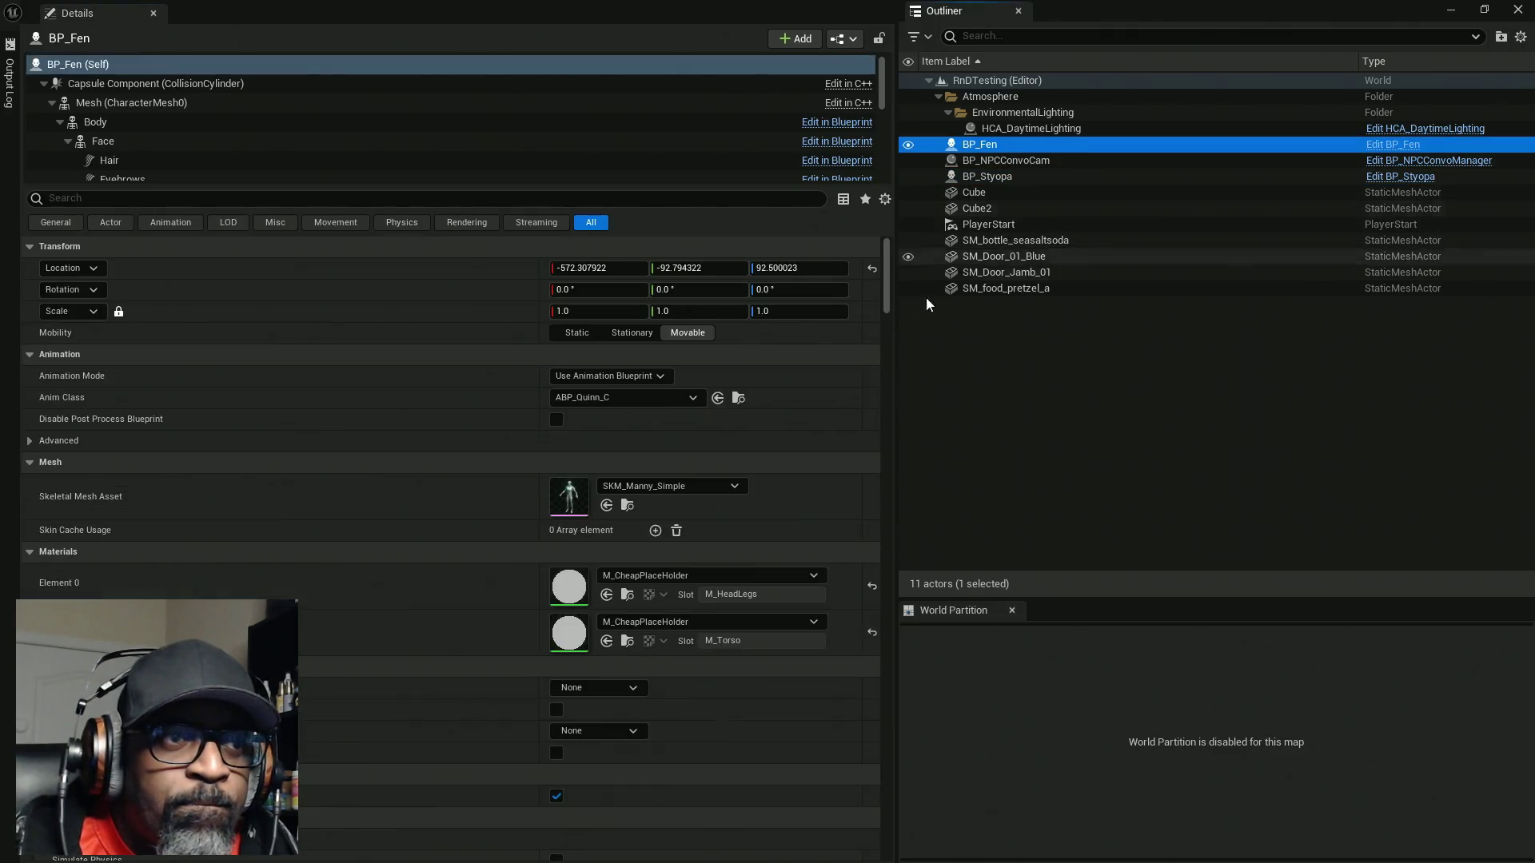
click(80, 64)
click(44, 83)
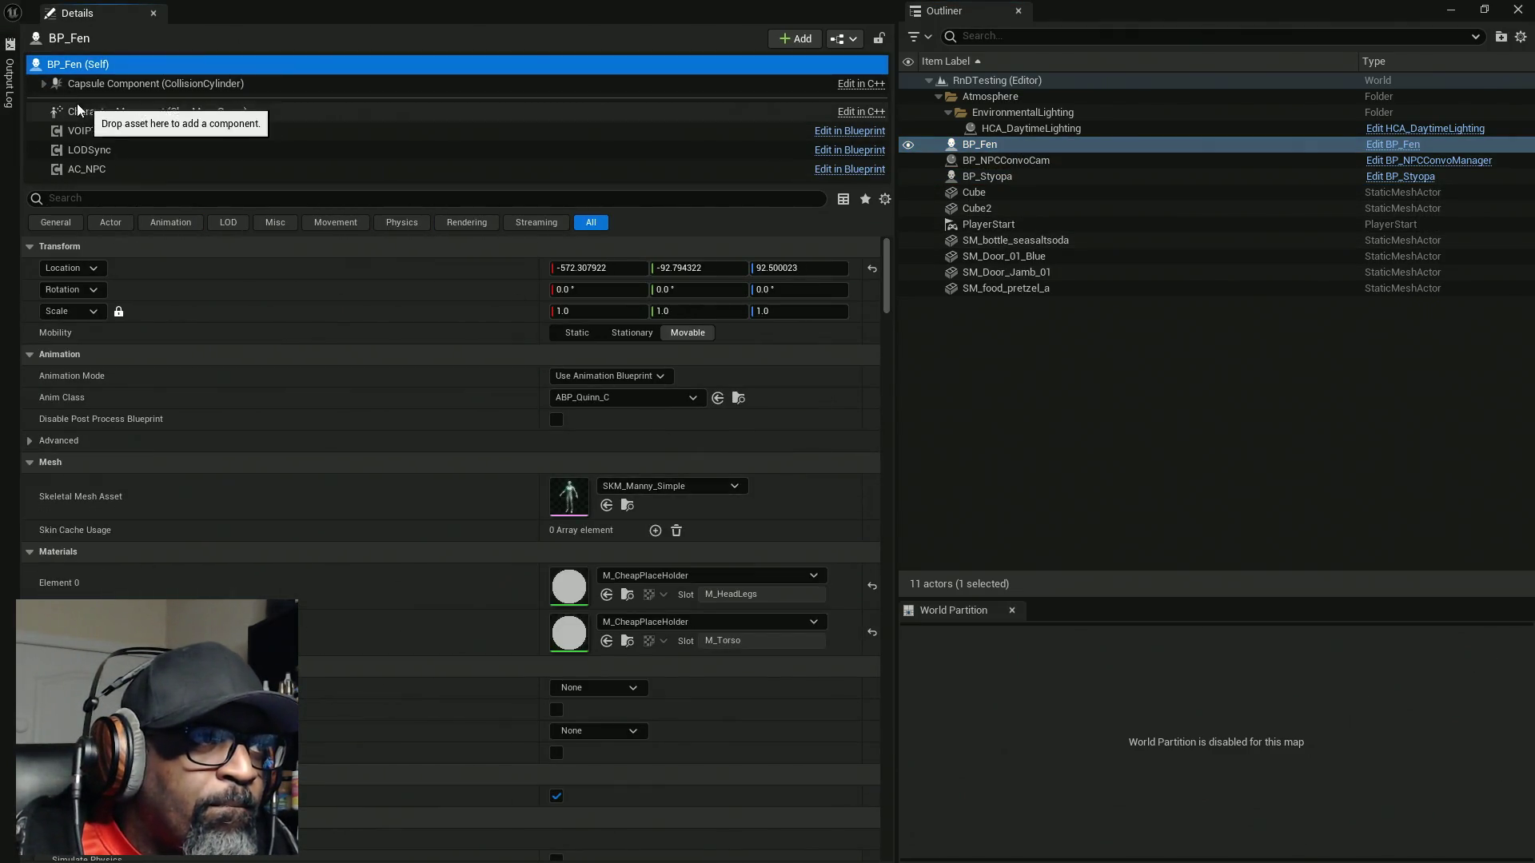
click(119, 170)
right_click(693, 532)
click(759, 578)
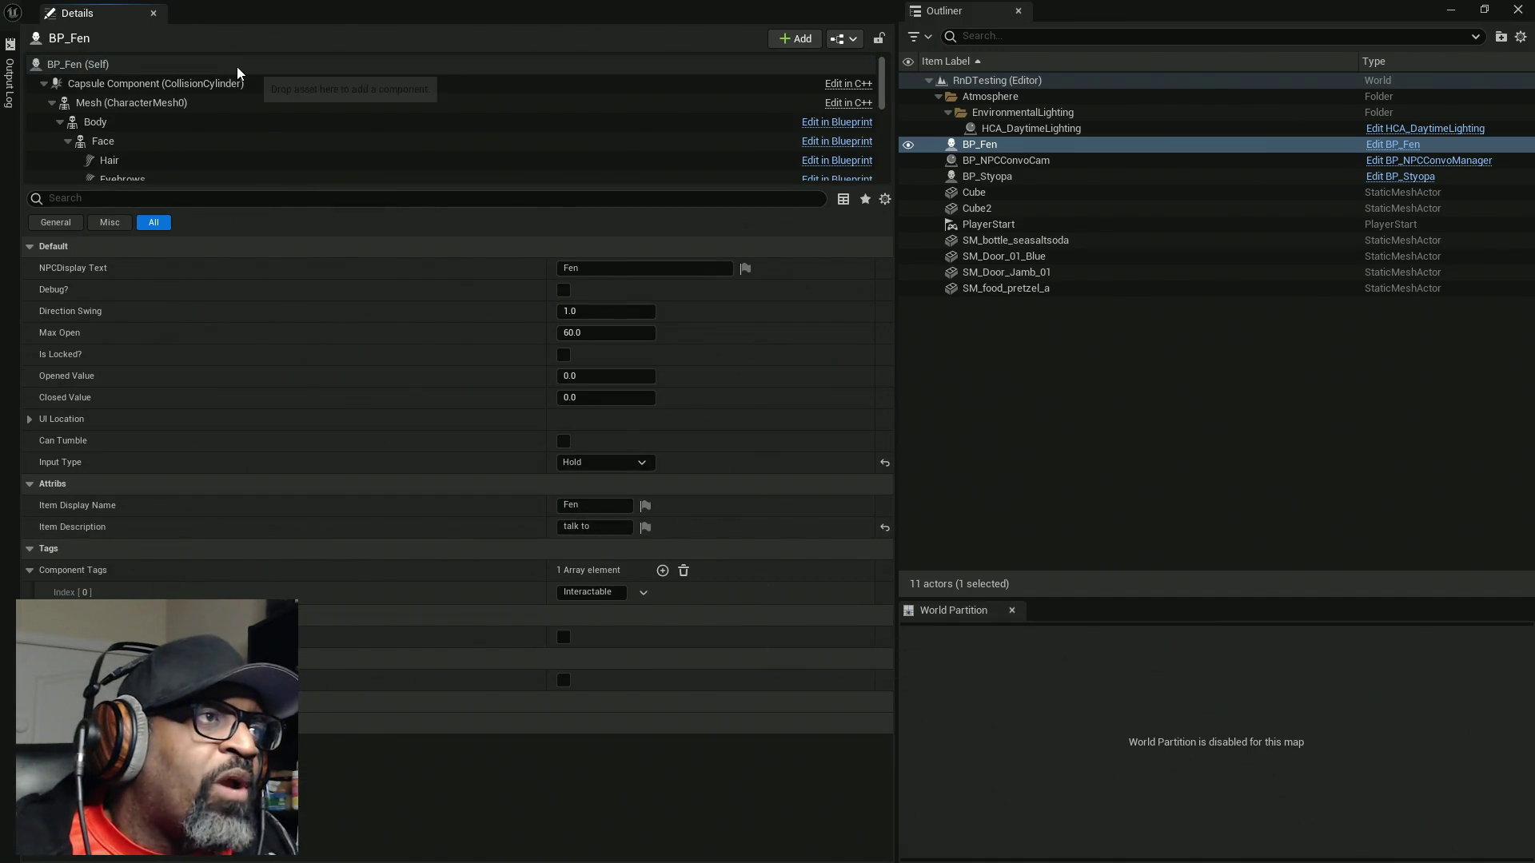
double_click(528, 10)
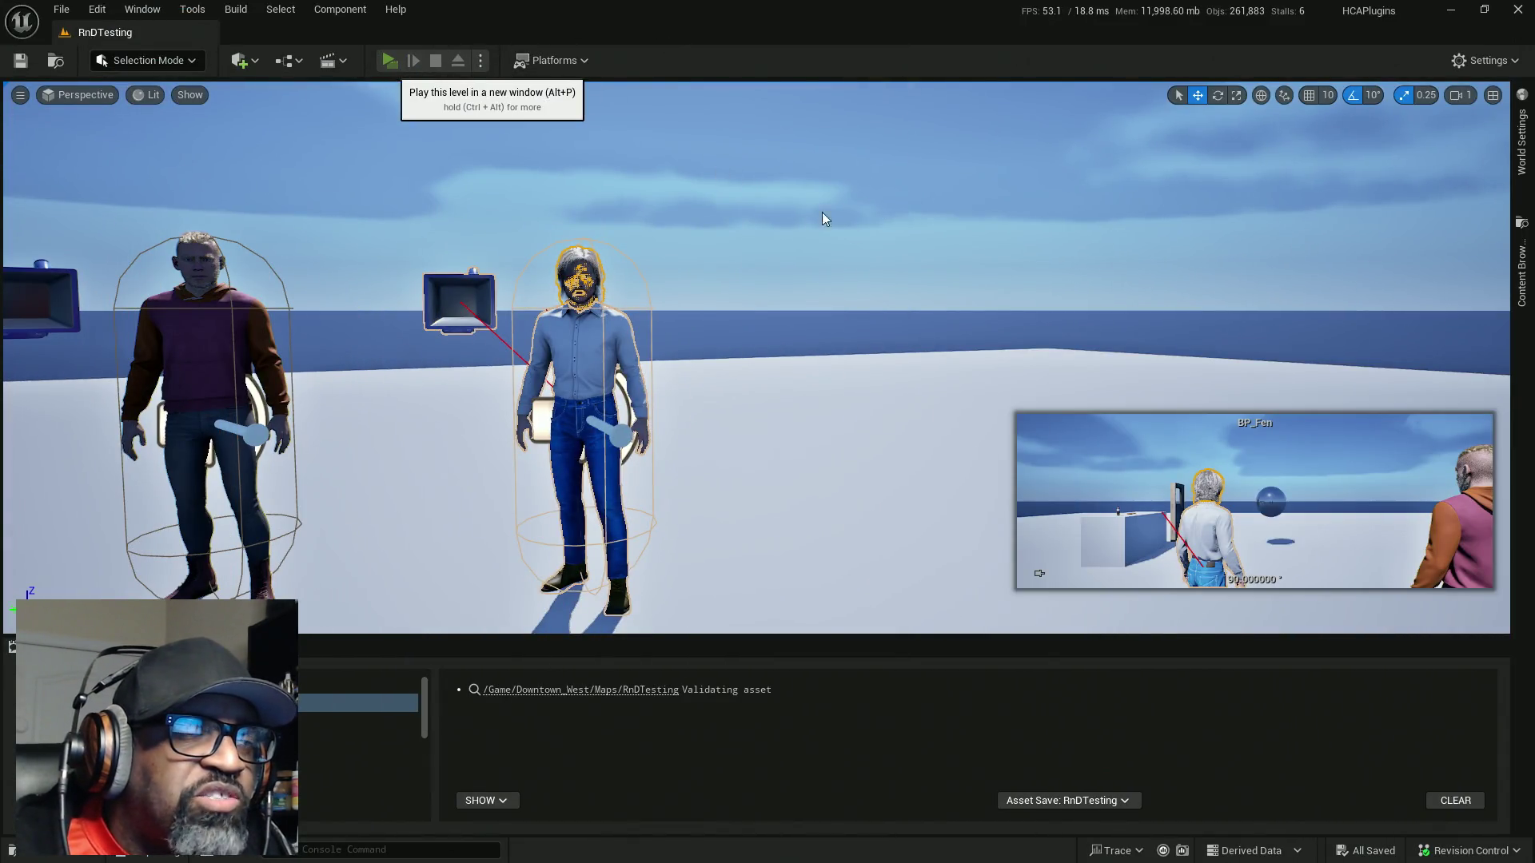
Play the level and check the Press/Hold E prompts on the door, pretzel, soda bottle, Fen and Styopa
click(391, 62)
key(w)
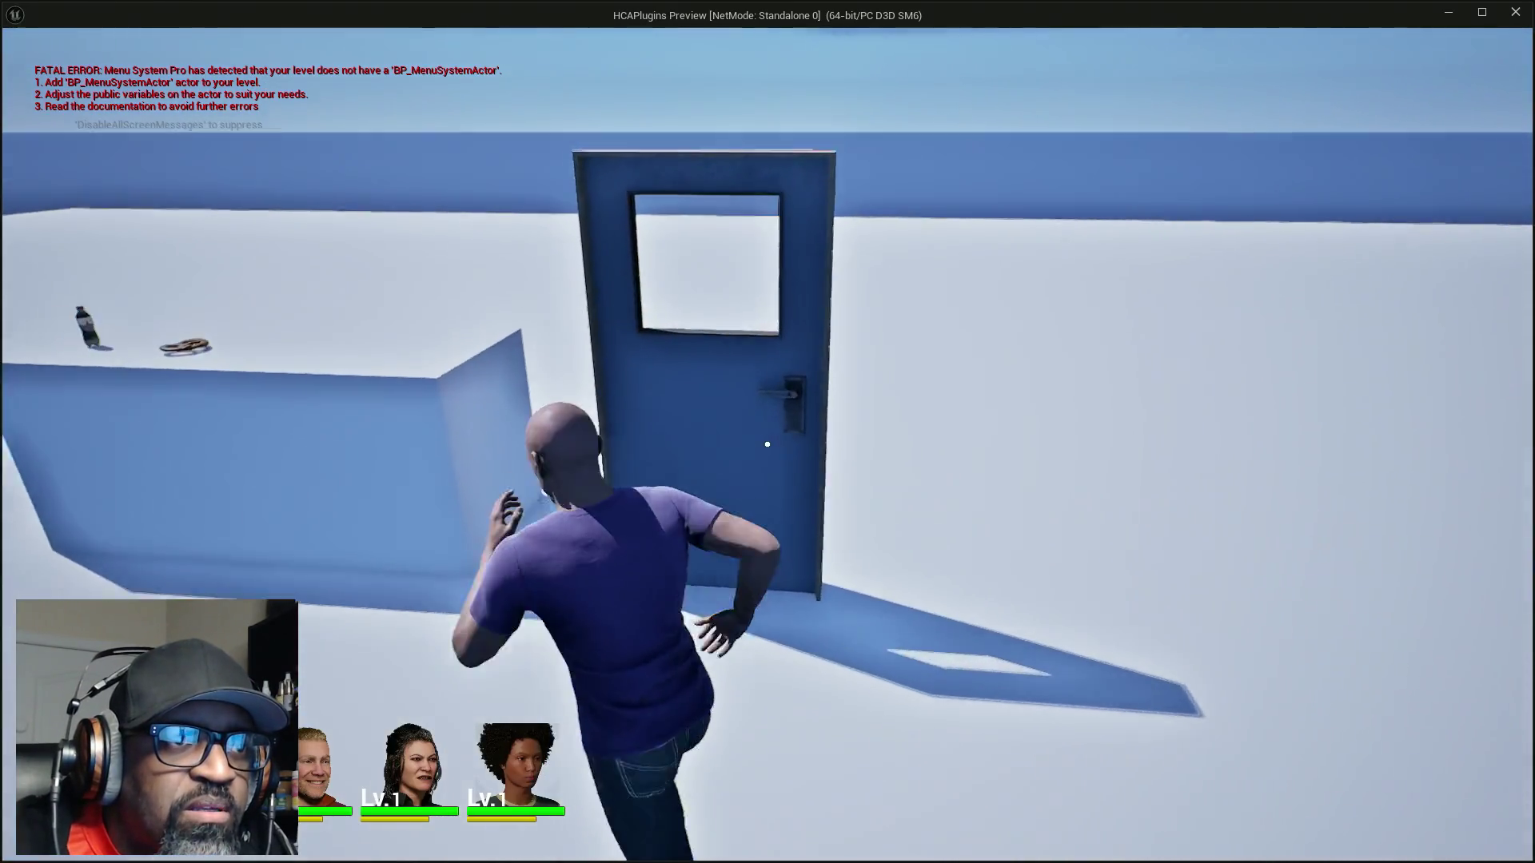
key(d)
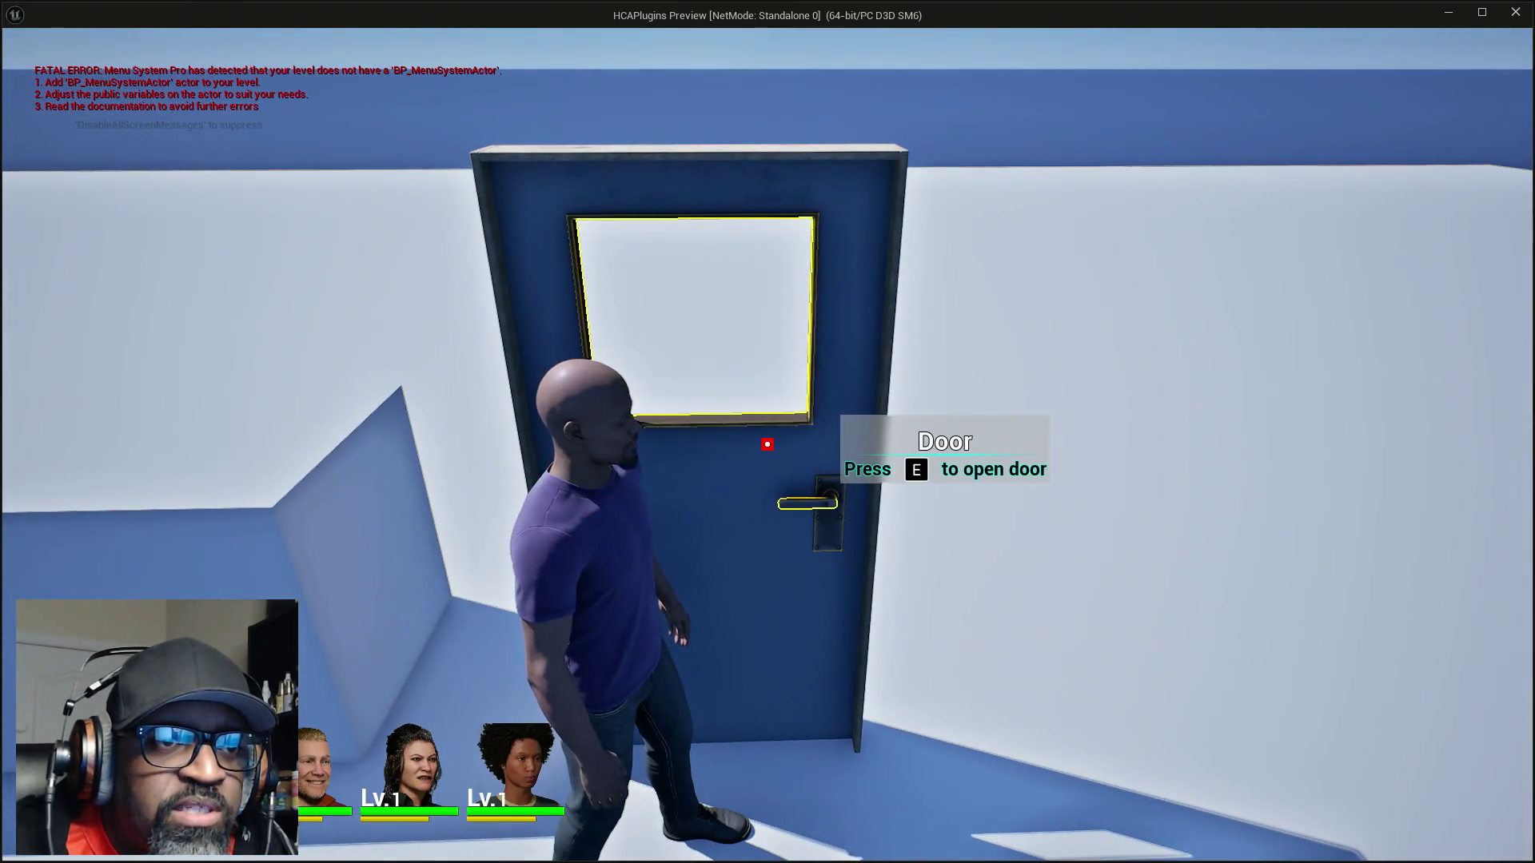
key(w)
key(w)
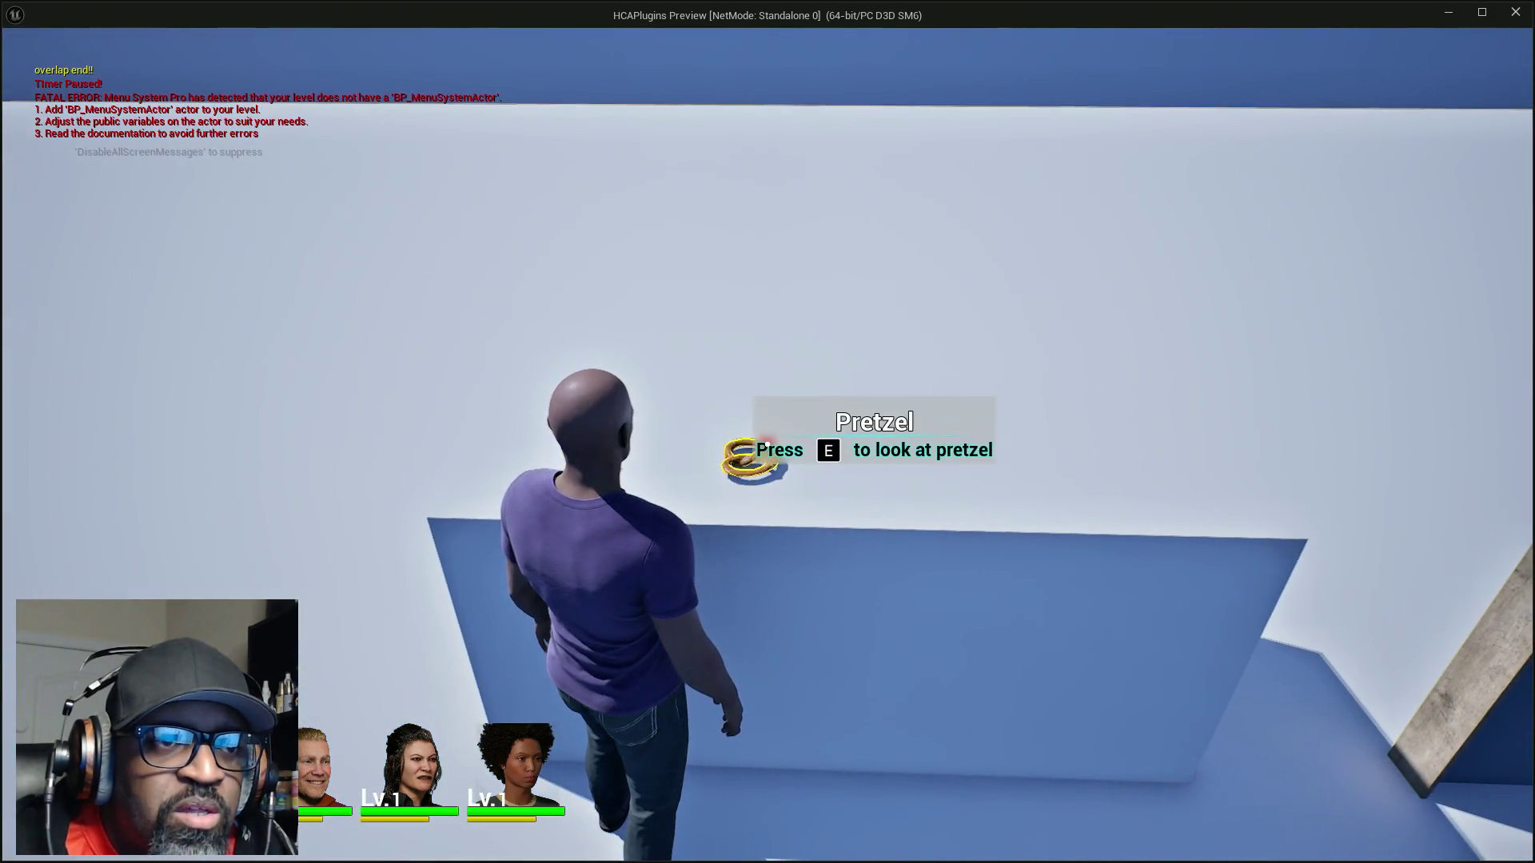
key(a)
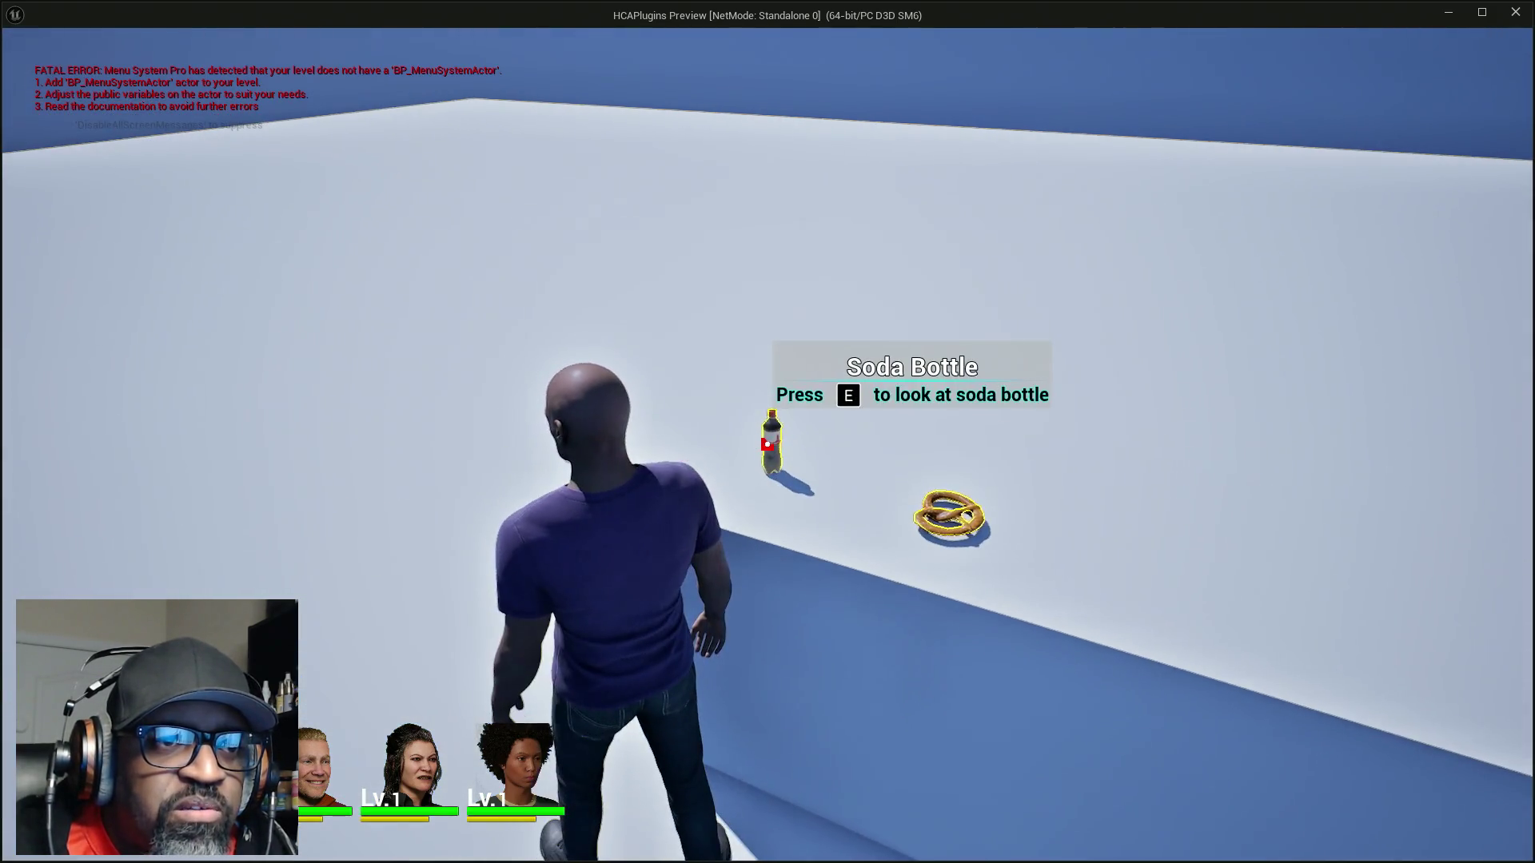
key(w)
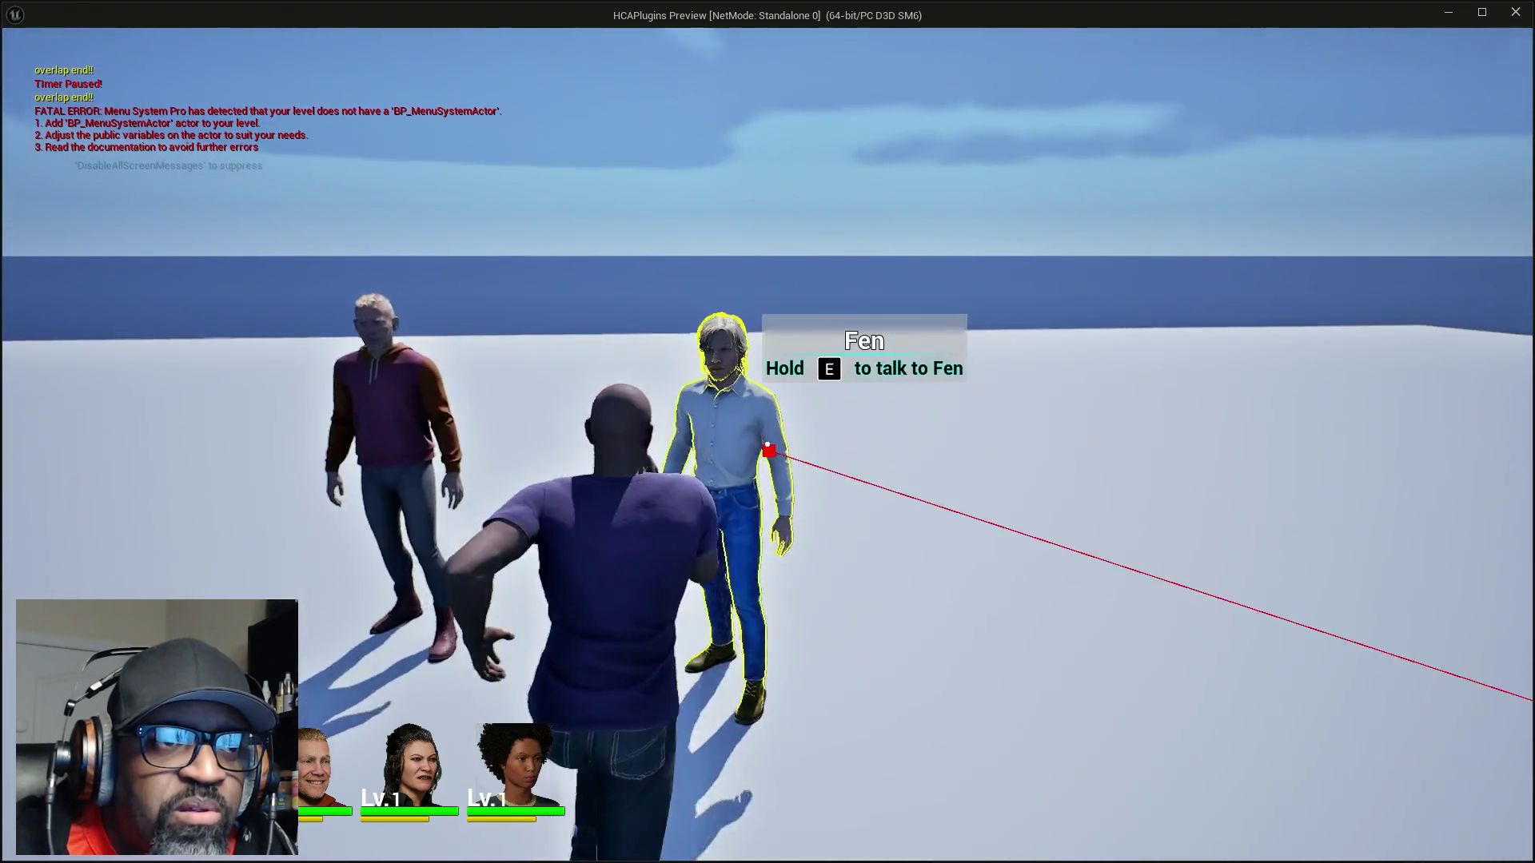
key(a)
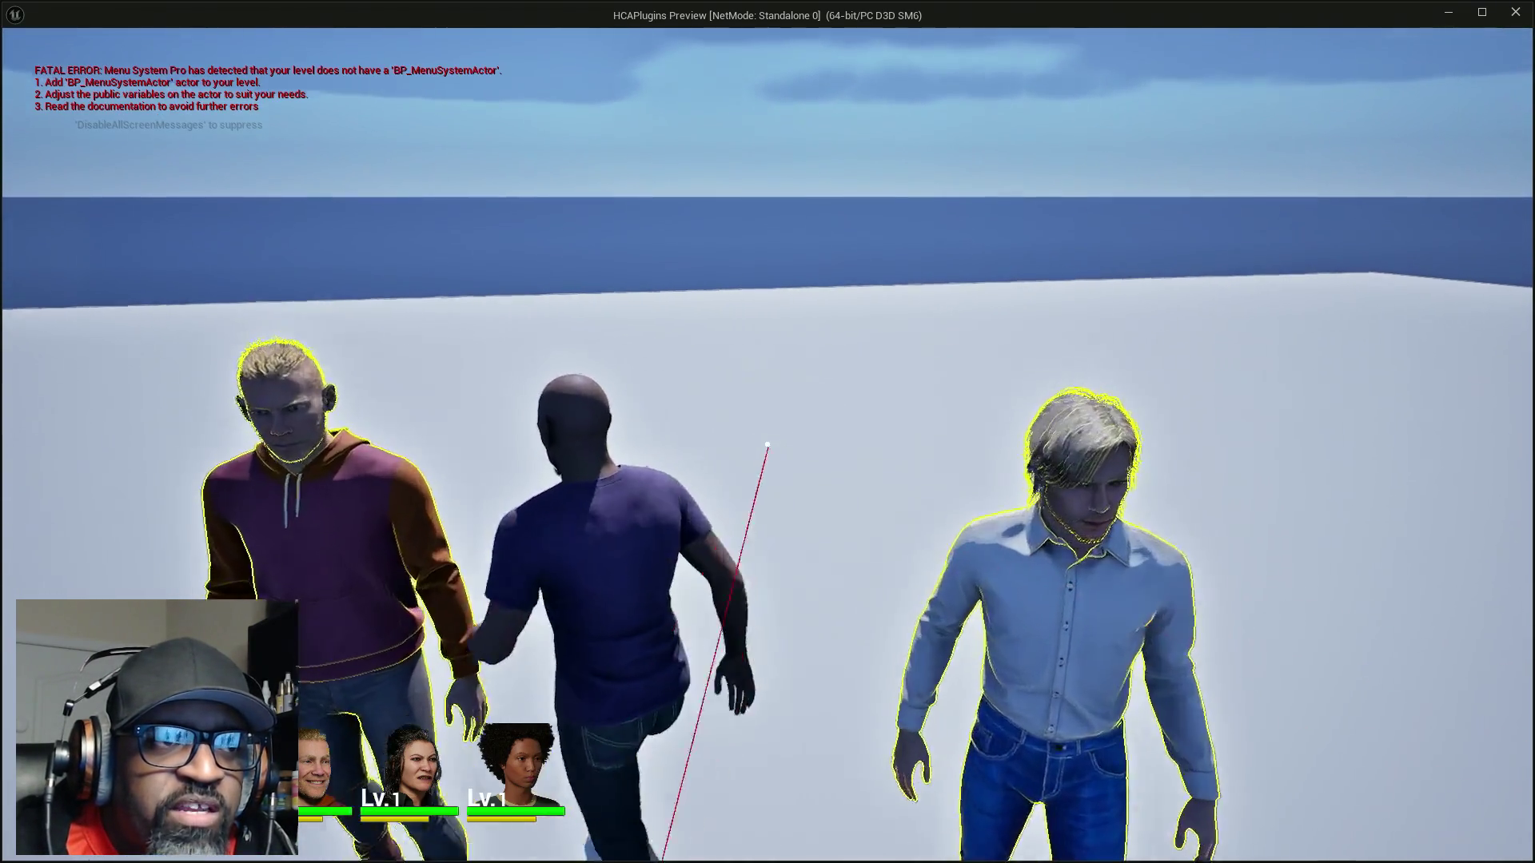
key(a)
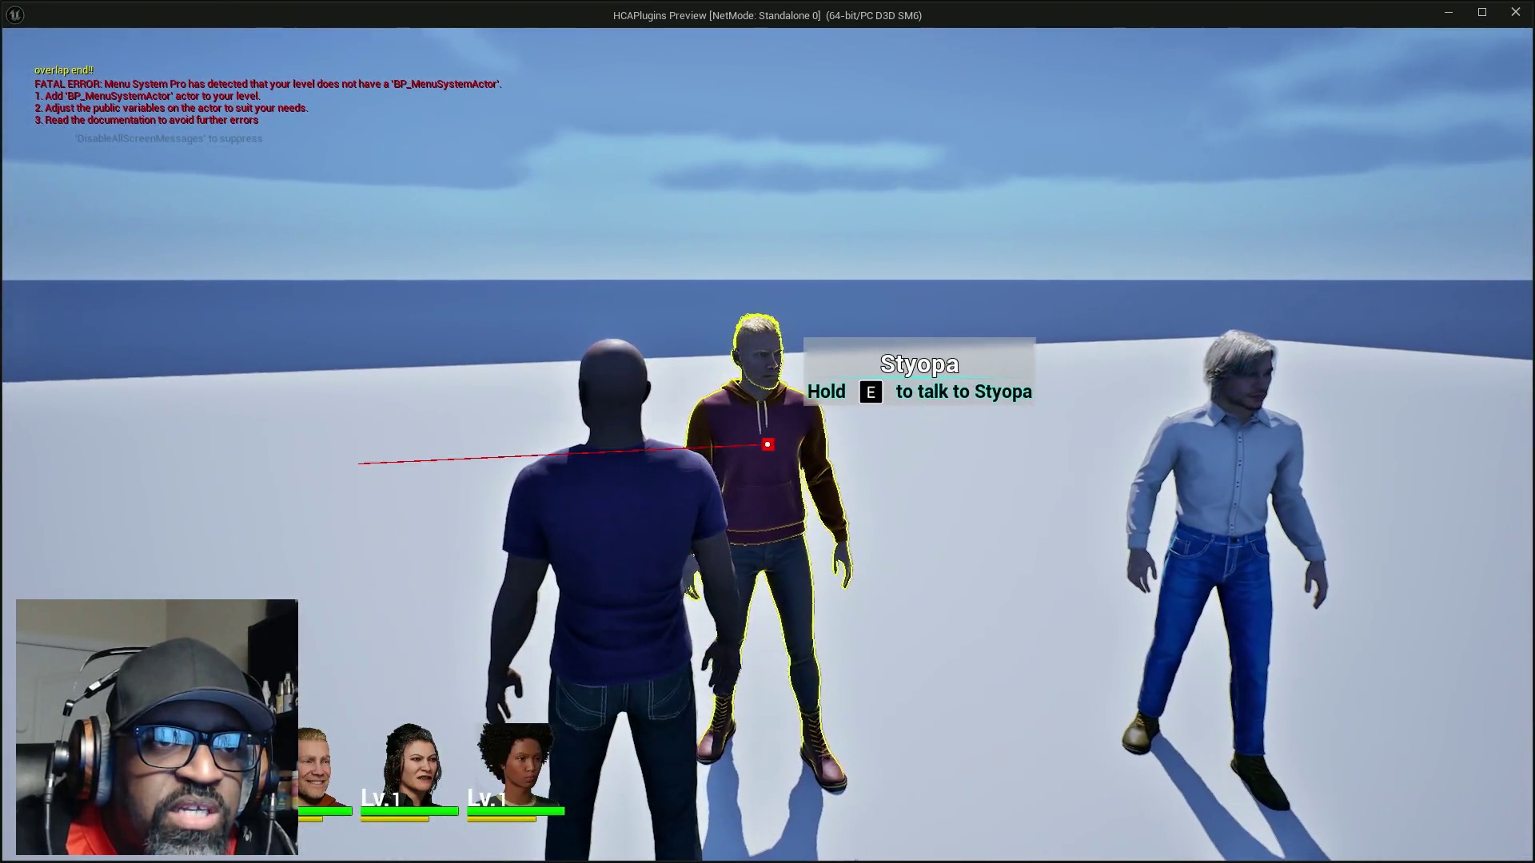
key(w)
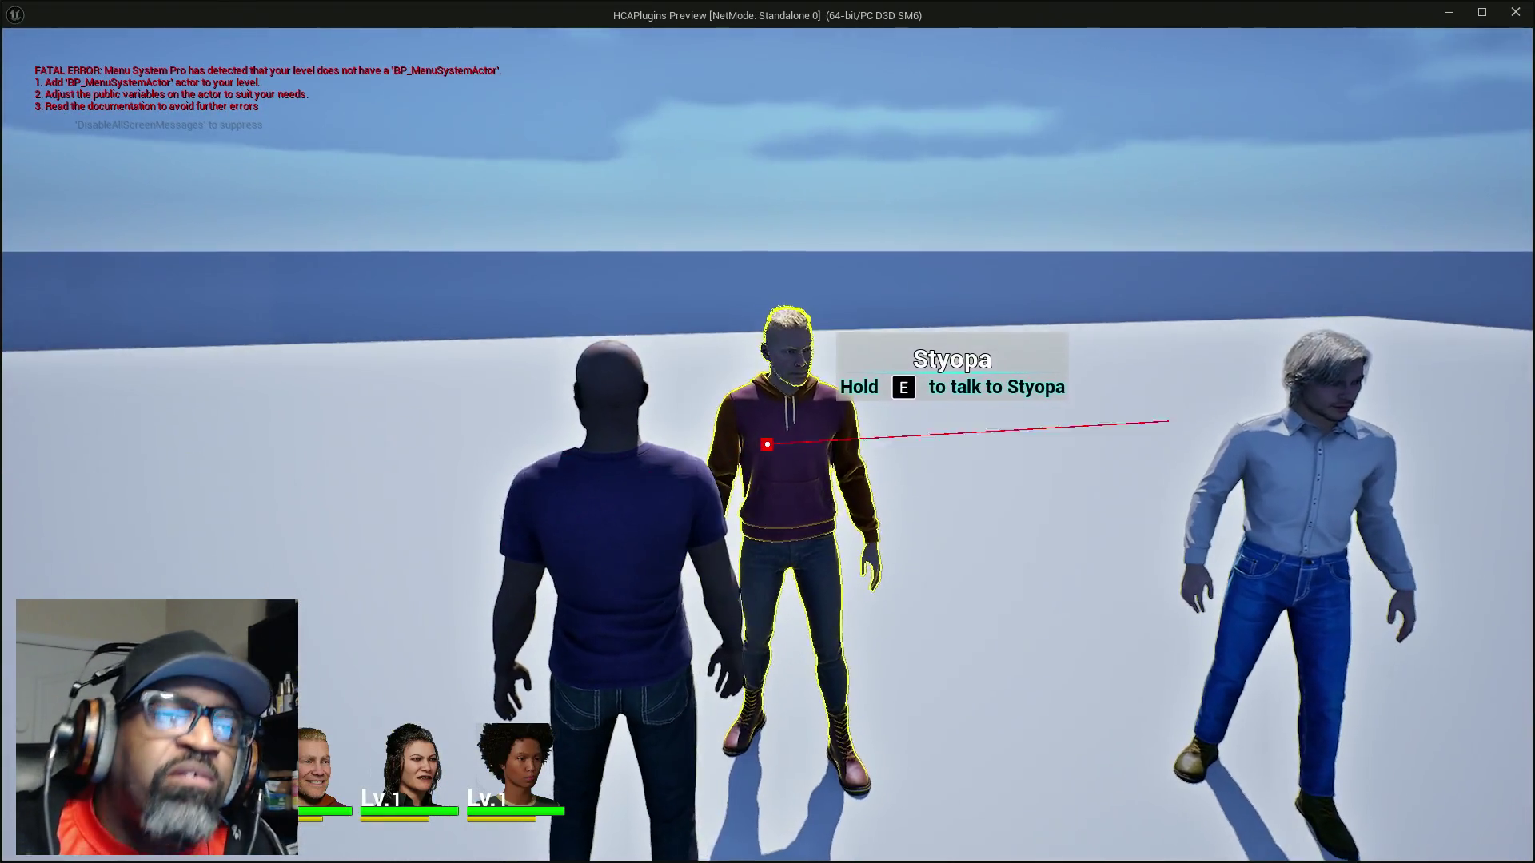
key(Escape)
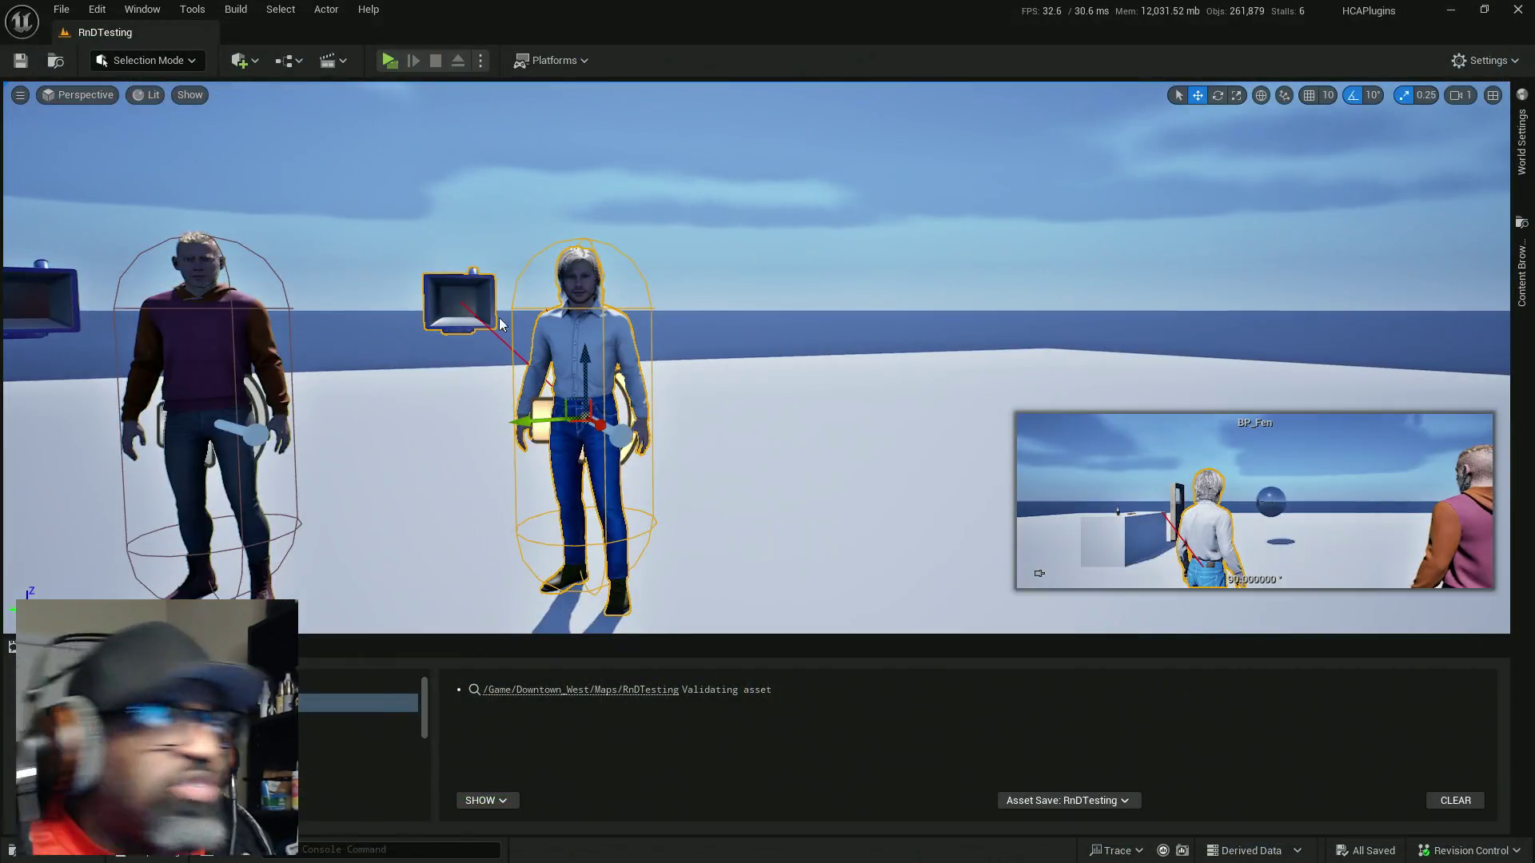
key(alt+Tab)
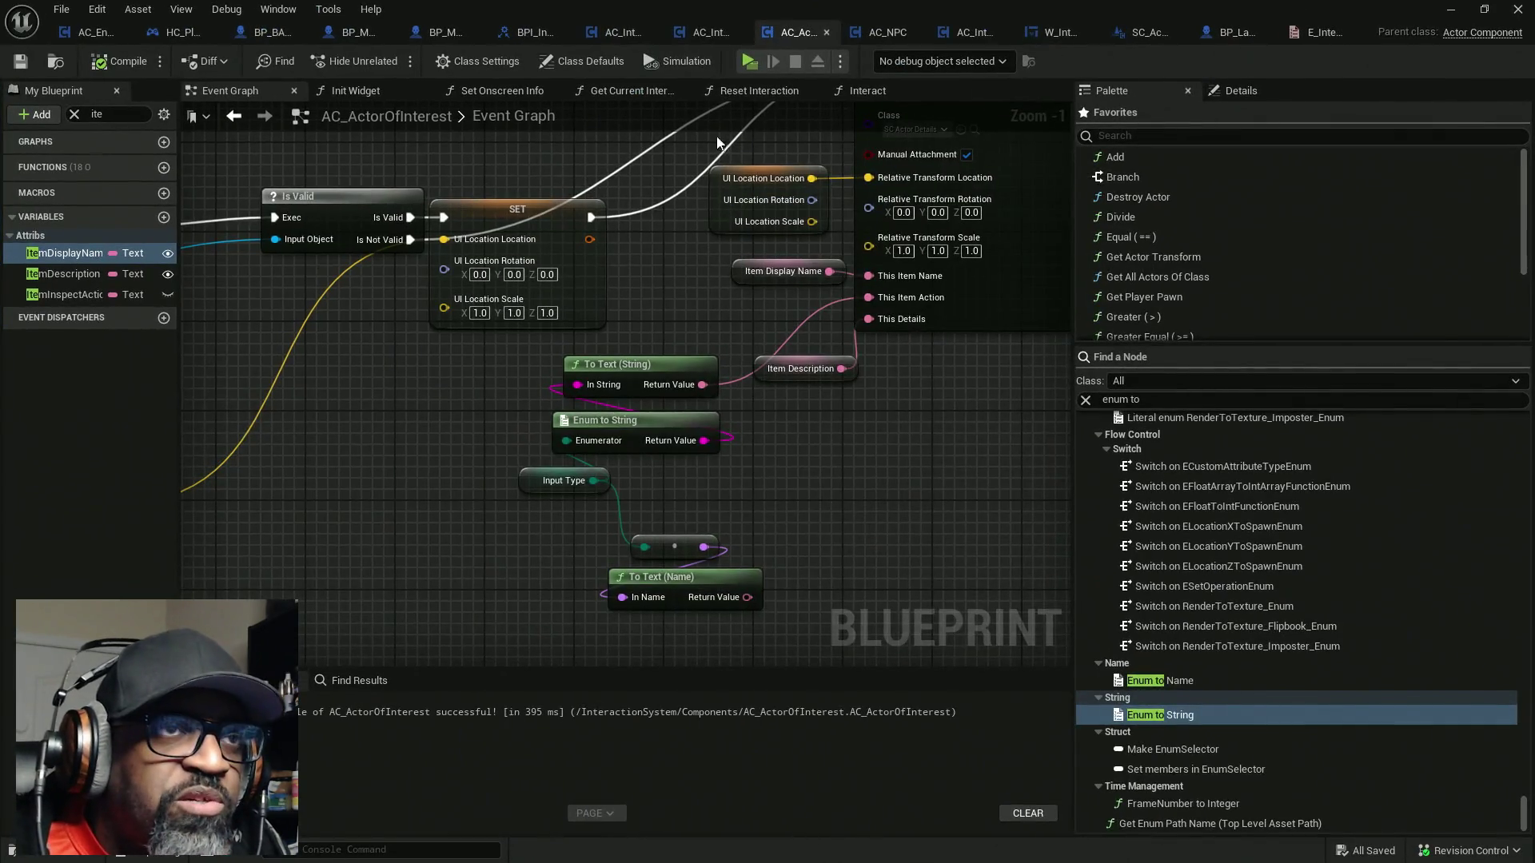
In AC_NPC, select the ItemInspectAction variable under Attribs and expand its Advanced settings
click(888, 34)
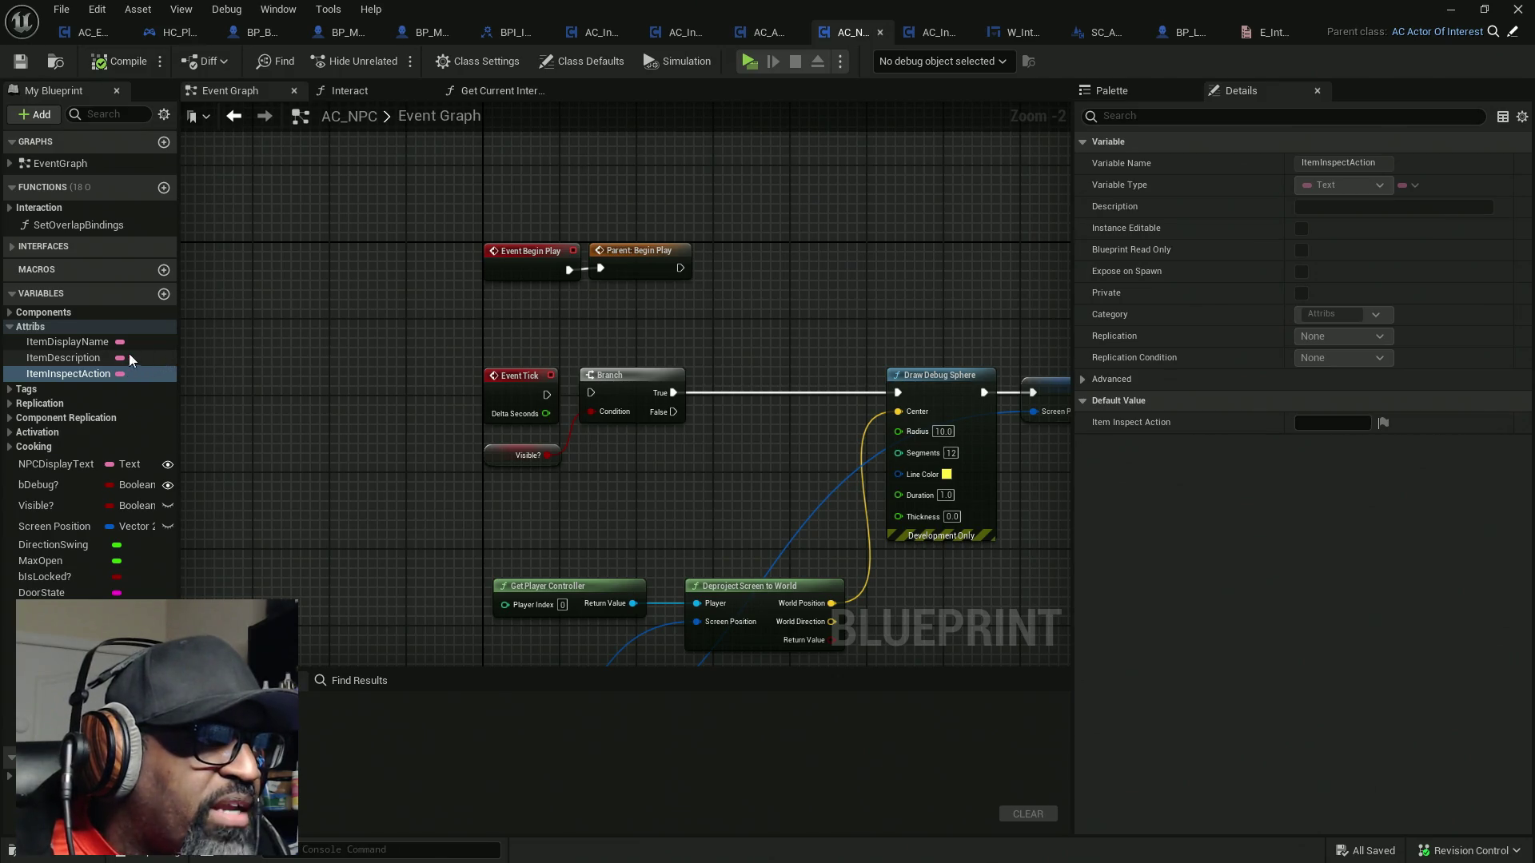
mouse_move(83, 370)
mouse_down()
mouse_move(83, 343)
mouse_move(85, 380)
mouse_up()
click(88, 373)
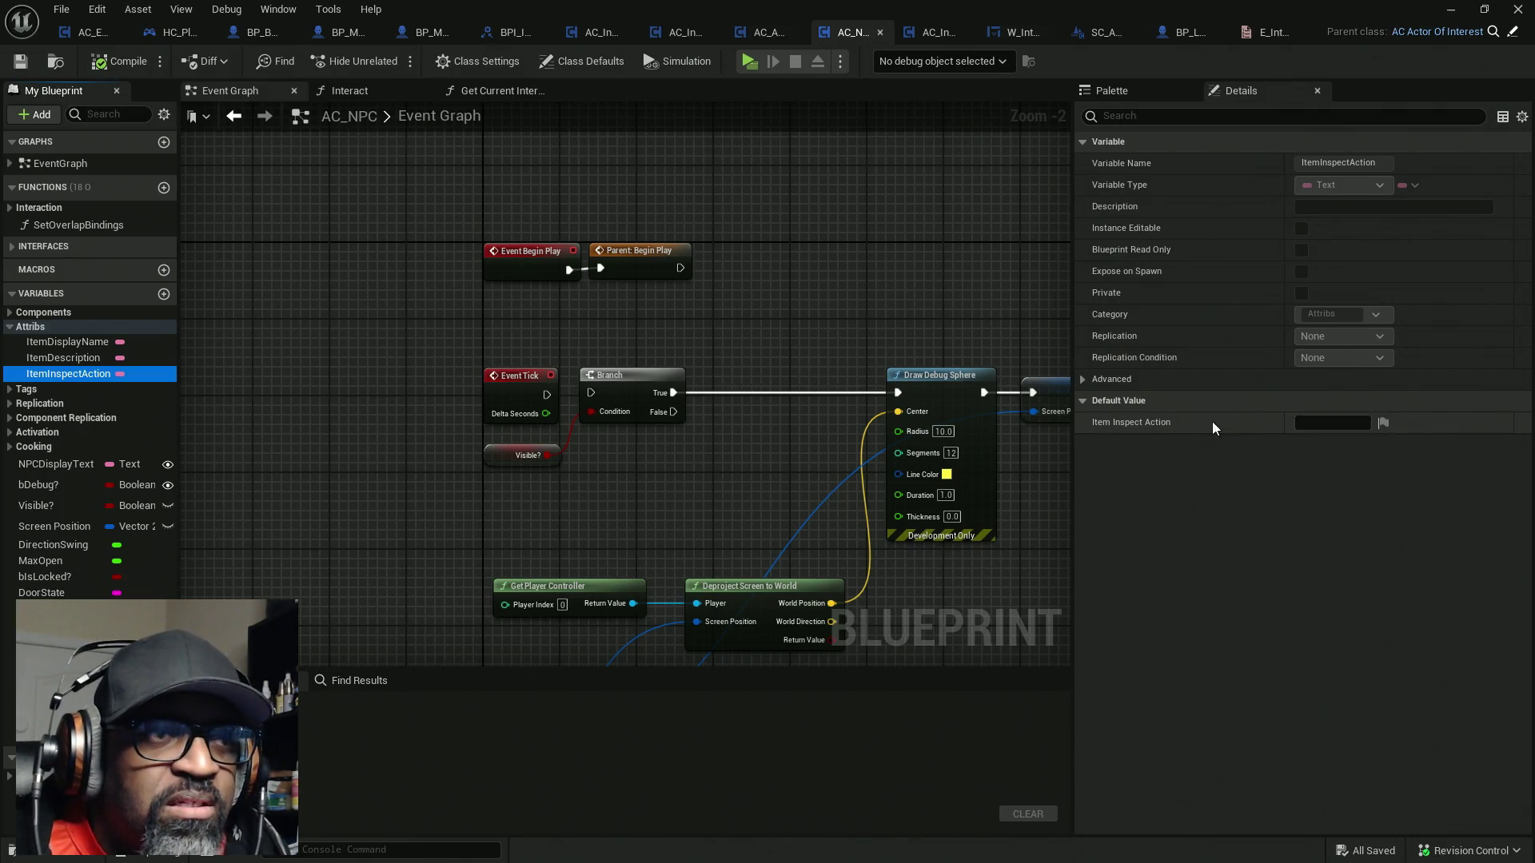
click(1082, 381)
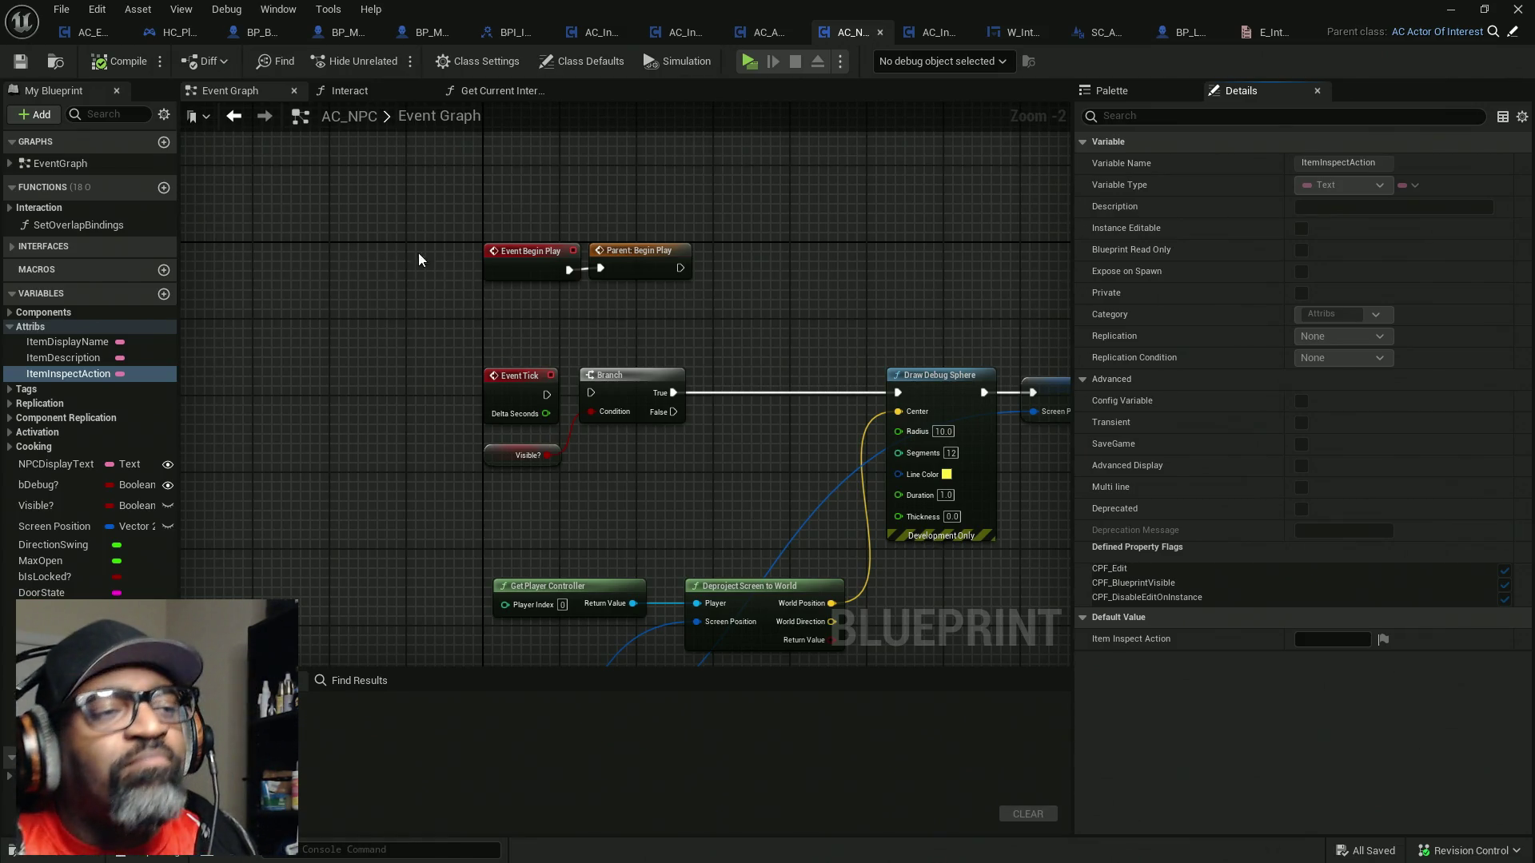
drag(622, 359, 562, 332)
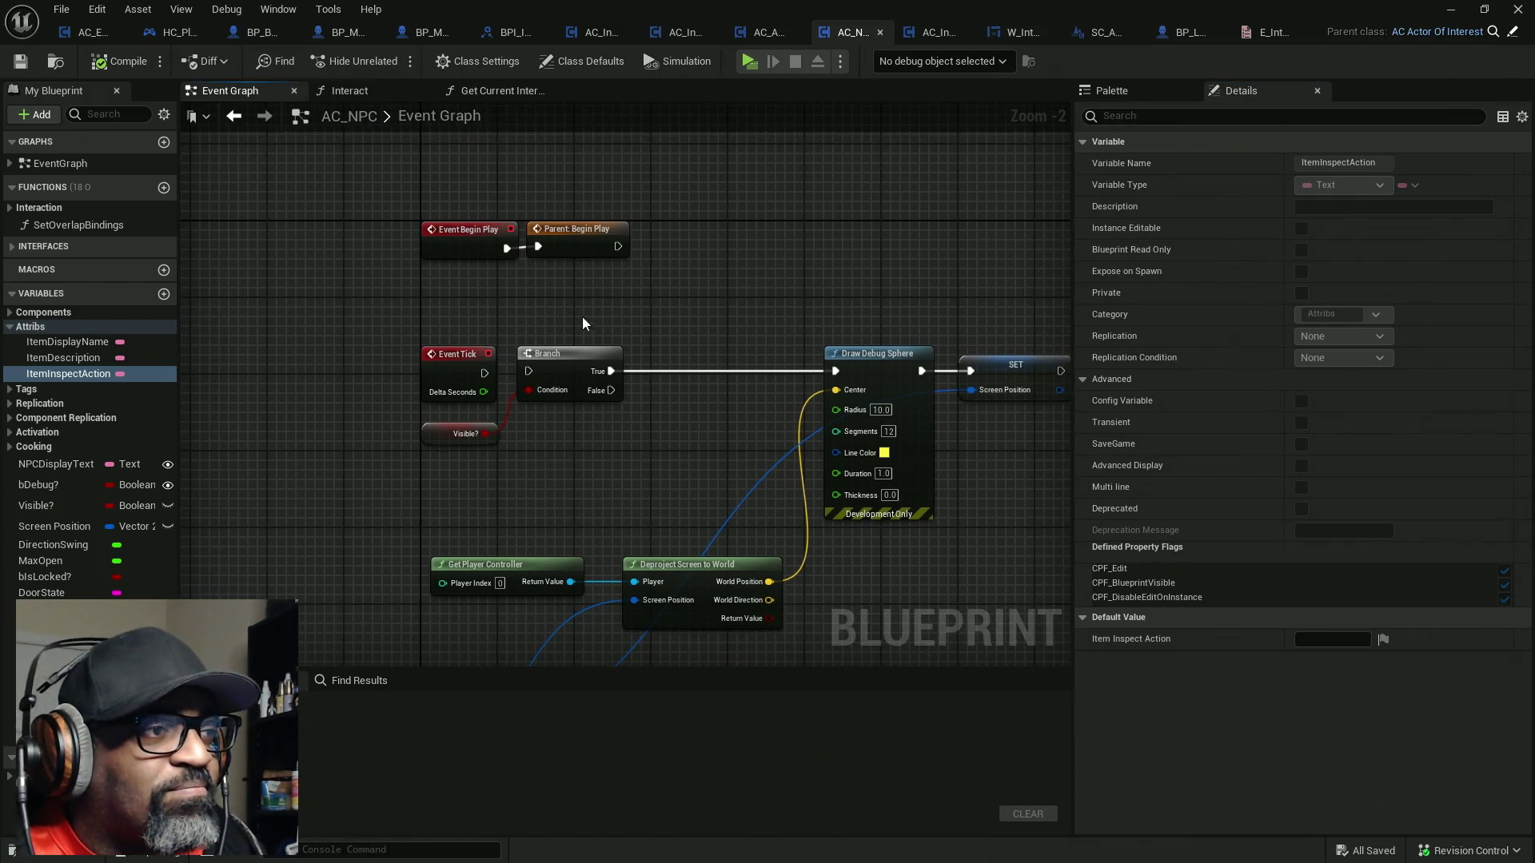